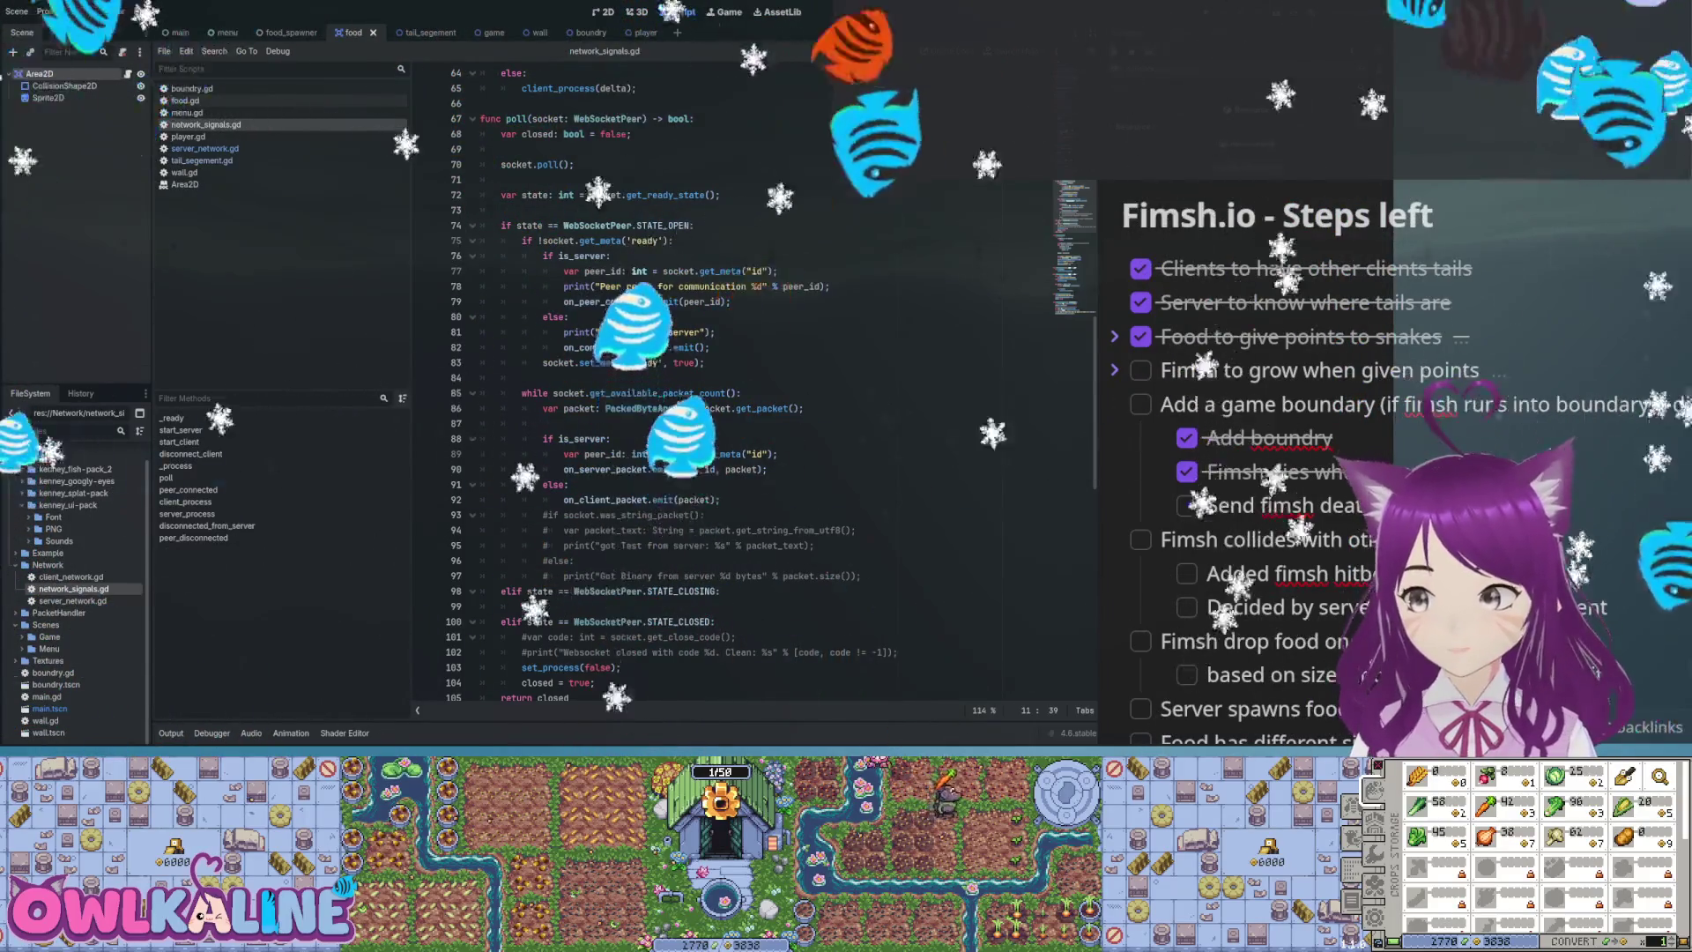
# After glancing at server_network.gd, open food_spawner.tscn from Scenes/Game and show food_spawner.gd
pyautogui.click(716, 332)
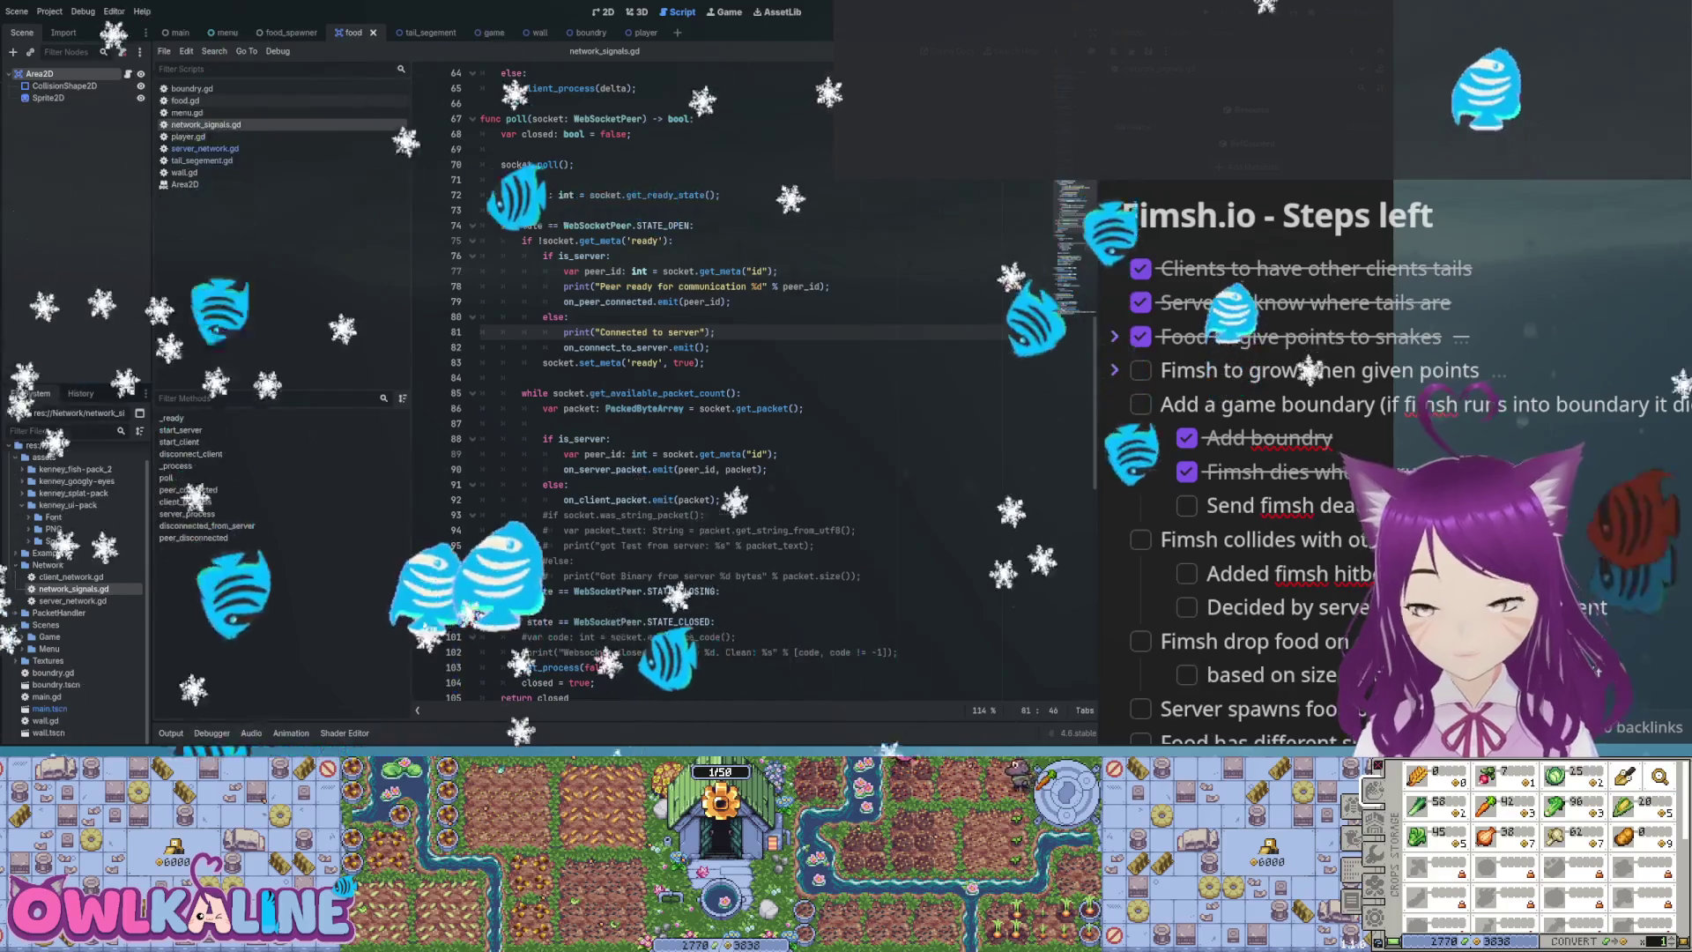
pyautogui.doubleClick(72, 600)
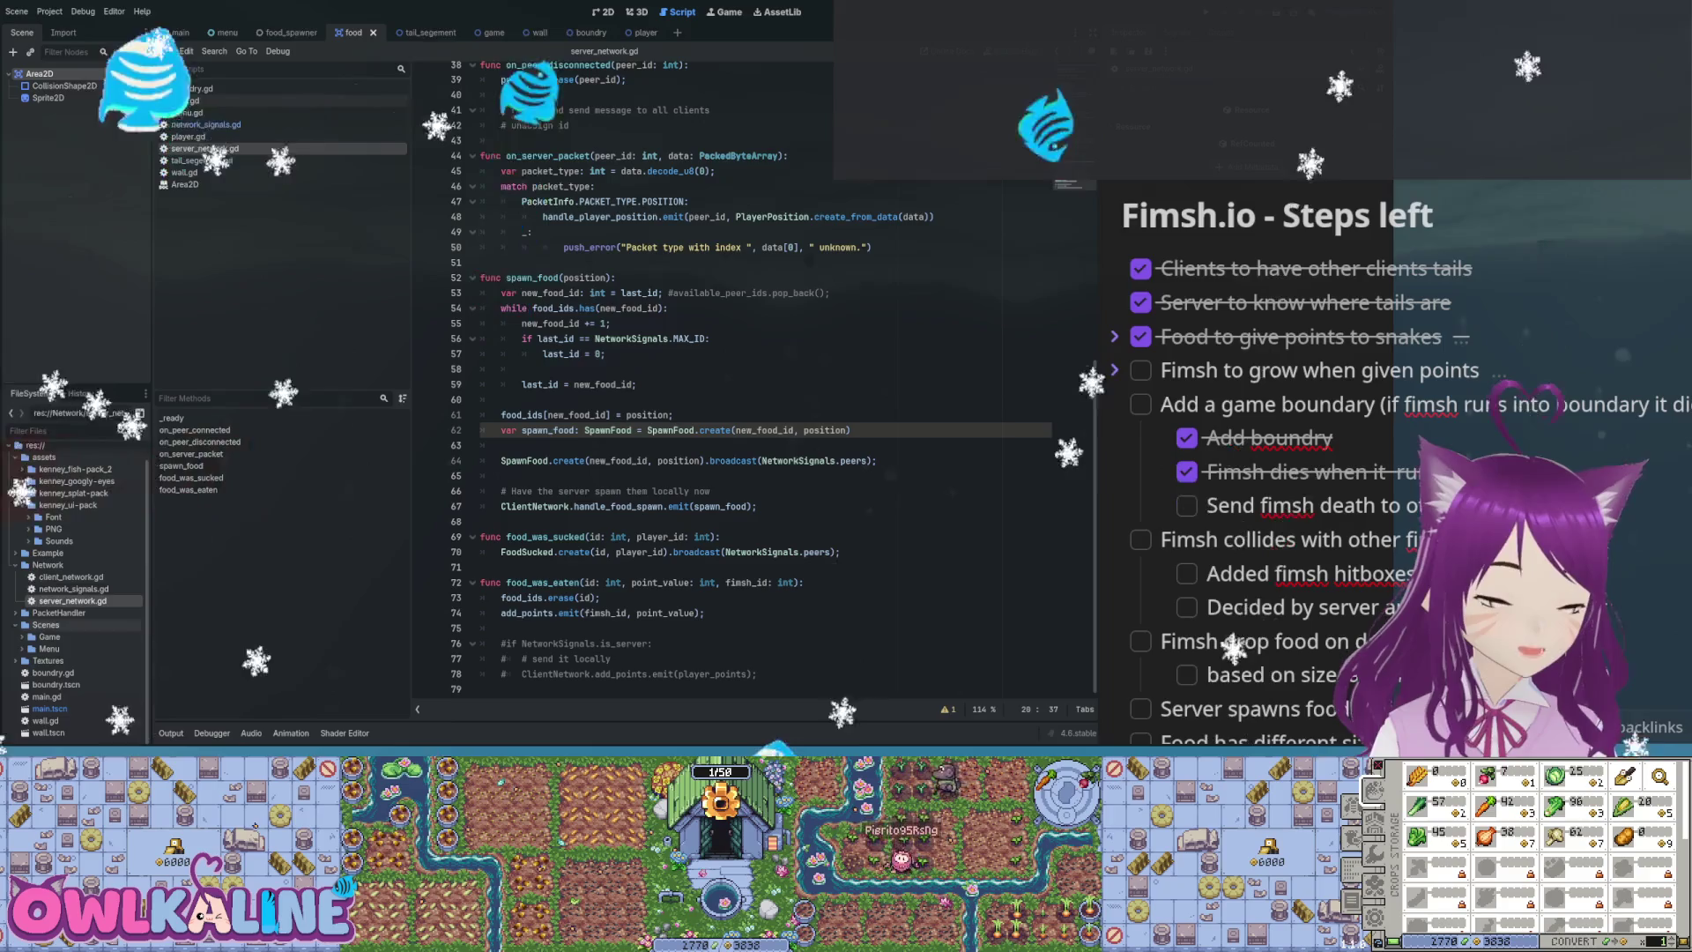
pyautogui.click(49, 636)
pyautogui.doubleClick(49, 636)
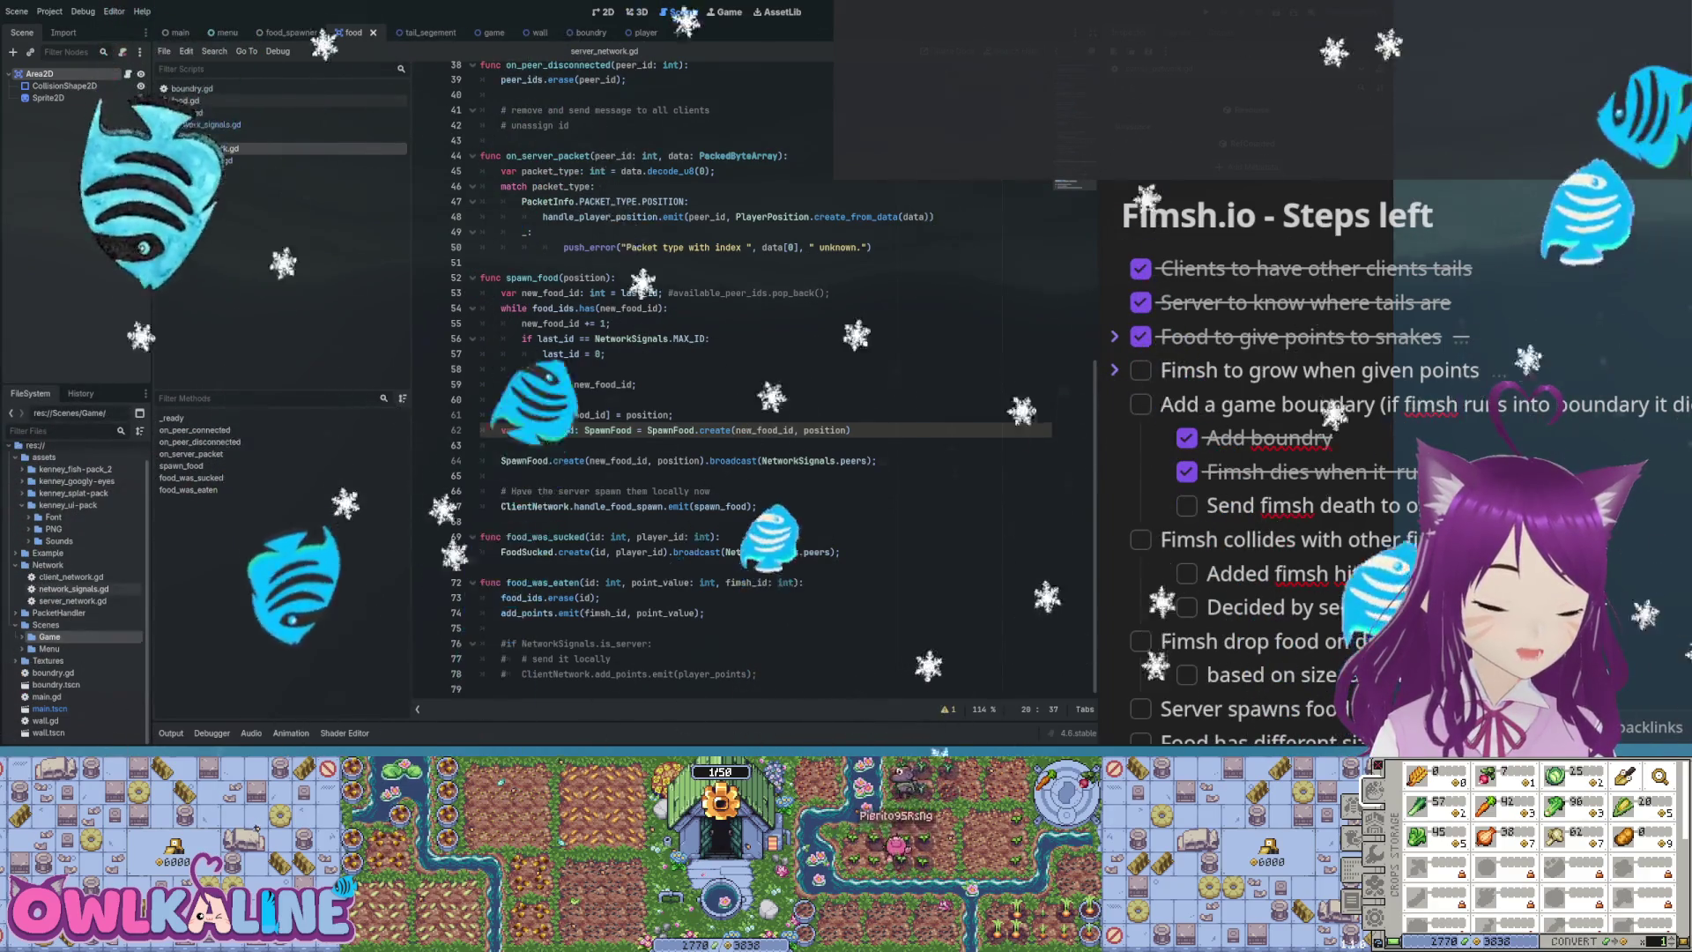
pyautogui.scroll(-3, 75, 573)
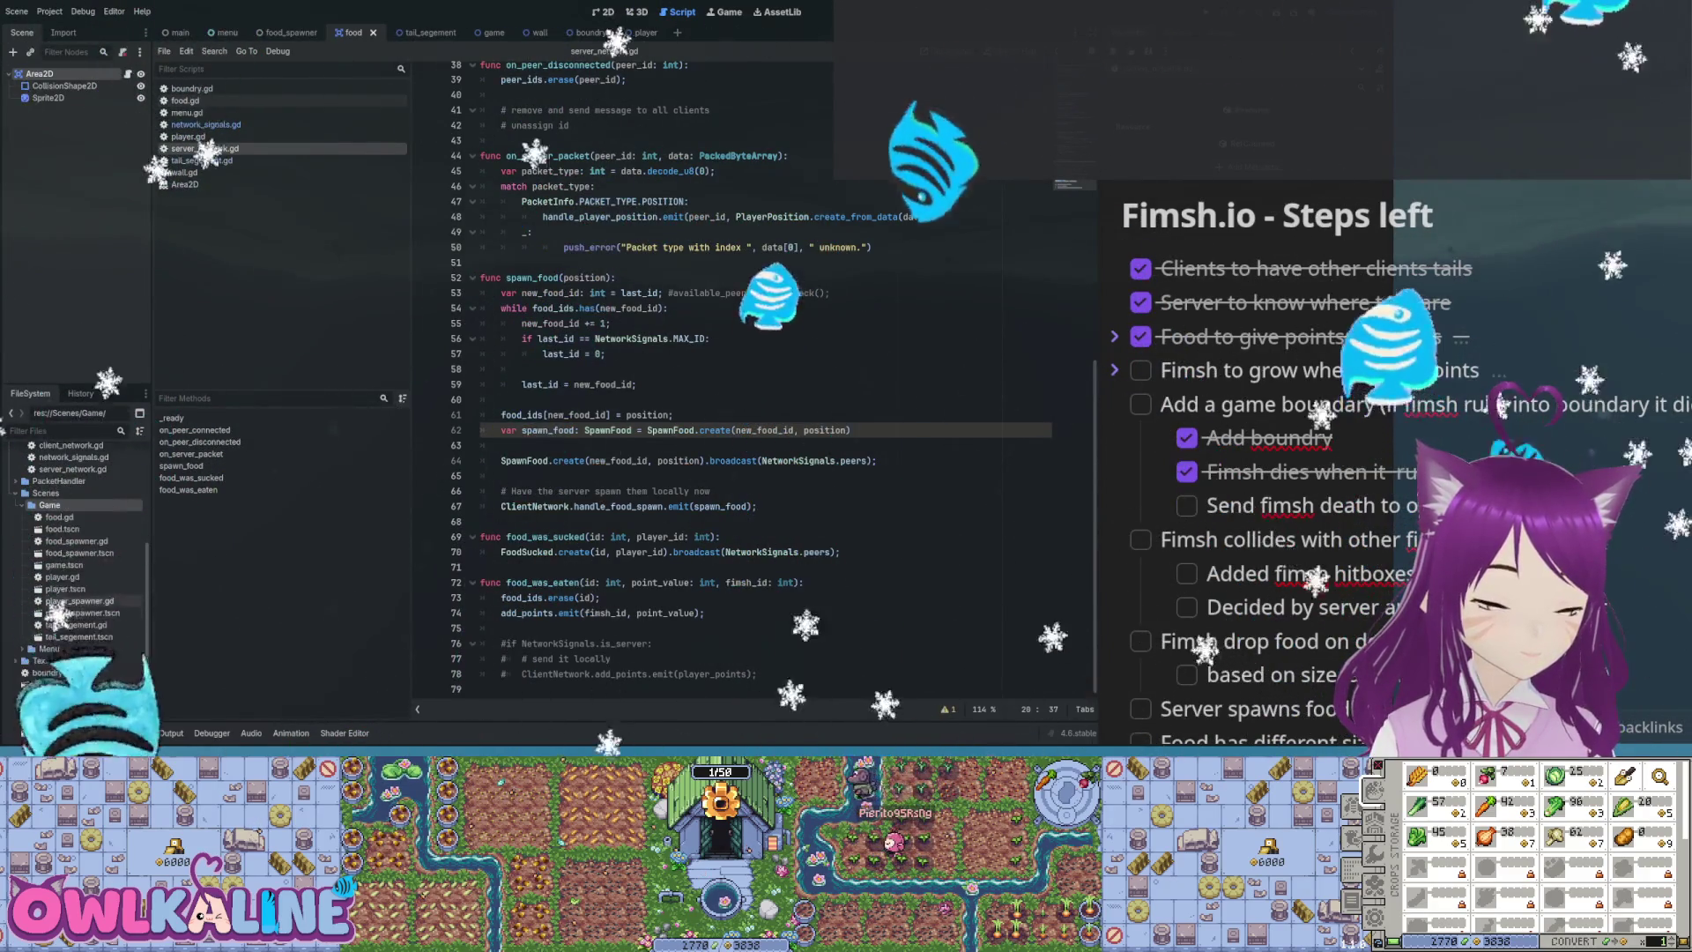
pyautogui.click(77, 540)
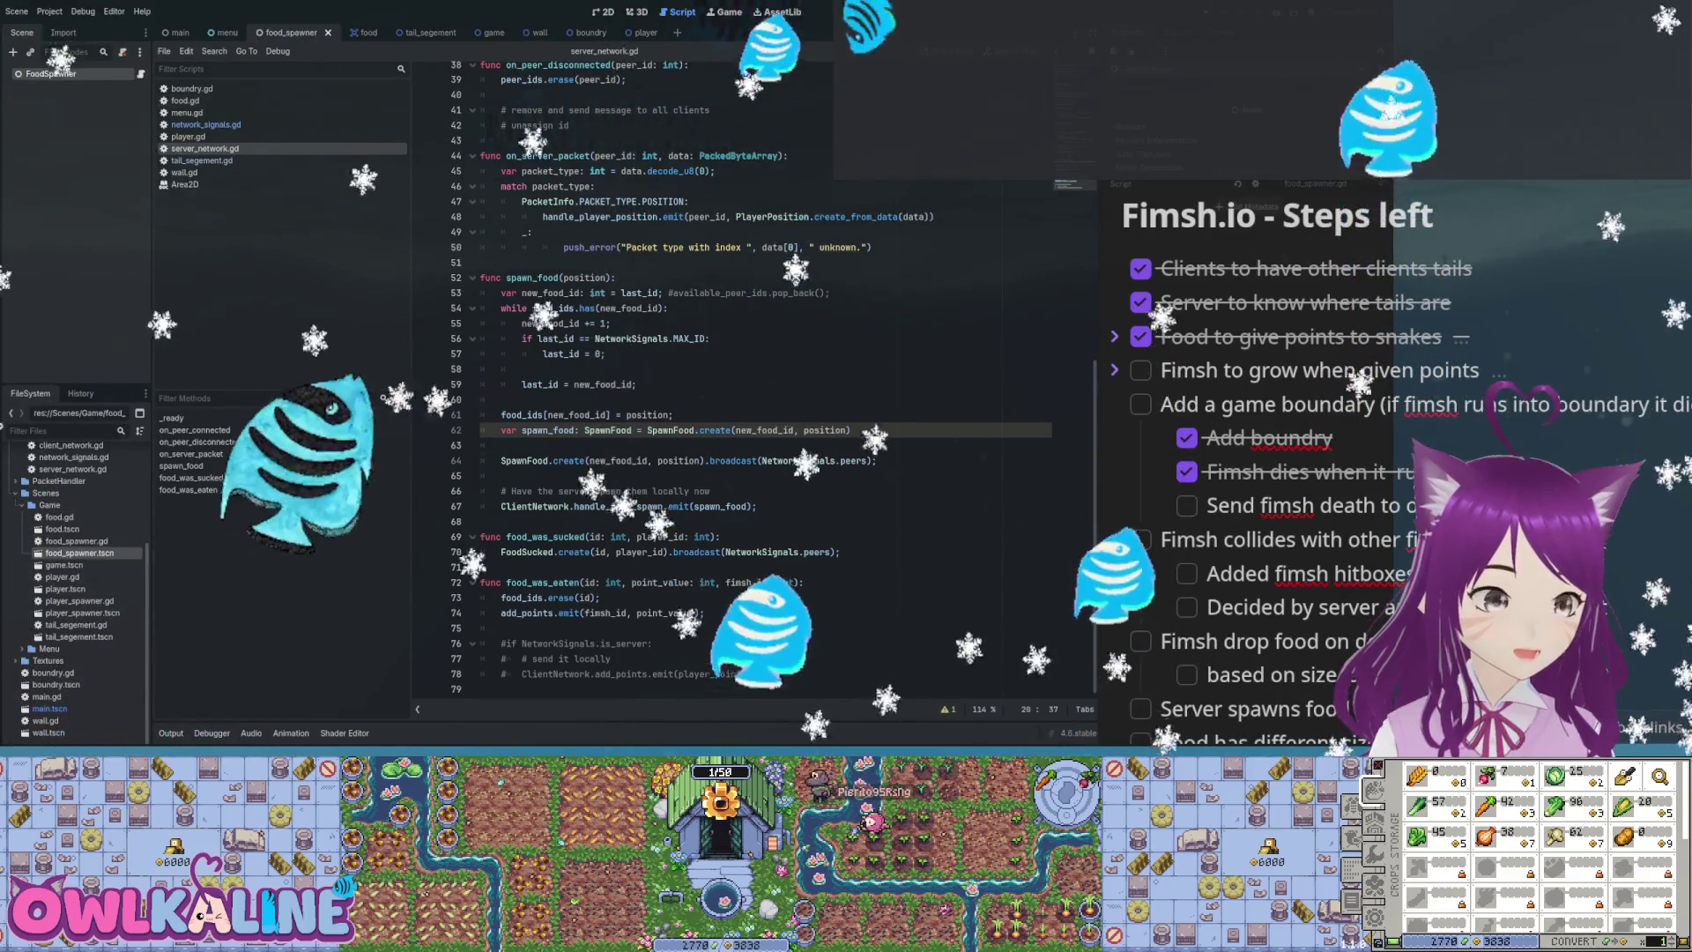
pyautogui.doubleClick(79, 552)
pyautogui.click(141, 74)
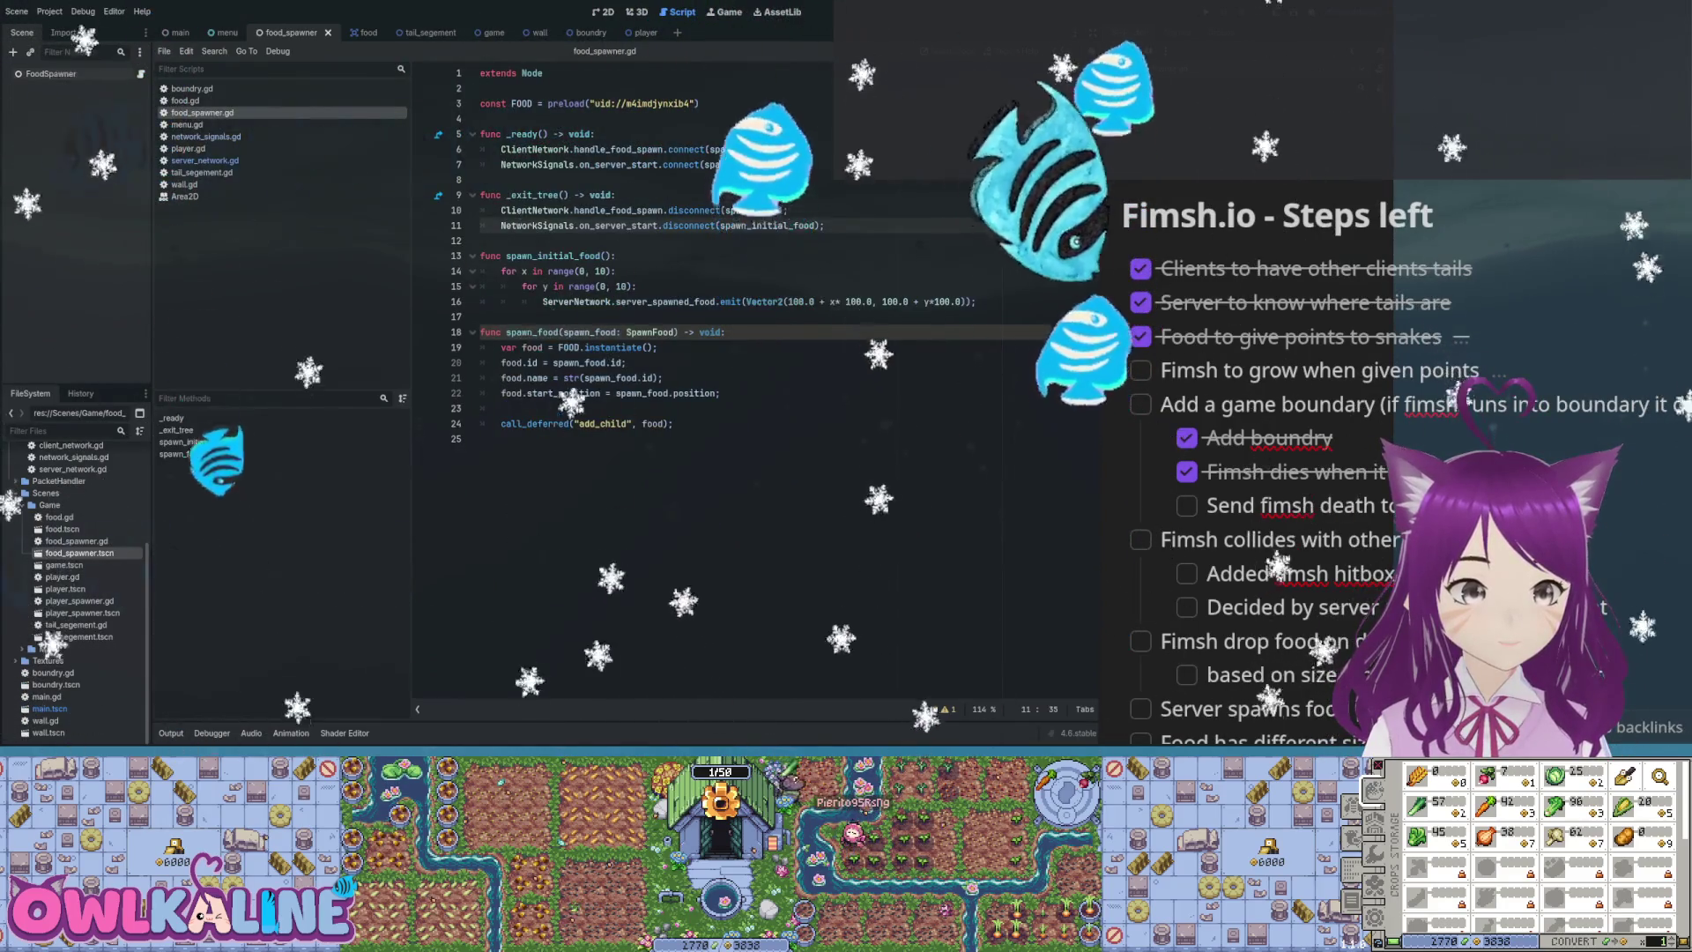
pyautogui.click(627, 165)
pyautogui.doubleClick(749, 165)
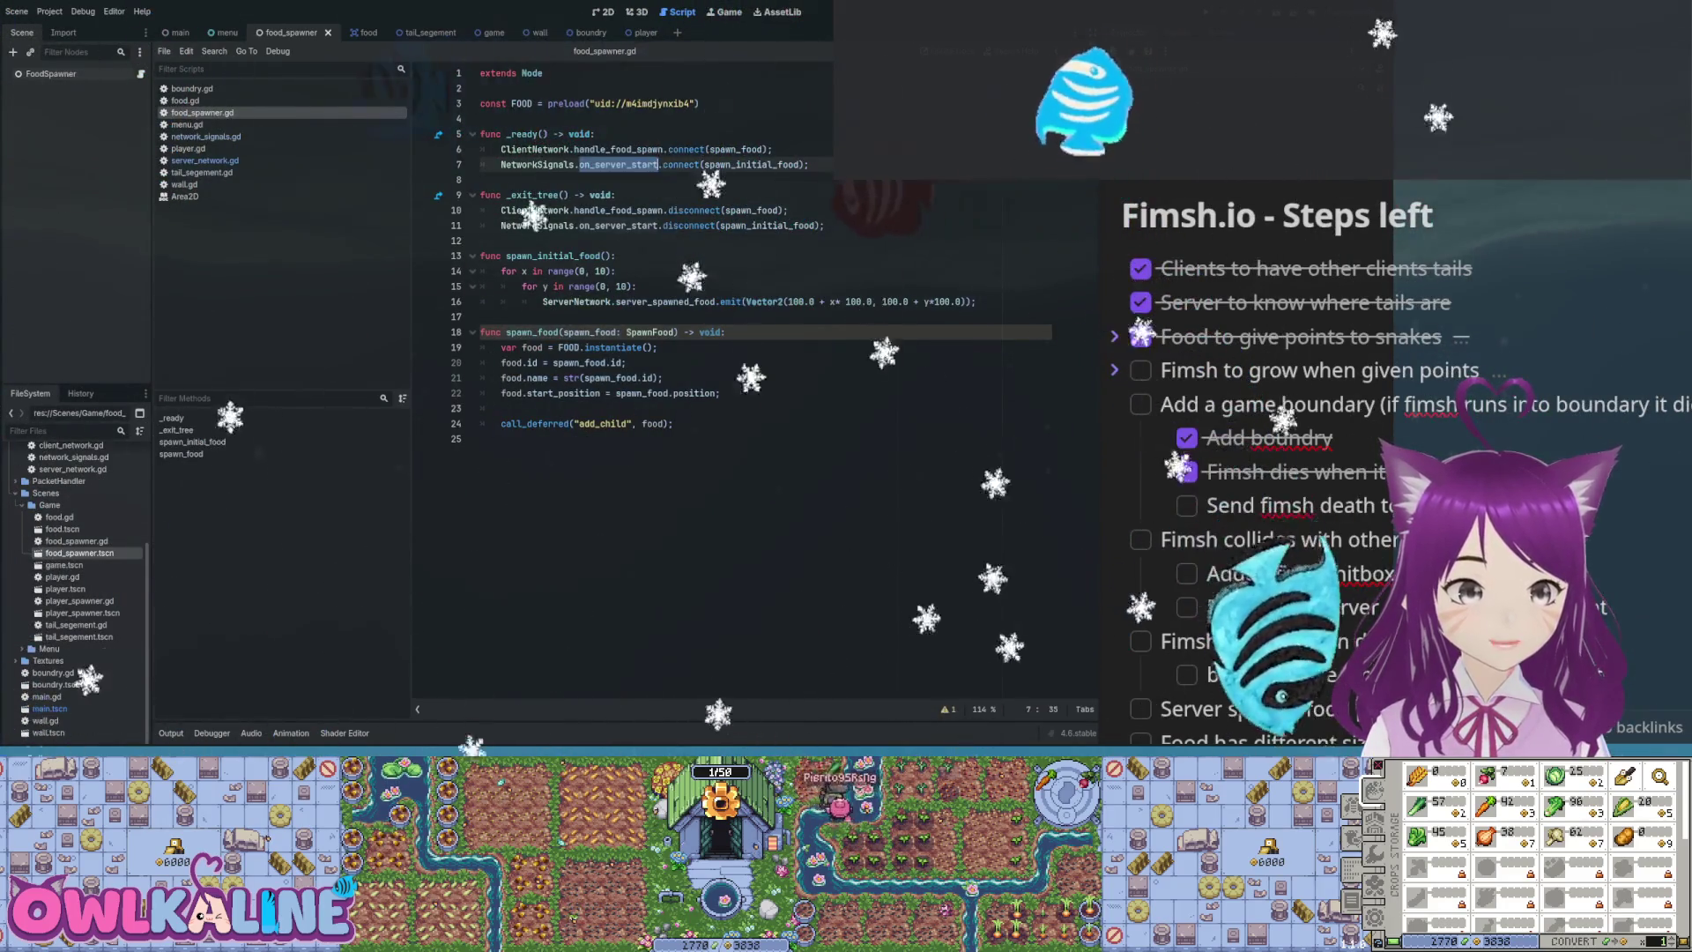
pyautogui.moveTo(636, 301); pyautogui.dragTo(482, 255)
pyautogui.click(637, 302)
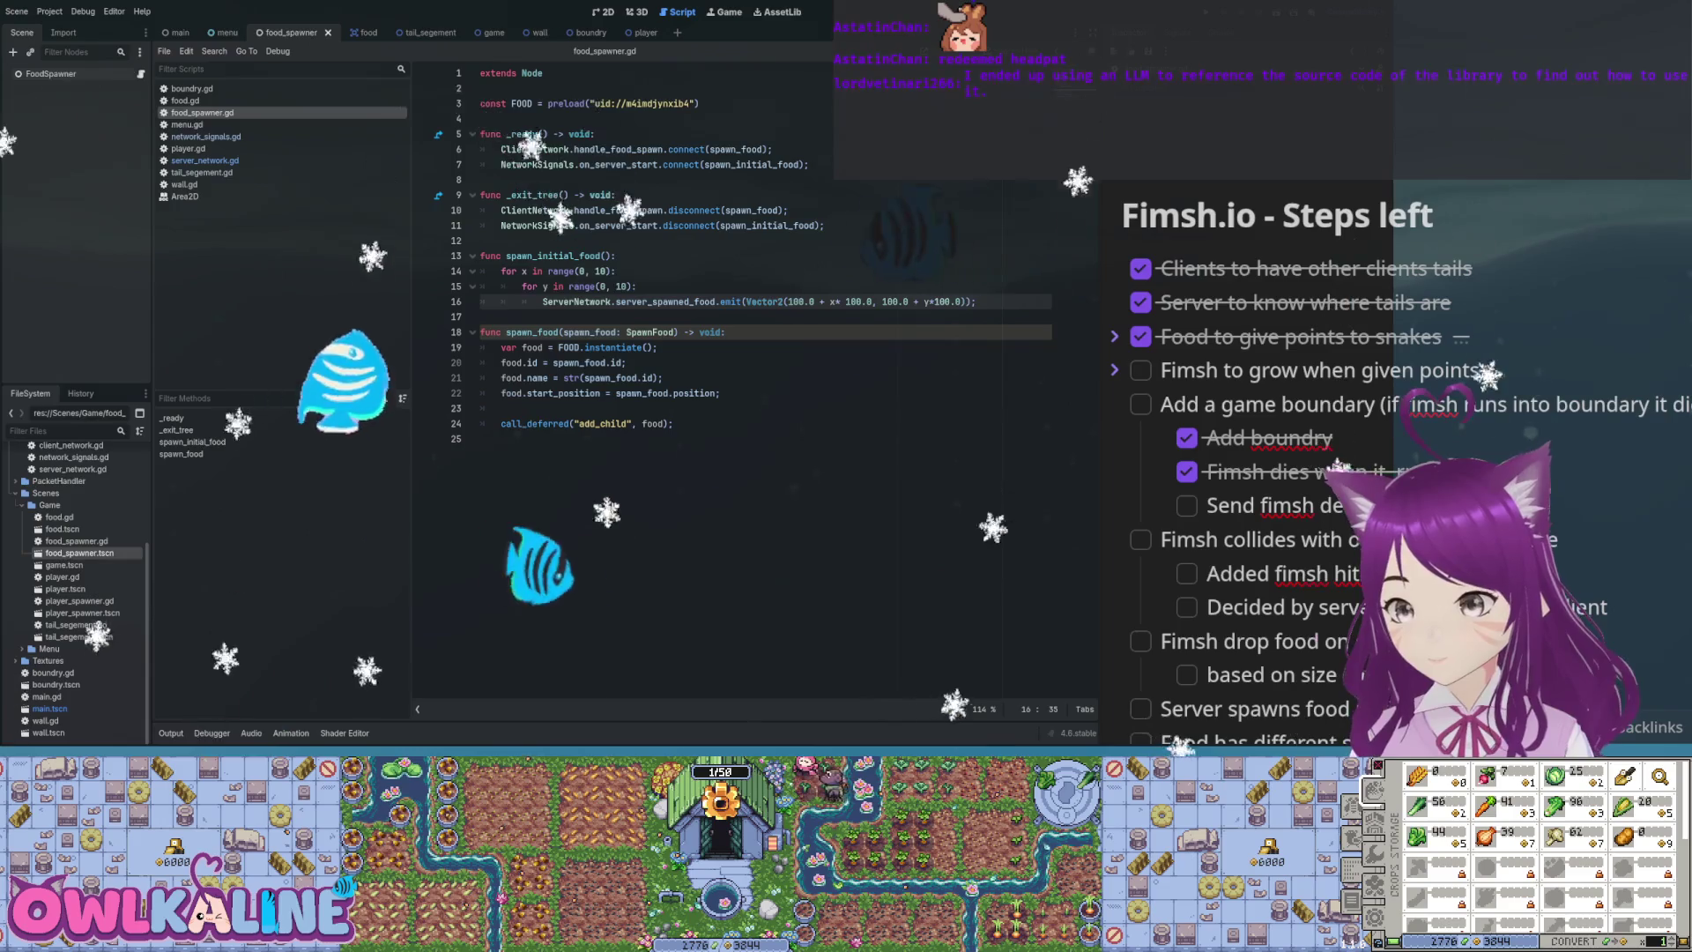
# Inspect the FOOD instantiate line and the server_spawned_food emit call inside the nested loops
pyautogui.click(658, 347)
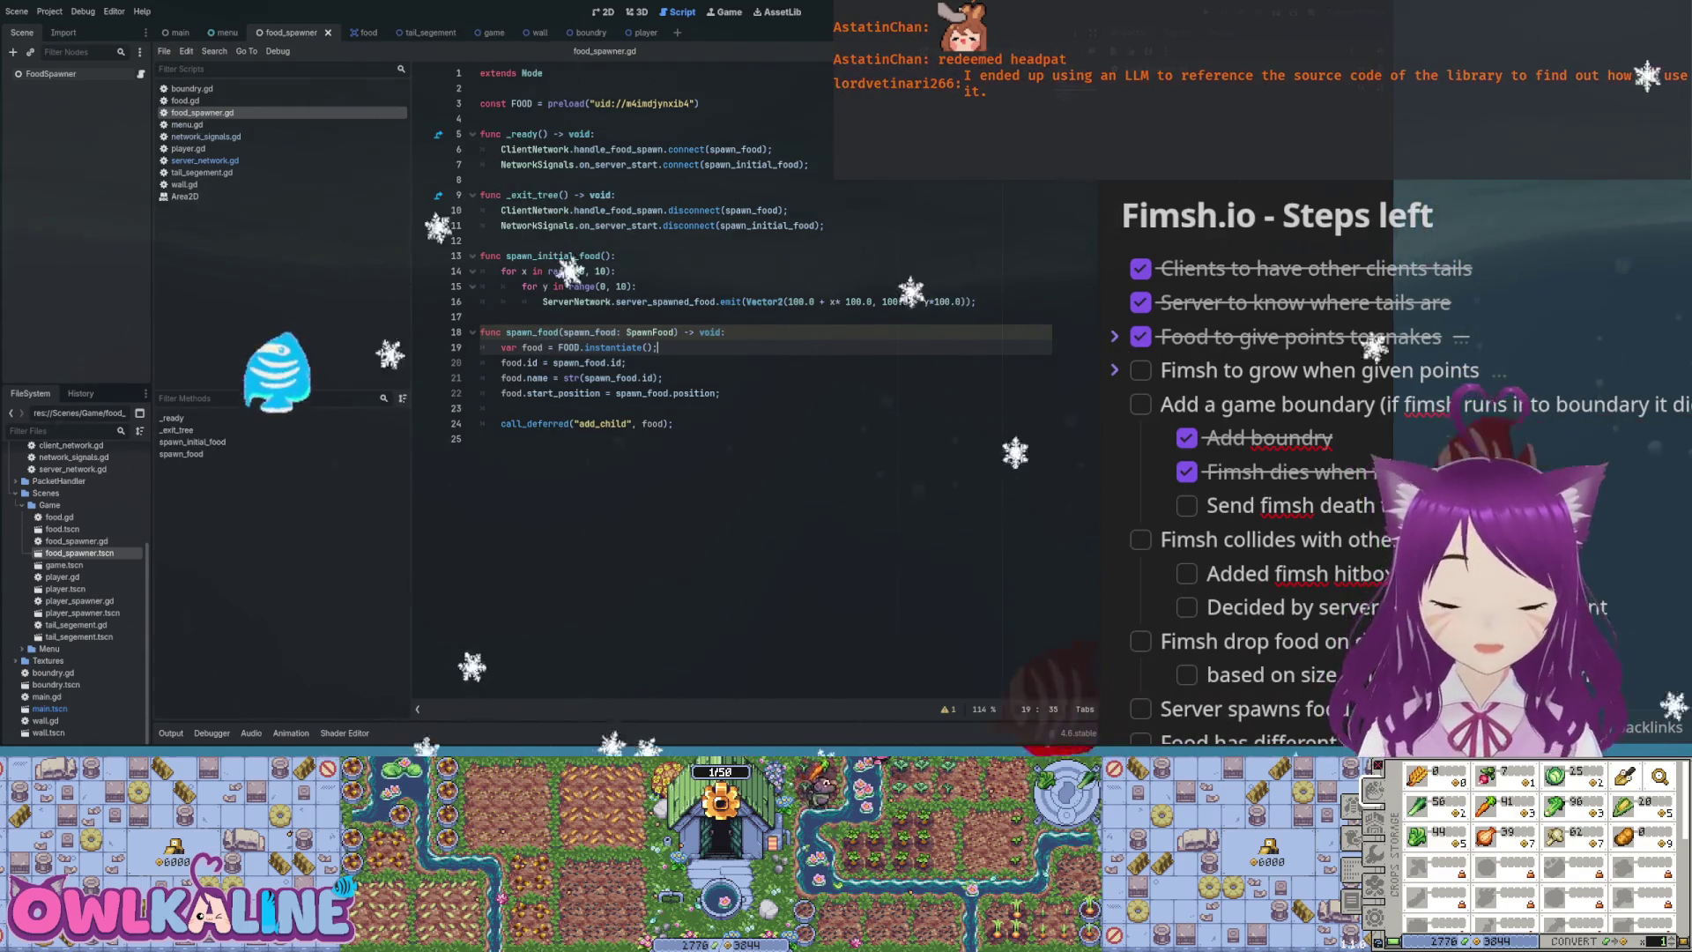
pyautogui.click(731, 302)
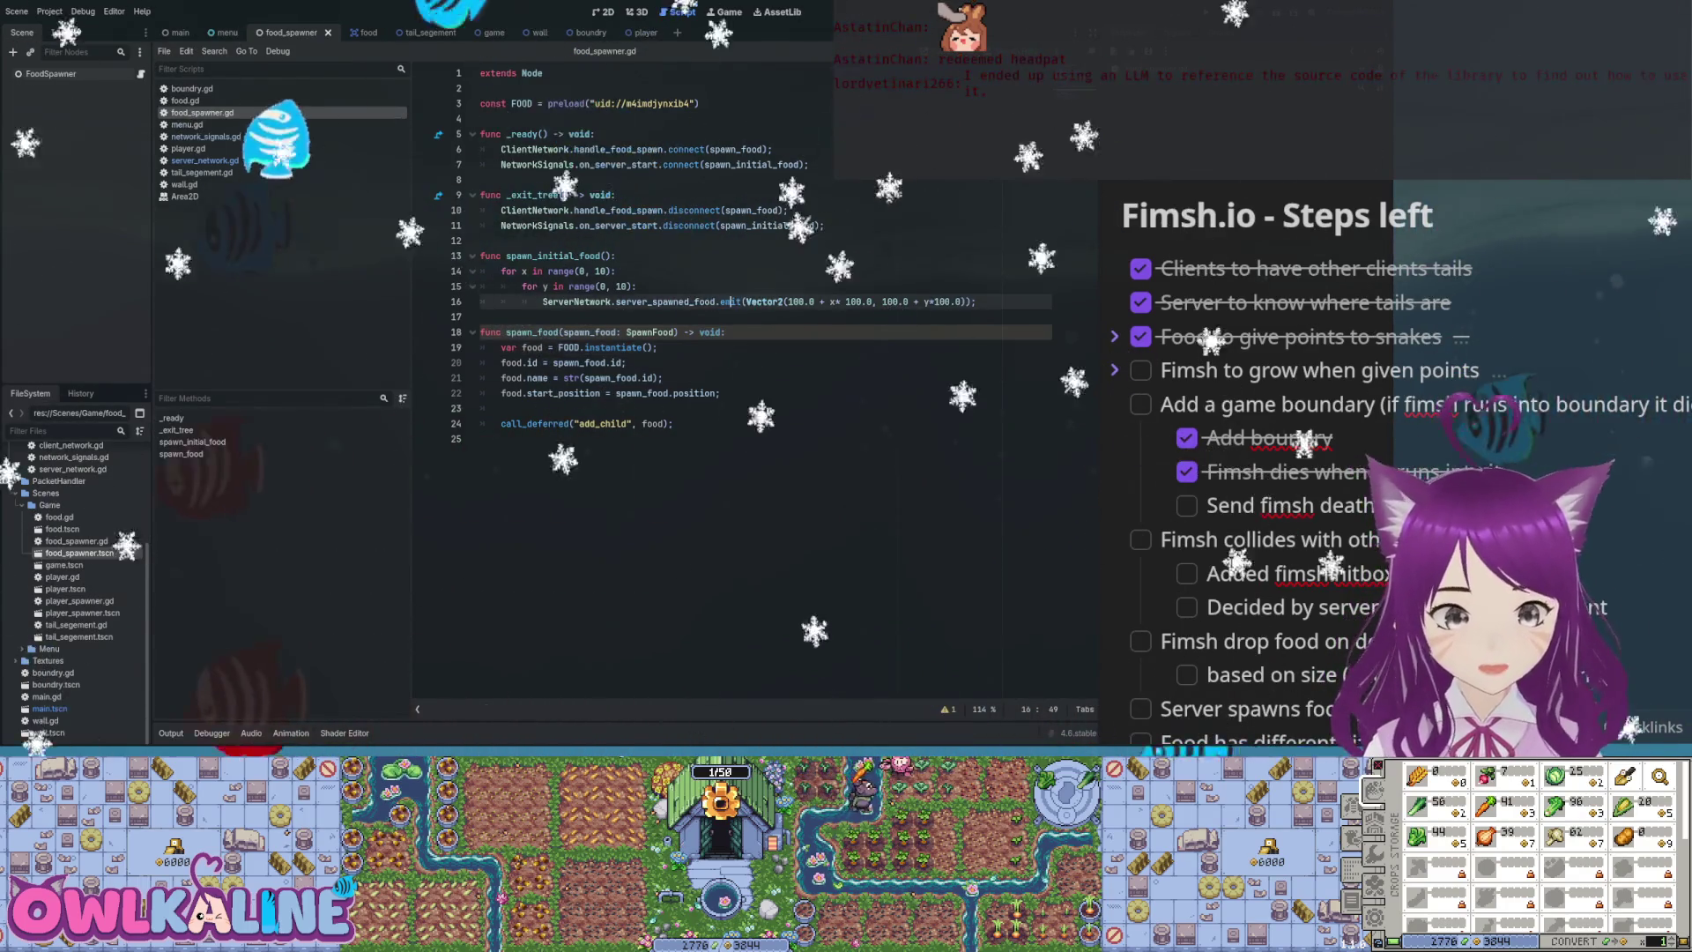
pyautogui.press('Up')
pyautogui.press('Up')
pyautogui.press('Up')
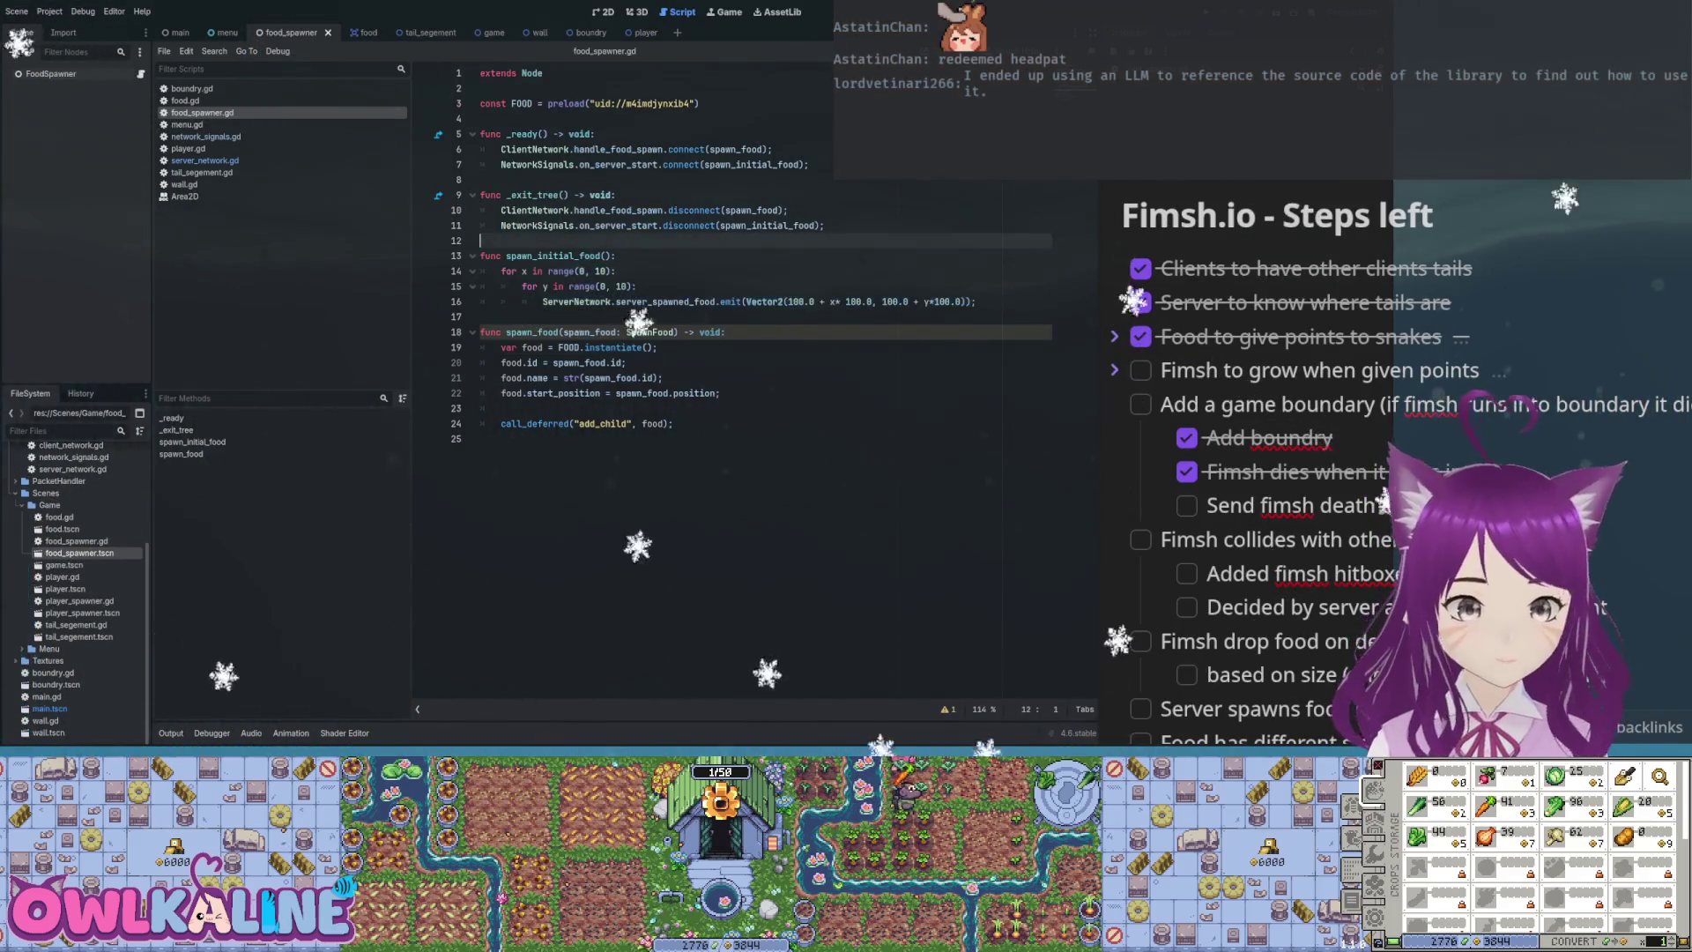
pyautogui.moveTo(976, 301); pyautogui.dragTo(501, 270)
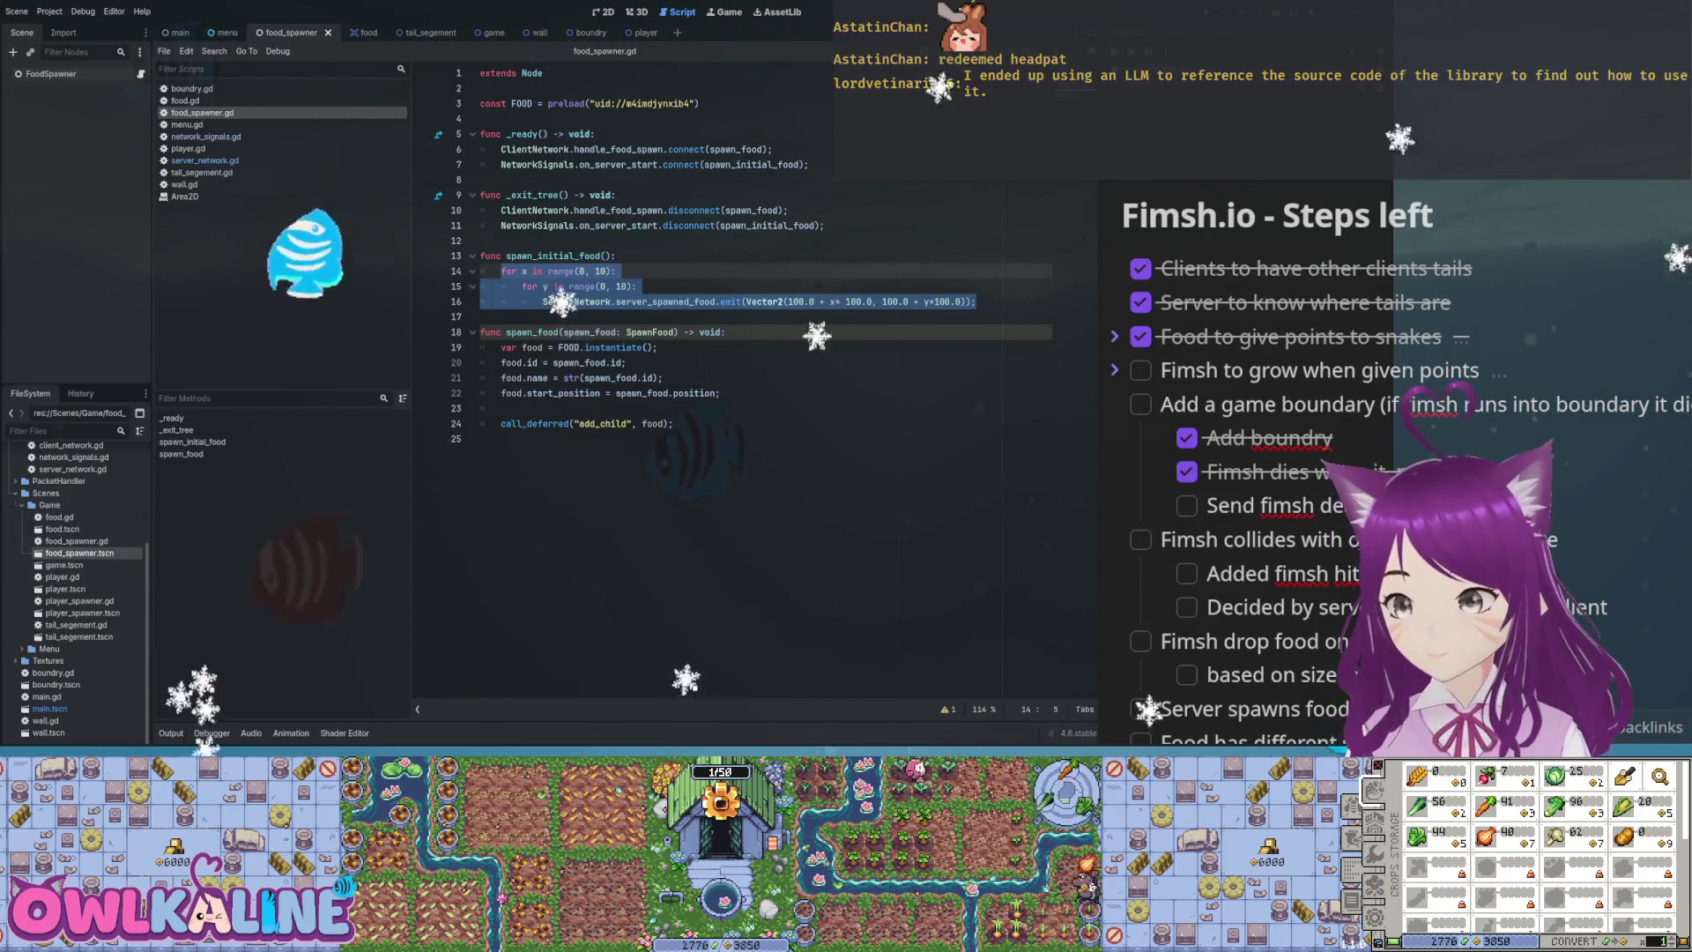
pyautogui.click(636, 286)
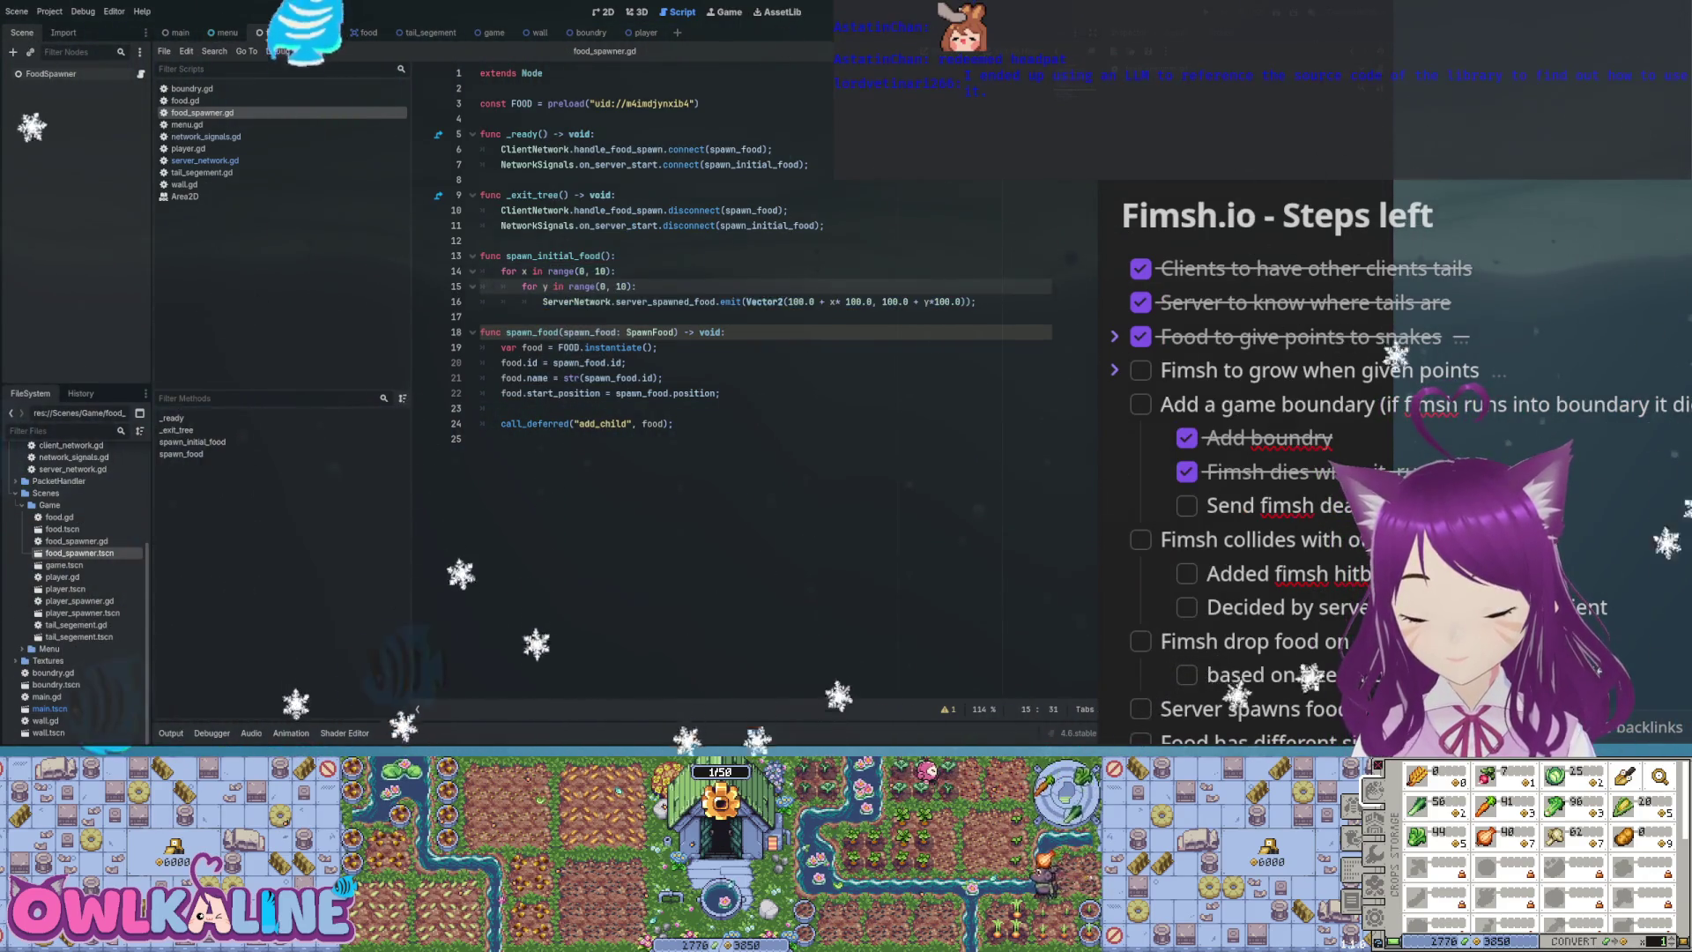
pyautogui.click(569, 286)
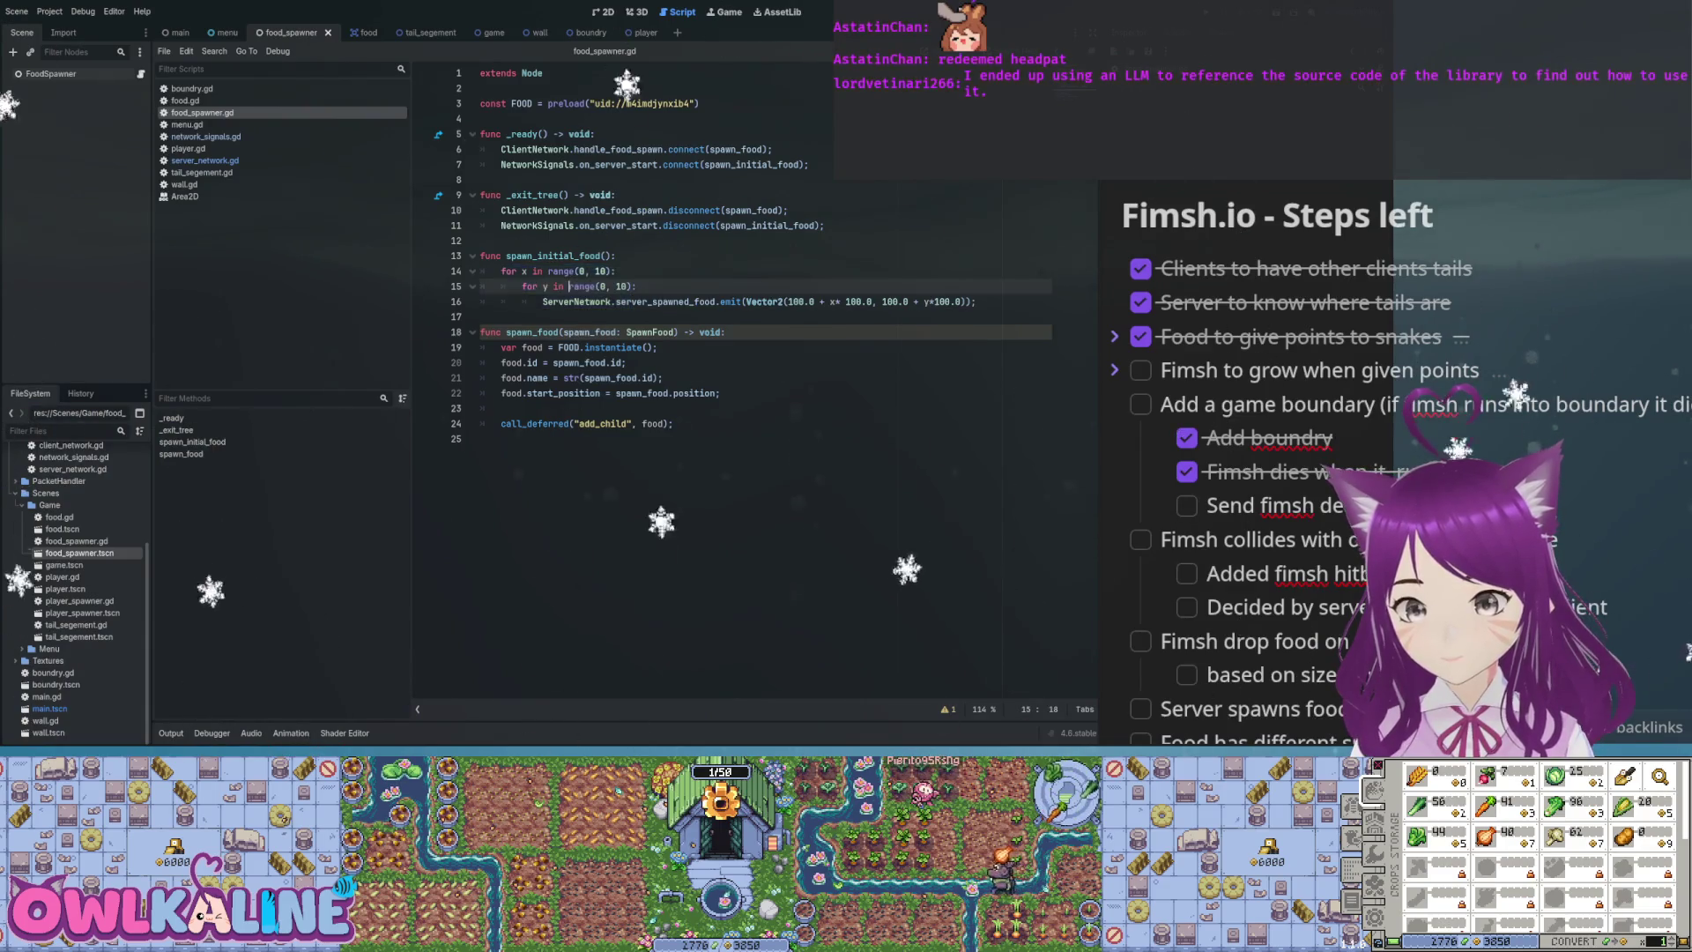
# Review lines 13–16 and the inner range of 10, then switch to the main scene
pyautogui.moveTo(481, 270); pyautogui.dragTo(957, 301)
pyautogui.click(679, 302)
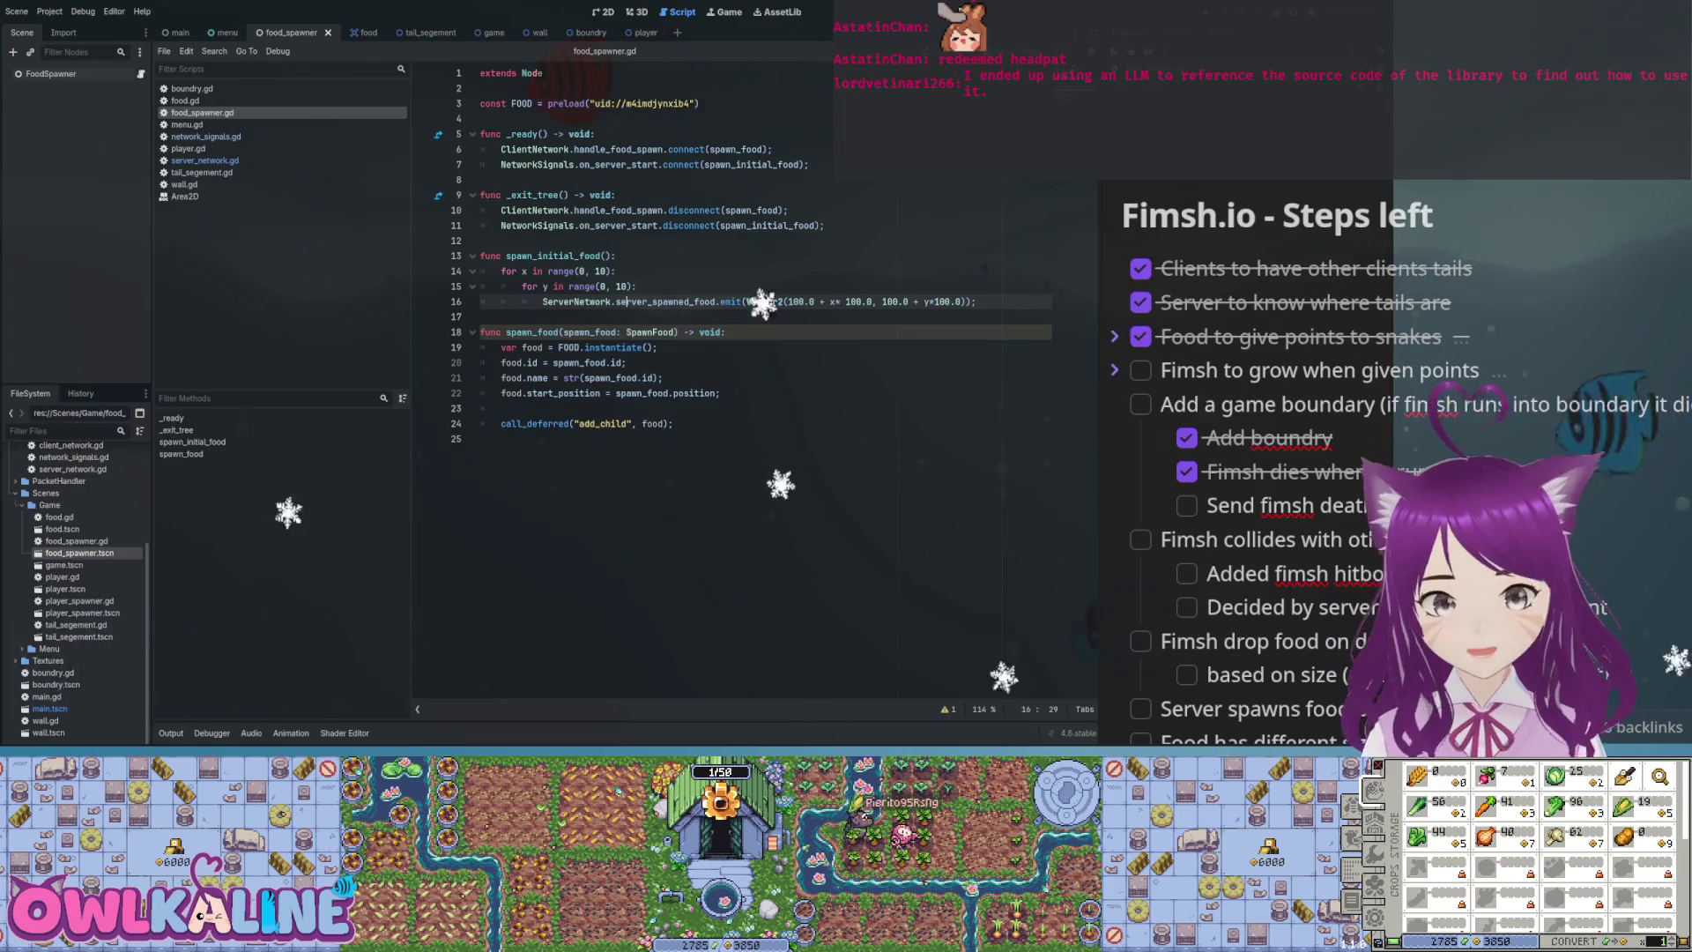
pyautogui.click(615, 286)
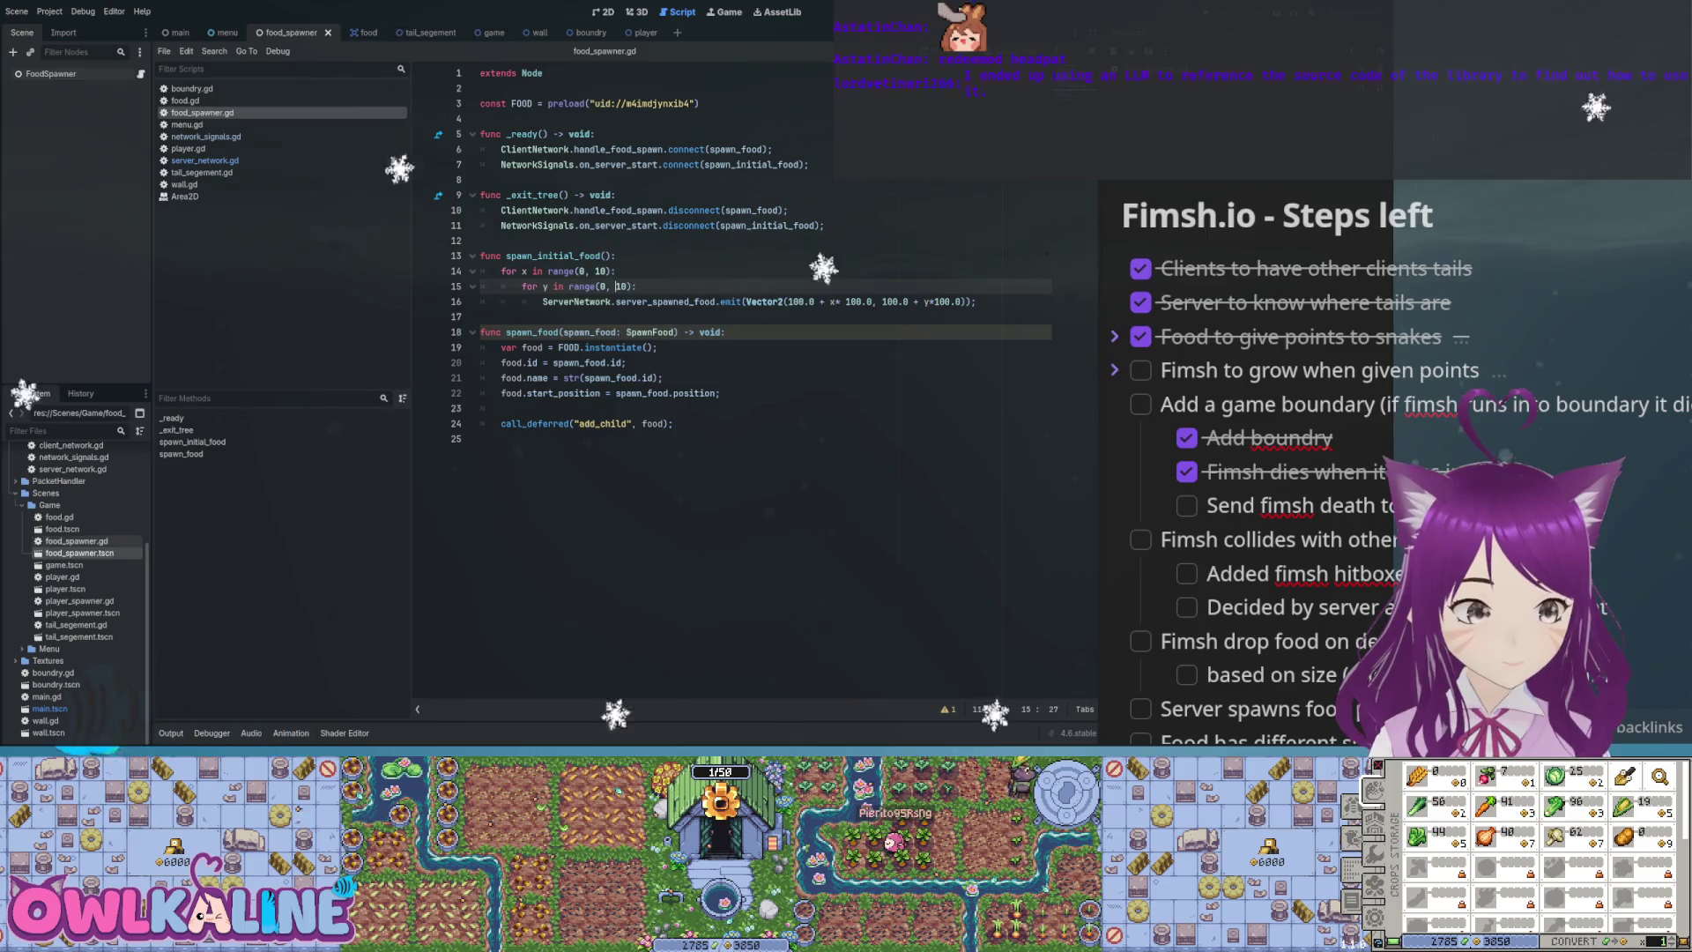
pyautogui.scroll(1, 75, 582)
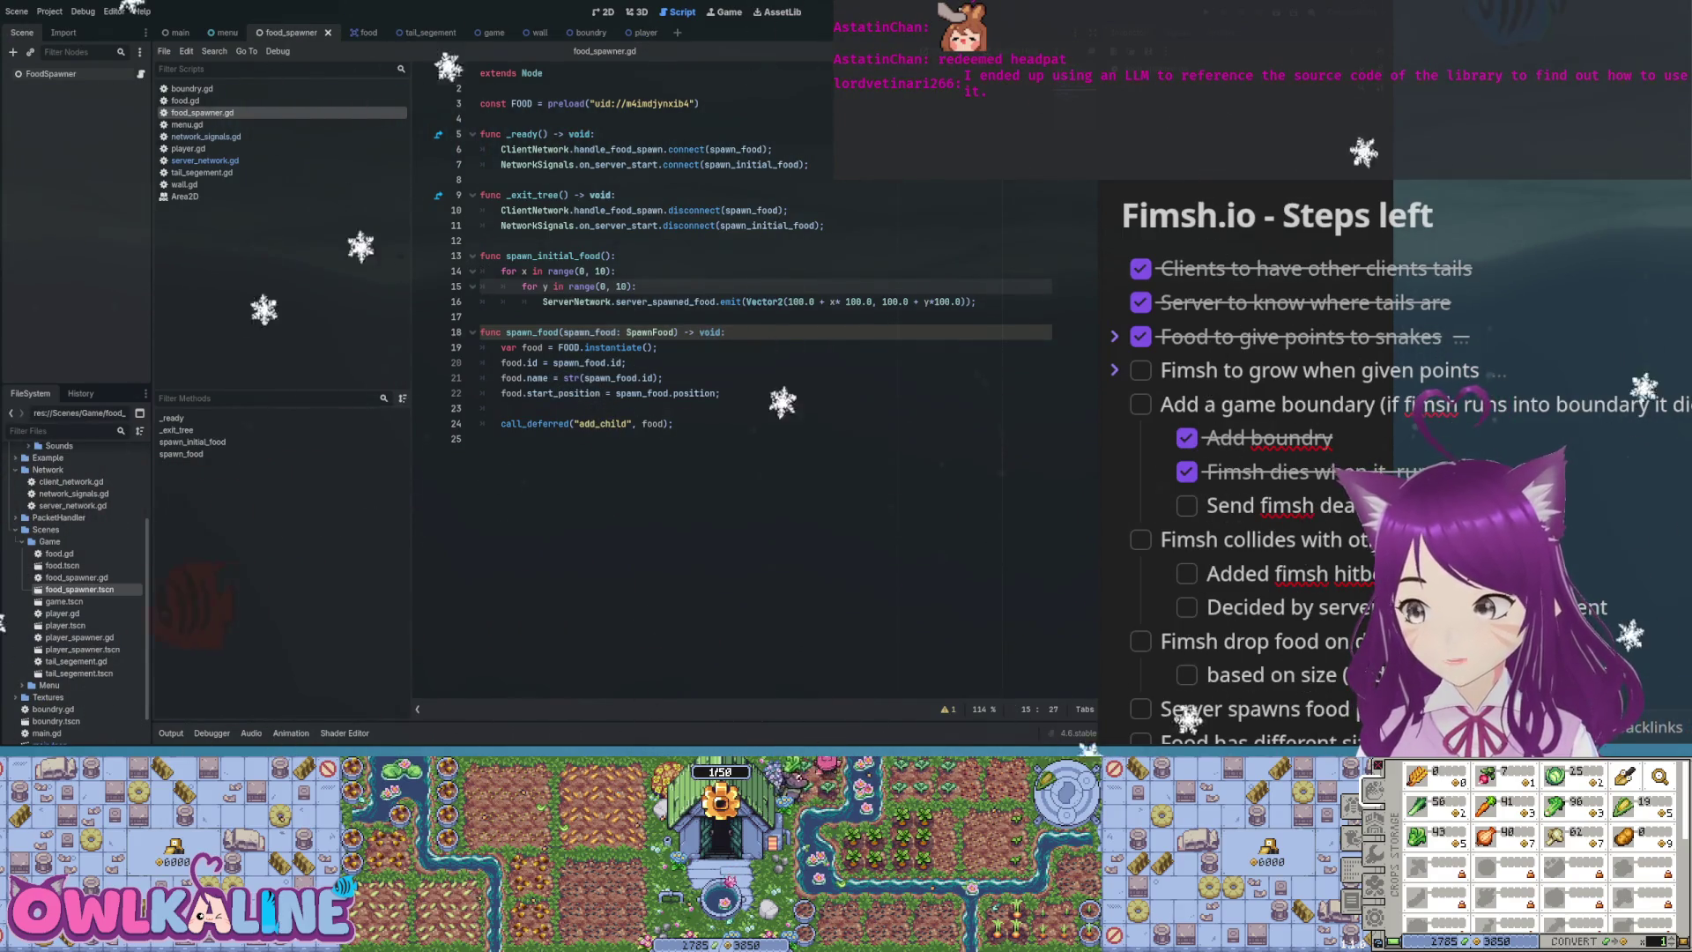
pyautogui.press('Down')
pyautogui.press('Down')
pyautogui.press('Down')
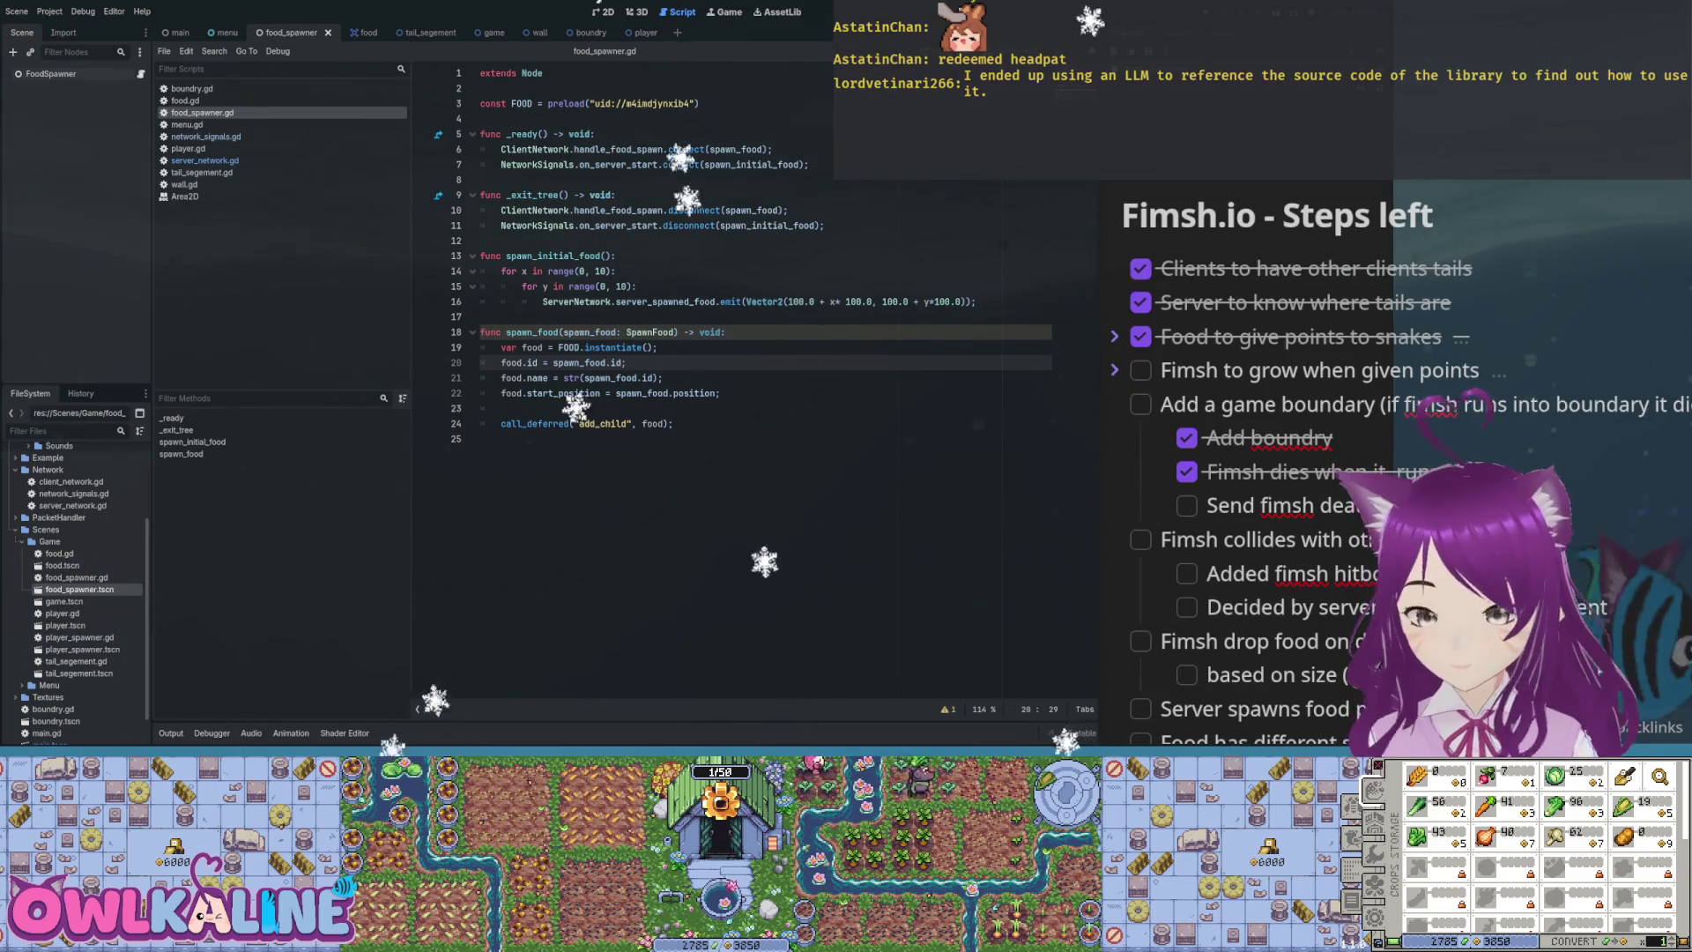
pyautogui.moveTo(636, 286); pyautogui.dragTo(480, 256)
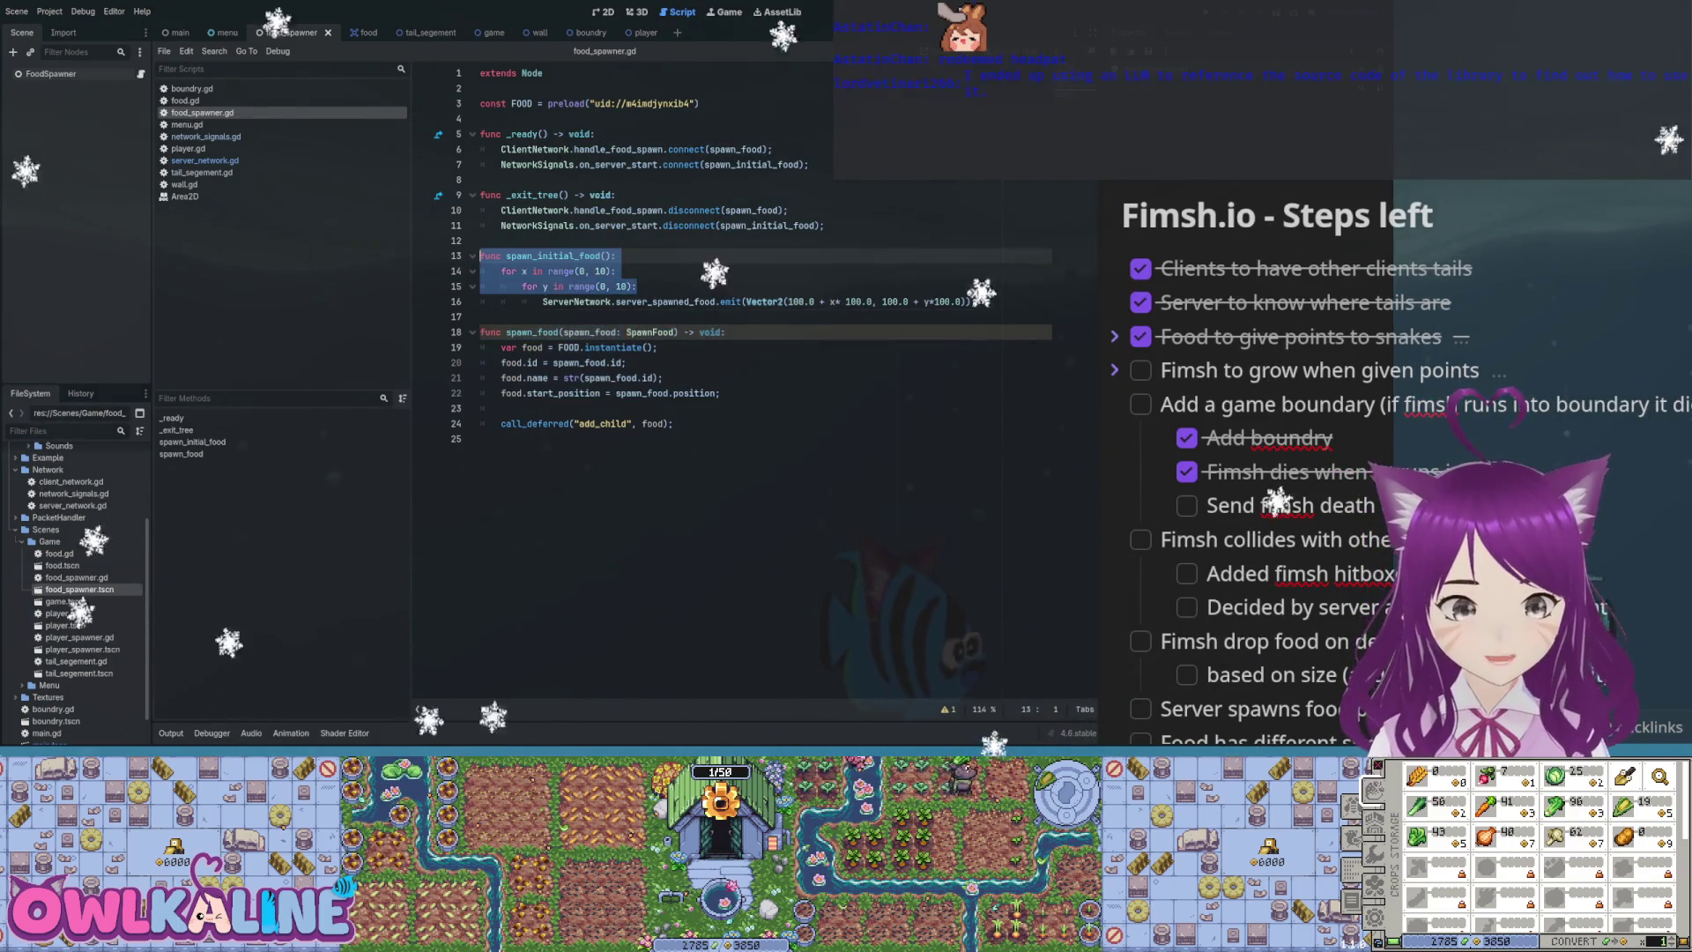
pyautogui.moveTo(732, 301); pyautogui.dragTo(501, 270)
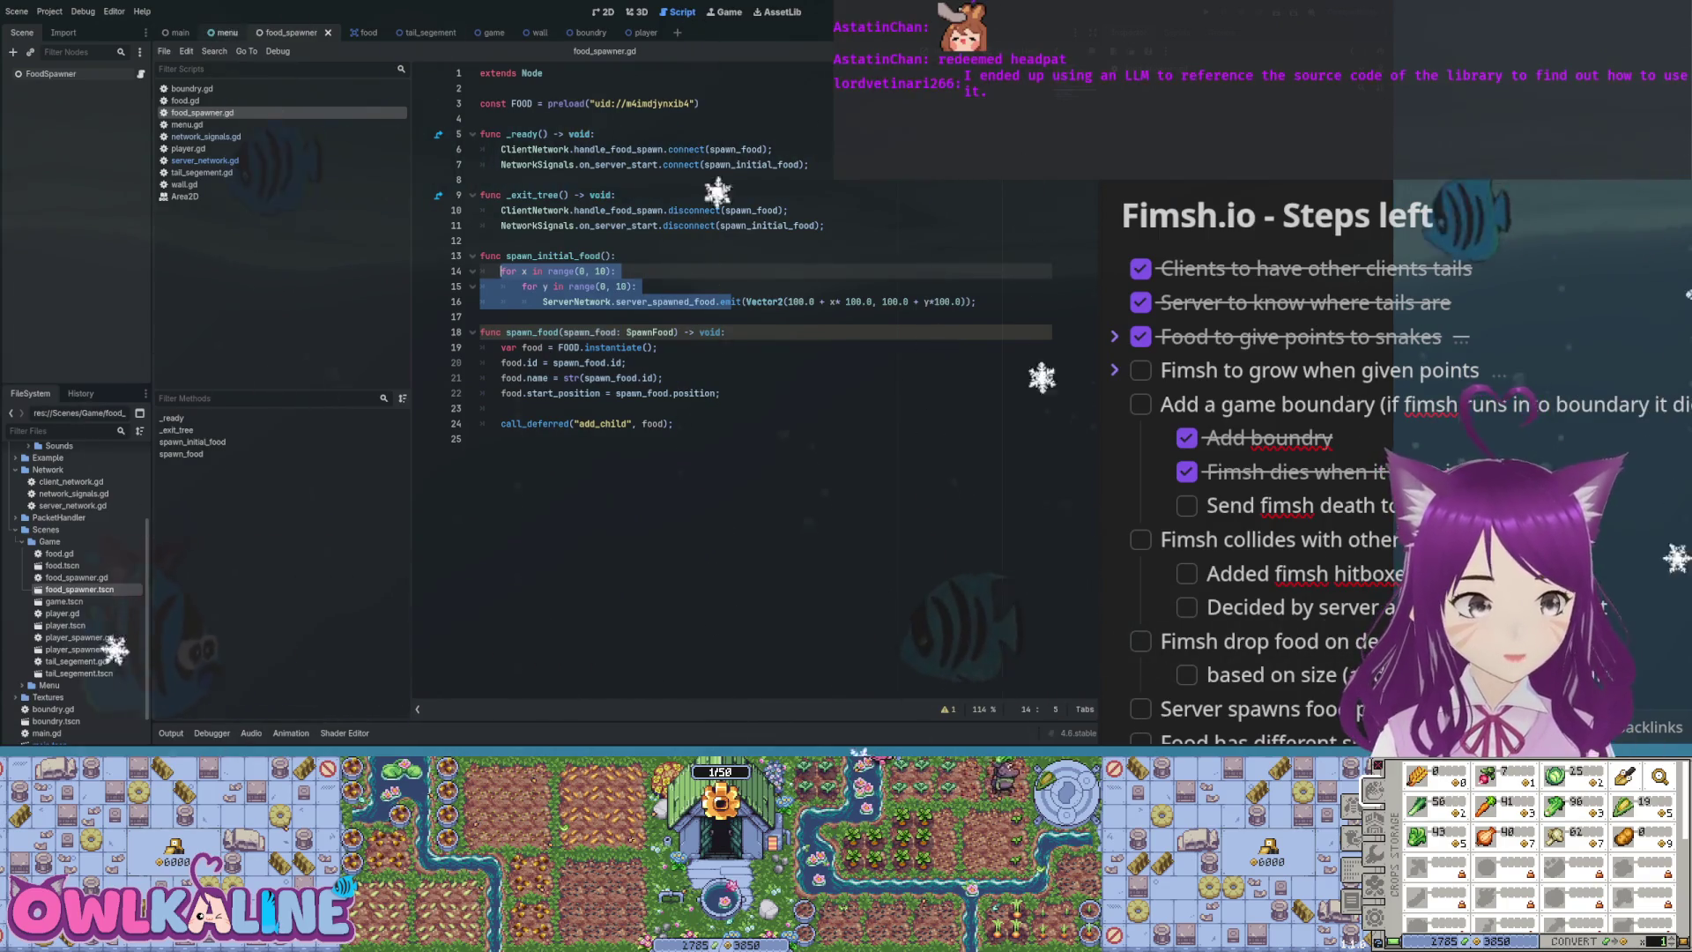
pyautogui.click(176, 31)
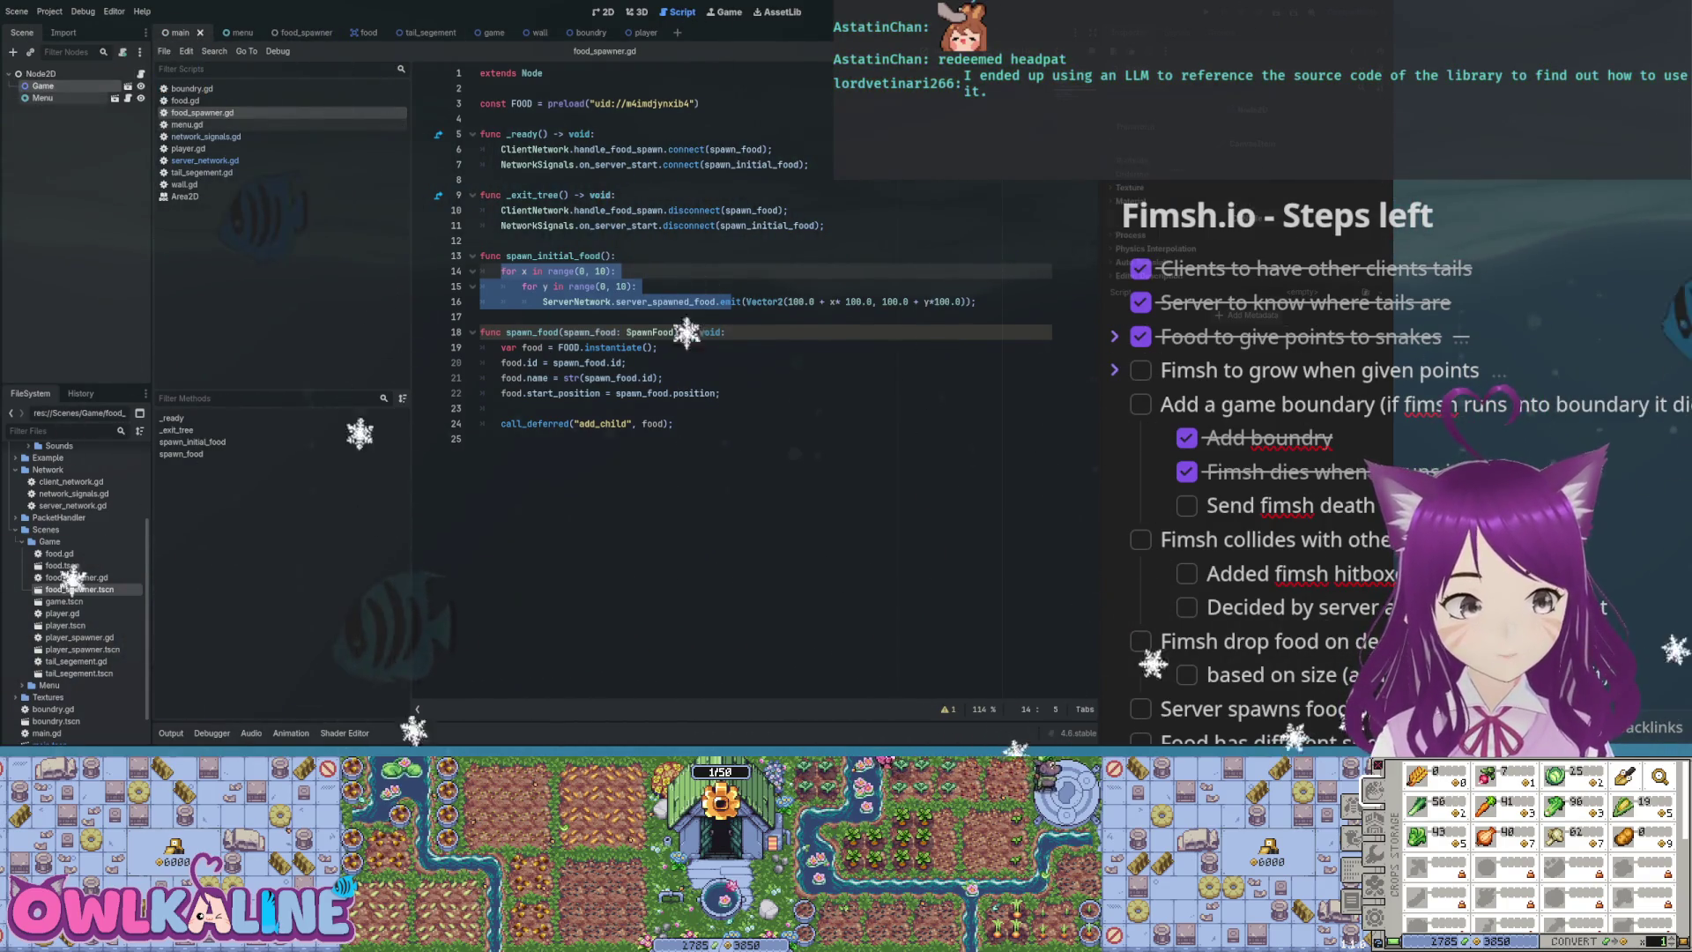
# Show the main scene in 2D, select its Node2D root and Game instance, then open the game scene
pyautogui.hotkey('ctrl', 'F1')
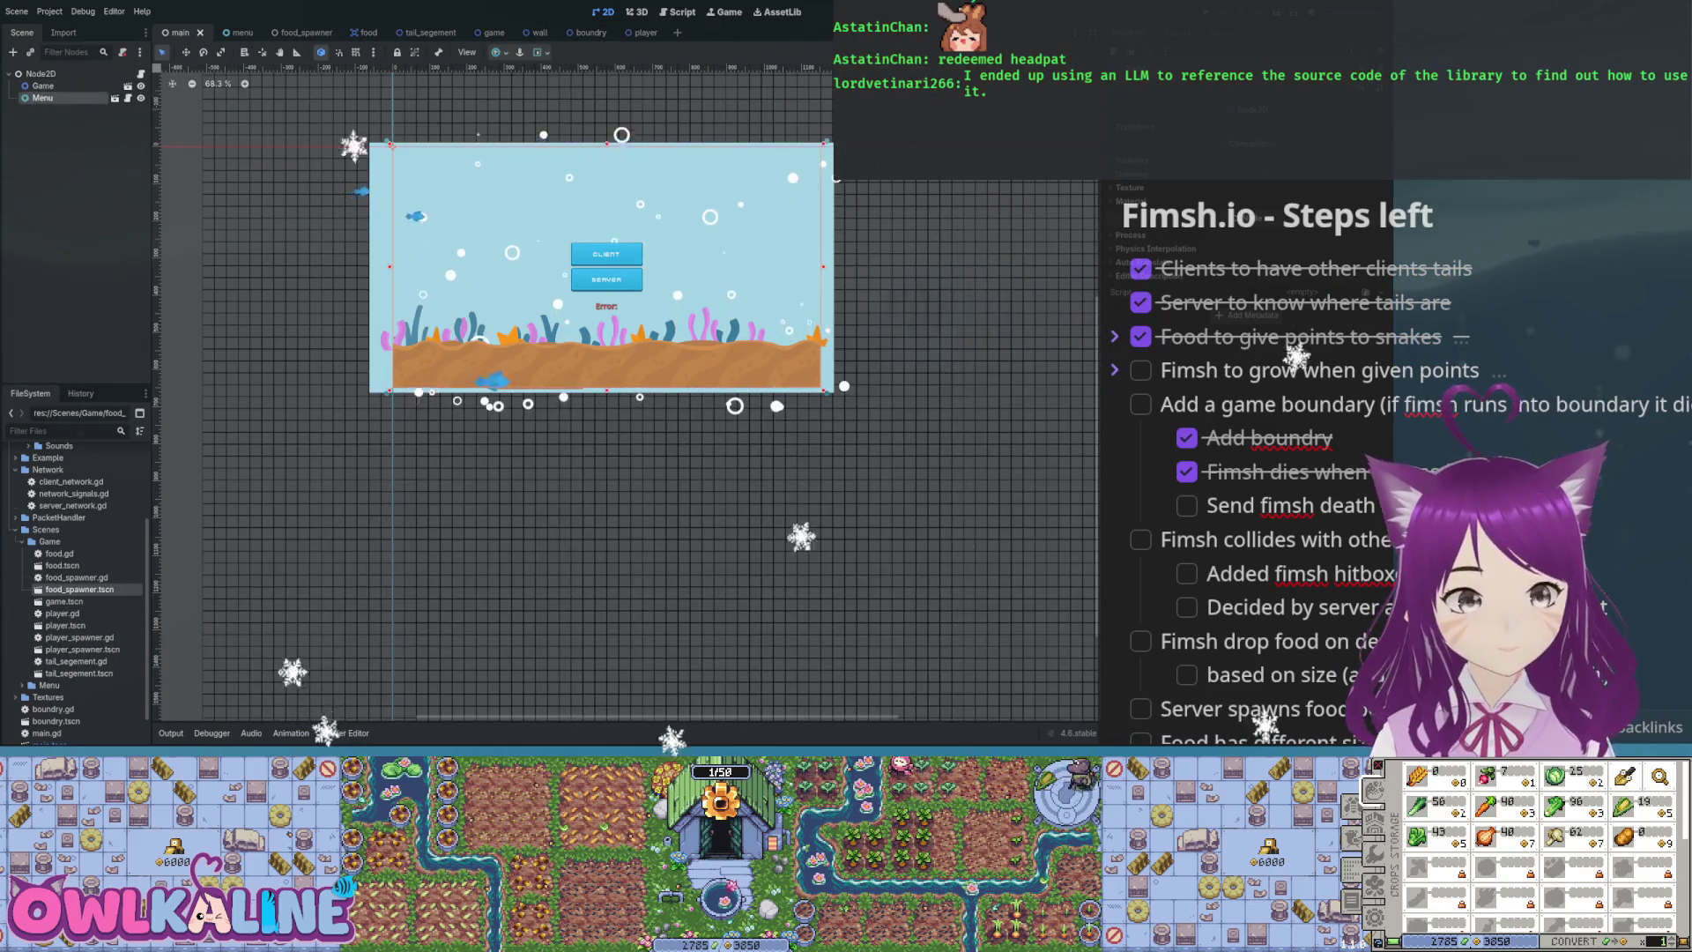
pyautogui.click(41, 73)
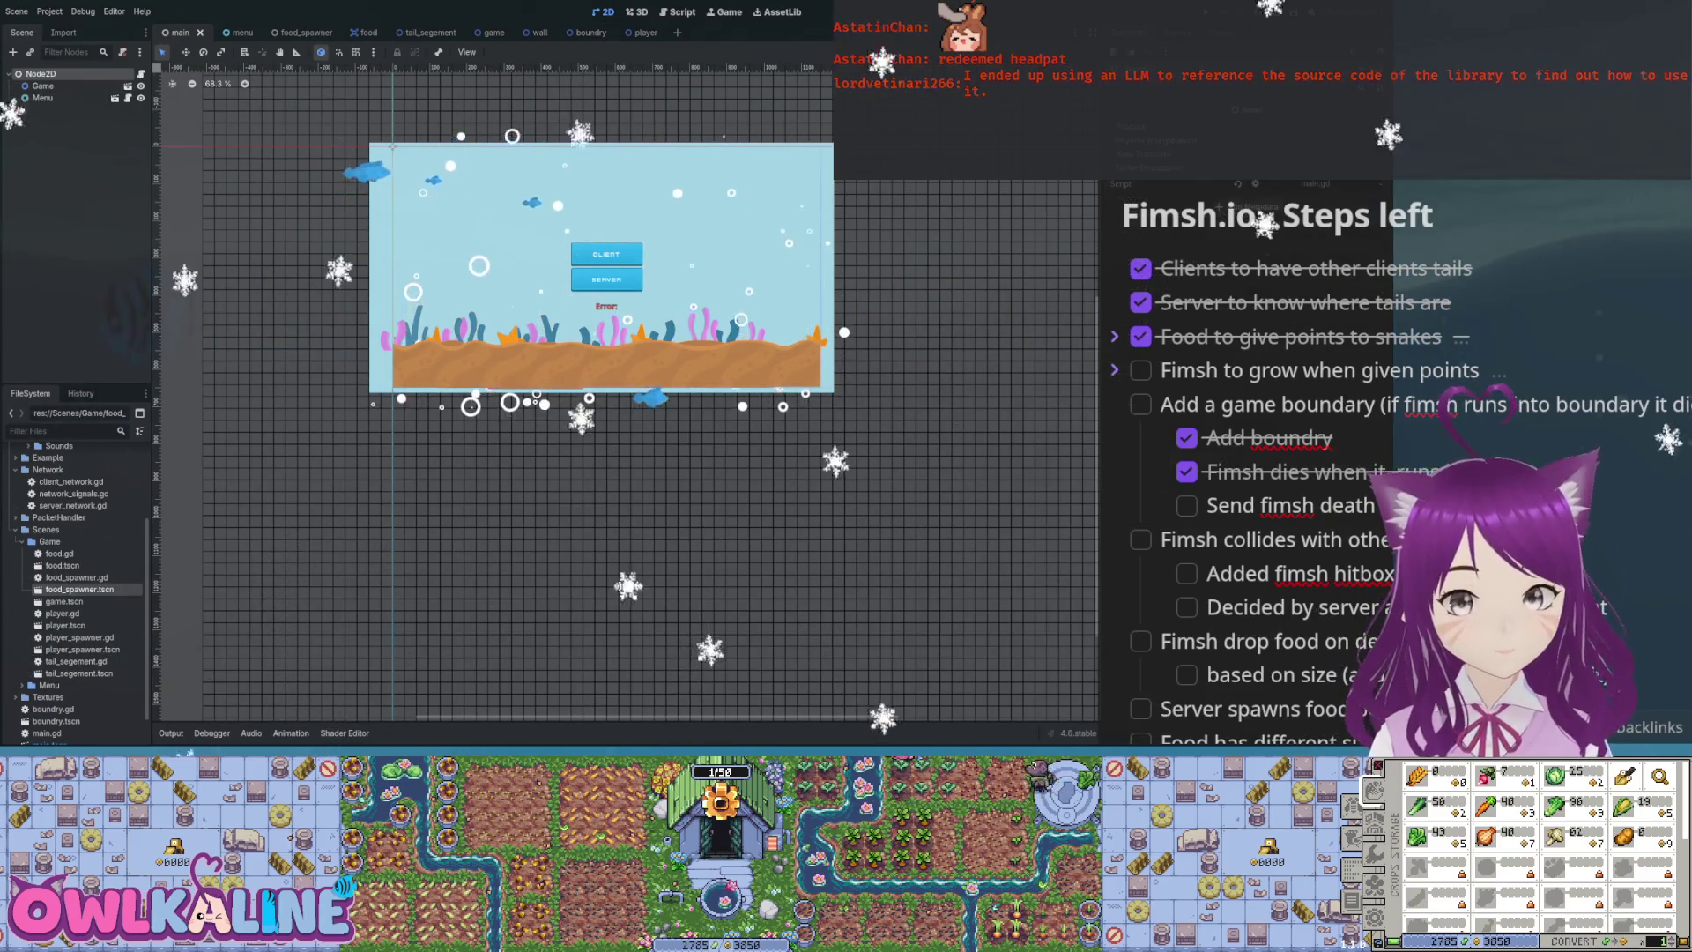
pyautogui.click(43, 85)
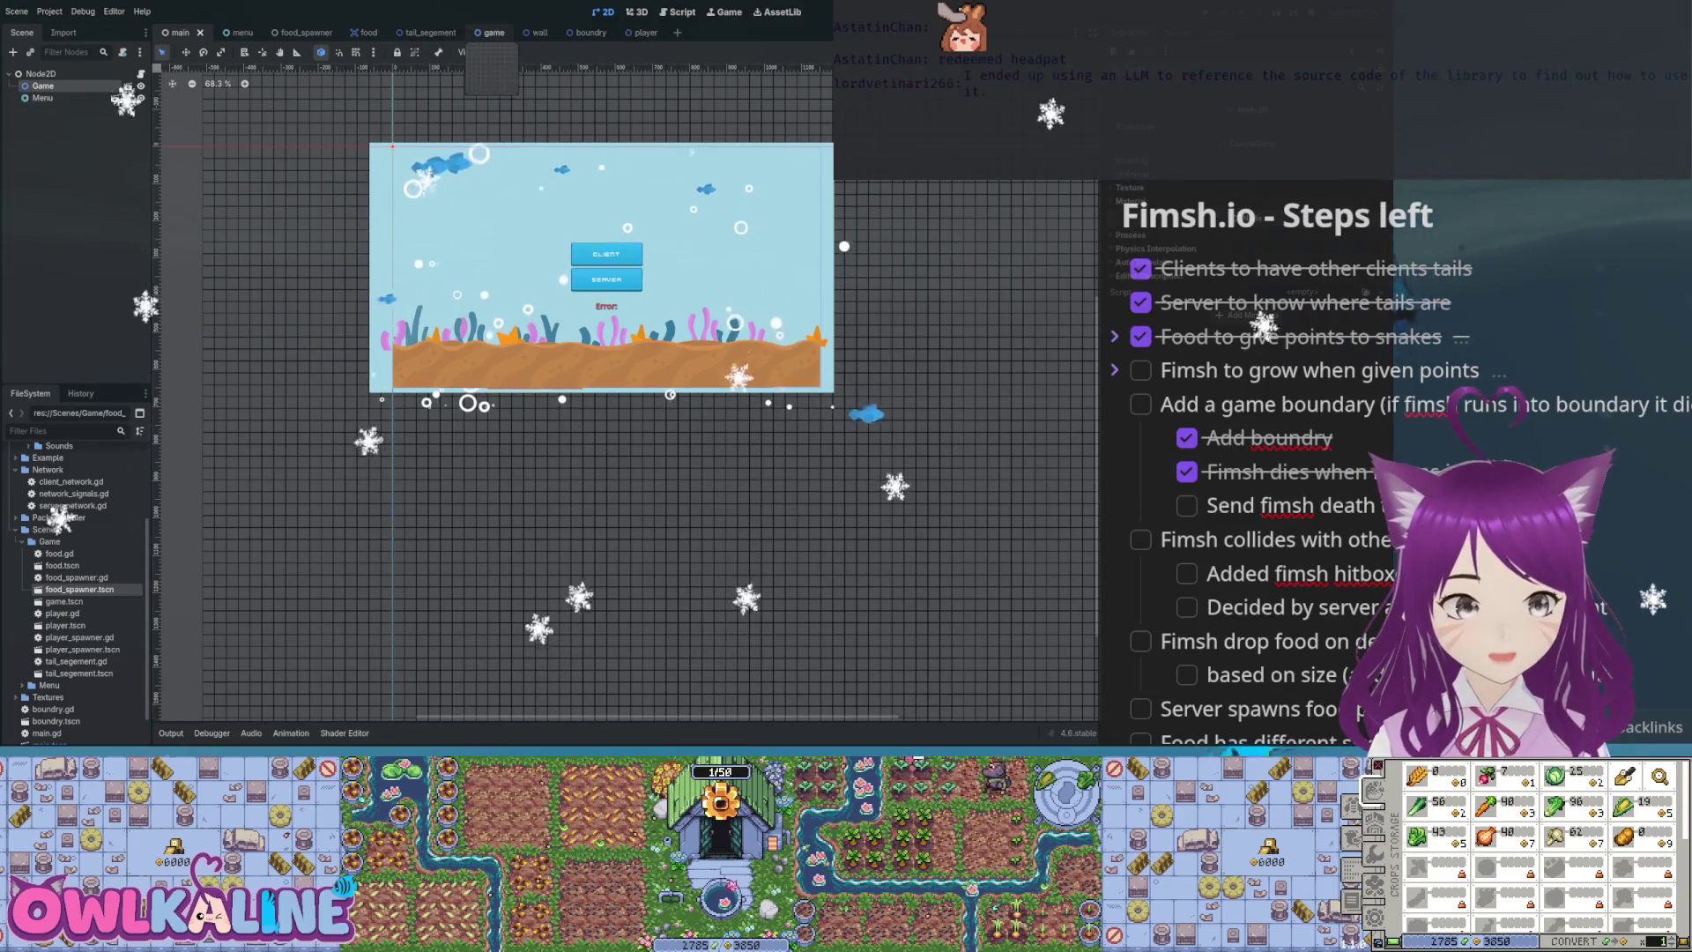
pyautogui.click(491, 33)
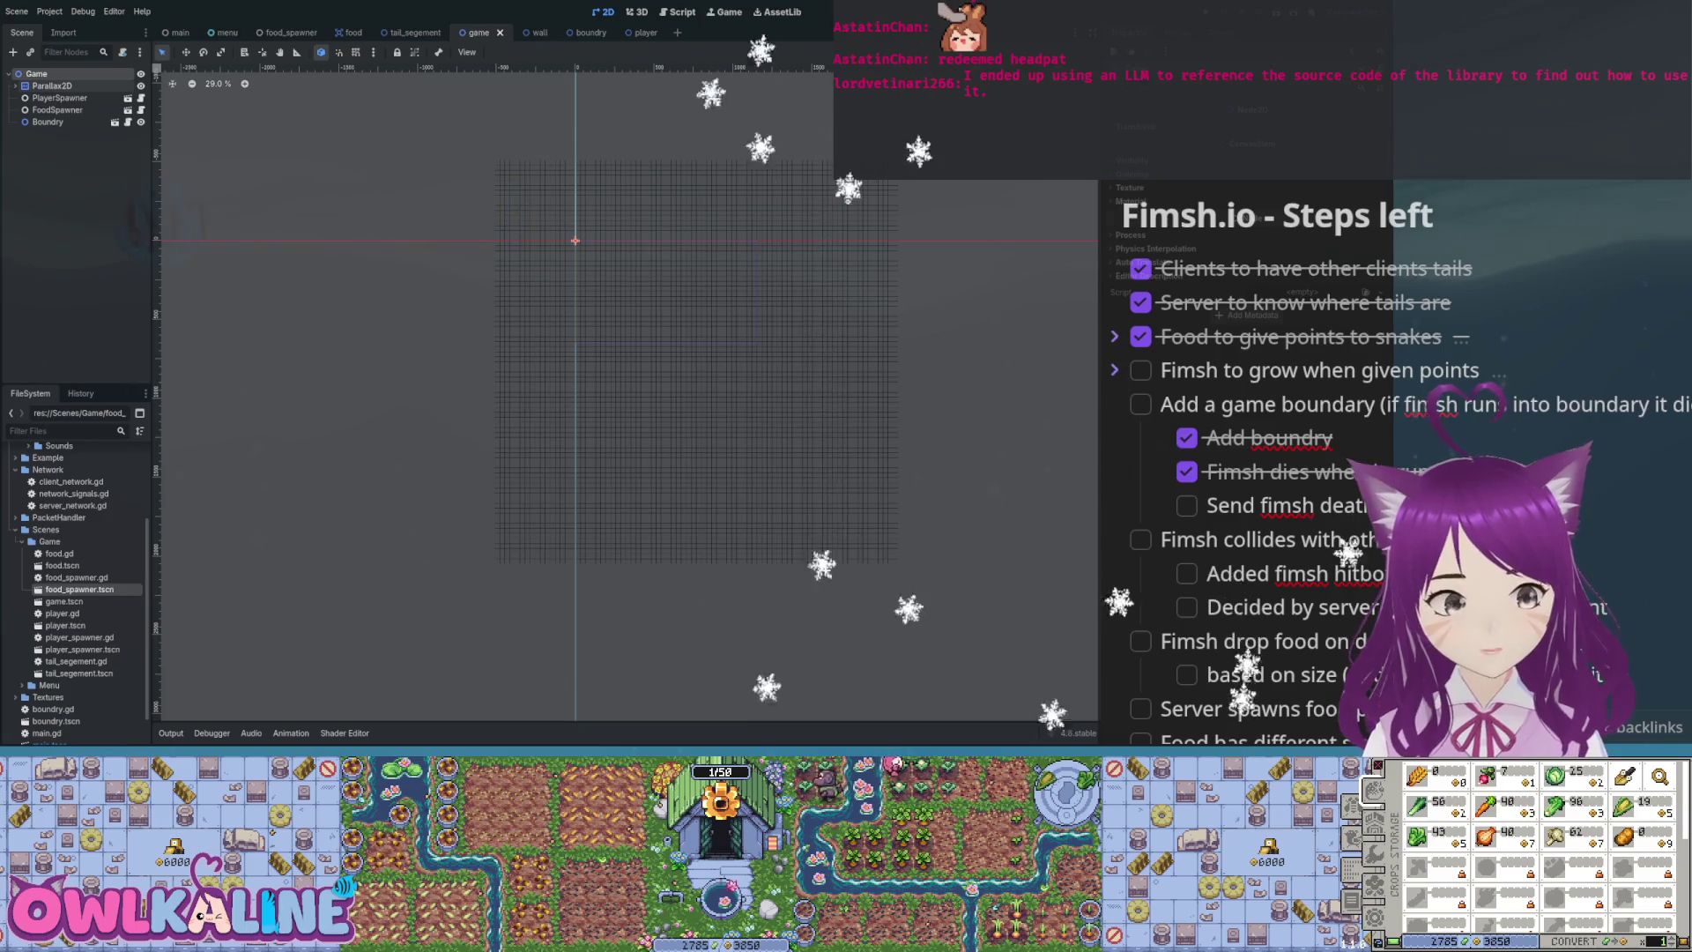
# Check the FoodSpawner and Boundry nodes, then open network_signals.gd
pyautogui.press('Down')
pyautogui.press('Down')
pyautogui.press('Down')
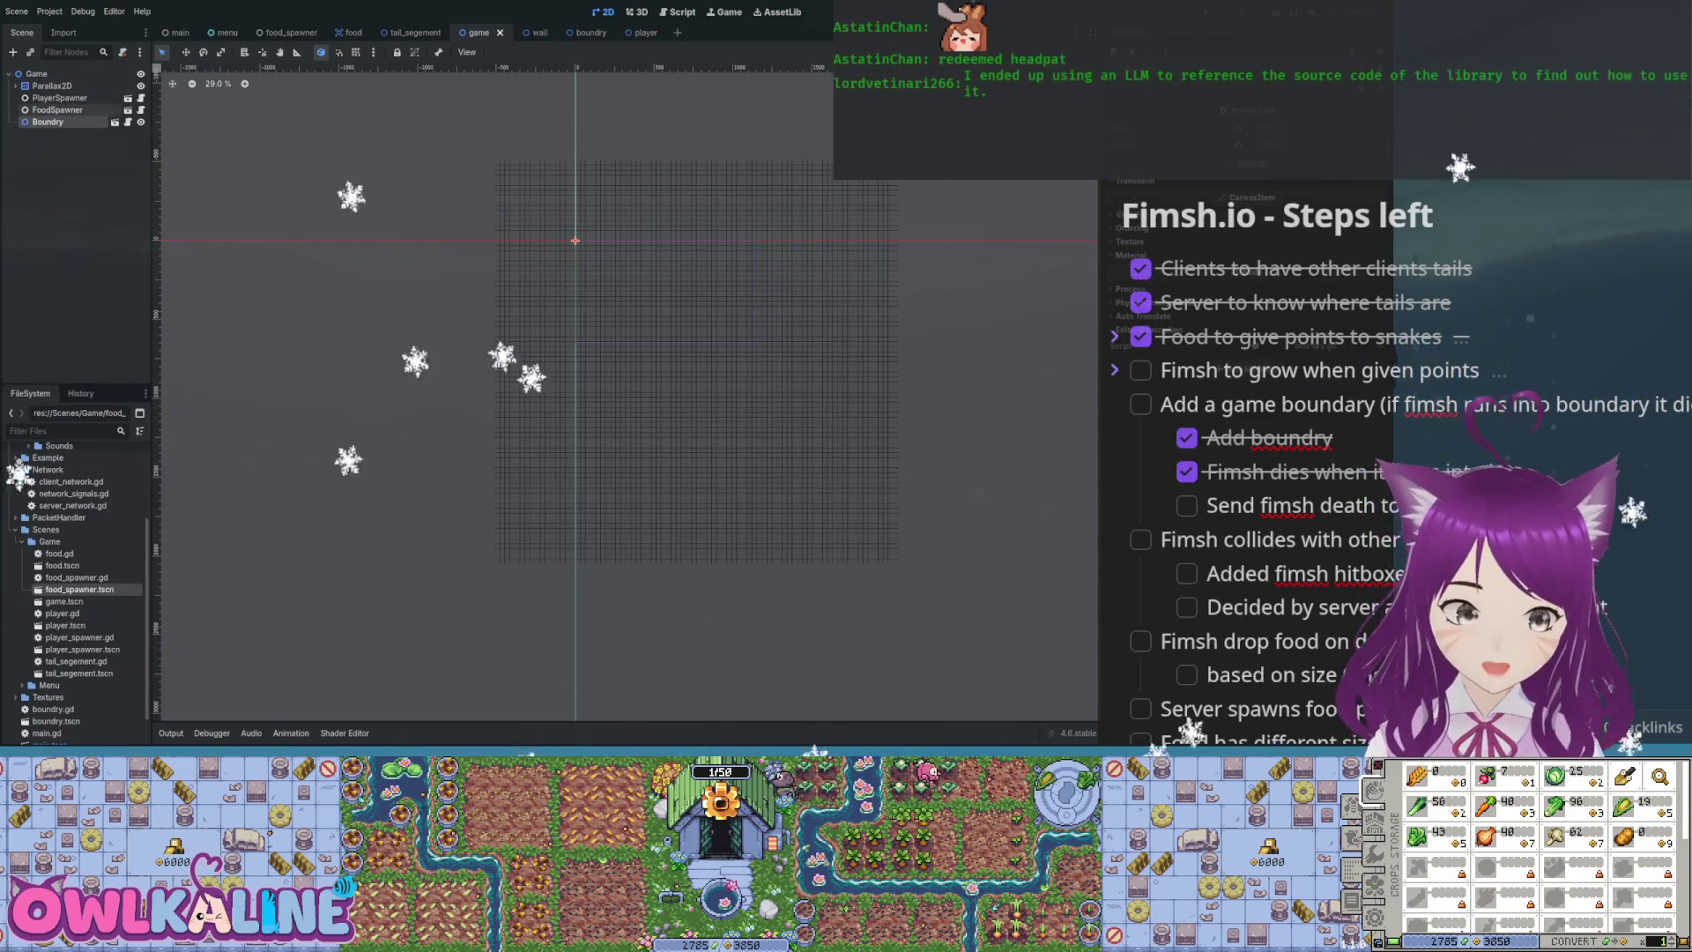
pyautogui.click(57, 109)
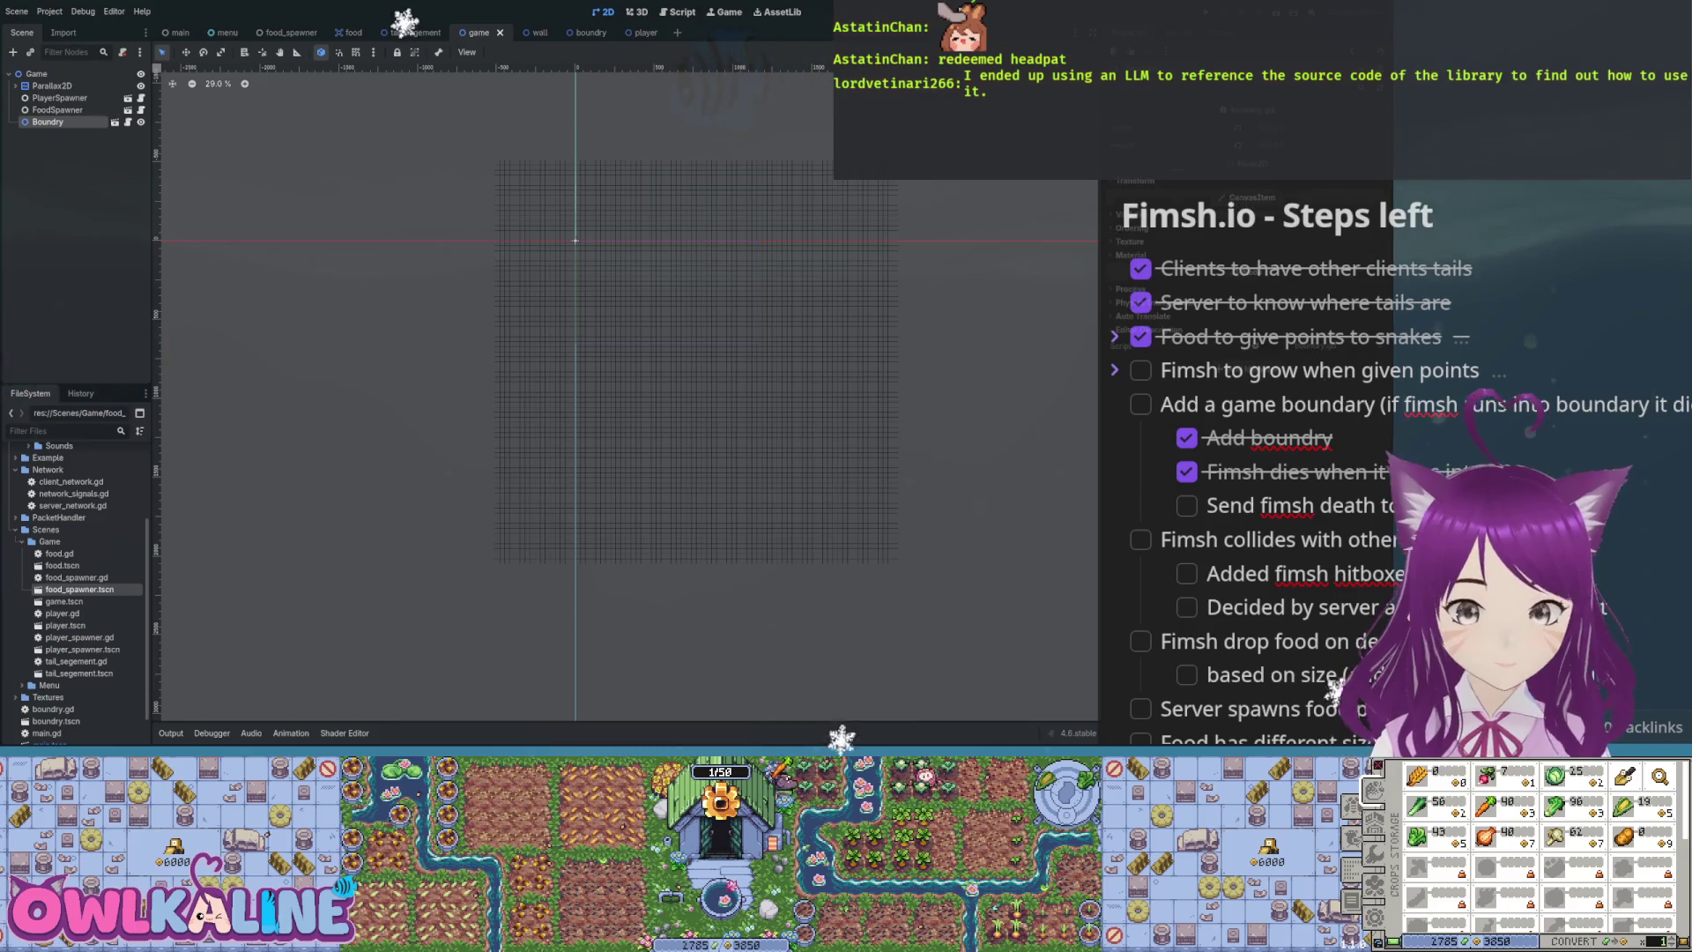
pyautogui.click(57, 110)
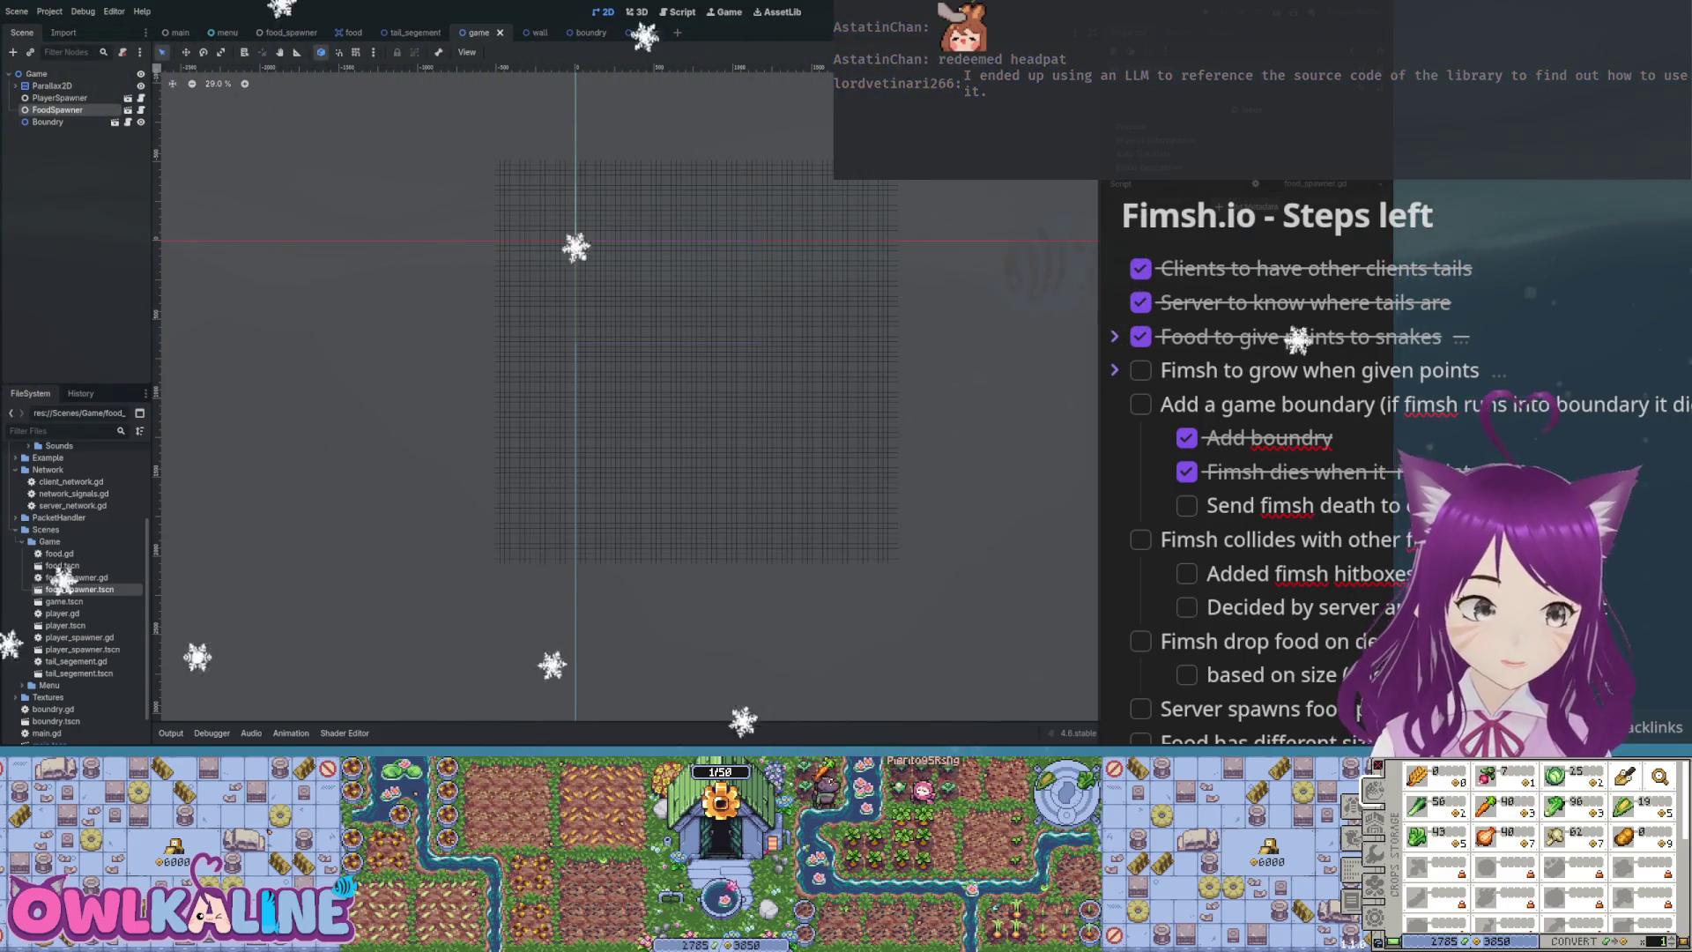
pyautogui.click(48, 121)
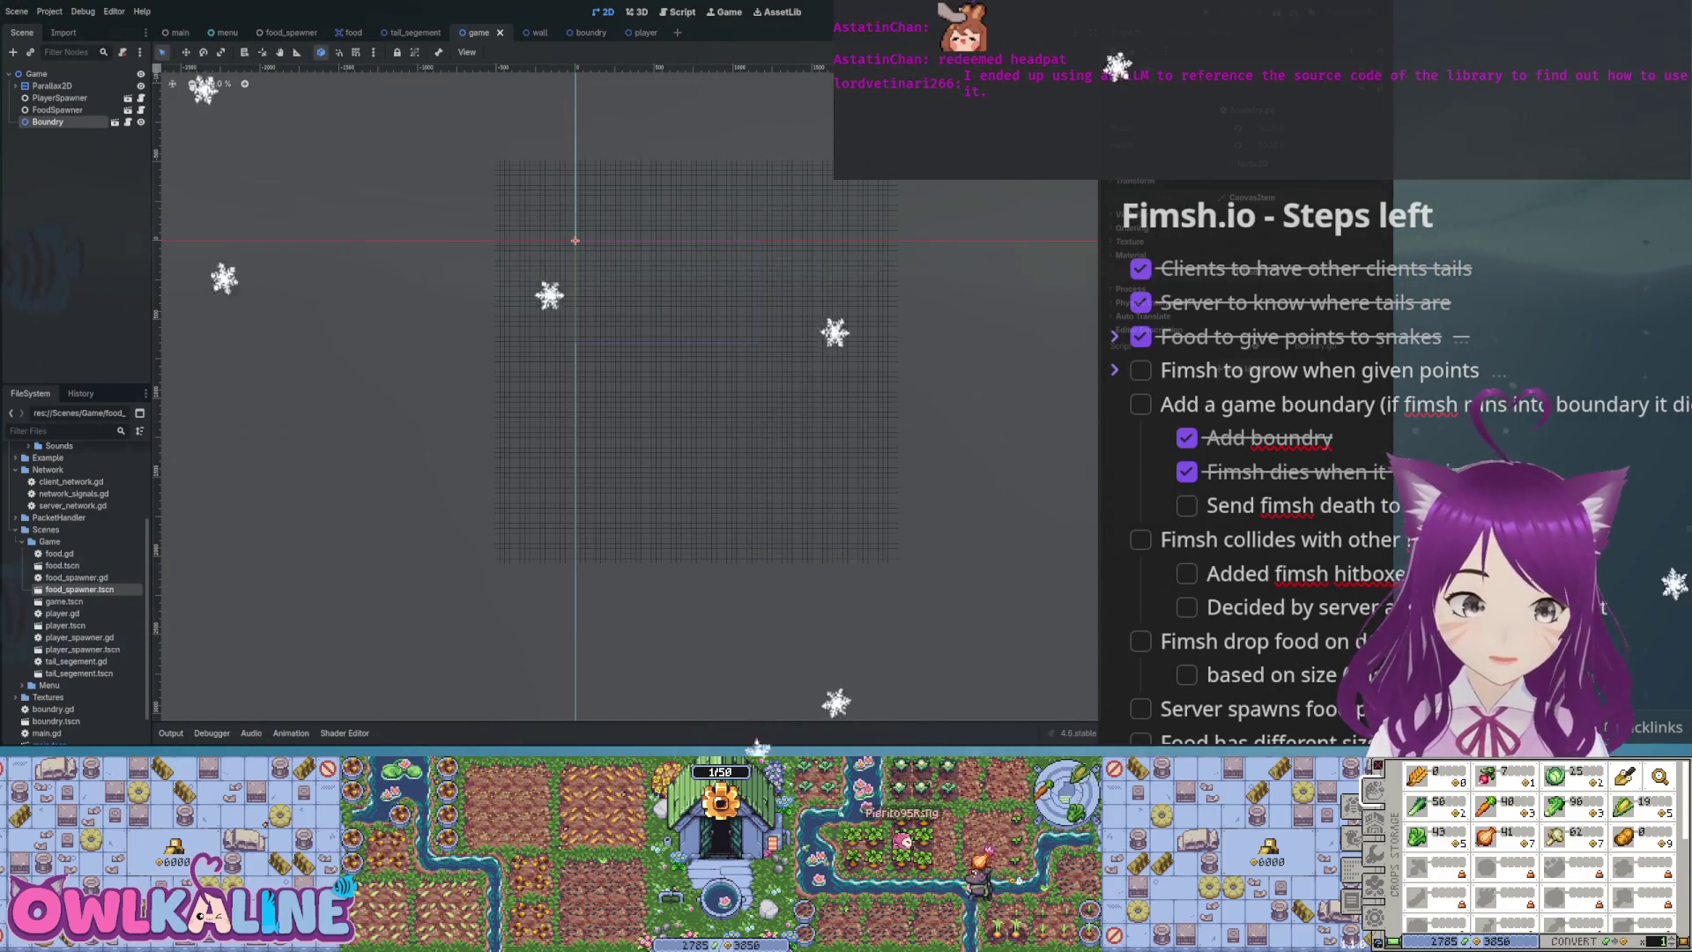
pyautogui.doubleClick(74, 493)
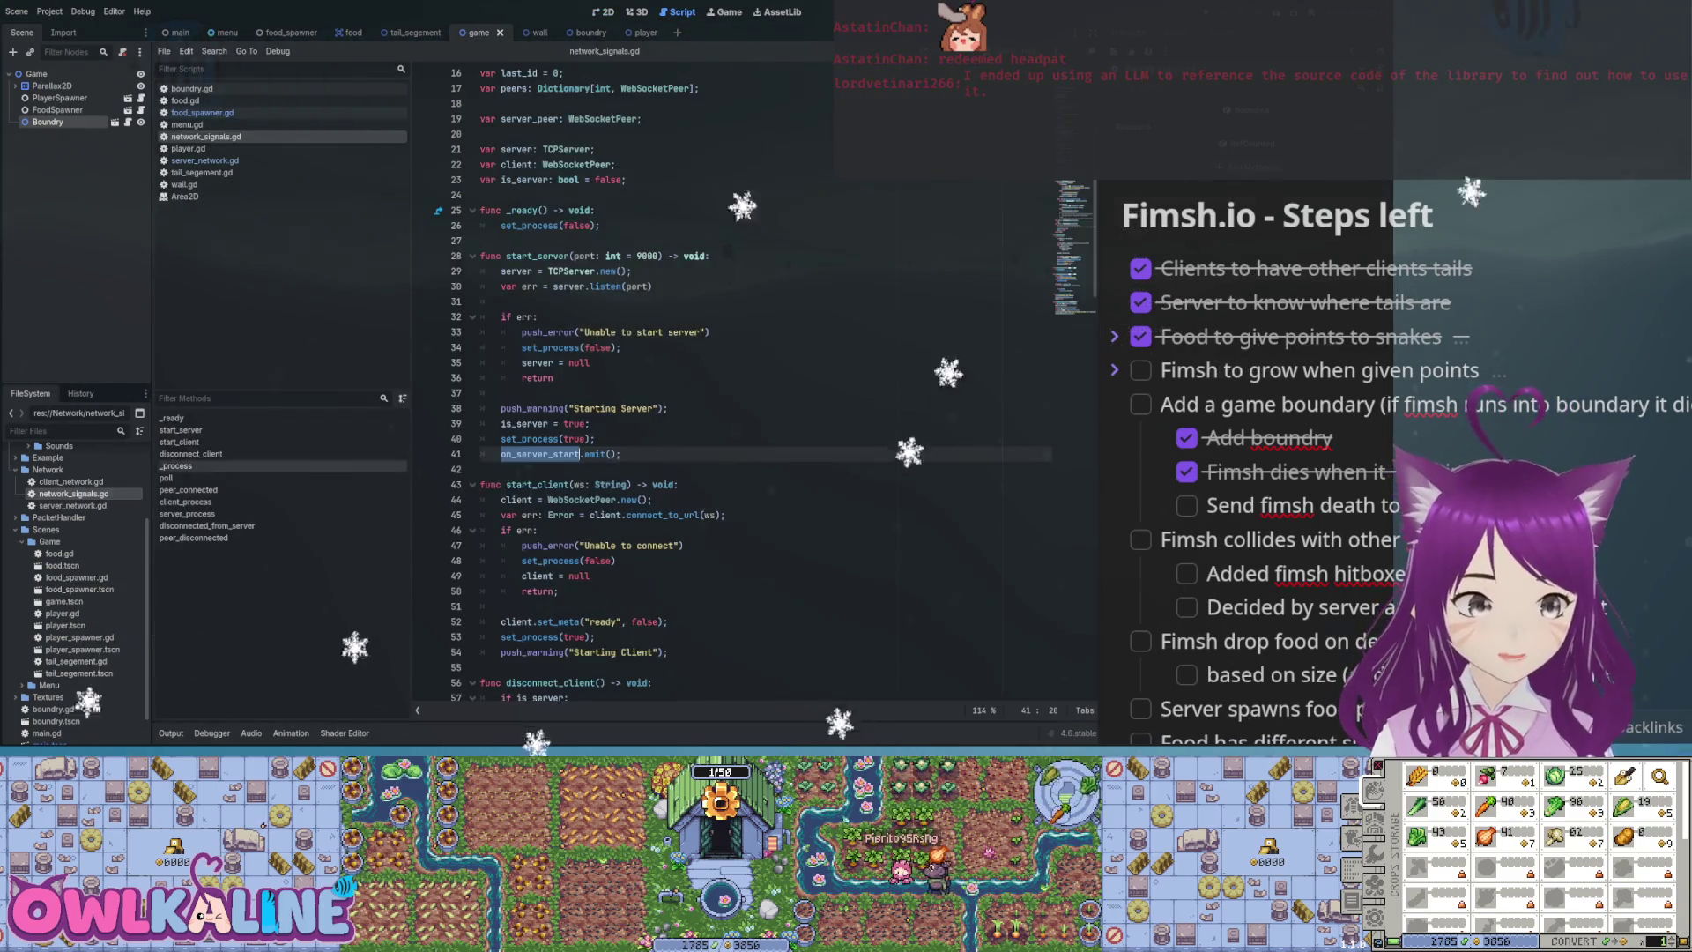
# Look over the server_peer and id declarations in the network scripts, then return to food_spawner.gd
pyautogui.scroll(5, 731, 379)
pyautogui.click(568, 348)
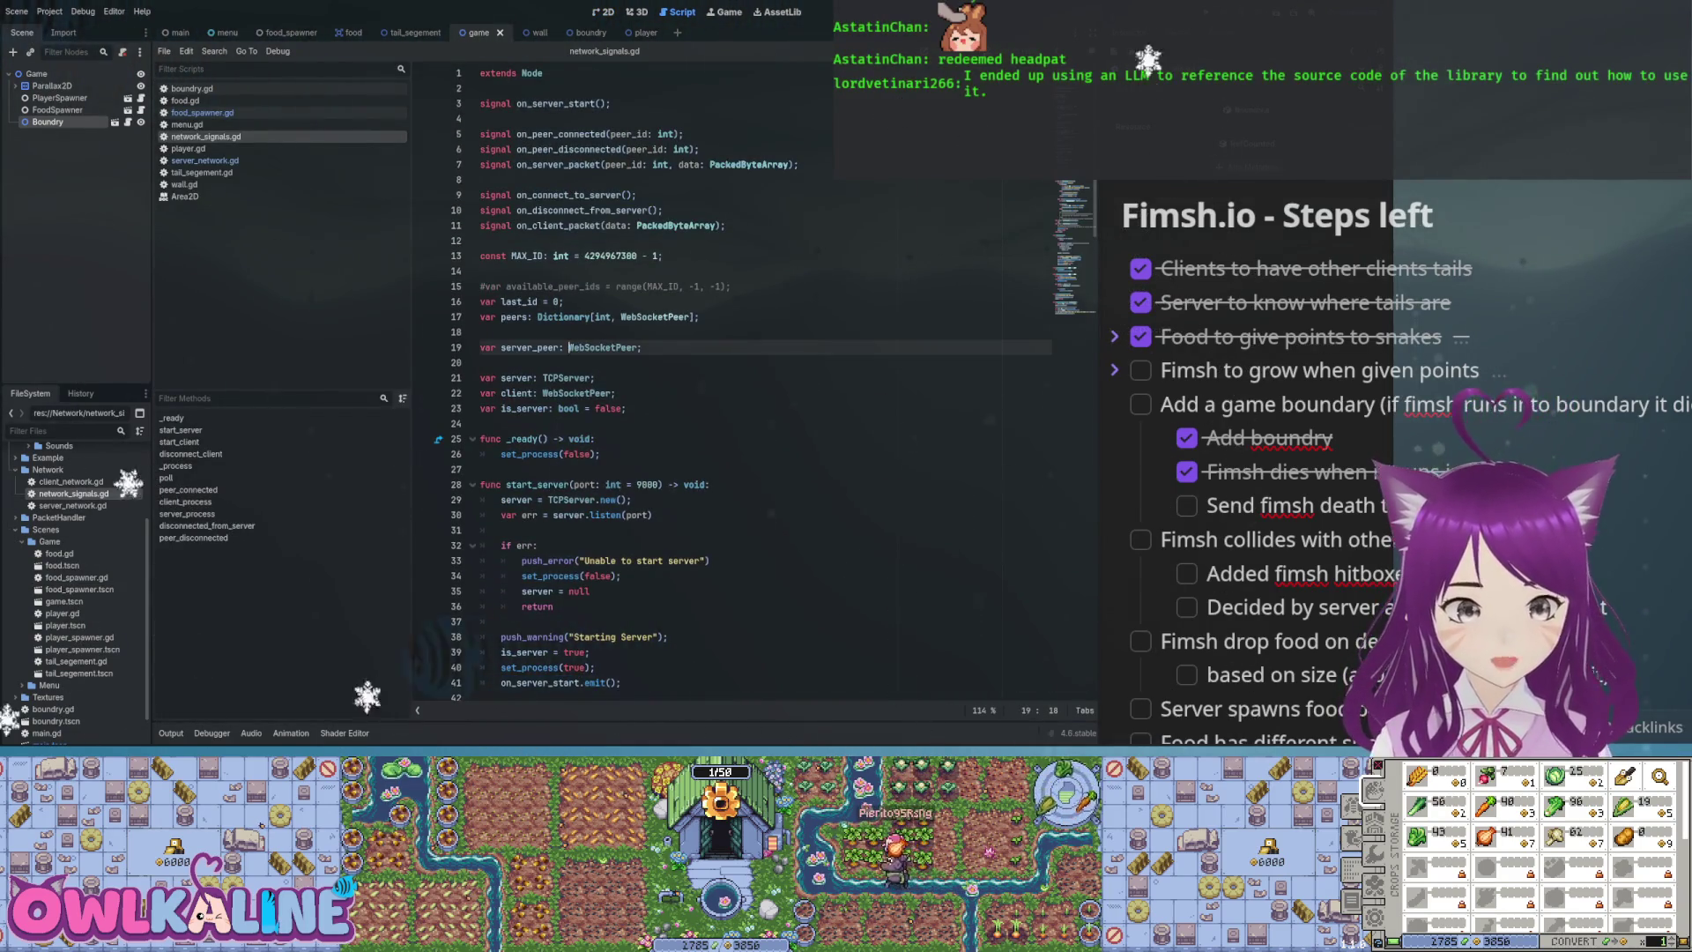
pyautogui.doubleClick(71, 481)
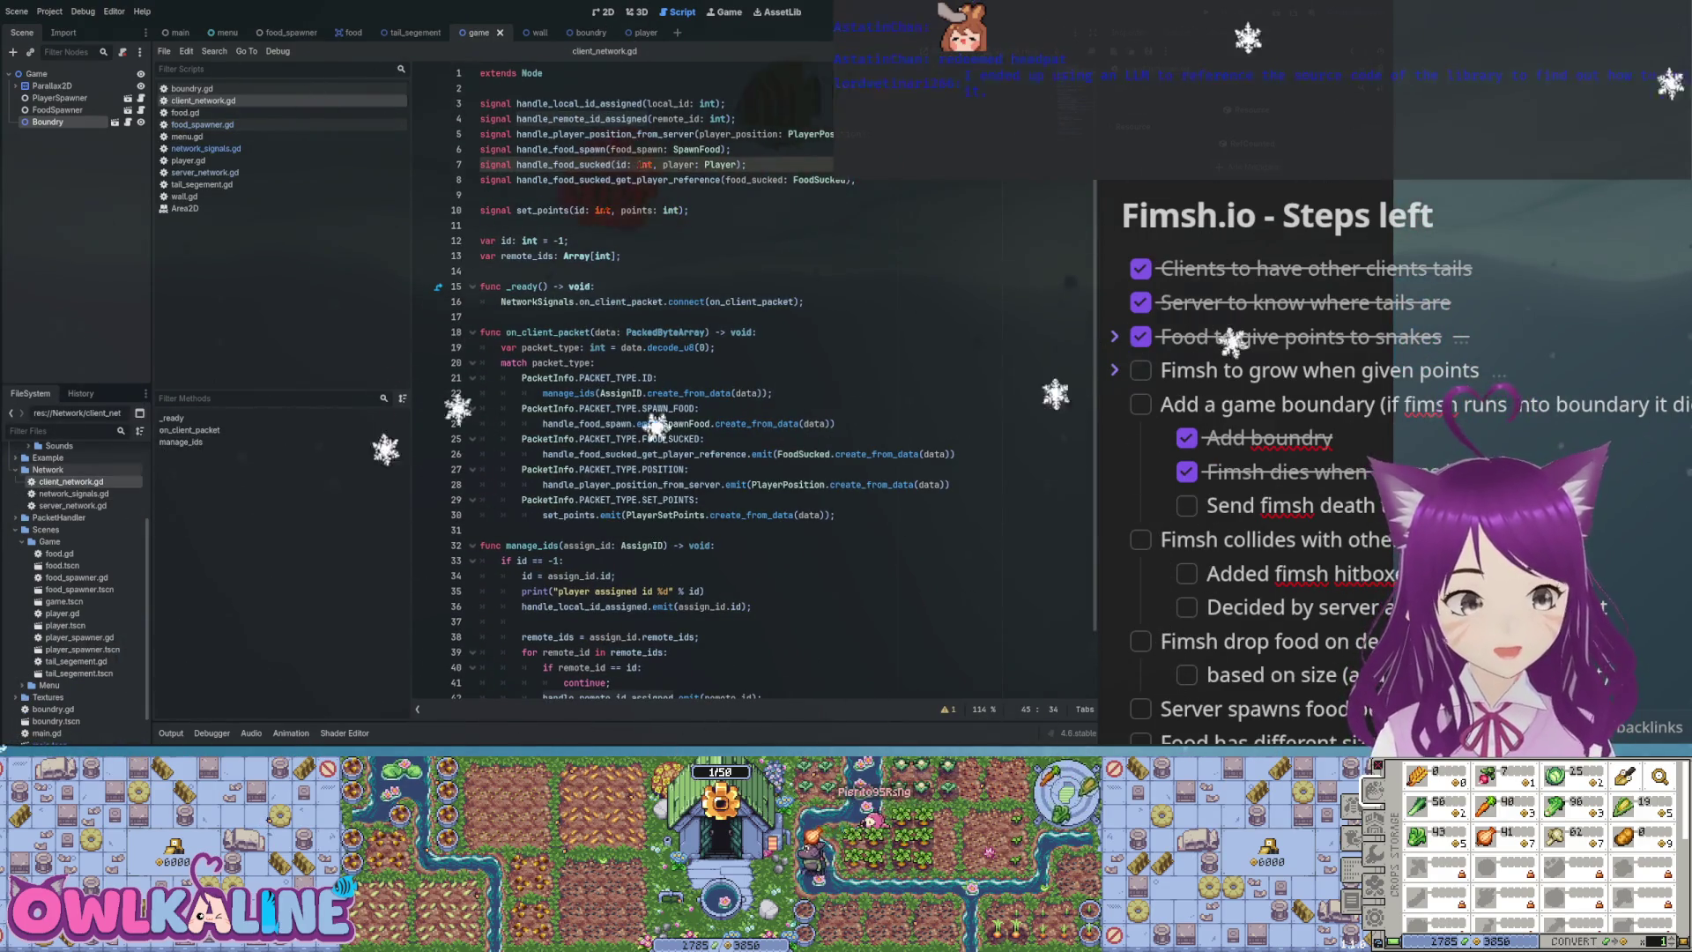
pyautogui.click(569, 241)
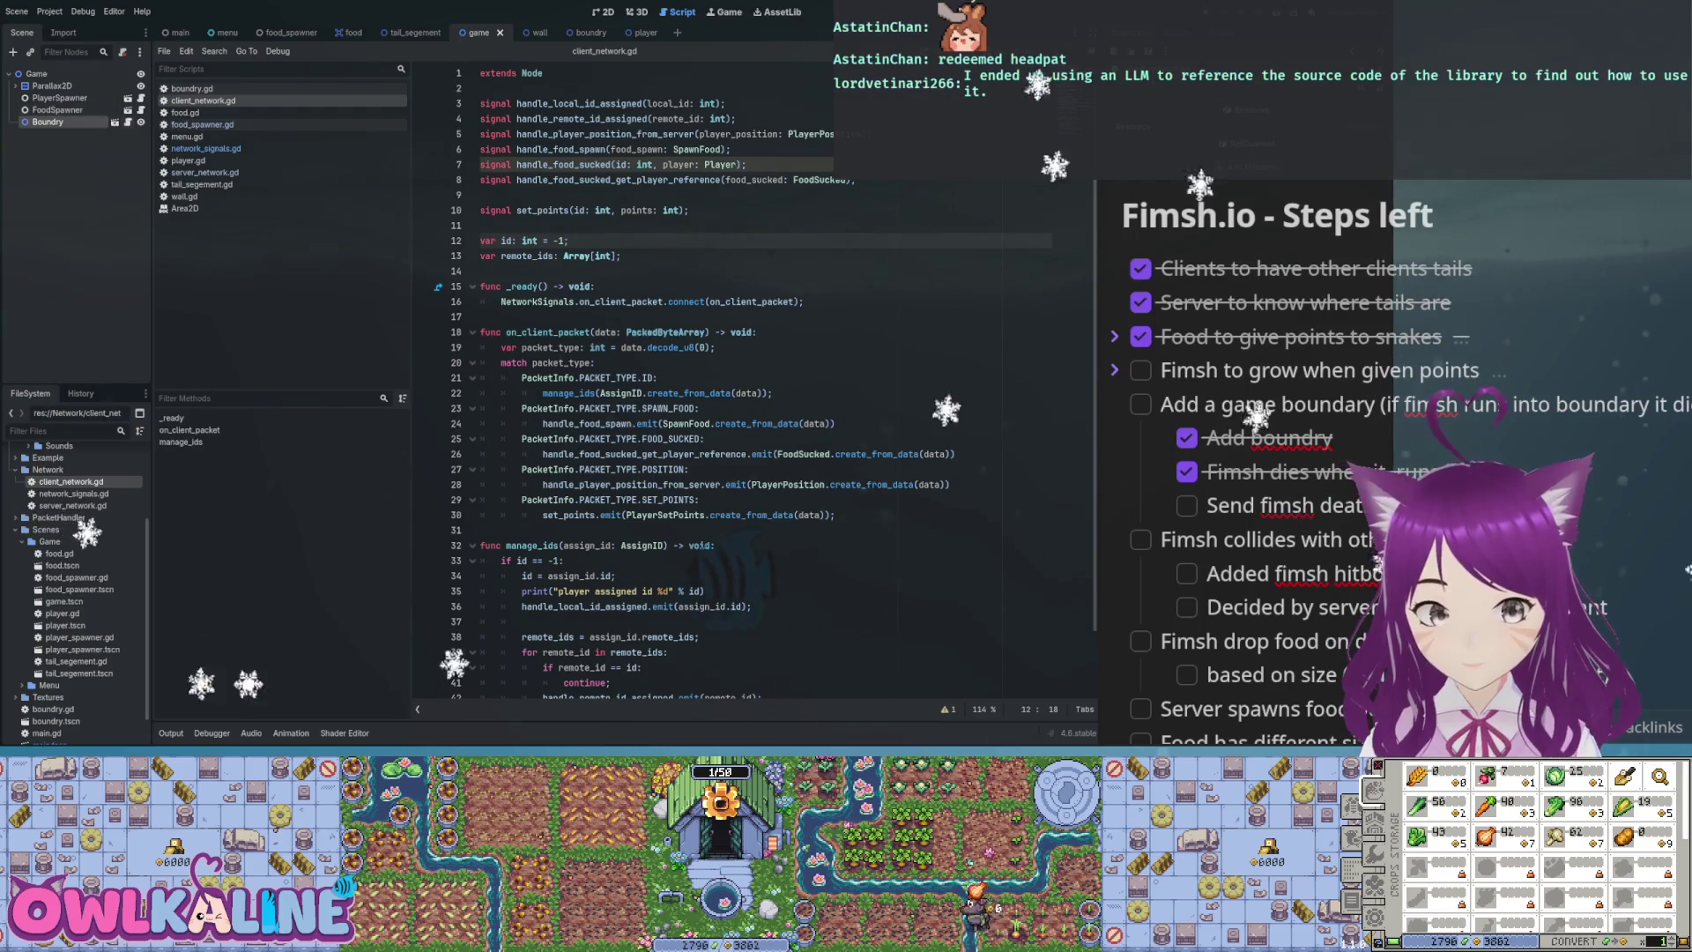
pyautogui.click(201, 125)
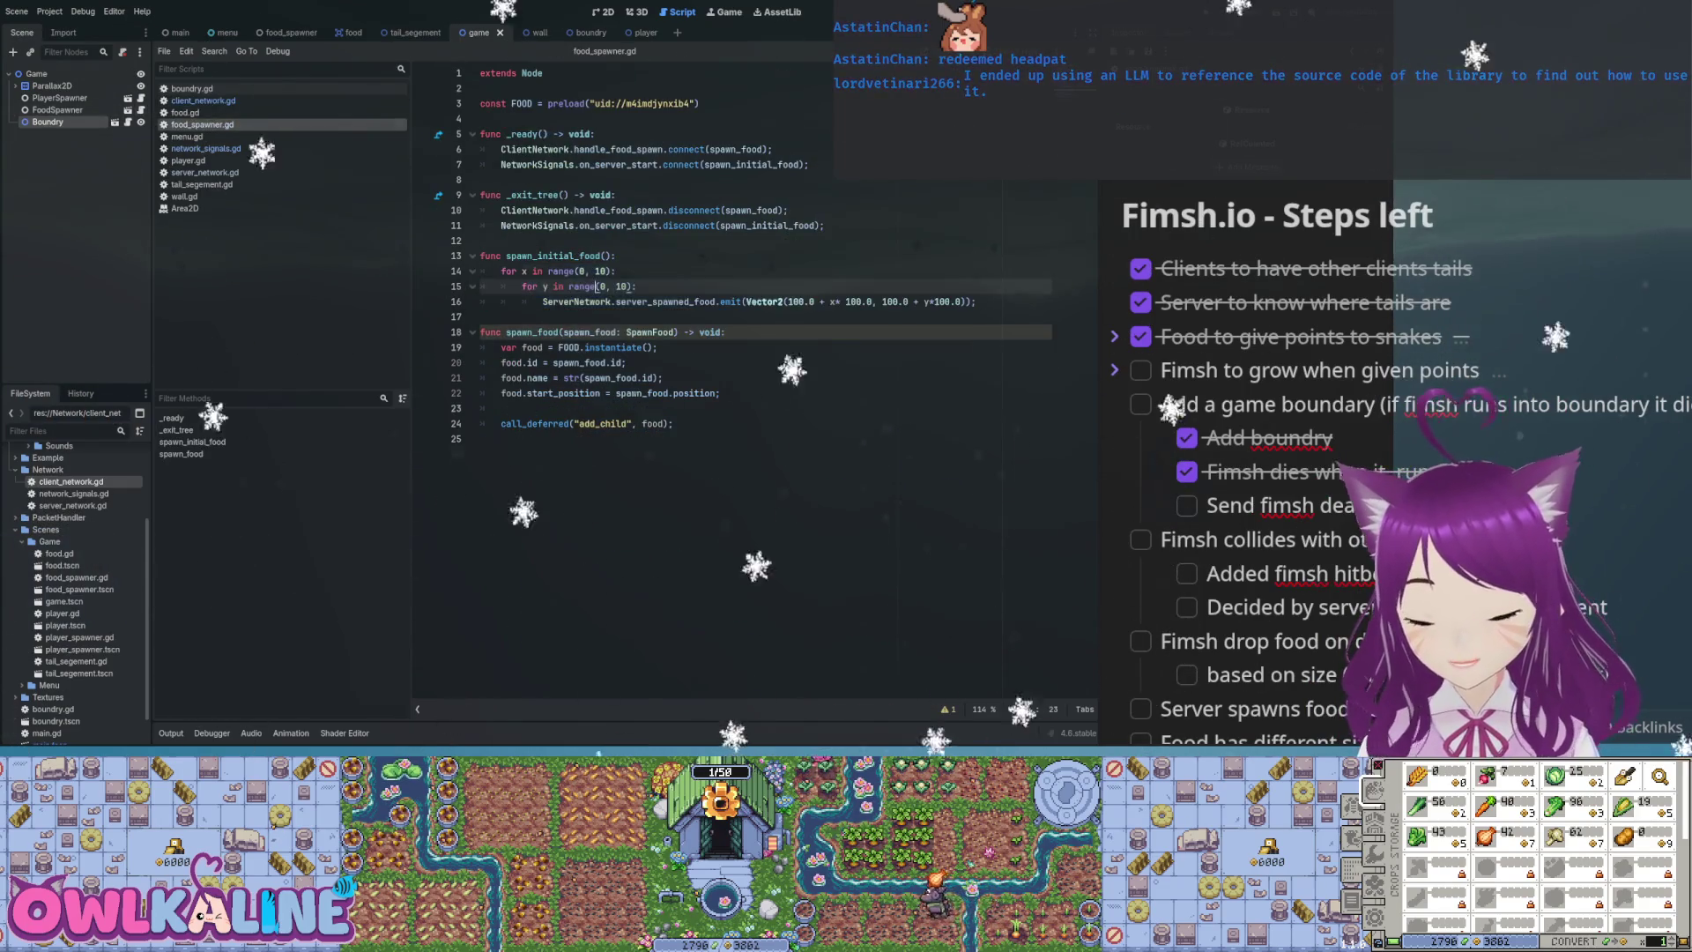
# Add a process(delta: float) function containing just pass after _exit_tree
pyautogui.click(578, 301)
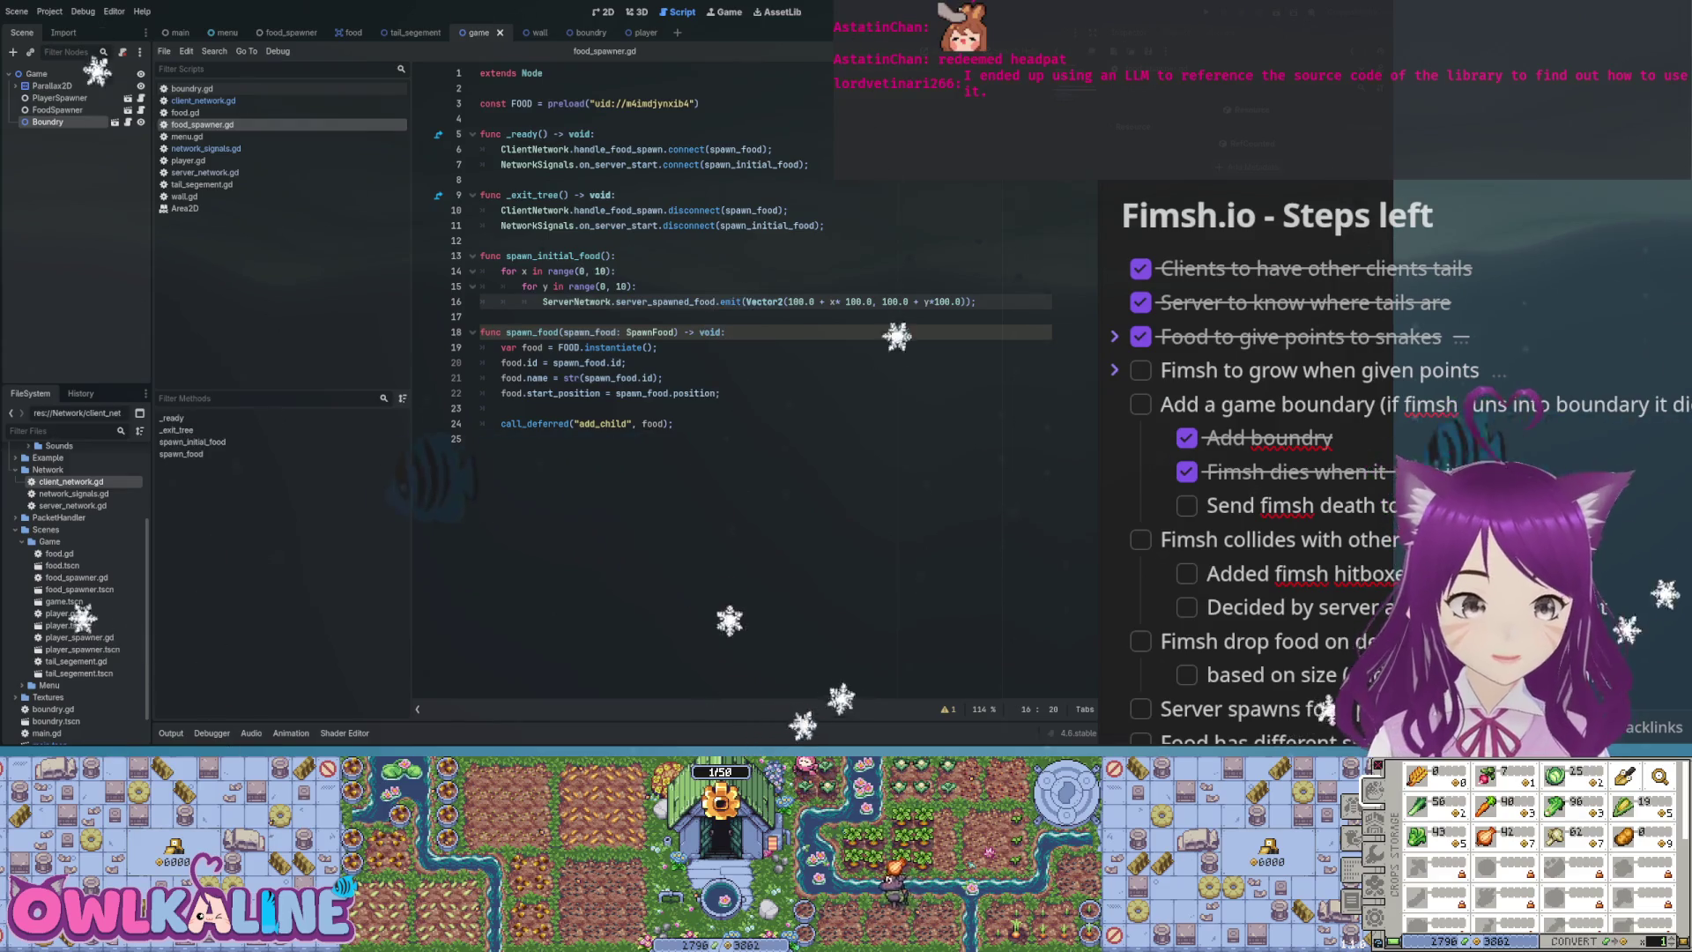
pyautogui.click(481, 240)
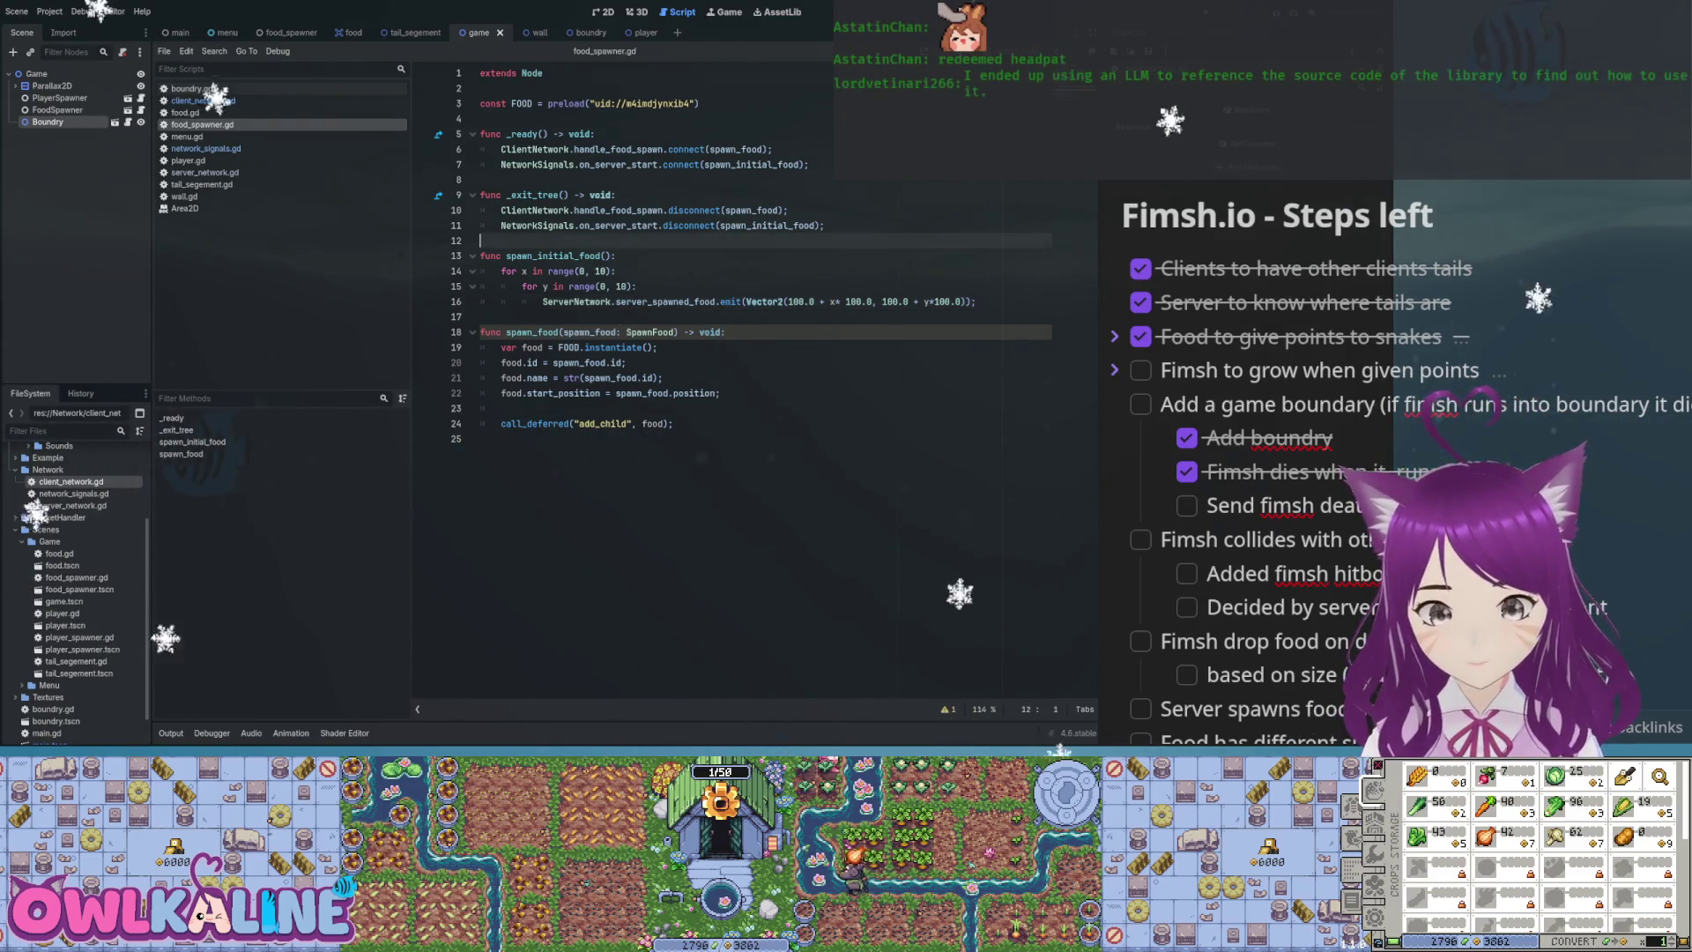
pyautogui.press('Return')
pyautogui.press('Return')
pyautogui.write('func')
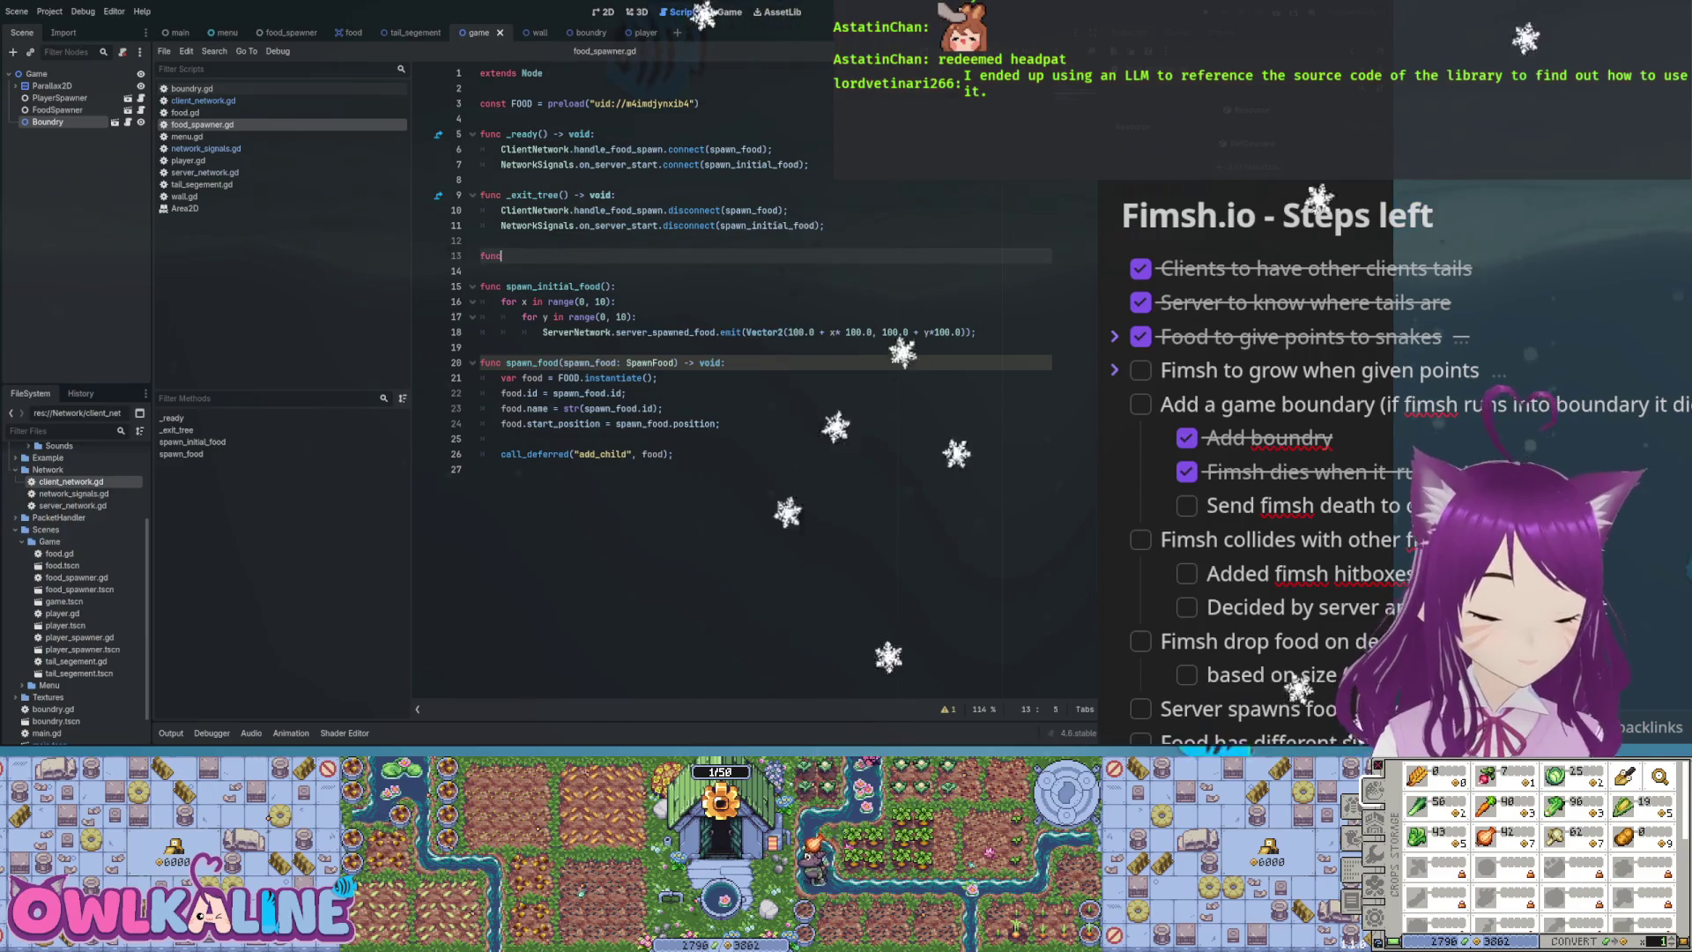
pyautogui.write(' process(delta: float):')
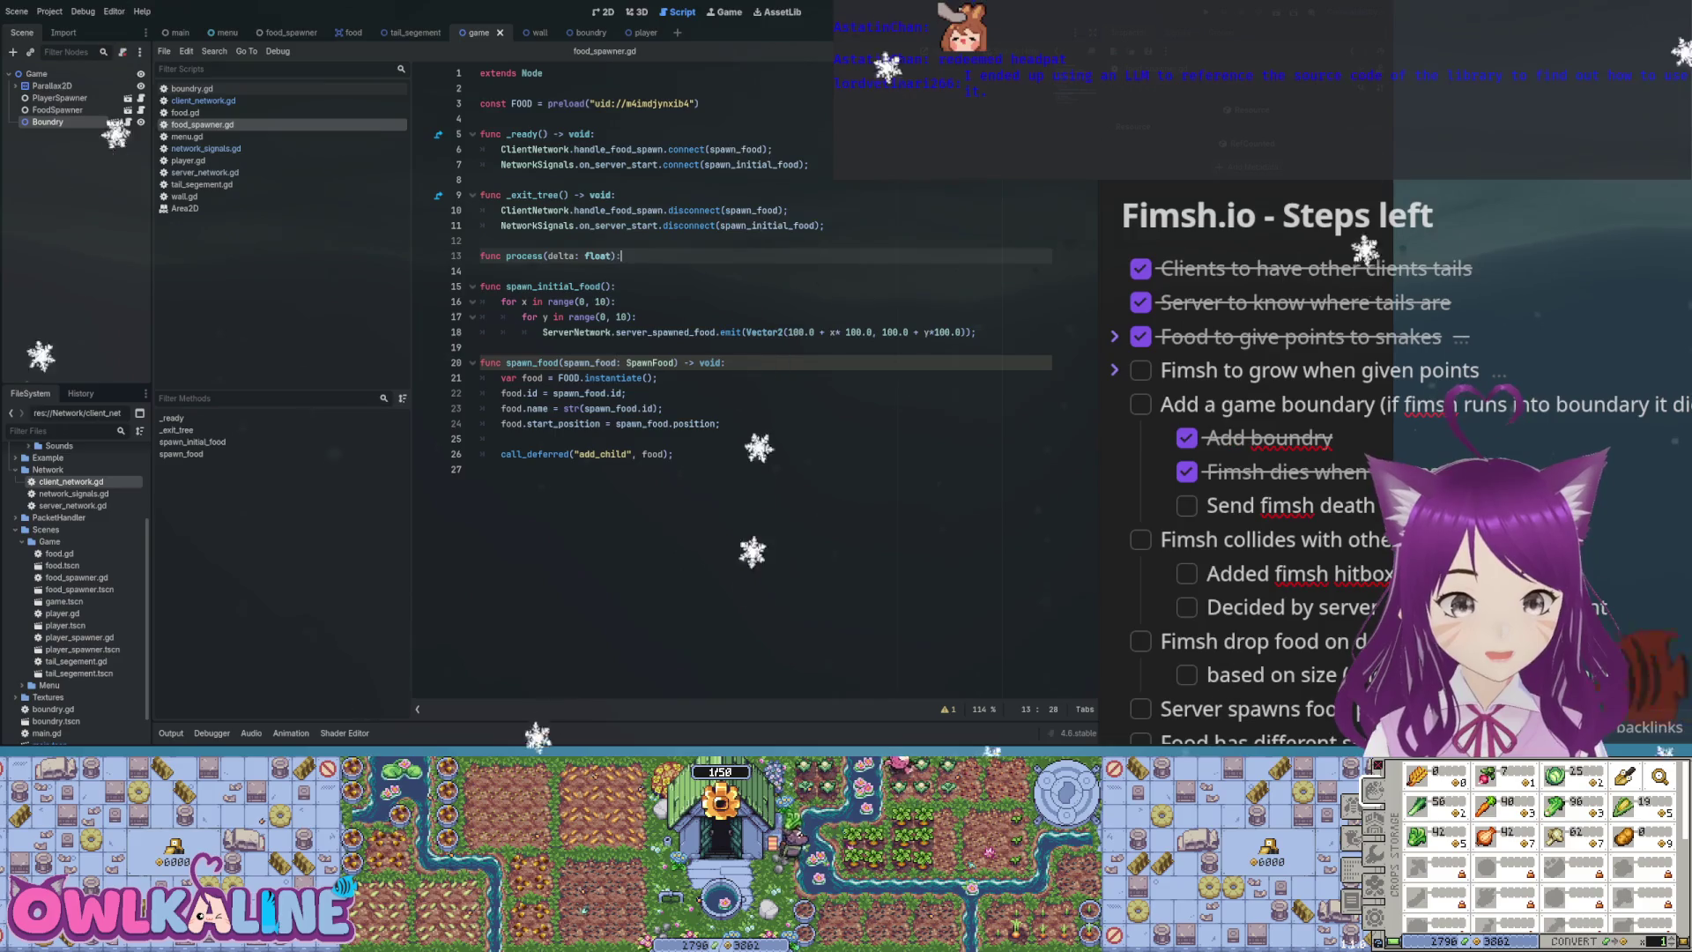
pyautogui.press('Return')
pyautogui.write('pass;')
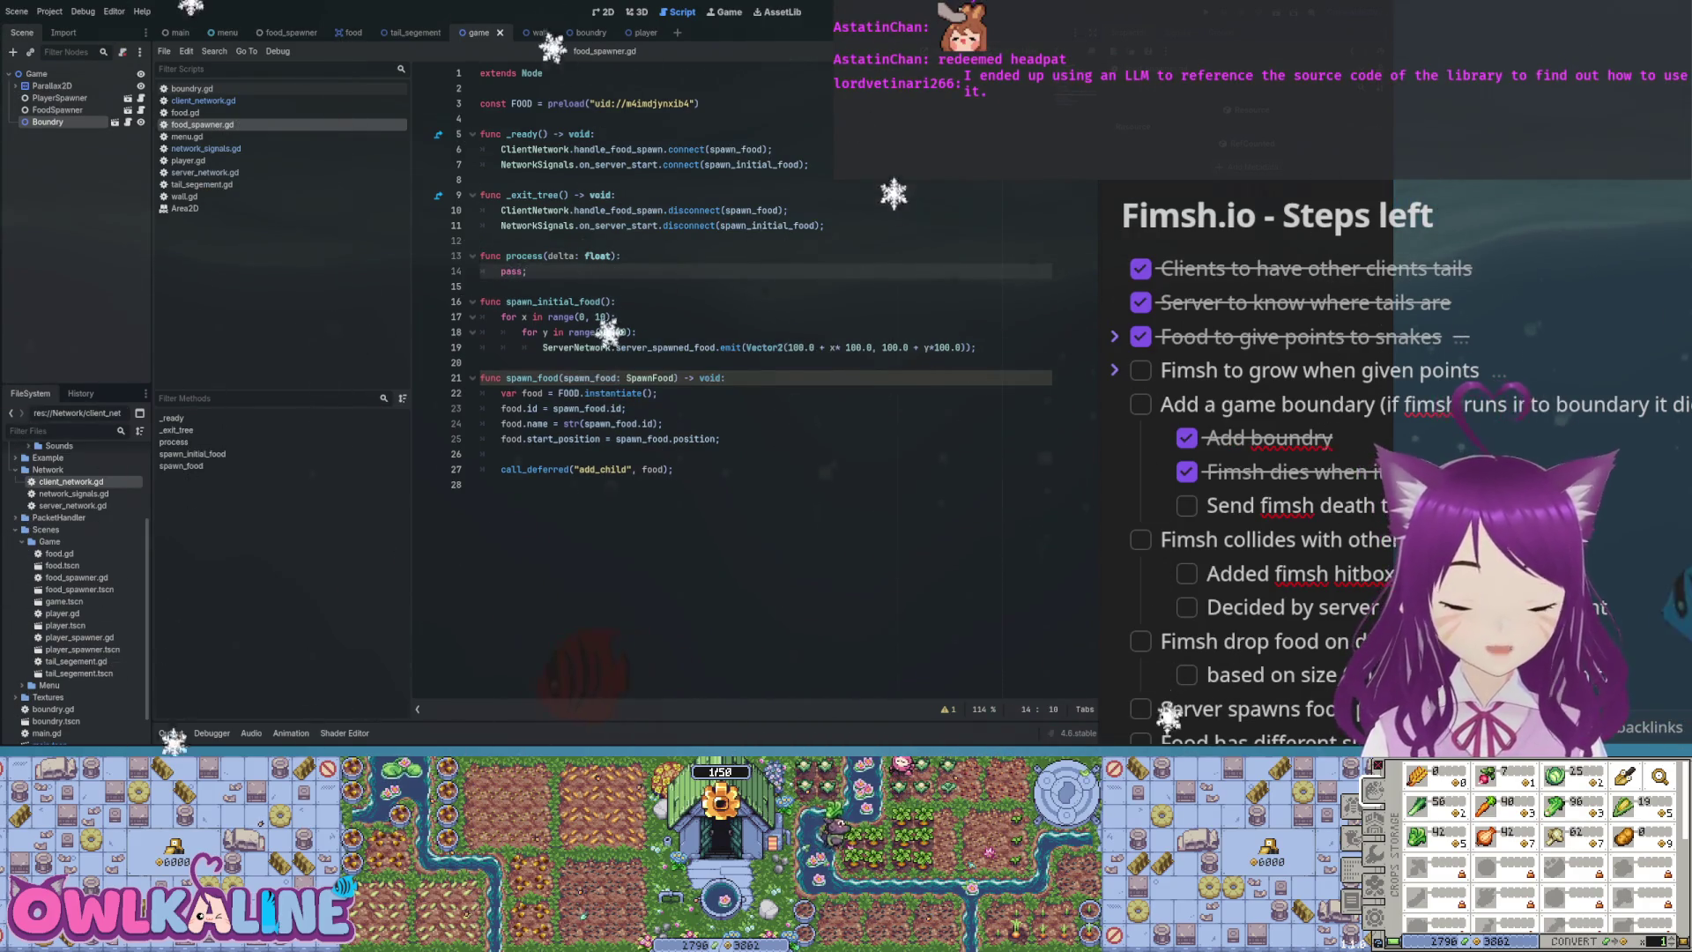
# Comment out the spawn_initial_food header and its for loops with #
pyautogui.click(523, 347)
pyautogui.click(501, 316)
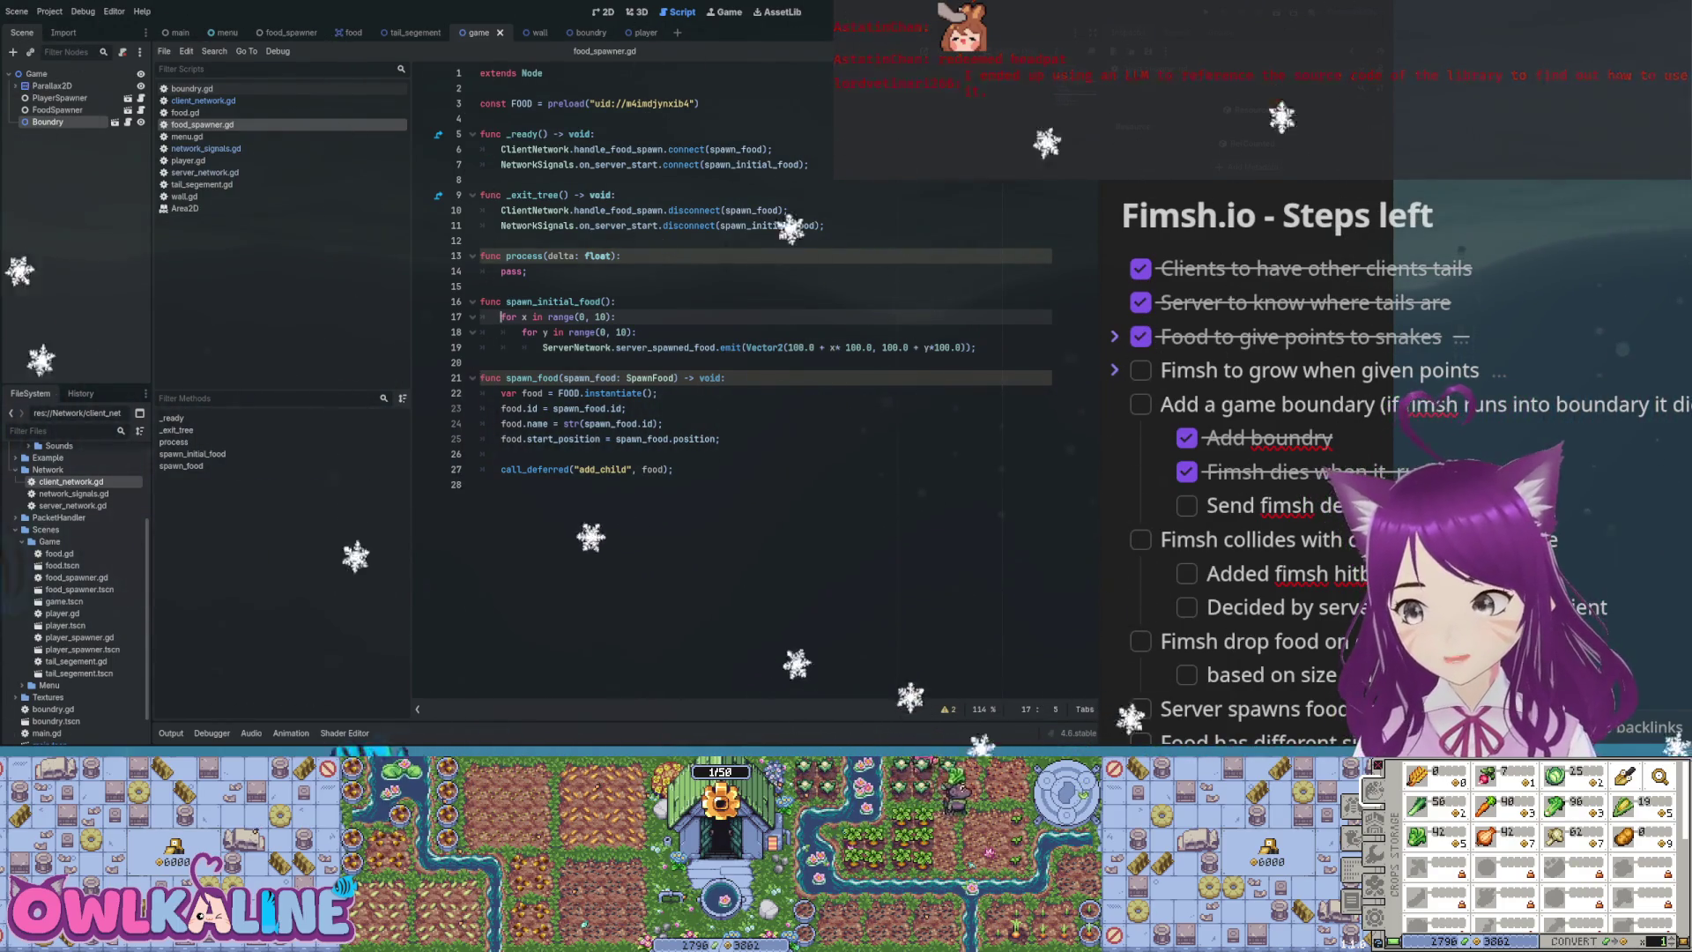
pyautogui.write('#')
pyautogui.click(480, 332)
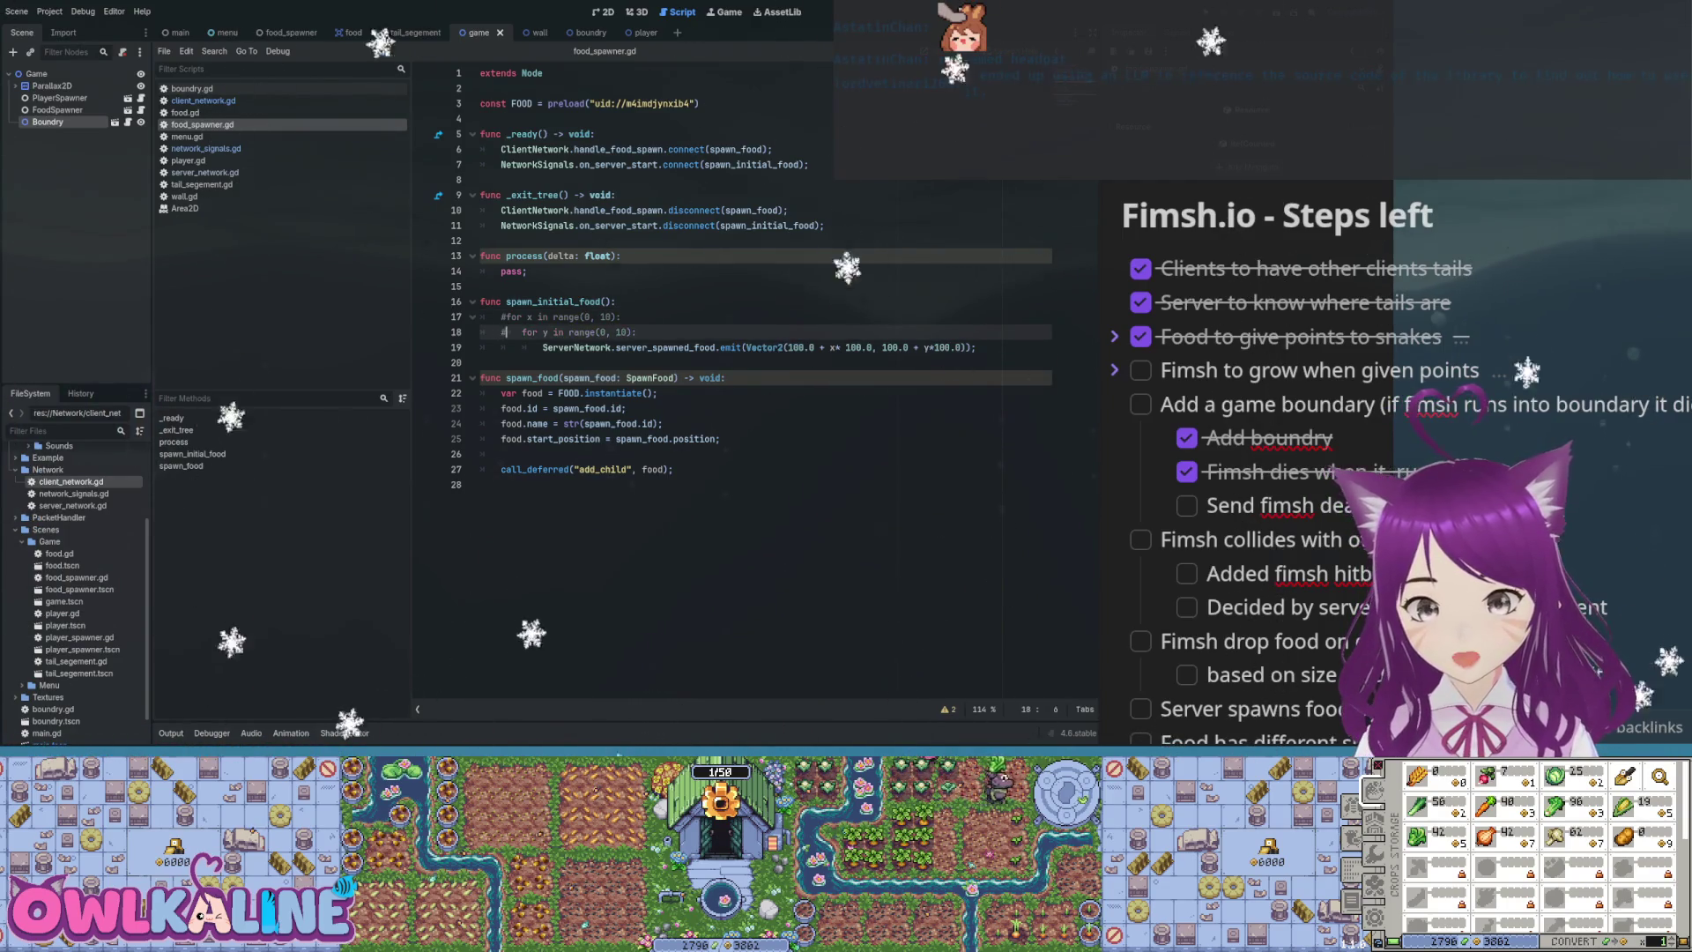
pyautogui.write('#')
pyautogui.click(481, 347)
pyautogui.write('#')
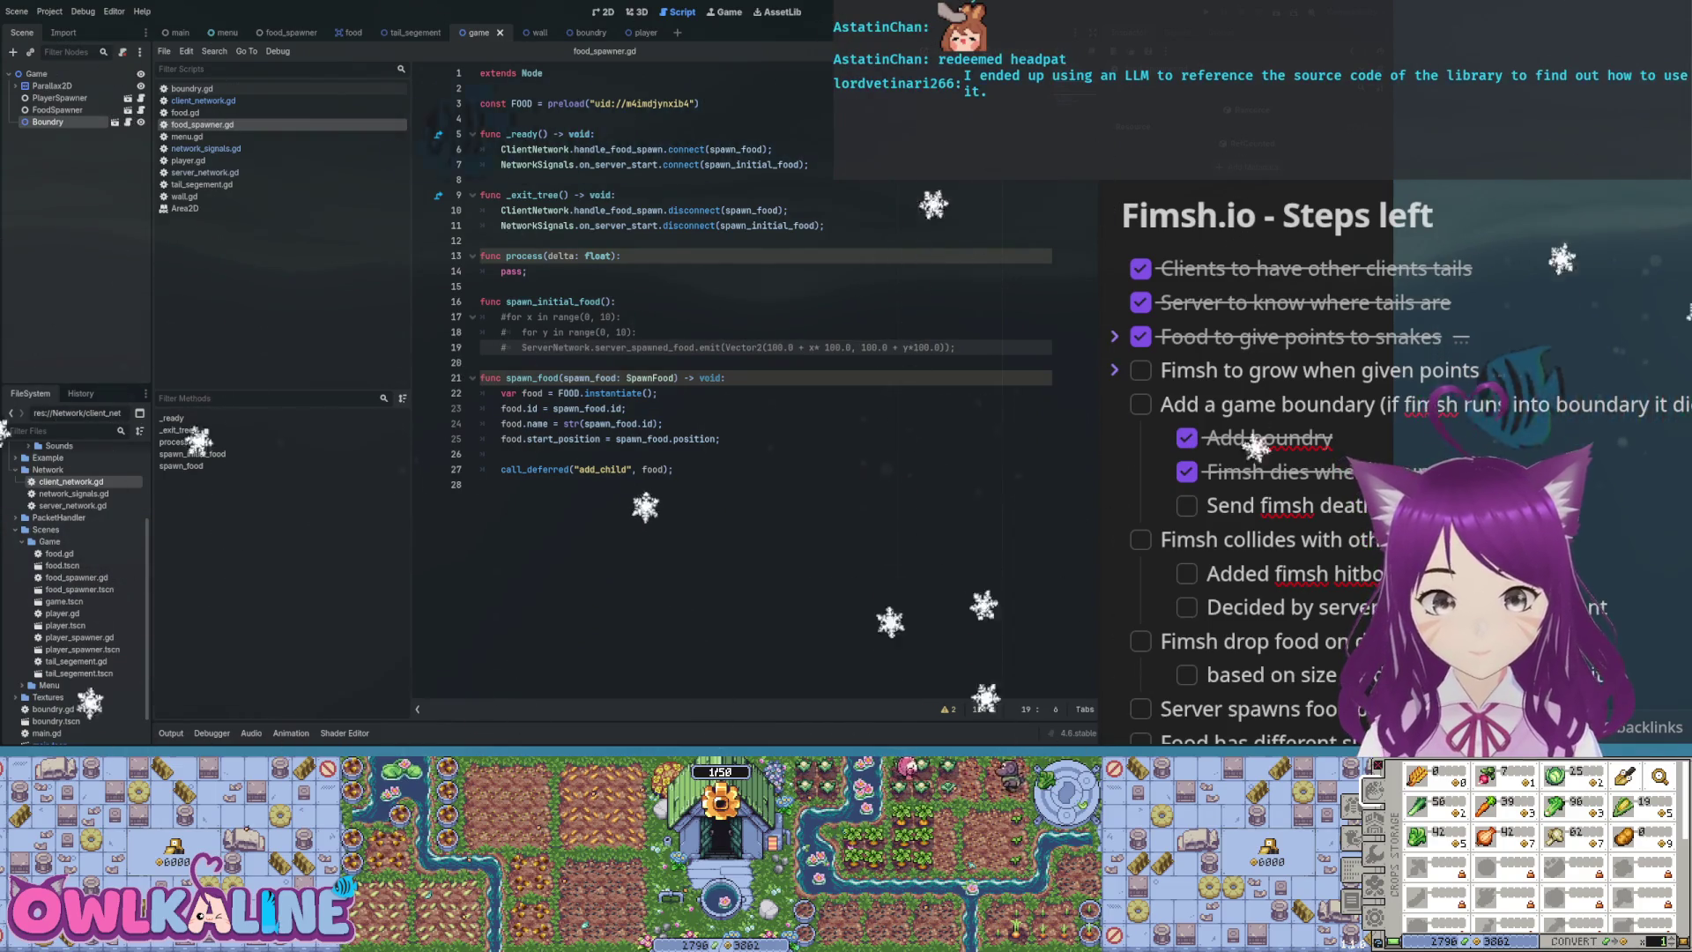
pyautogui.click(527, 271)
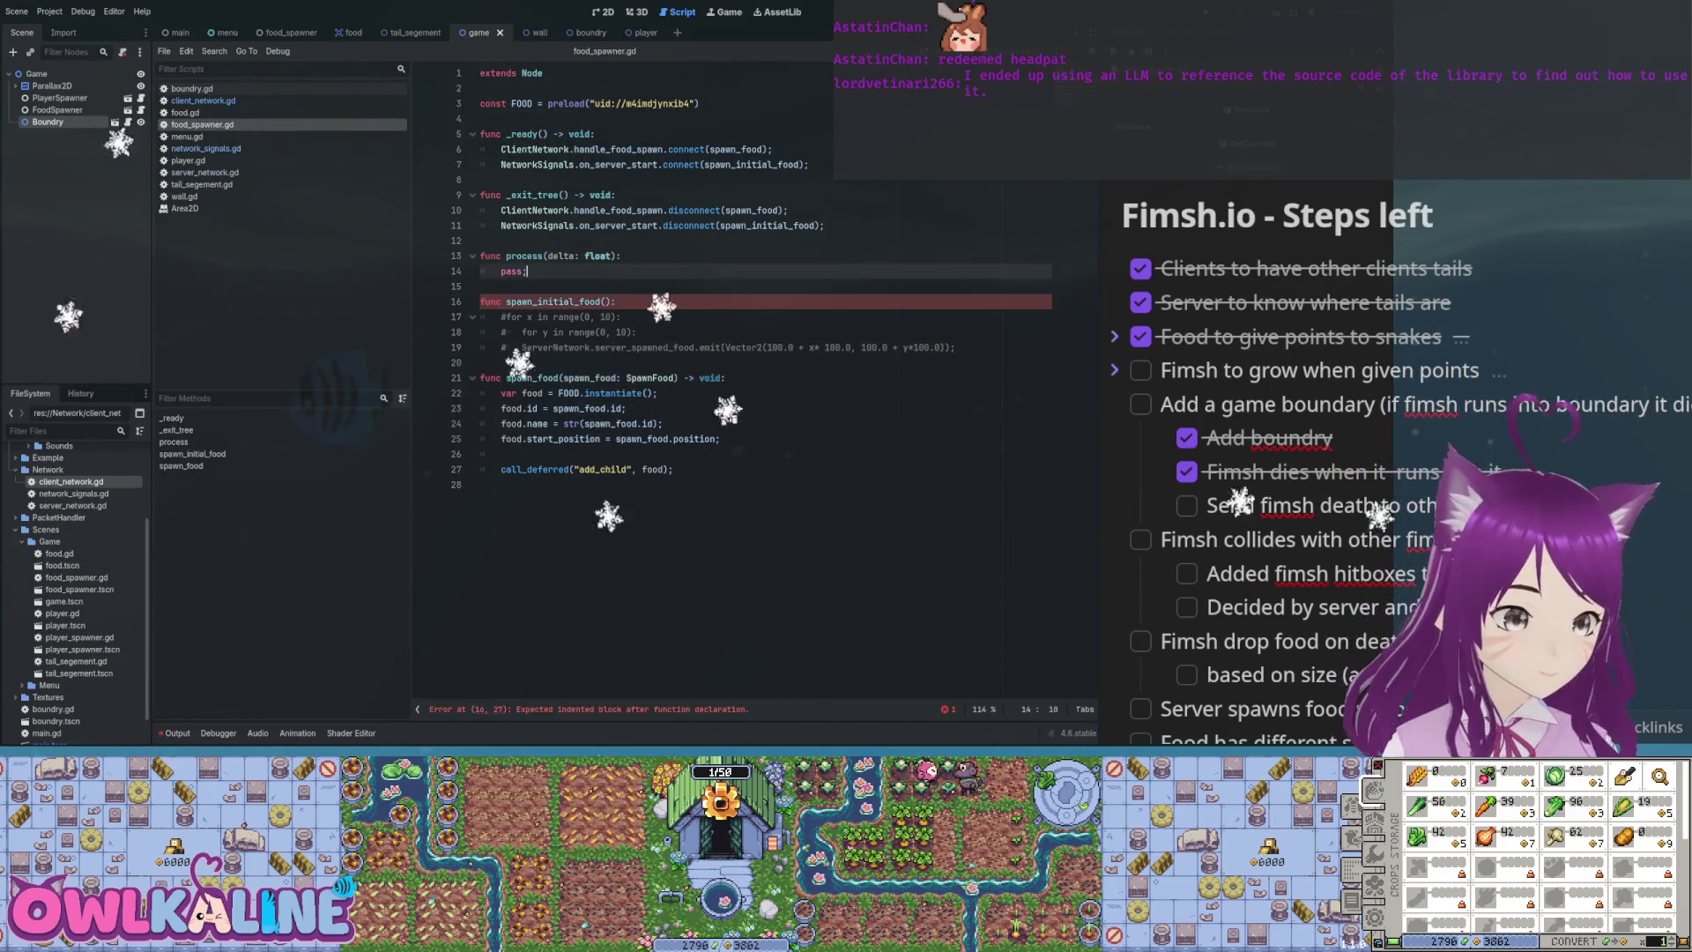
pyautogui.click(480, 301)
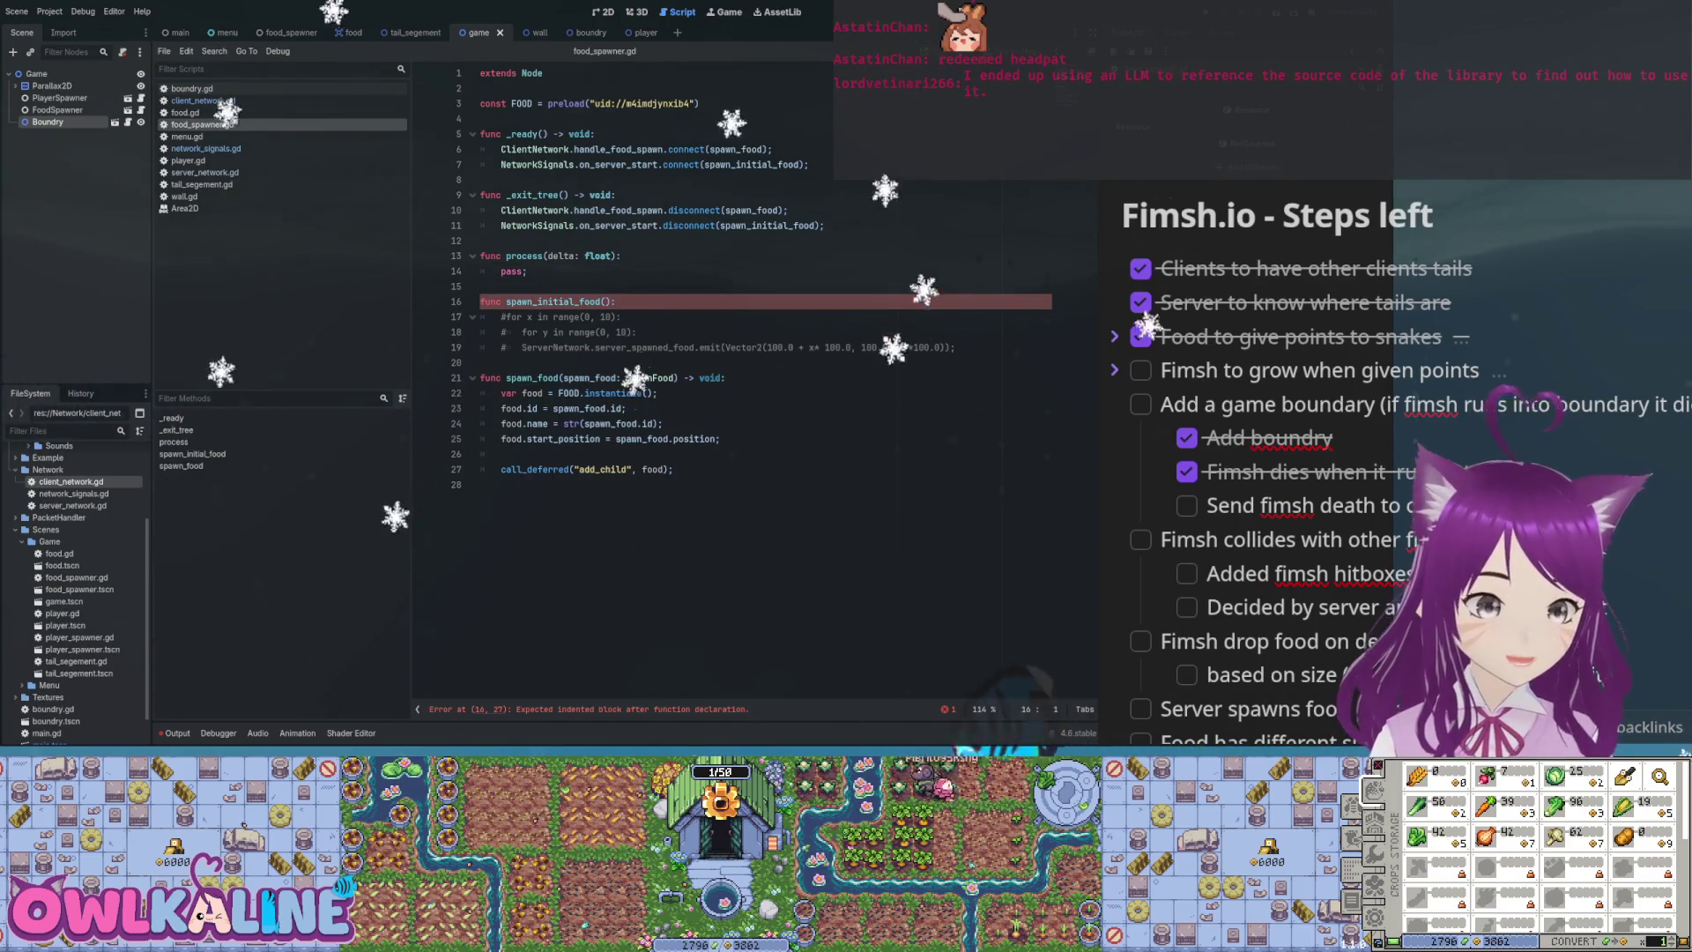
pyautogui.write('#')
pyautogui.click(527, 272)
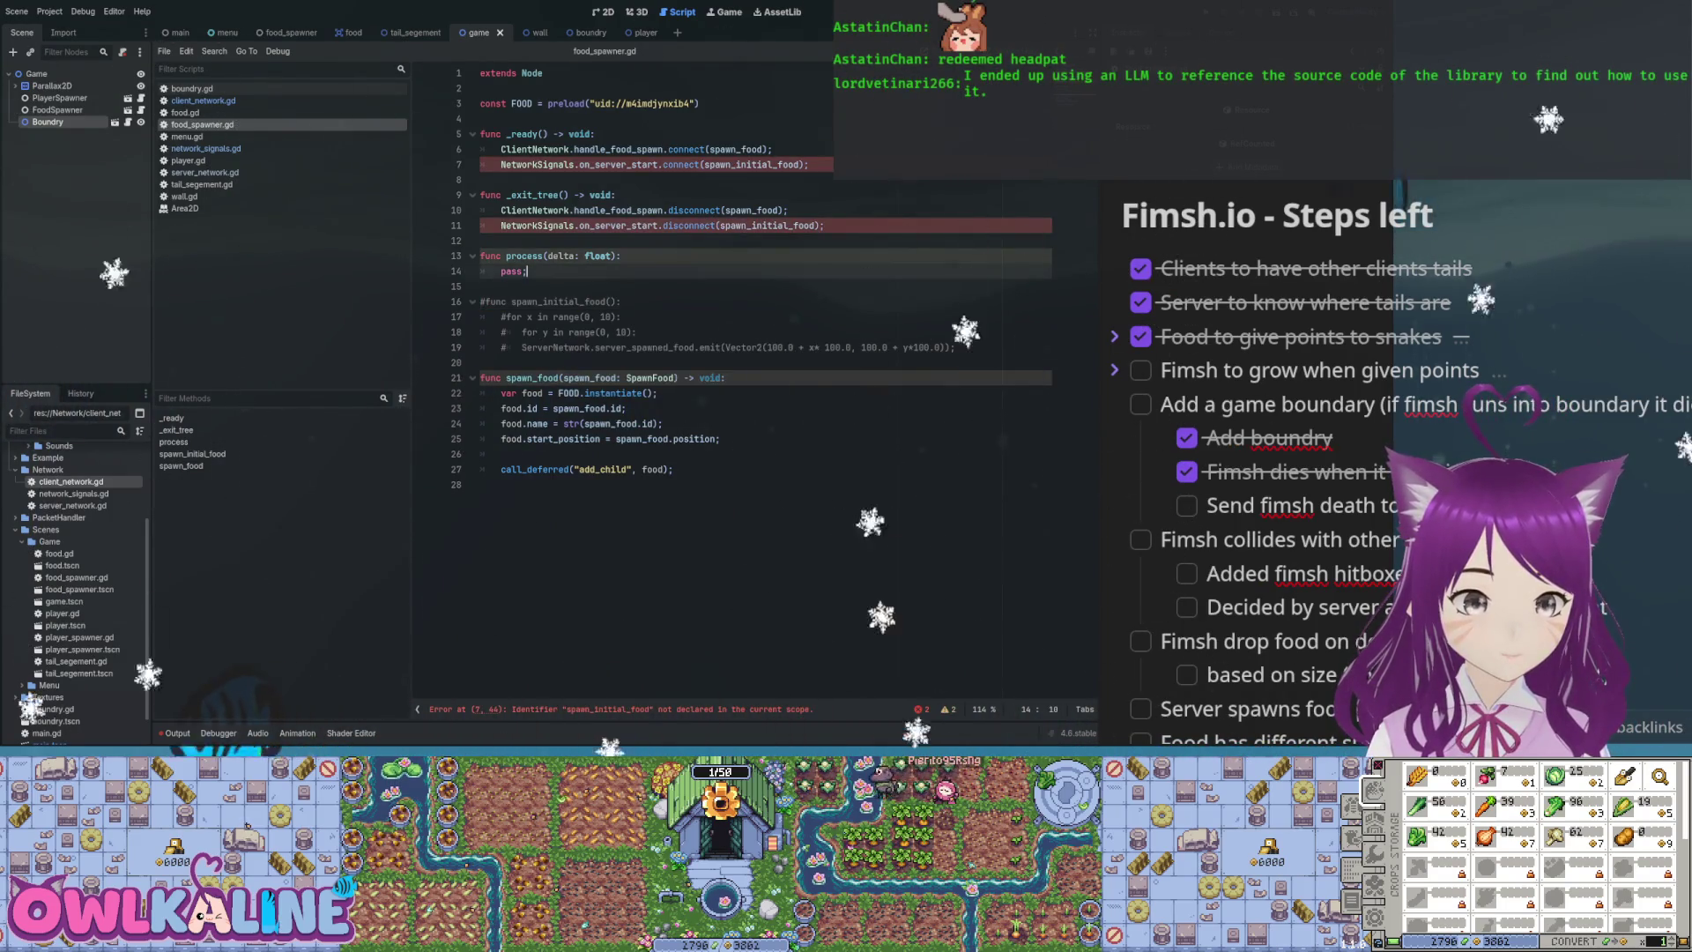
# Comment out the on_server_start connect and disconnect lines and save food_spawner.gd
pyautogui.doubleClick(767, 226)
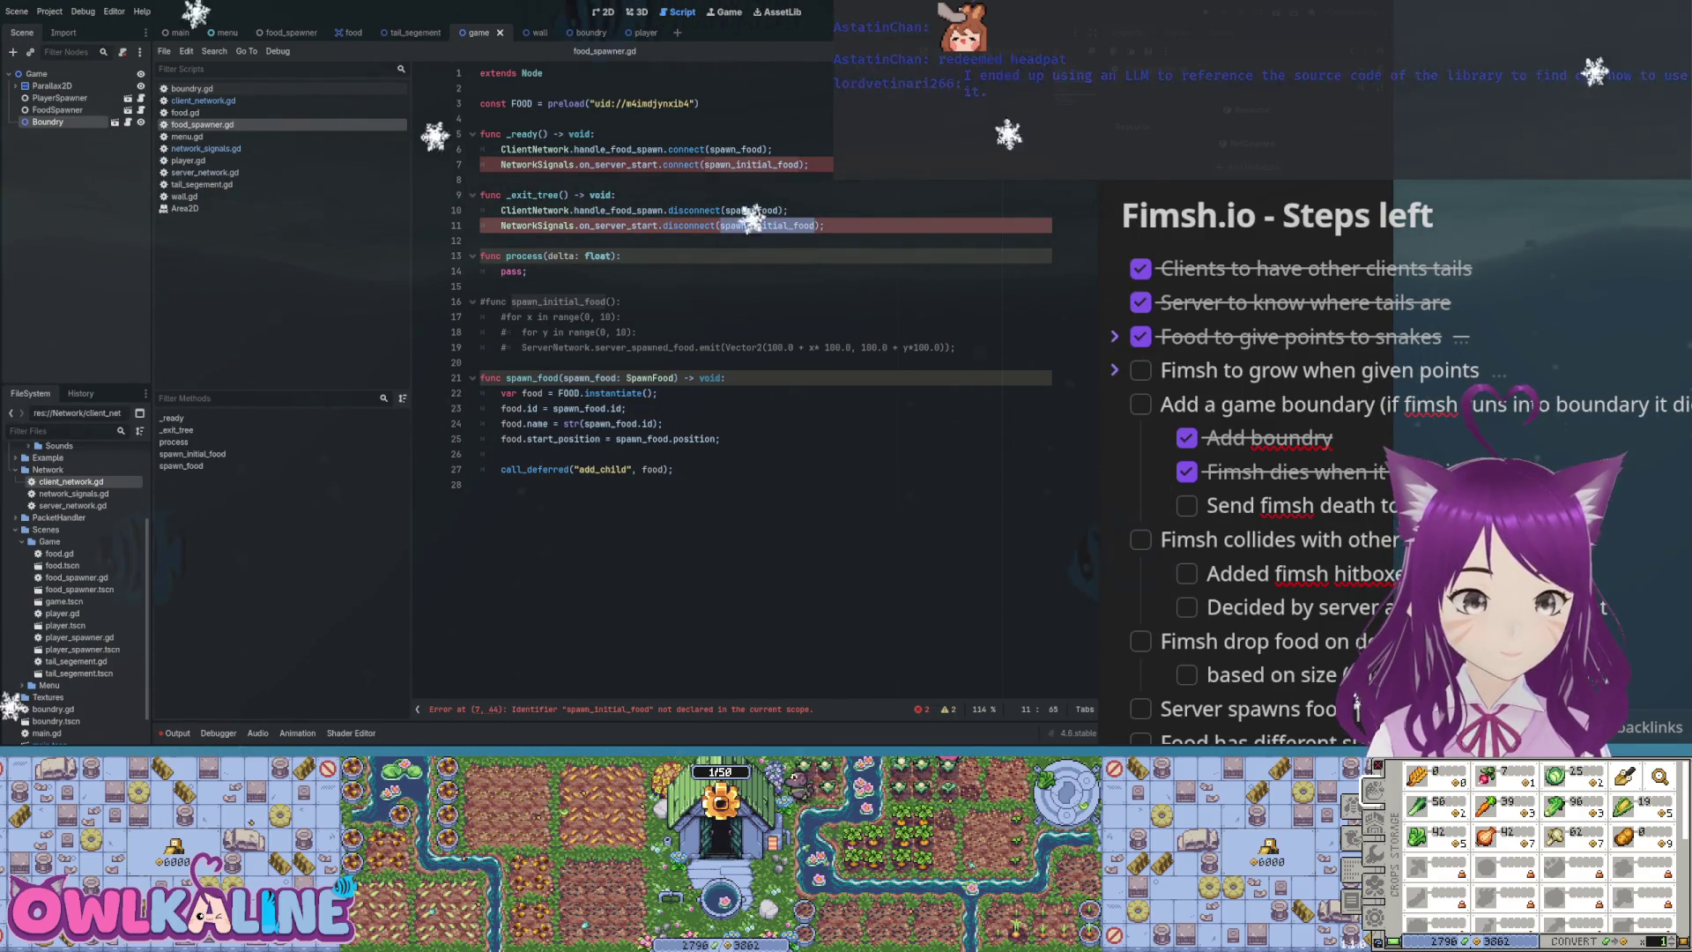
pyautogui.click(500, 226)
pyautogui.write('#')
pyautogui.click(501, 165)
pyautogui.write('#')
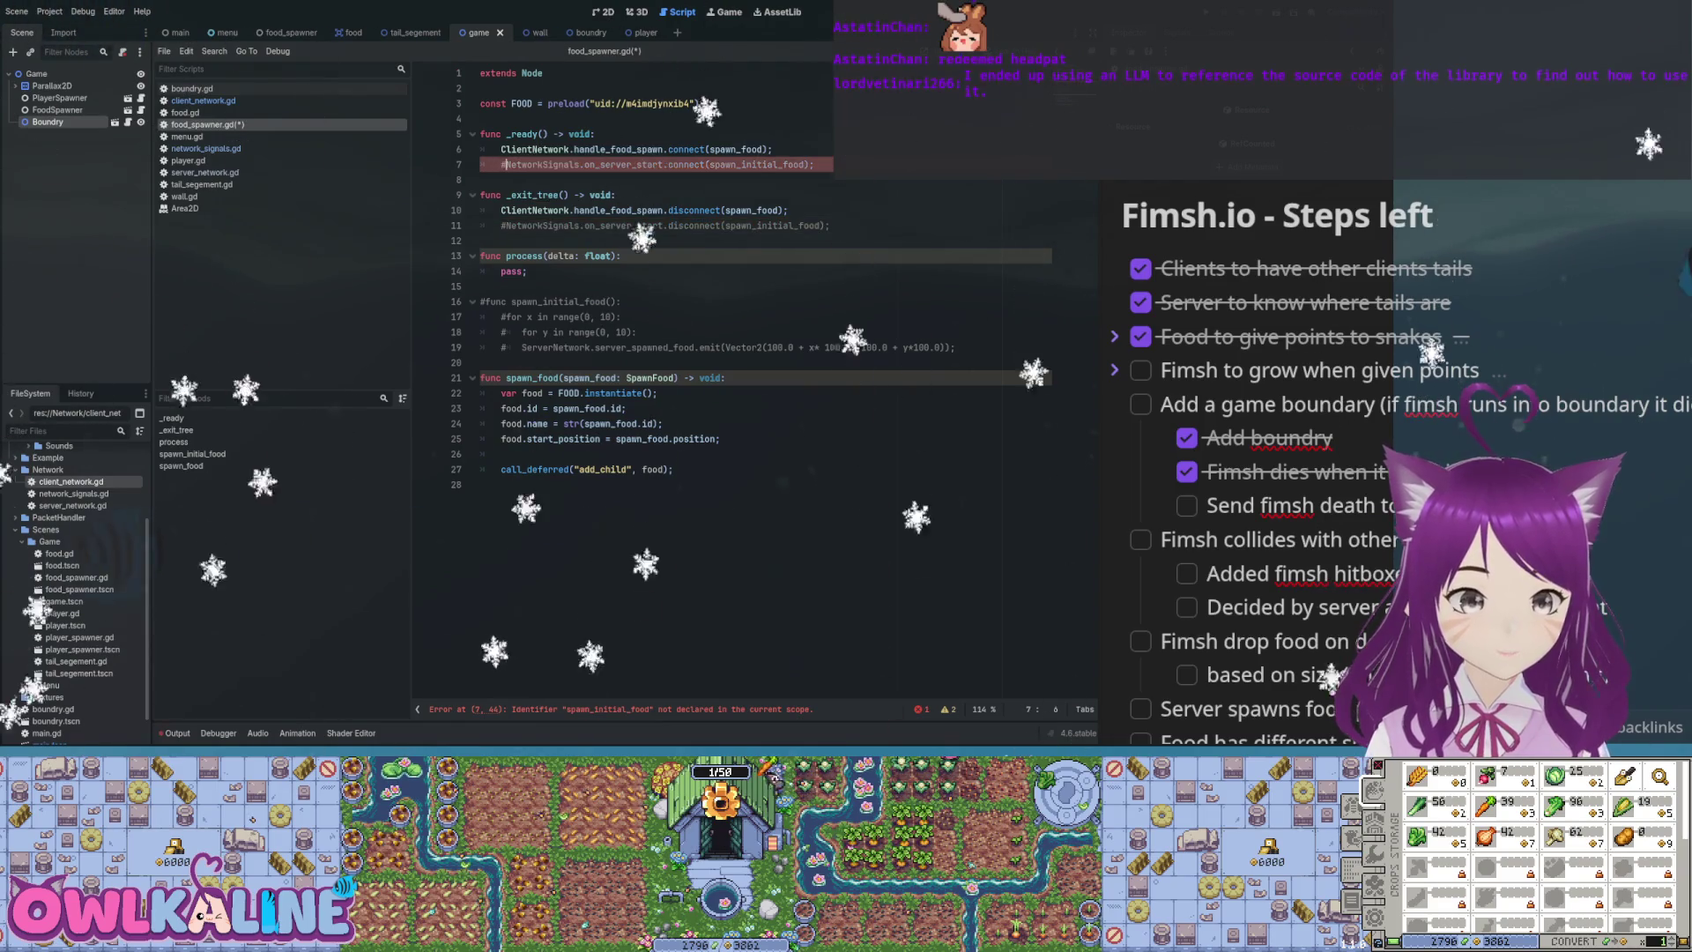
pyautogui.hotkey('ctrl', 's')
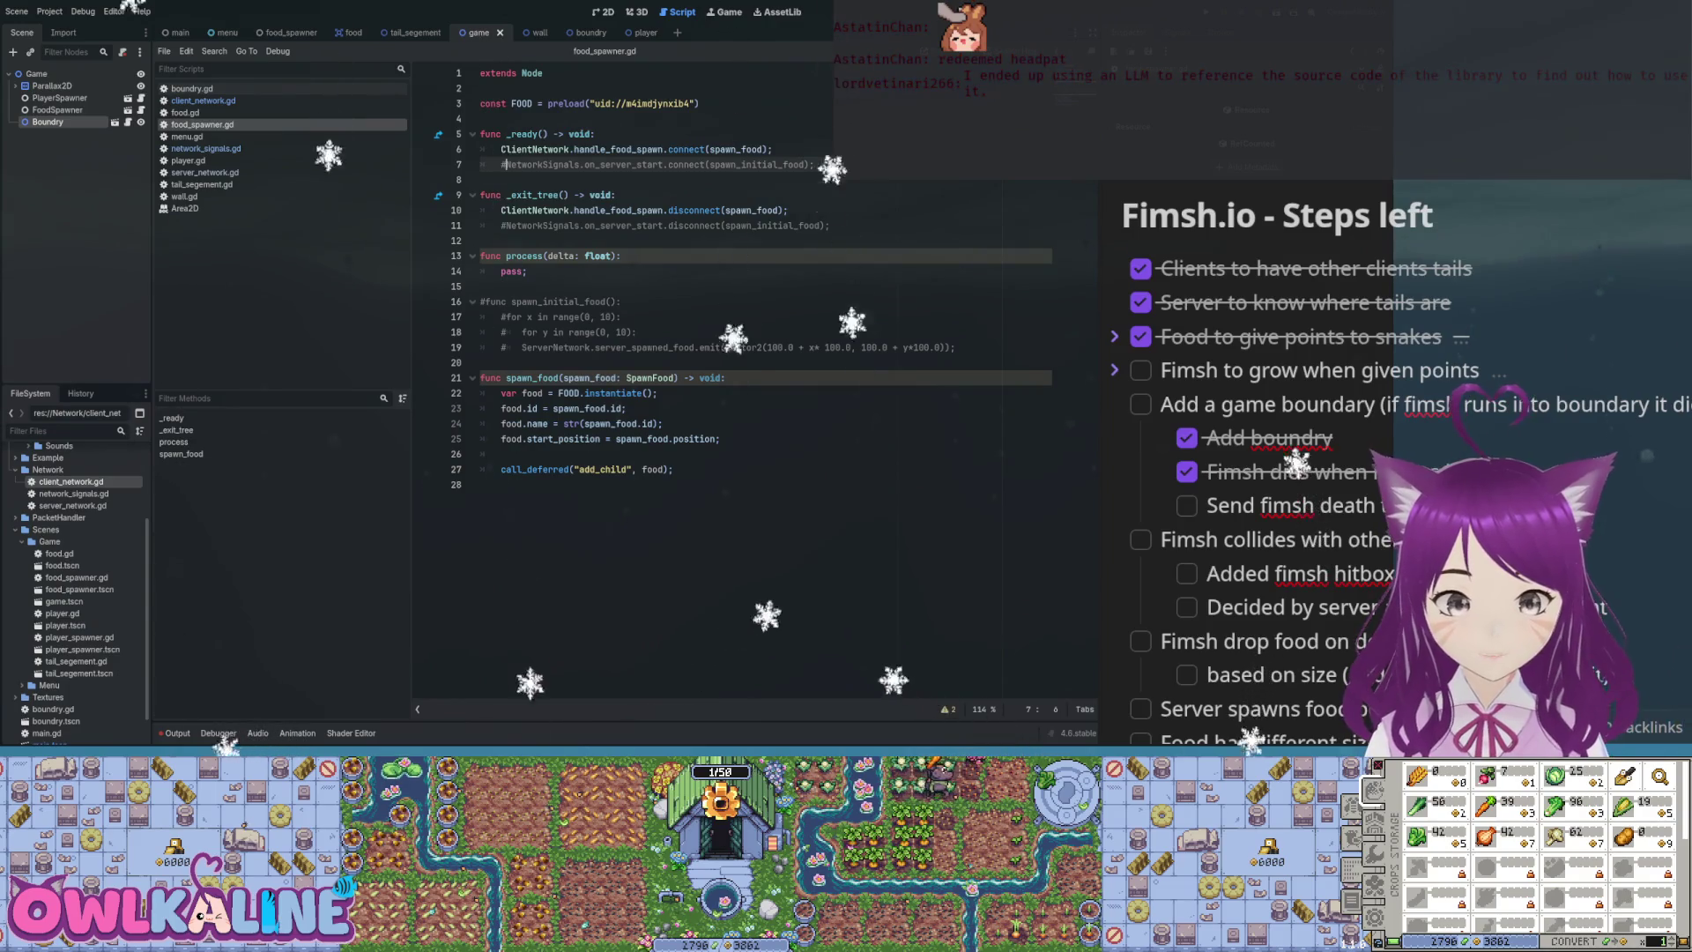
# Remove the # comments from spawn_initial_food and its signal lines, then save
pyautogui.press('BackSpace')
pyautogui.press('Down')
pyautogui.press('Down')
pyautogui.press('Down')
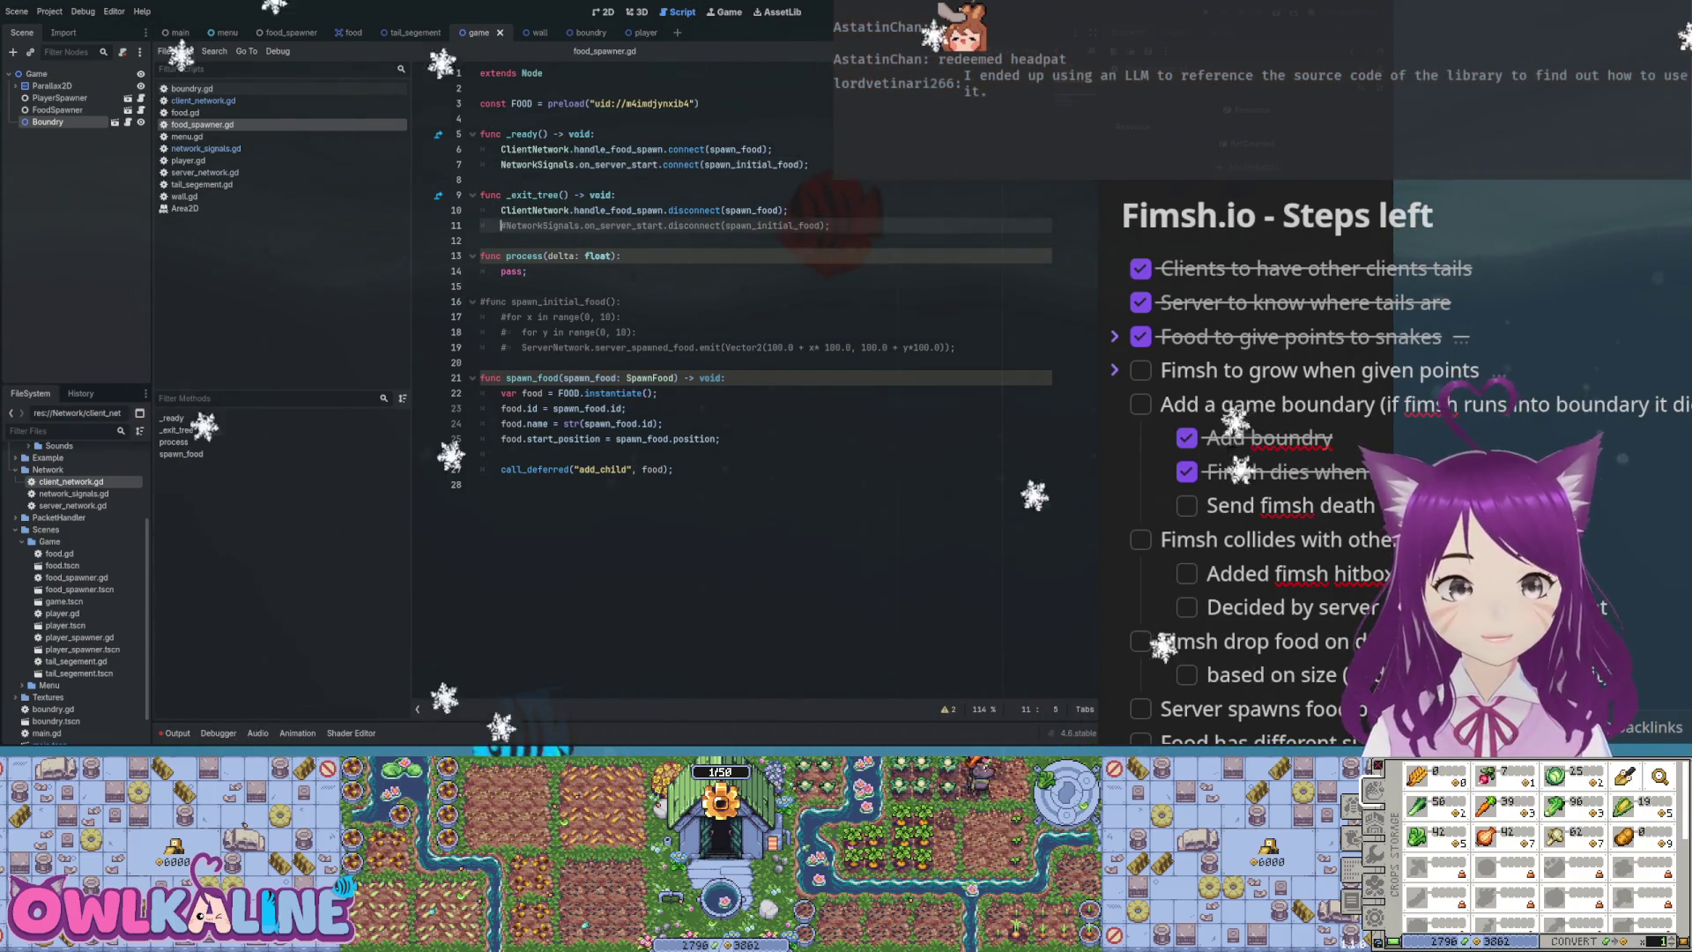
pyautogui.press('Right')
pyautogui.press('BackSpace')
pyautogui.press('Down')
pyautogui.press('Down')
pyautogui.press('Down')
pyautogui.press('Right')
pyautogui.press('BackSpace')
pyautogui.press('Down')
pyautogui.press('Right')
pyautogui.press('BackSpace')
pyautogui.press('Down')
pyautogui.press('Right')
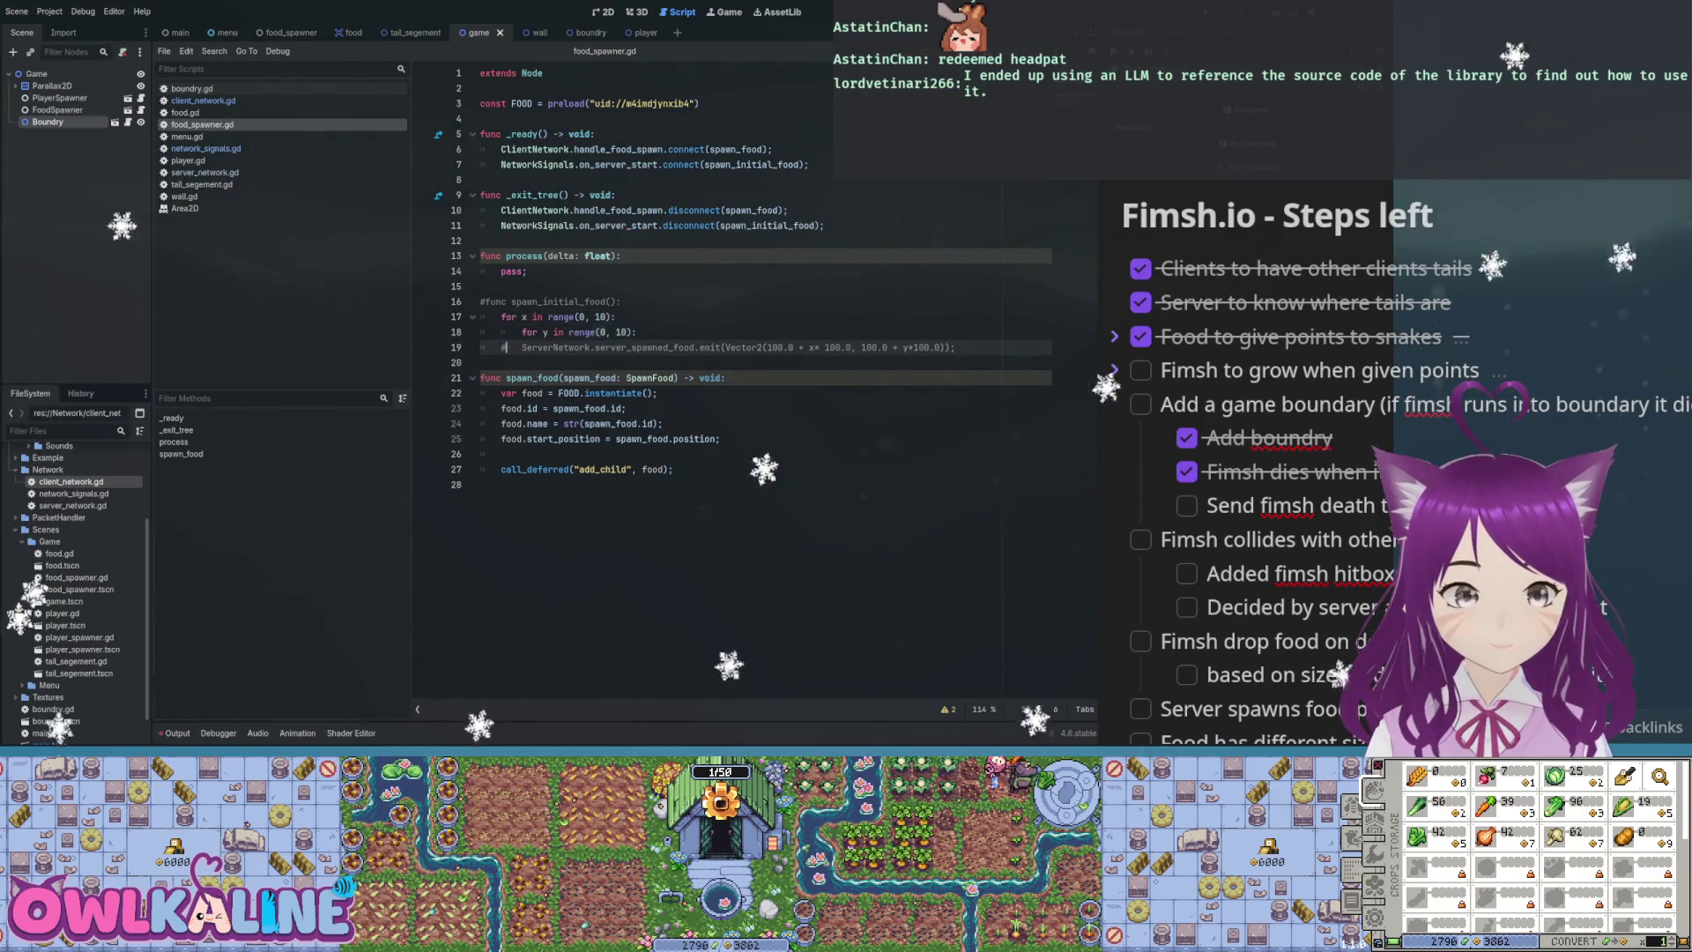
pyautogui.press('BackSpace')
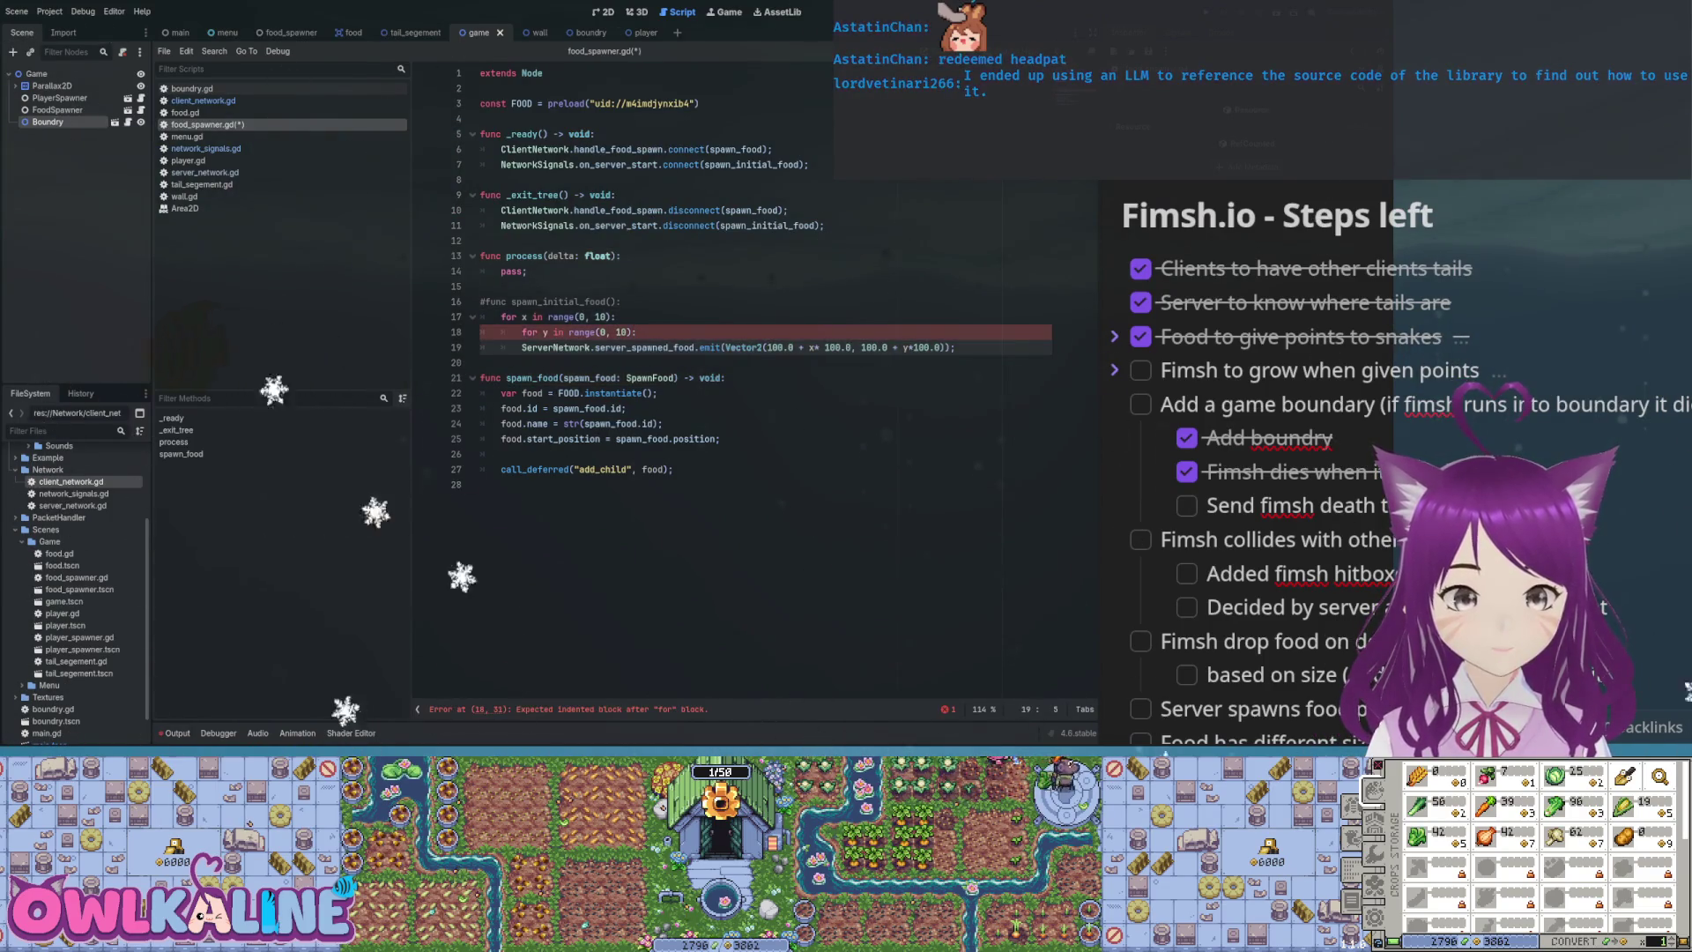
pyautogui.hotkey('ctrl', 's')
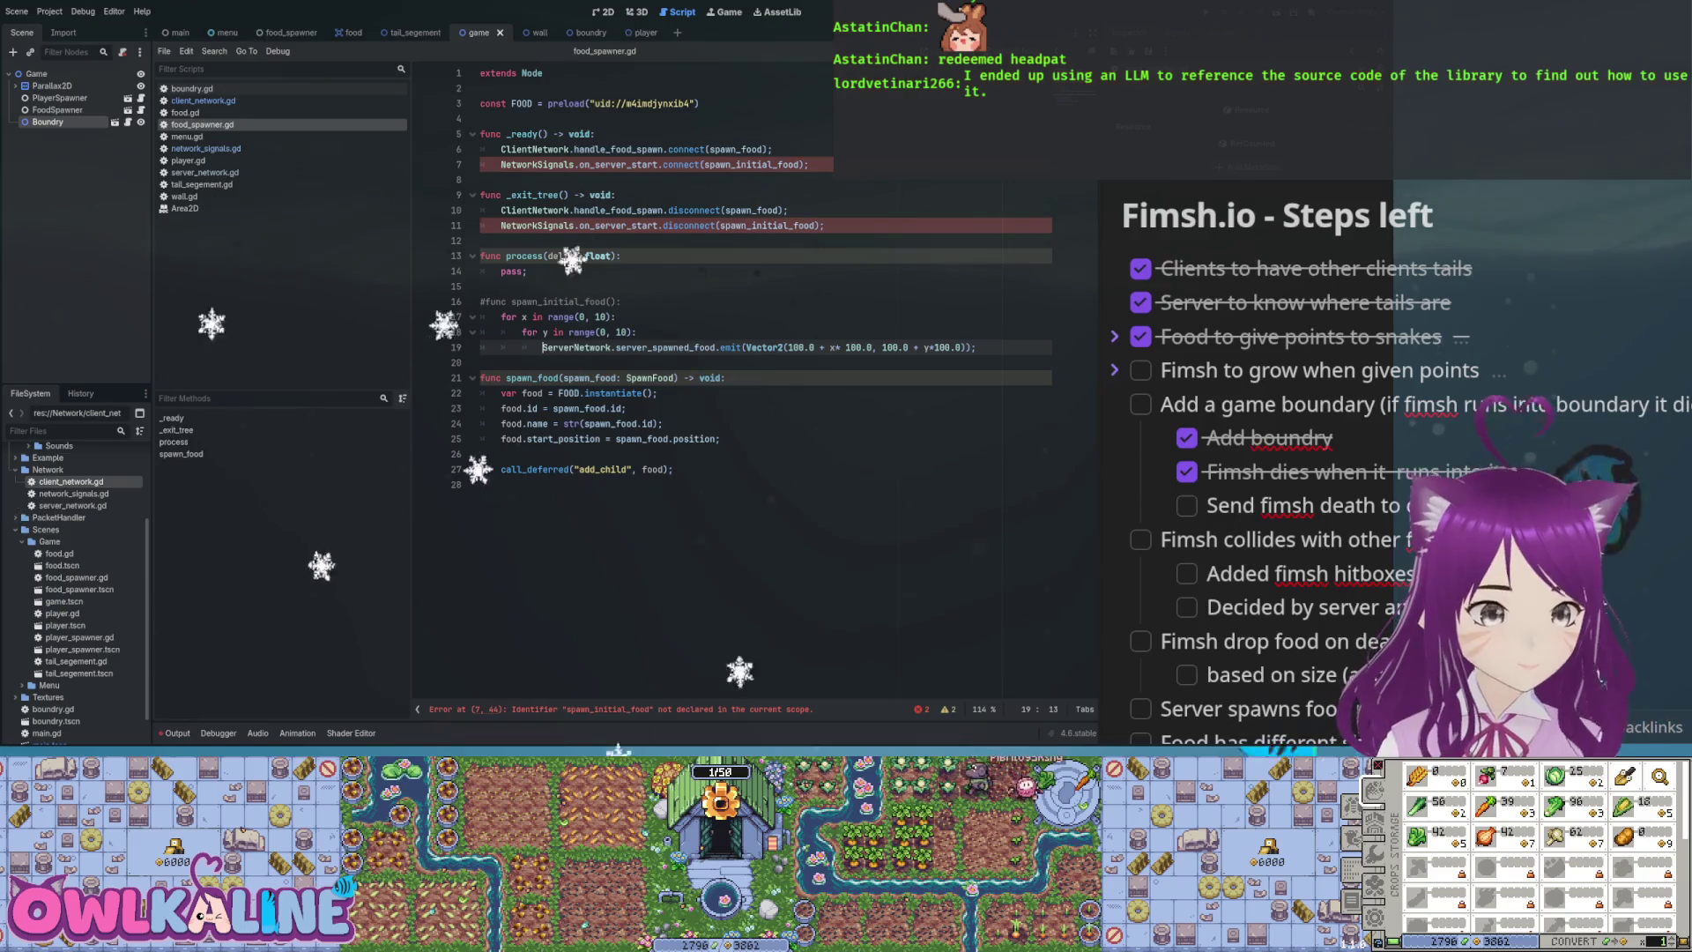
# Raise the outer and inner loop ranges to 5000 and examine the Vector2 spawn argument
pyautogui.click(598, 316)
pyautogui.write('5')
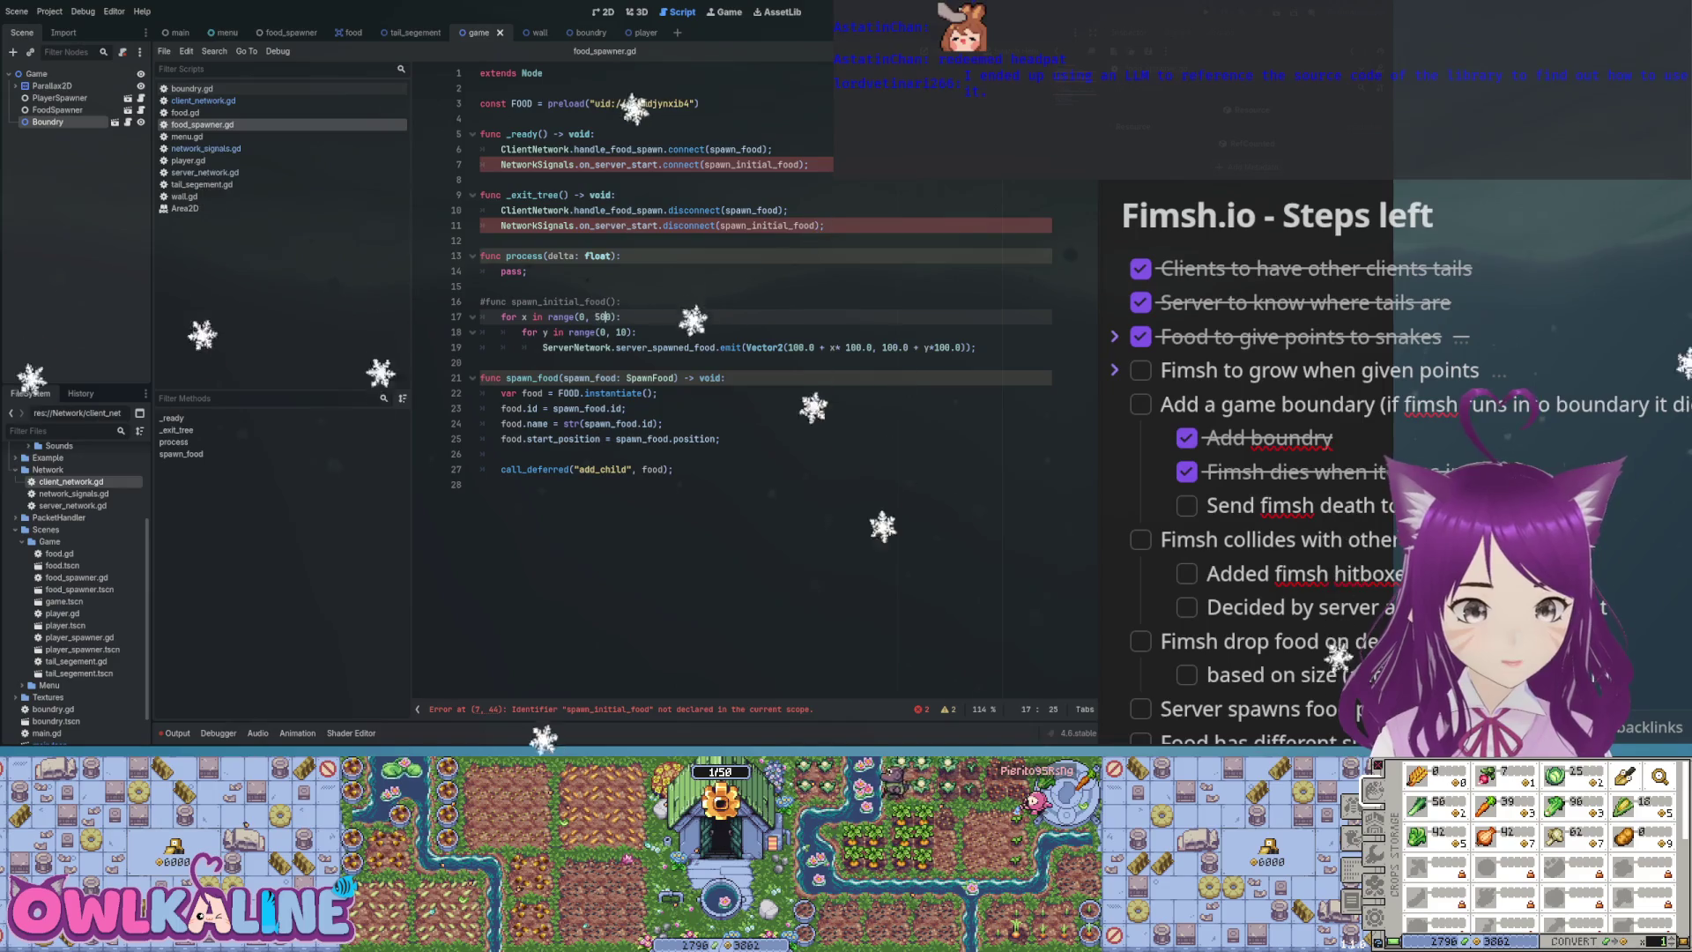
pyautogui.write('0')
pyautogui.click(619, 333)
pyautogui.press('BackSpace')
pyautogui.write('500')
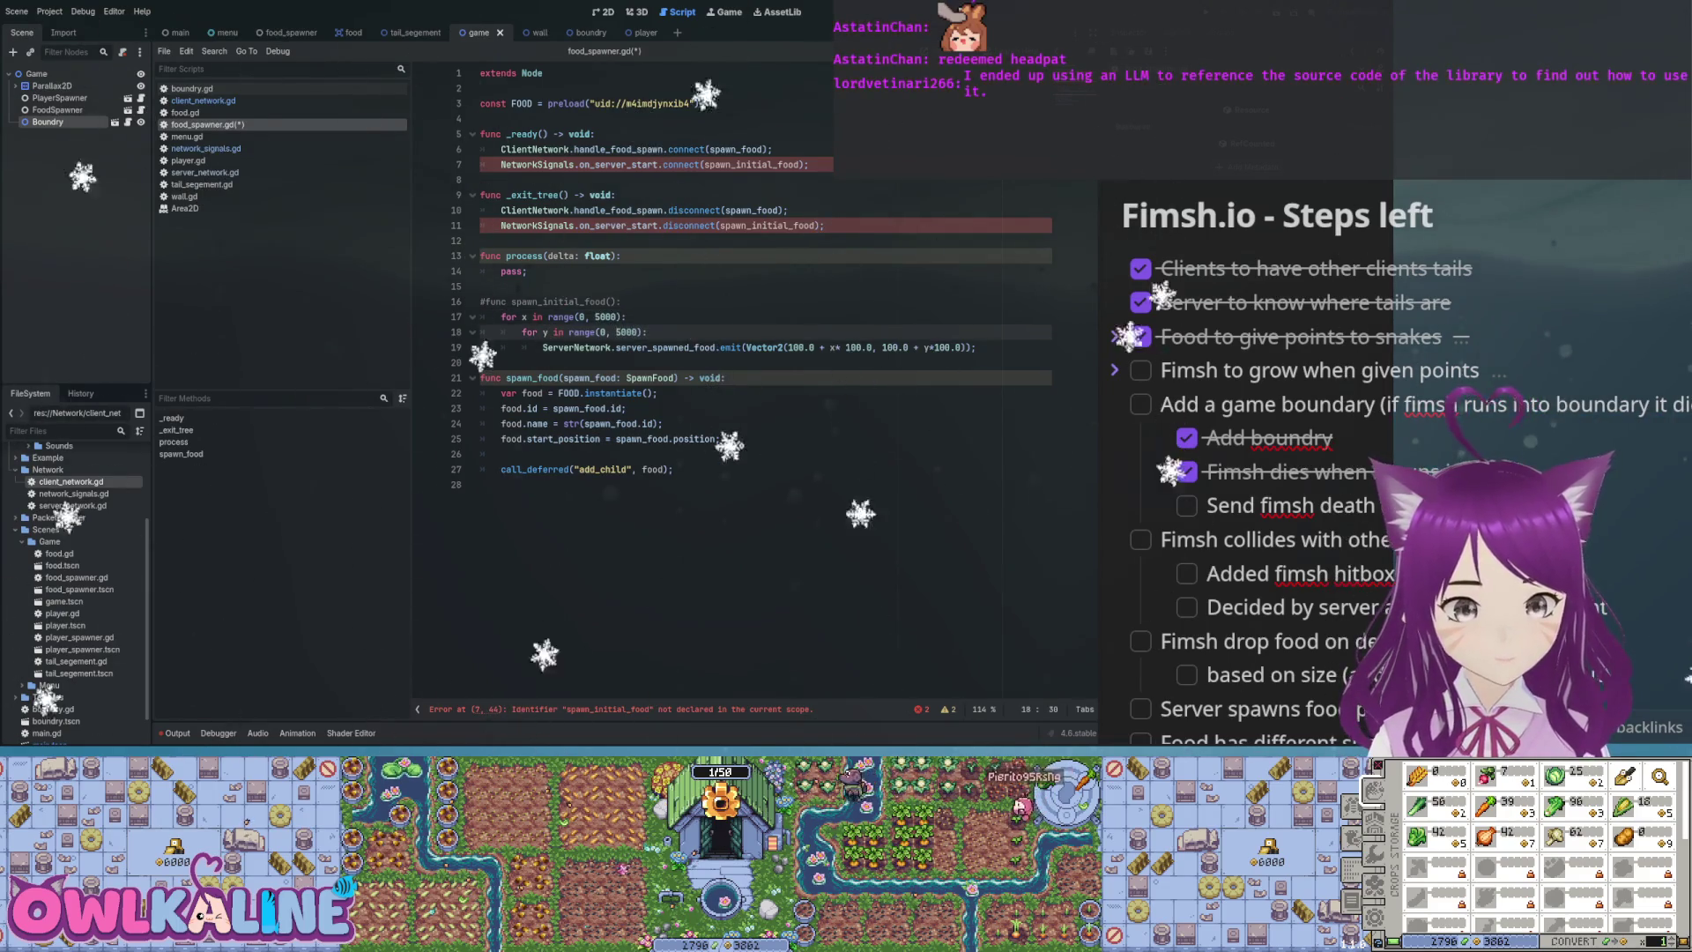
pyautogui.click(973, 347)
pyautogui.hotkey('shift', 'Home')
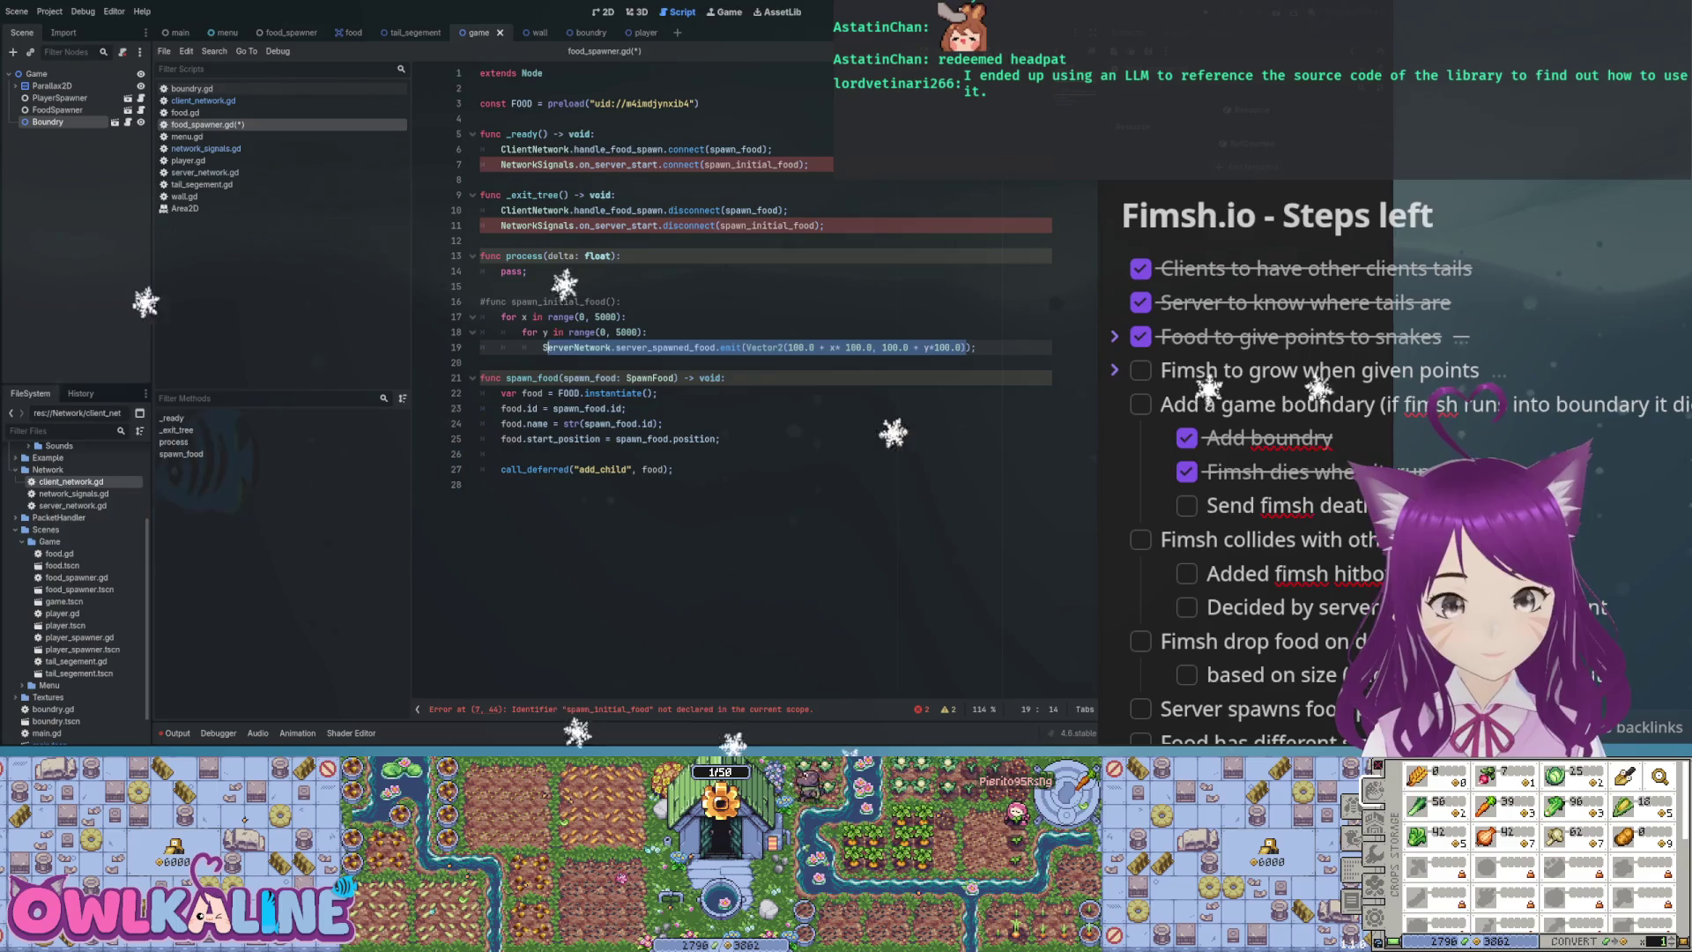
pyautogui.moveTo(638, 347); pyautogui.dragTo(748, 347)
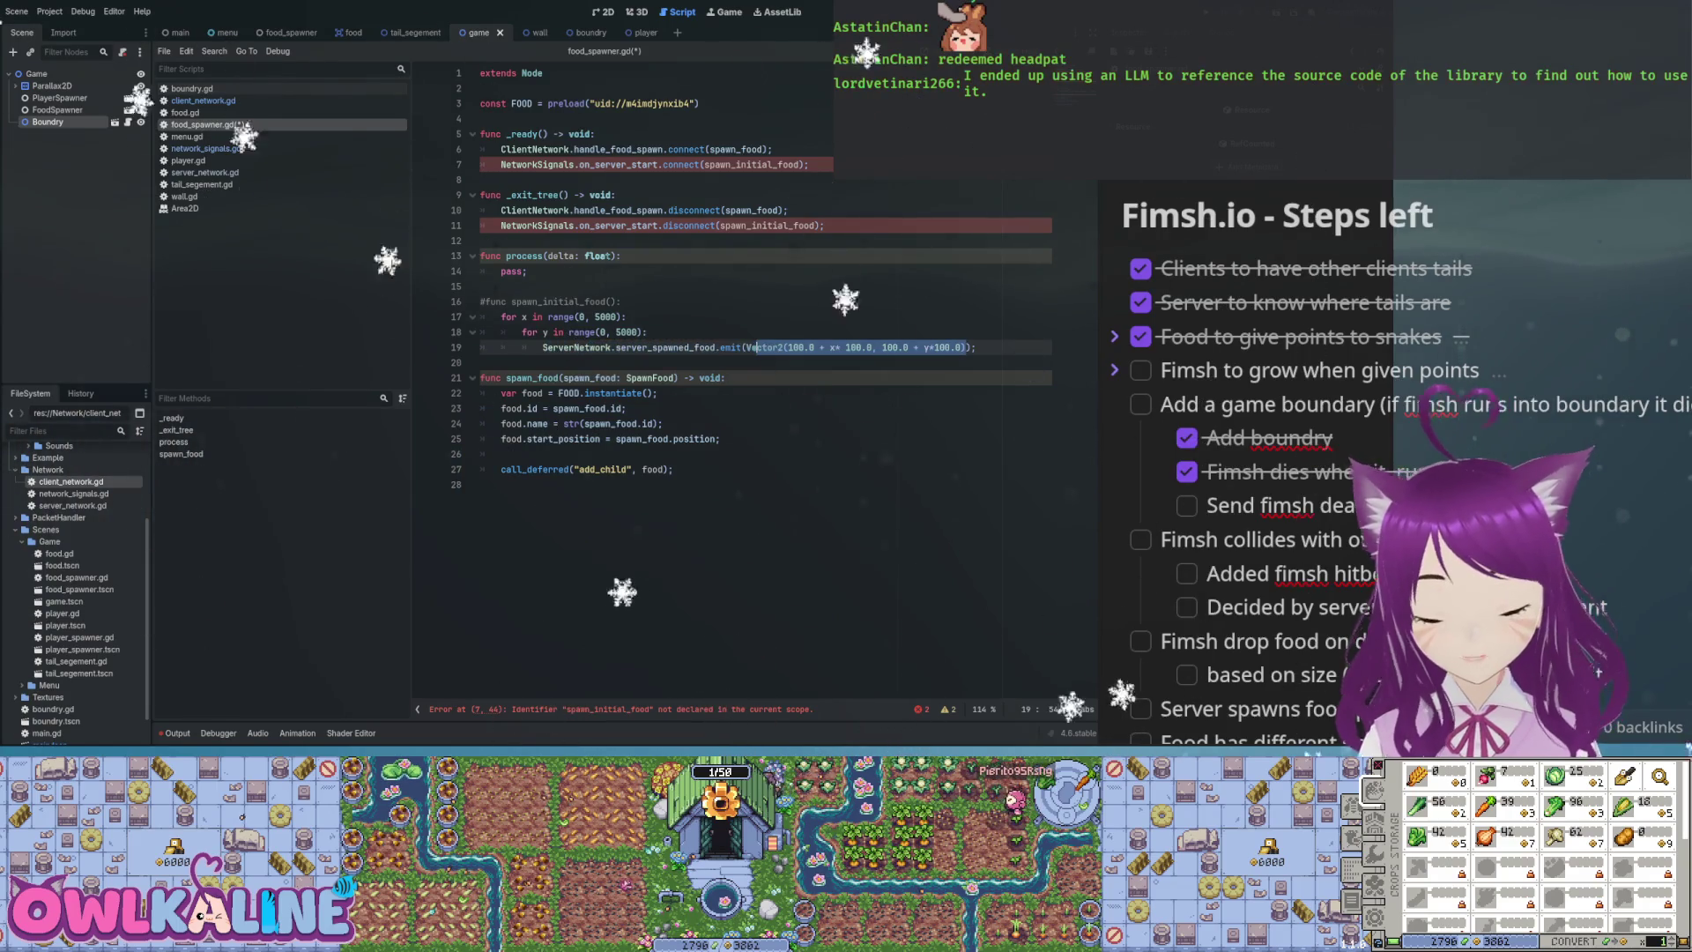
pyautogui.click(647, 333)
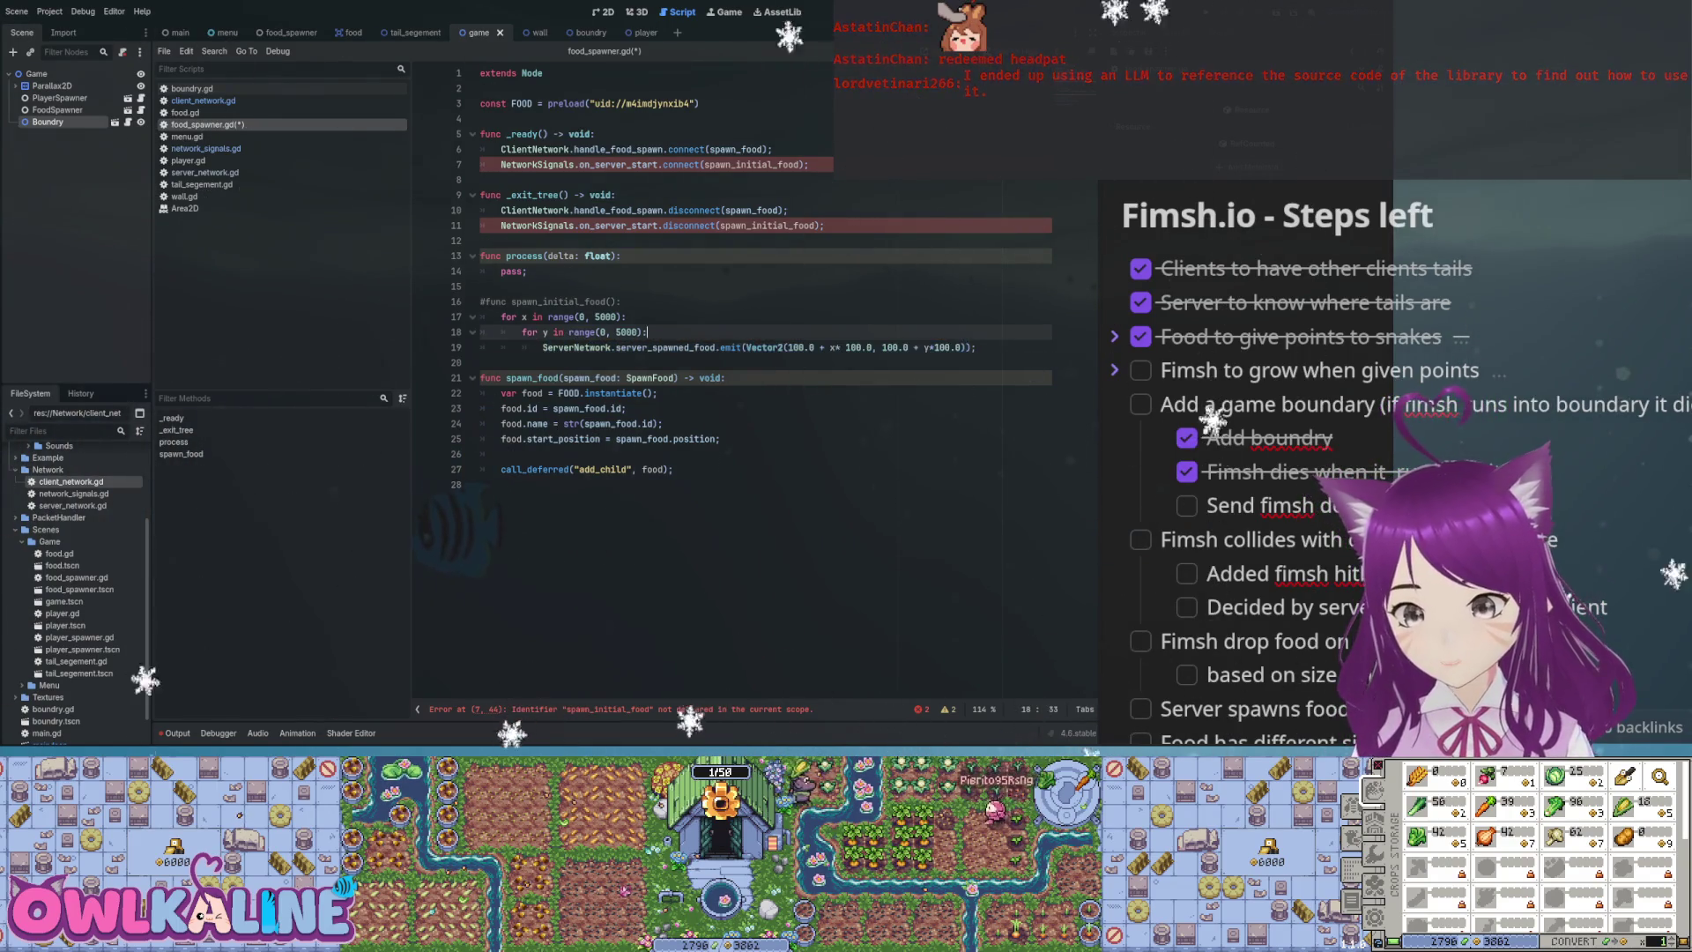
# Undo back to a single range(0, 100) loop with the spawn_initial_food header restored
pyautogui.hotkey('ctrl', 'z')
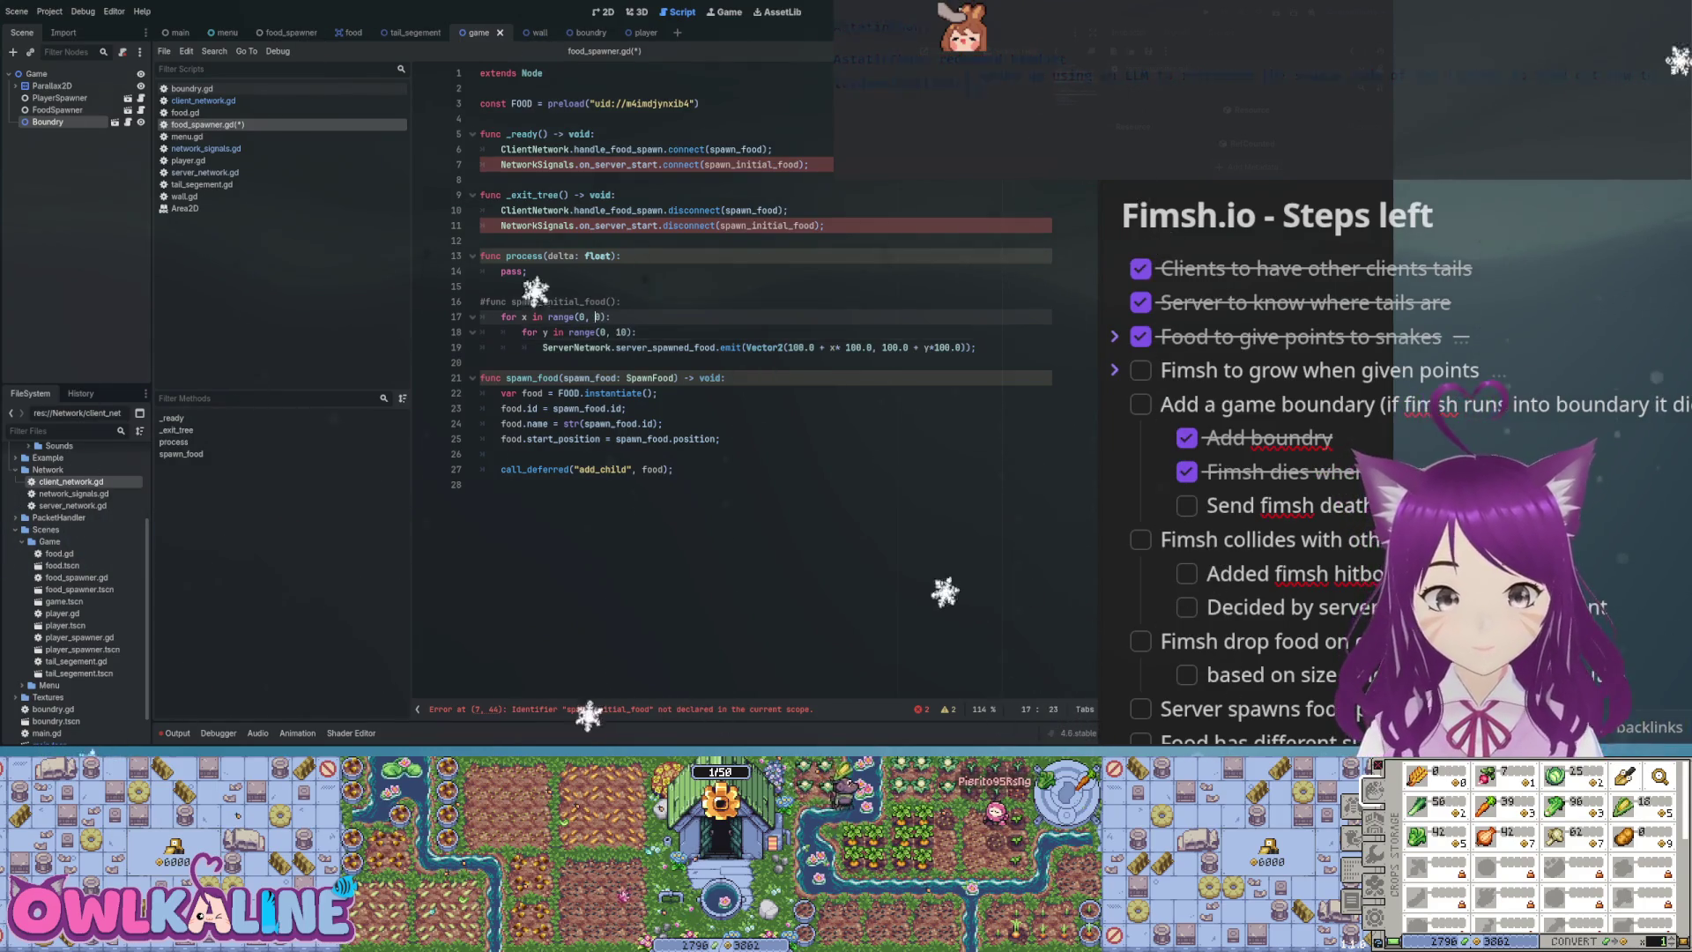
pyautogui.hotkey('ctrl', 'z')
pyautogui.hotkey('ctrl', 'z')
pyautogui.hotkey('ctrl', 'z')
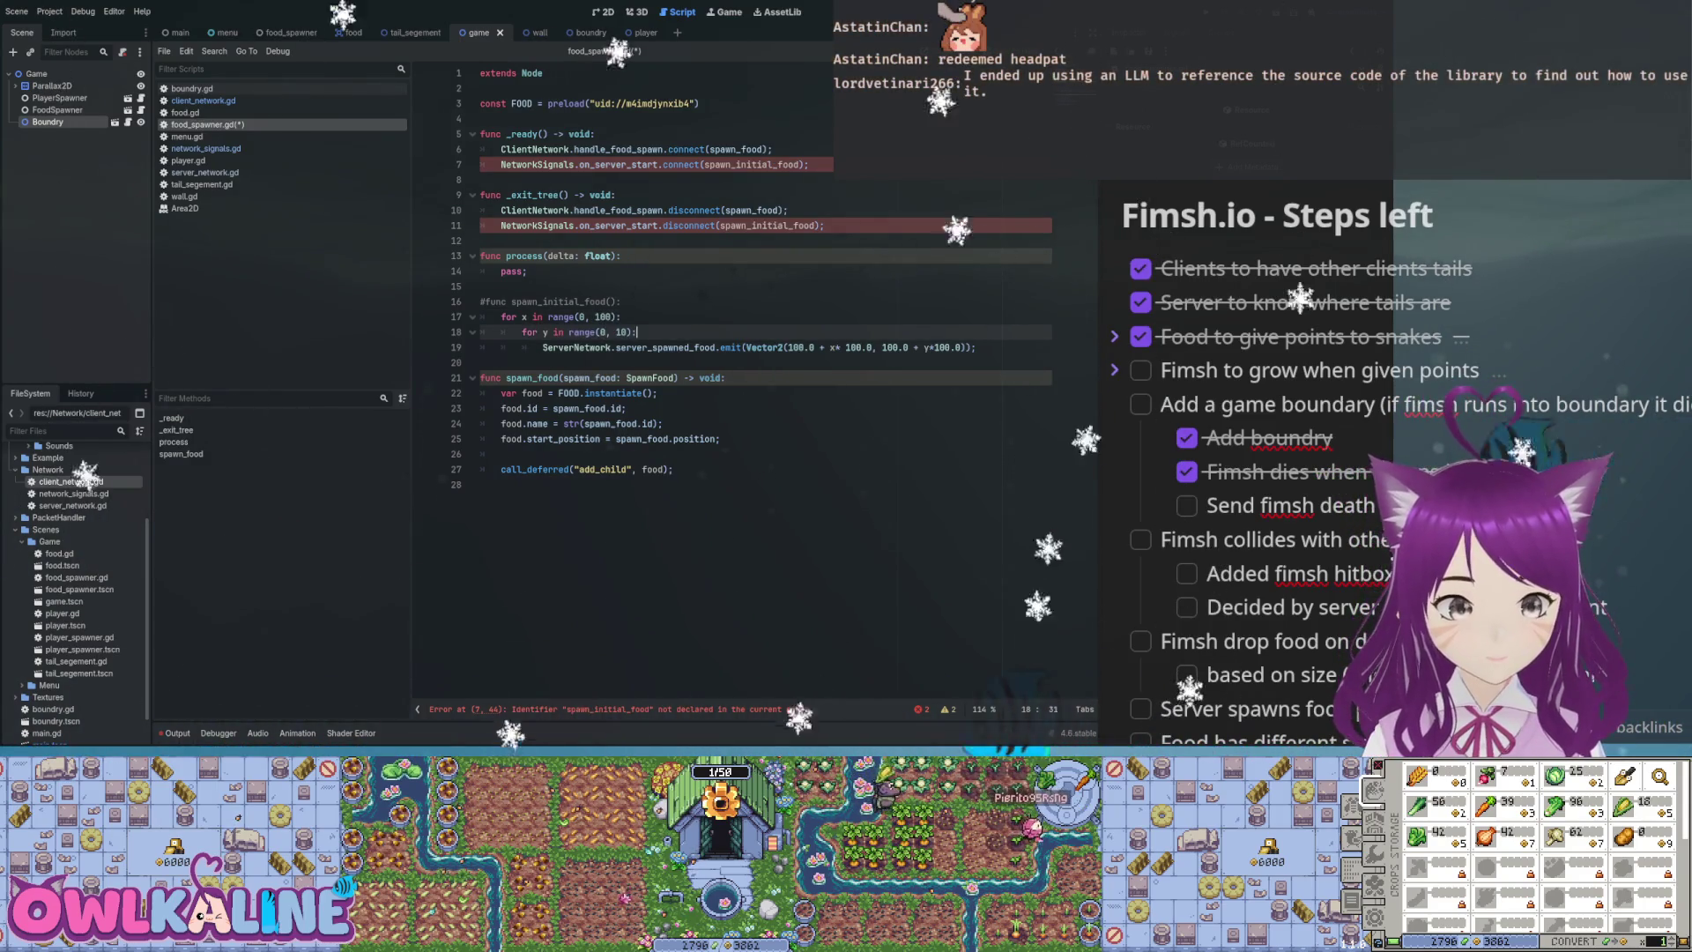
pyautogui.hotkey('ctrl', 'z')
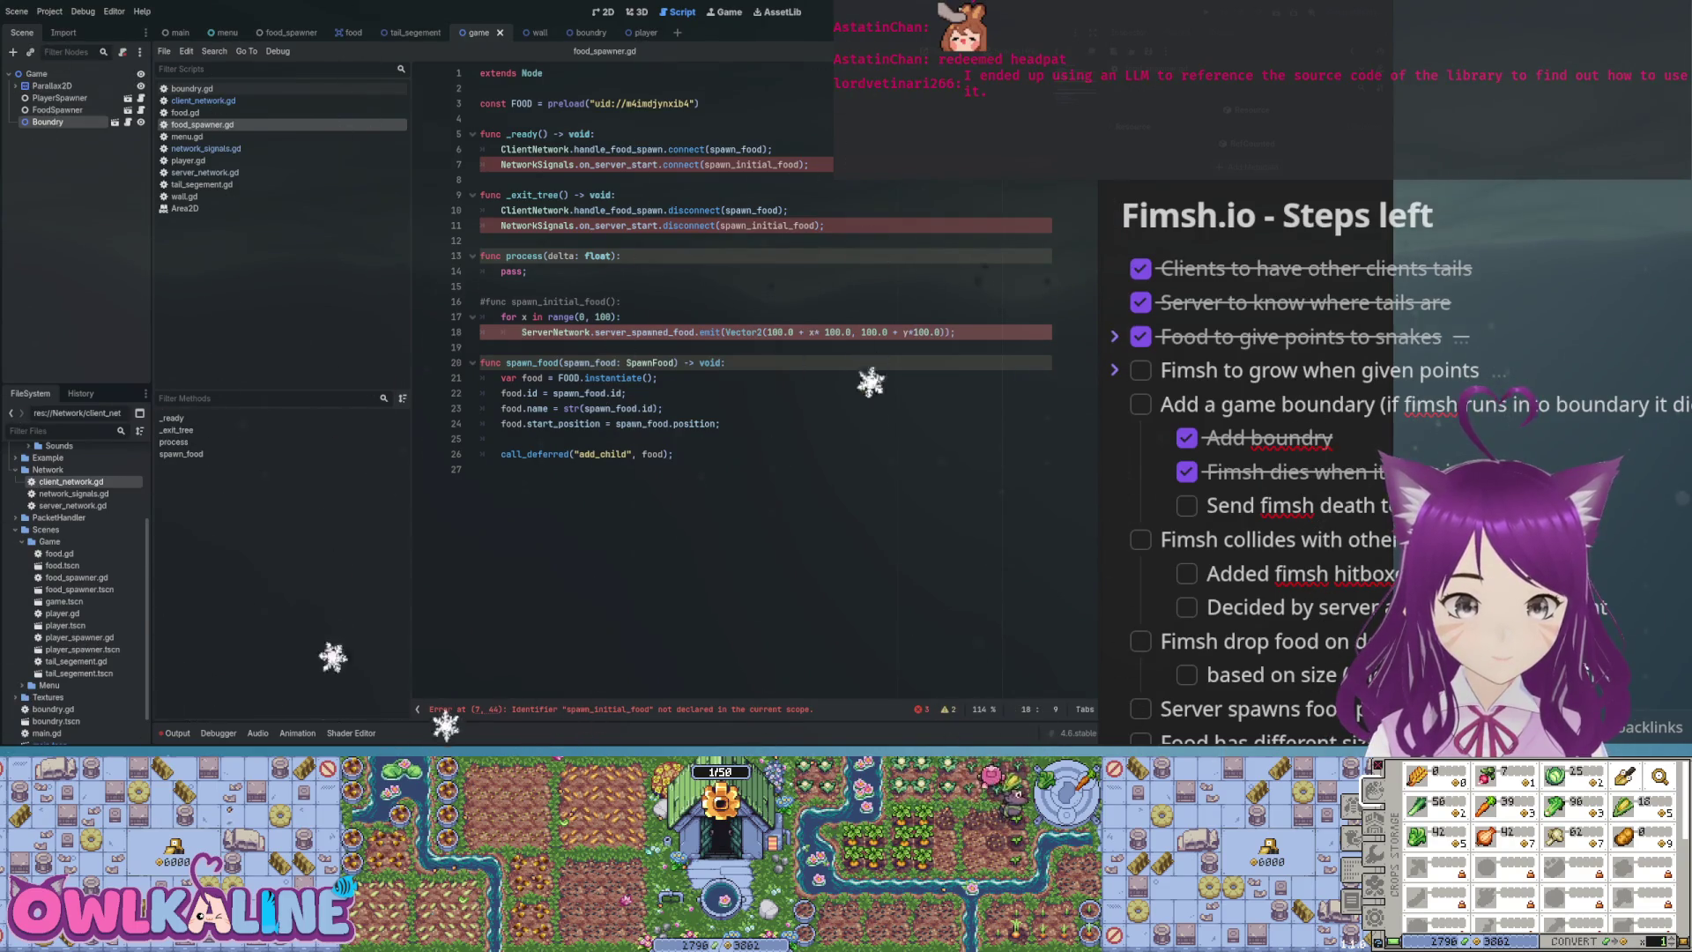
pyautogui.hotkey('ctrl', 'z')
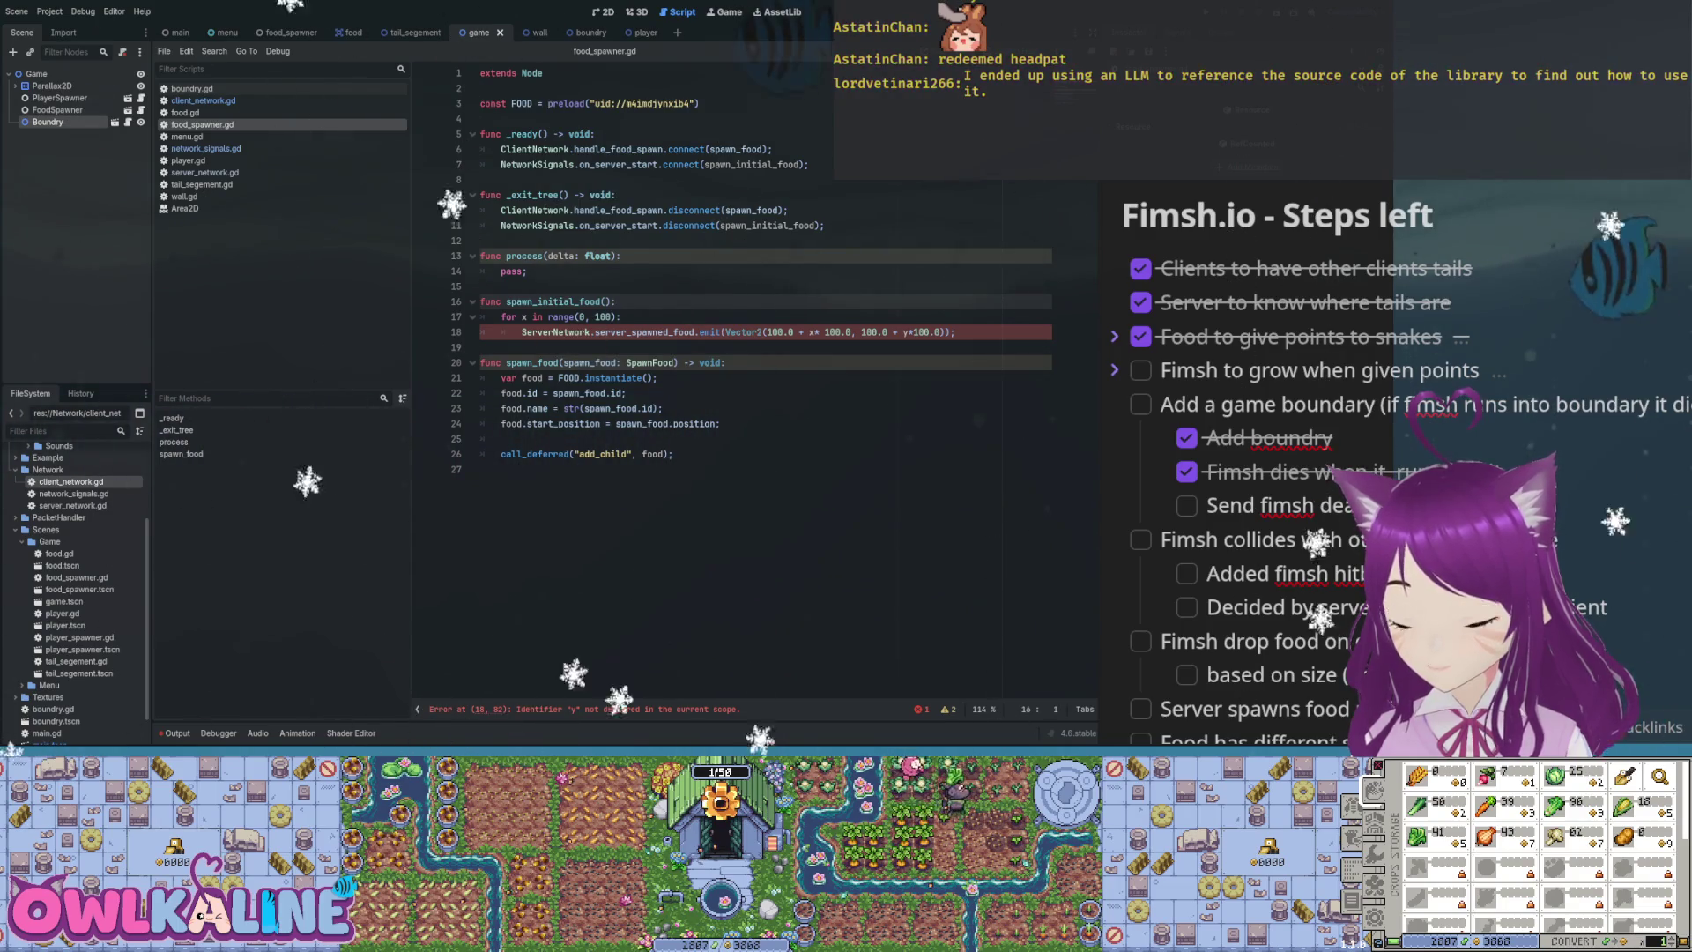
# Add 'var random = RandomNumberGenerator.new()' and an indented 'random.randomize()' to spawn_initial_food
pyautogui.click(480, 241)
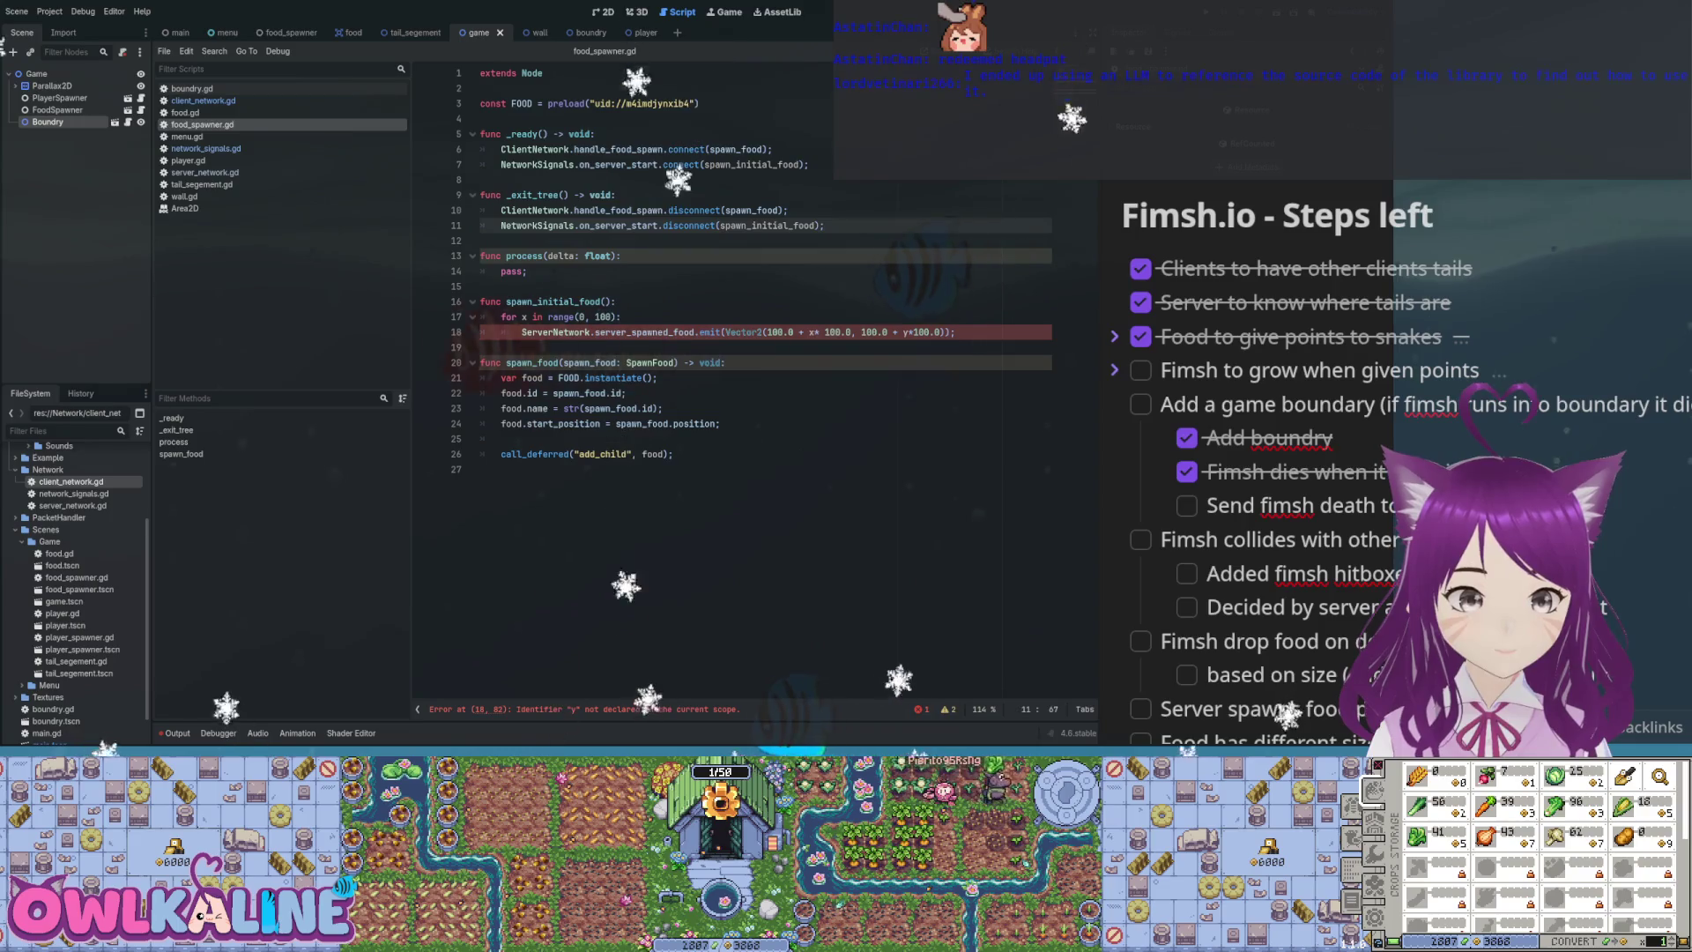
pyautogui.click(809, 165)
pyautogui.press('Down')
pyautogui.press('Down')
pyautogui.press('Down')
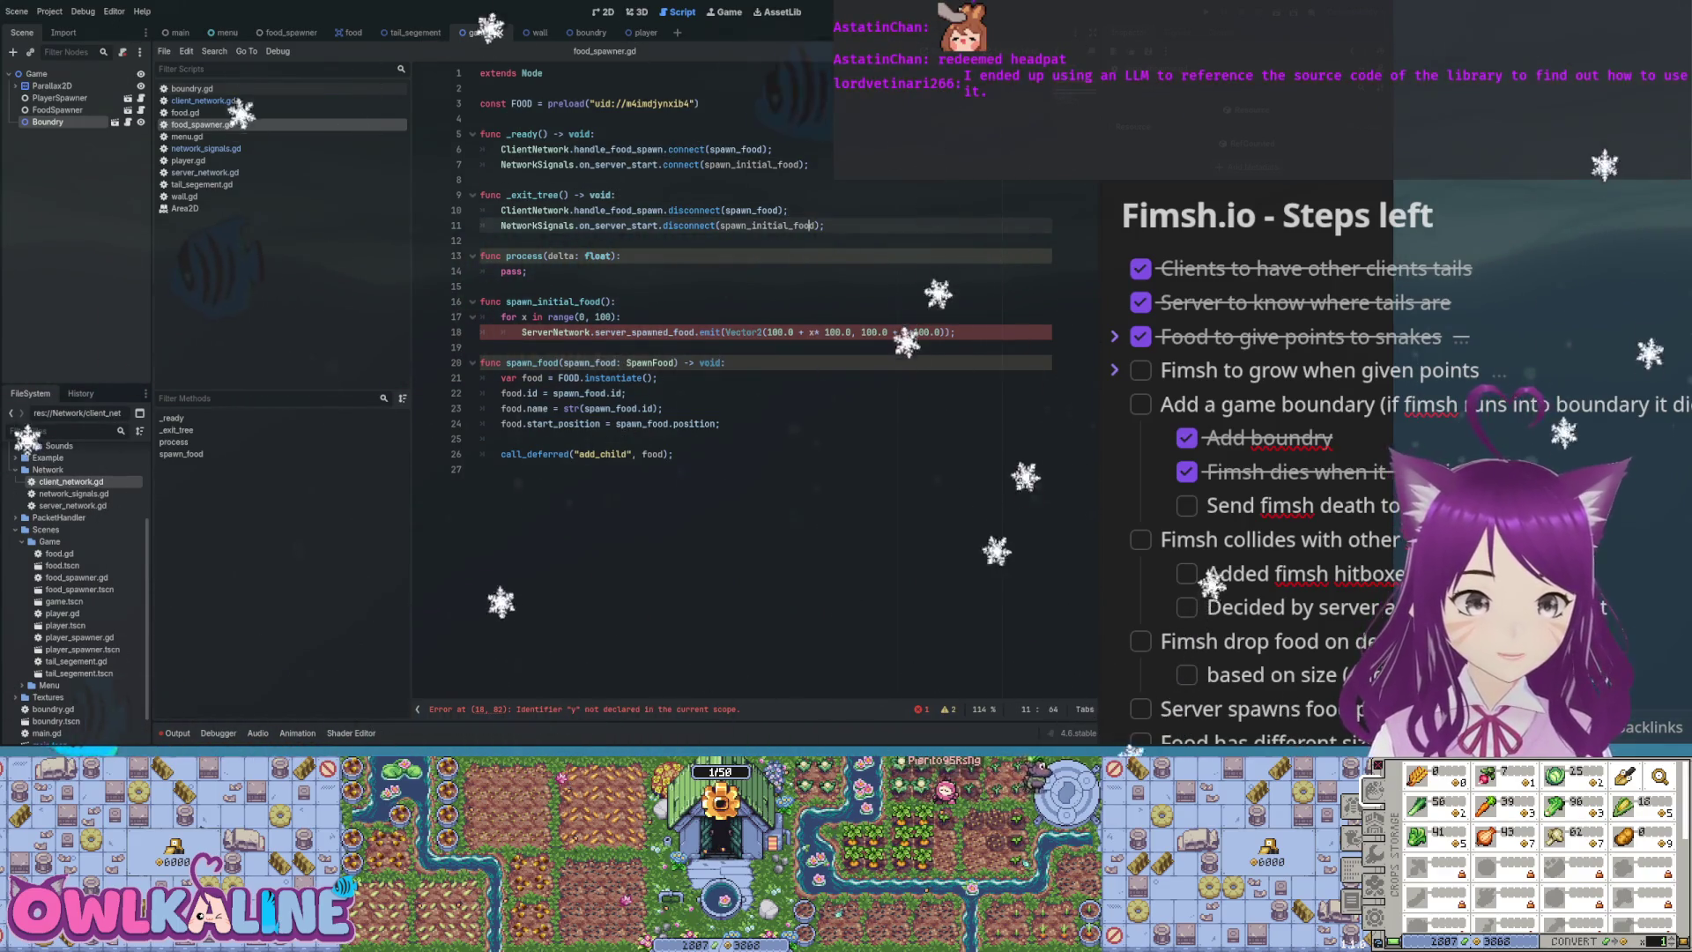
pyautogui.press('Down')
pyautogui.press('End')
pyautogui.press('Return')
pyautogui.write('var random = RandomNumberGenerator.new() random.randomize()')
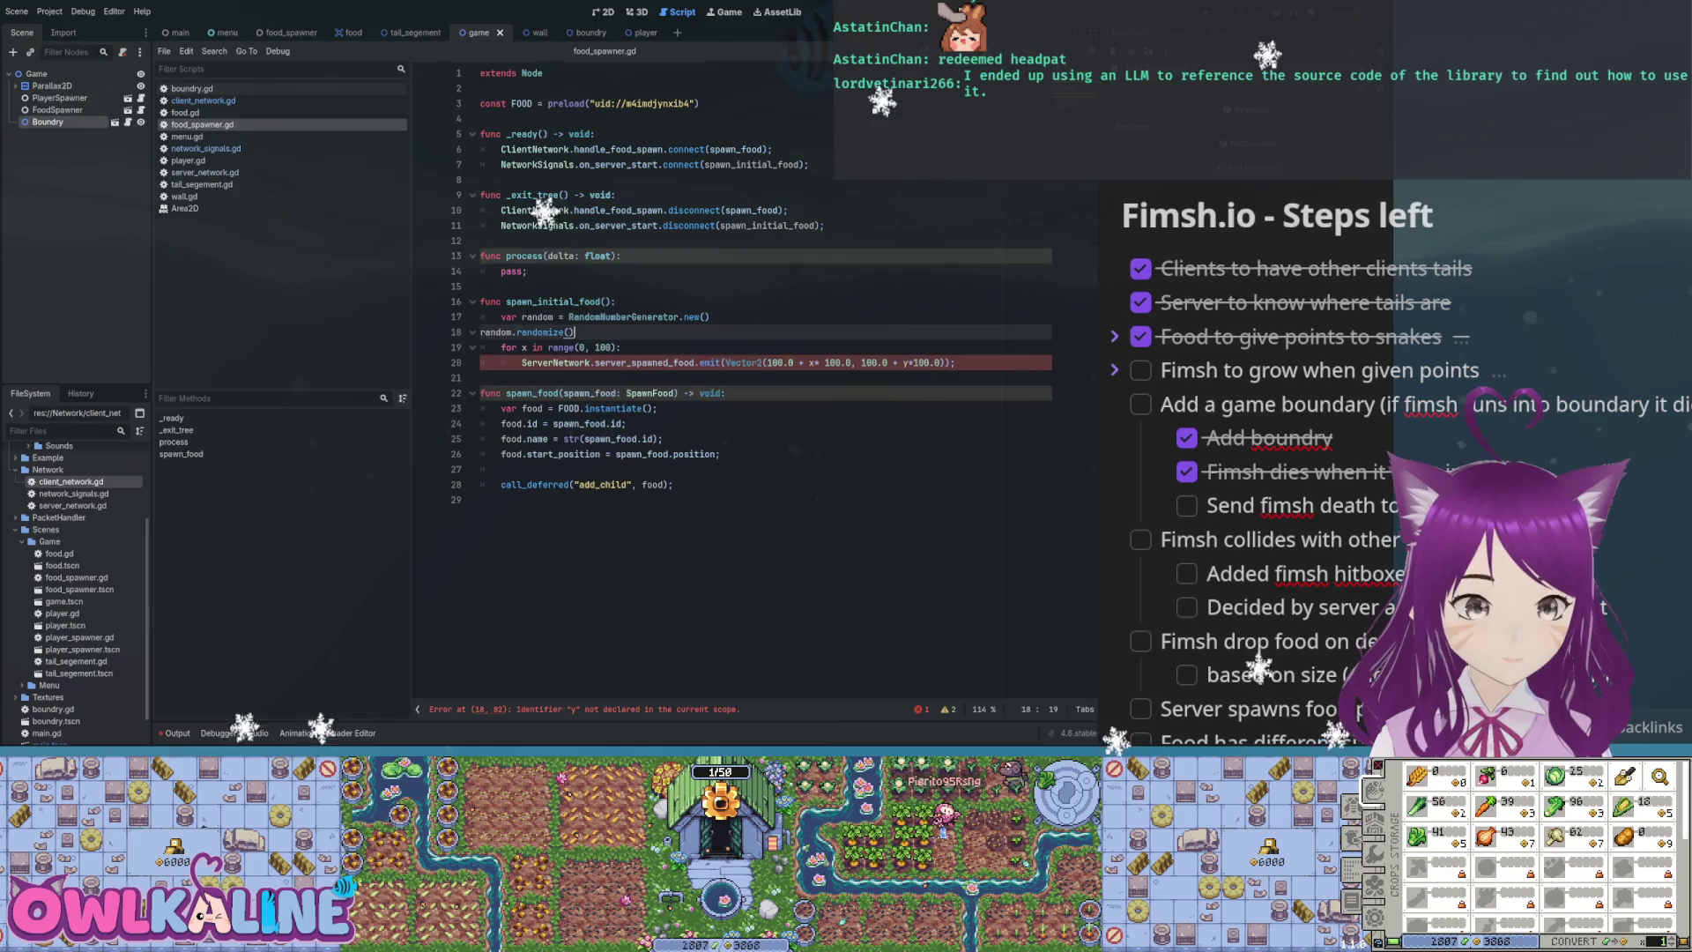
pyautogui.press('Home')
pyautogui.press('Tab')
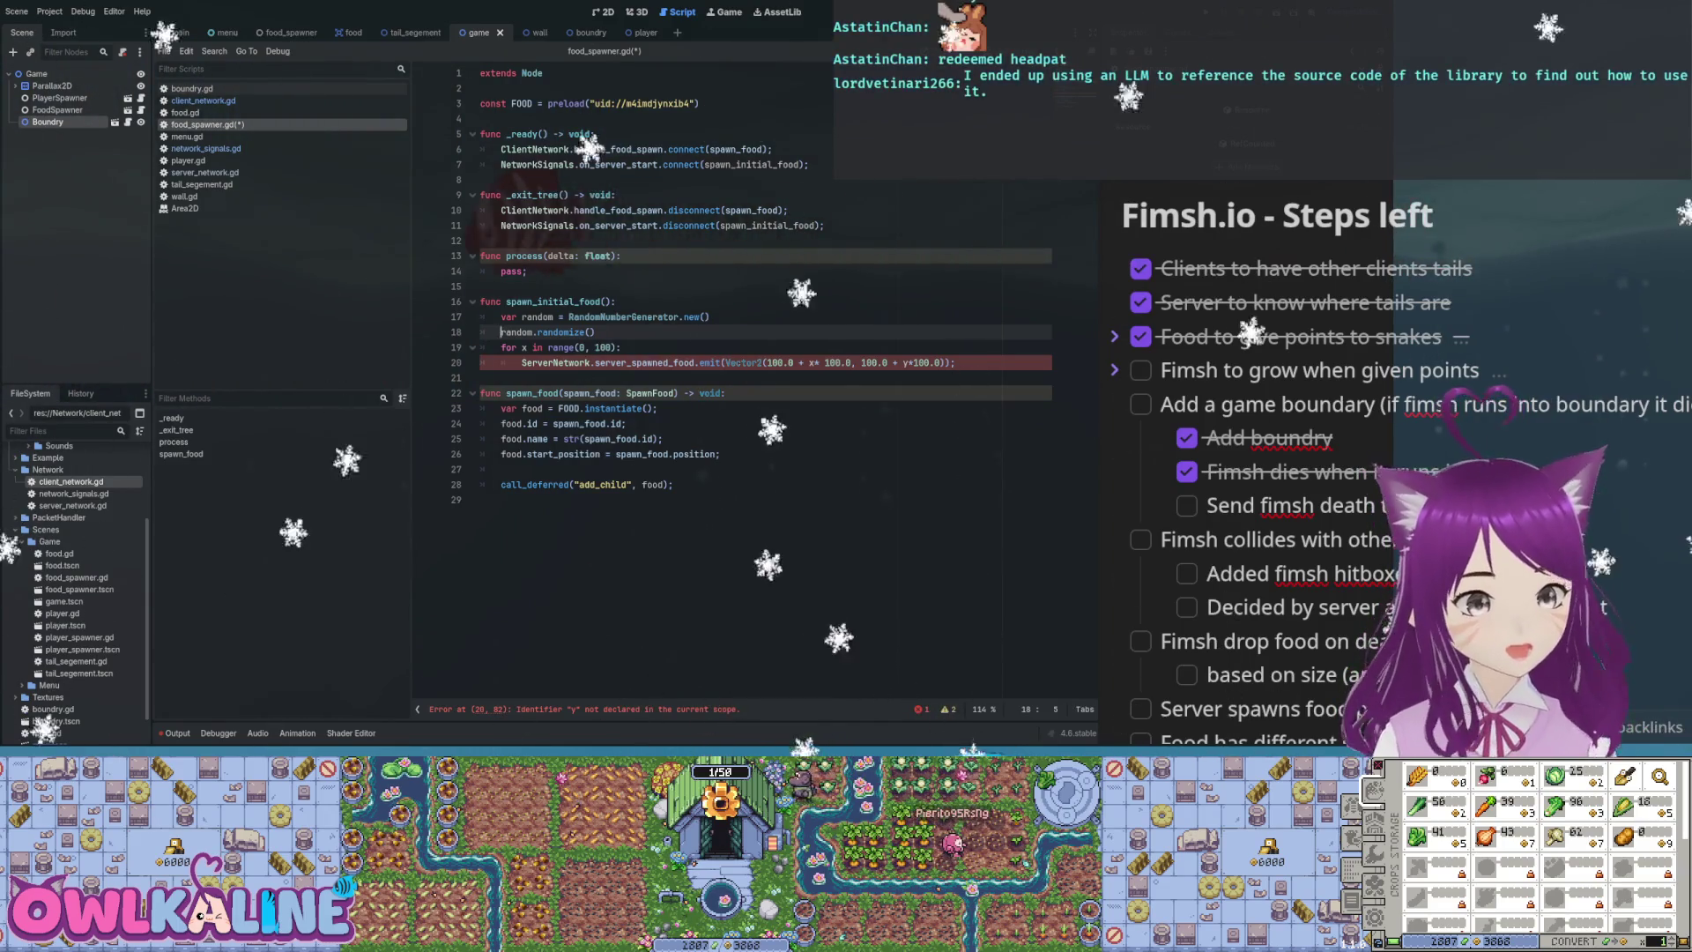
# Open new lines in the spawn loop body for the x and y variables
pyautogui.click(588, 333)
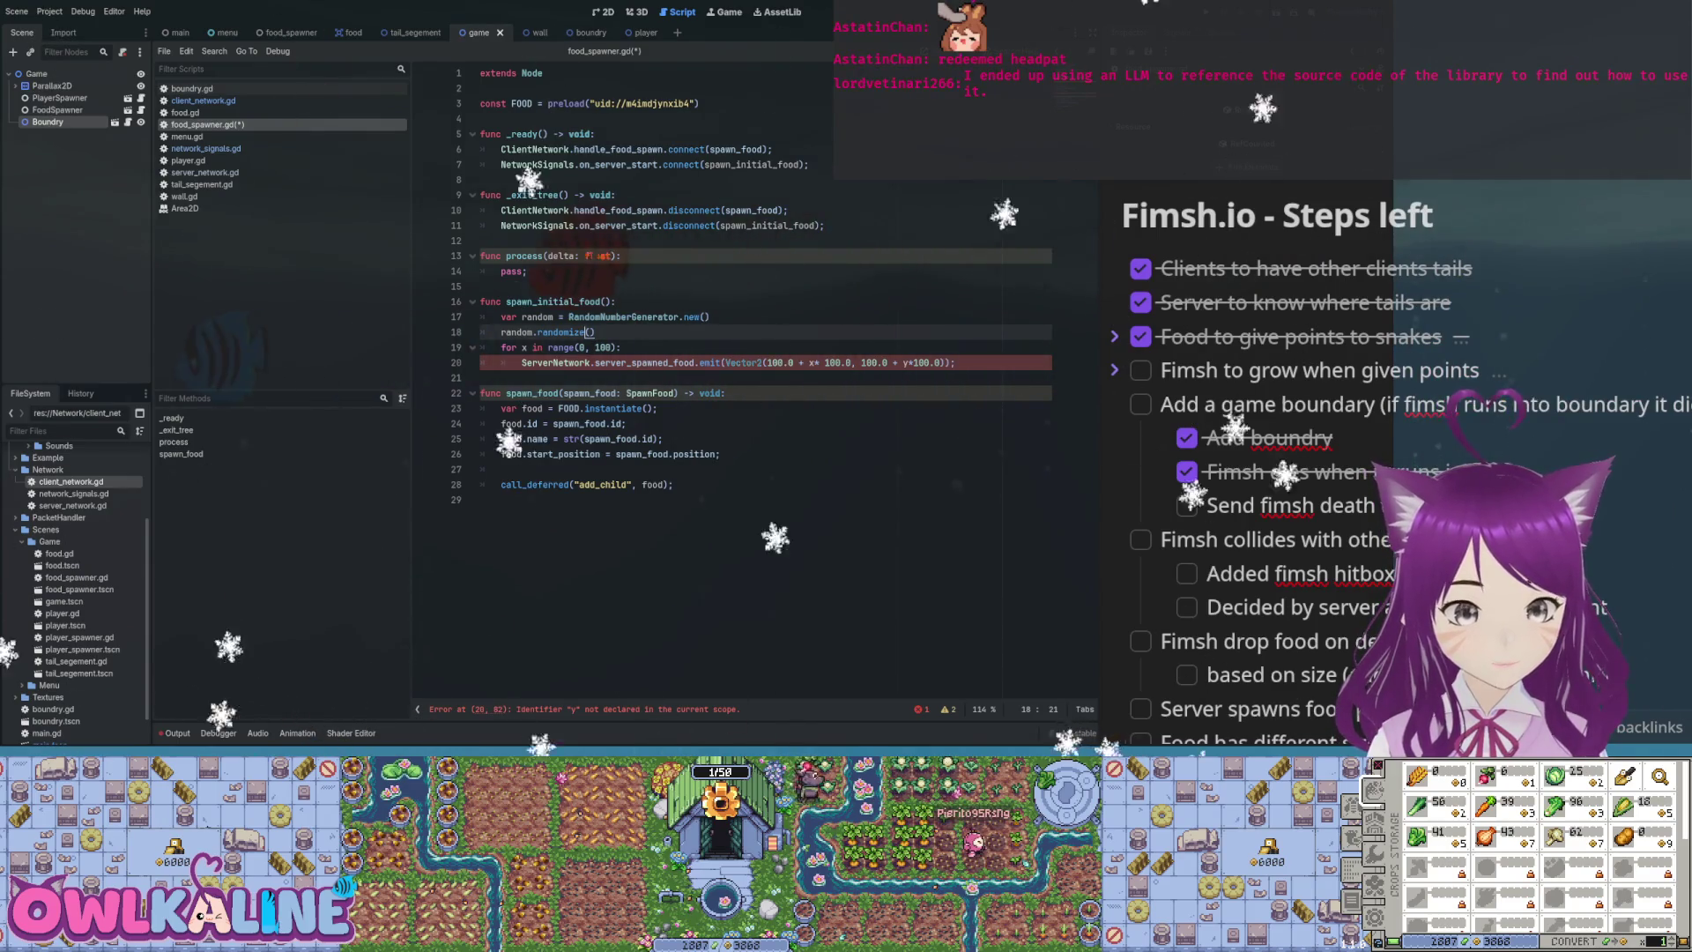
pyautogui.click(501, 362)
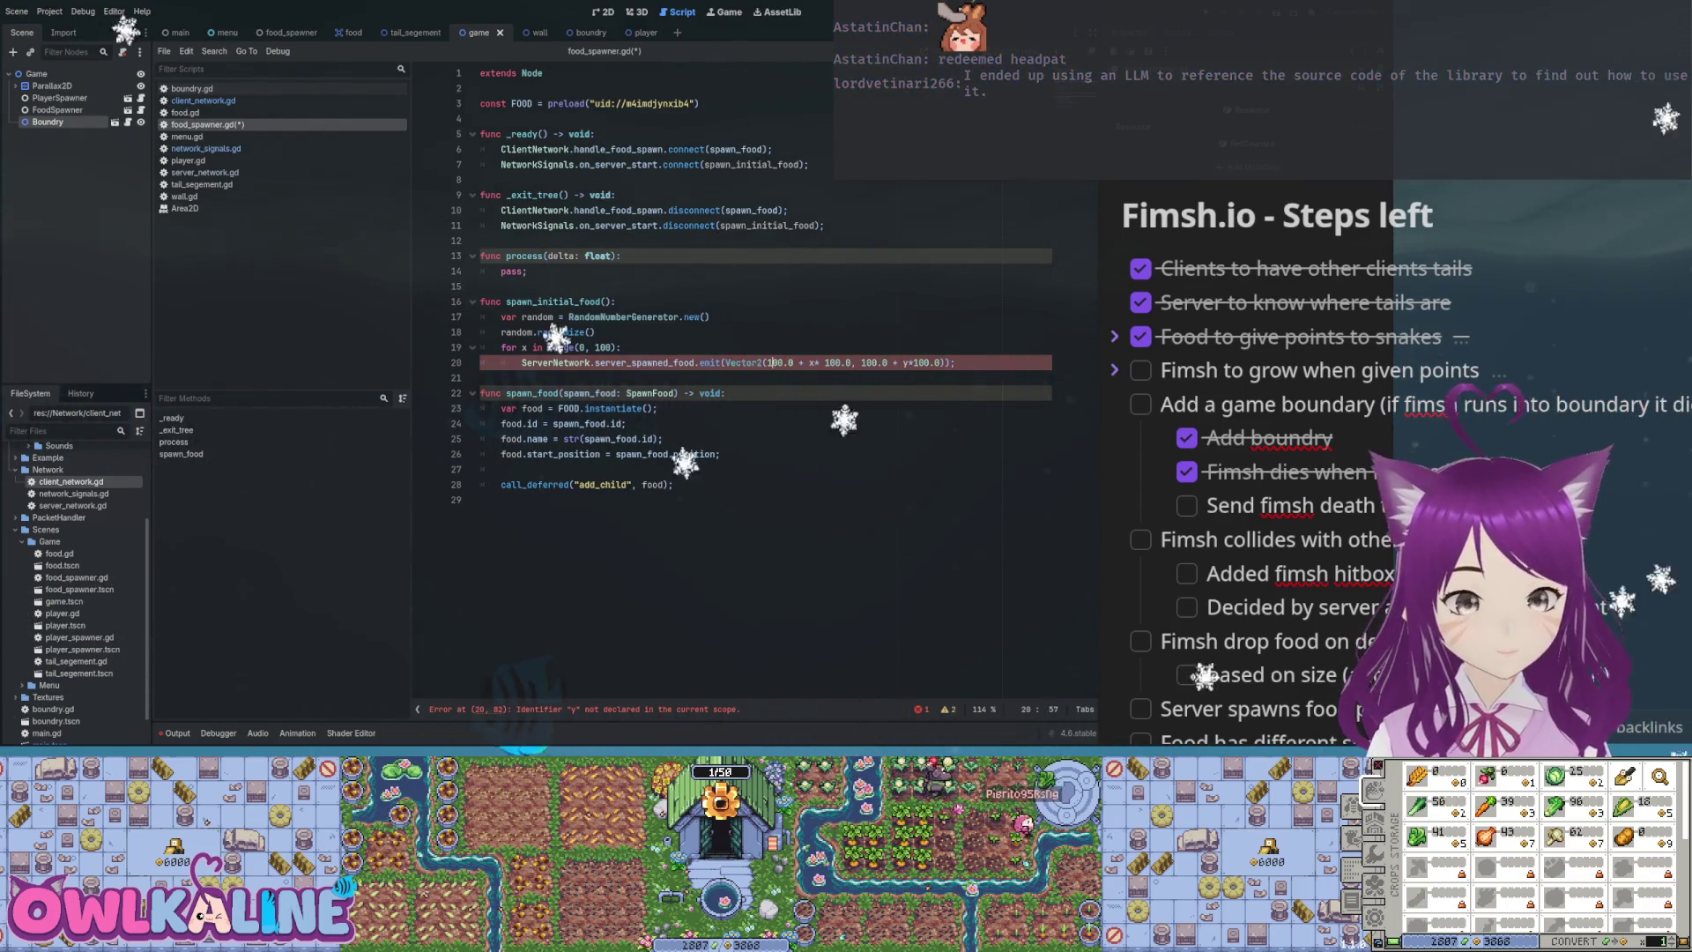
pyautogui.write('*')
pyautogui.hotkey('ctrl', 'shift', 'Return')
pyautogui.press('Return')
pyautogui.press('Up')
# Declare 'var x' and 'var y' in the loop and rename the loop counter to i
pyautogui.write('var x')
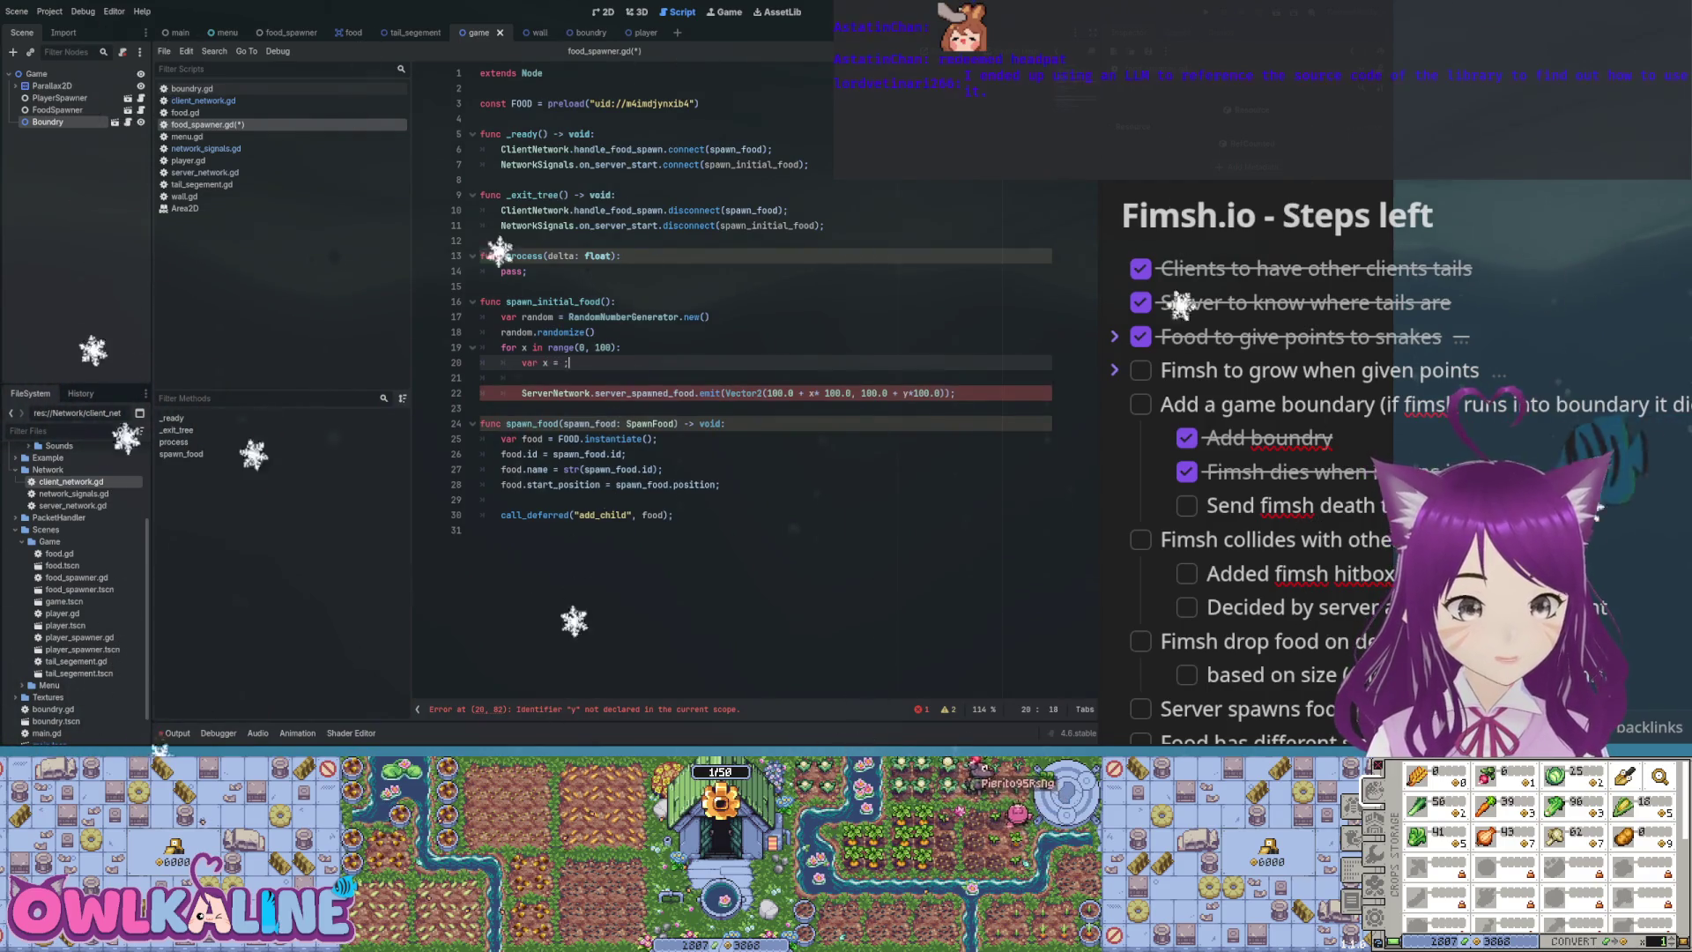
pyautogui.press('Down')
pyautogui.write('var y = ;')
pyautogui.press('Left')
pyautogui.press('Up')
pyautogui.press('Up')
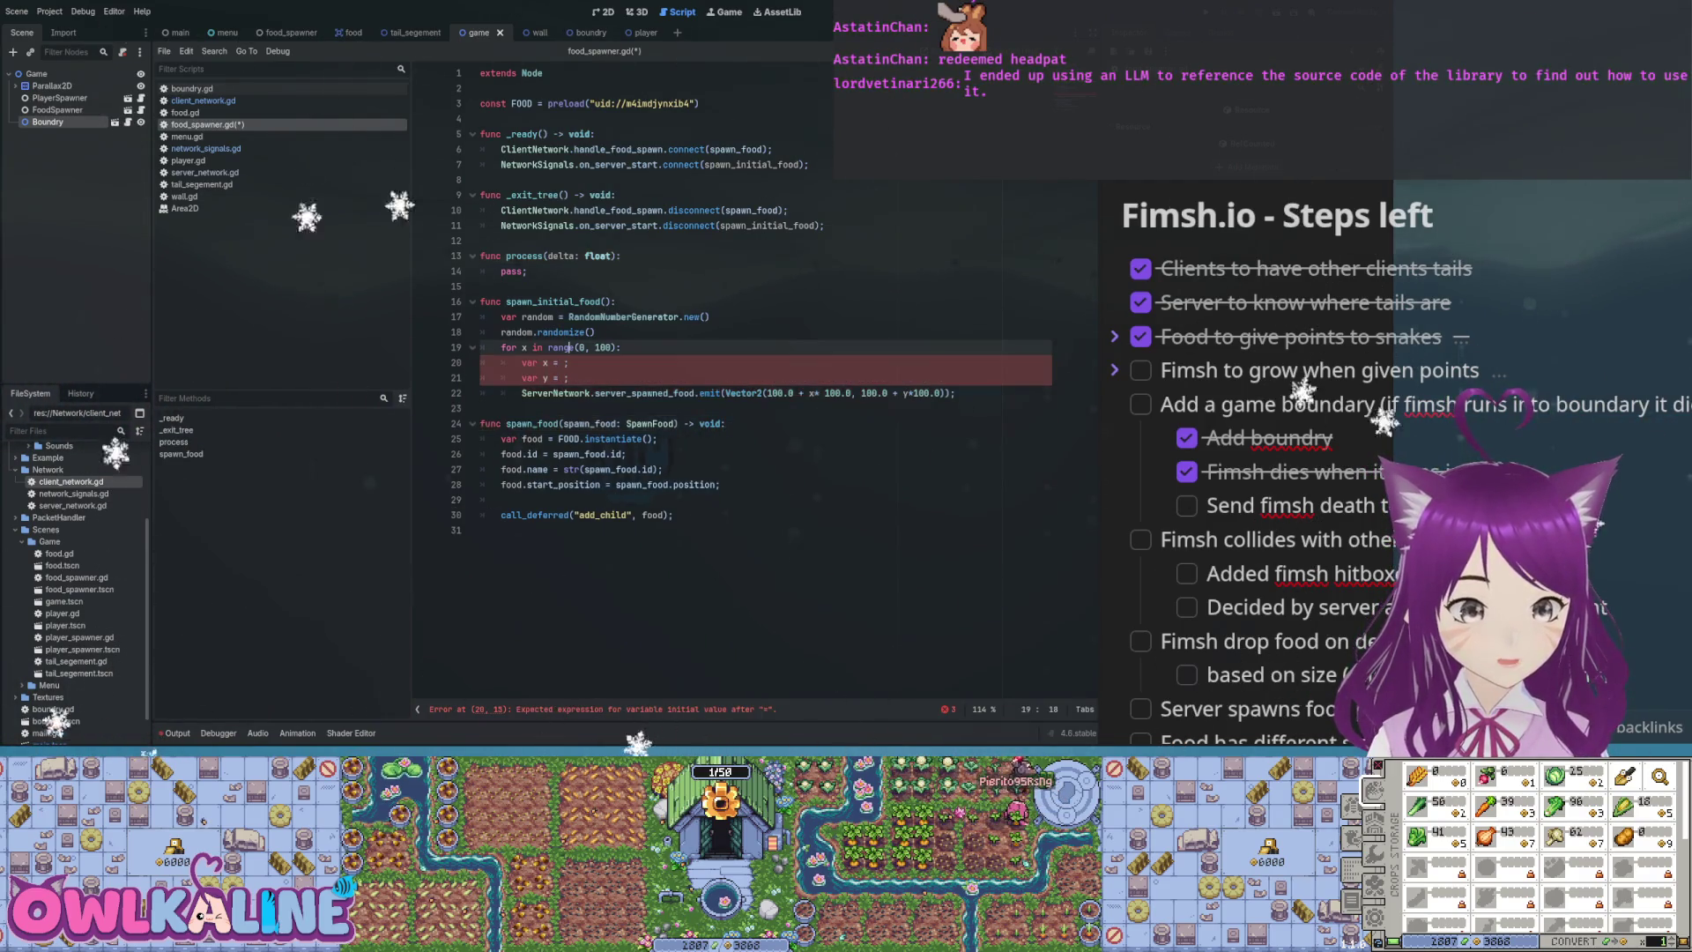
pyautogui.write('i')
# Make the food spawn emit call use Vector2(x, y)
pyautogui.click(523, 393)
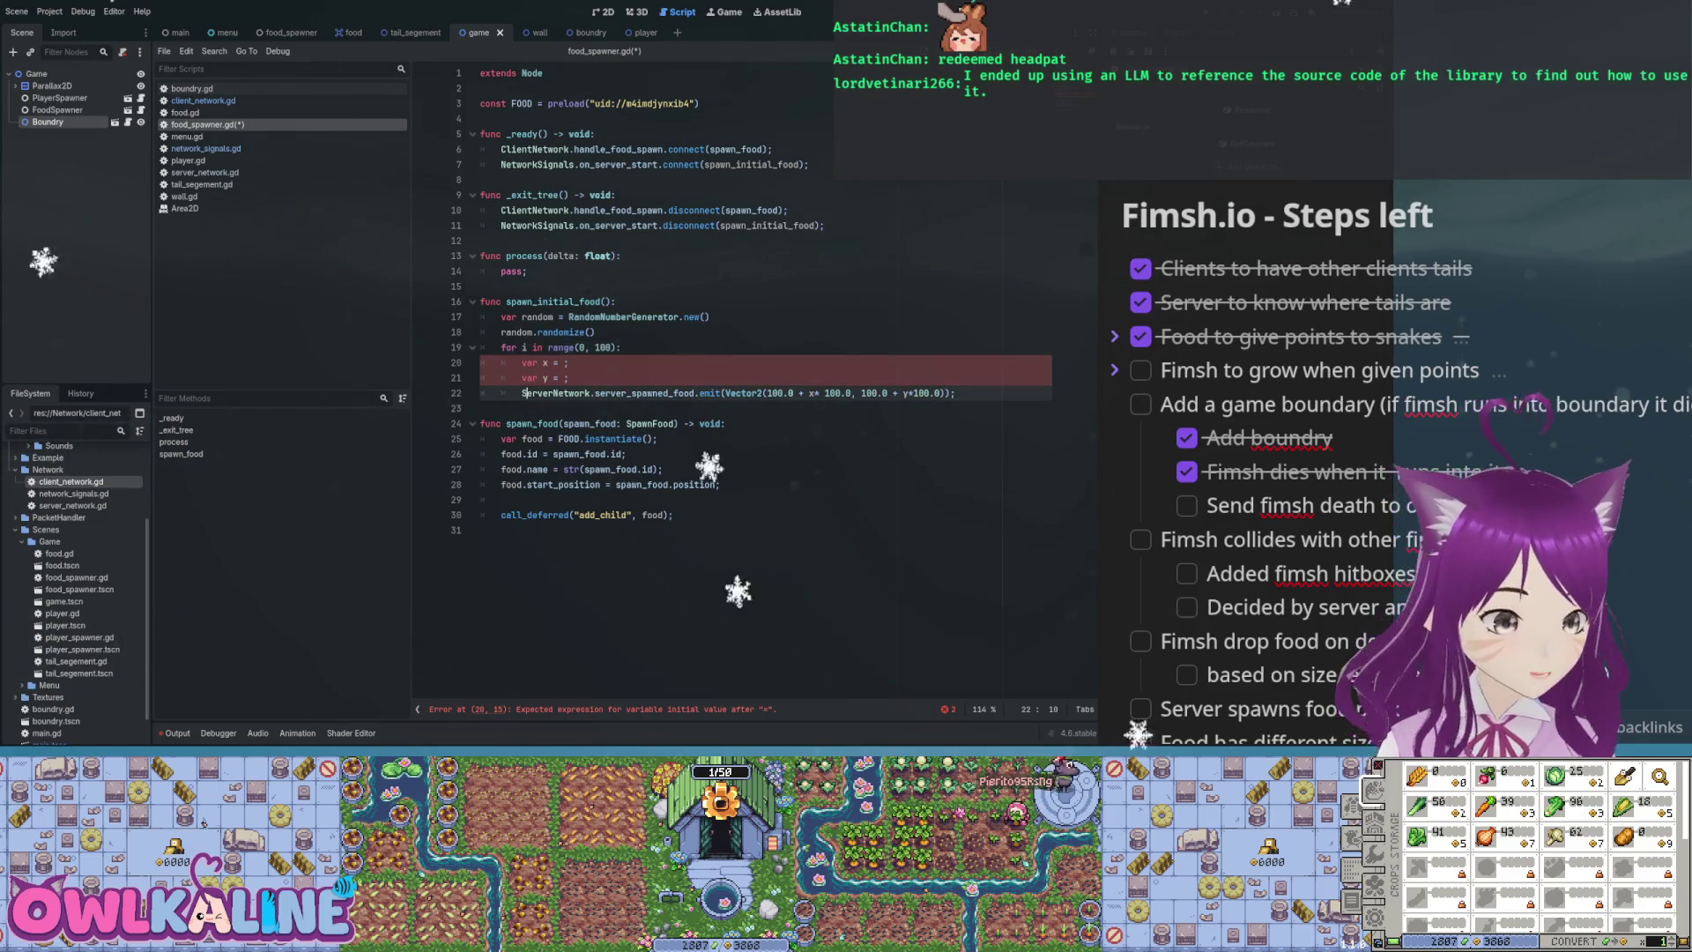
pyautogui.moveTo(941, 393); pyautogui.dragTo(851, 393)
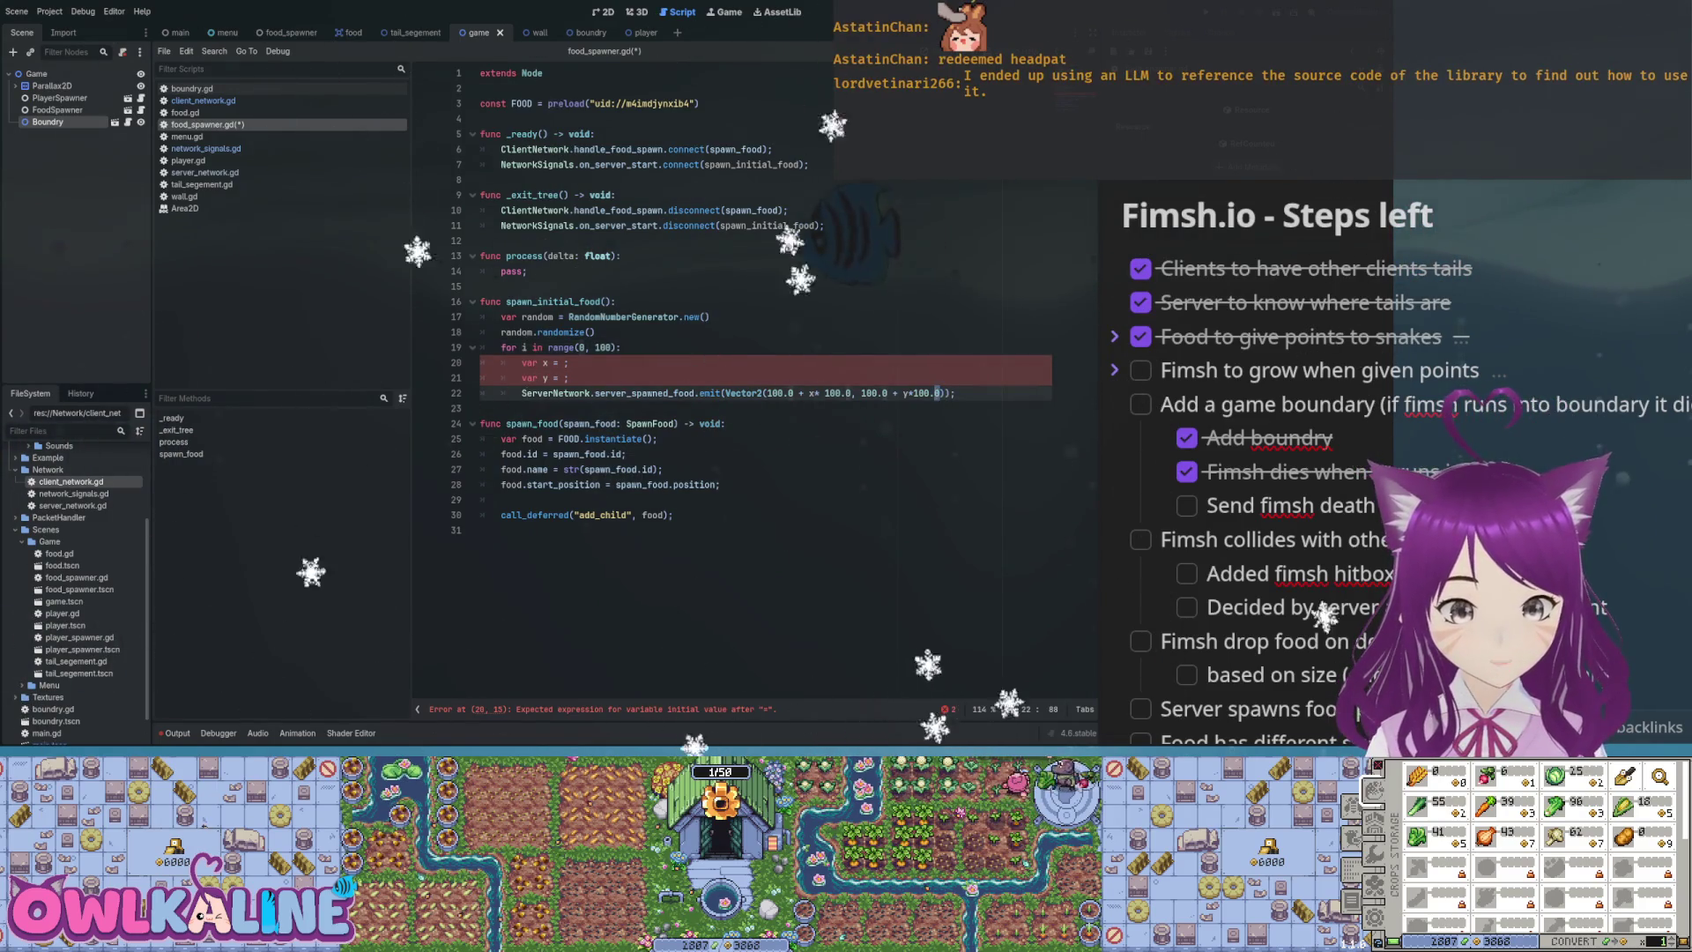
pyautogui.keyDown('shift'); pyautogui.click(769, 393); pyautogui.keyUp('shift')
pyautogui.write('x, y')
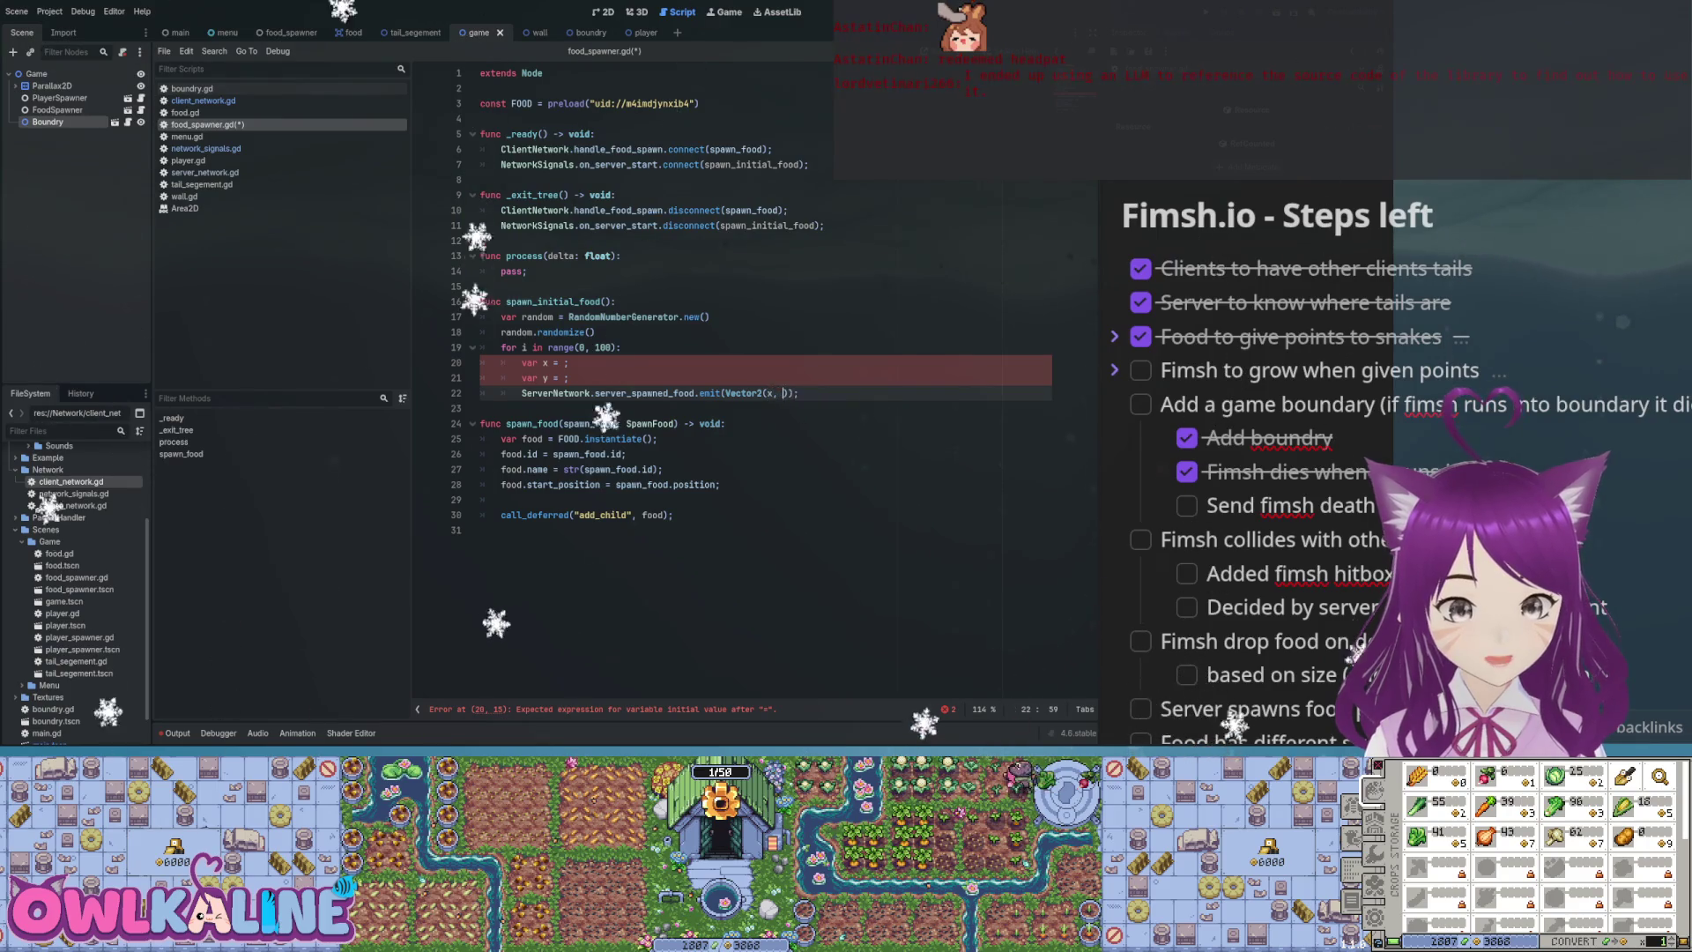
# Set x to random.randf() * 5000 - 2500 and paste the same expression into y
pyautogui.click(569, 378)
pyautogui.click(562, 362)
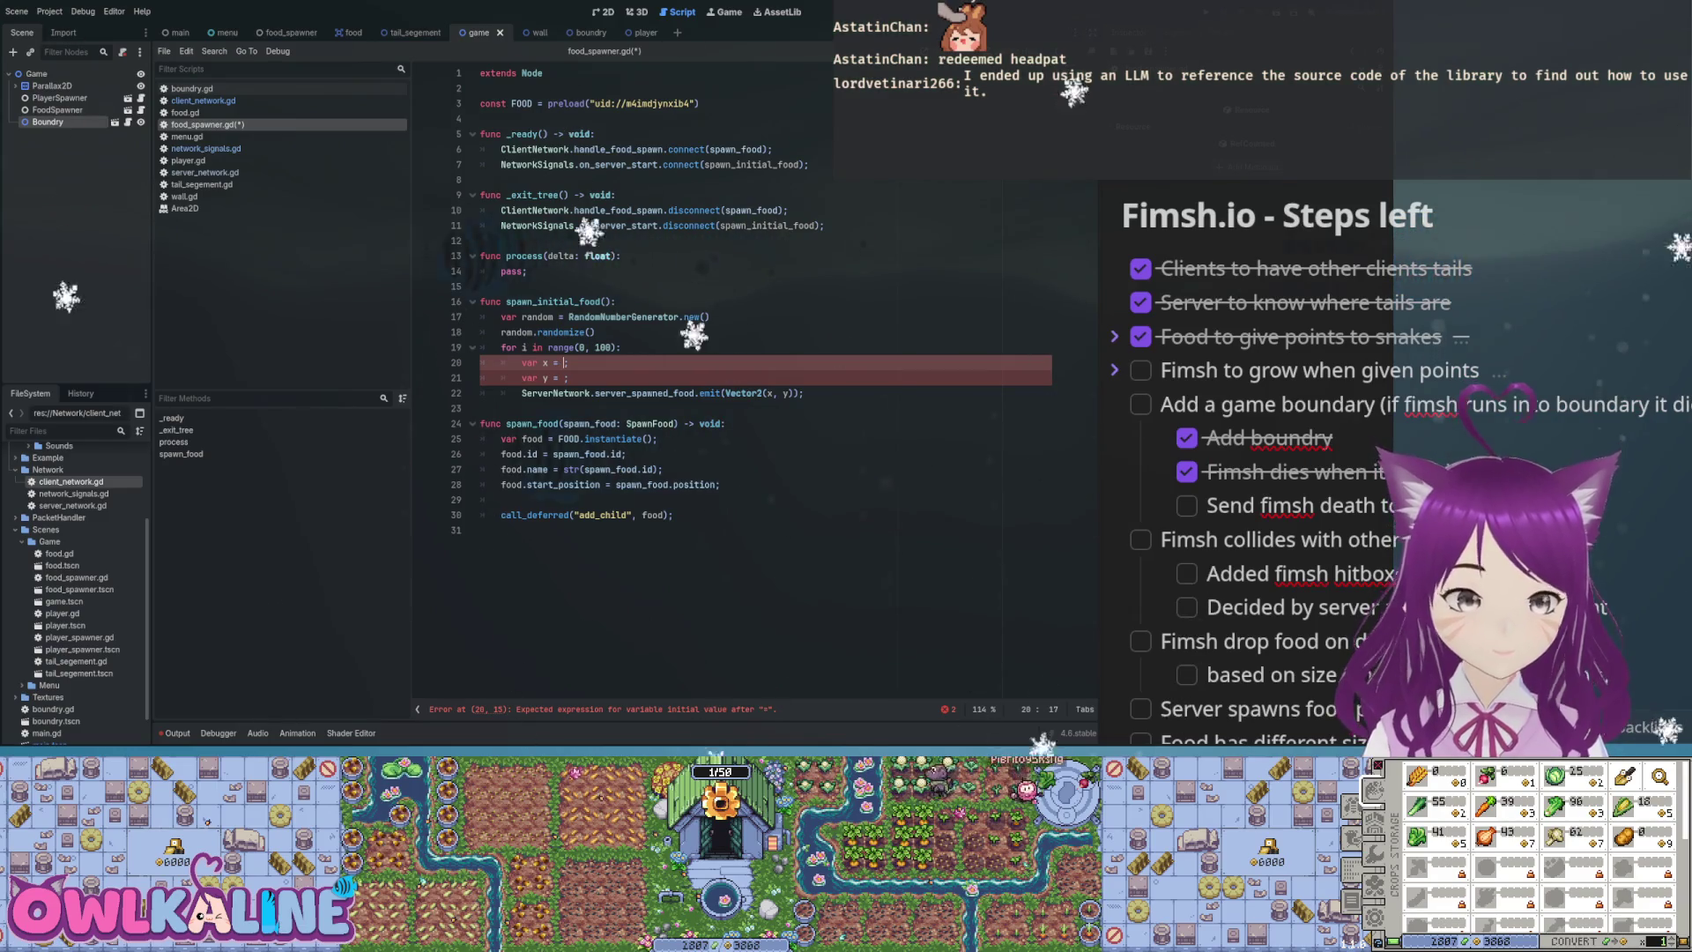
pyautogui.write('random.')
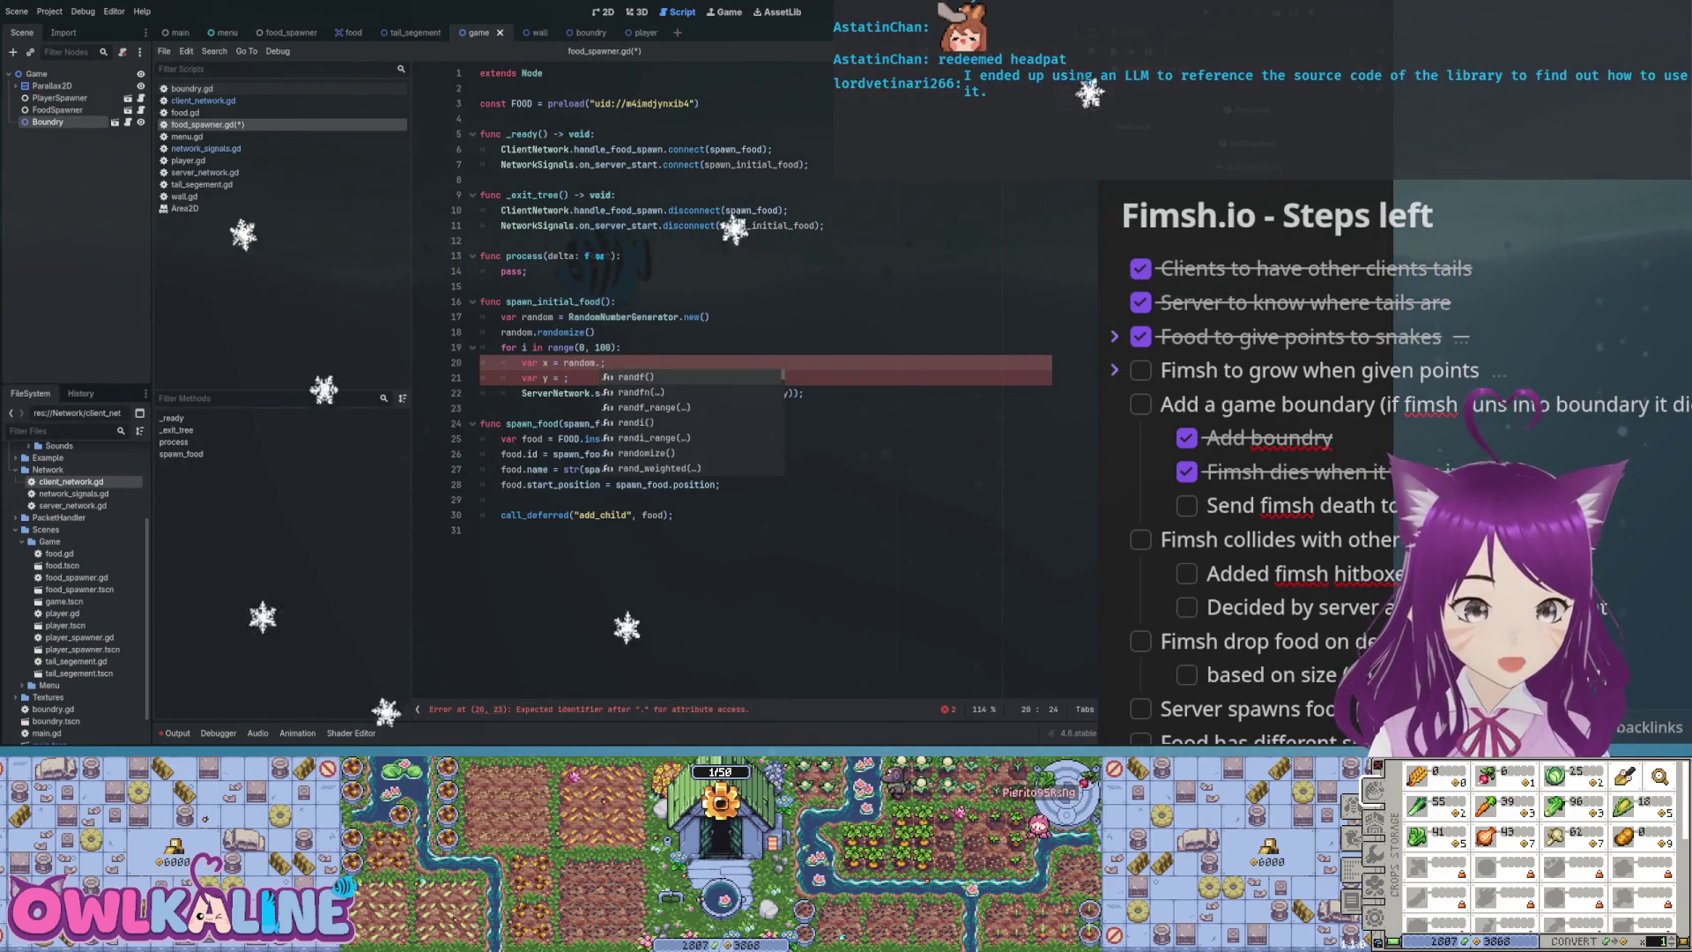
pyautogui.write(') * 500')
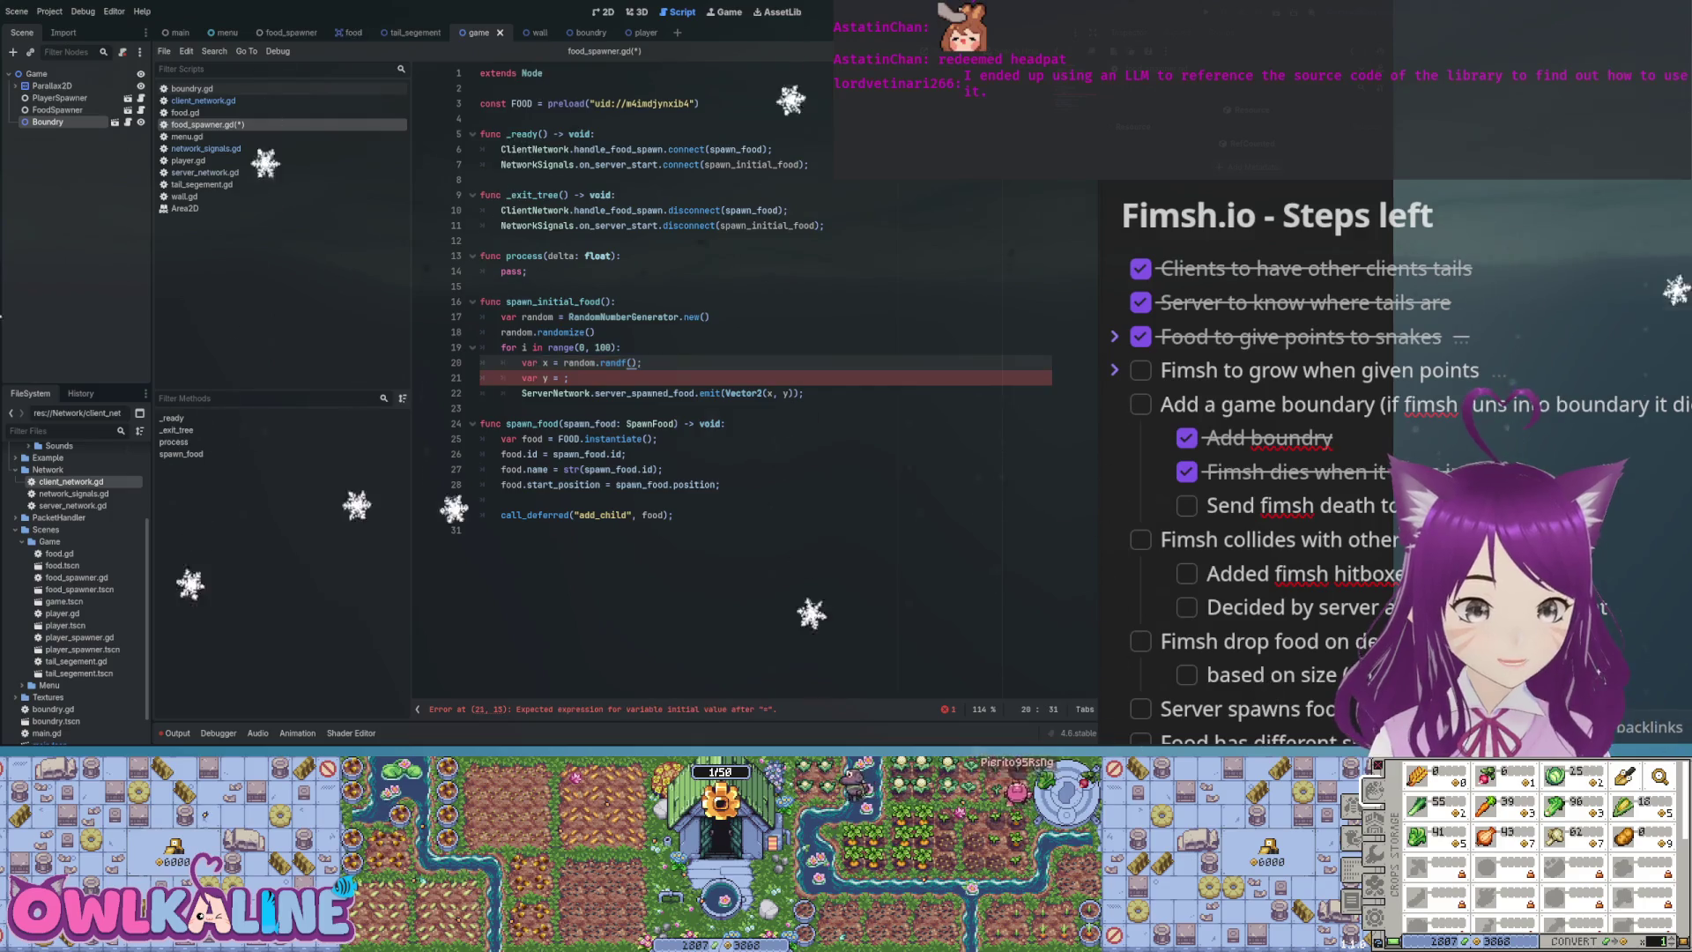
pyautogui.write('0 - ')
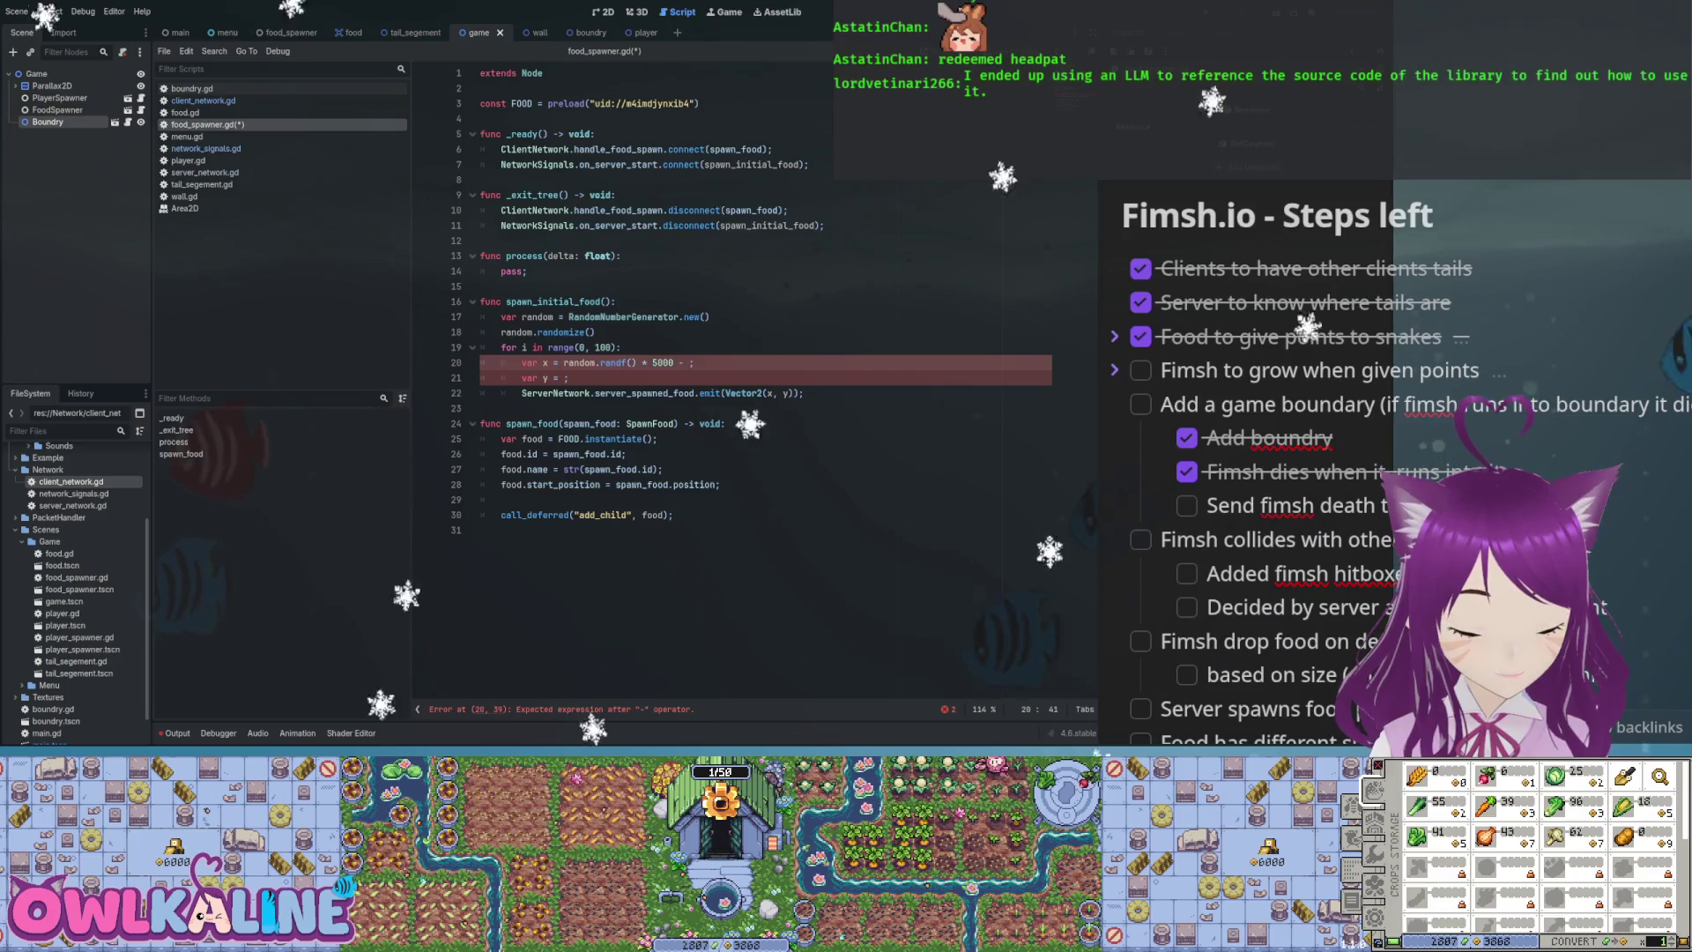
pyautogui.write('25')
pyautogui.write('00;')
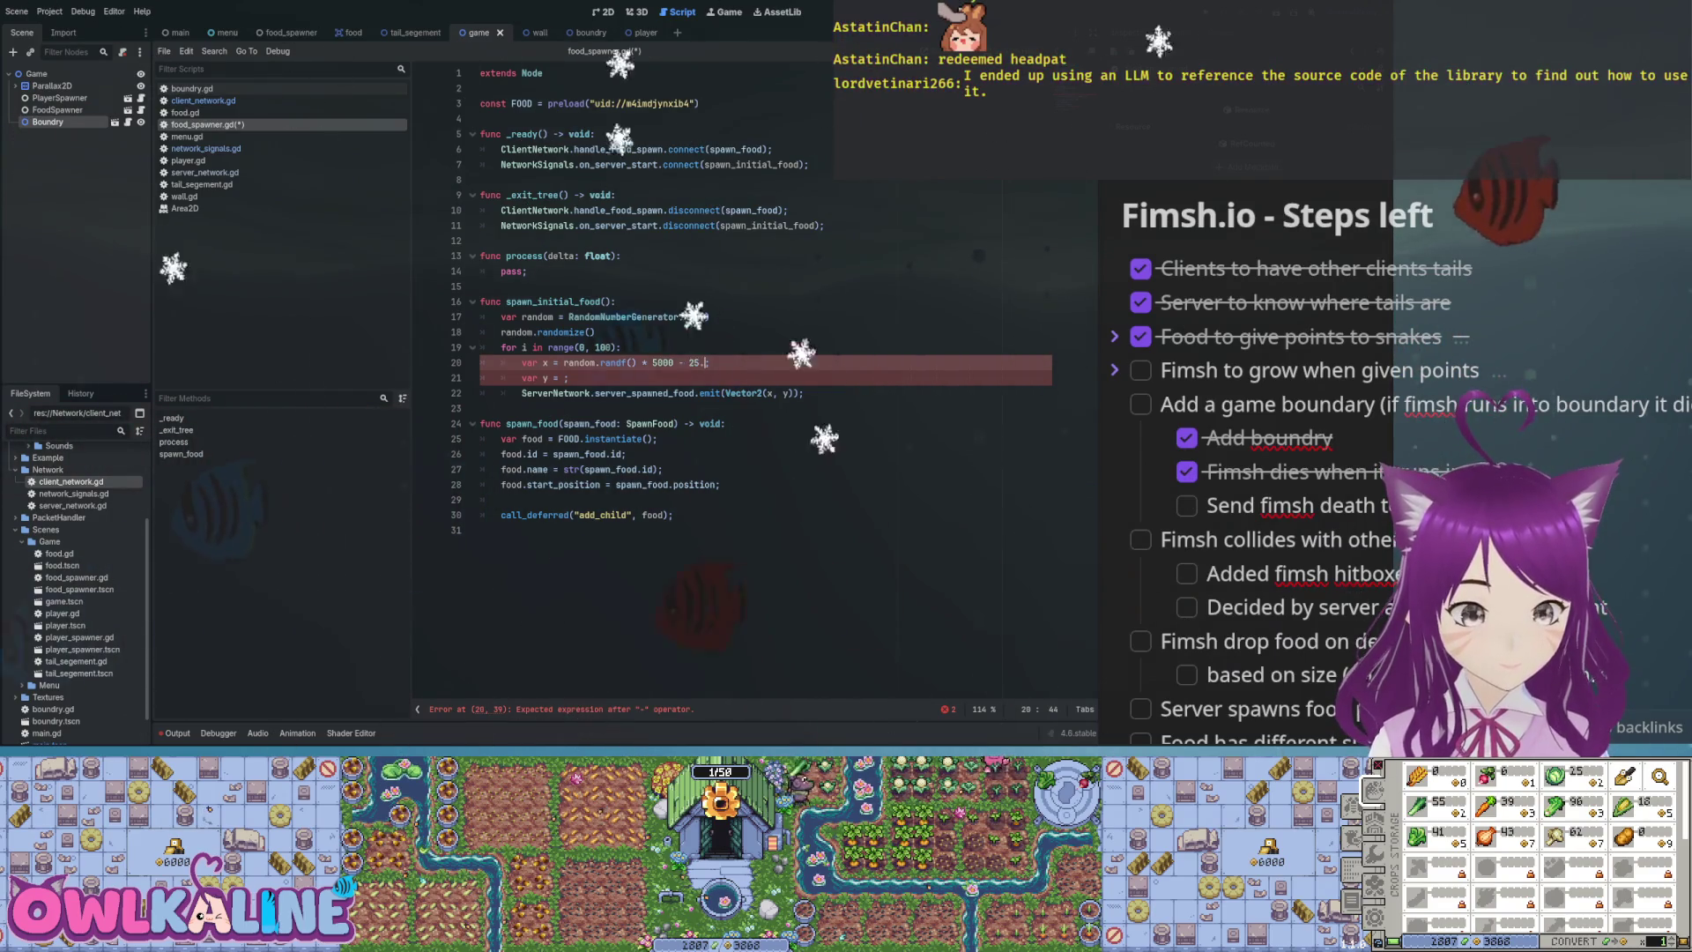
pyautogui.hotkey('shift', 'Home')
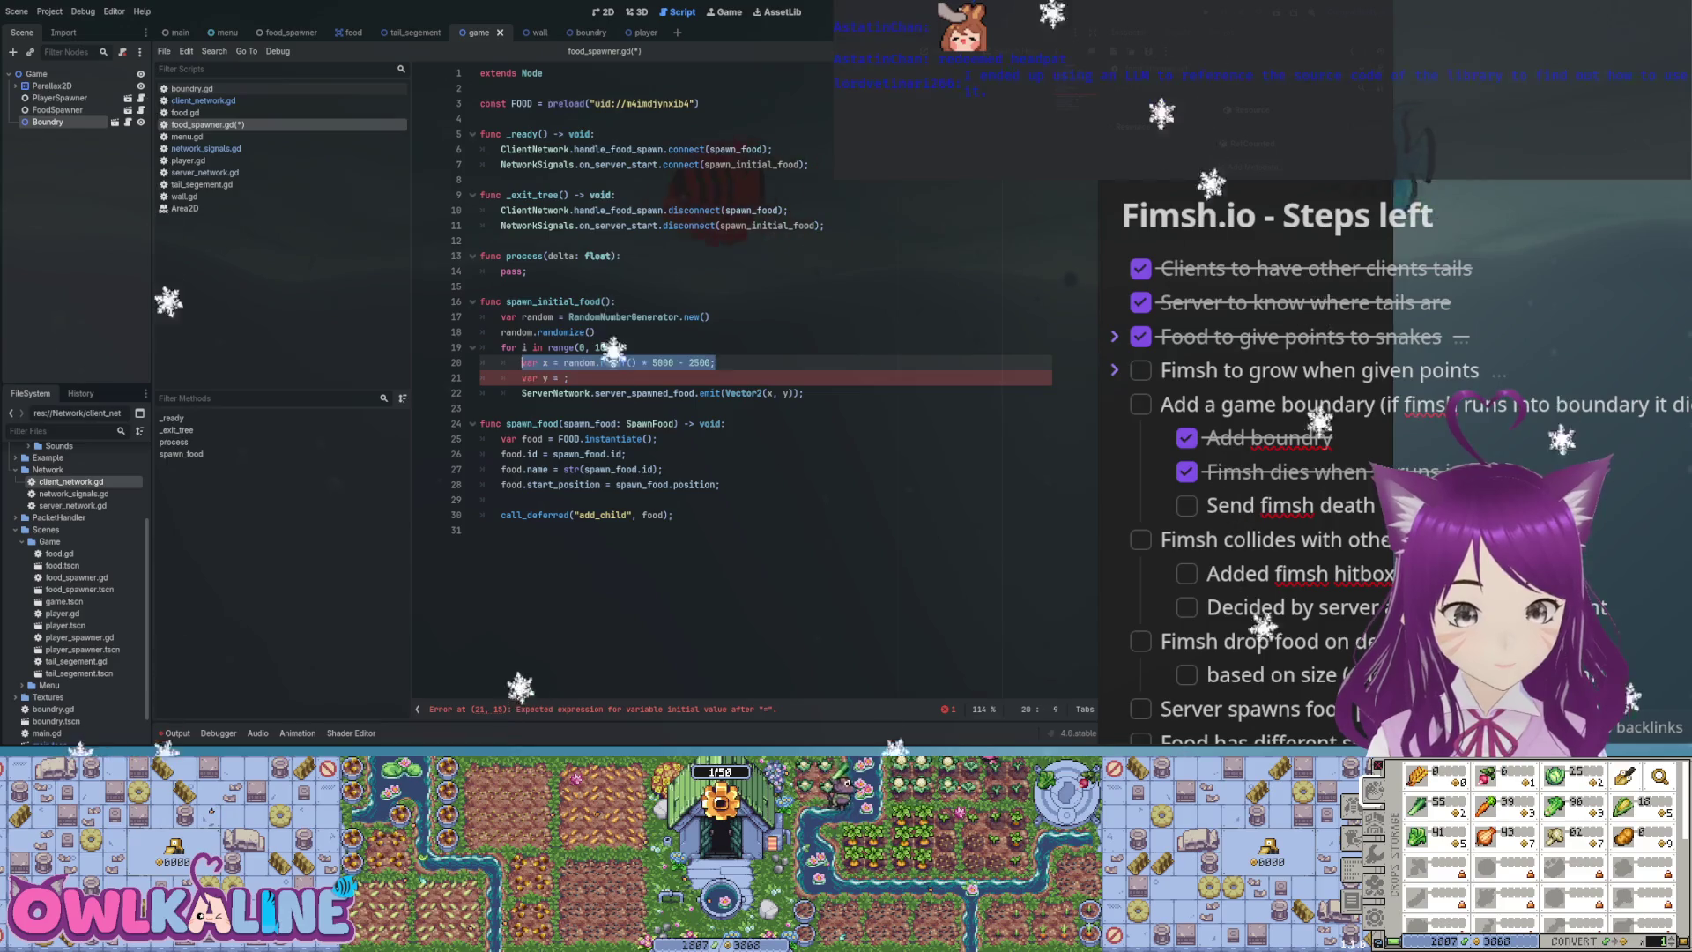
pyautogui.hotkey('shift', 'Right')
pyautogui.hotkey('shift', 'Right')
pyautogui.hotkey('shift', 'Right')
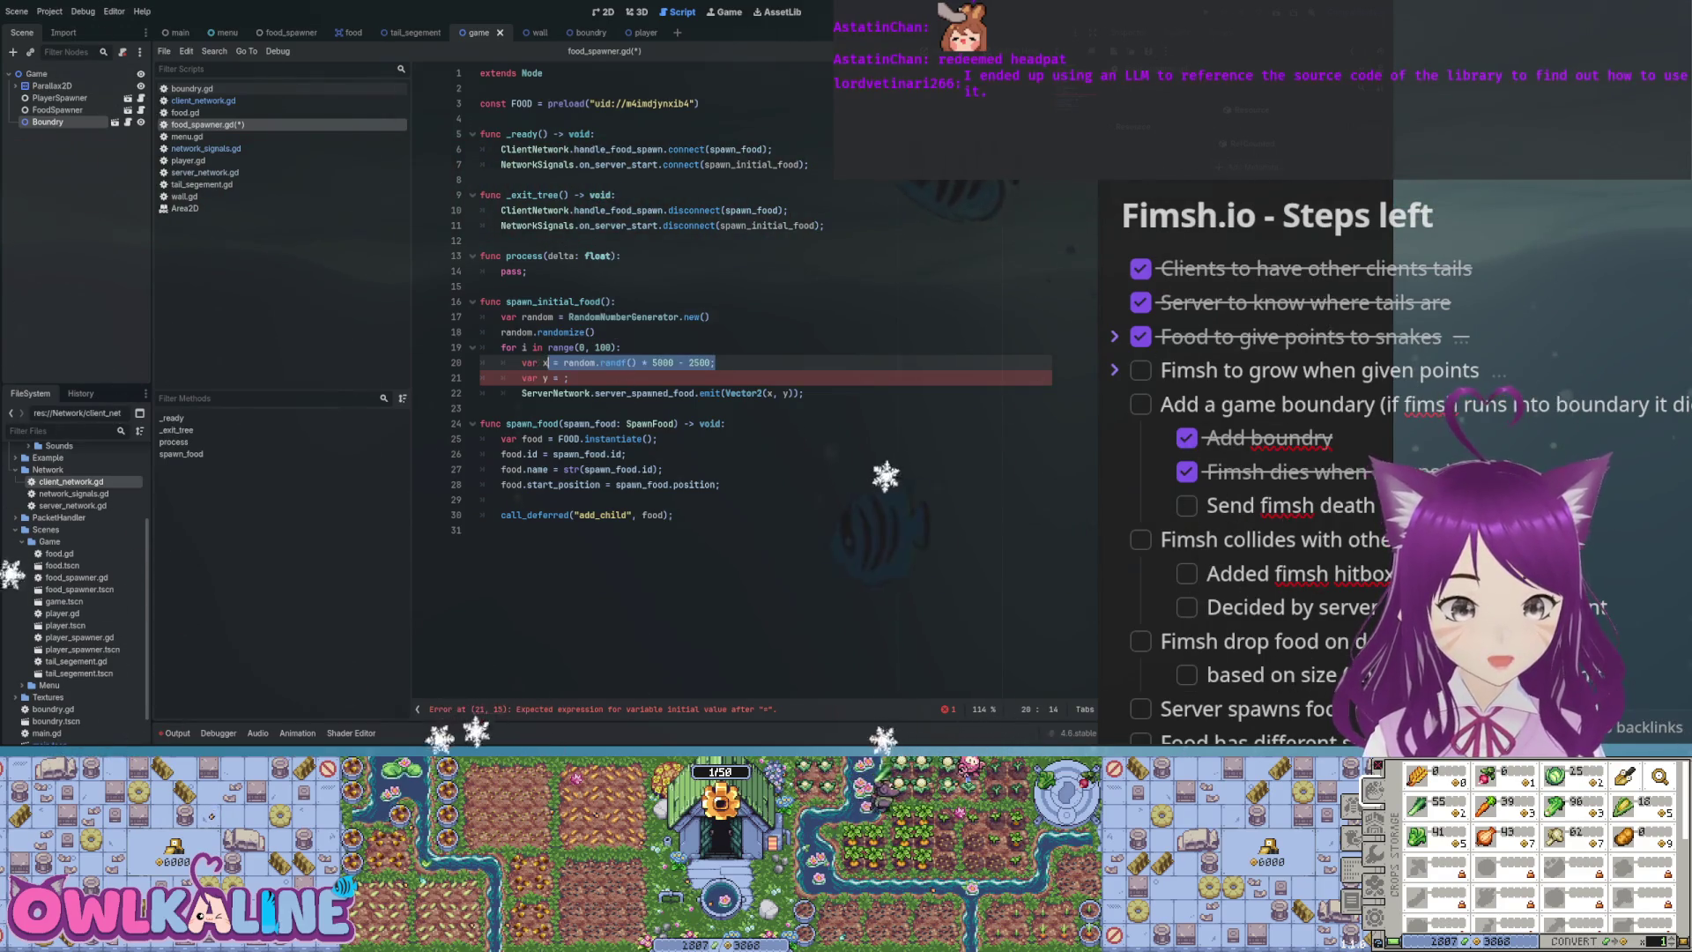
pyautogui.press('End')
pyautogui.press('Down')
pyautogui.press('Left')
pyautogui.hotkey('ctrl', 'v')
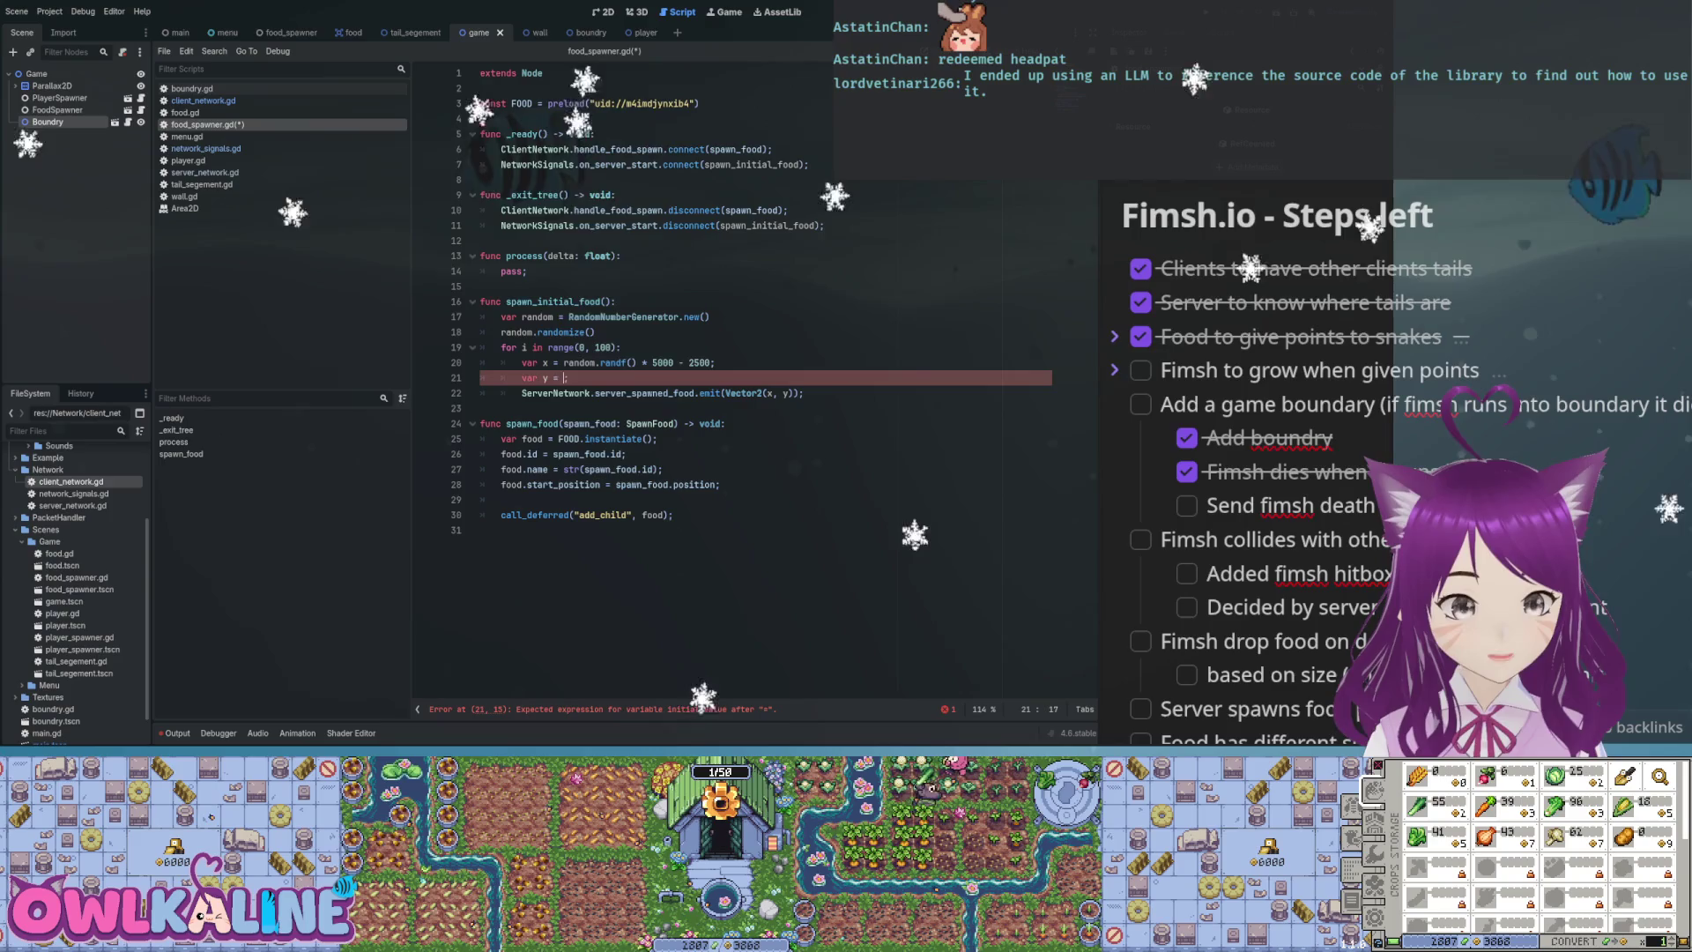
pyautogui.press('Right')
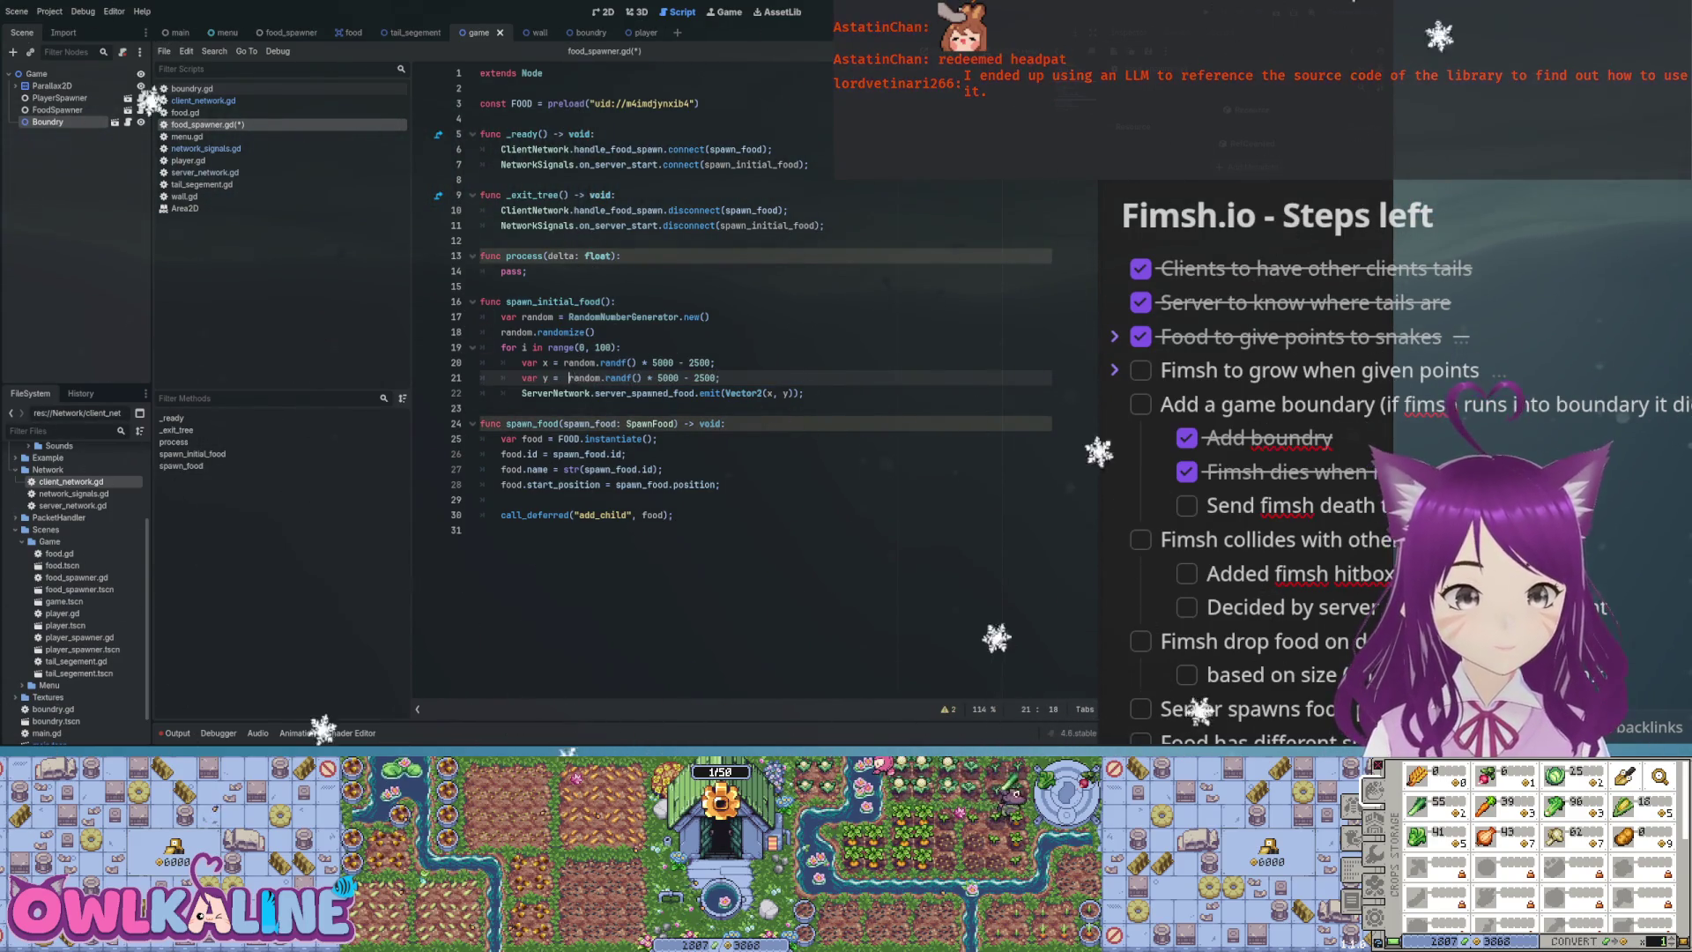
pyautogui.click(596, 332)
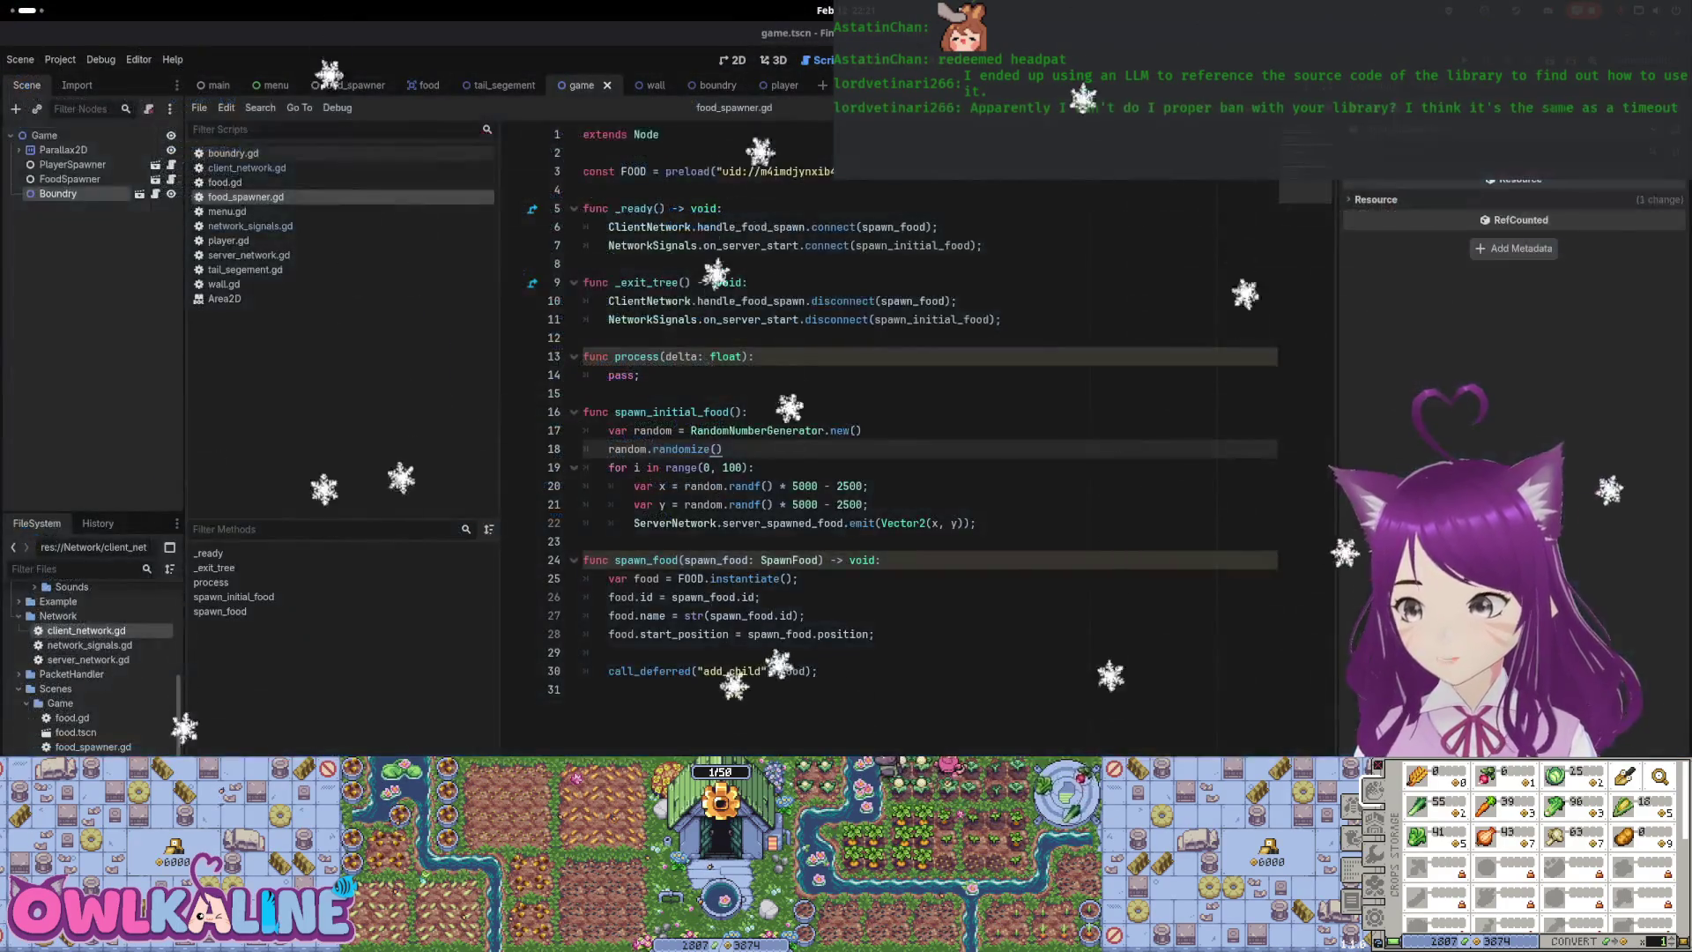
# Run the game, start Server and Client sessions in the two windows, check the food, then stop
pyautogui.press('F5')
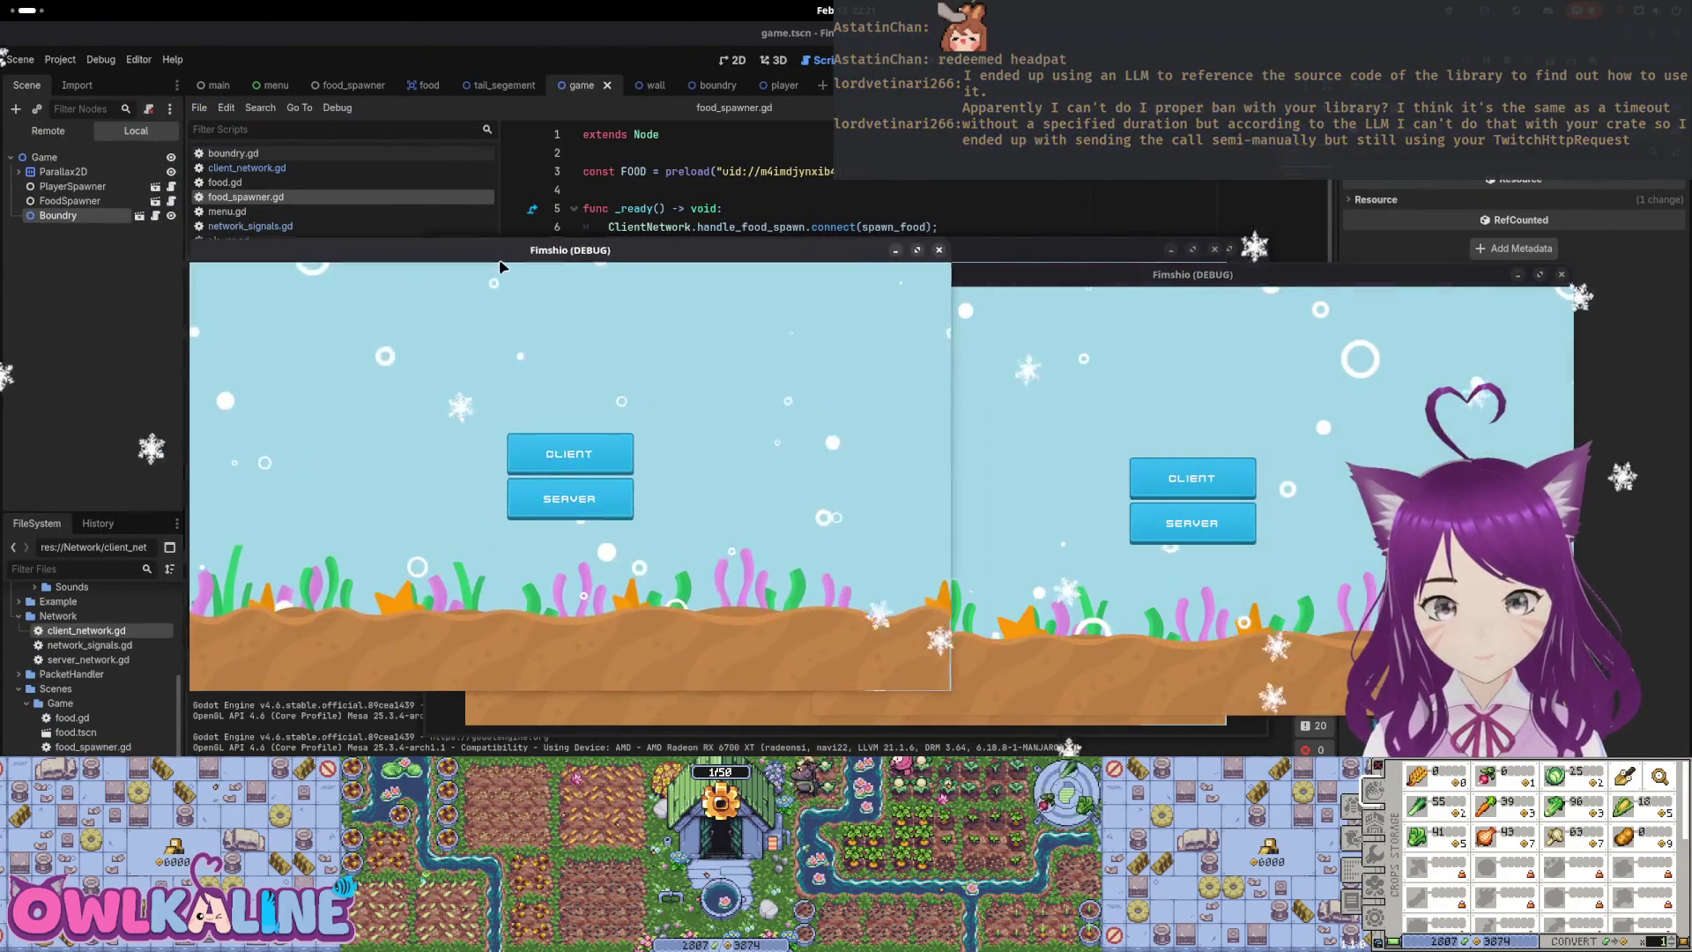
pyautogui.click(1191, 525)
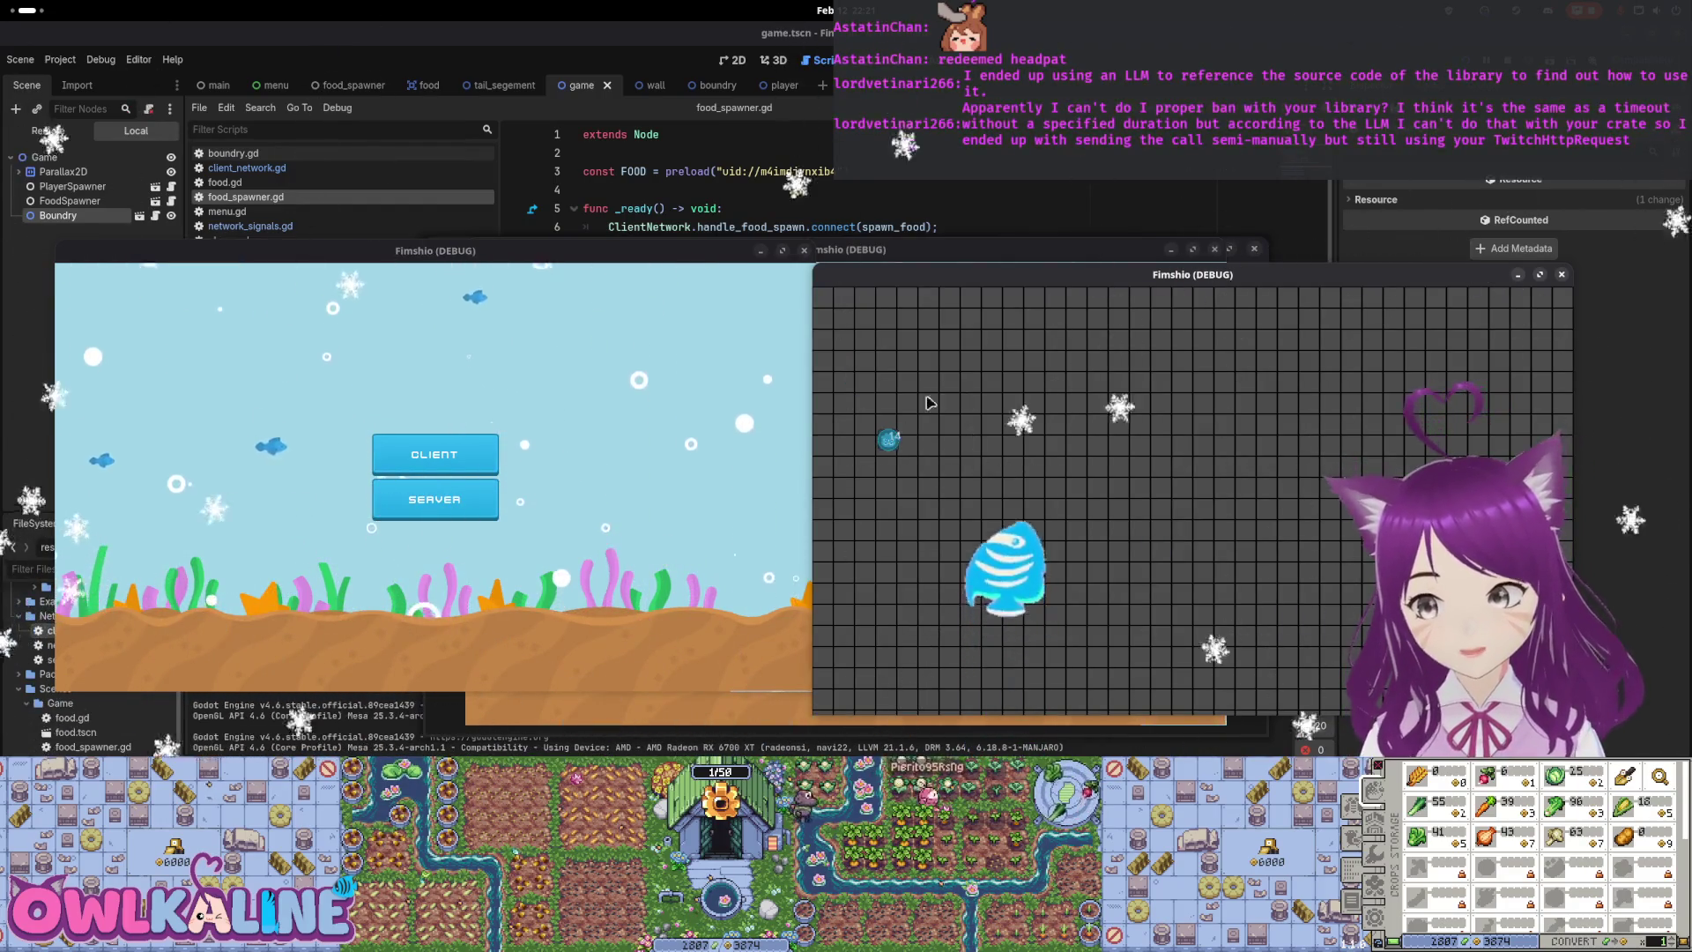
pyautogui.click(859, 454)
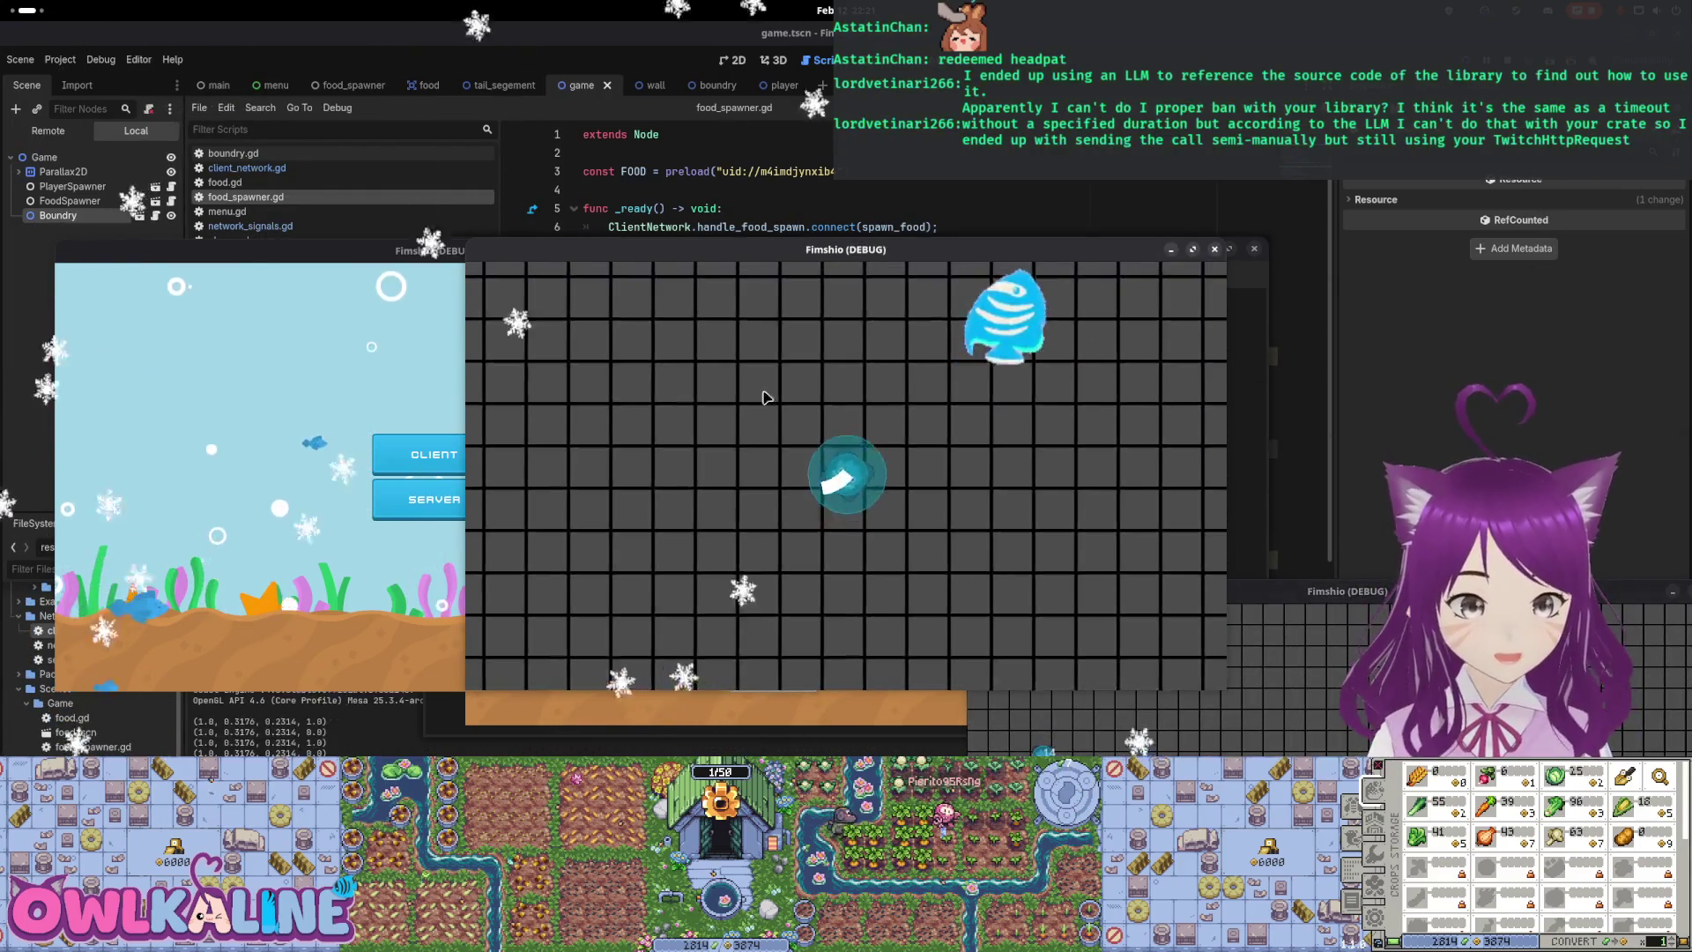
pyautogui.press('F8')
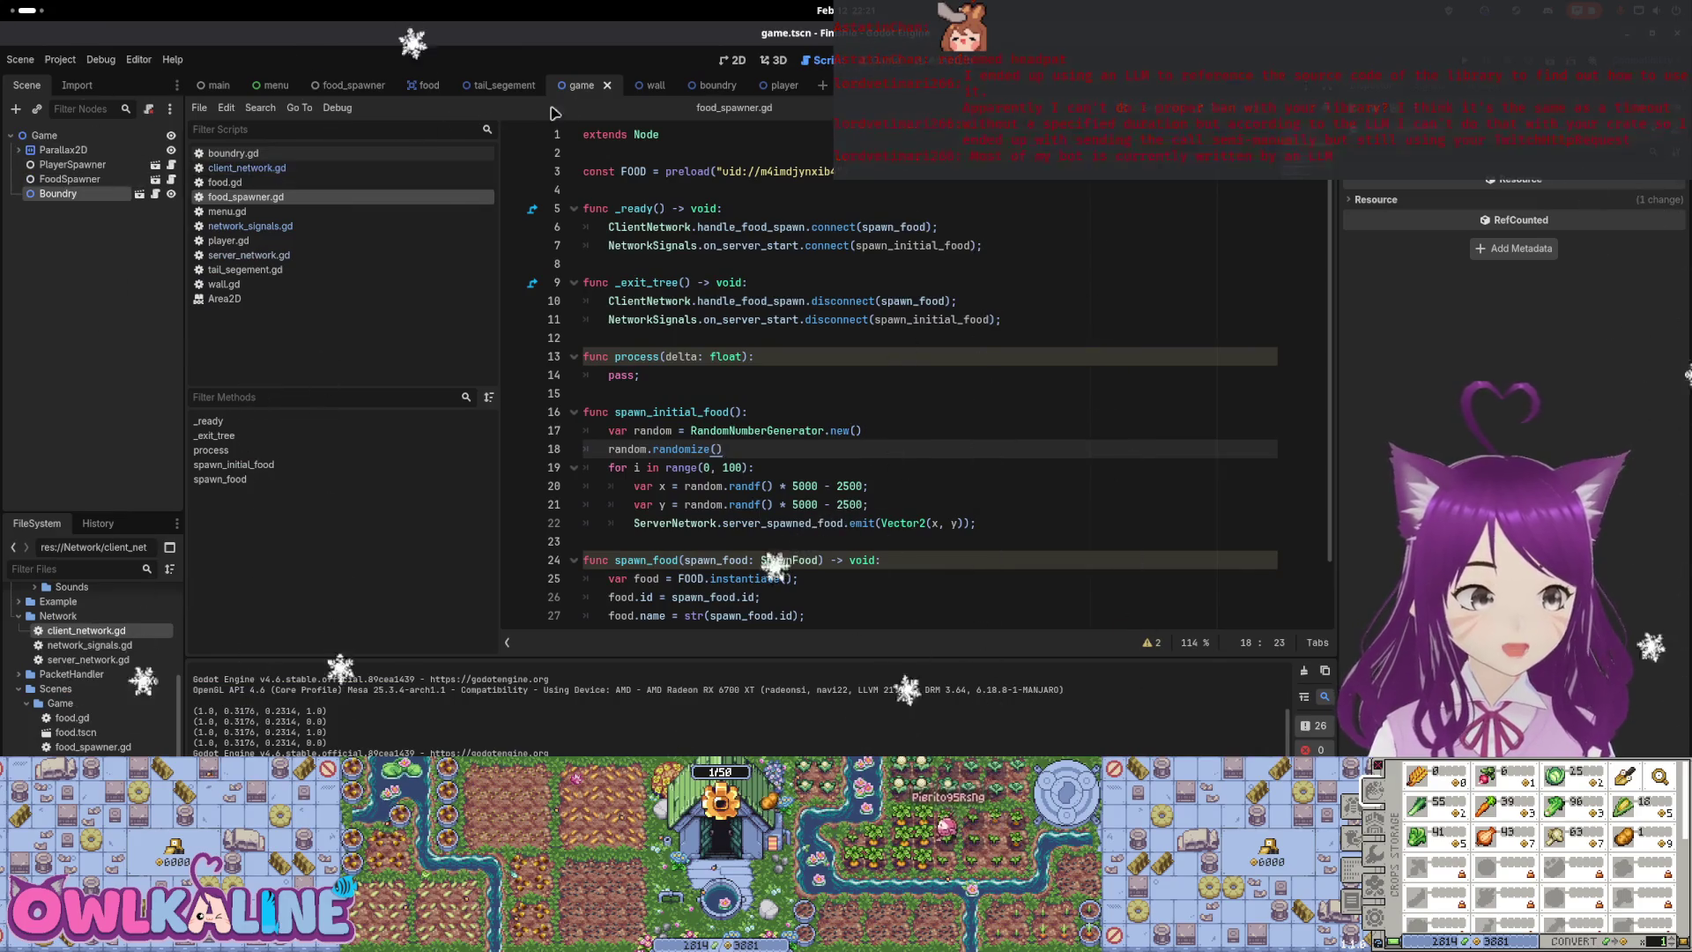
# Set the player scene's Speed to 200.0 in the Inspector and run the game to play
pyautogui.click(775, 86)
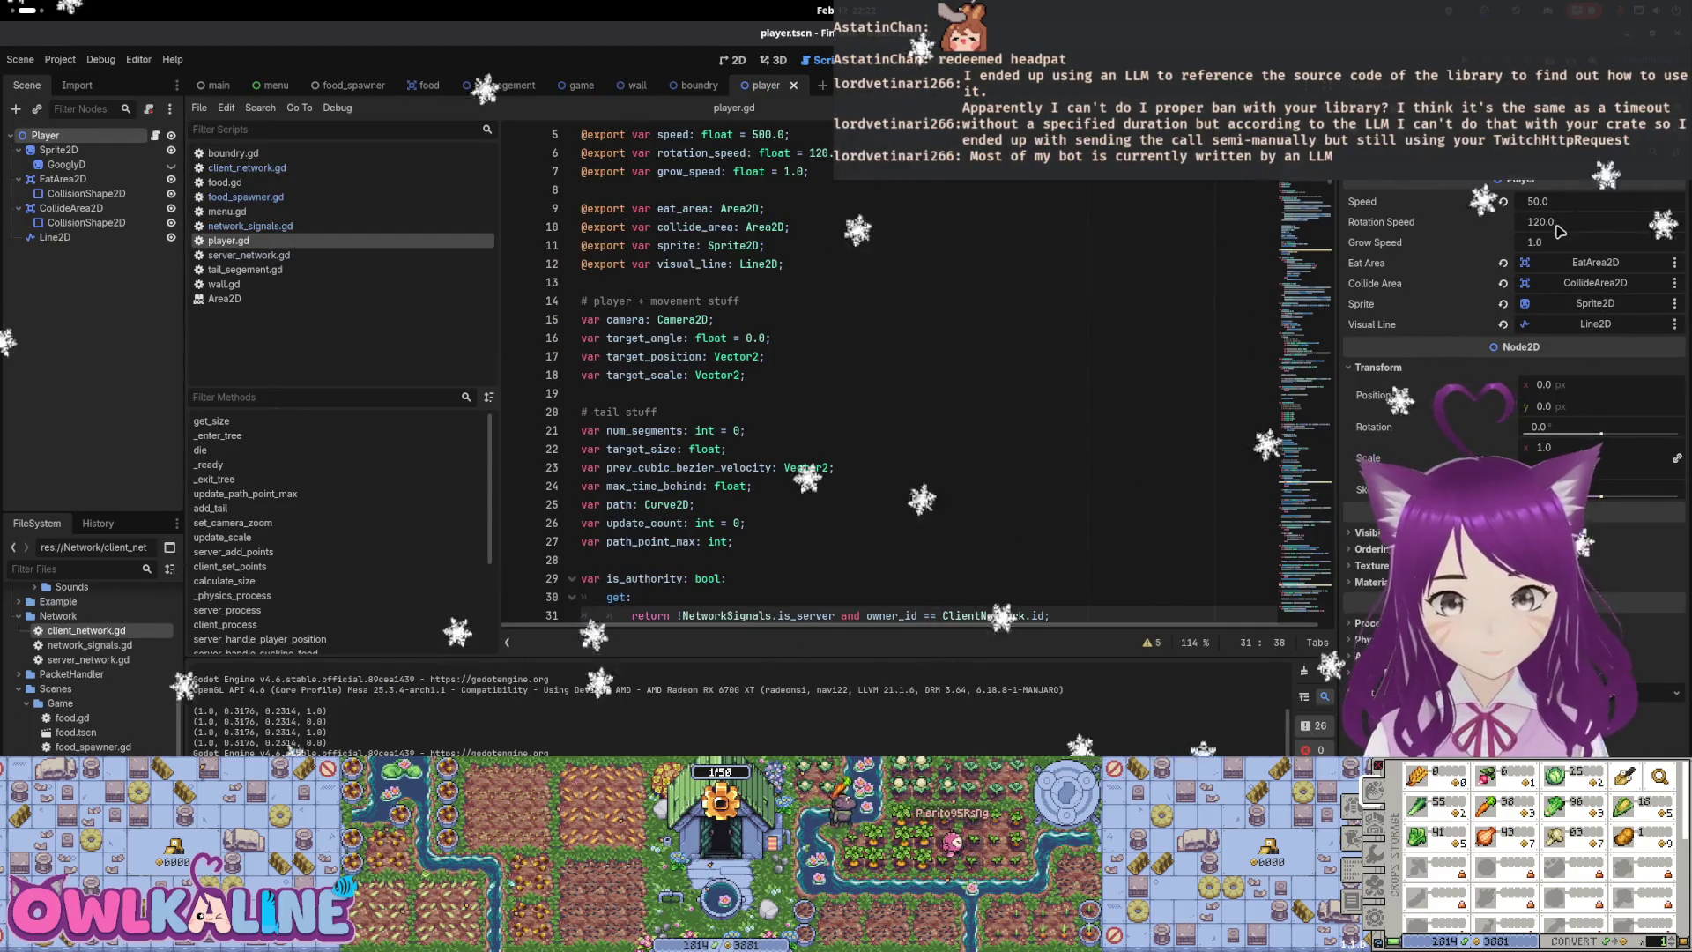
pyautogui.click(1542, 203)
pyautogui.write('200')
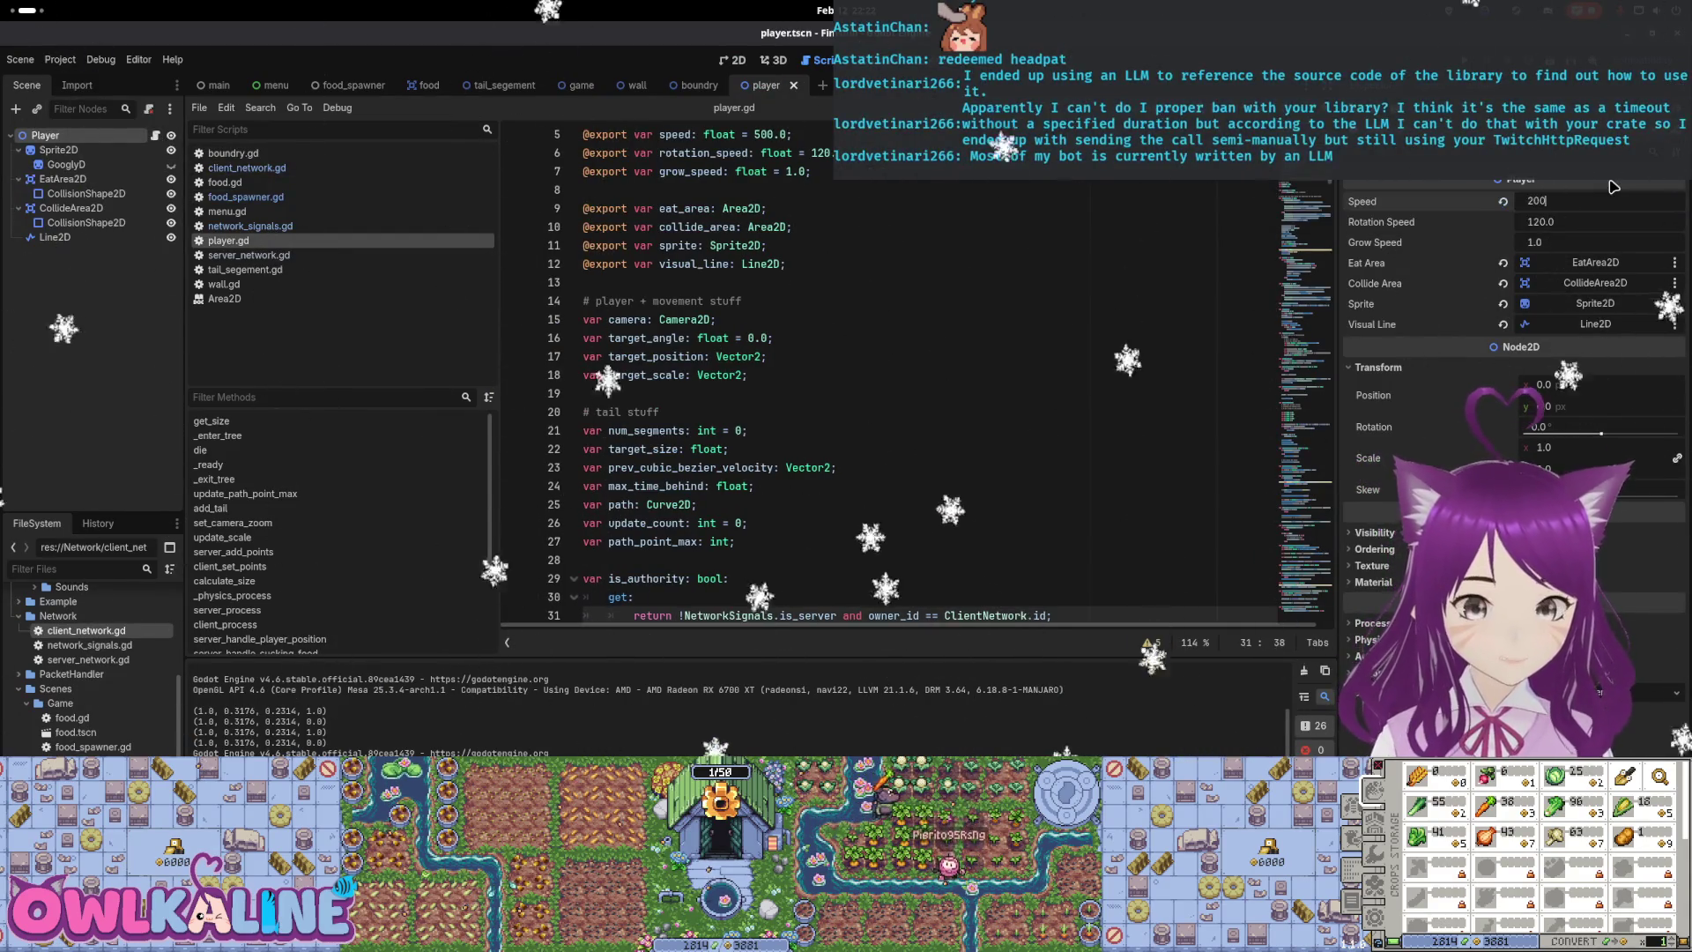
pyautogui.press('Return')
pyautogui.press('F5')
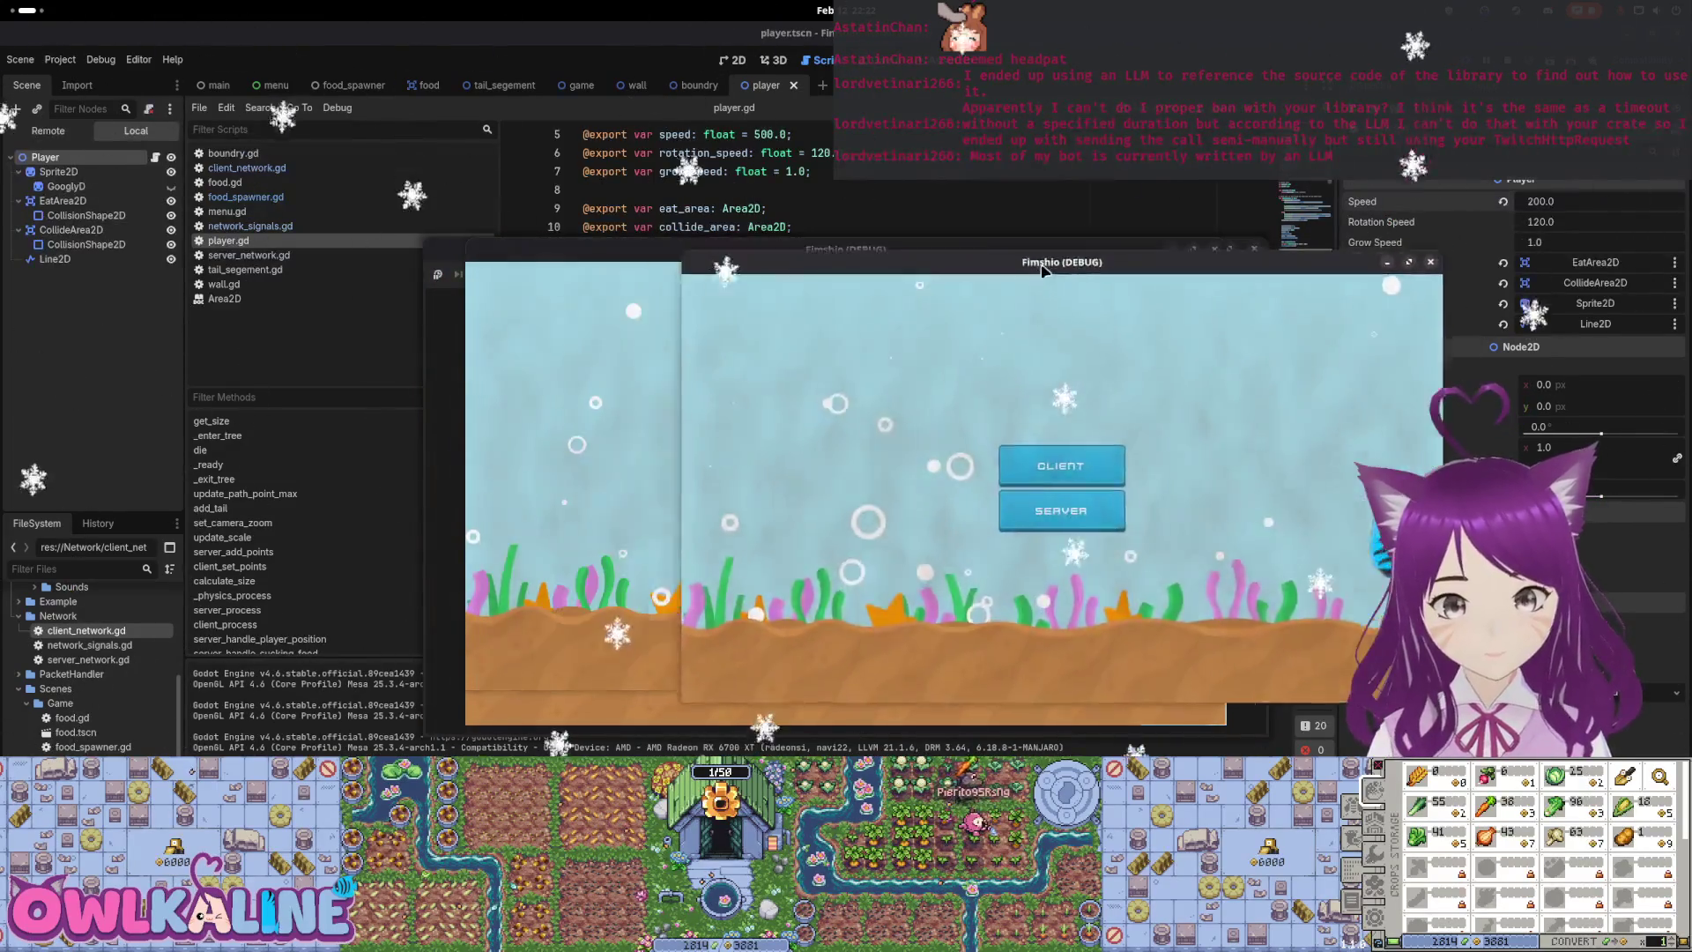
pyautogui.click(845, 453)
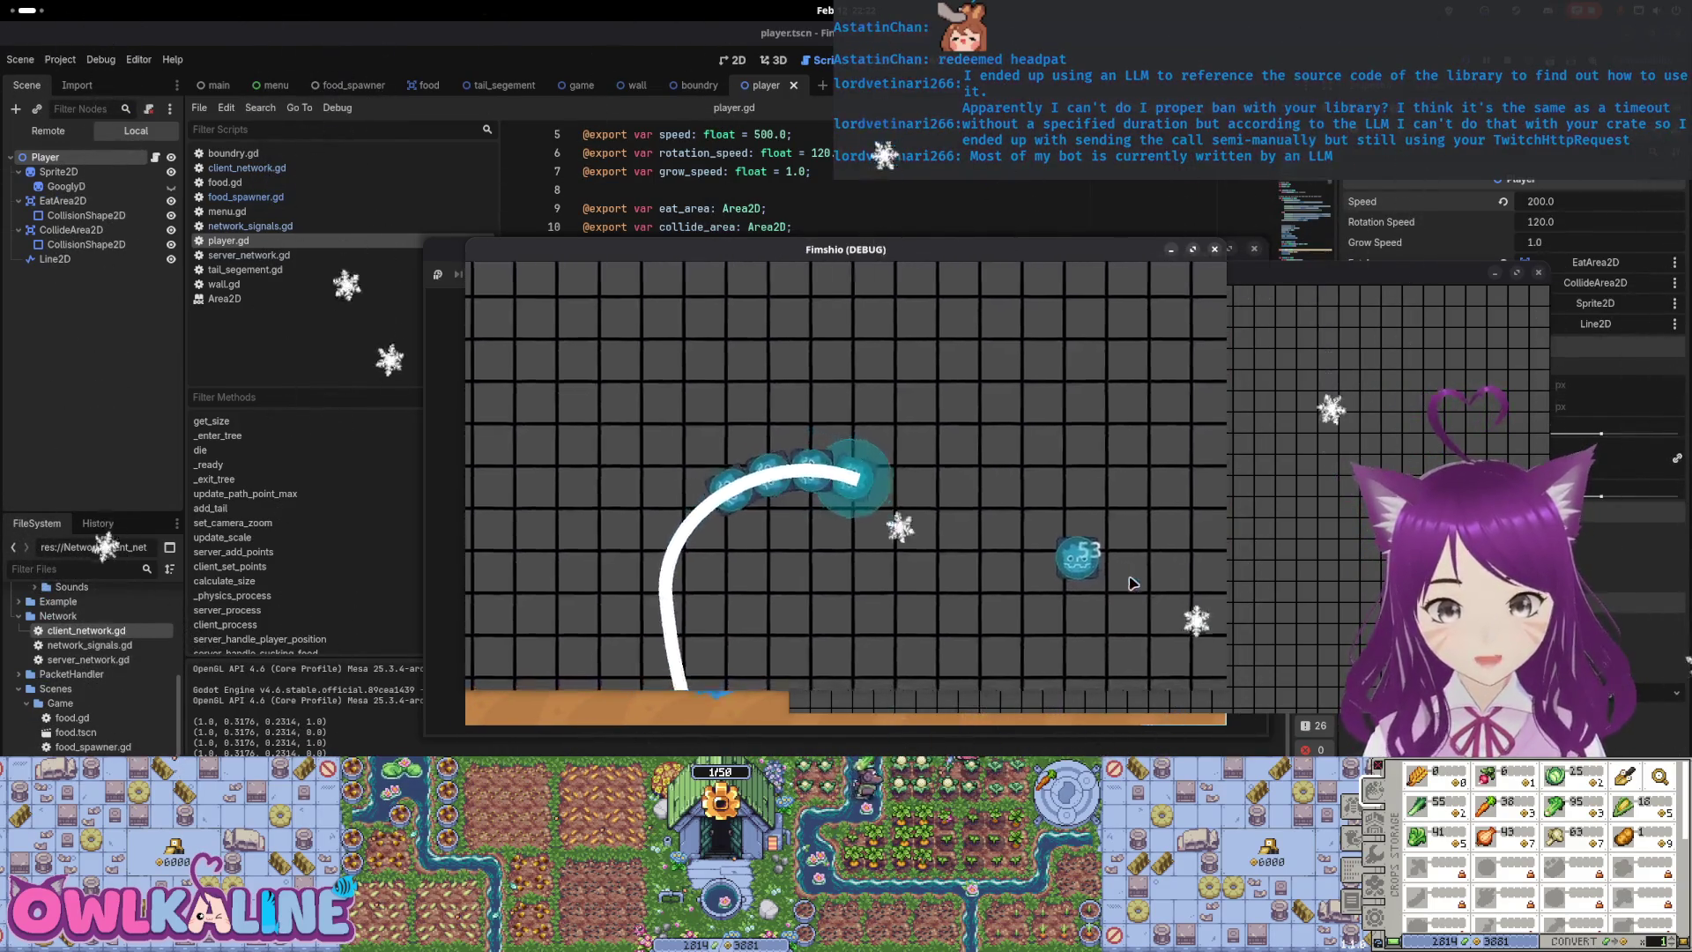
# Stop the running game and dismiss the debug options menu without changes
pyautogui.press('F8')
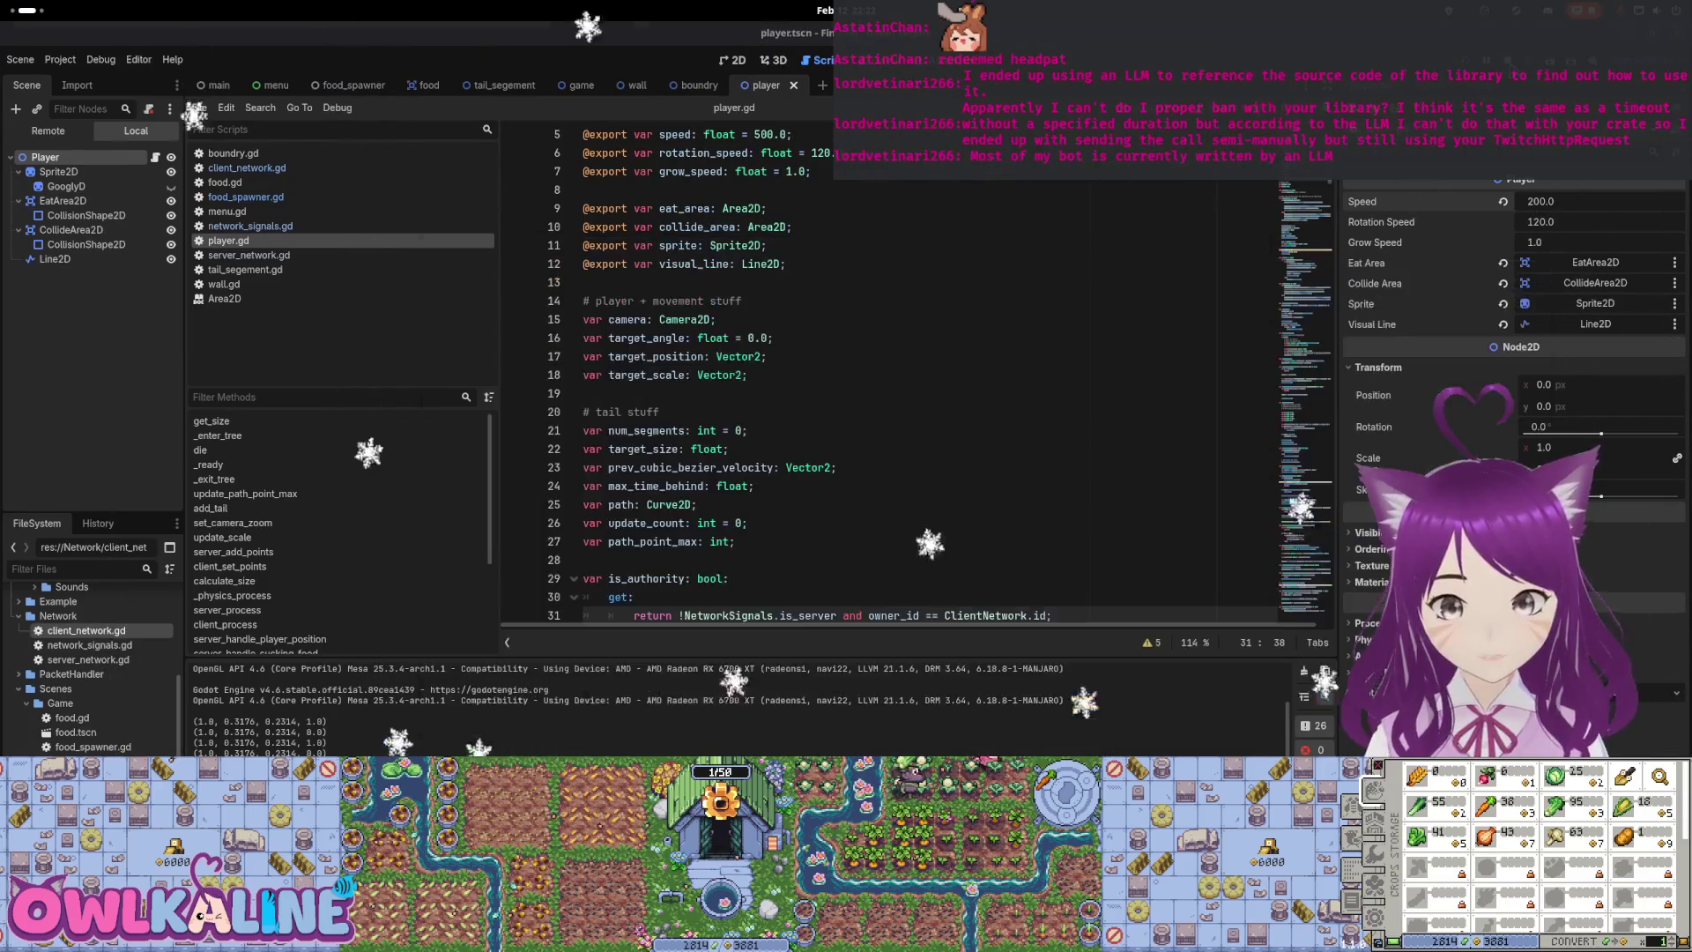
pyautogui.click(99, 59)
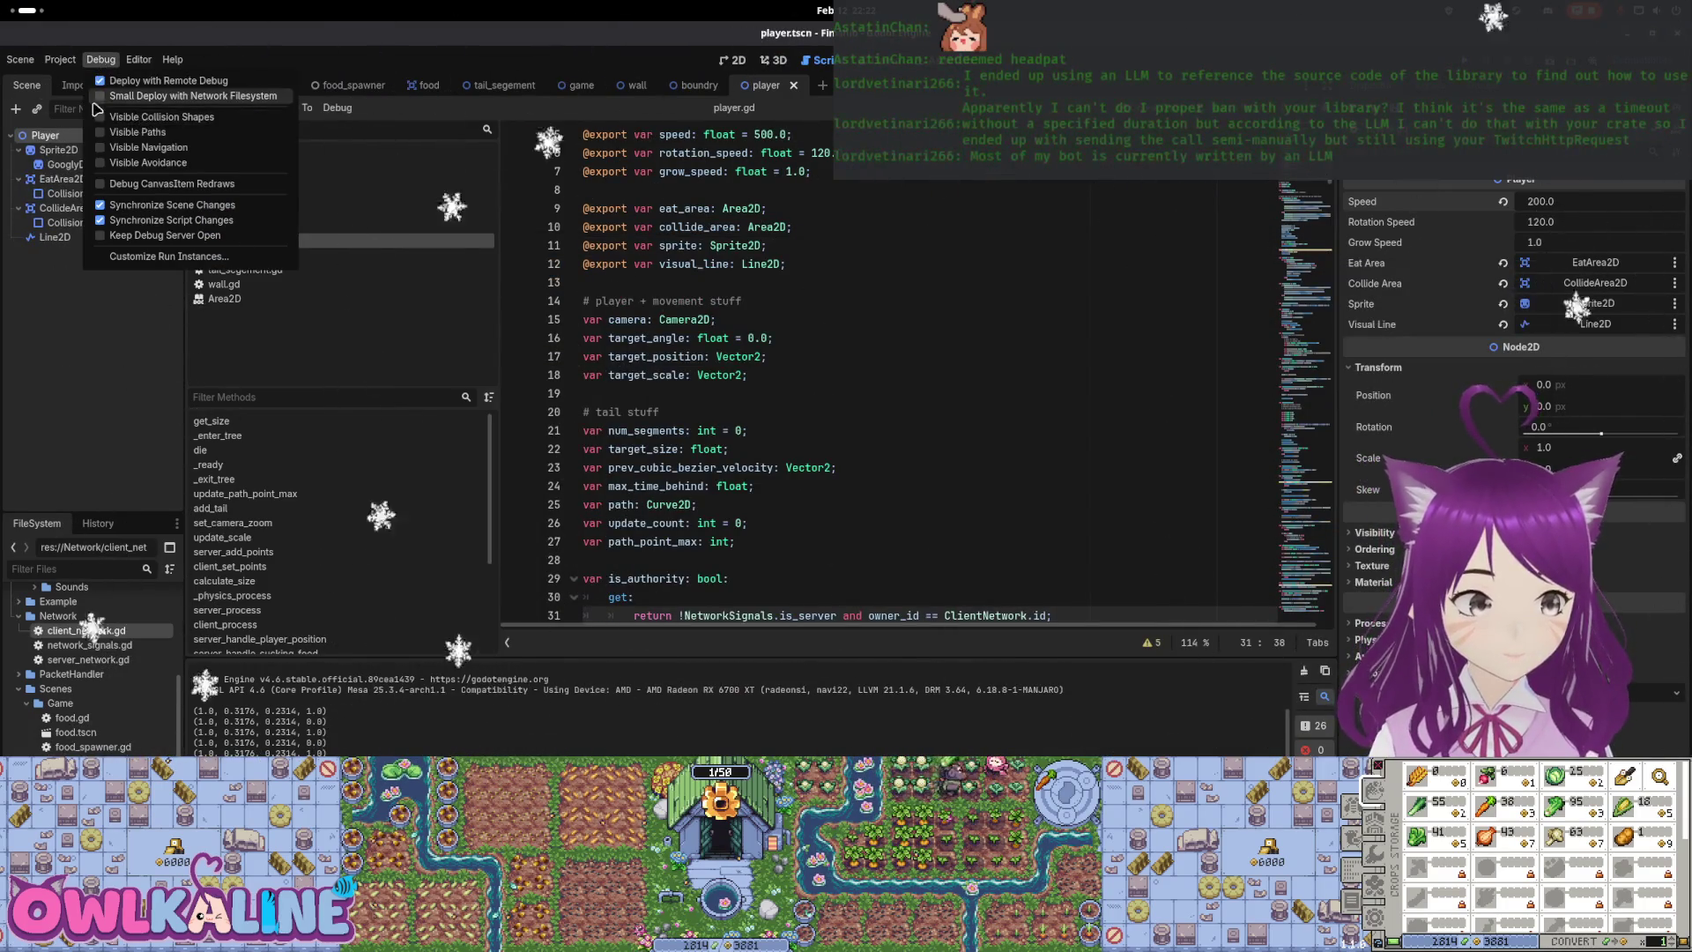
pyautogui.click(352, 240)
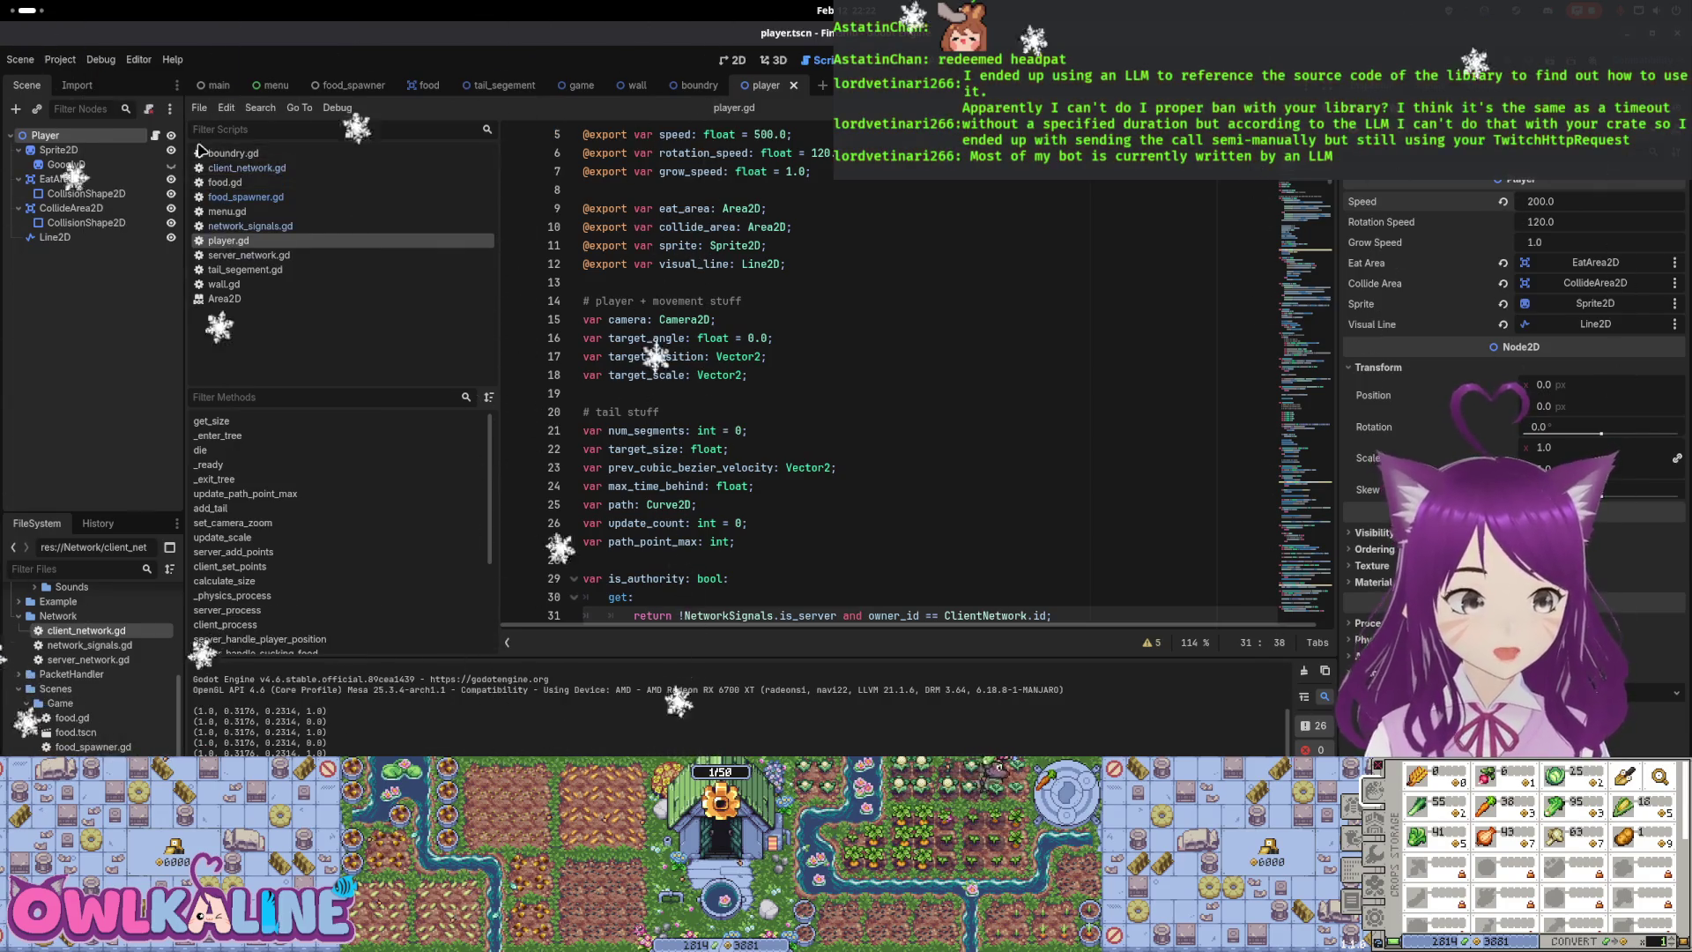
# Comment out the visual_line.points assignment on line 286 of player.gd
pyautogui.scroll(-20, 1315, 340)
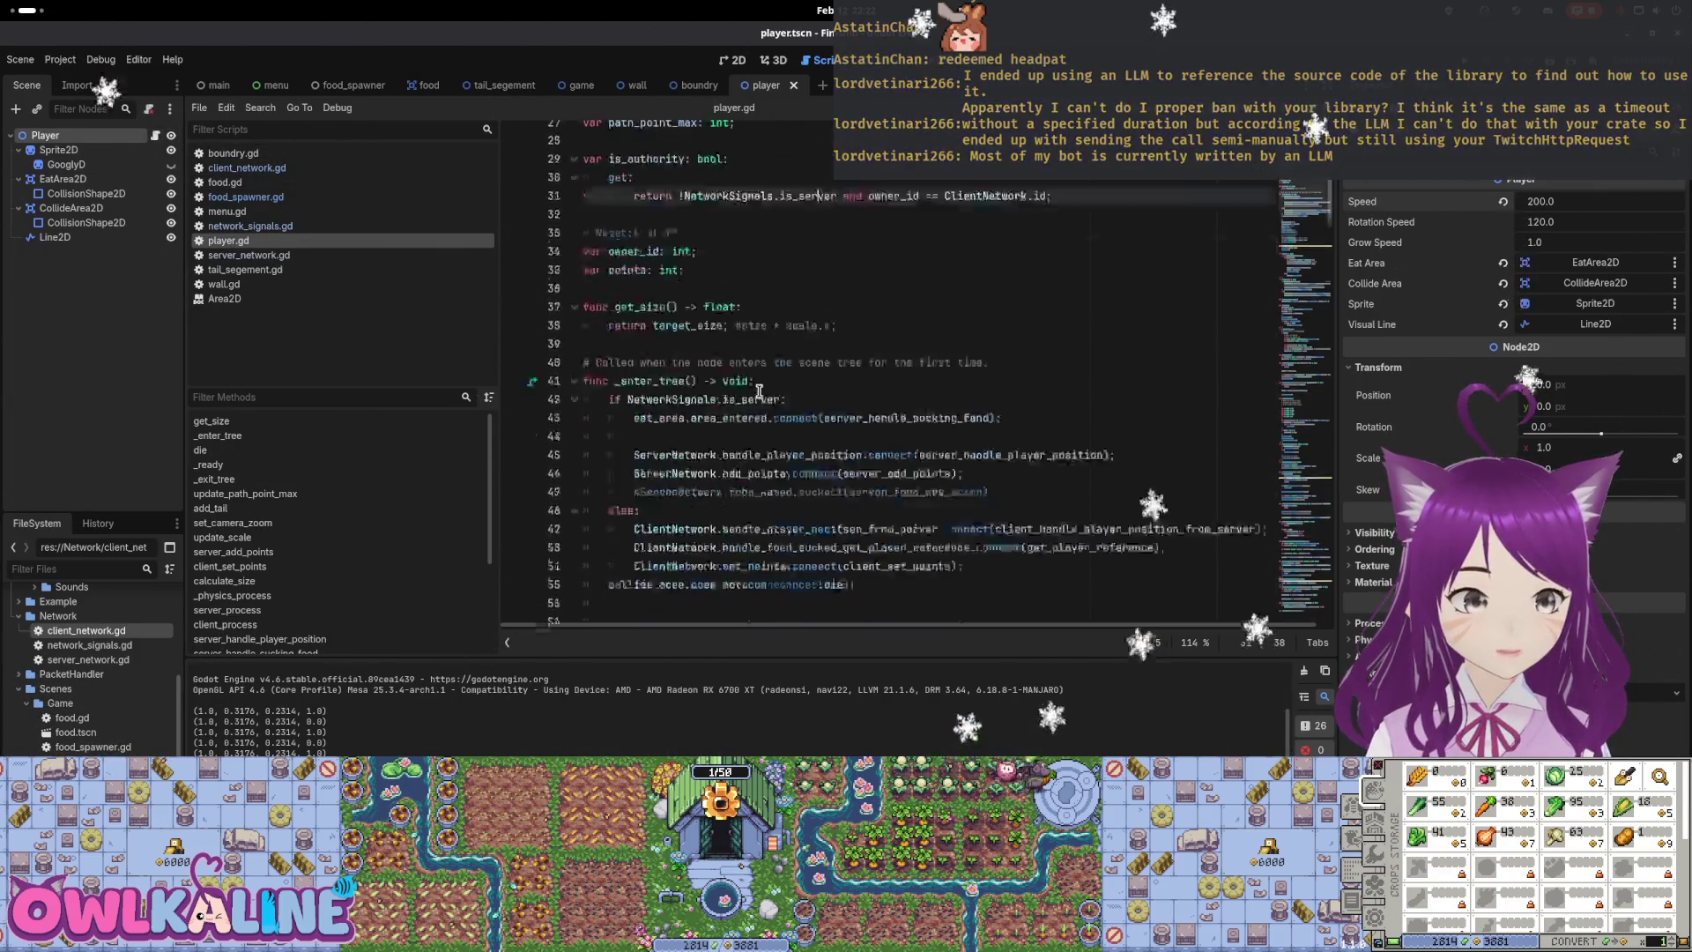
pyautogui.scroll(-15, 1315, 340)
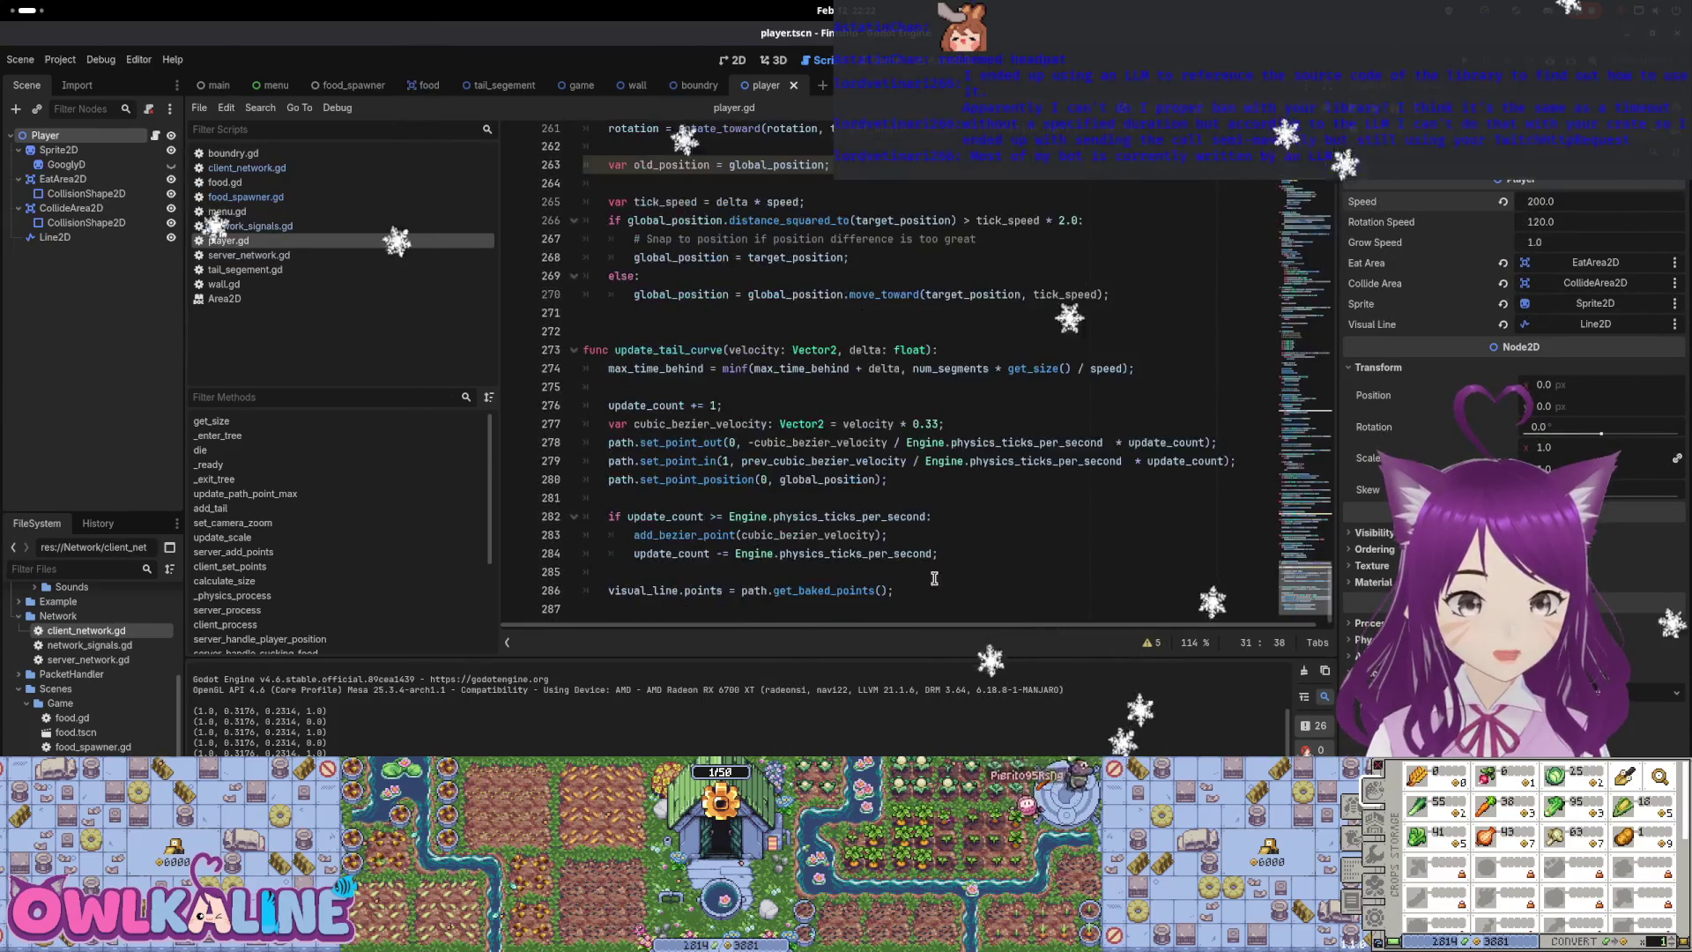
pyautogui.click(751, 590)
pyautogui.press('Home')
pyautogui.write('#')
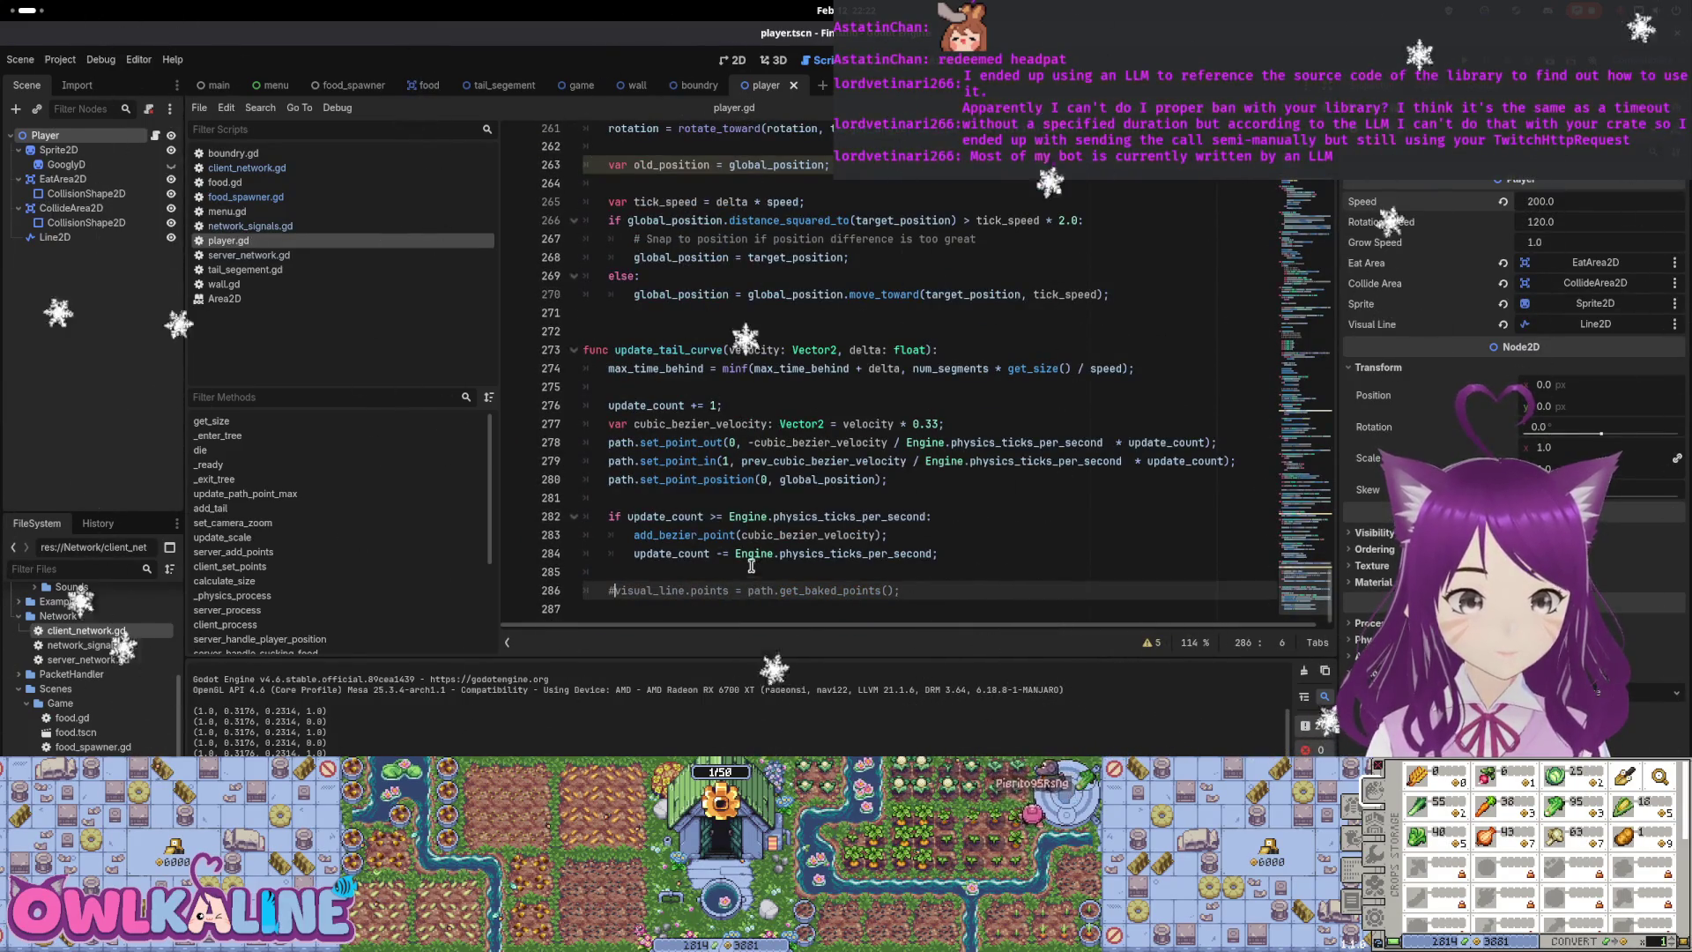
# Open the food scene, inspect its sprite in the 2D view, and return to food.gd
pyautogui.click(427, 85)
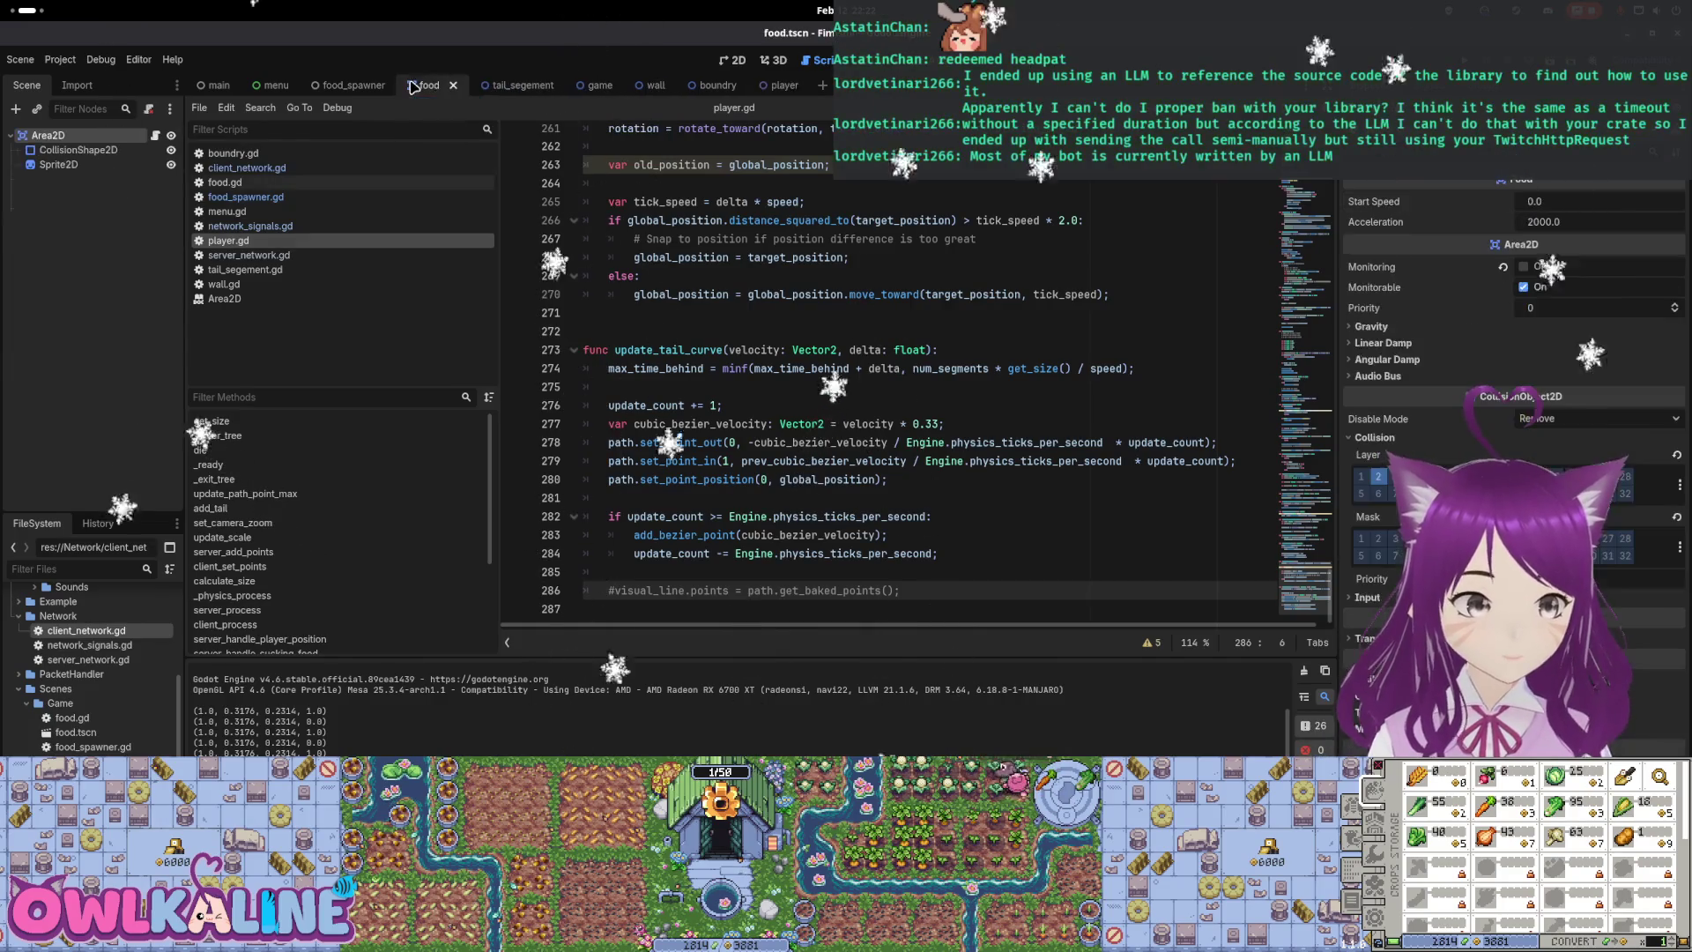
pyautogui.click(156, 135)
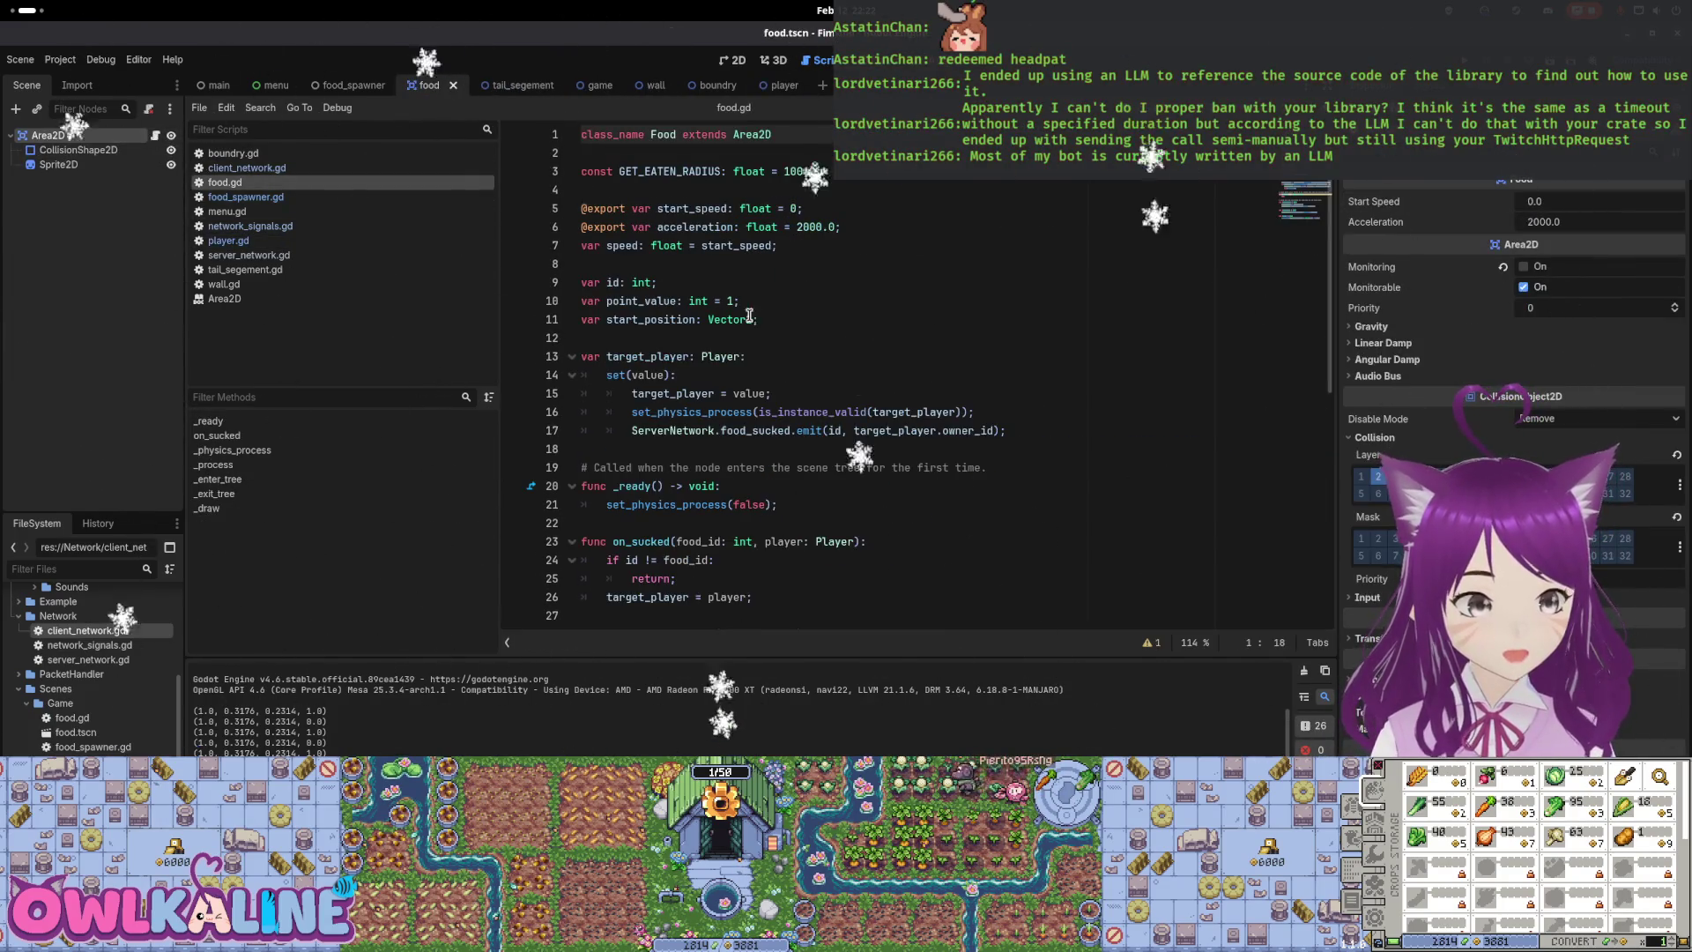
pyautogui.click(737, 62)
pyautogui.scroll(-3, 1091, 317)
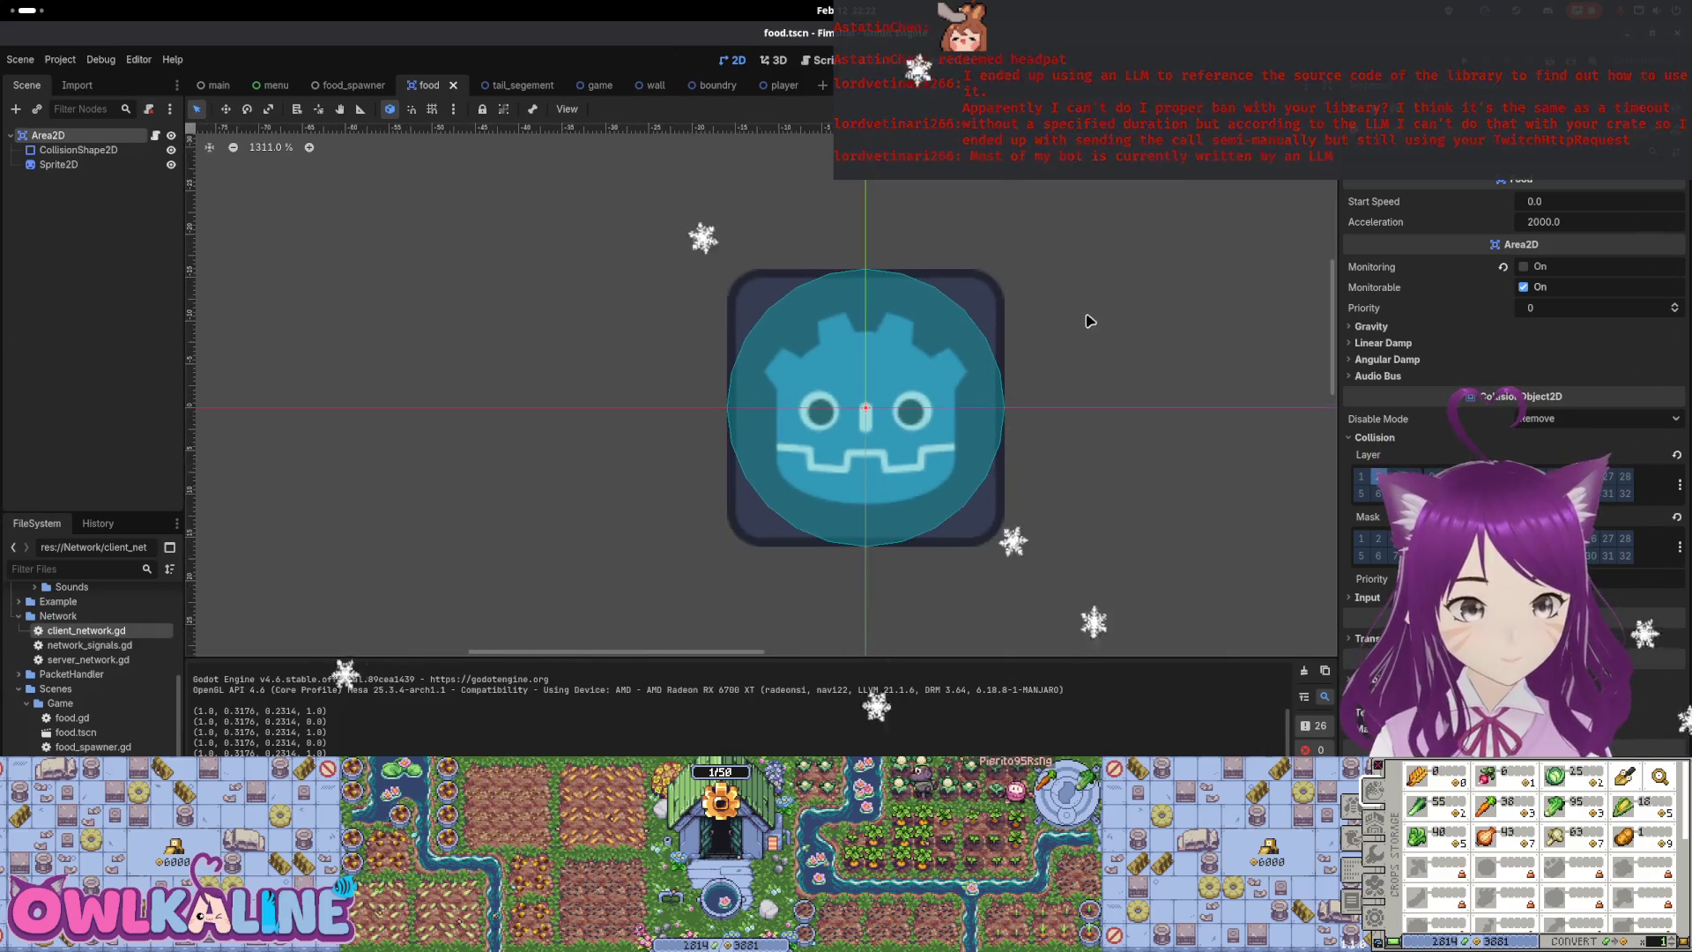
pyautogui.moveTo(1091, 317); pyautogui.dragTo(914, 283)
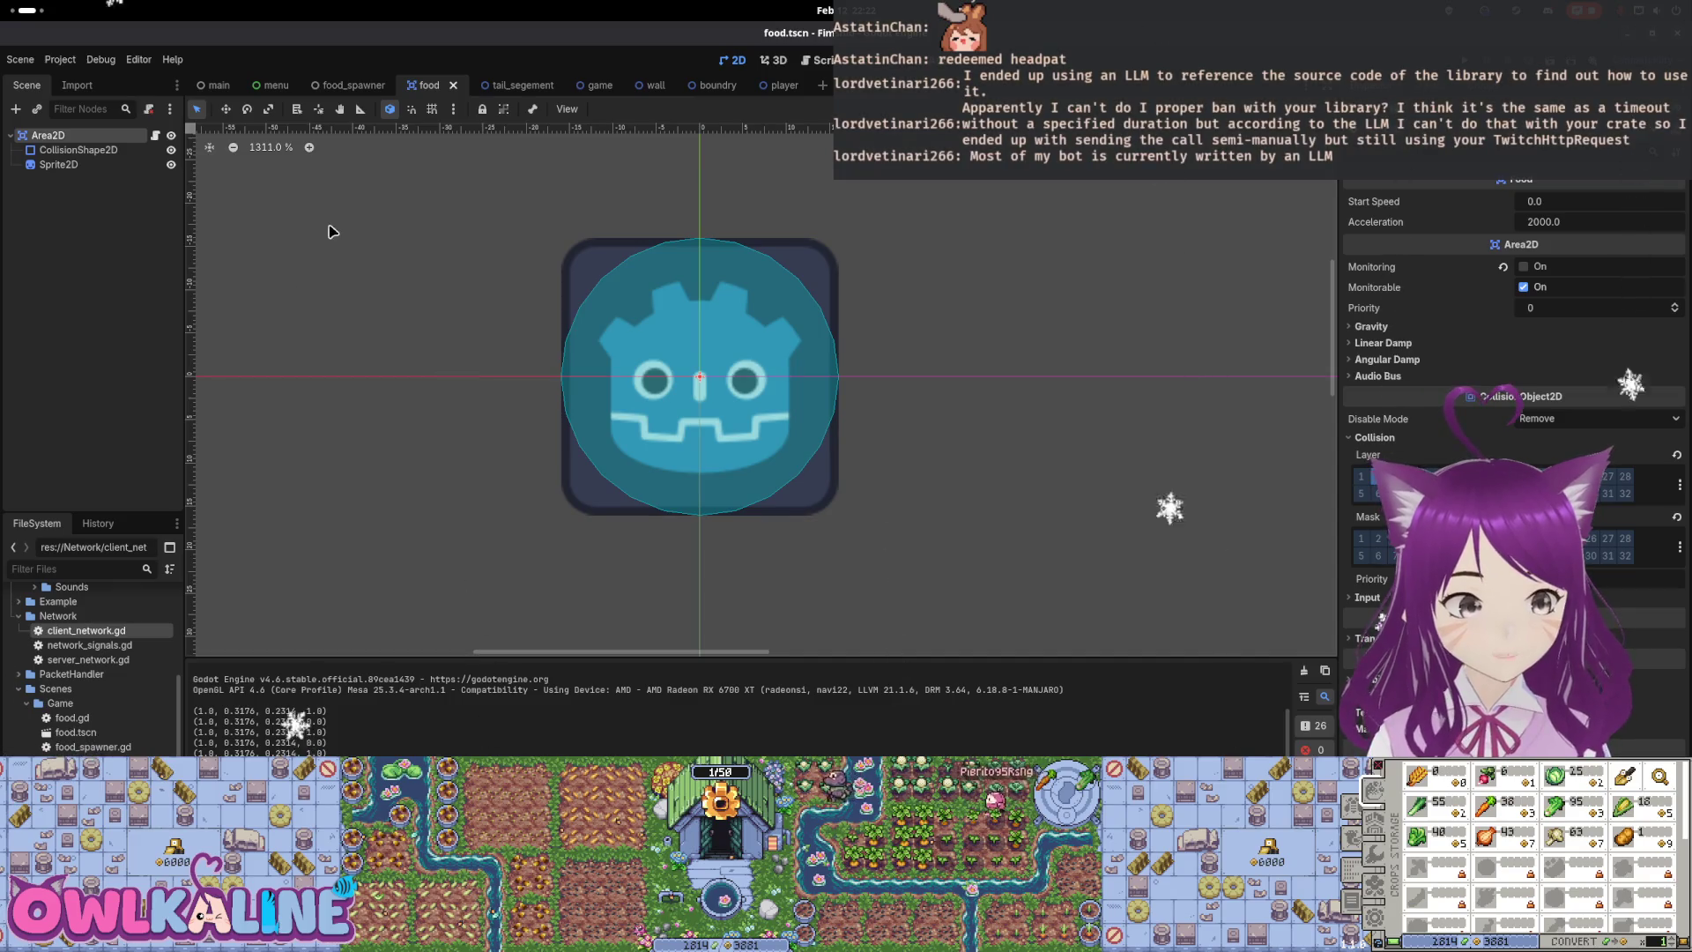
pyautogui.click(157, 137)
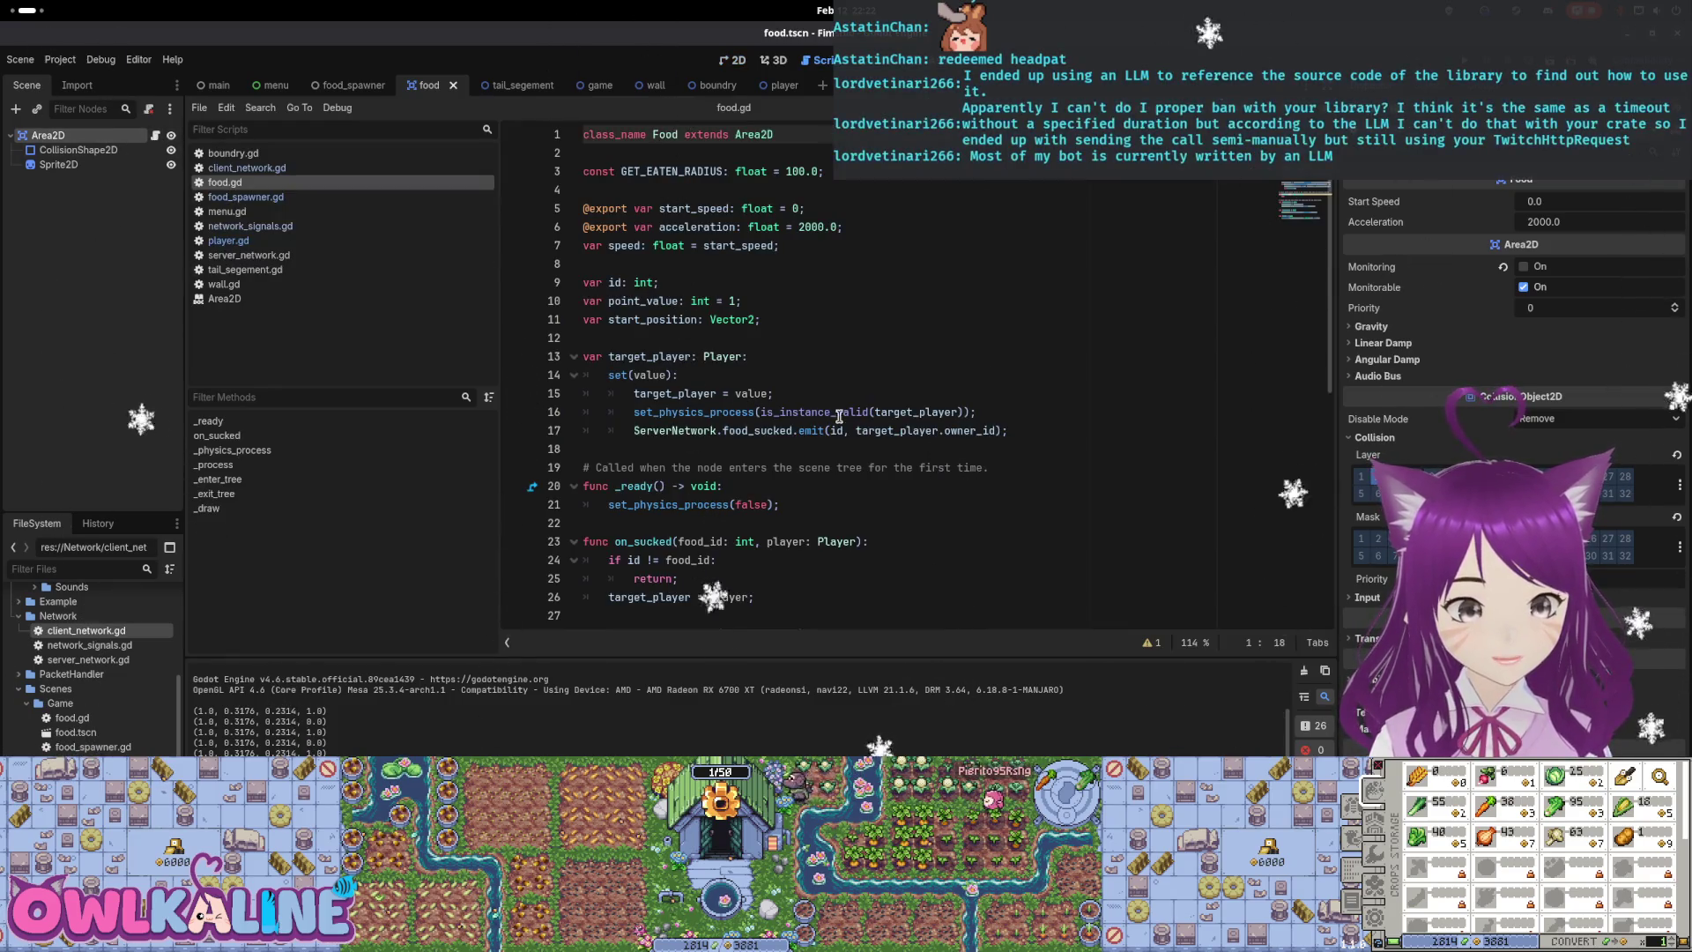
# Insert scale = Vector2(0.2, 0.2) at the top of _ready in food.gd and save
pyautogui.scroll(-2, 766, 397)
pyautogui.click(783, 385)
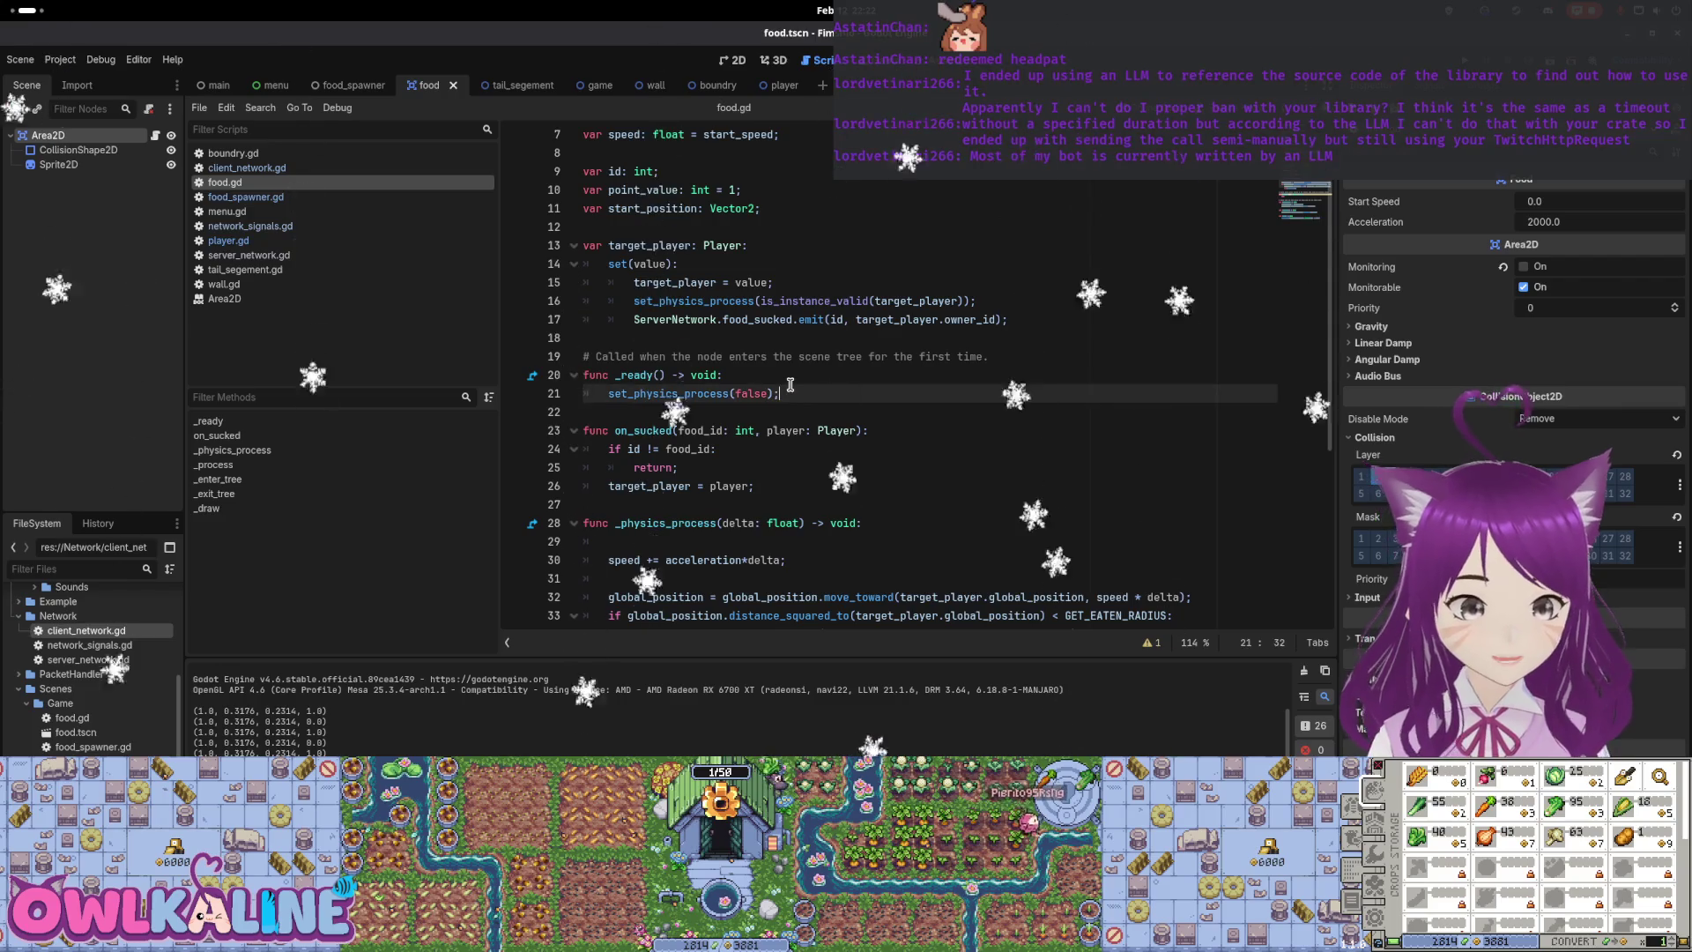
pyautogui.hotkey('ctrl', 'shift', 'Return')
pyautogui.write('scale = Vec0.2;')
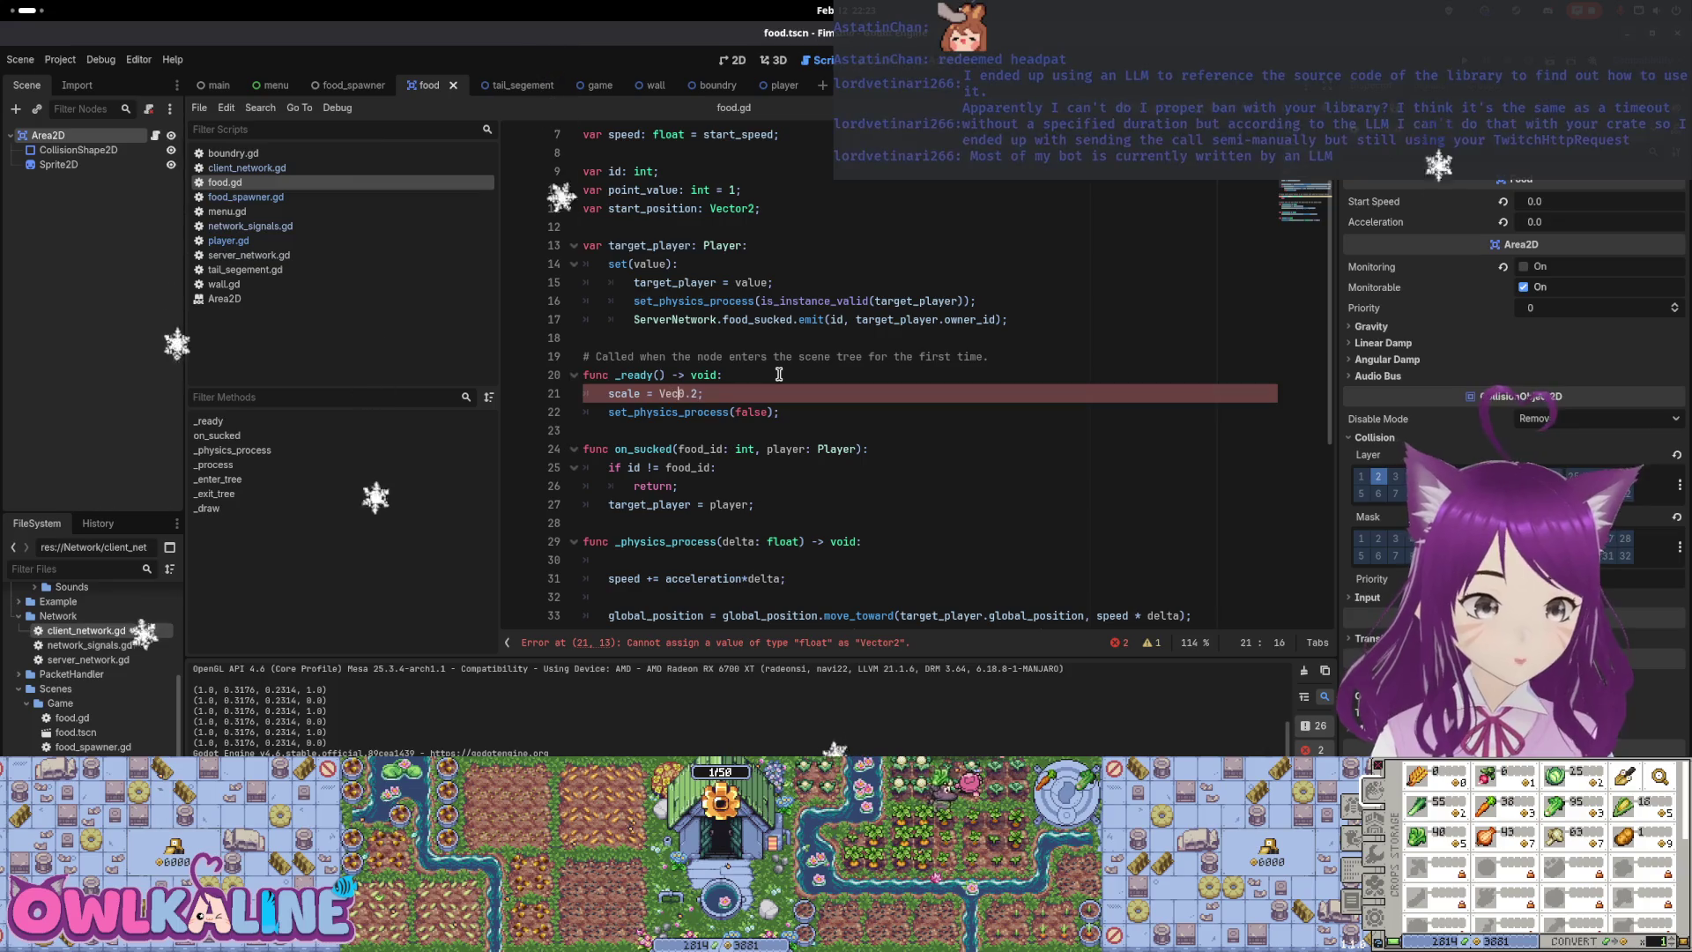
pyautogui.write('tor2(')
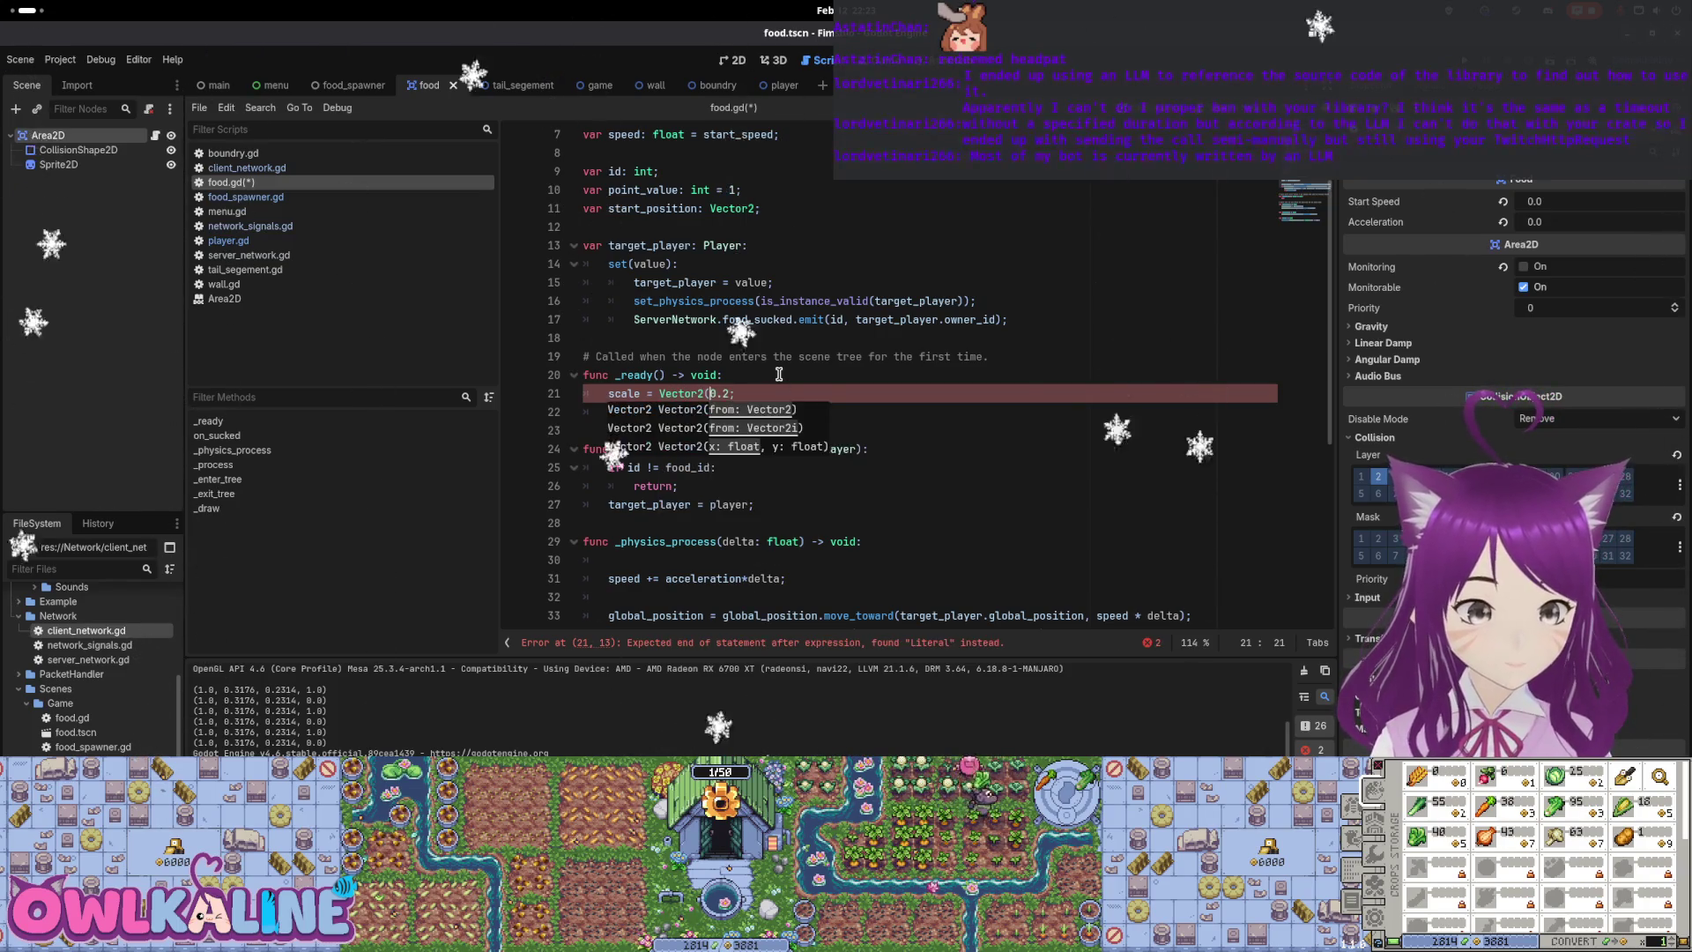
pyautogui.press('Right')
pyautogui.press('Right')
pyautogui.press('Right')
pyautogui.hotkey('ctrl', 's')
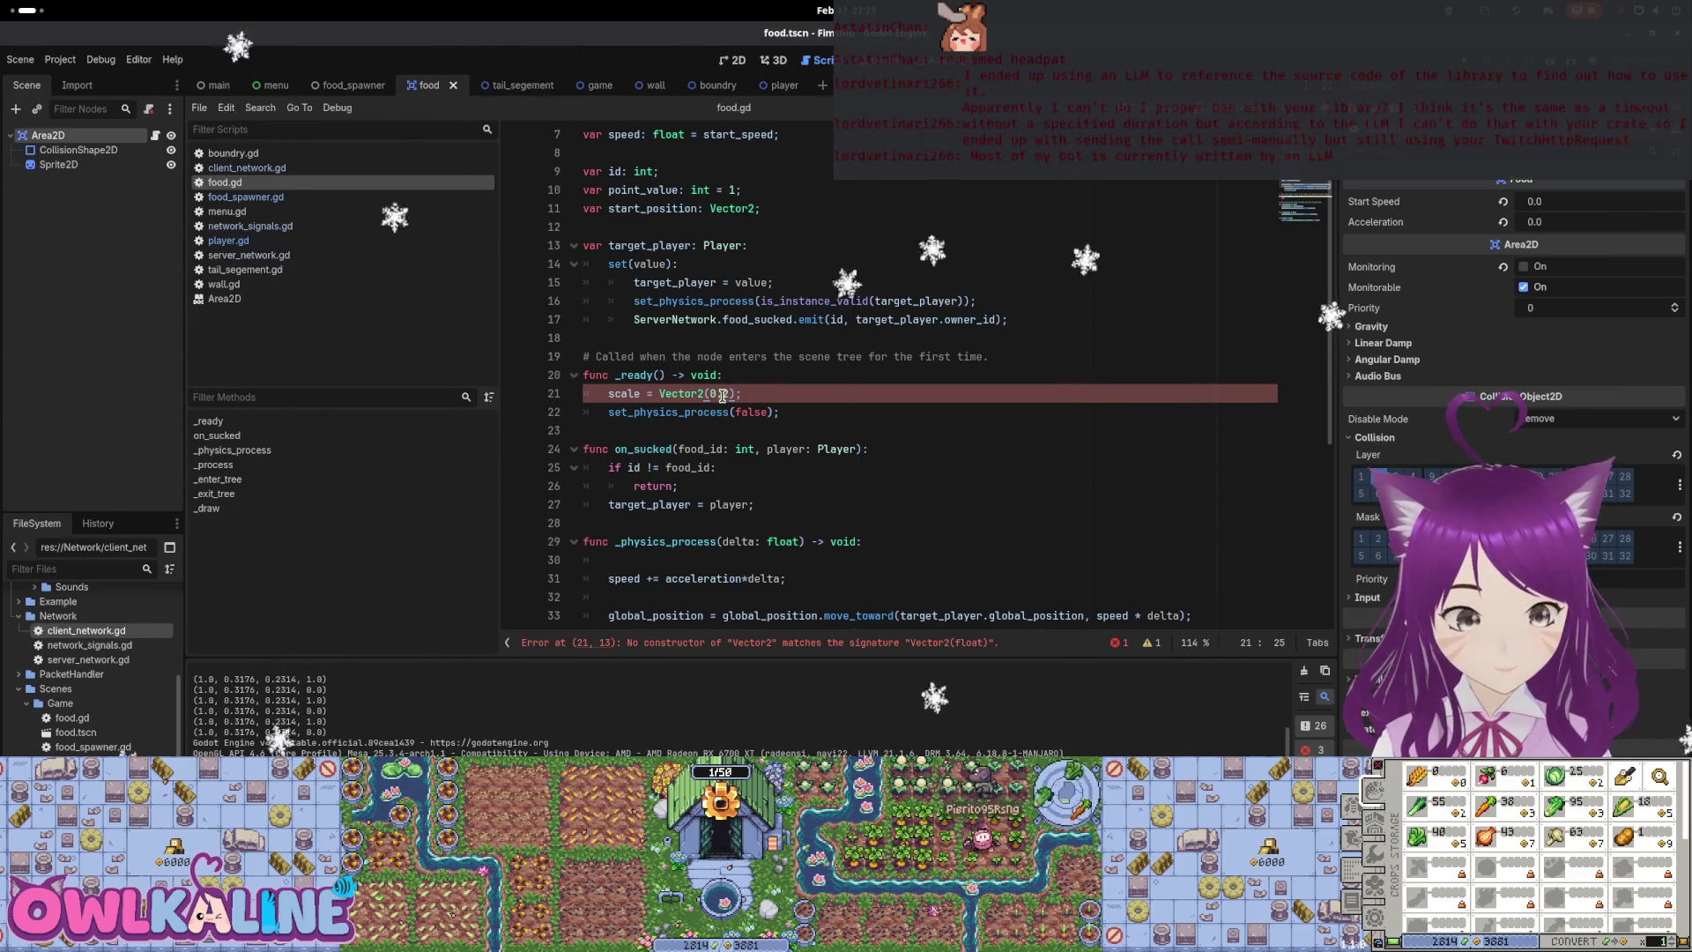
pyautogui.write(', 0.2')
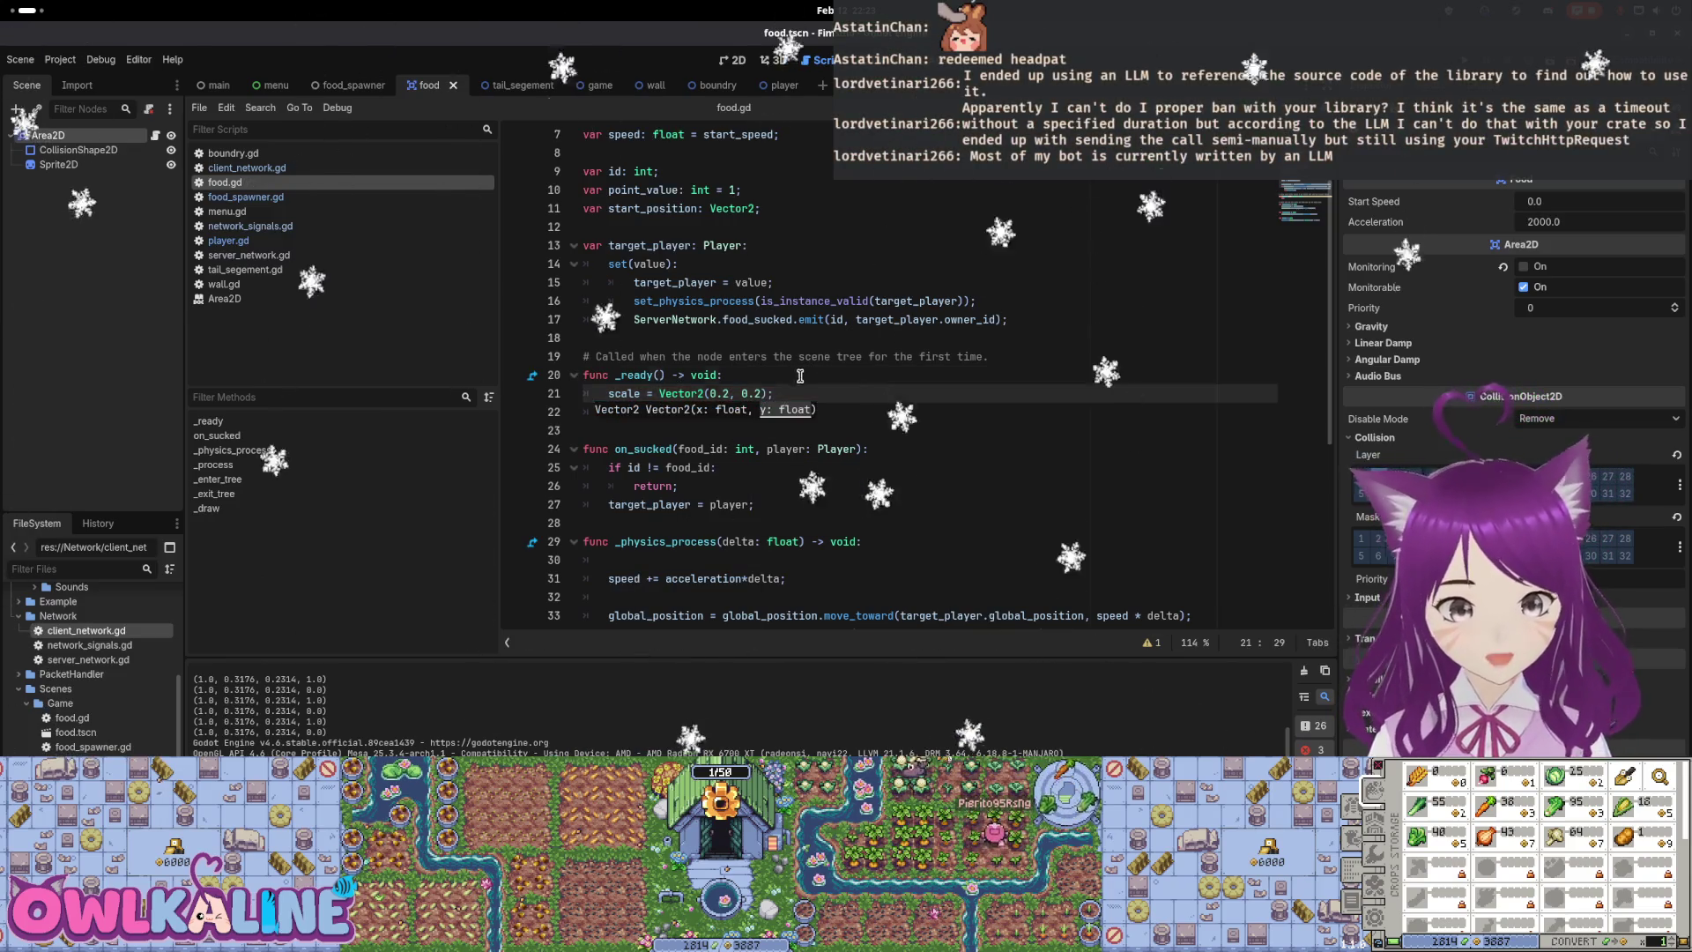
pyautogui.click(855, 401)
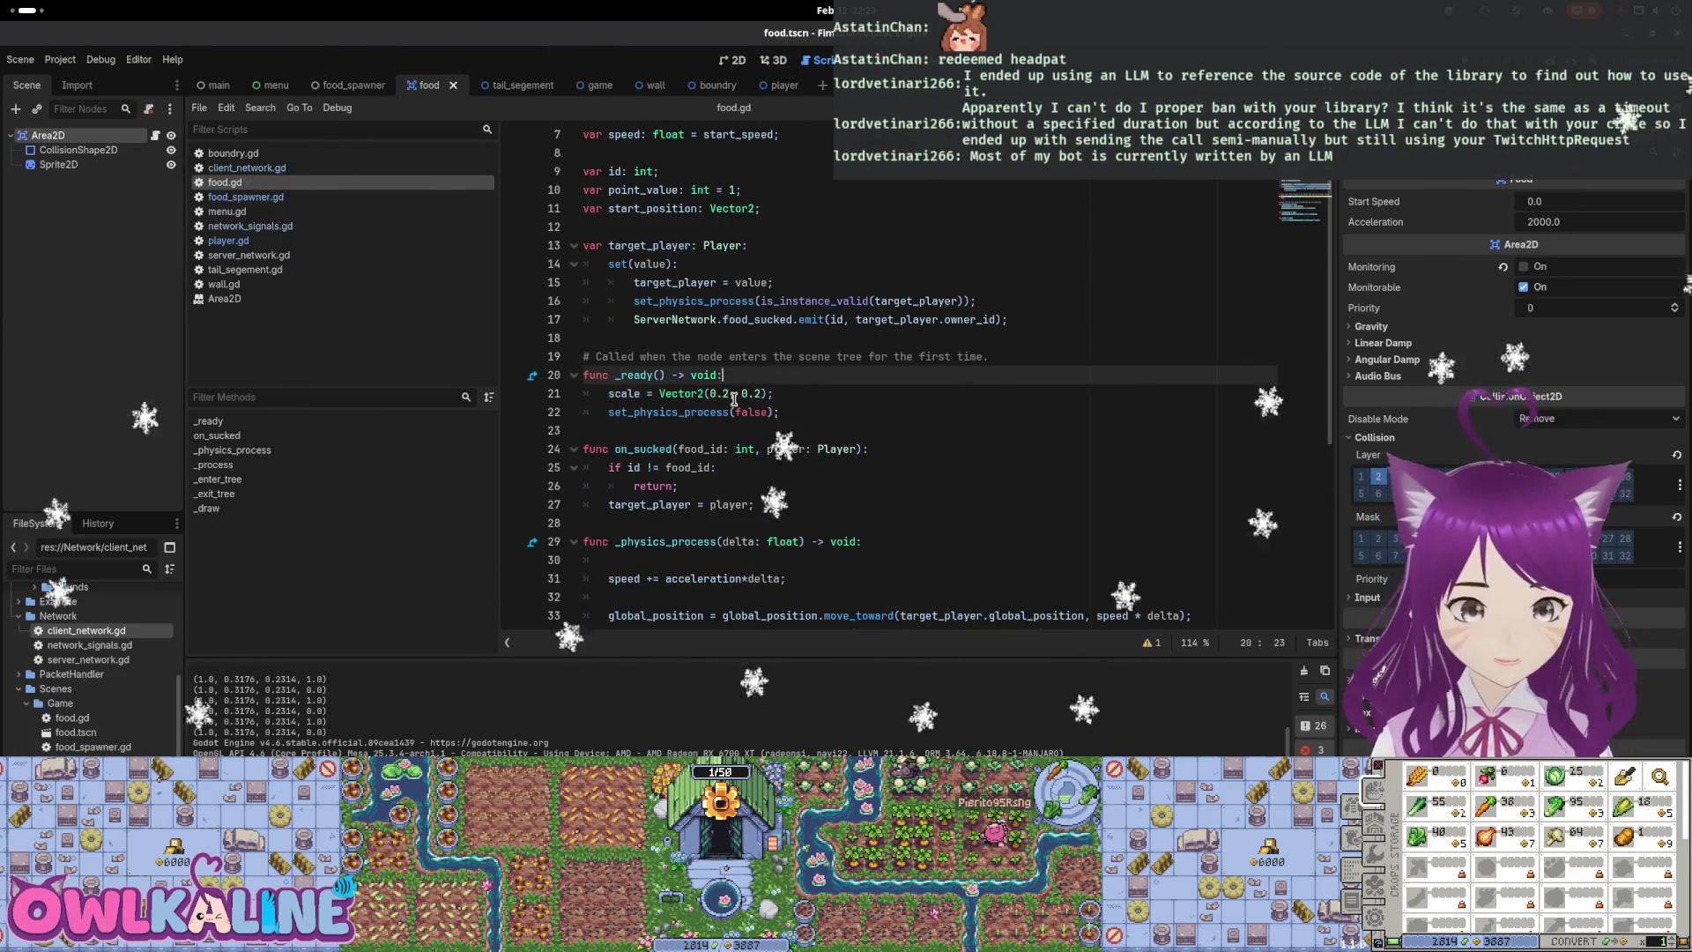
# Dismiss the Activities overview with Escape
pyautogui.moveTo(2, 2)
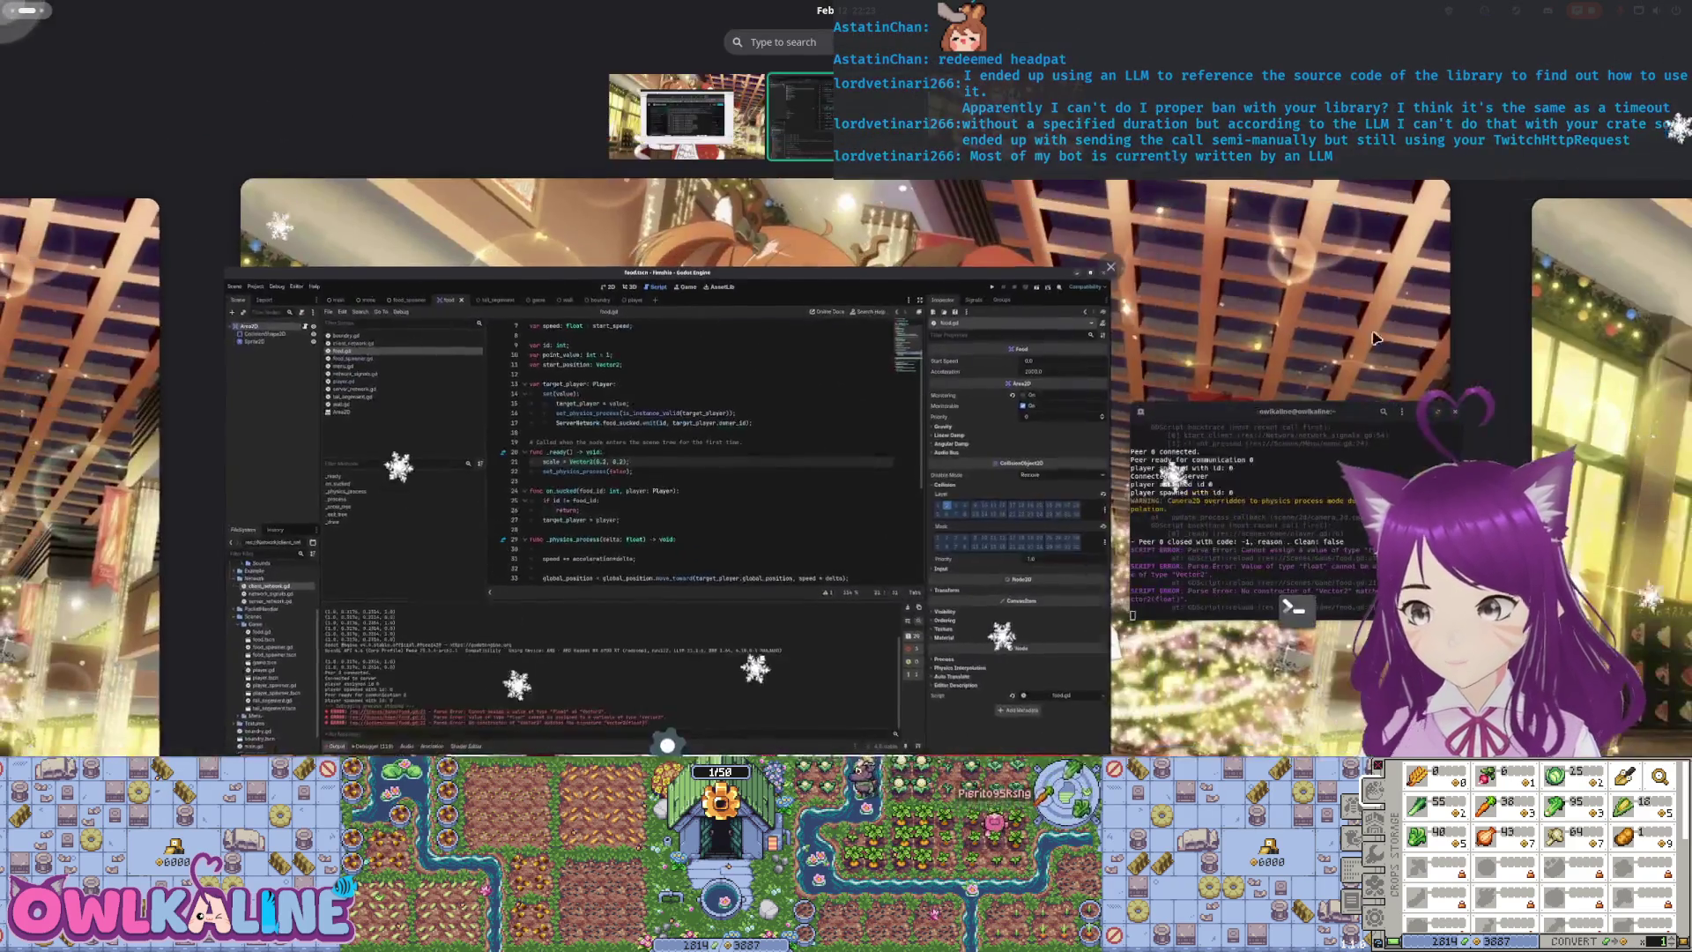
pyautogui.press('Escape')
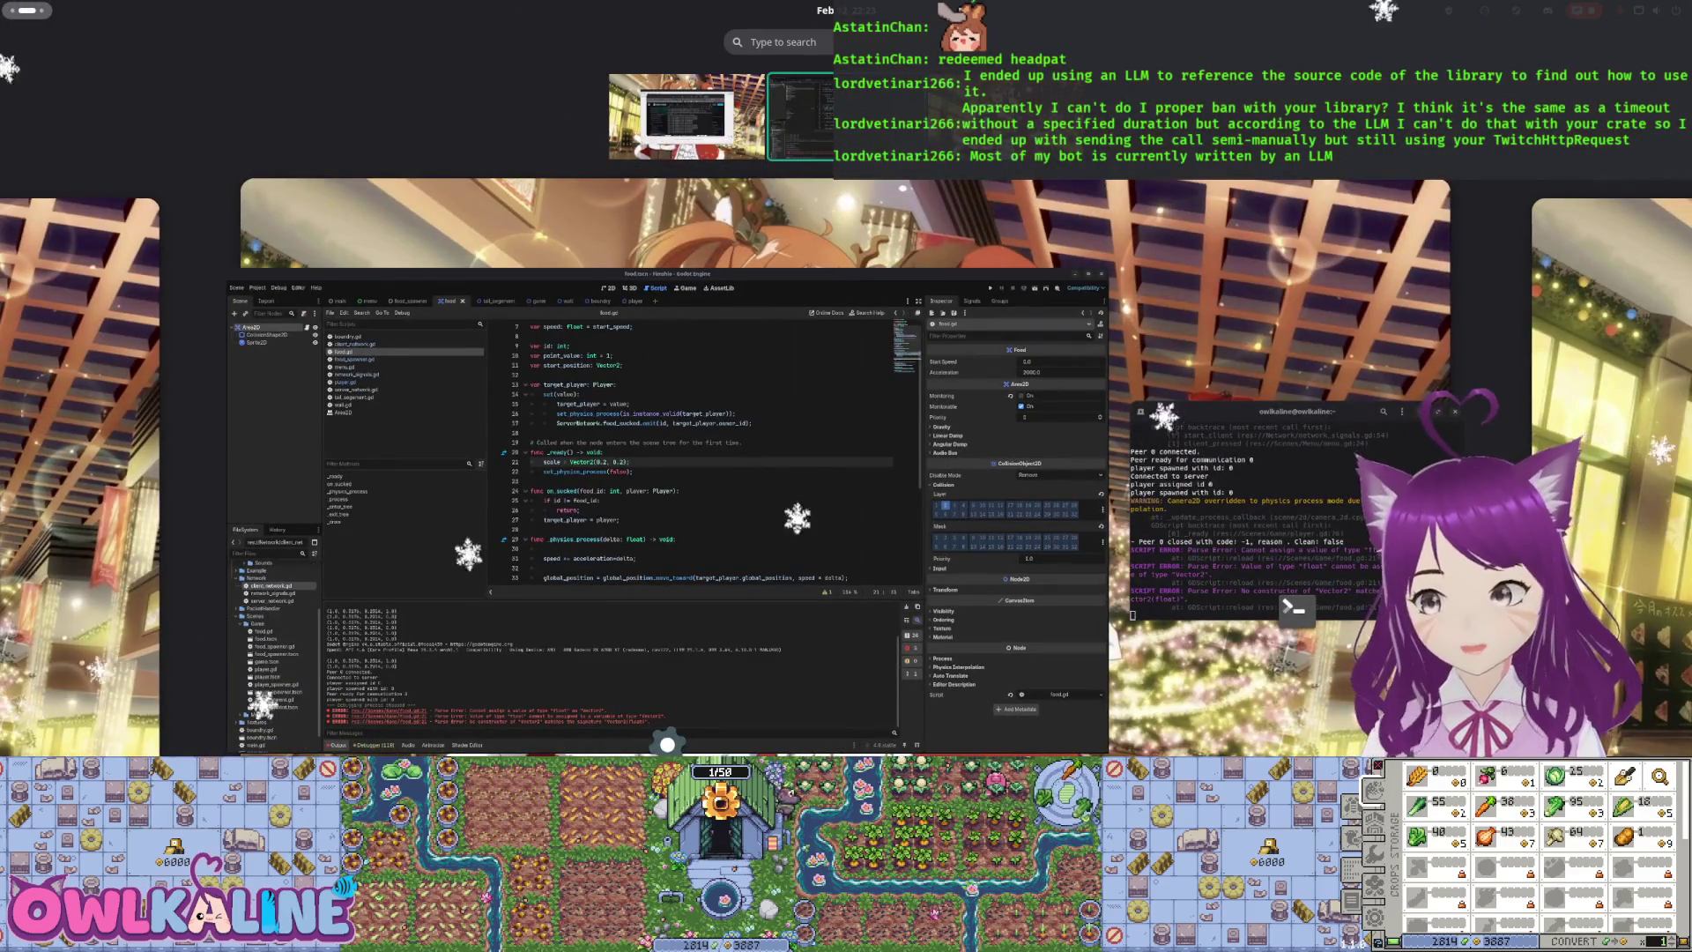
pyautogui.press('Escape')
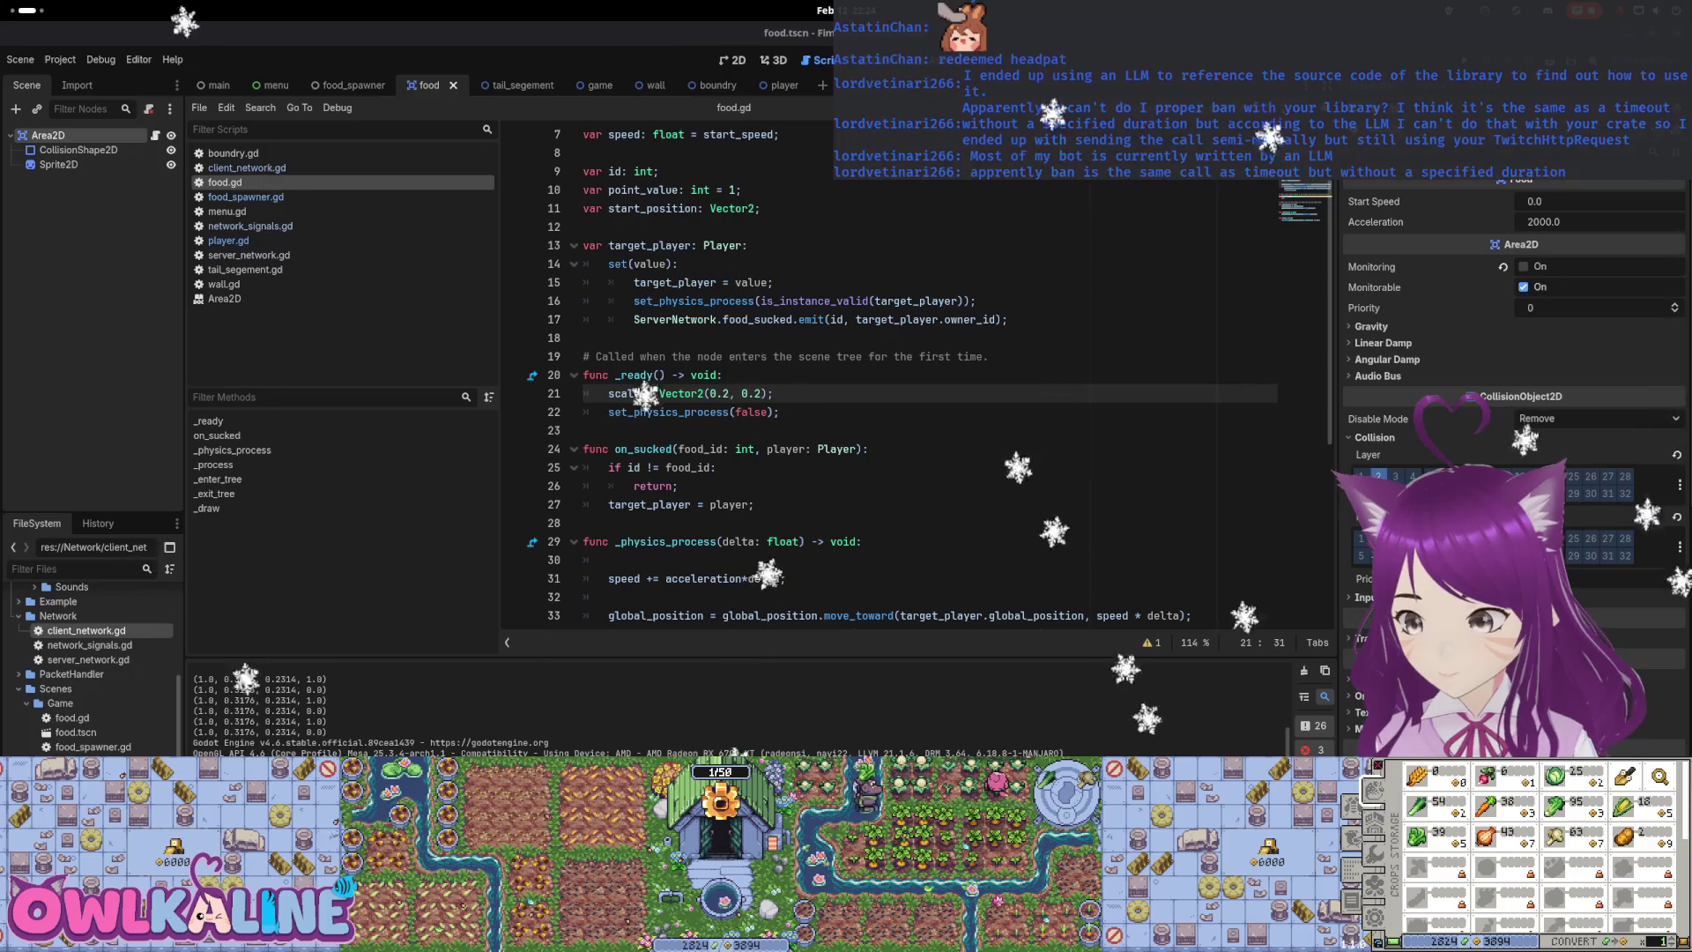
# Switch to the Twitch API Reference in the browser and scroll through it
pyautogui.hotkey('alt', 'Tab')
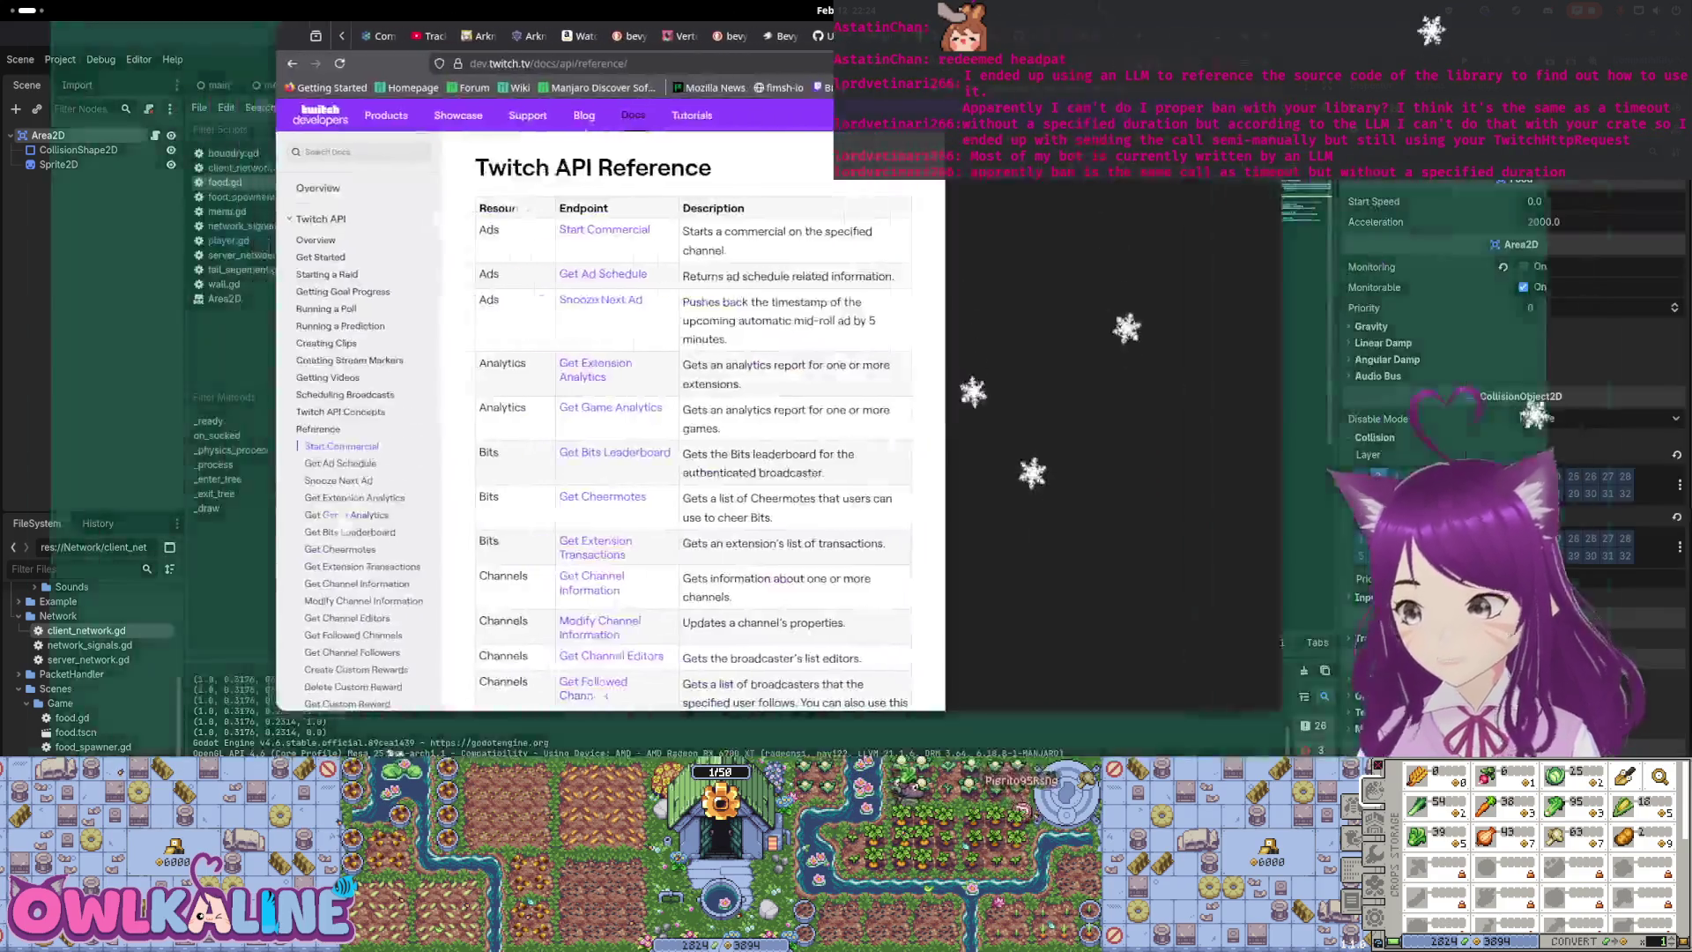
pyautogui.scroll(-4, 679, 437)
pyautogui.scroll(5, 587, 470)
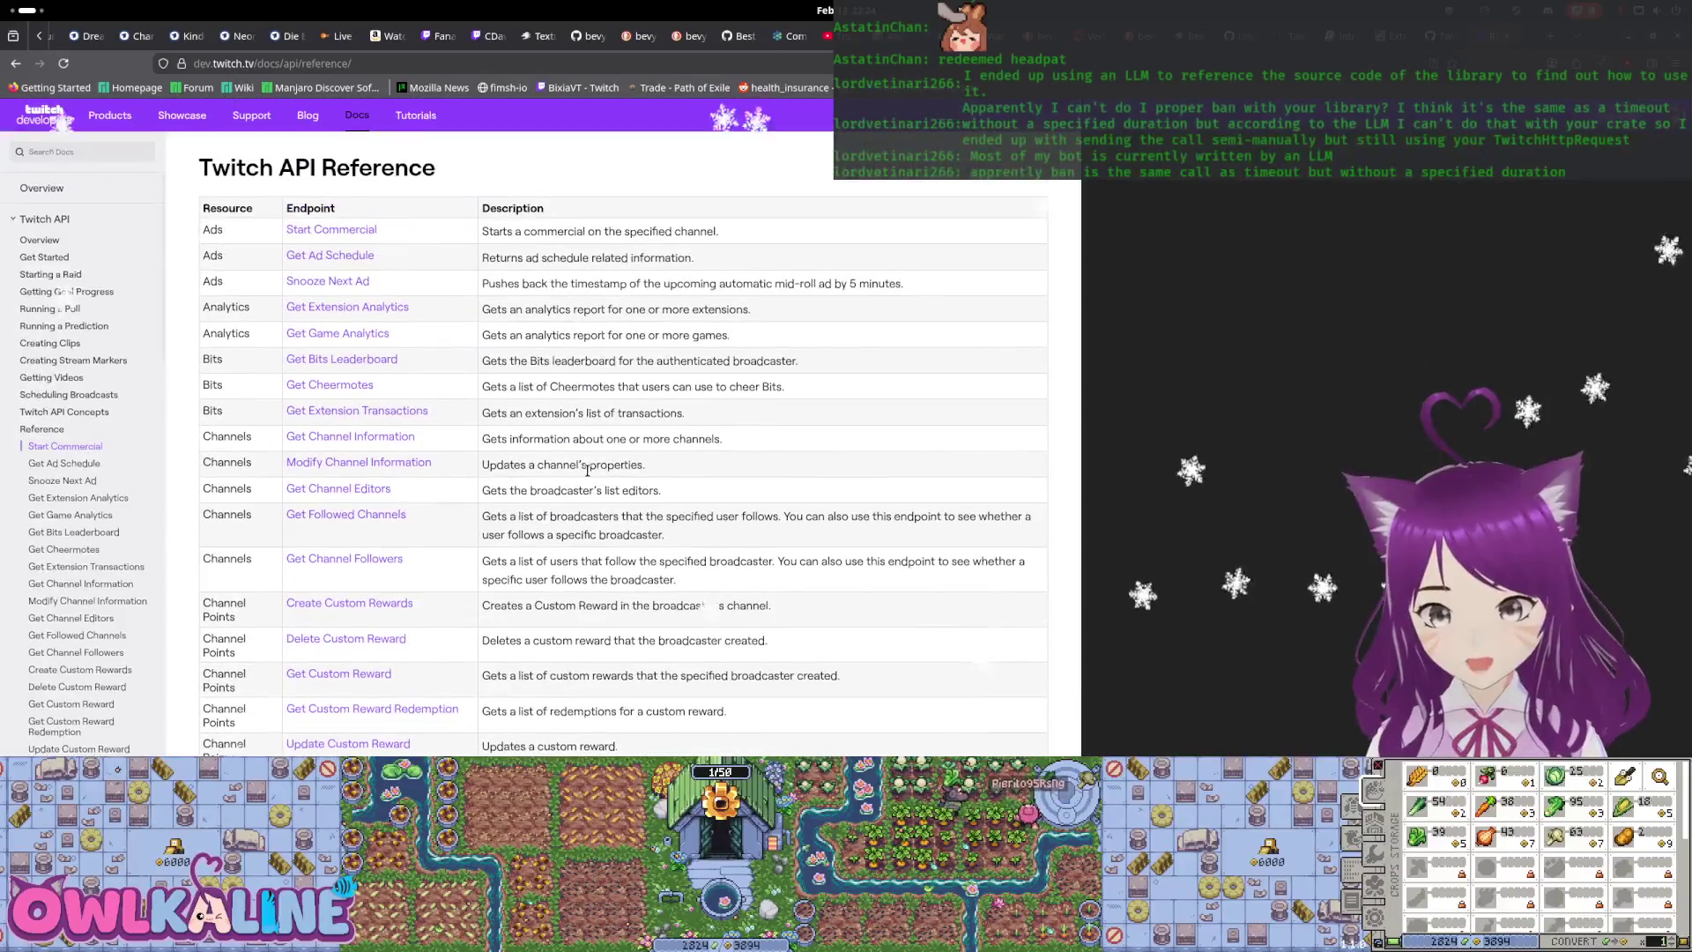
pyautogui.scroll(-10, 423, 467)
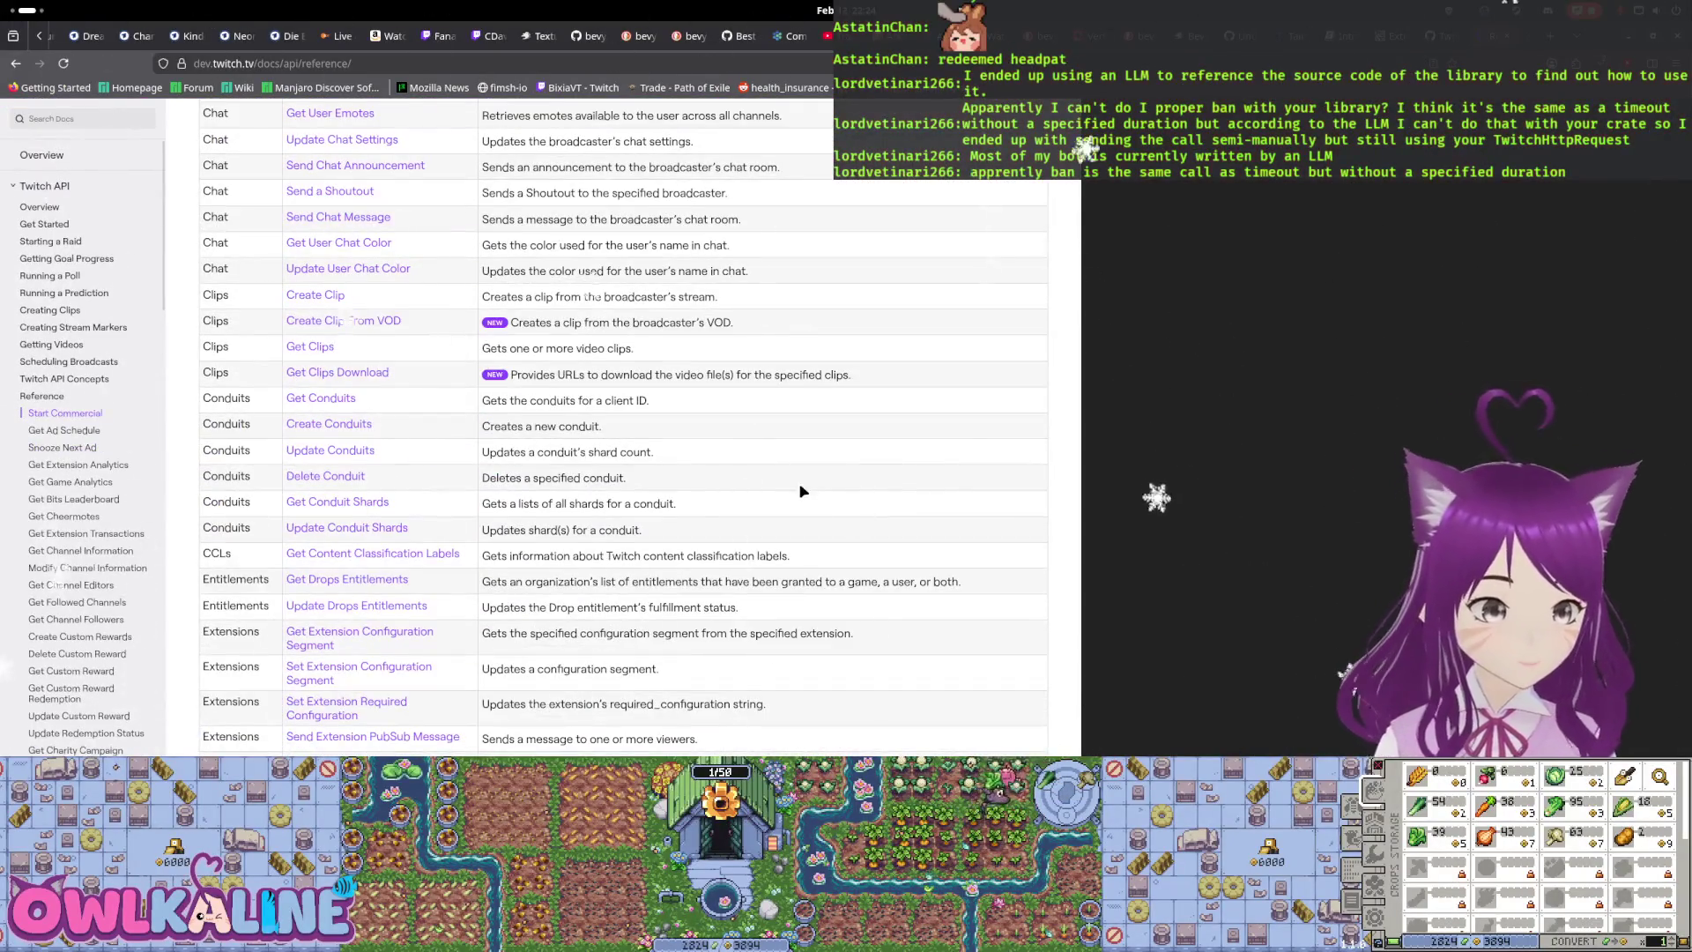
pyautogui.scroll(10, 803, 490)
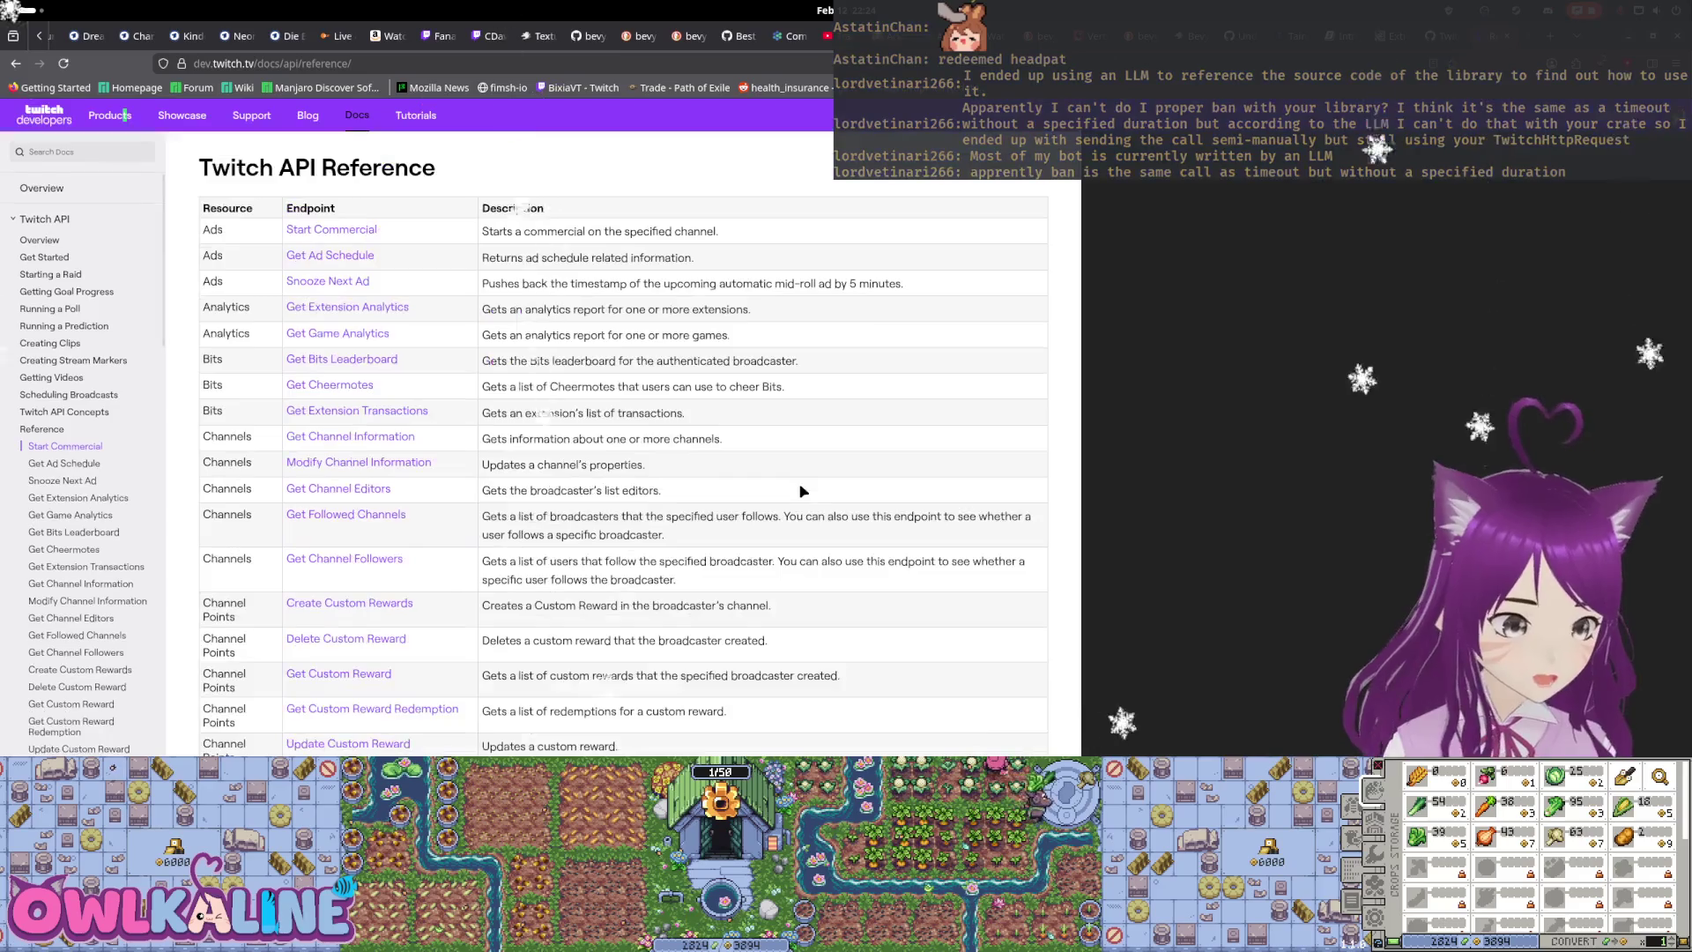
# Search the page for 'timeout', step through matches, and open the Ban User documentation
pyautogui.write('out')
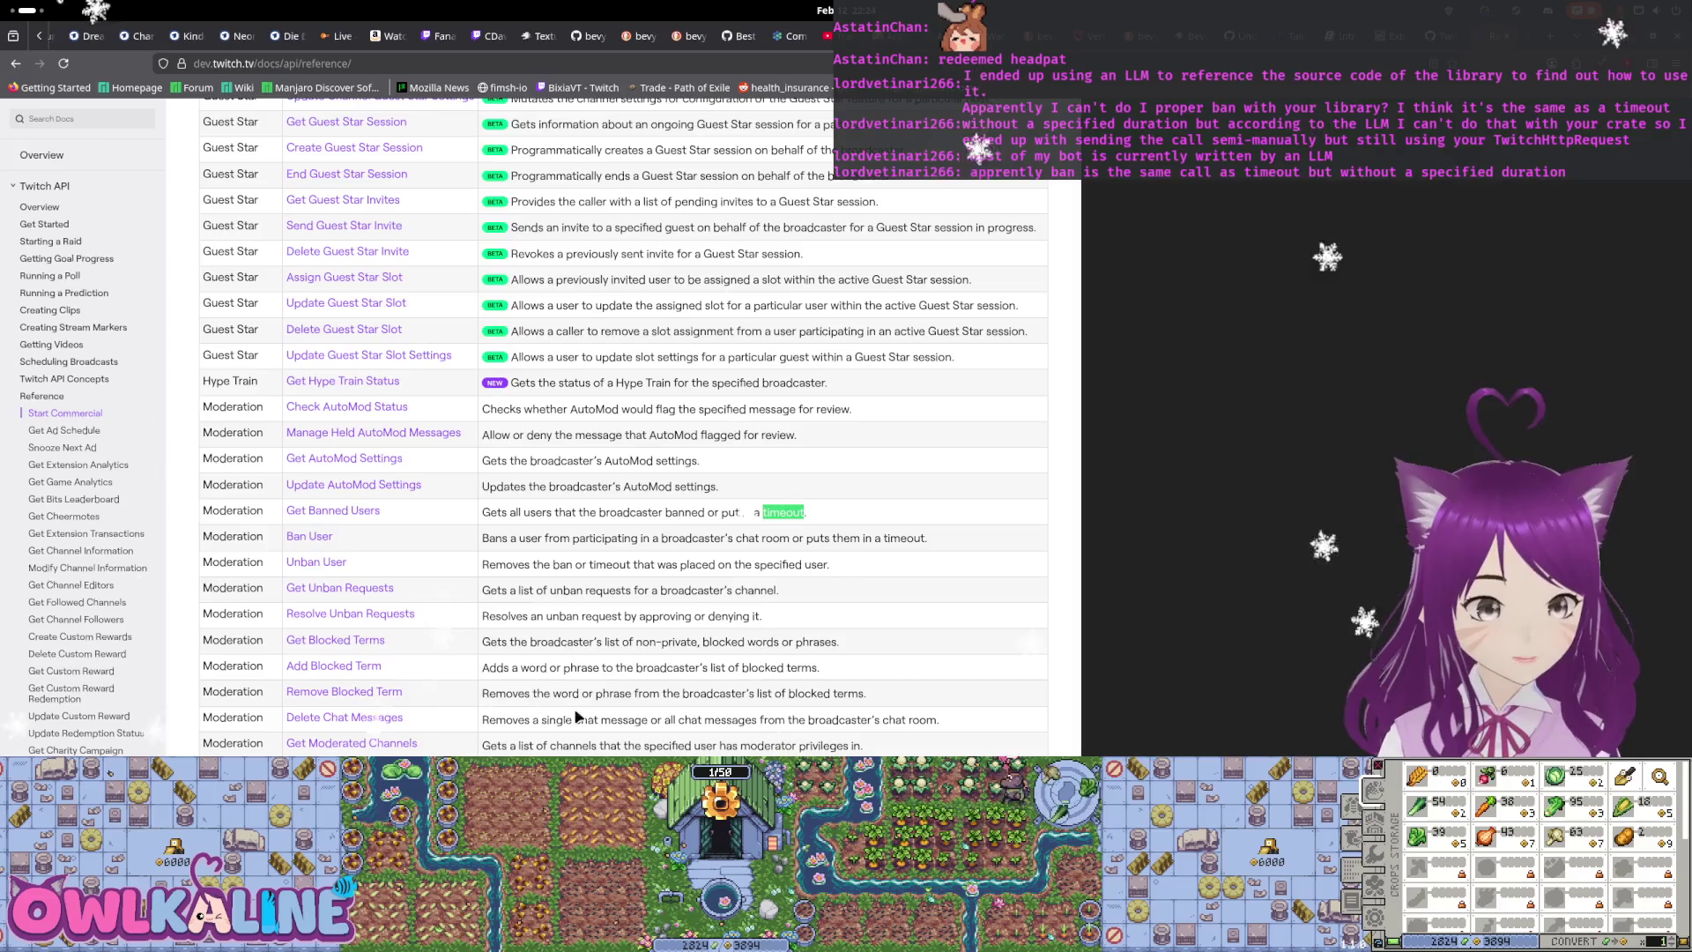
pyautogui.press('Return')
pyautogui.hotkey('shift', 'Return')
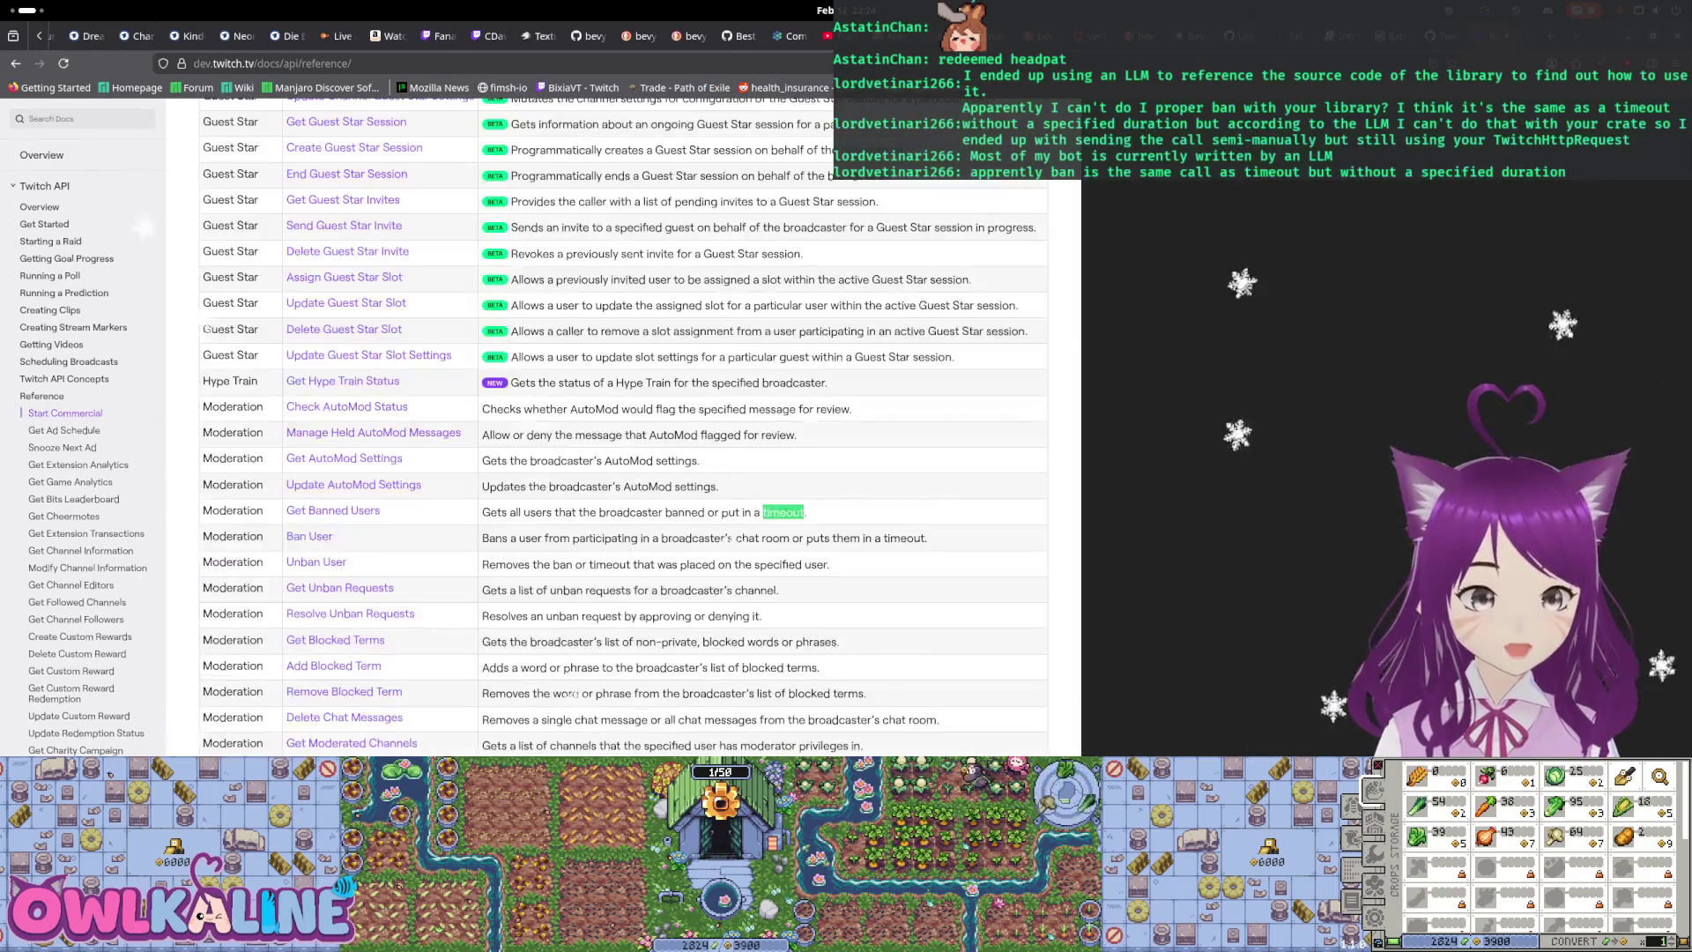
pyautogui.press('Return')
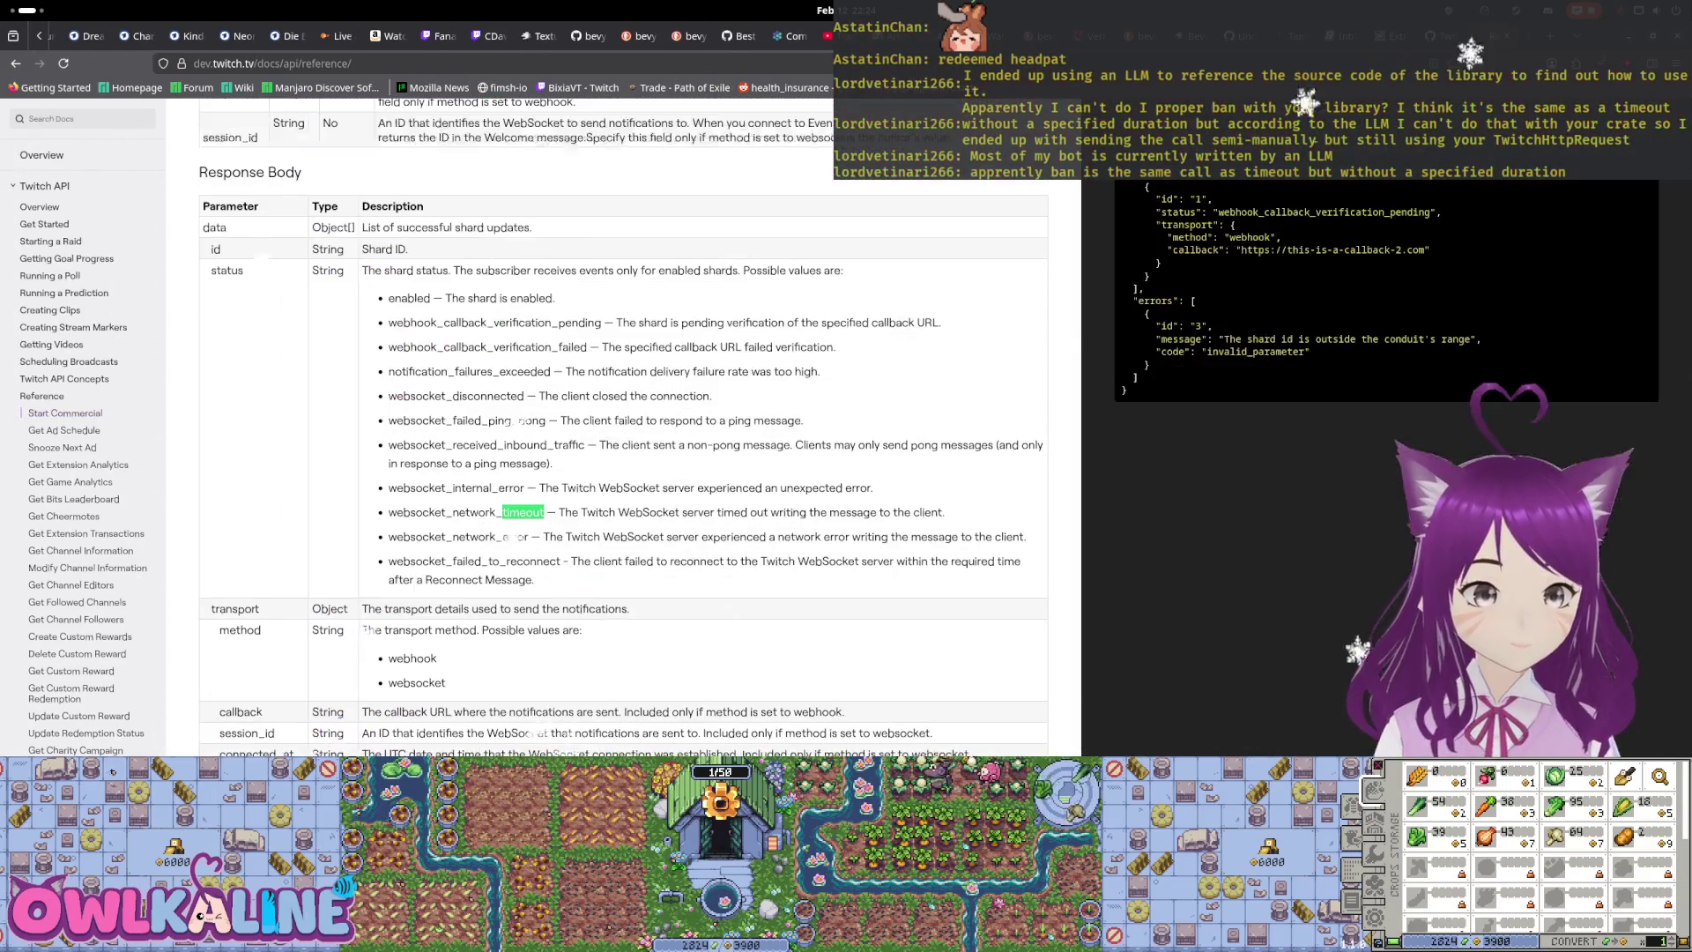
pyautogui.press('Return')
pyautogui.hotkey('shift', 'Return')
pyautogui.hotkey('shift', 'Return')
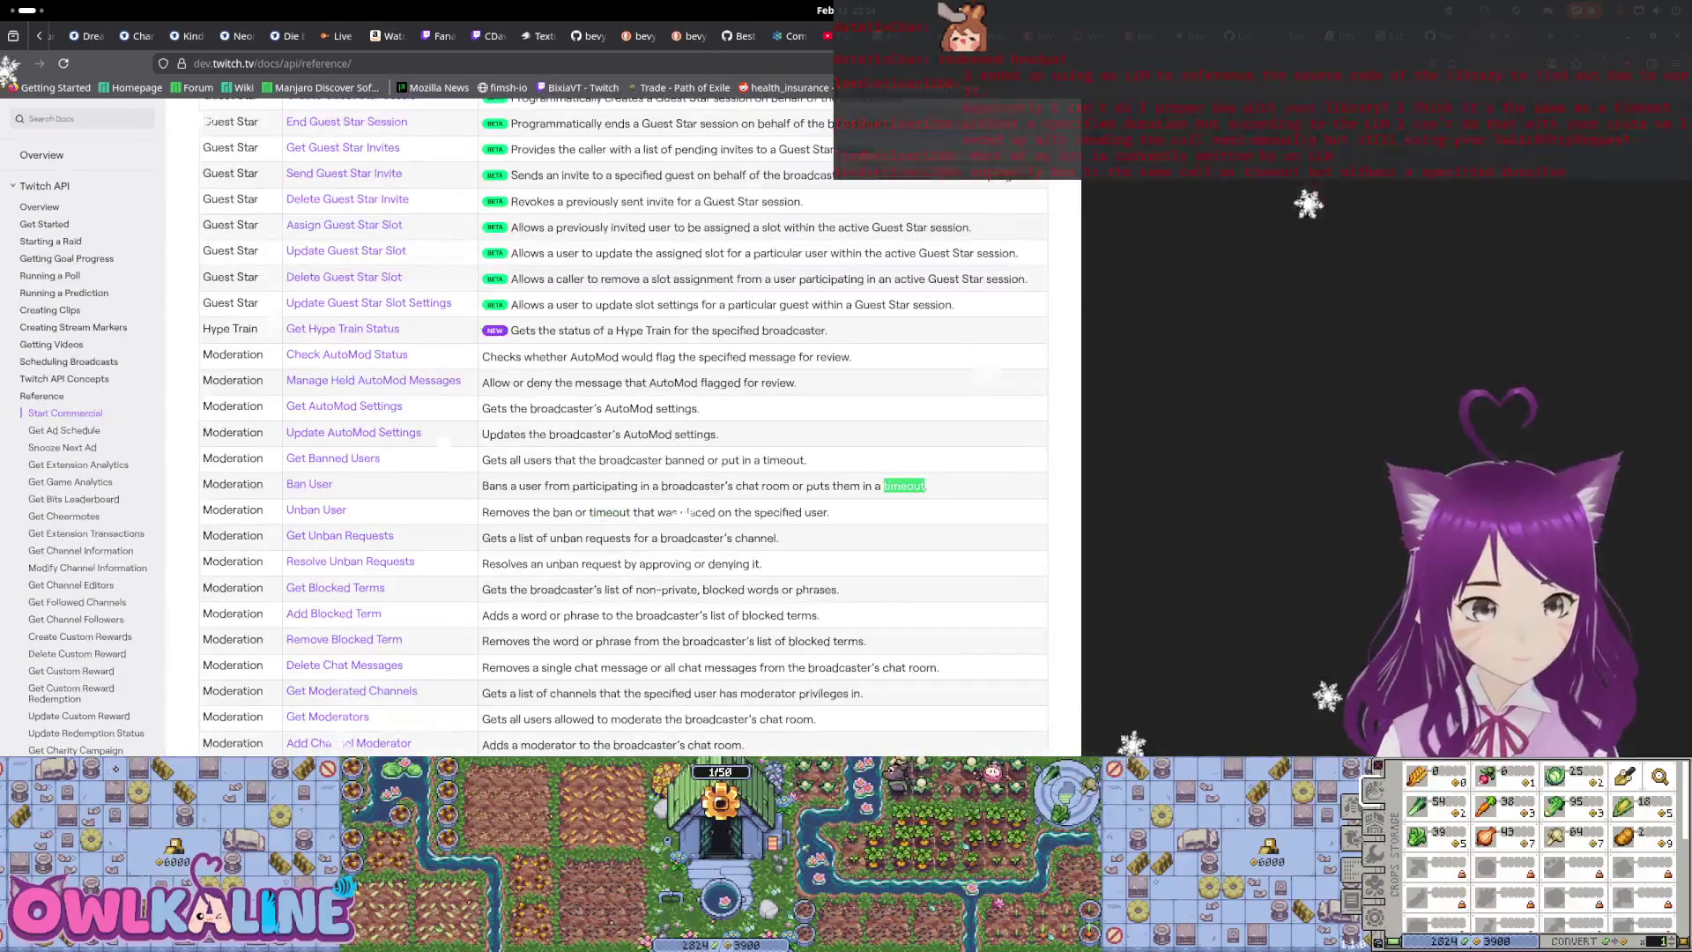
pyautogui.press('Return')
pyautogui.hotkey('shift', 'Return')
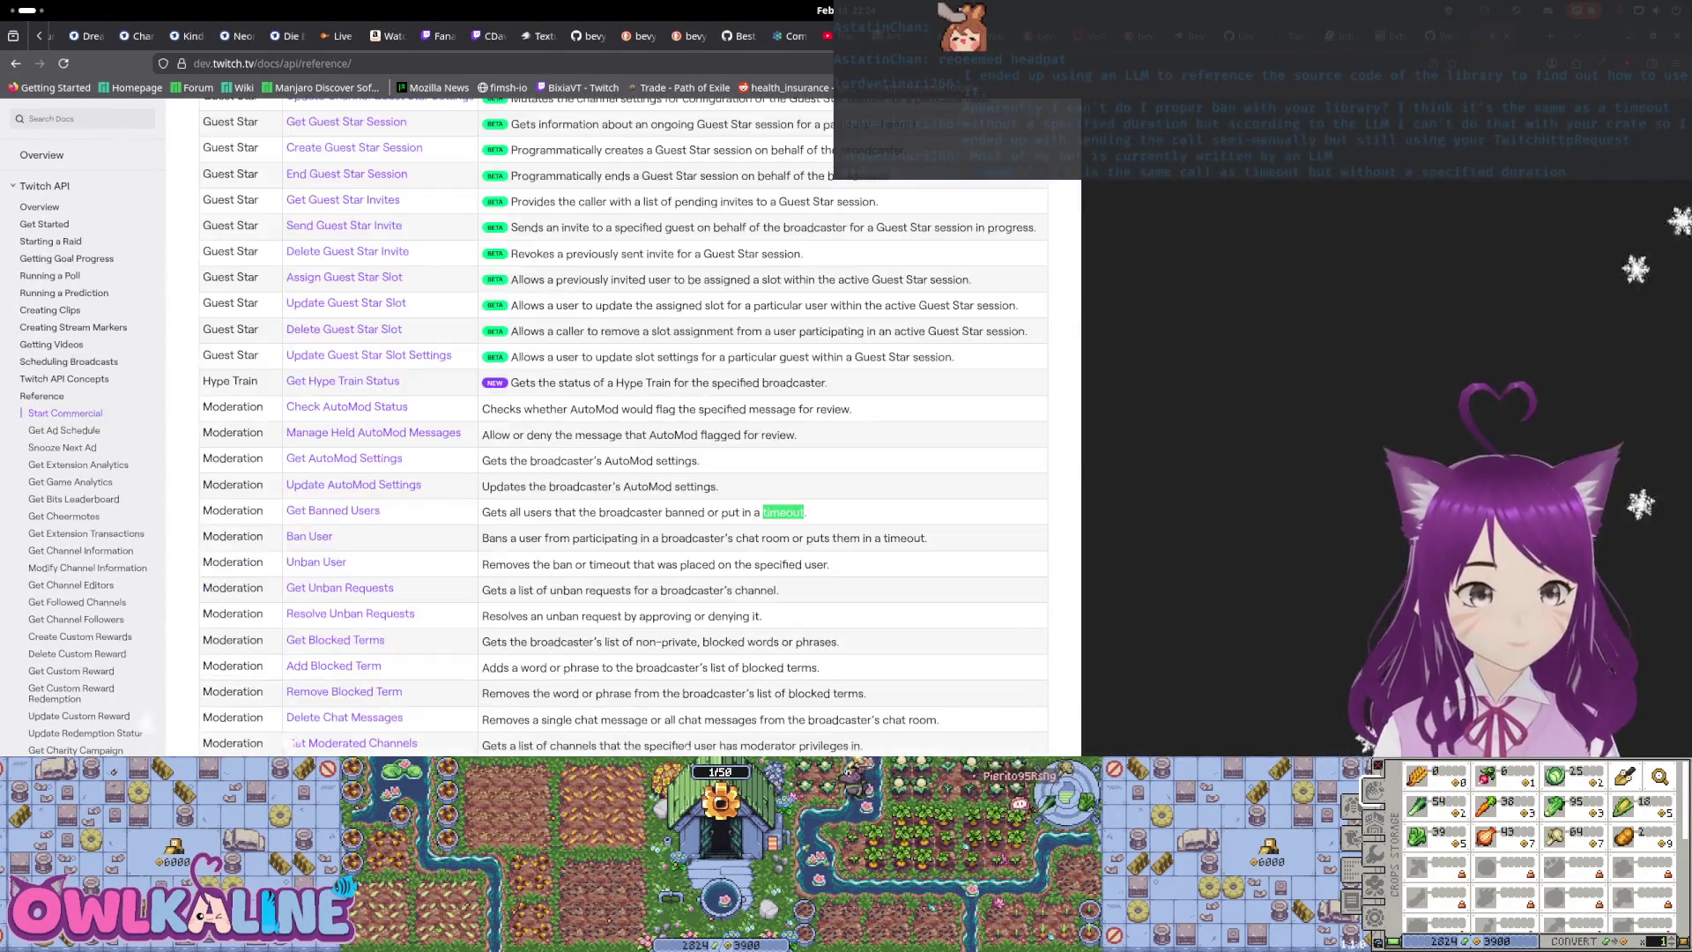
pyautogui.click(309, 537)
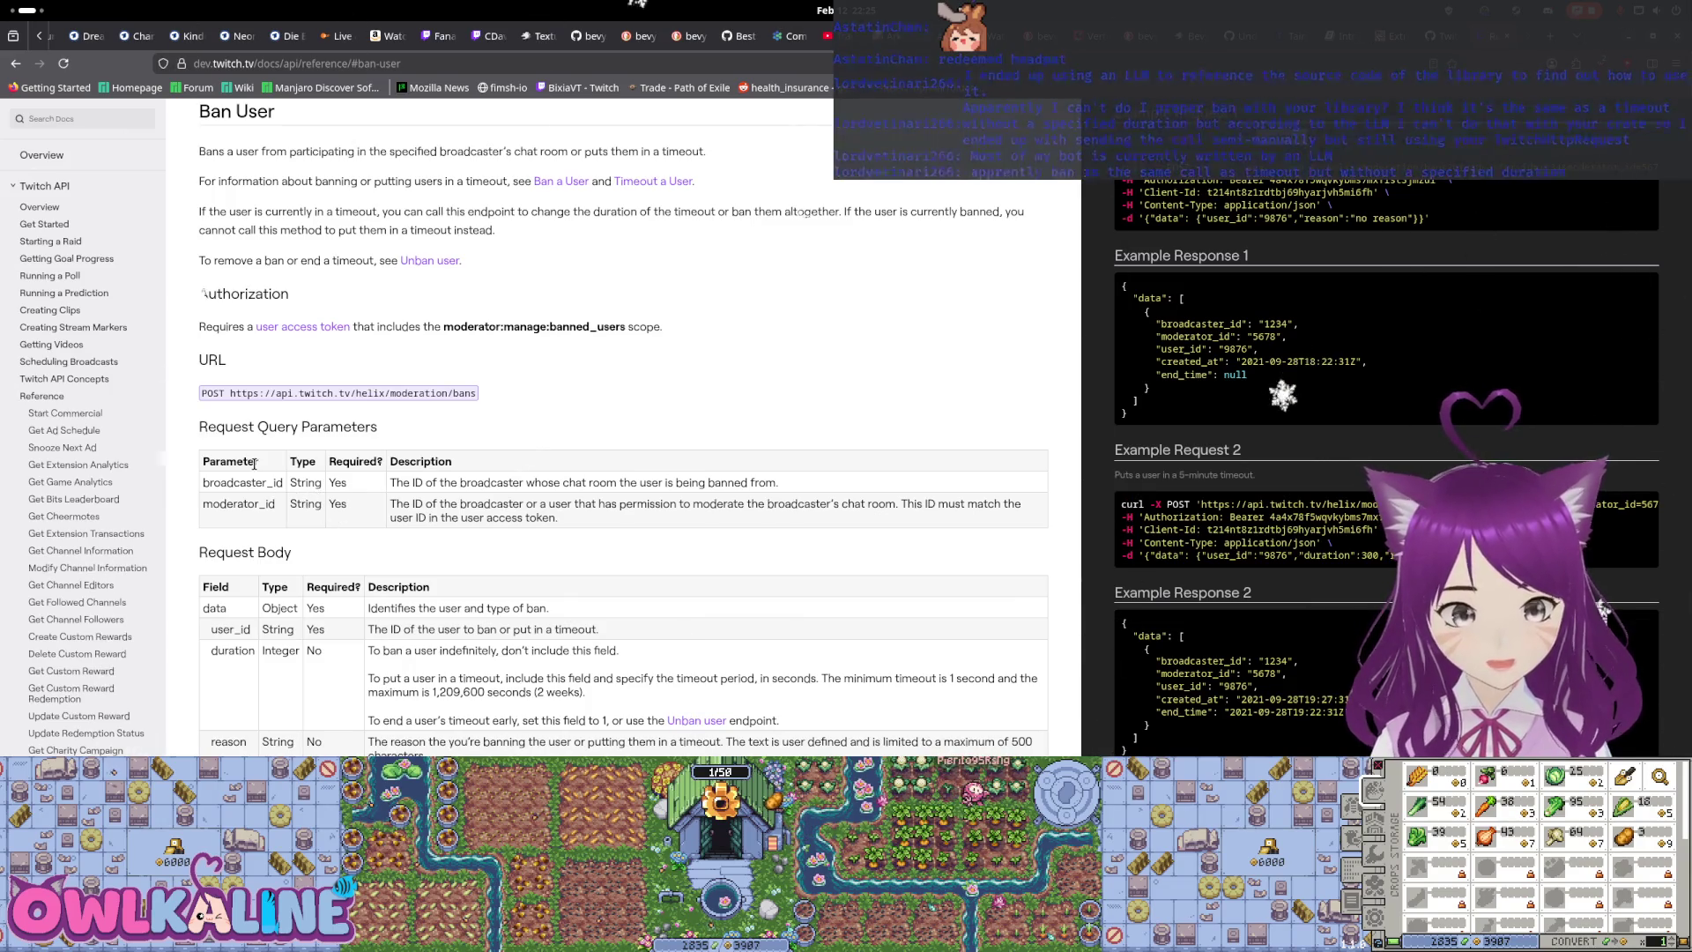
# Review the Ban User request fields and highlight the banned_users scope name
pyautogui.scroll(-2, 282, 397)
pyautogui.scroll(1, 319, 295)
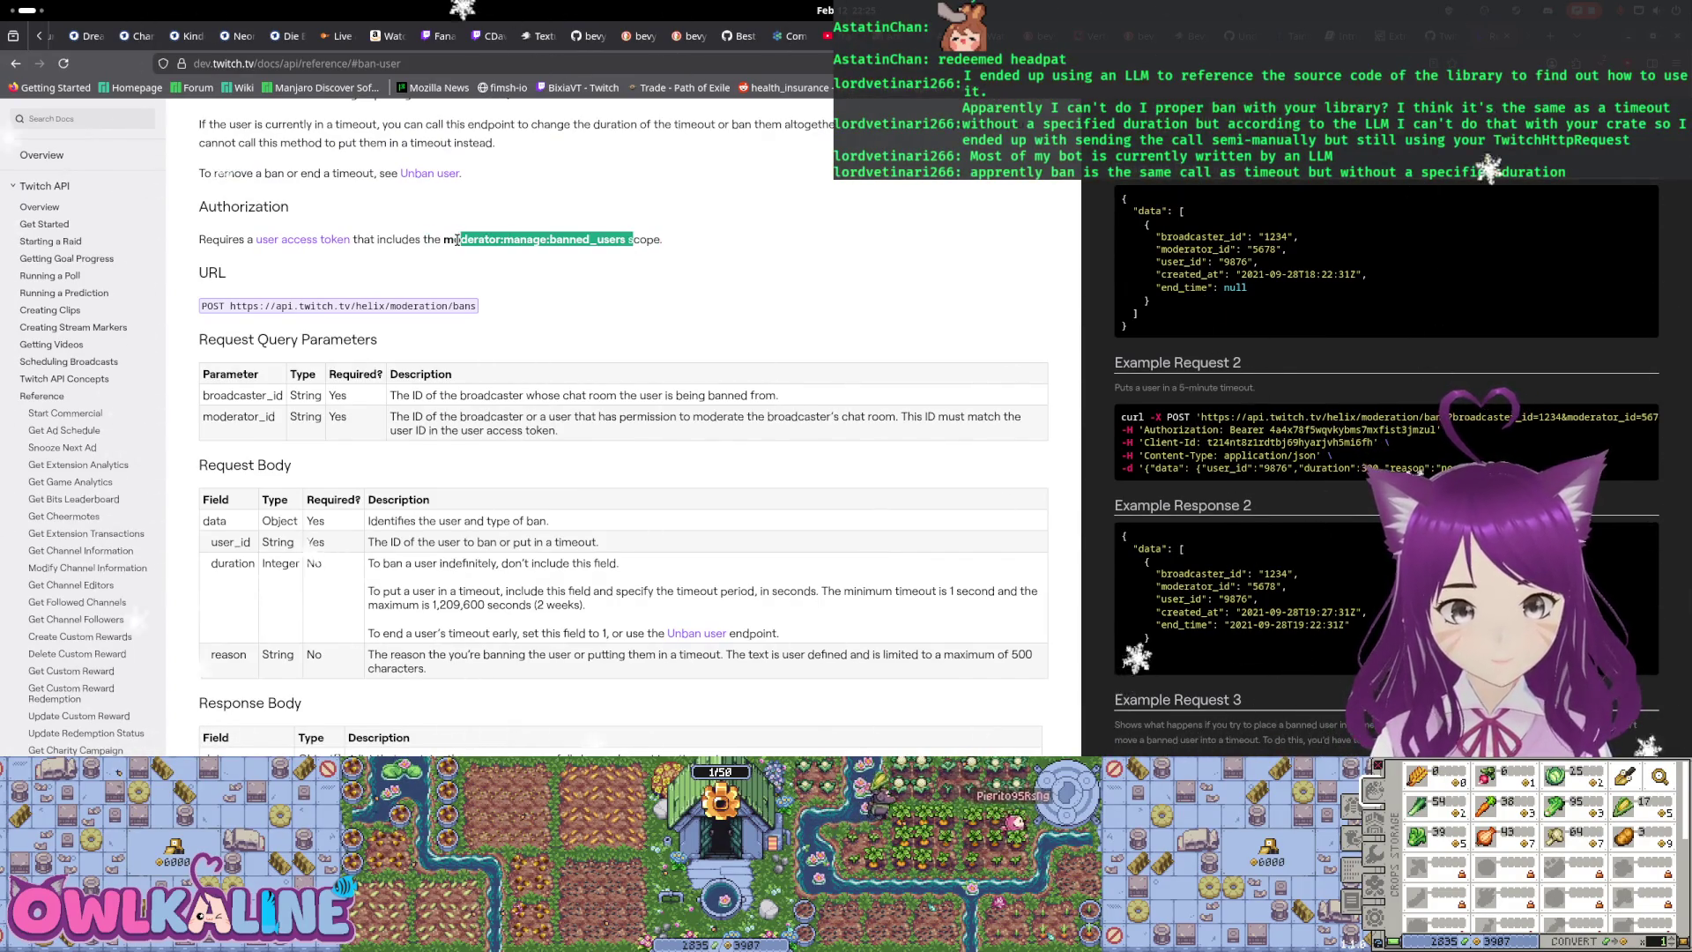
pyautogui.moveTo(614, 242); pyautogui.dragTo(546, 239)
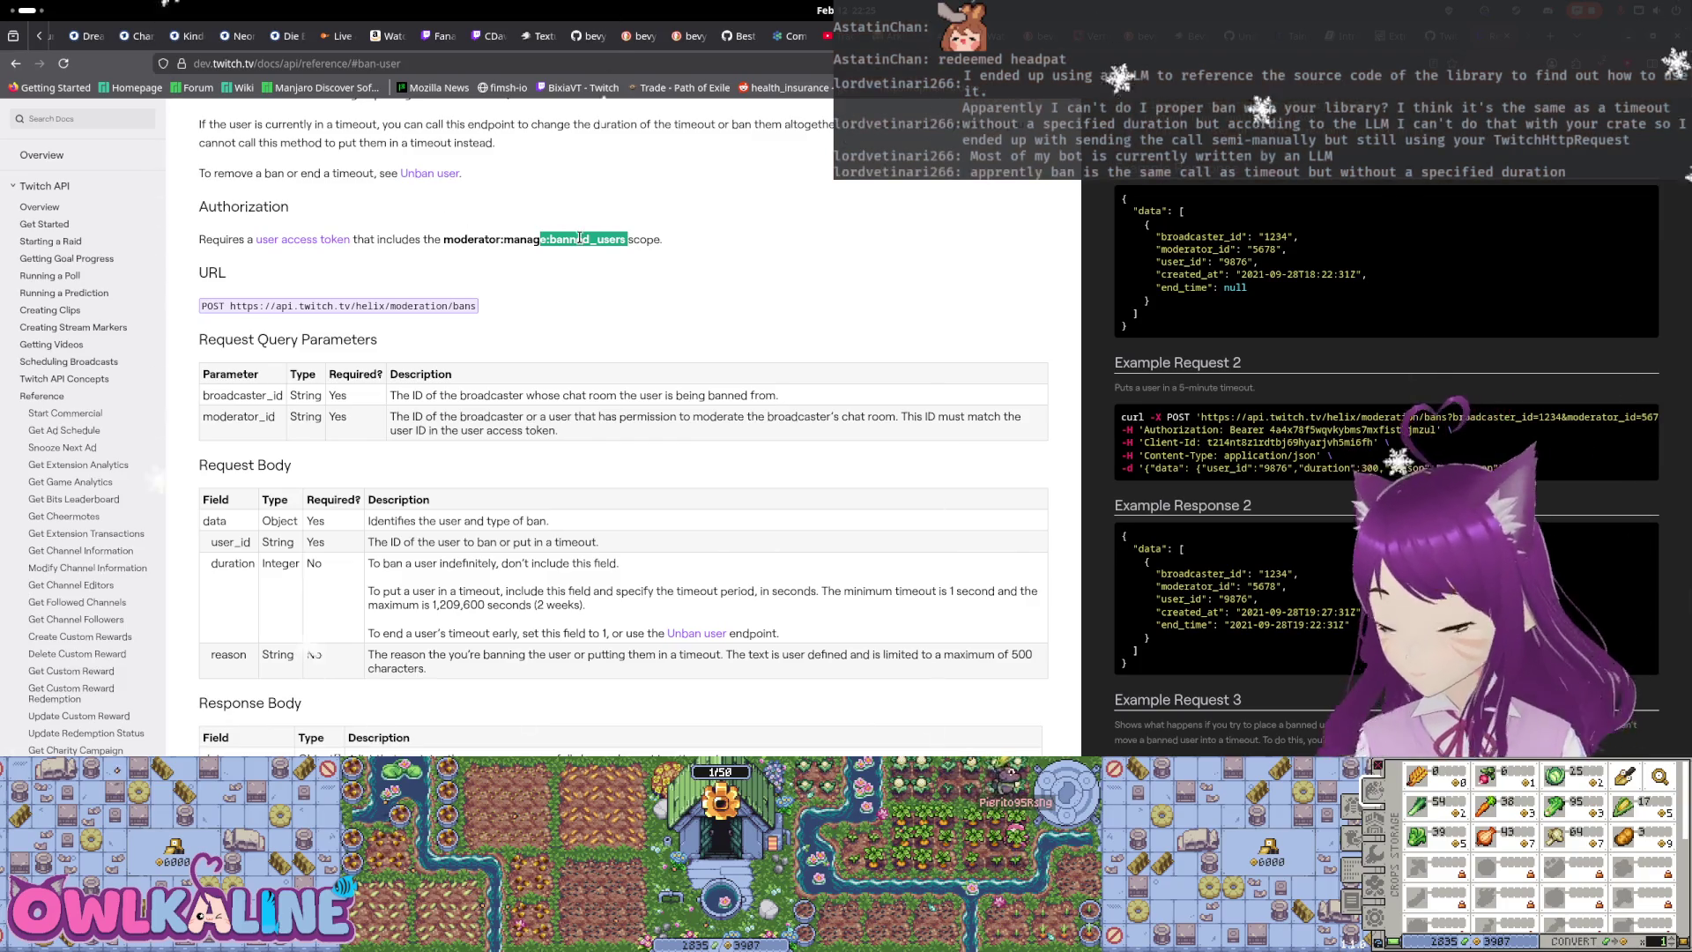
pyautogui.scroll(-2, 598, 247)
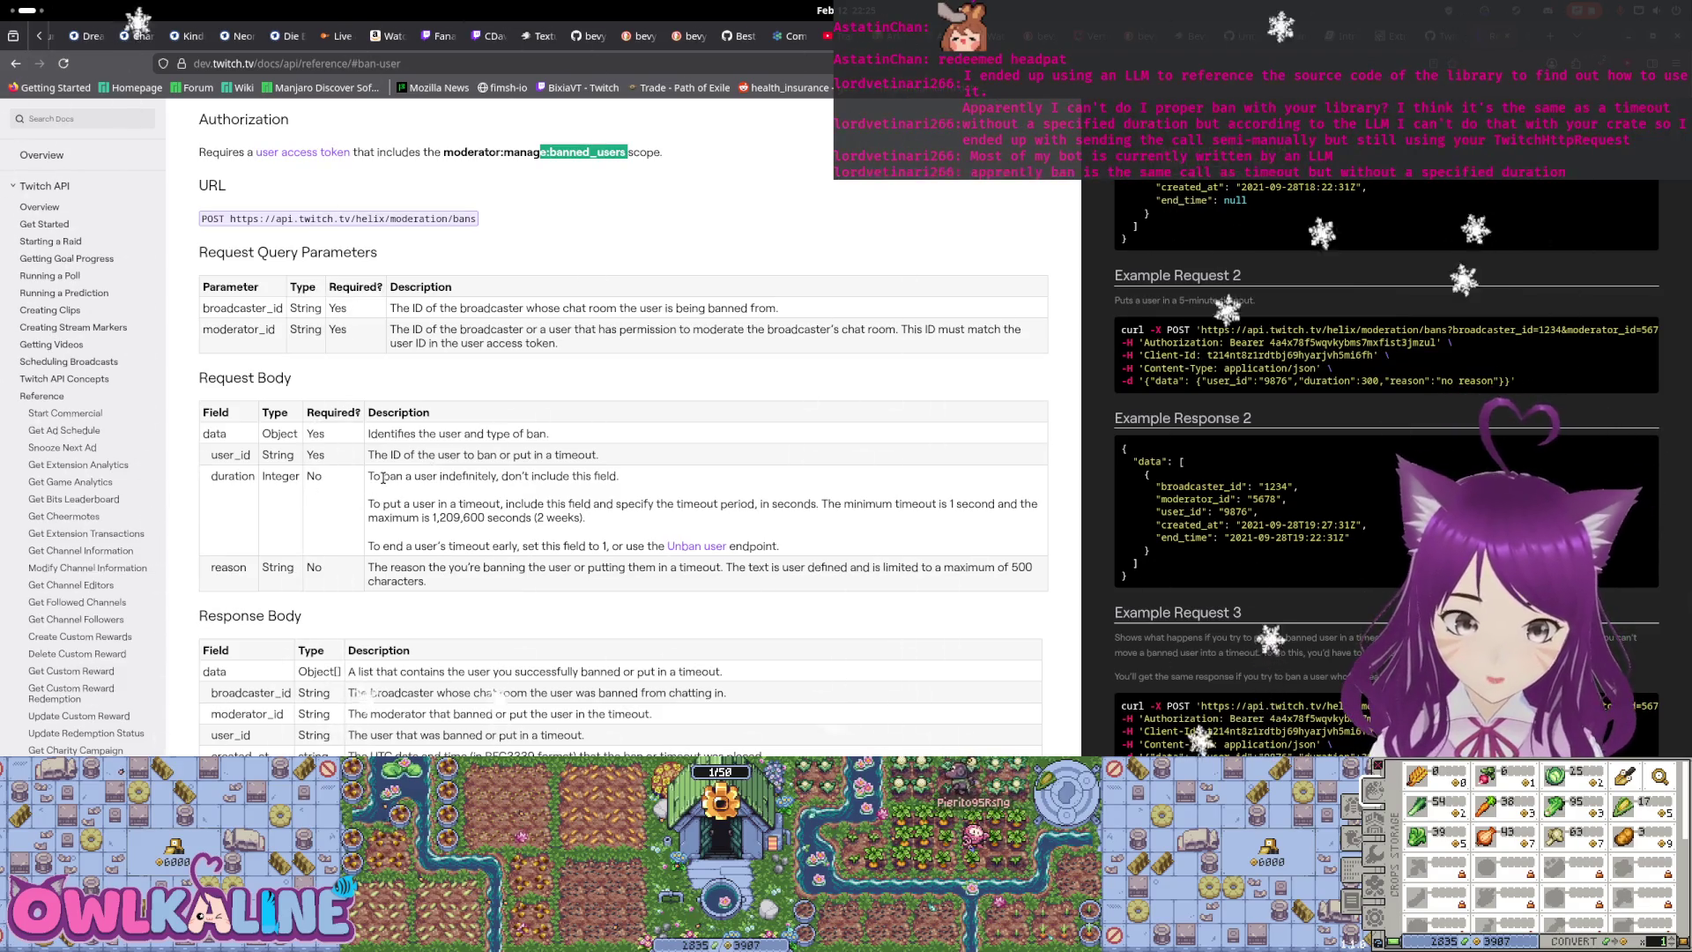
pyautogui.click(494, 491)
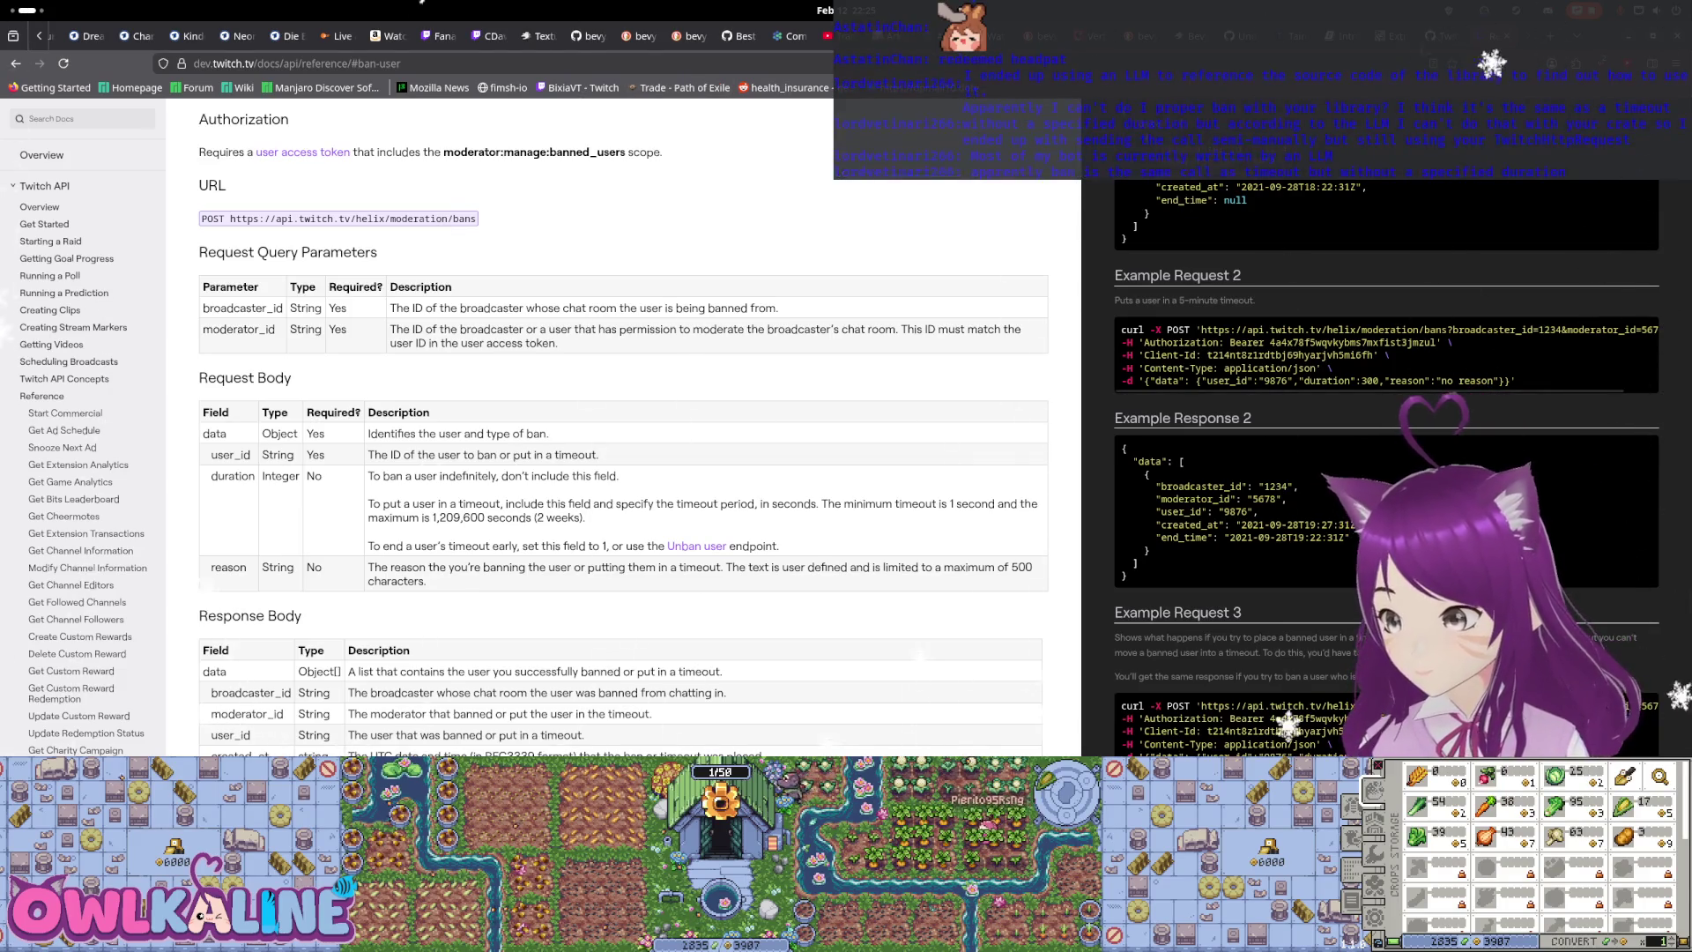
# Switch to lib.rs on GitHub and inspect the timeout_user request data lines
pyautogui.hotkey('alt', 'Tab')
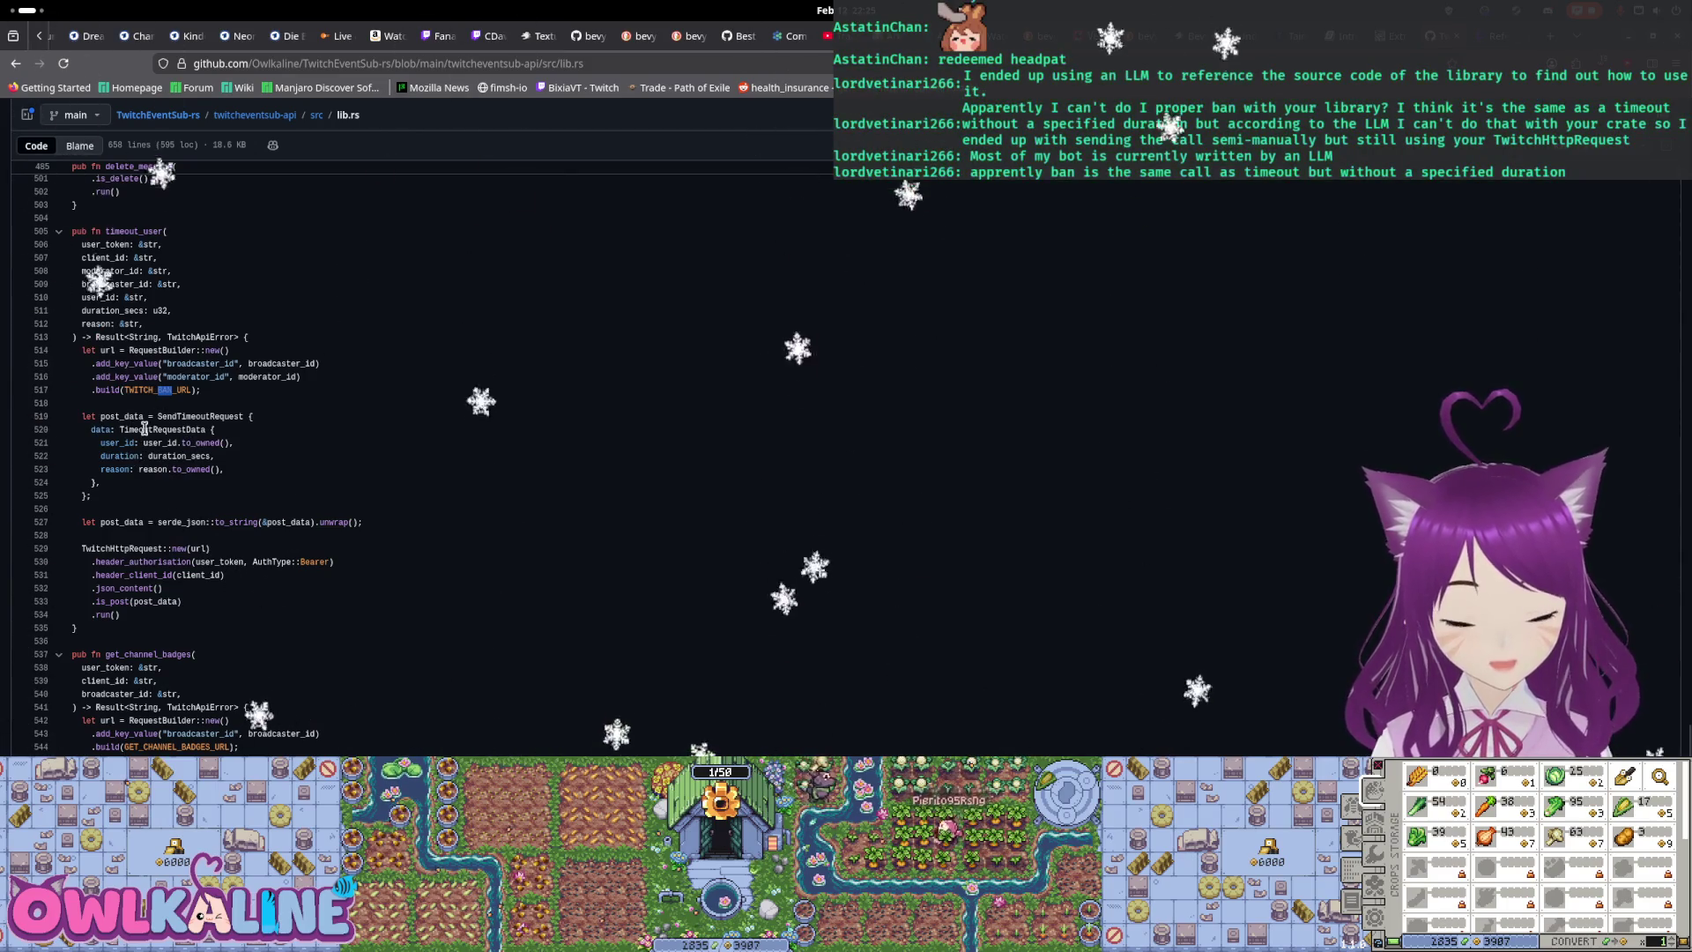
pyautogui.moveTo(83, 430); pyautogui.dragTo(221, 495)
pyautogui.click(226, 469)
pyautogui.scroll(4, 233, 502)
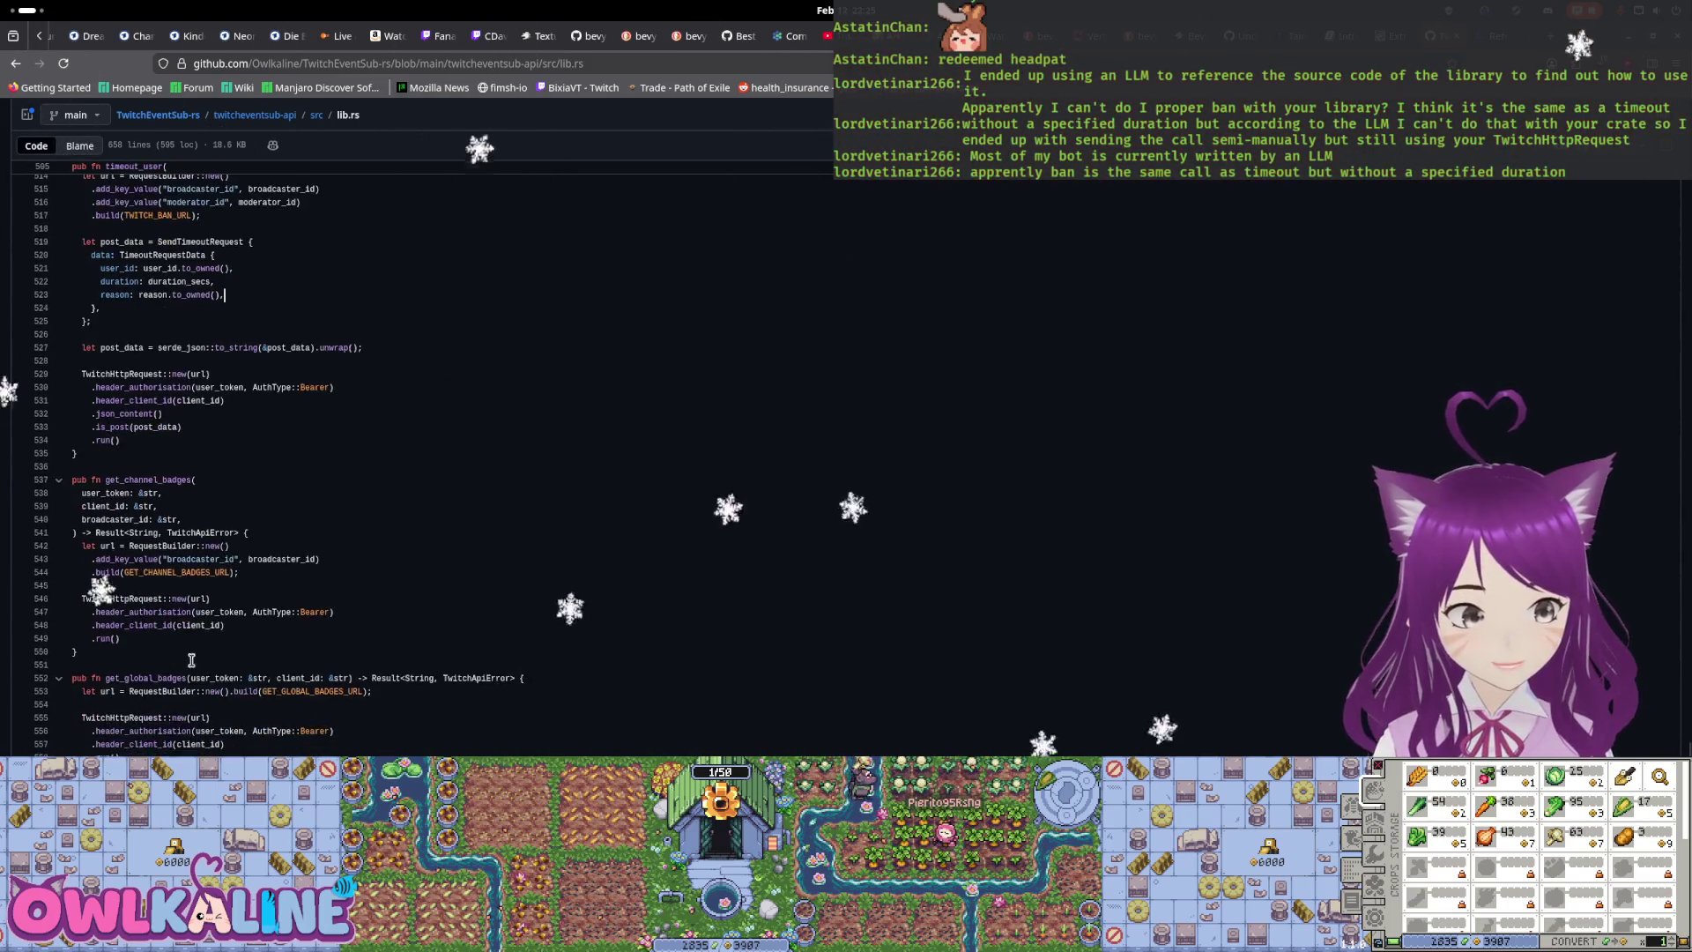
# Open twitcheventsub-structs/src/subscriptions.rs on GitHub
pyautogui.click(134, 405)
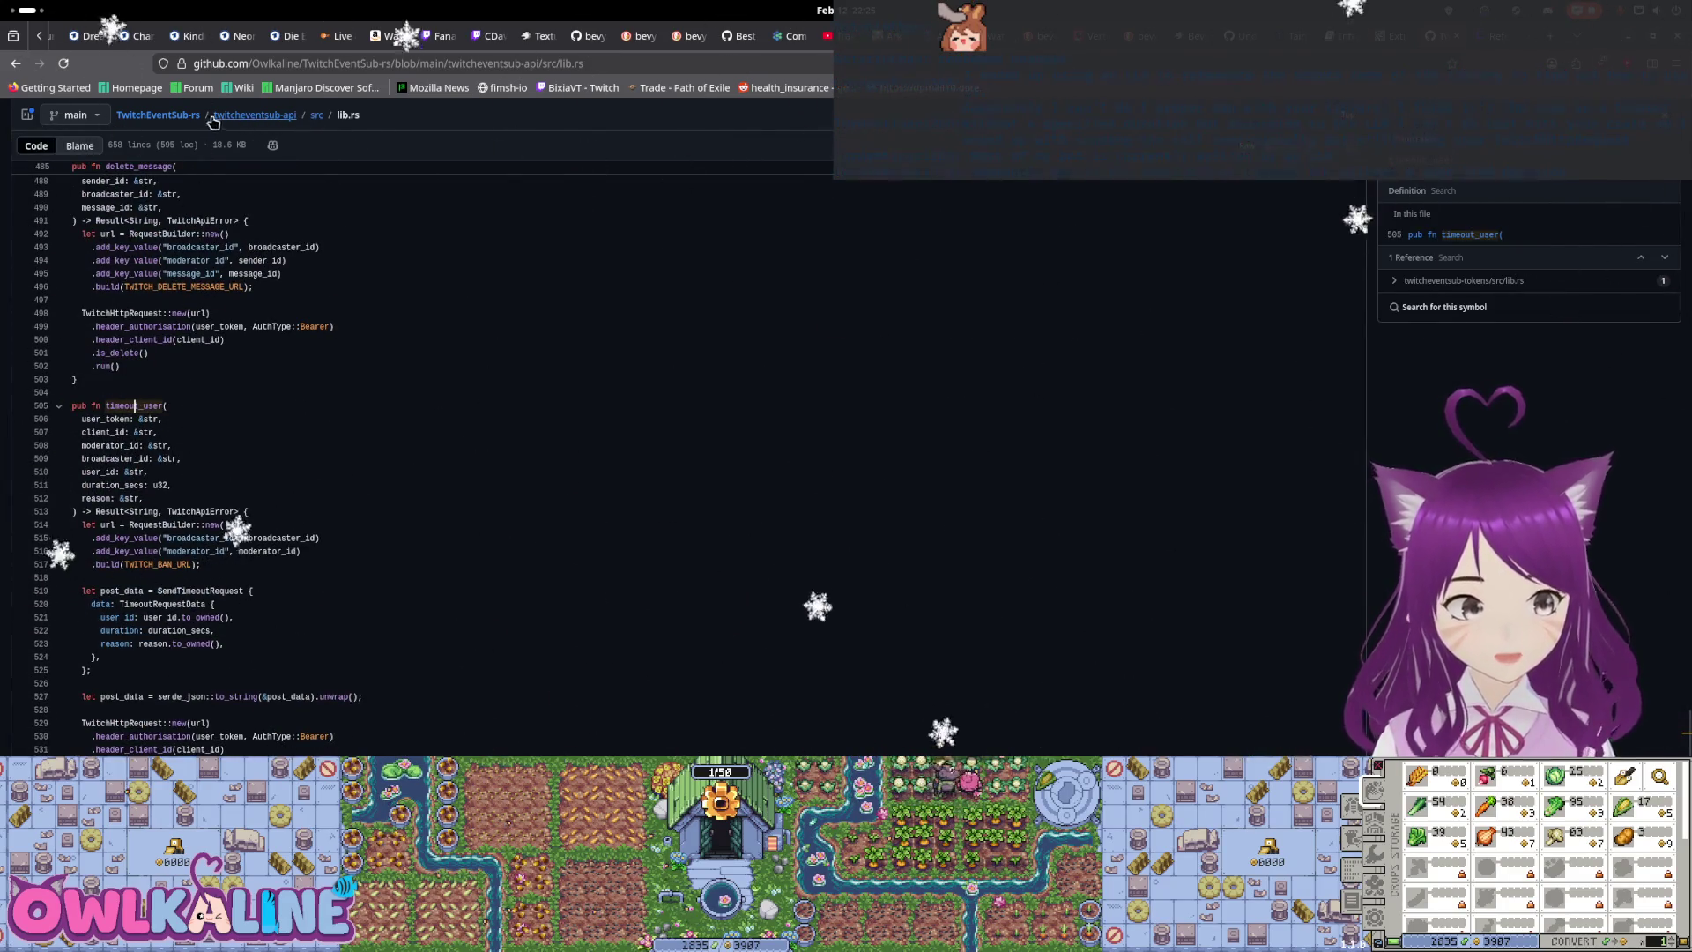
pyautogui.scroll(15, 441, 438)
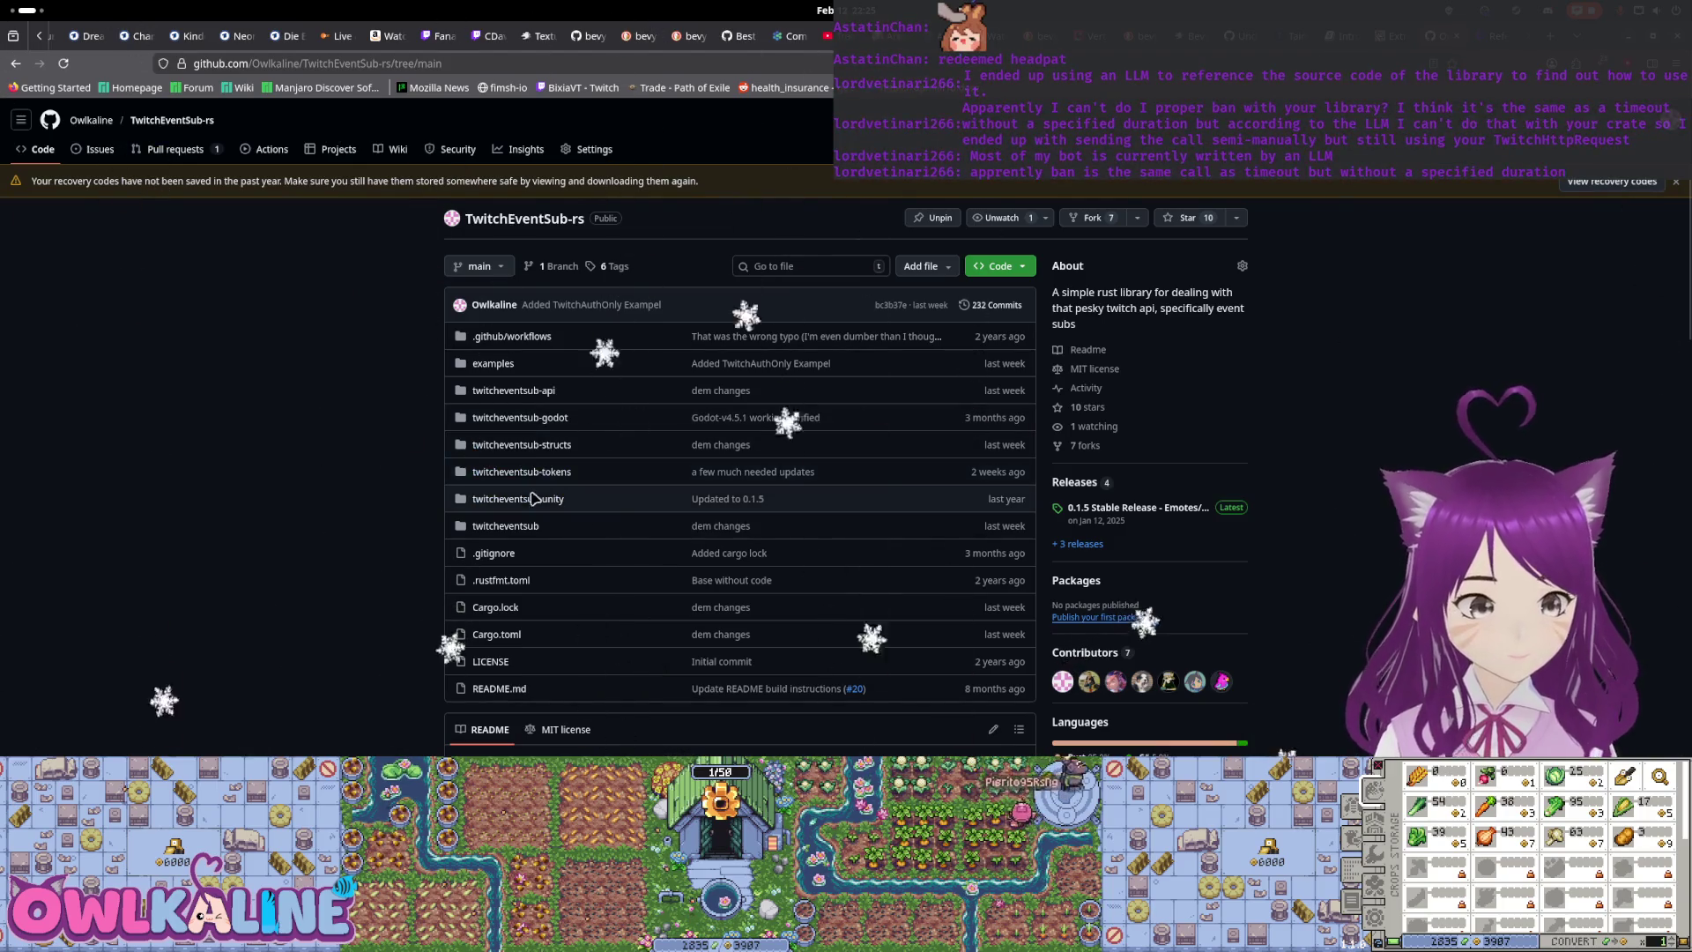
pyautogui.click(532, 445)
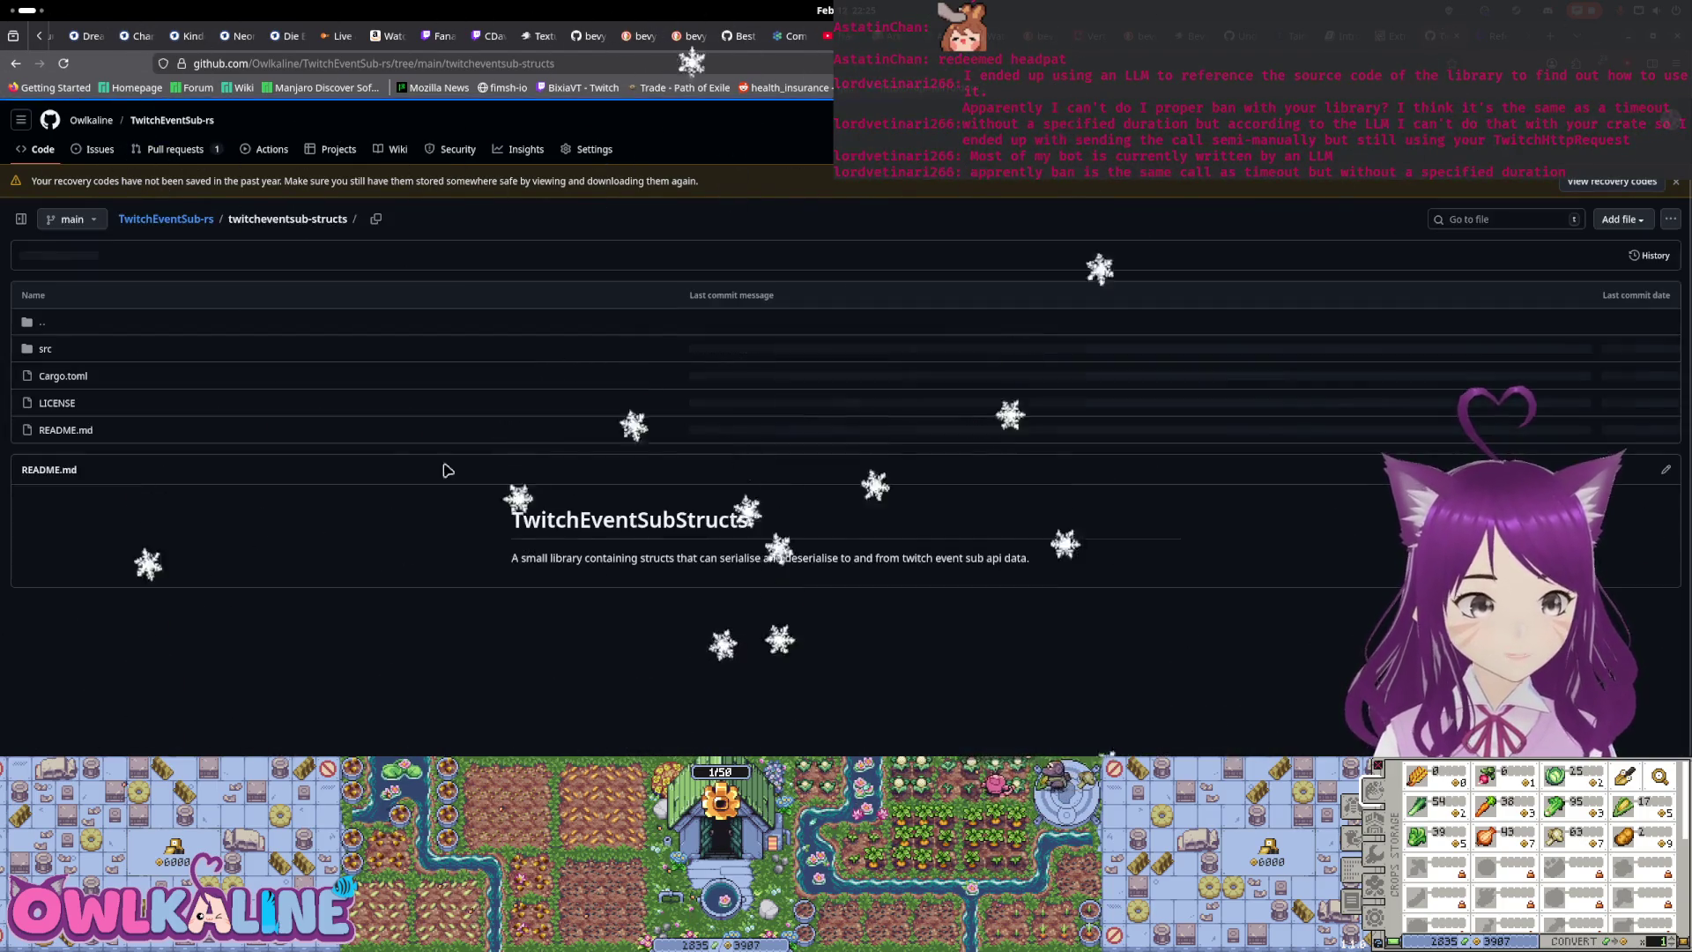
pyautogui.click(42, 349)
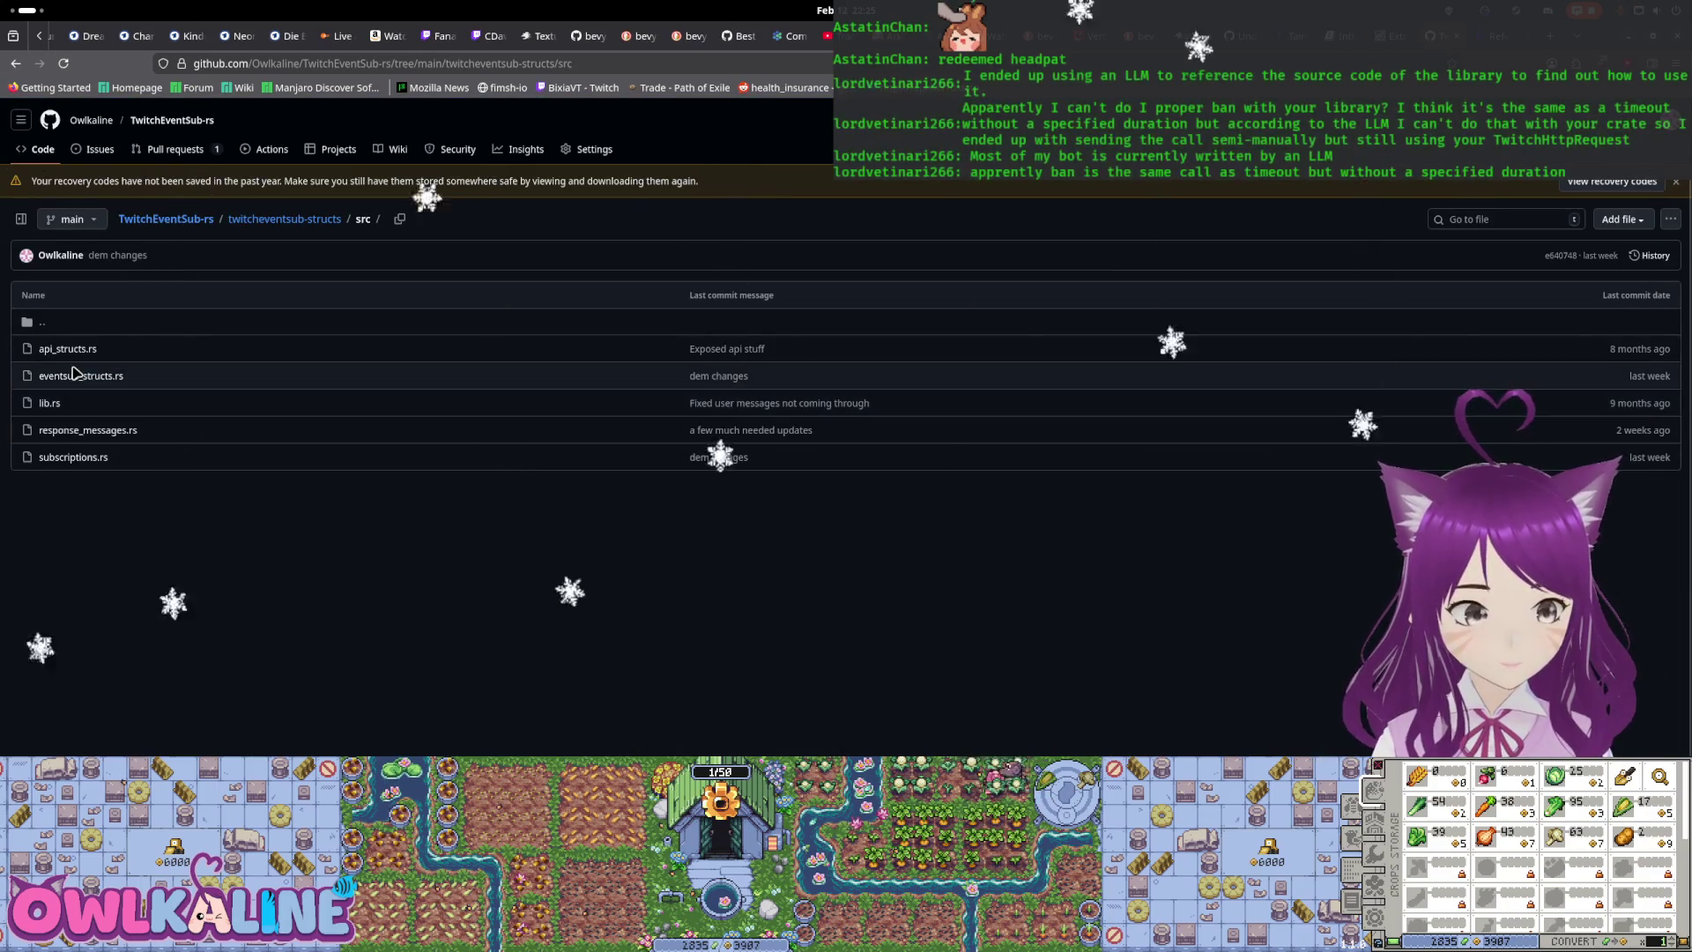
pyautogui.click(88, 468)
# Trace PermissionBanTimeoutUser to its line 326 mapping, then return to the repository main page
pyautogui.scroll(-5, 498, 488)
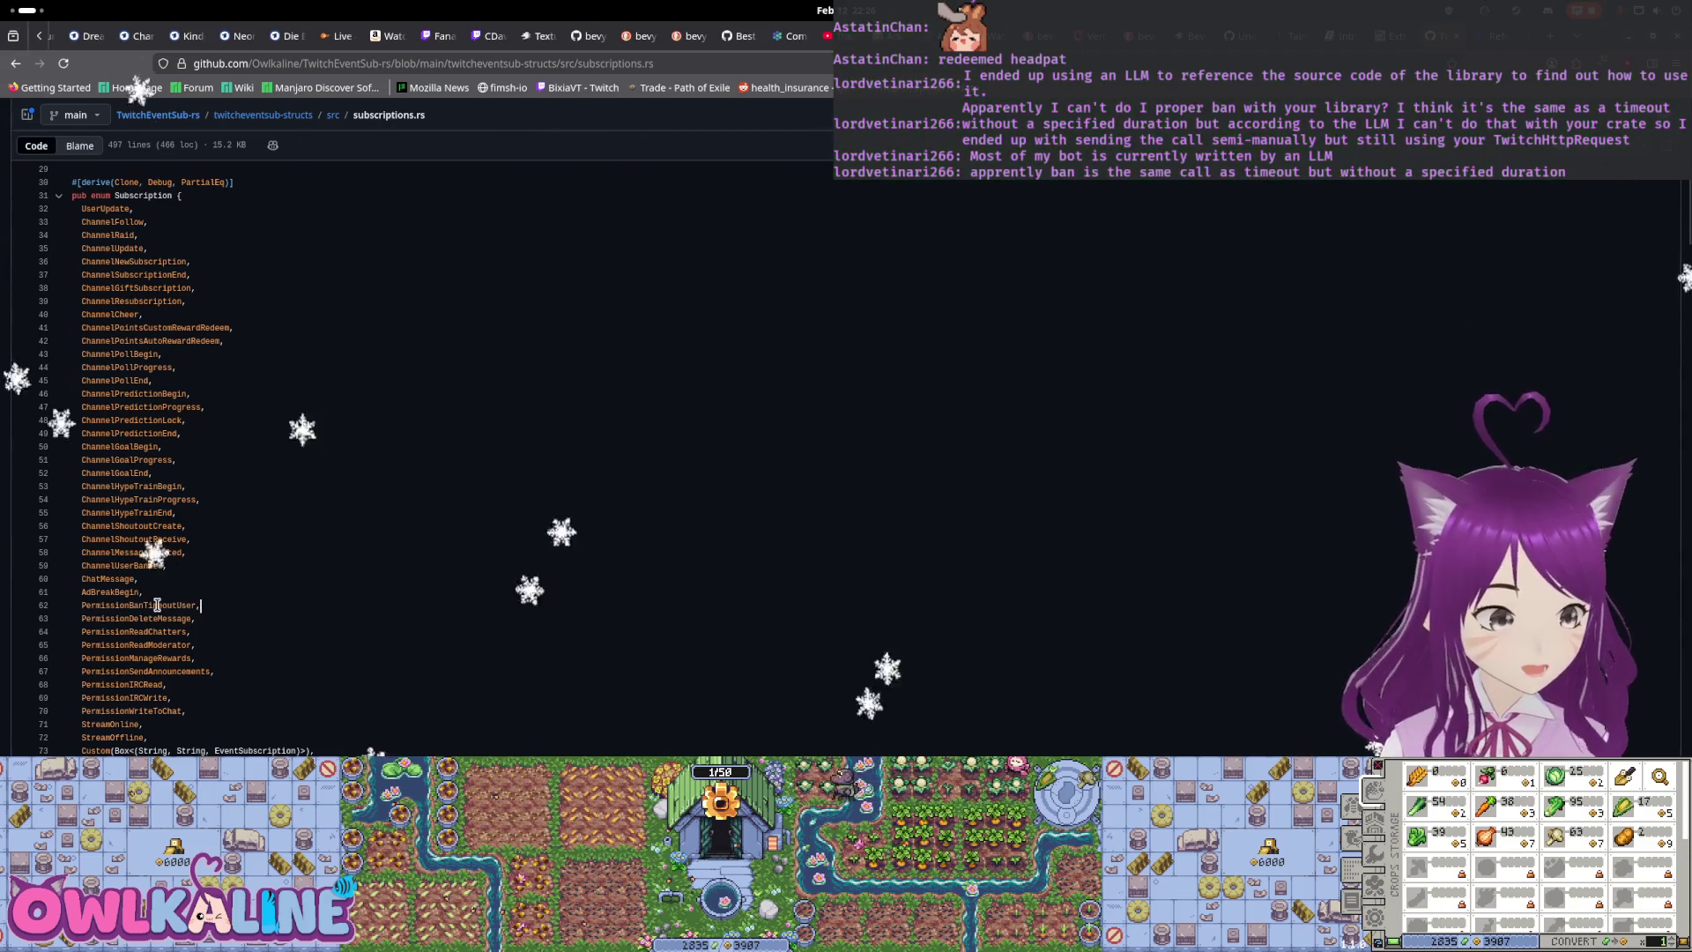
pyautogui.doubleClick(185, 606)
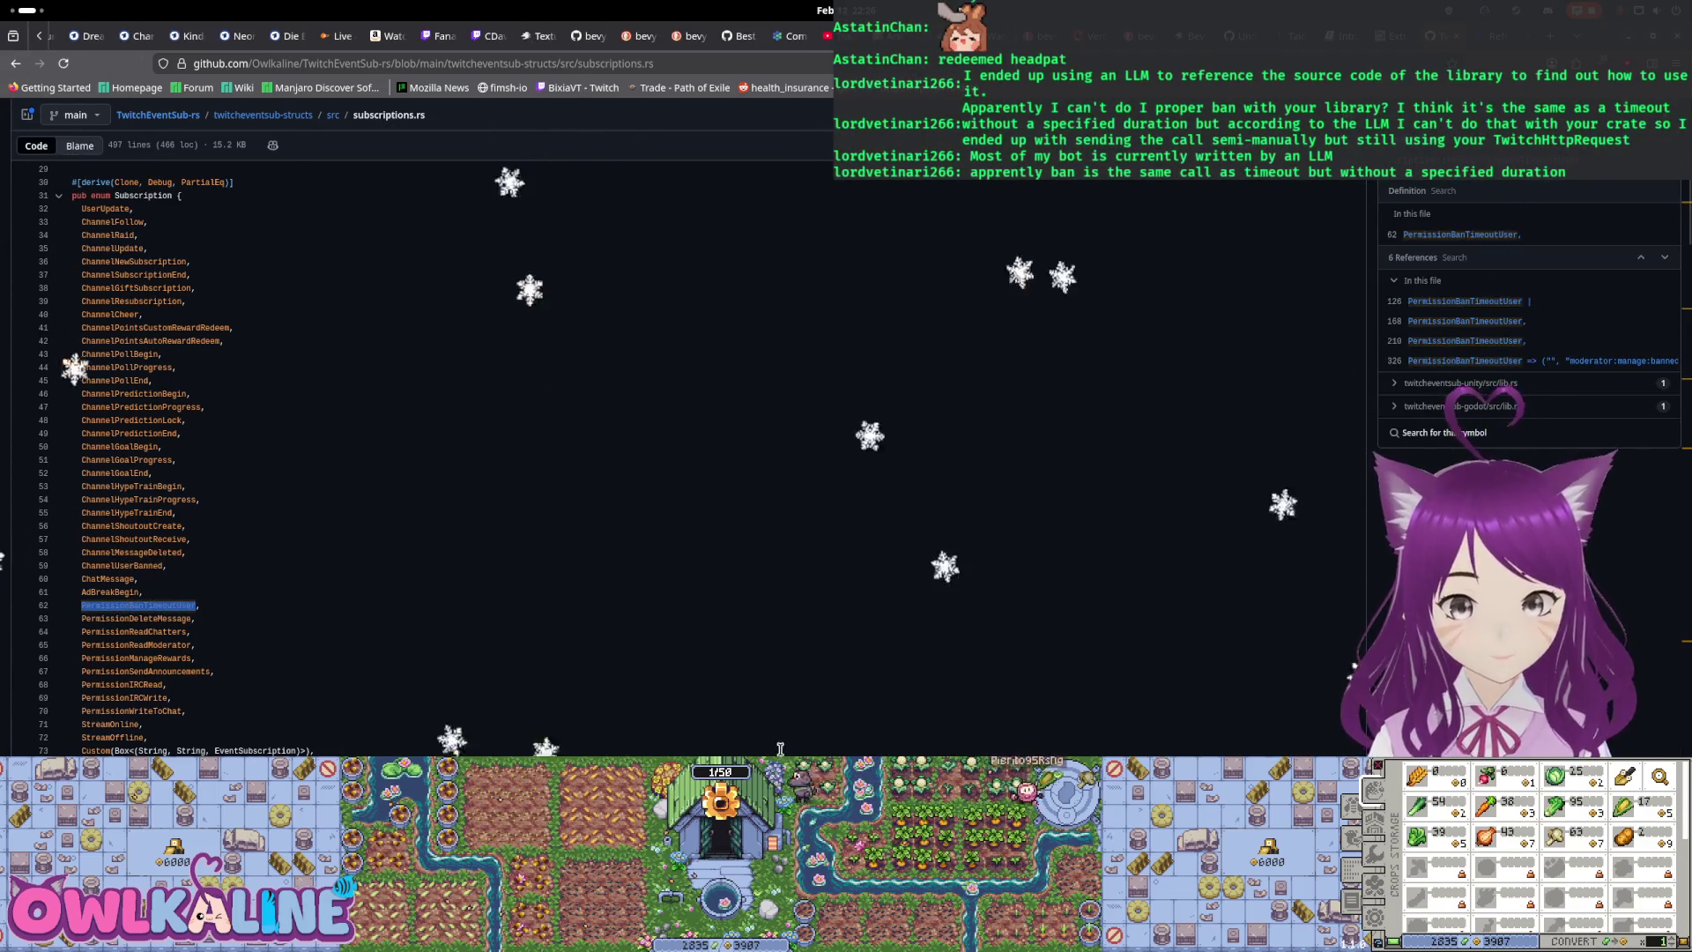
pyautogui.click(1607, 364)
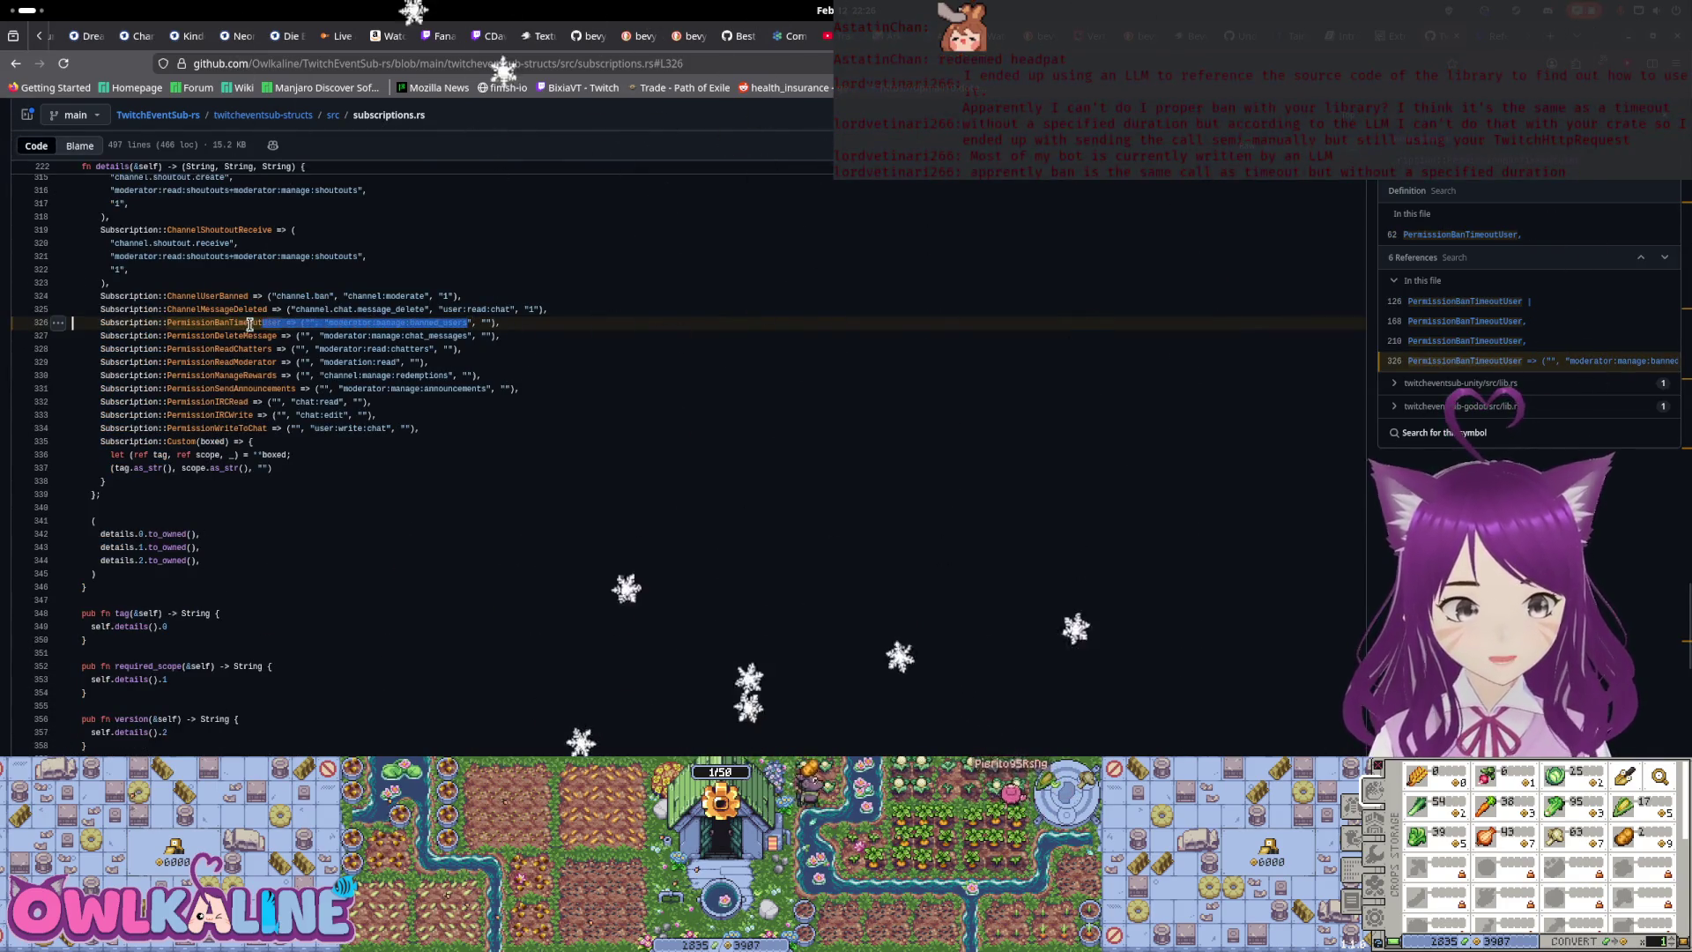
pyautogui.moveTo(73, 322); pyautogui.dragTo(501, 323)
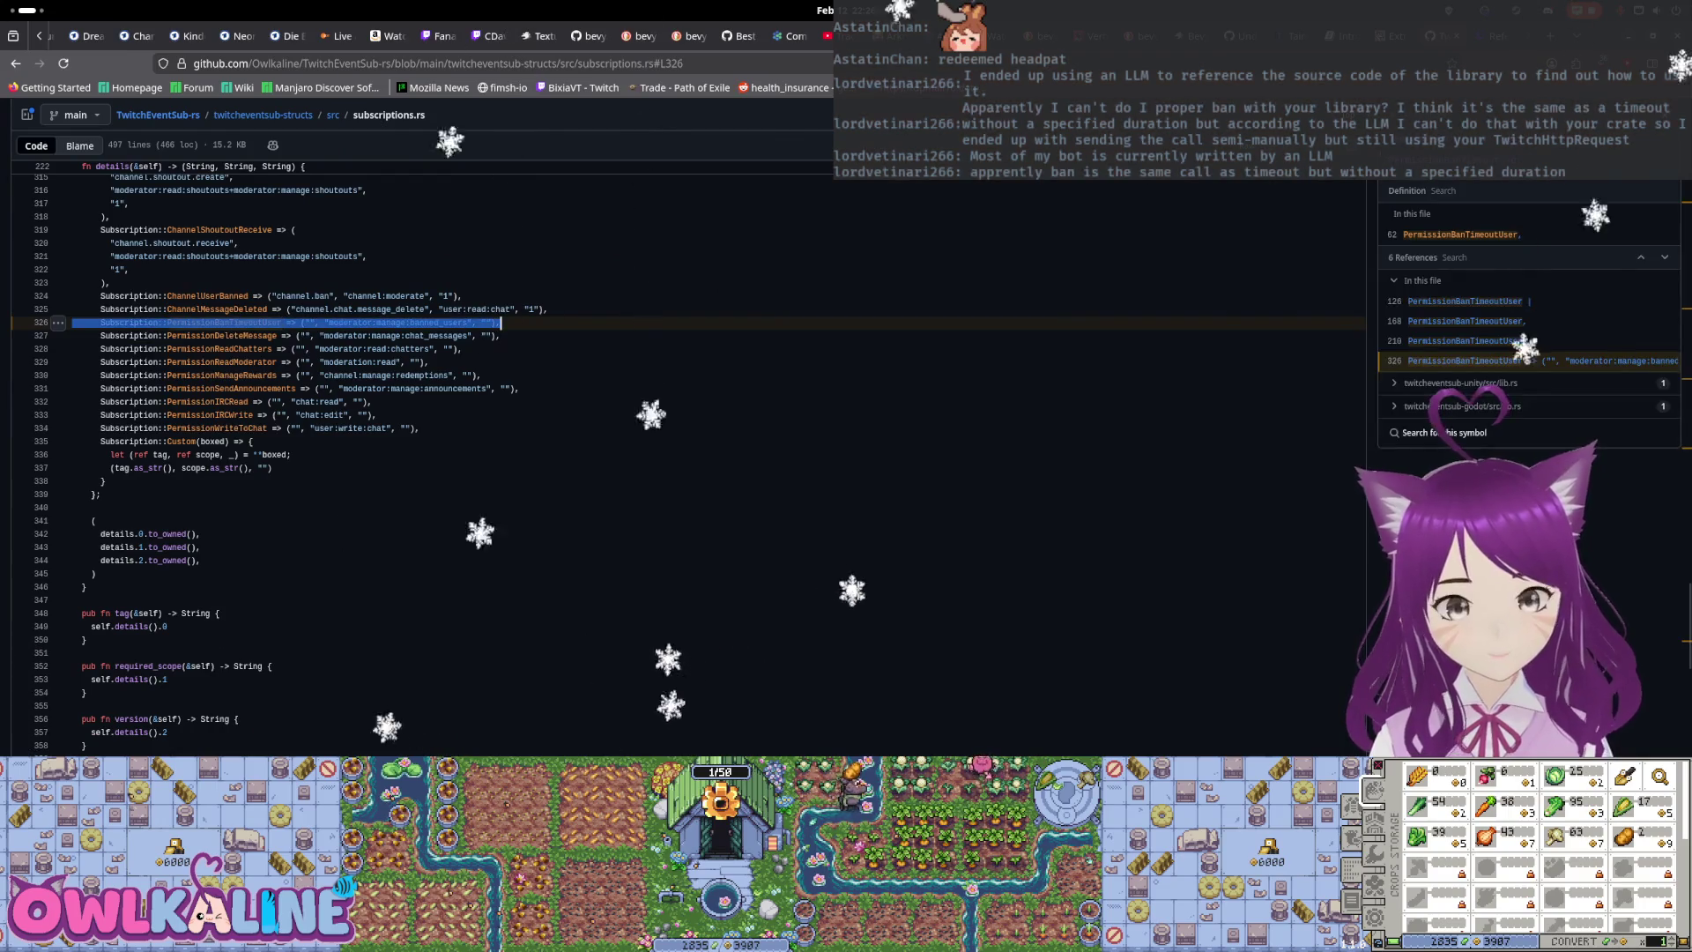
pyautogui.click(180, 121)
pyautogui.scroll(-15, 514, 546)
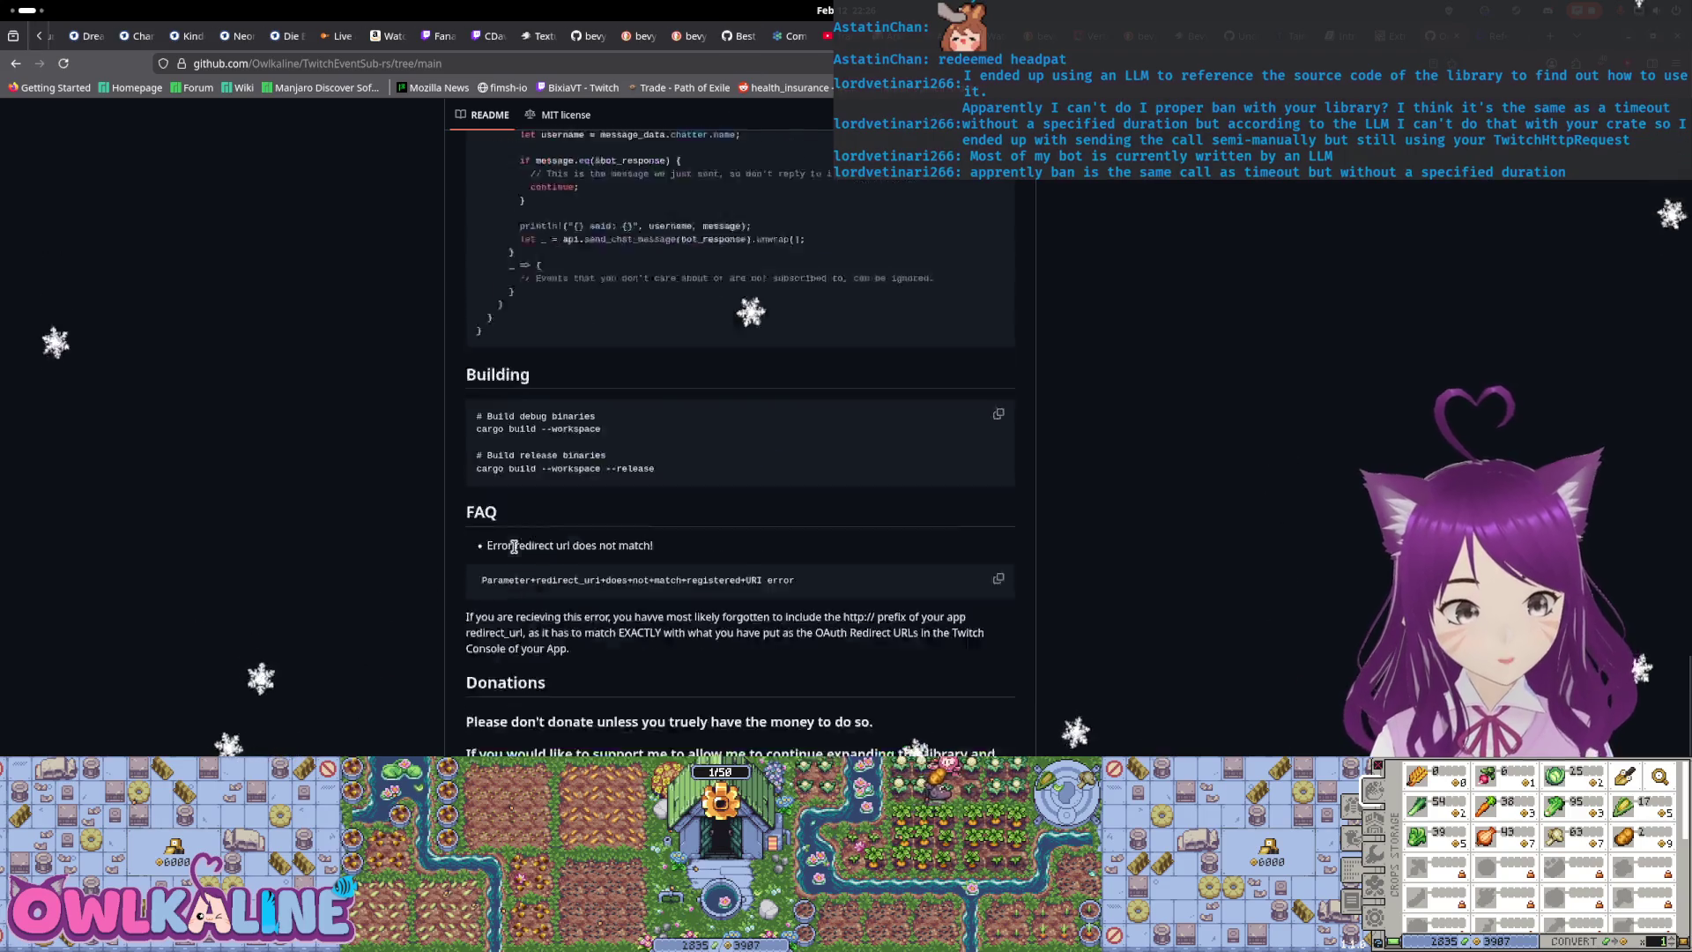
# Open lib.rs in the twitcheventsub-api/src folder
pyautogui.scroll(20, 529, 511)
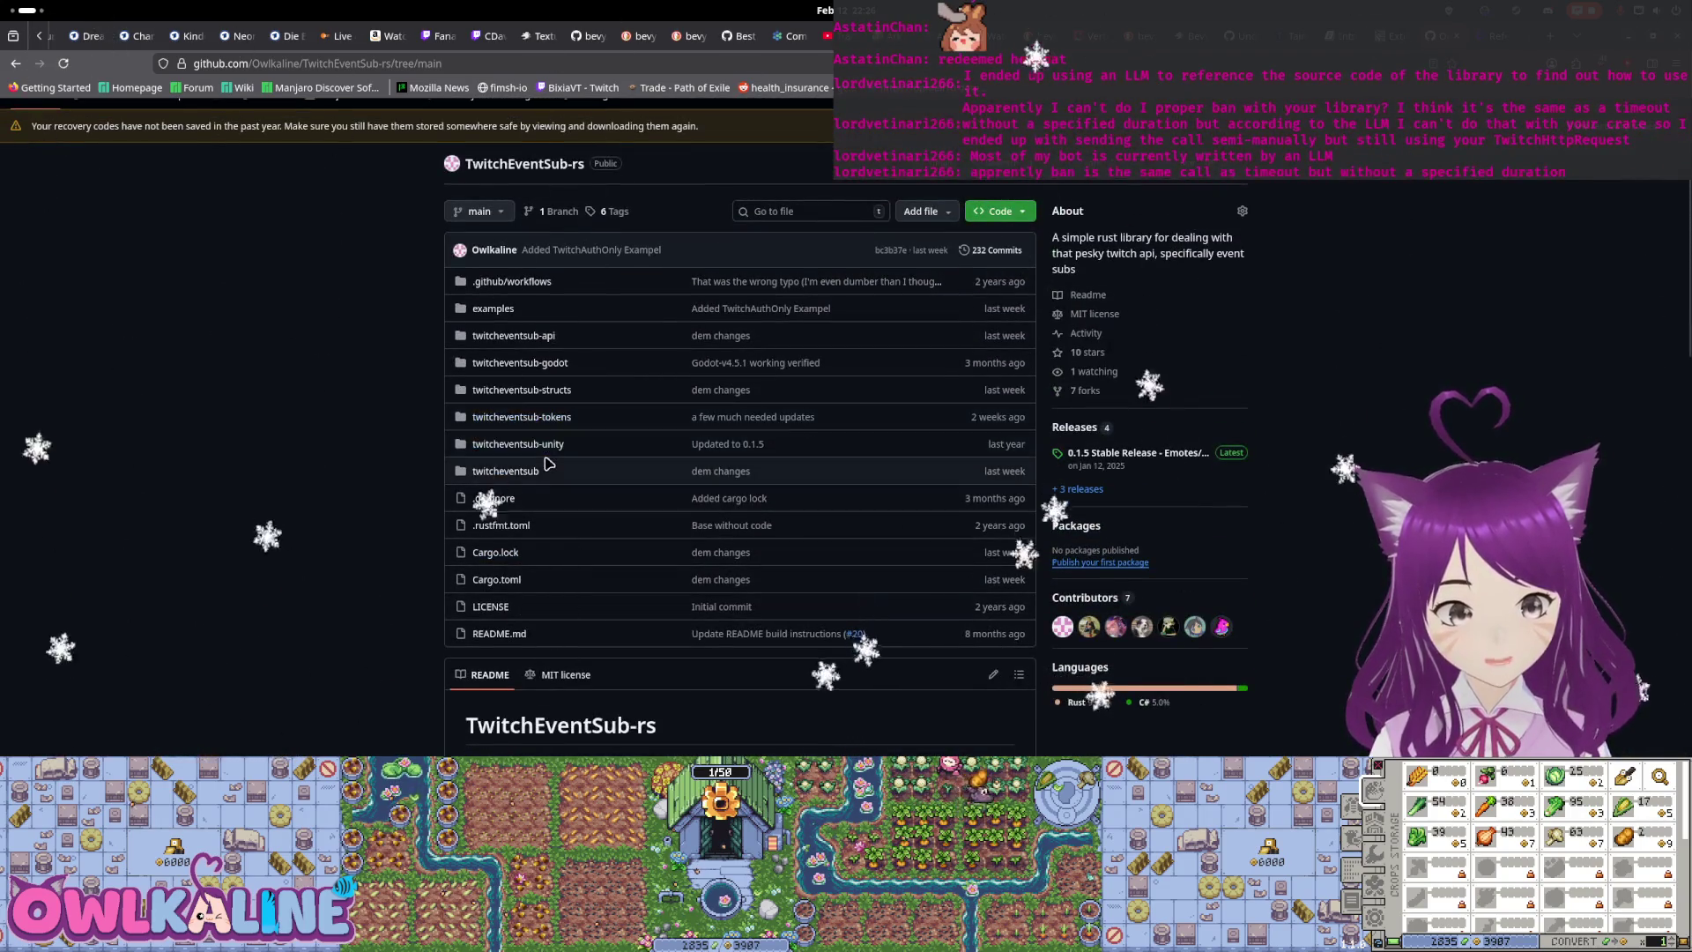
pyautogui.click(527, 336)
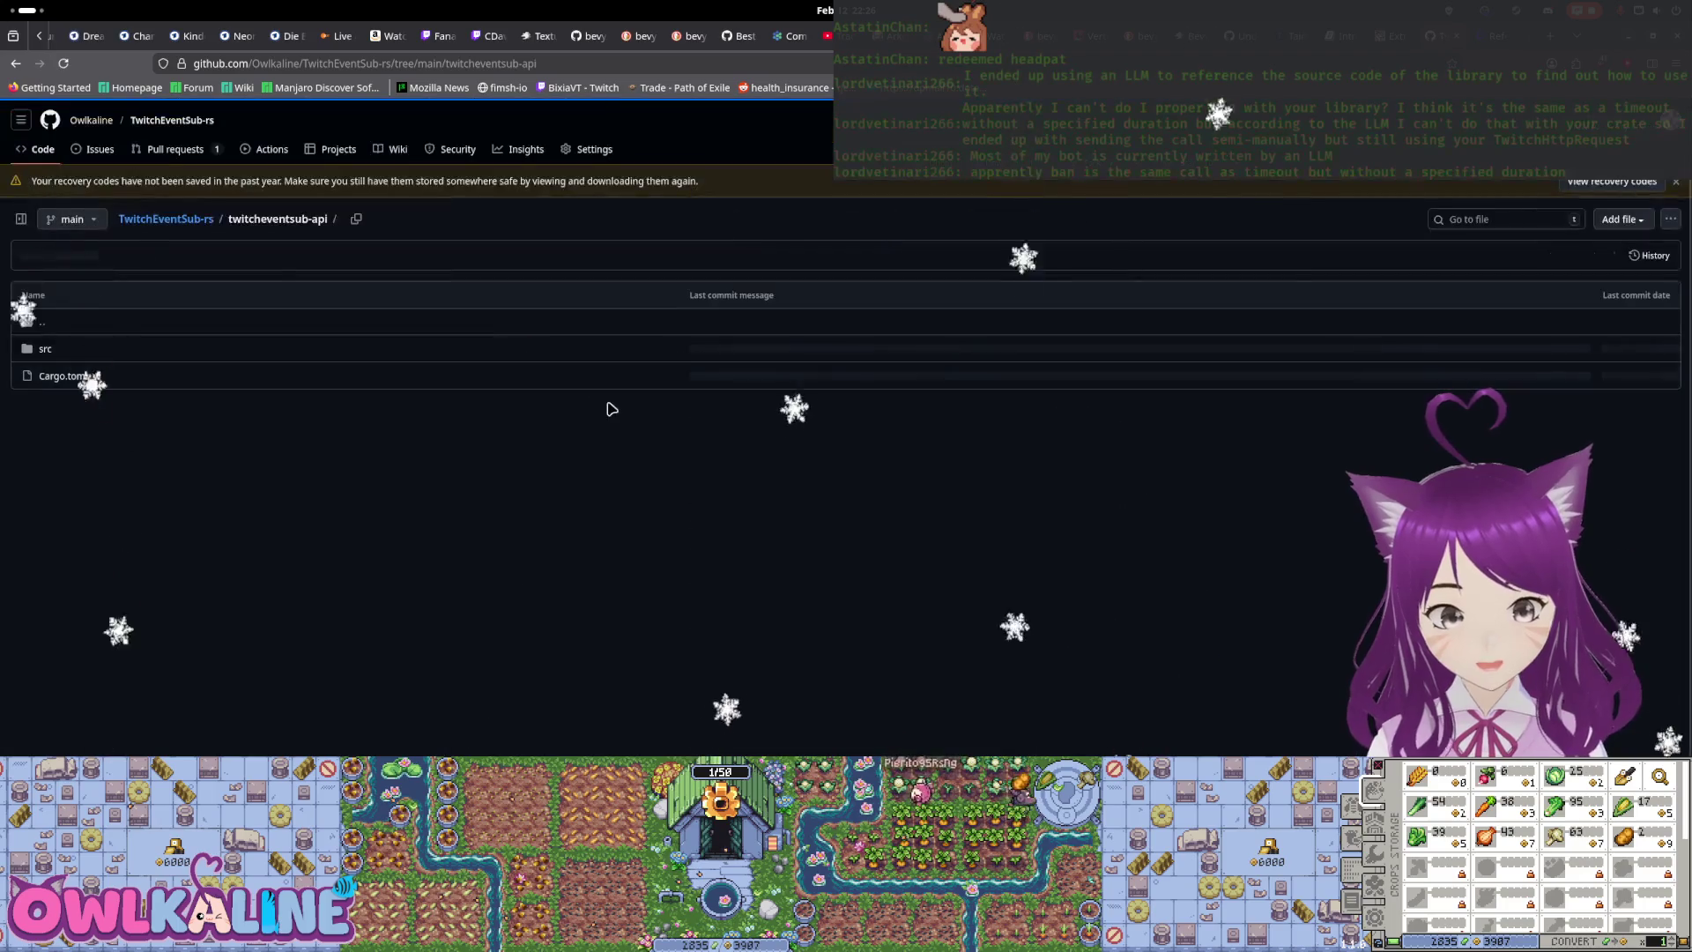
pyautogui.click(45, 348)
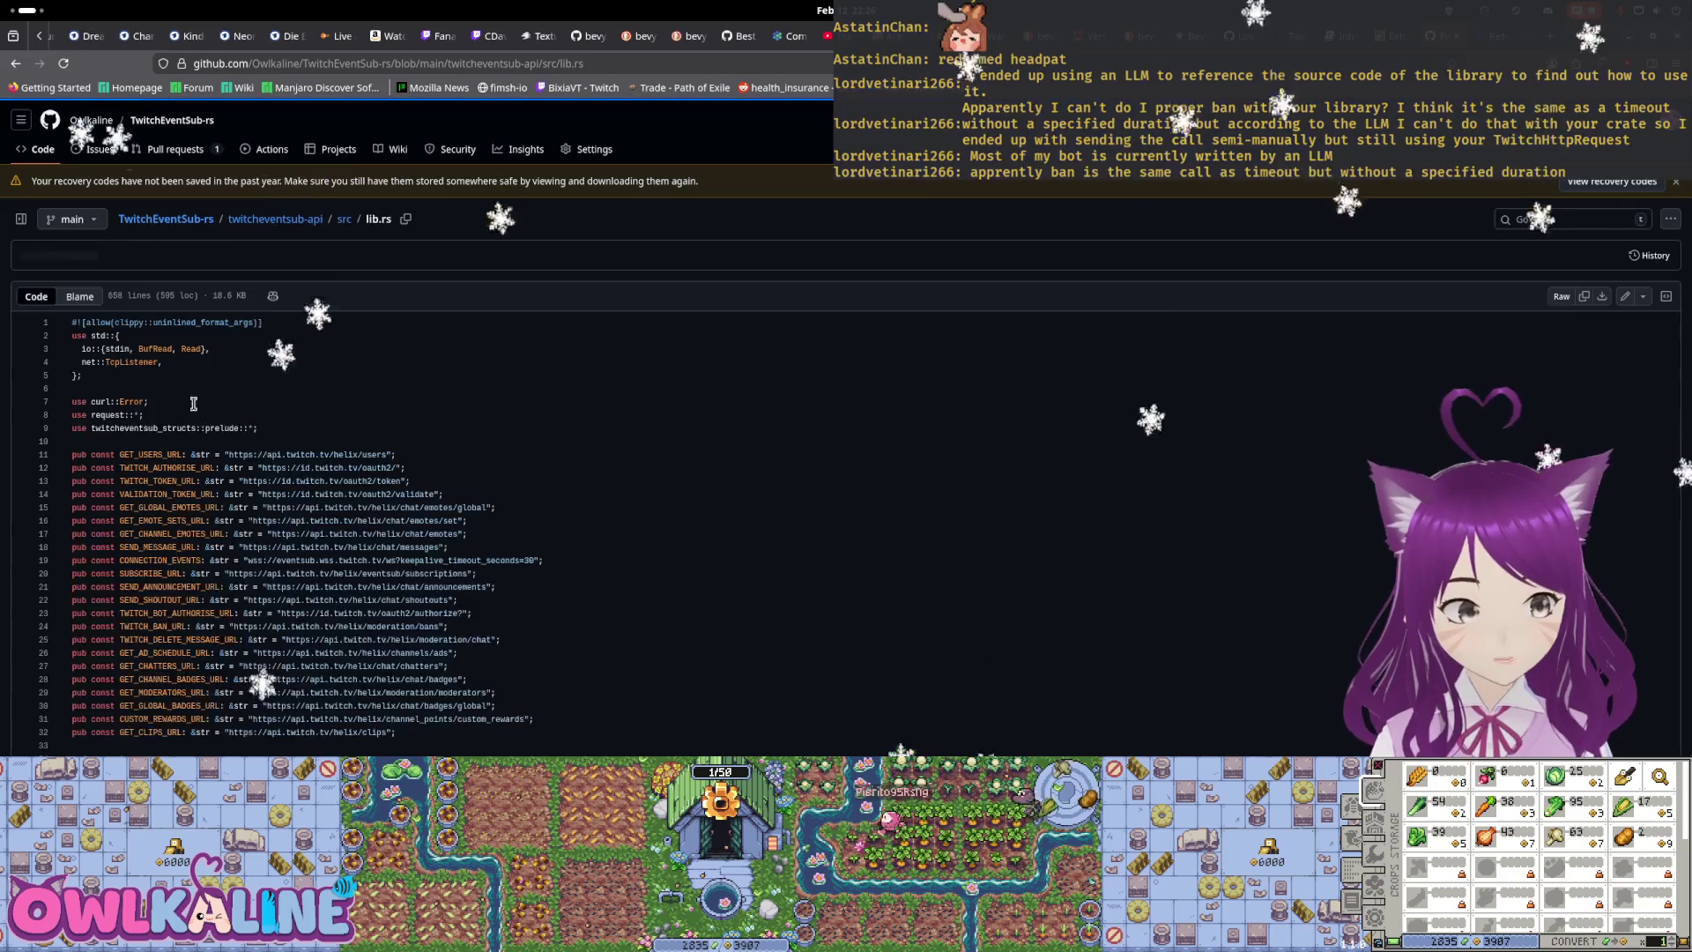
pyautogui.scroll(-10, 310, 494)
pyautogui.scroll(-15, 533, 442)
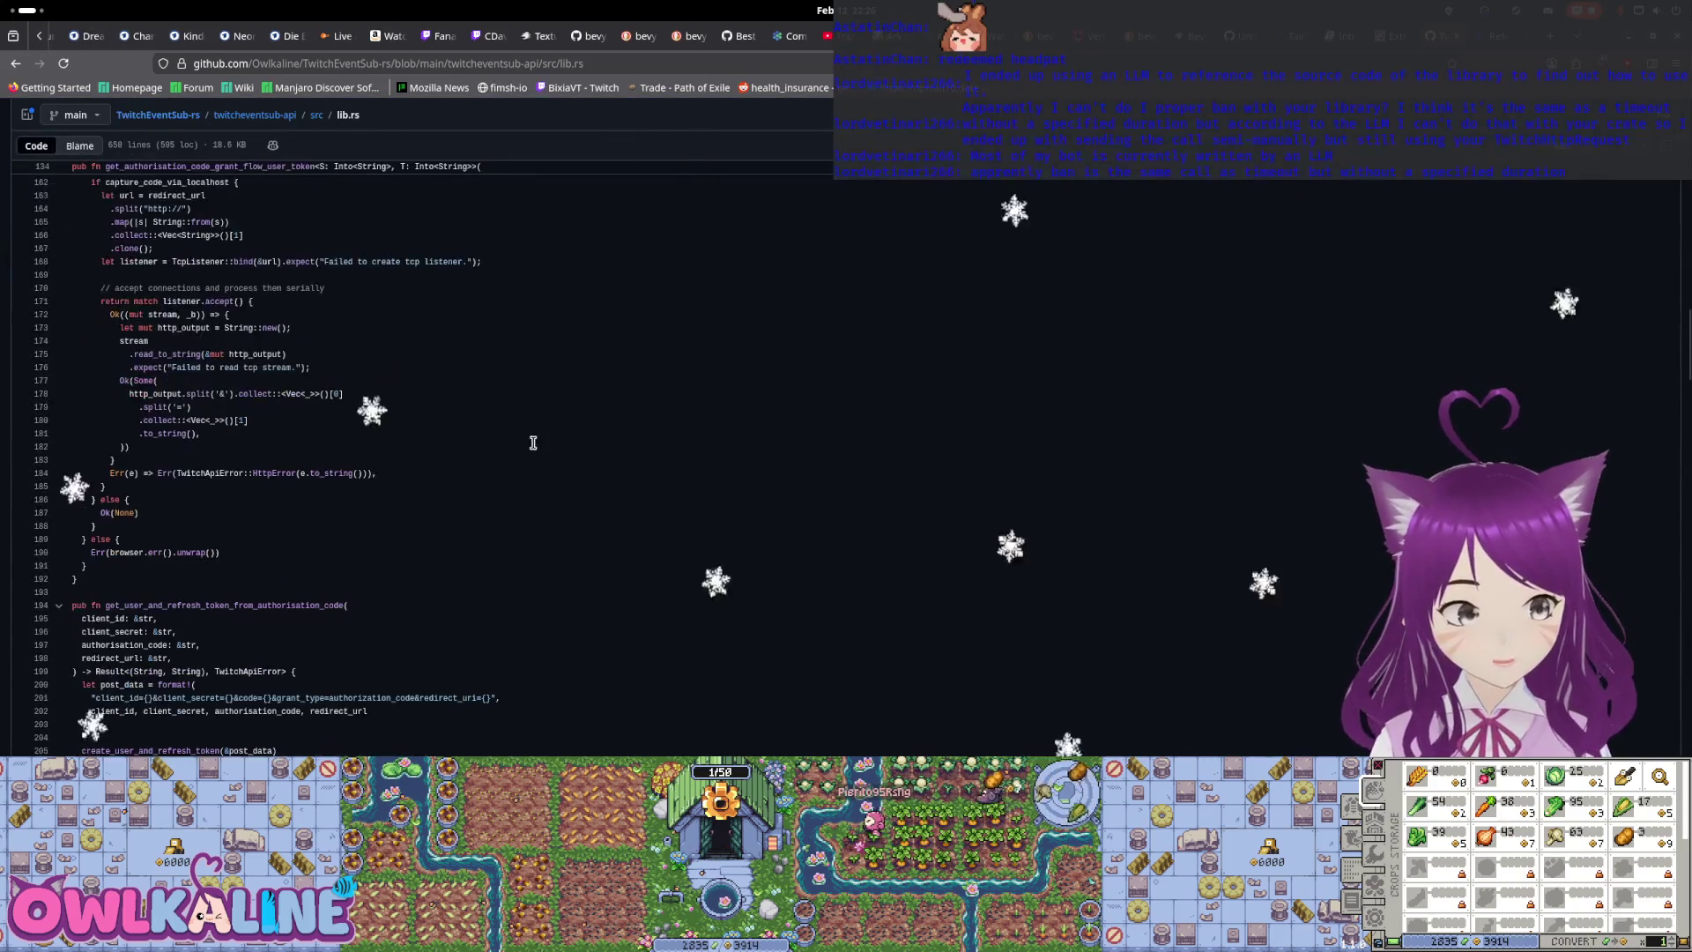
# Find timeout_user by searching 'timeout', inspect its duration_secs: u32 parameter, then return to Godot
pyautogui.press('Home')
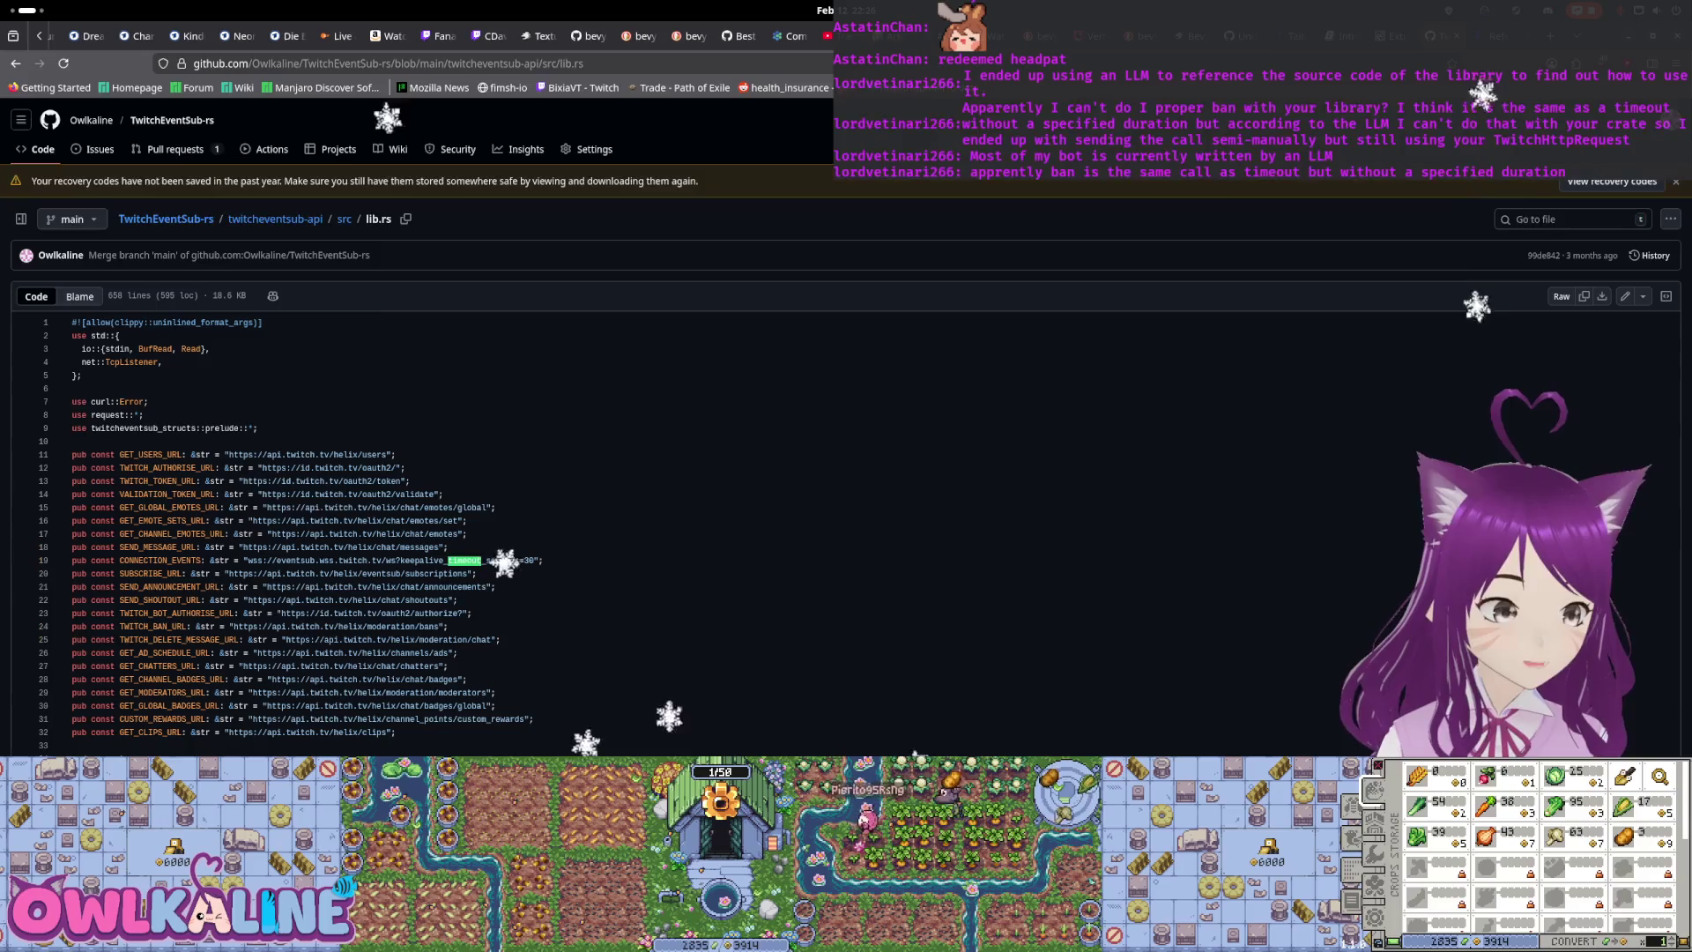
pyautogui.press('Return')
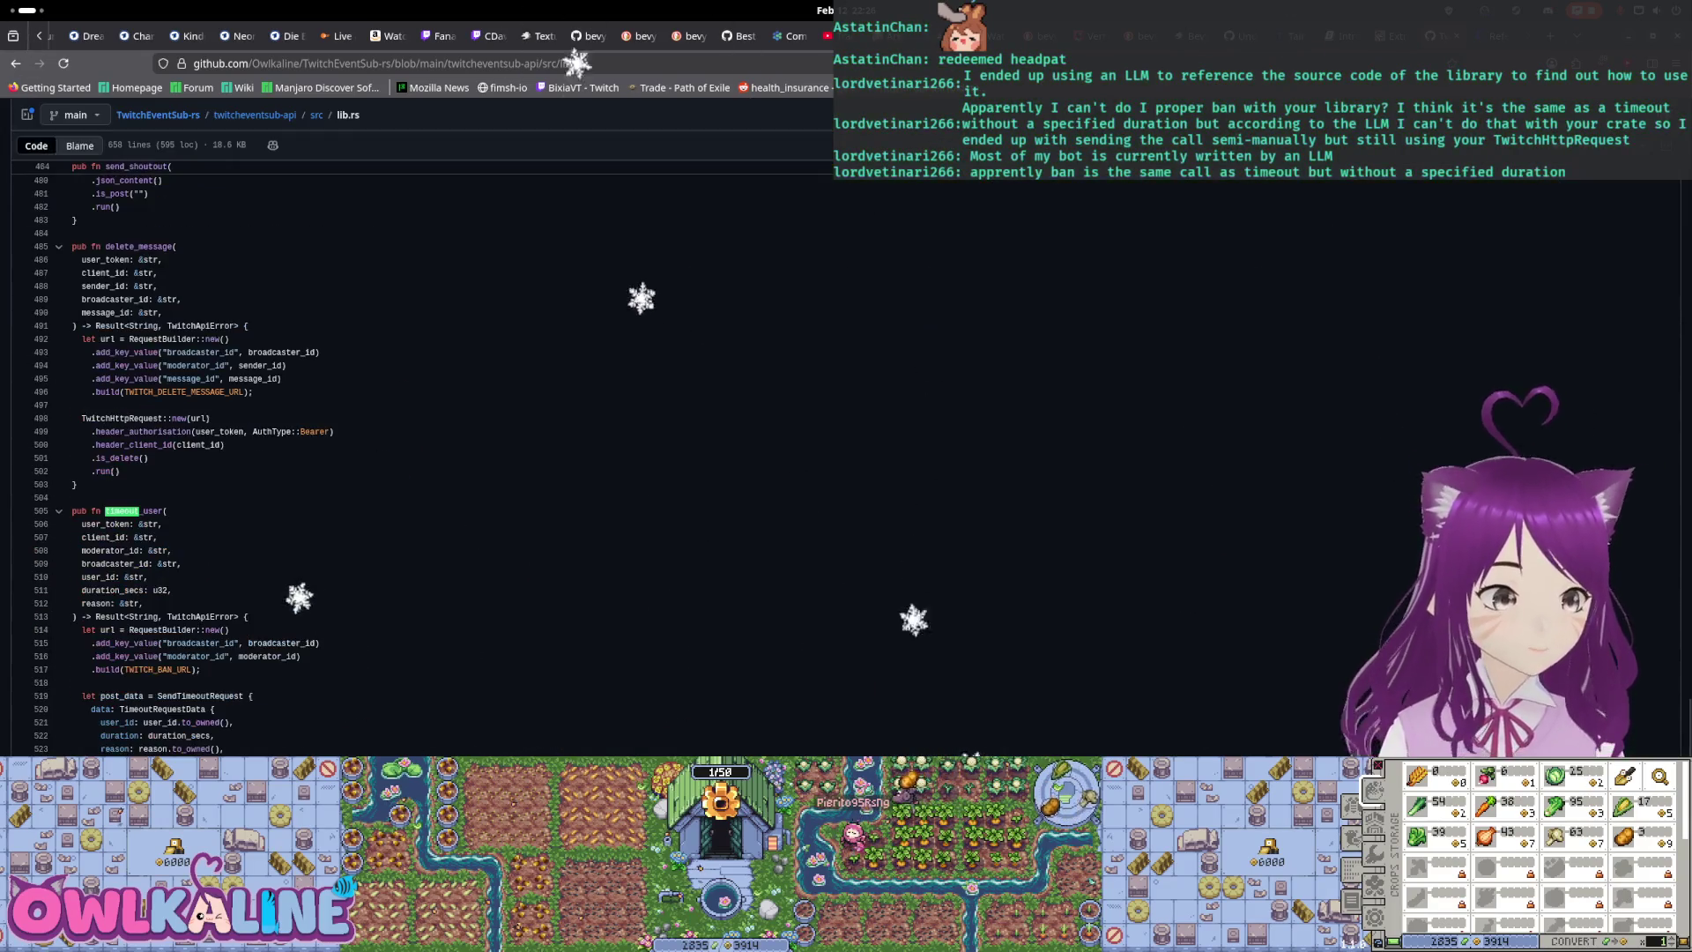
pyautogui.scroll(-4, 203, 645)
pyautogui.moveTo(95, 562); pyautogui.dragTo(249, 563)
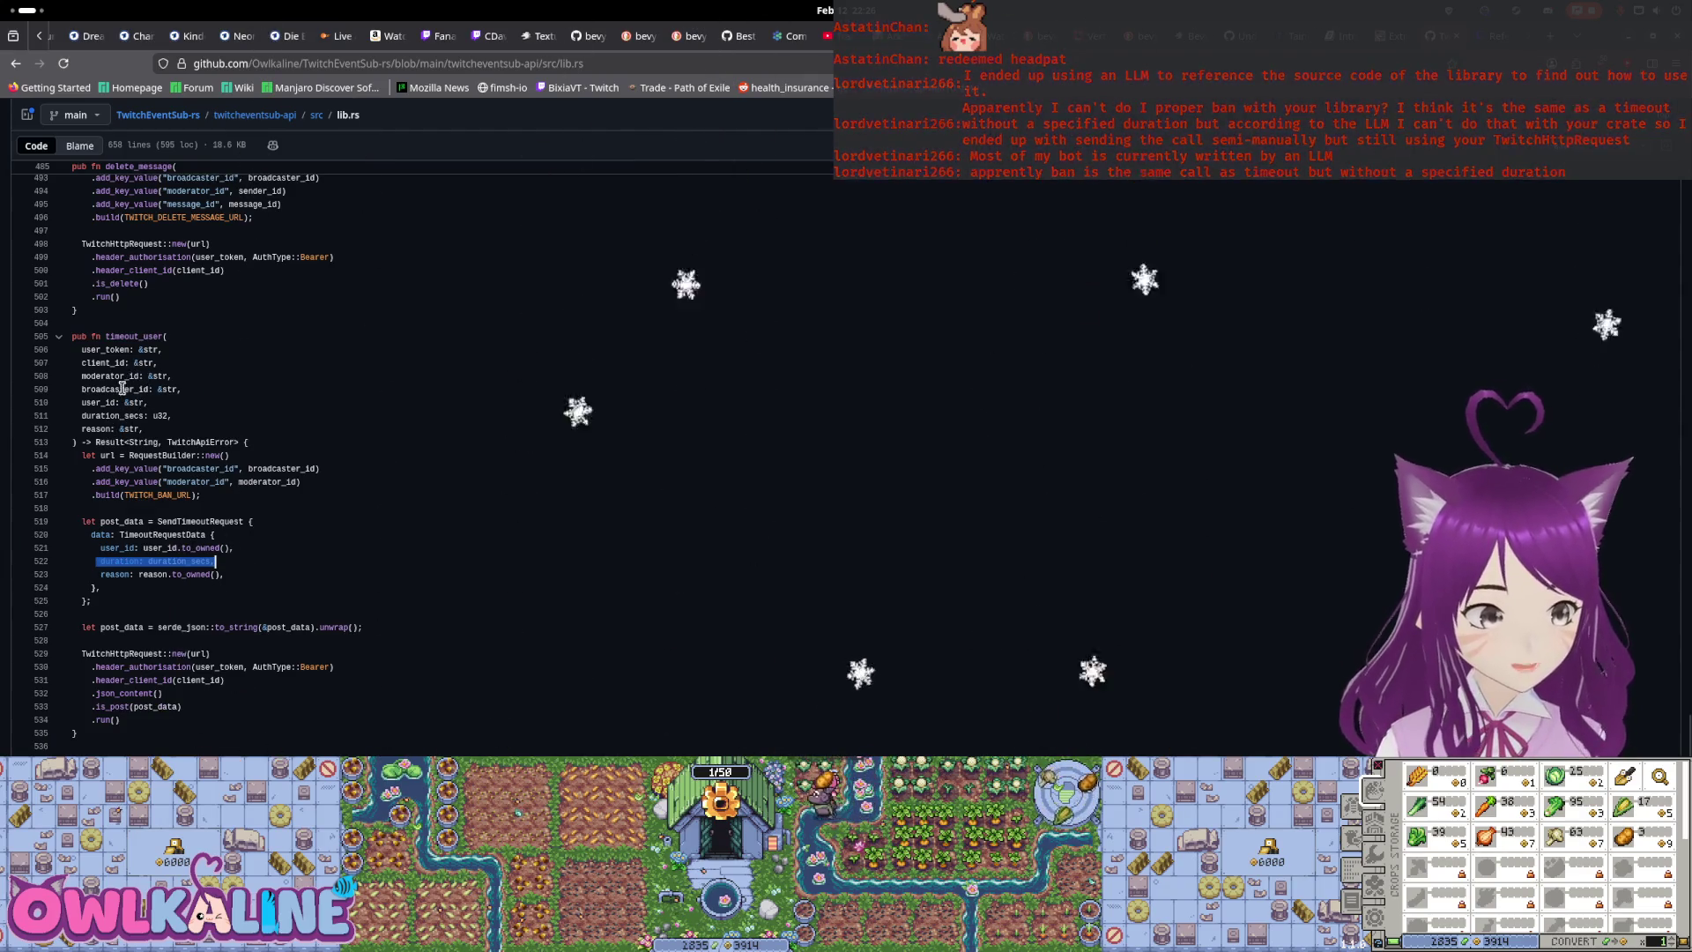
pyautogui.moveTo(168, 415); pyautogui.dragTo(86, 415)
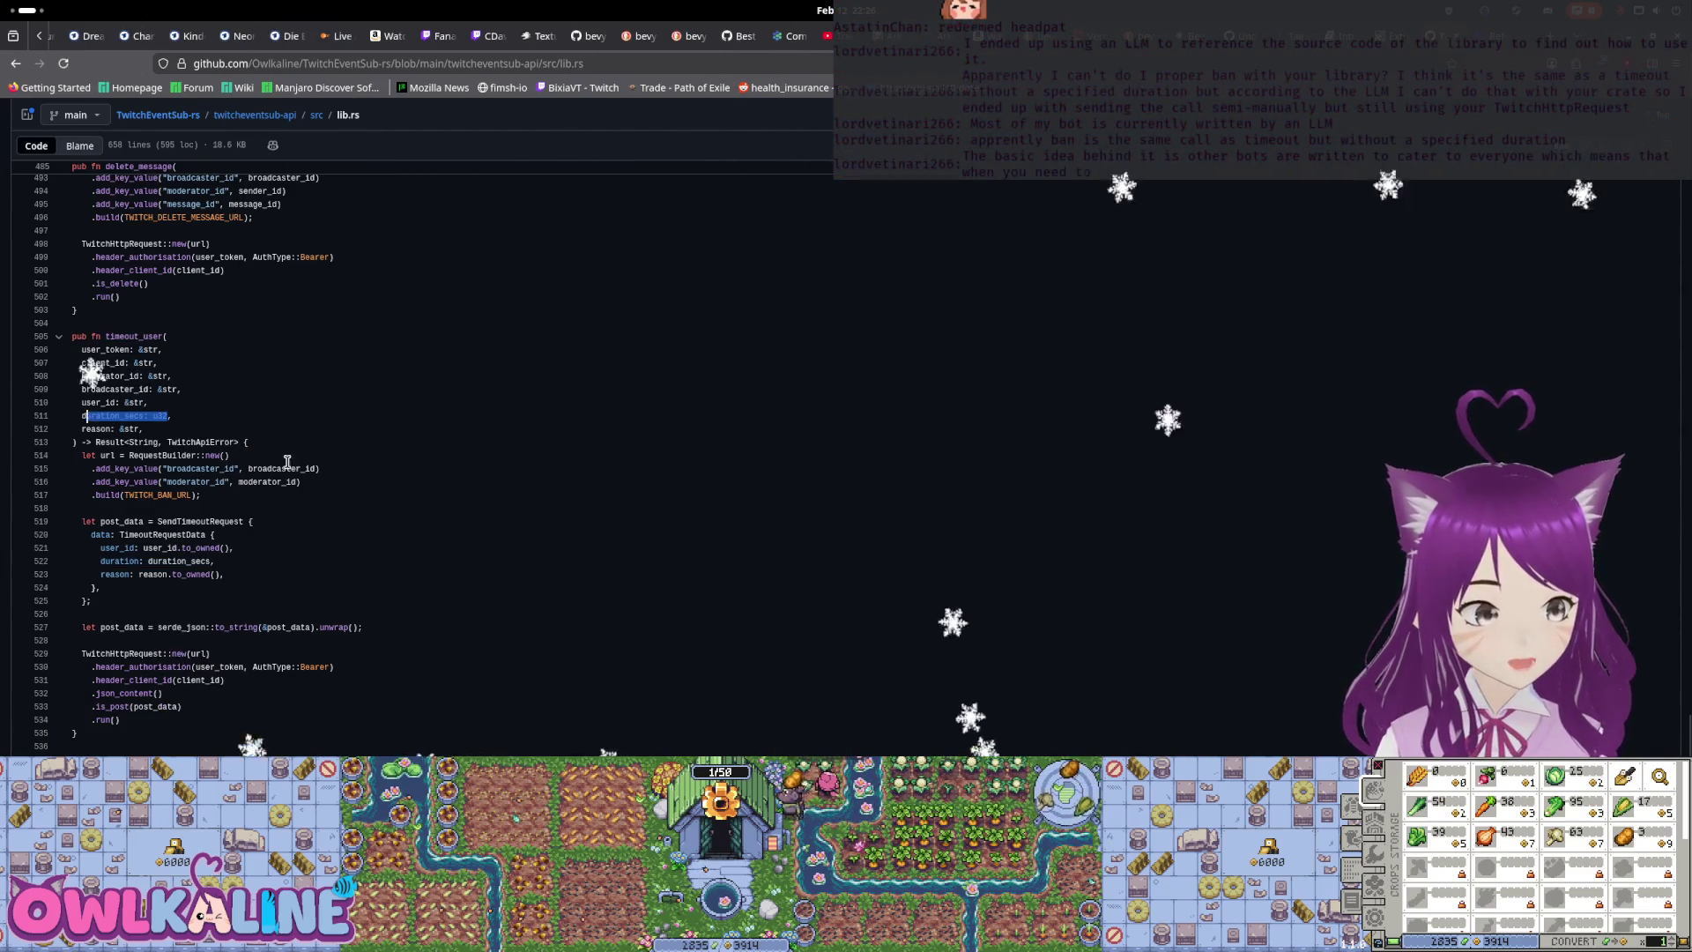
pyautogui.click(442, 526)
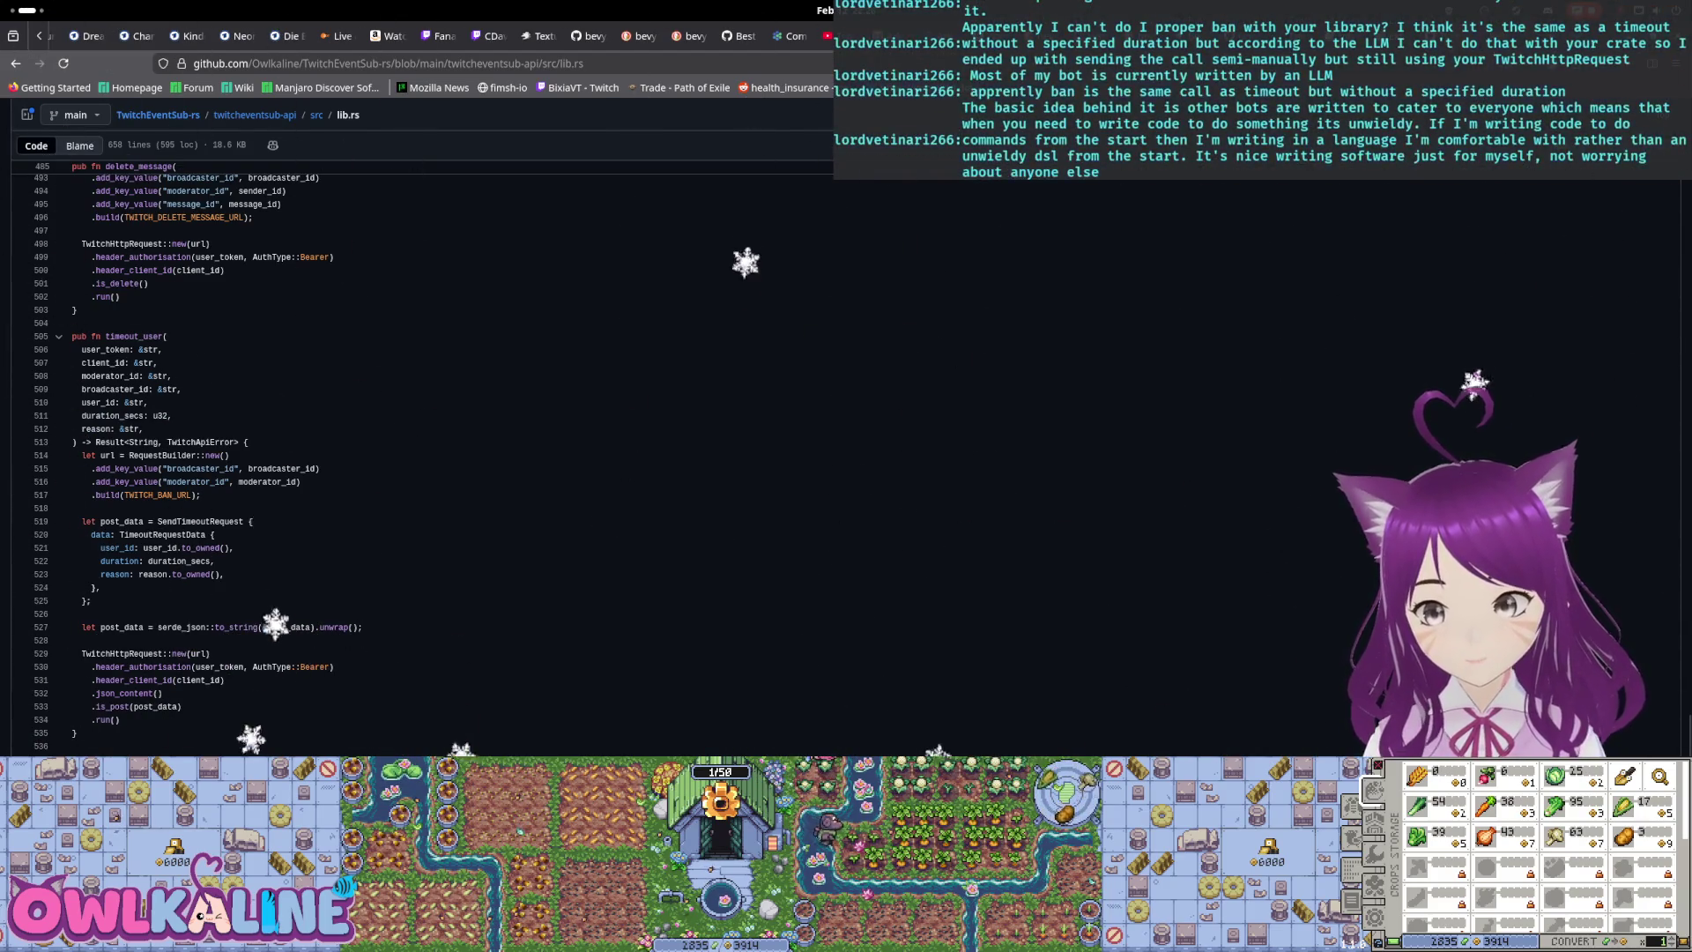
pyautogui.hotkey('alt', 'Tab')
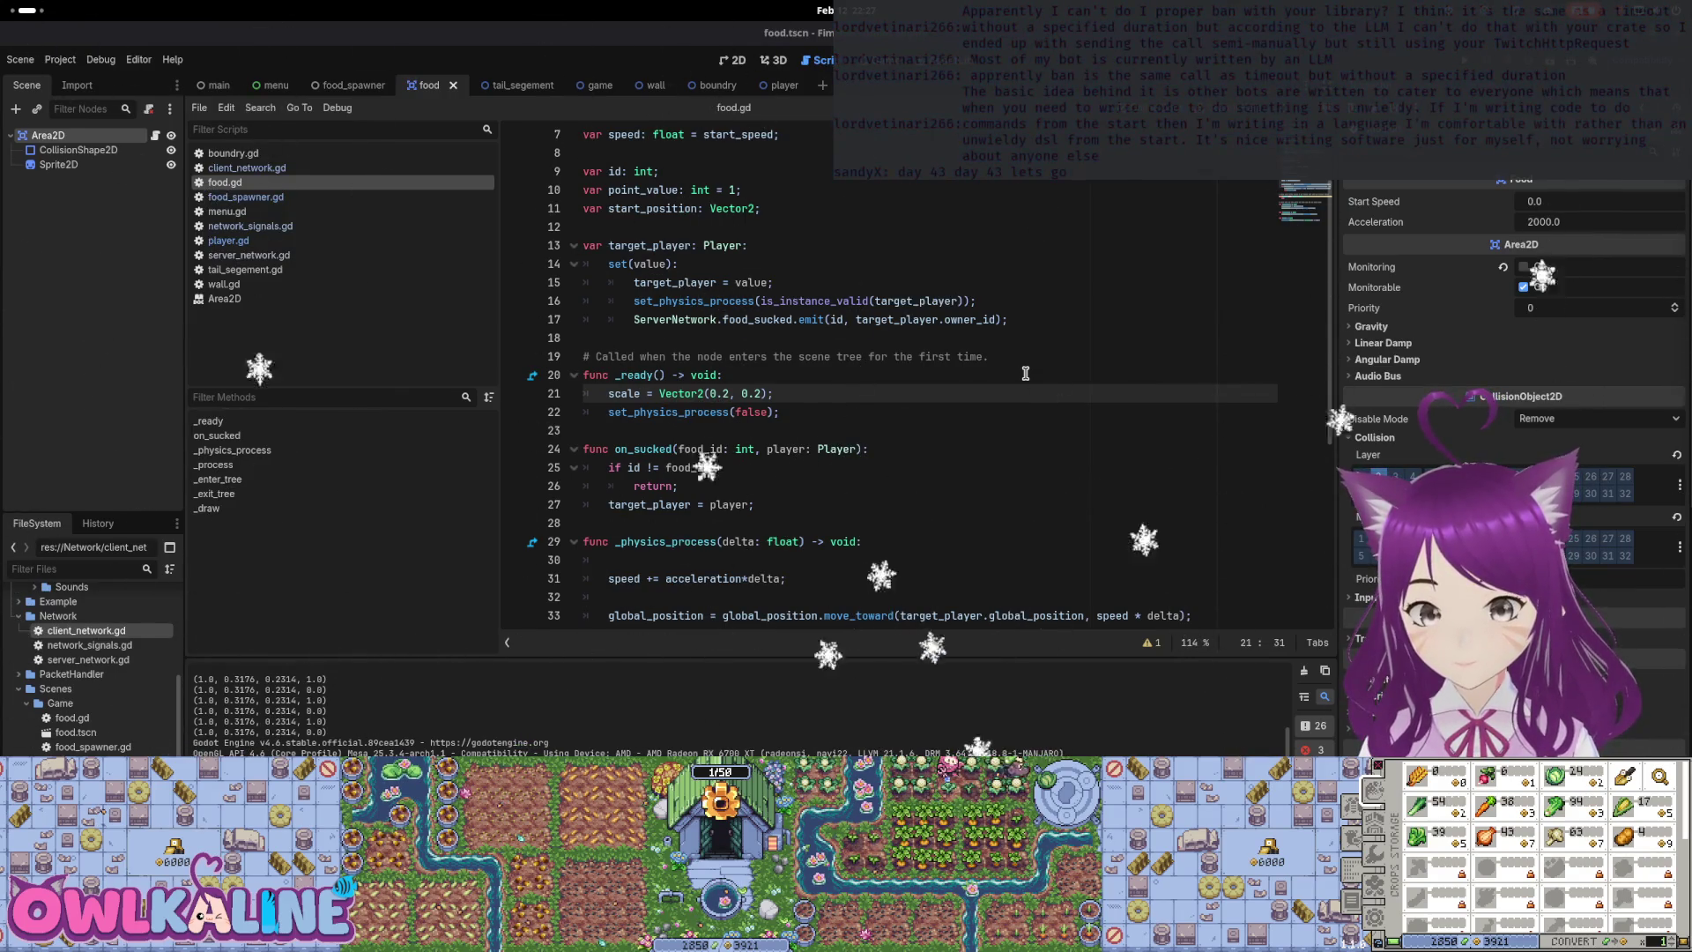
# Open food_spawner.gd and review its food spawn loop
pyautogui.doubleClick(680, 393)
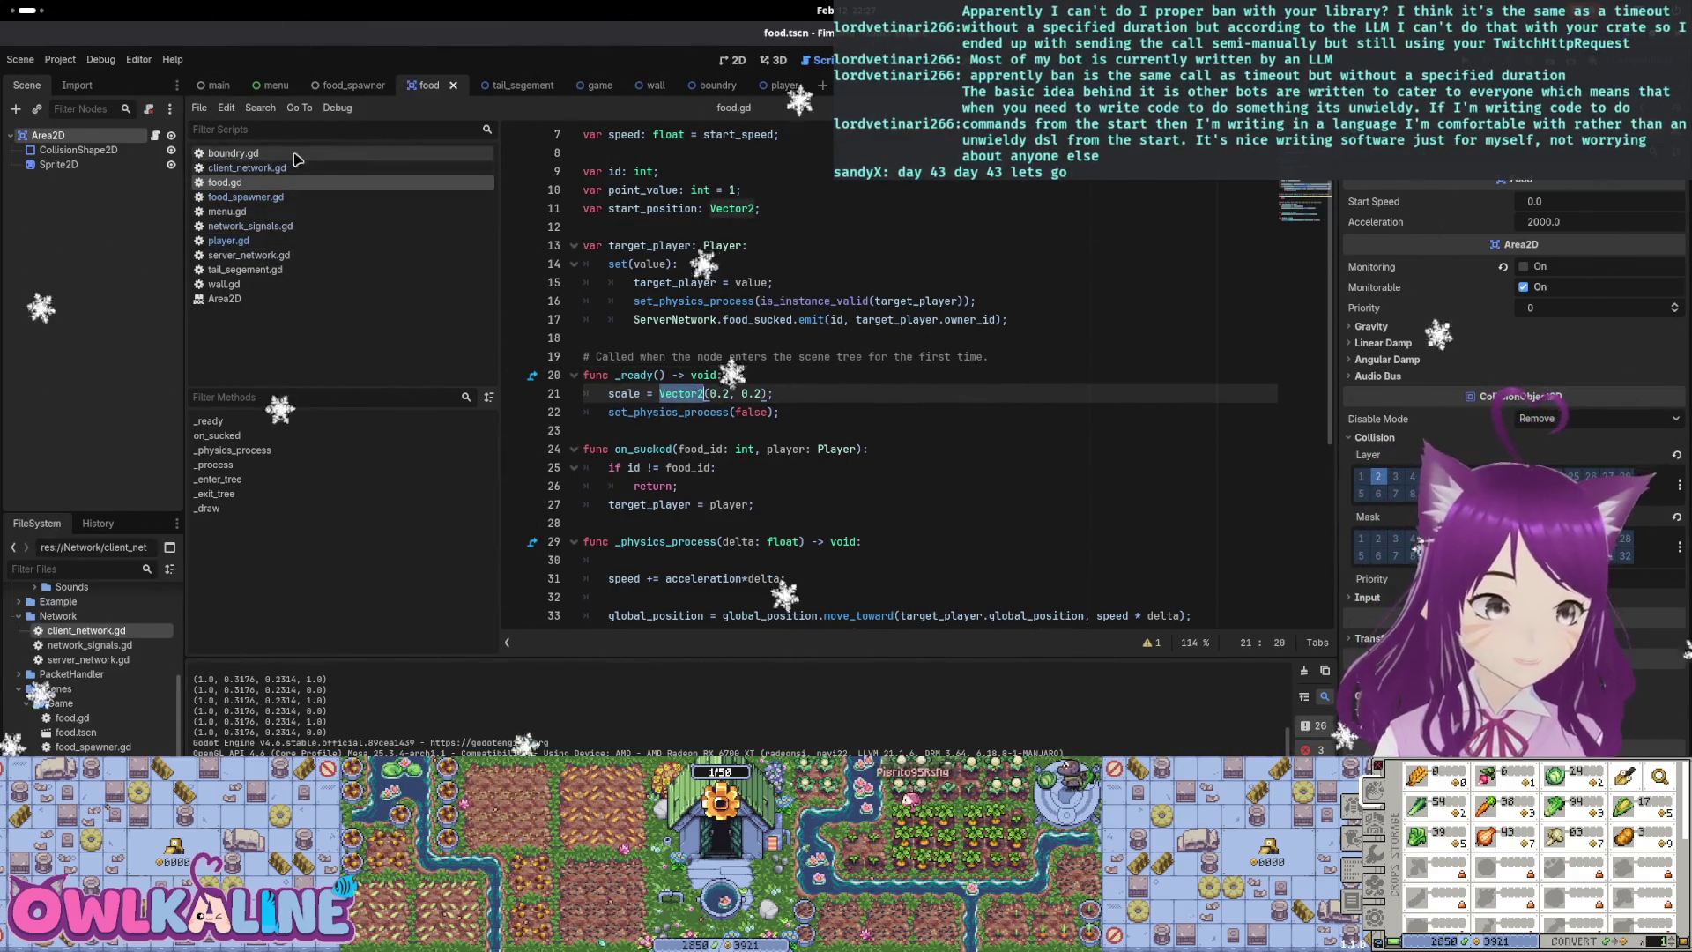
pyautogui.click(256, 197)
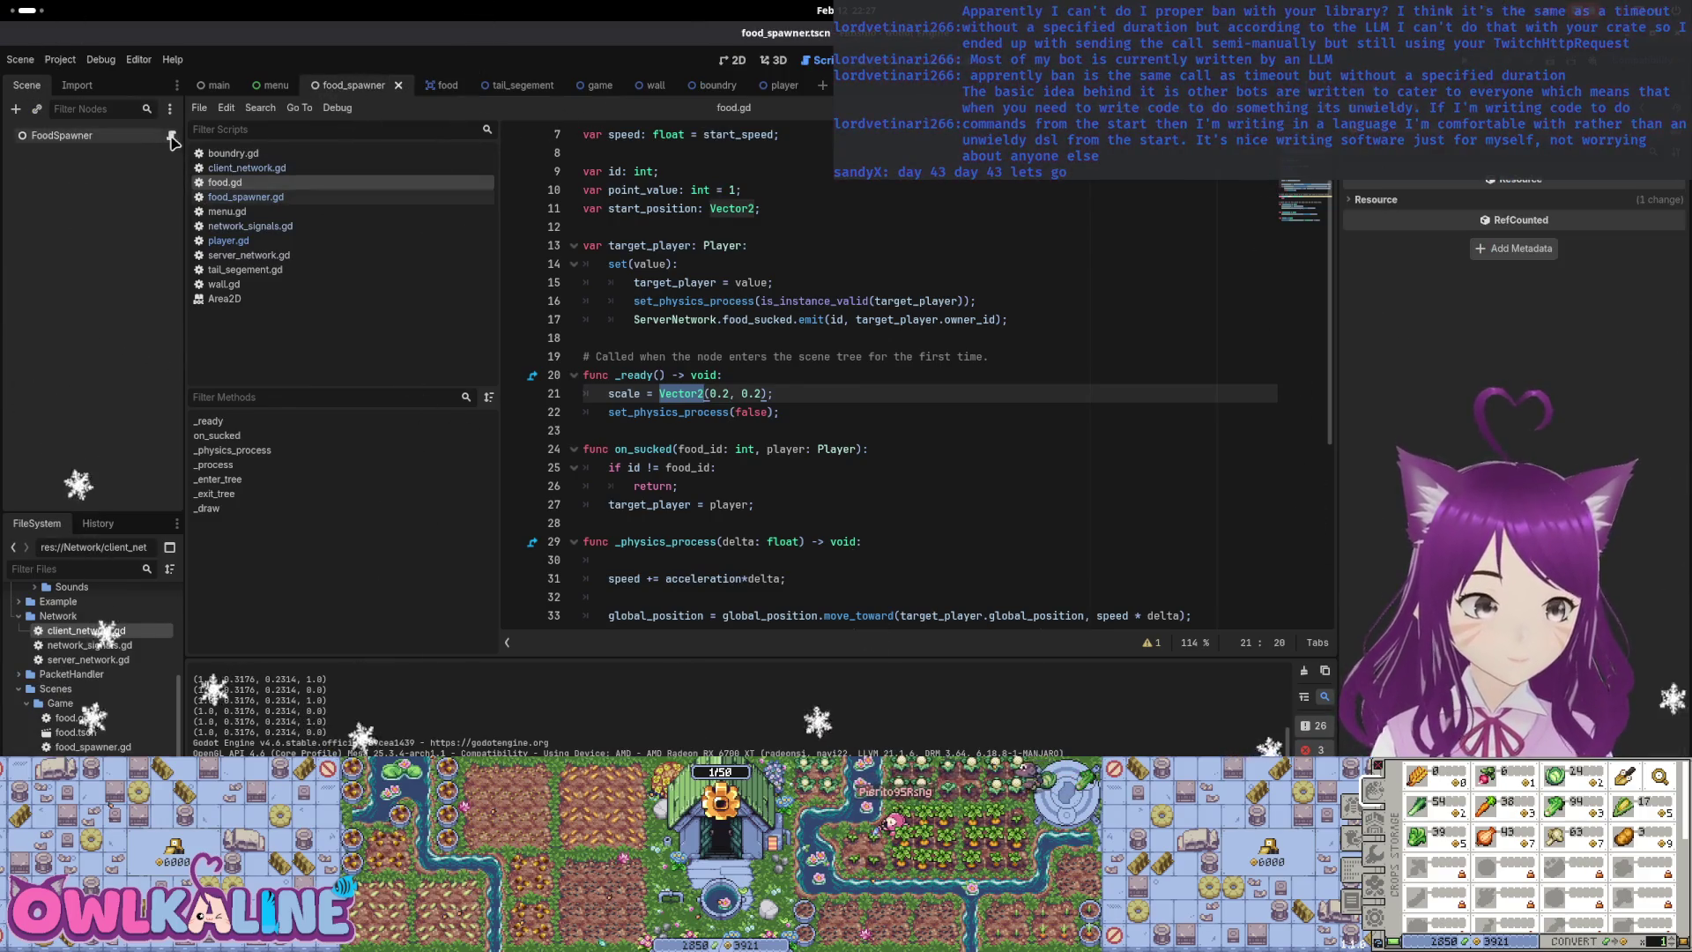
pyautogui.click(735, 411)
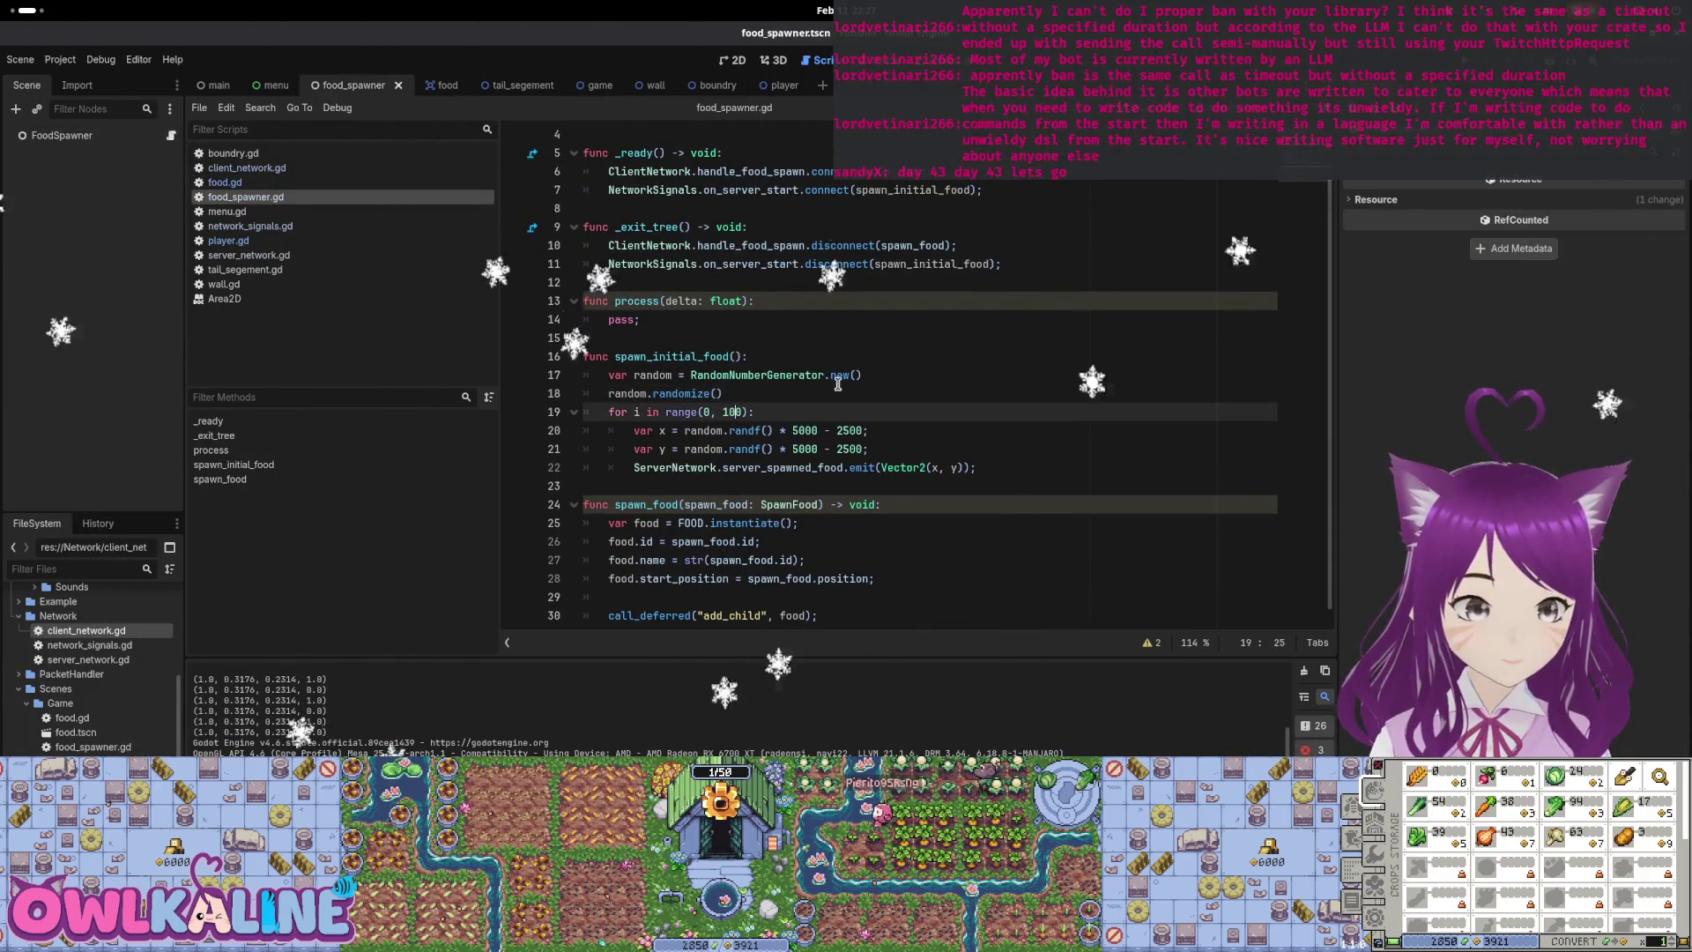
pyautogui.write('0')
pyautogui.click(1069, 375)
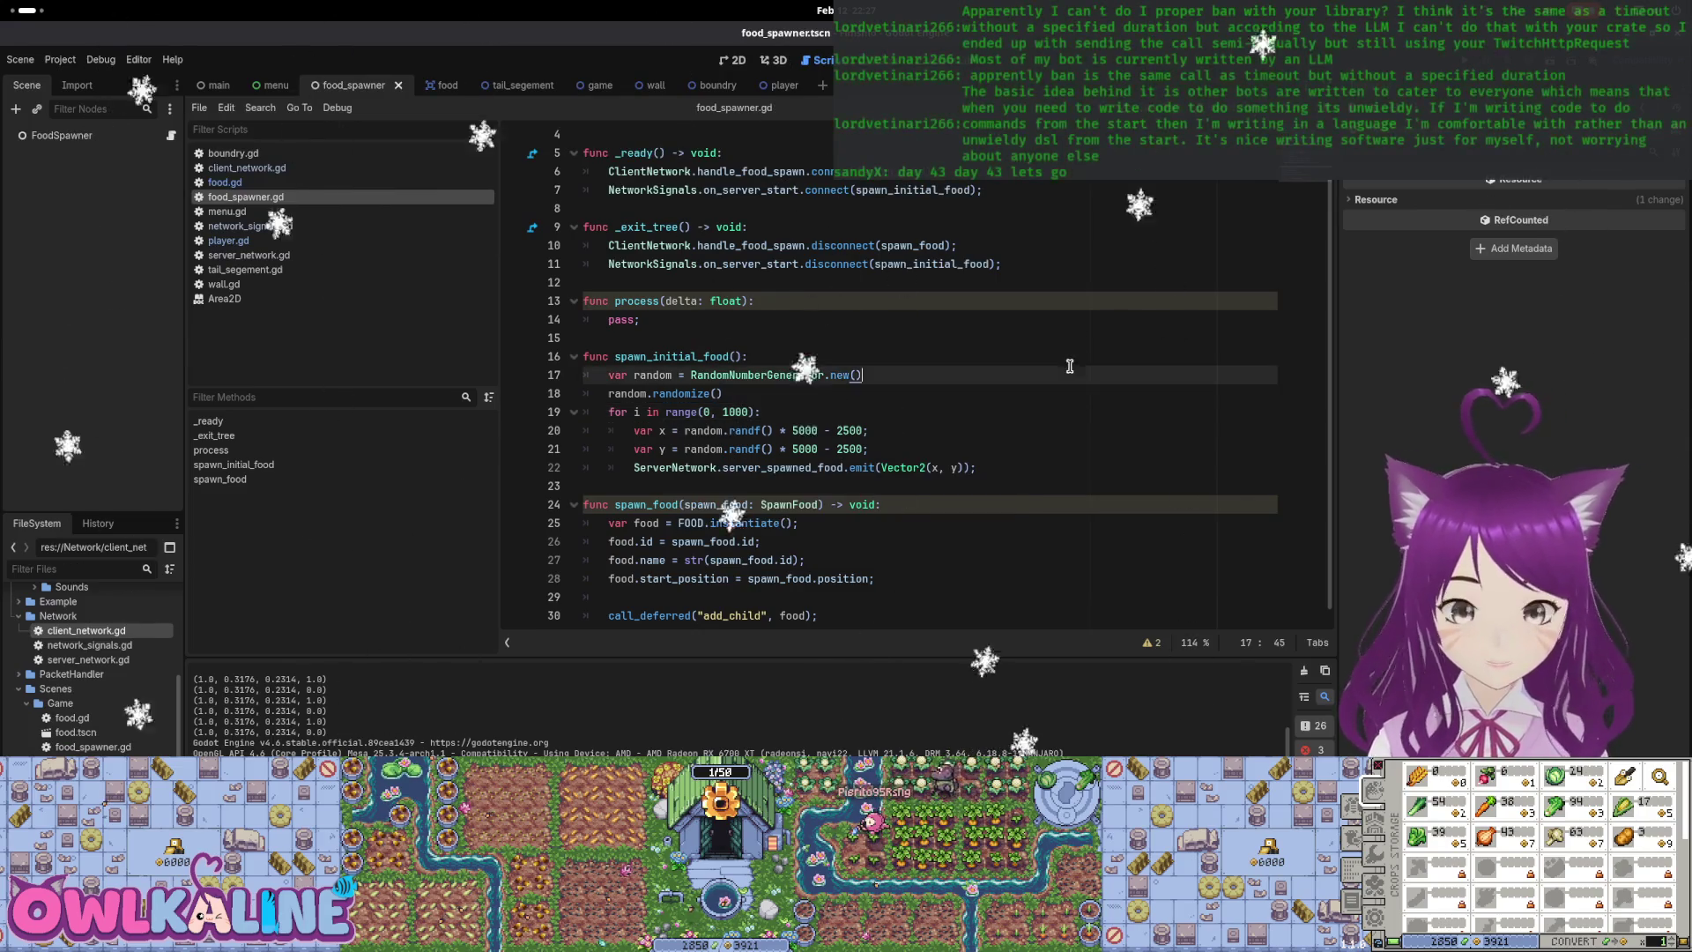
# Run the game with one Server and one Client window, then stop it
pyautogui.press('F5')
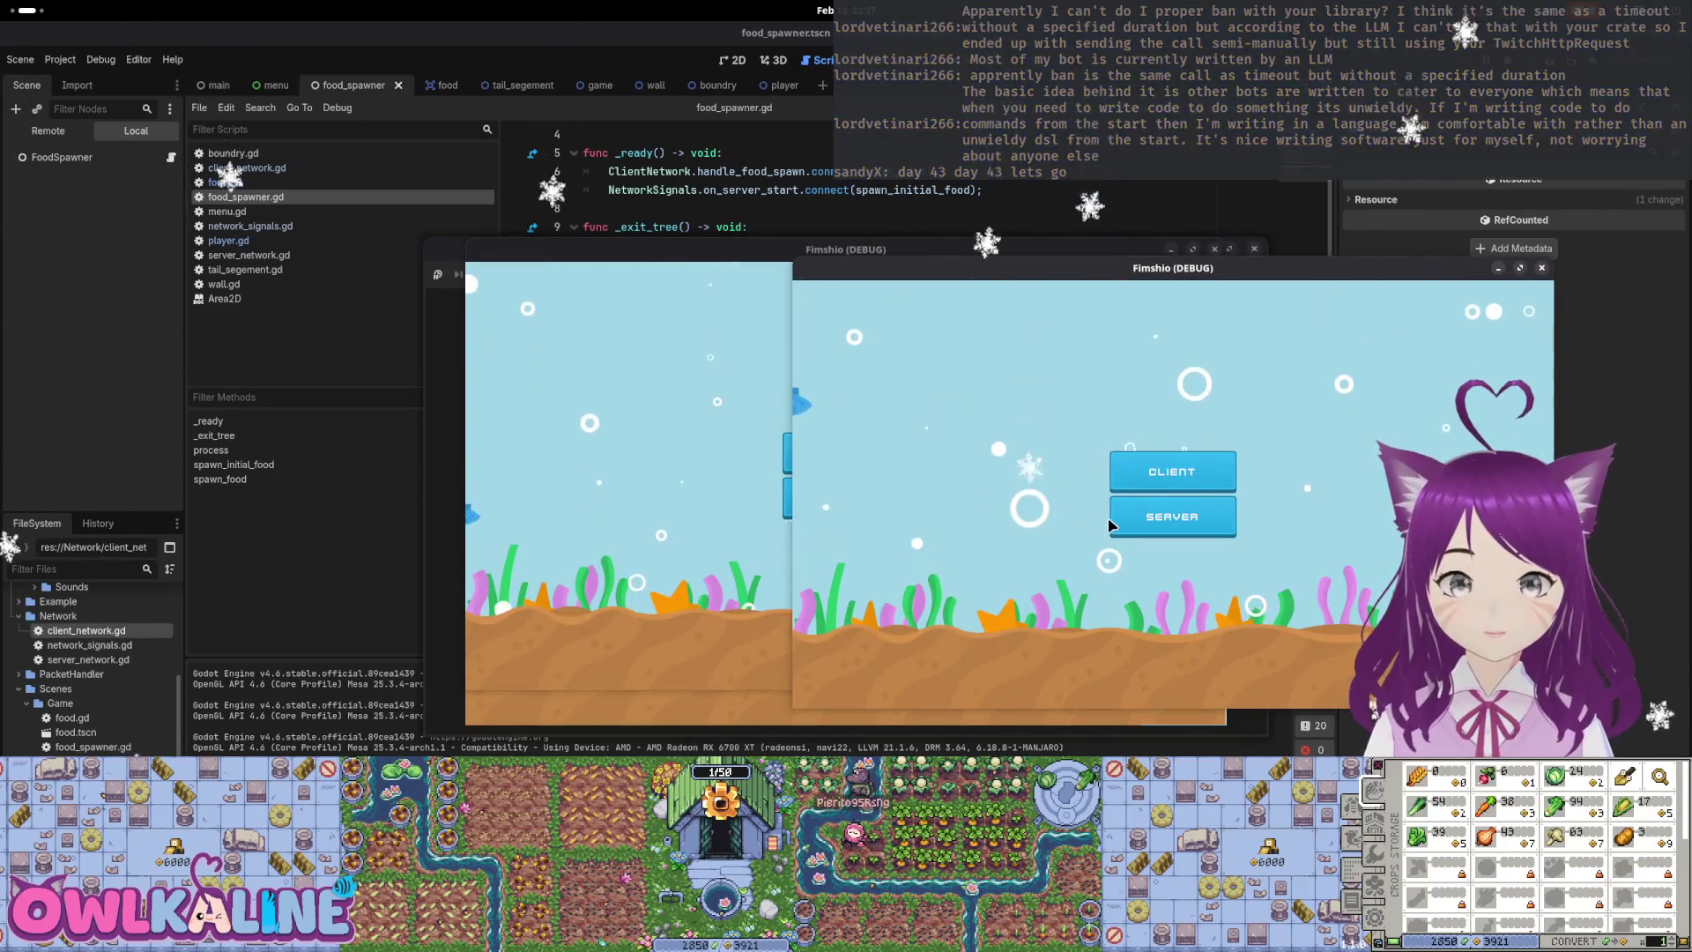
pyautogui.click(1172, 517)
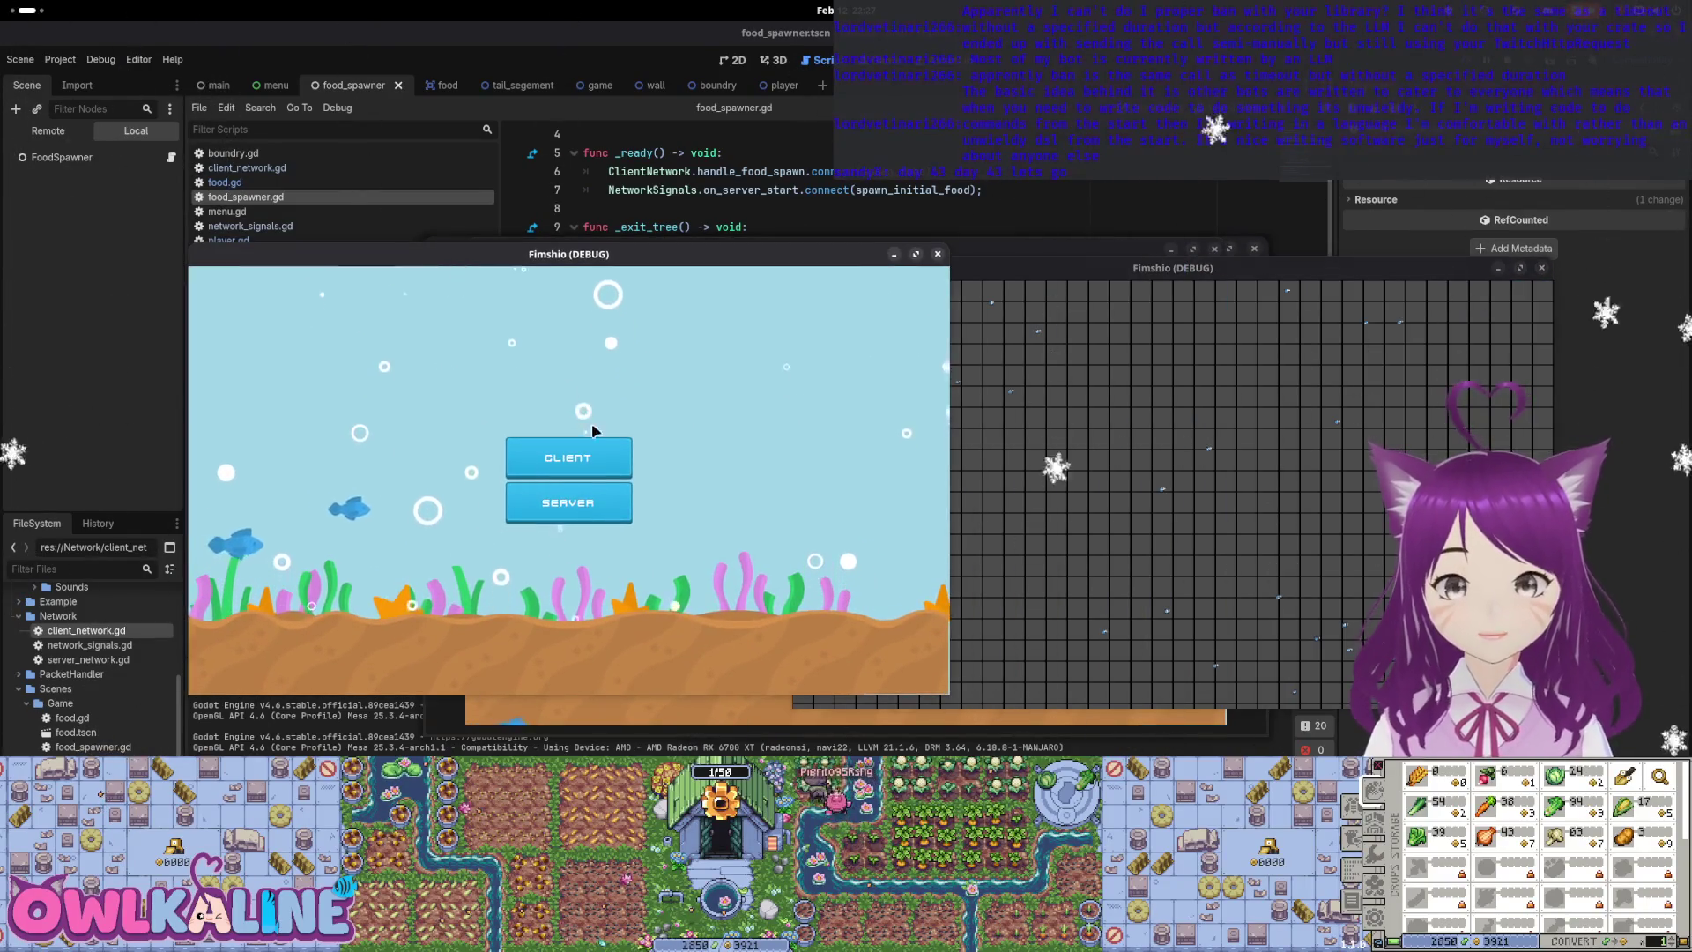
pyautogui.click(568, 453)
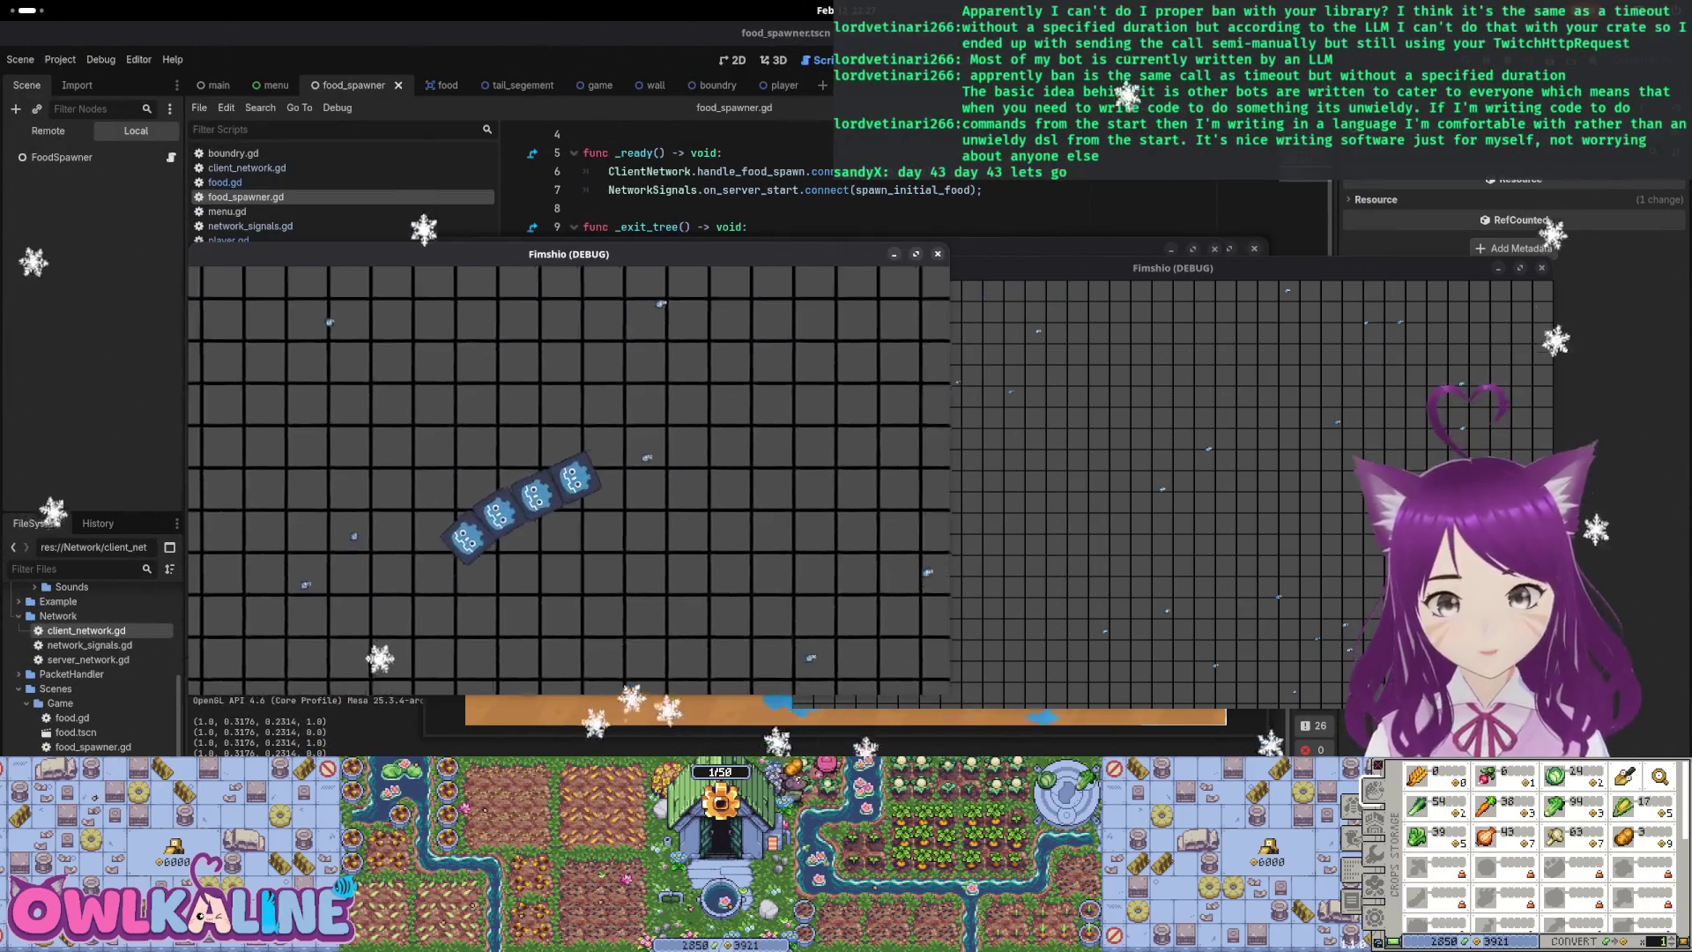
pyautogui.press('F8')
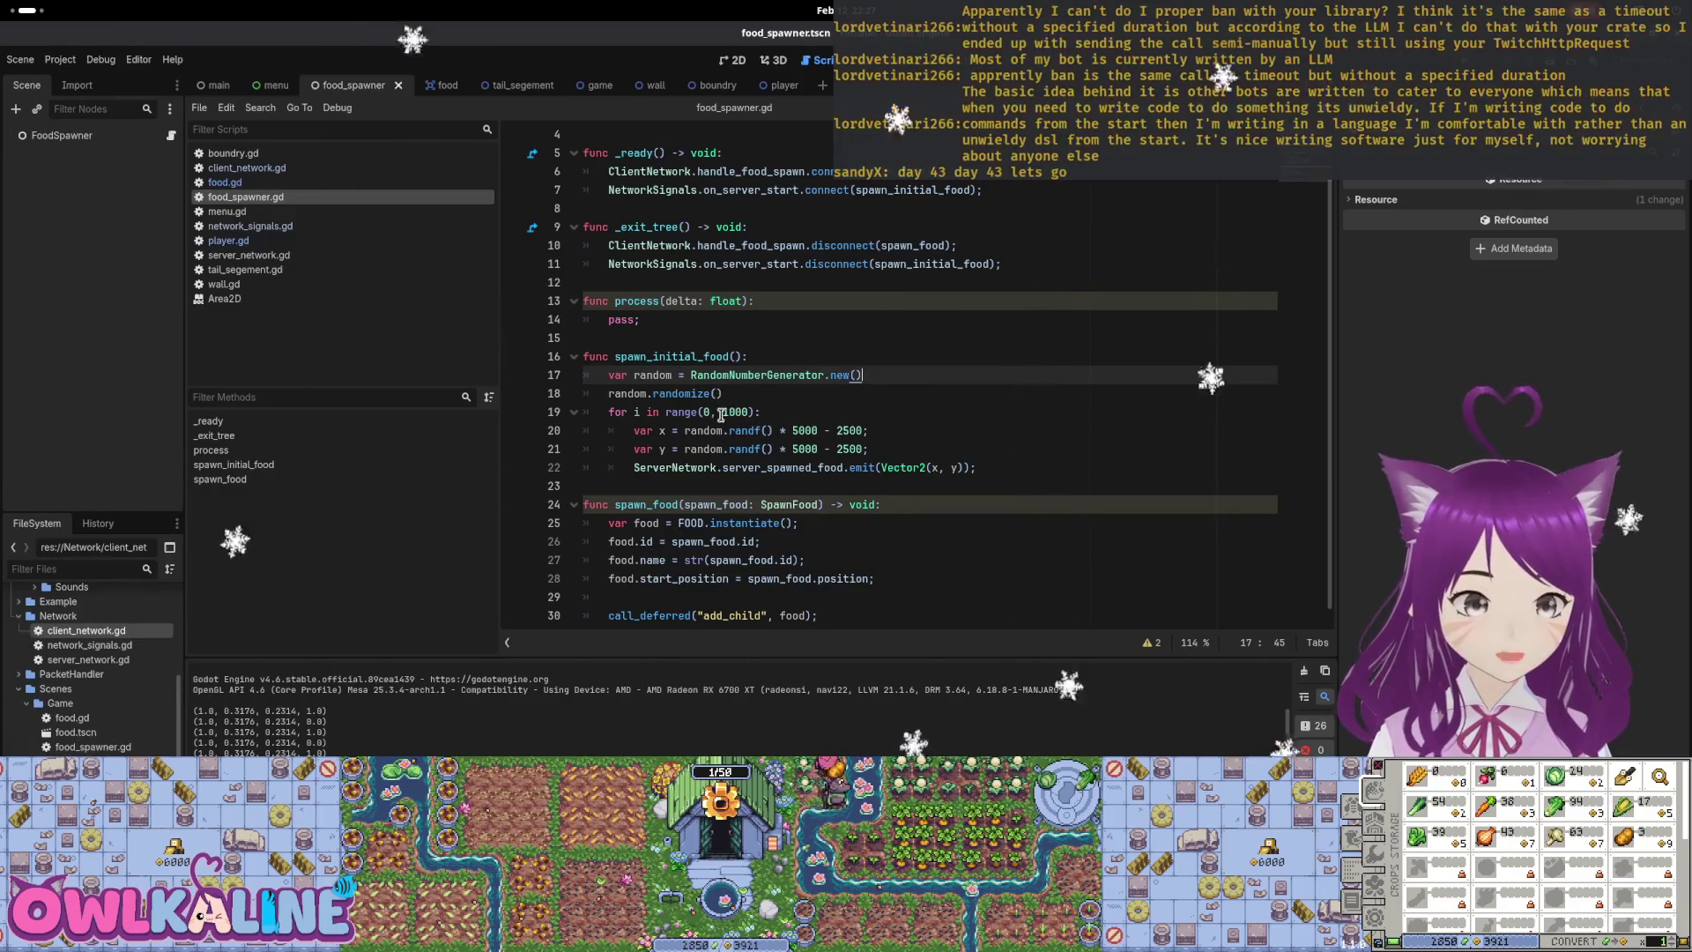
# Change food.gd's scale to Vector2(0.4, 0.4) and rerun the game to start a session
pyautogui.click(447, 81)
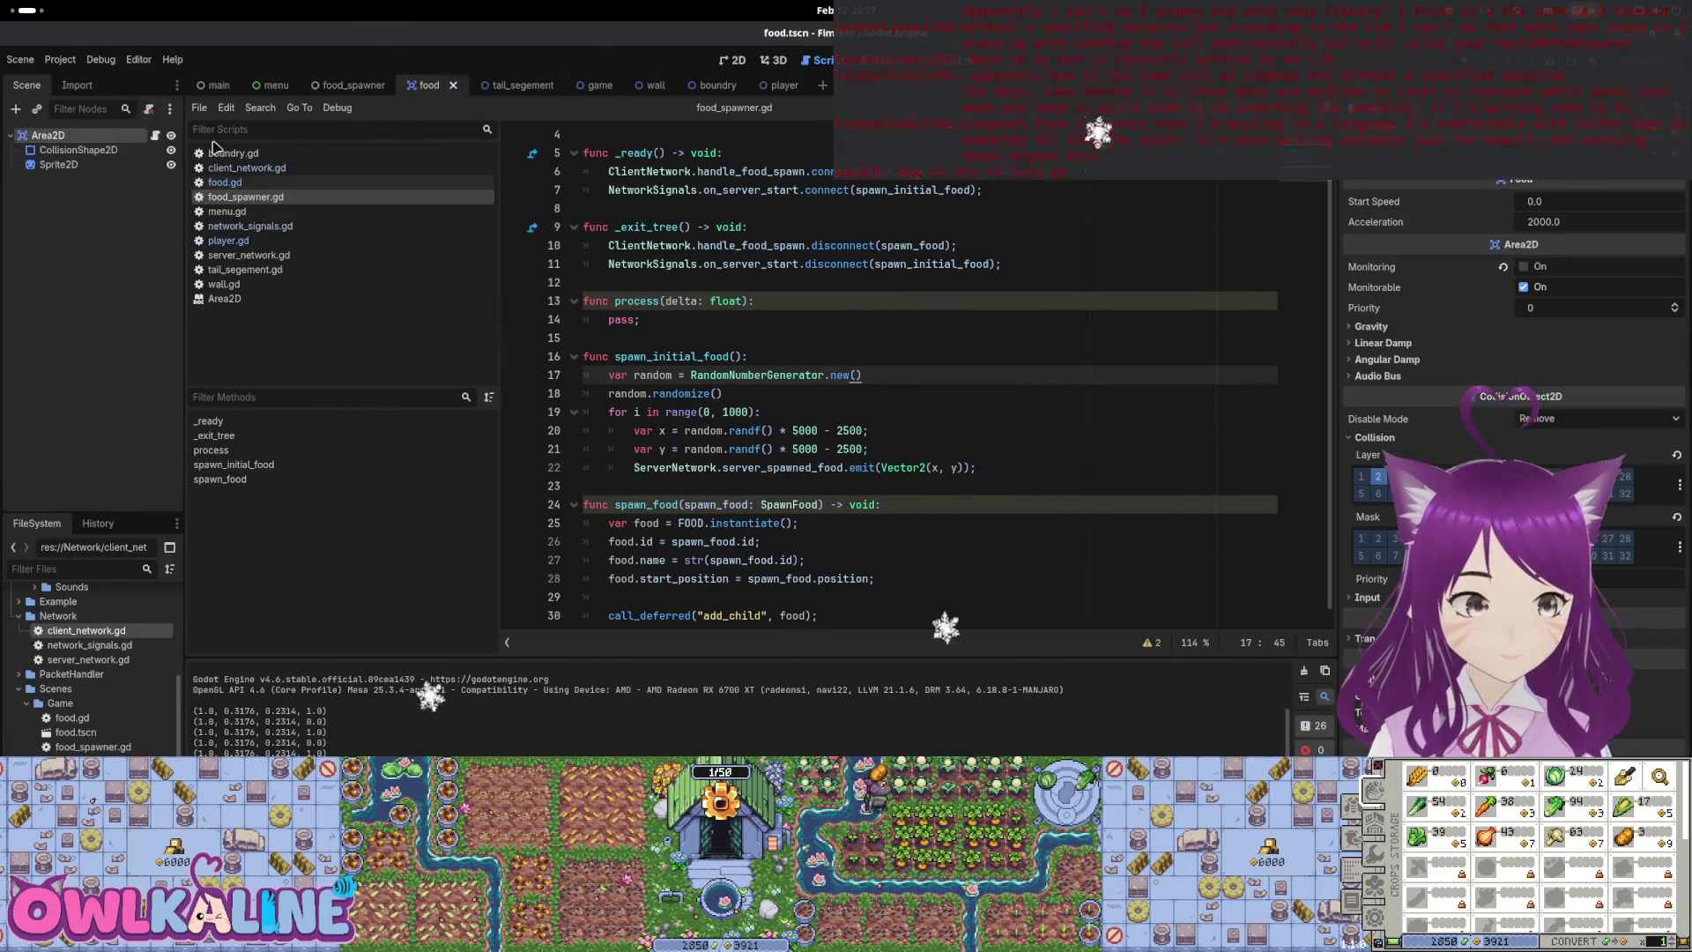
pyautogui.click(156, 137)
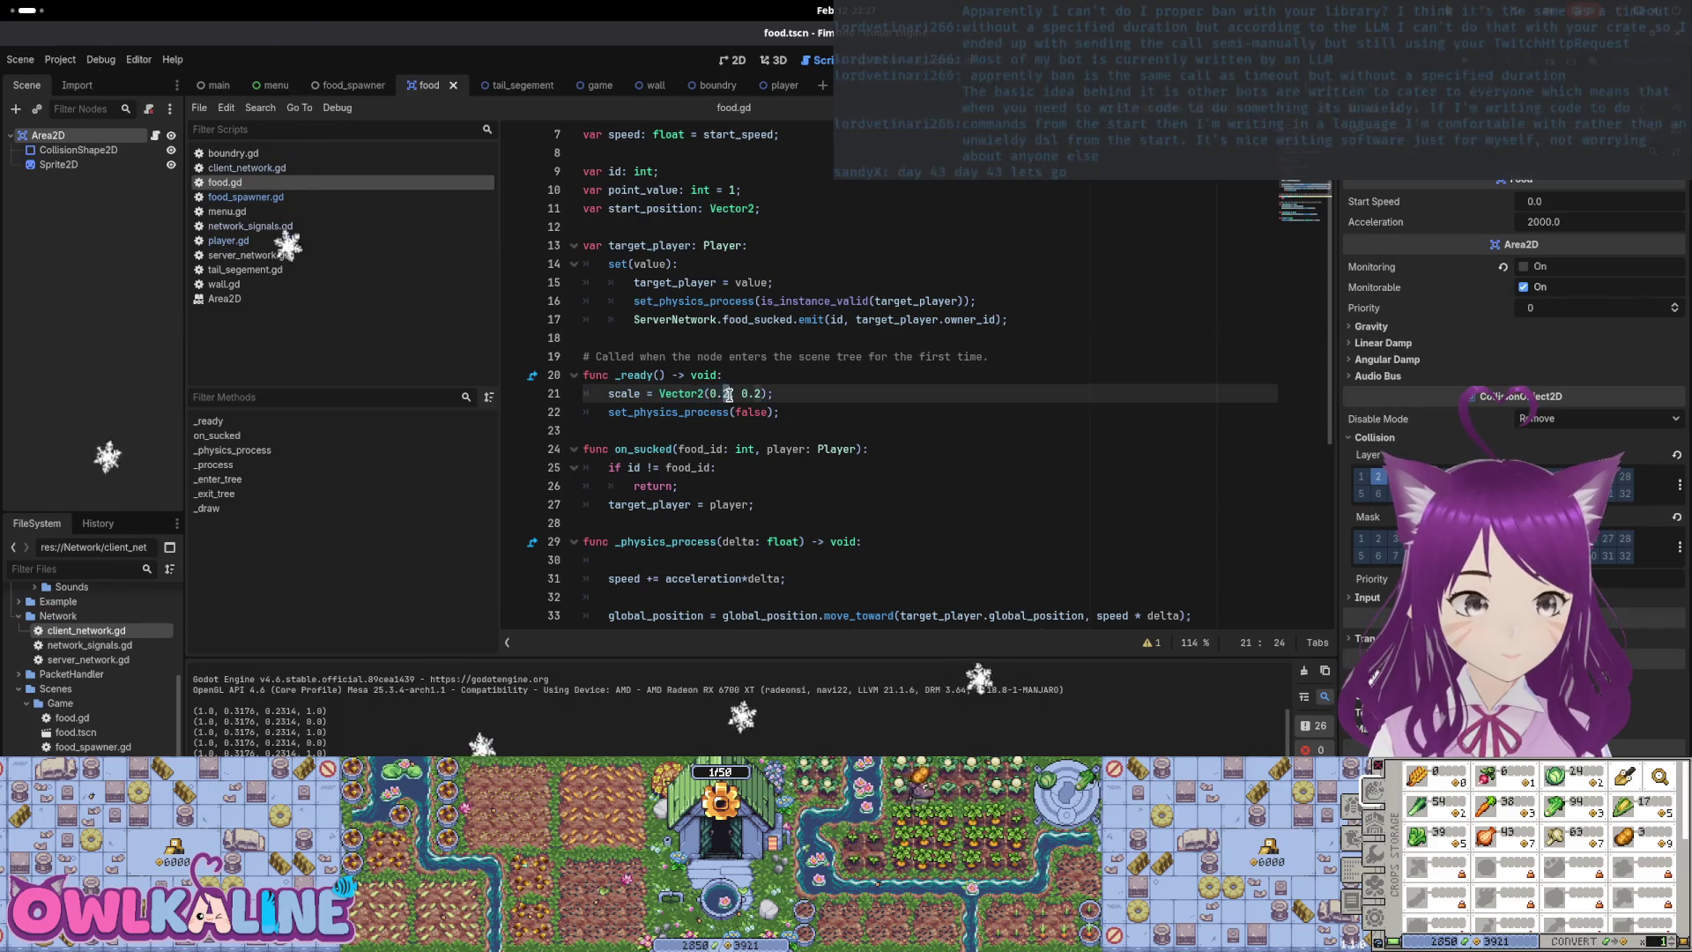
pyautogui.hotkey('ctrl', 'd')
pyautogui.write('4')
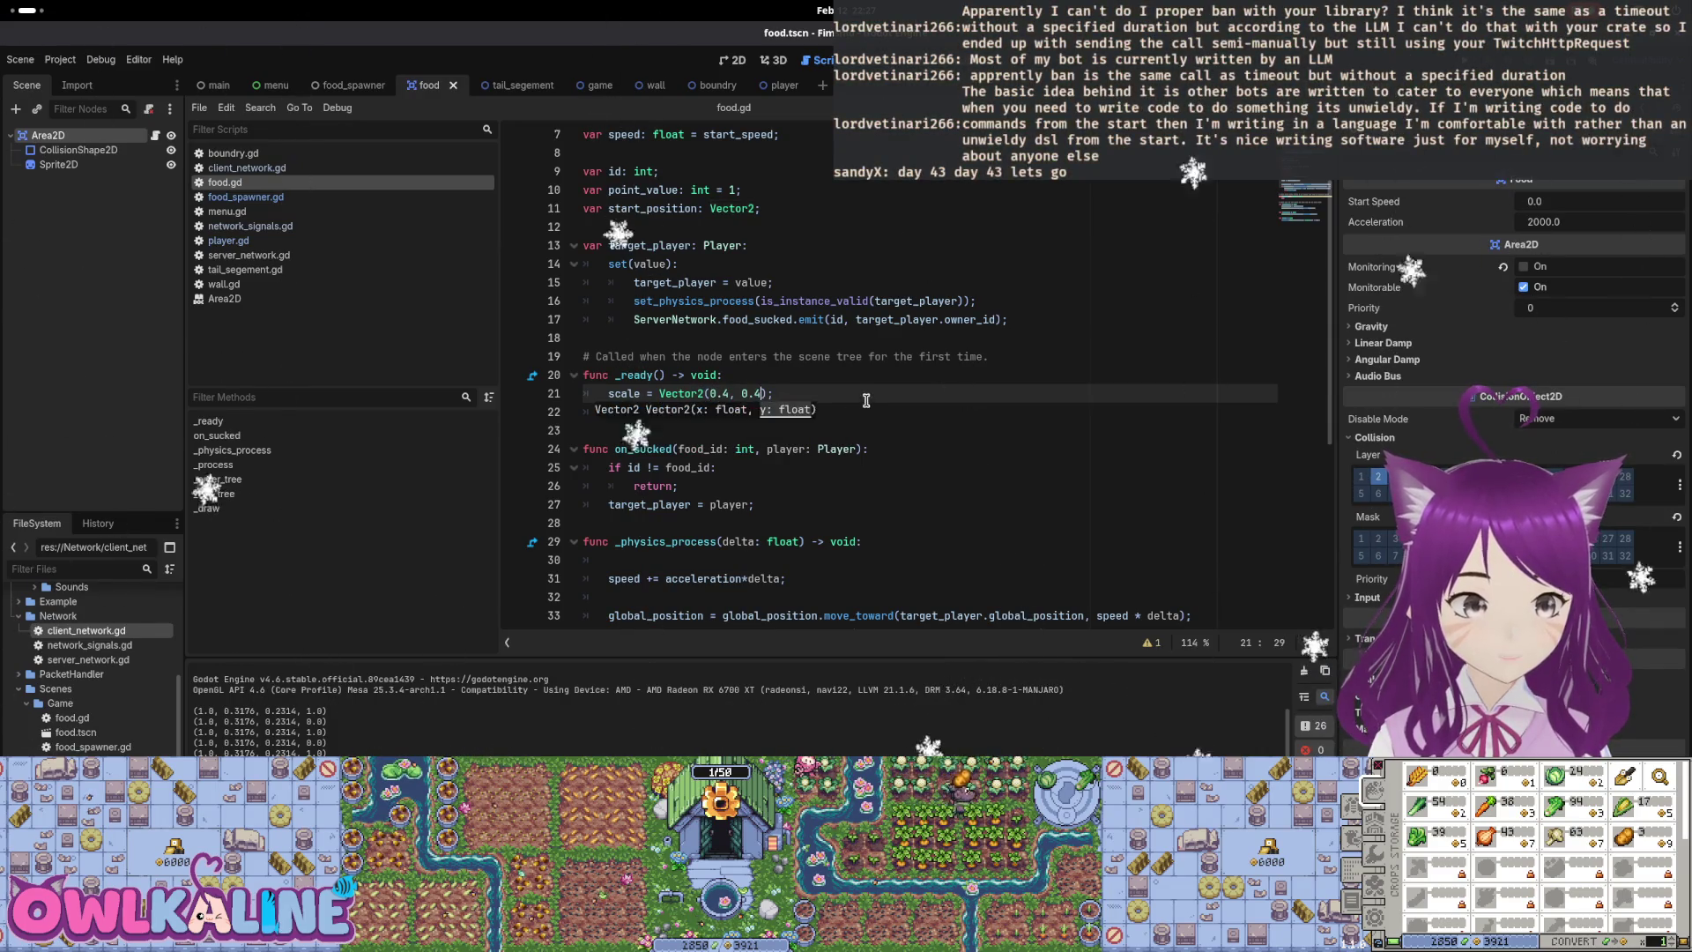
pyautogui.press('F5')
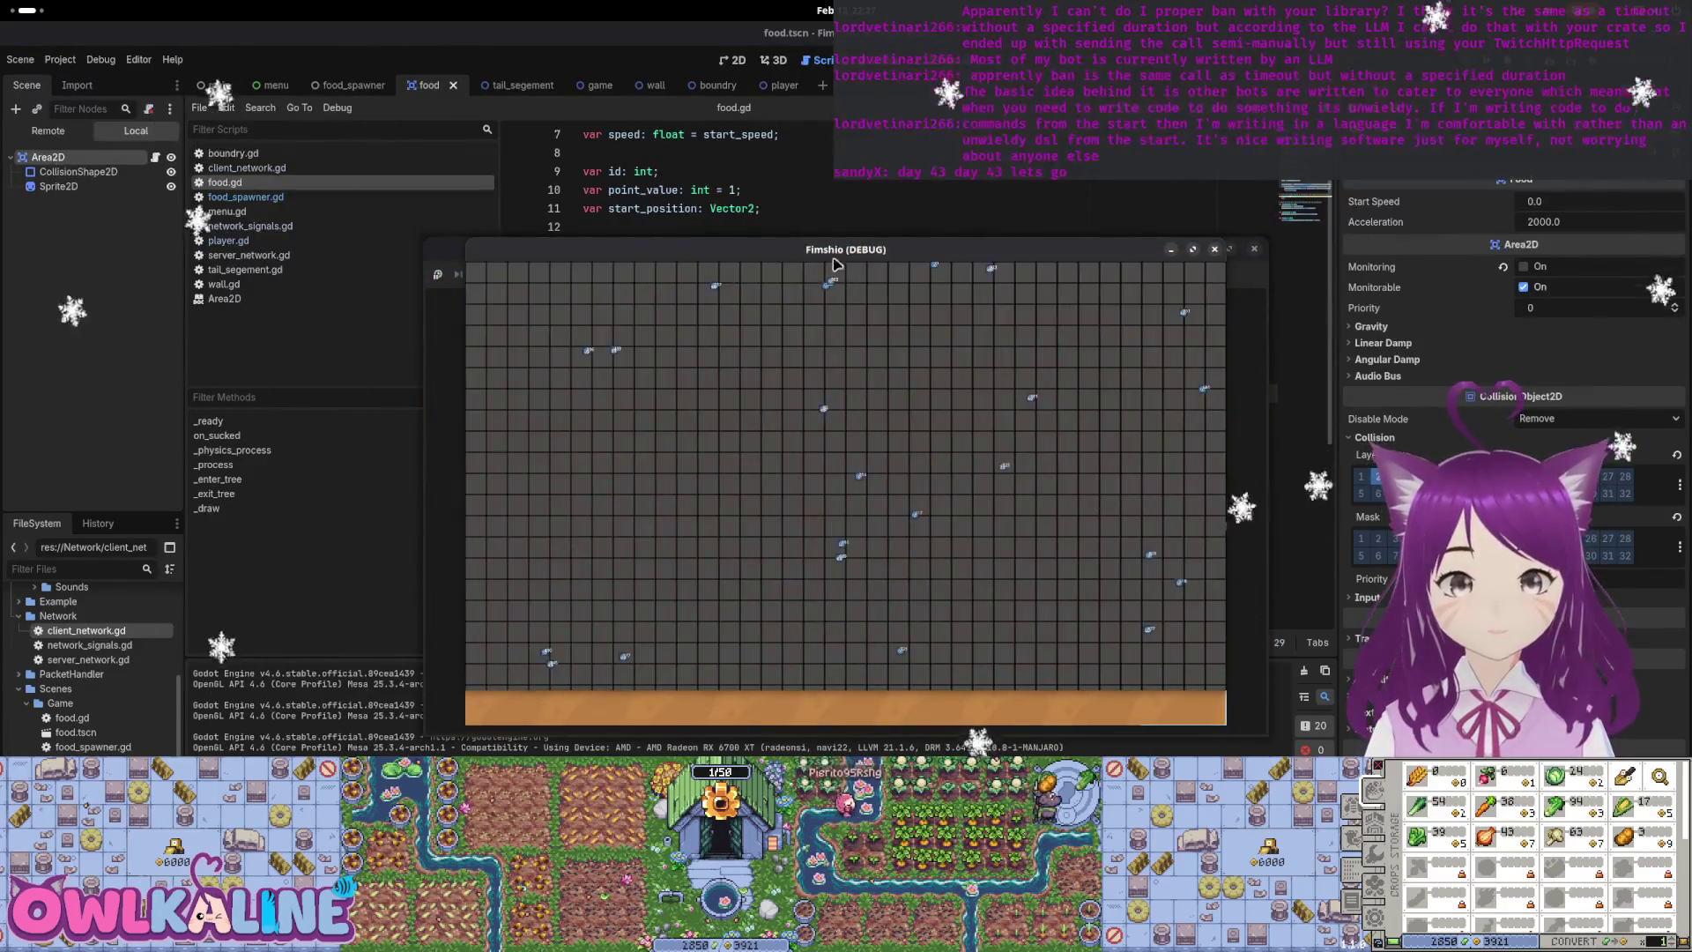
pyautogui.click(538, 399)
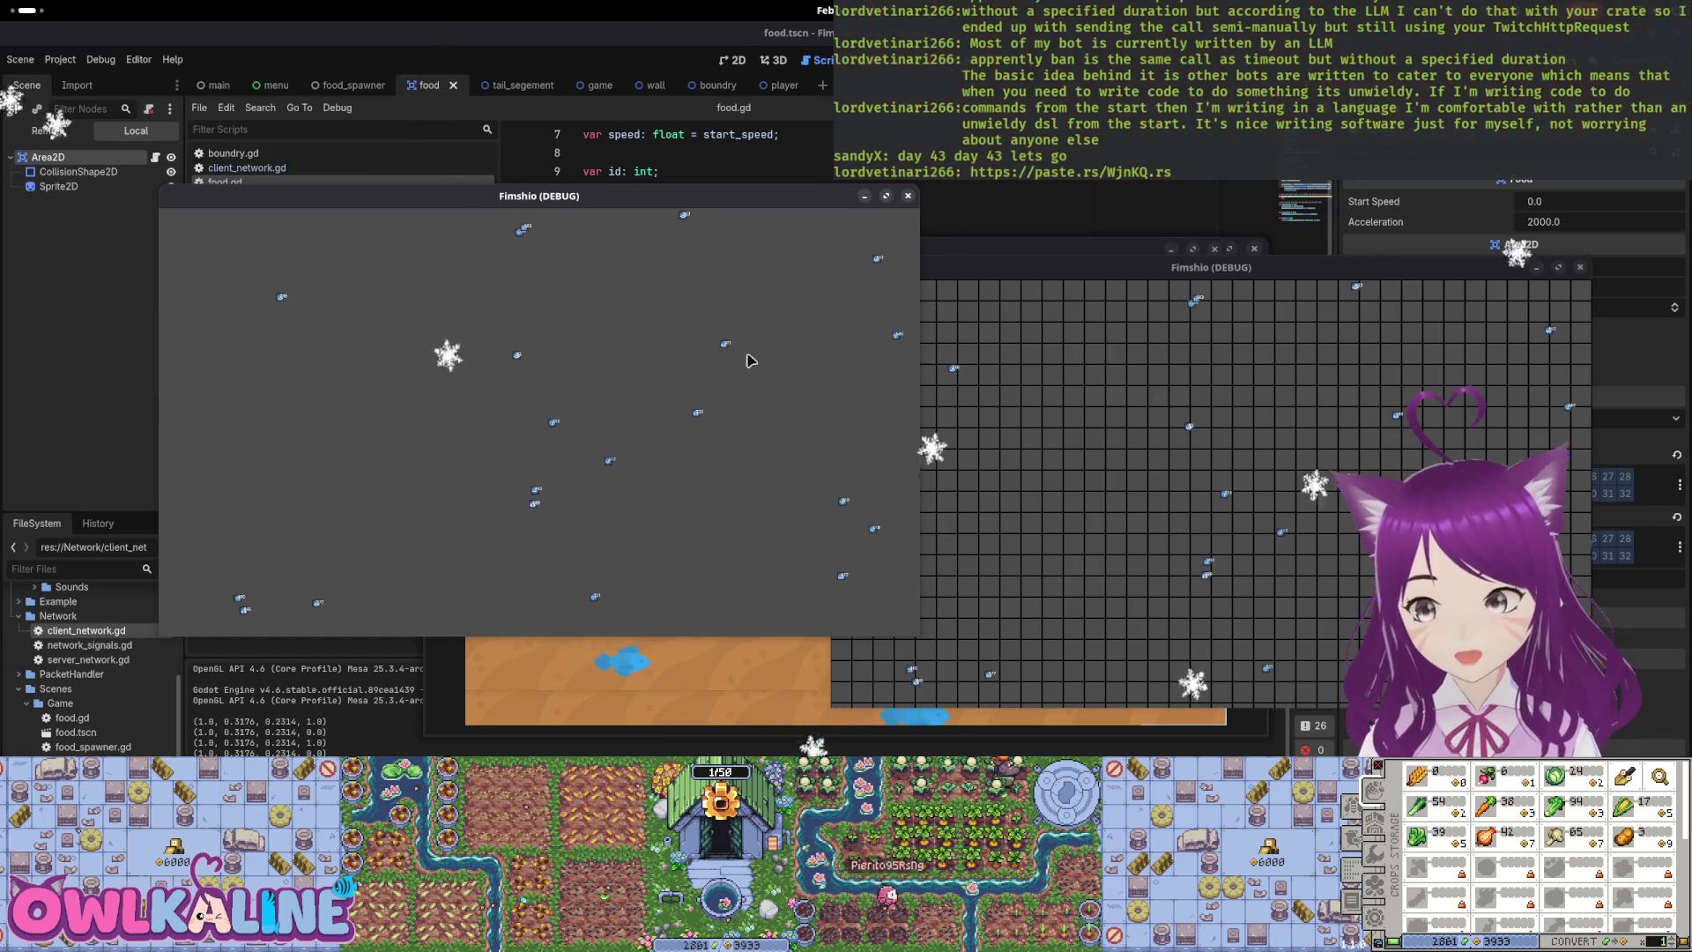
# Bring the second Fimshio window forward and stop the test run with F8
pyautogui.click(1013, 397)
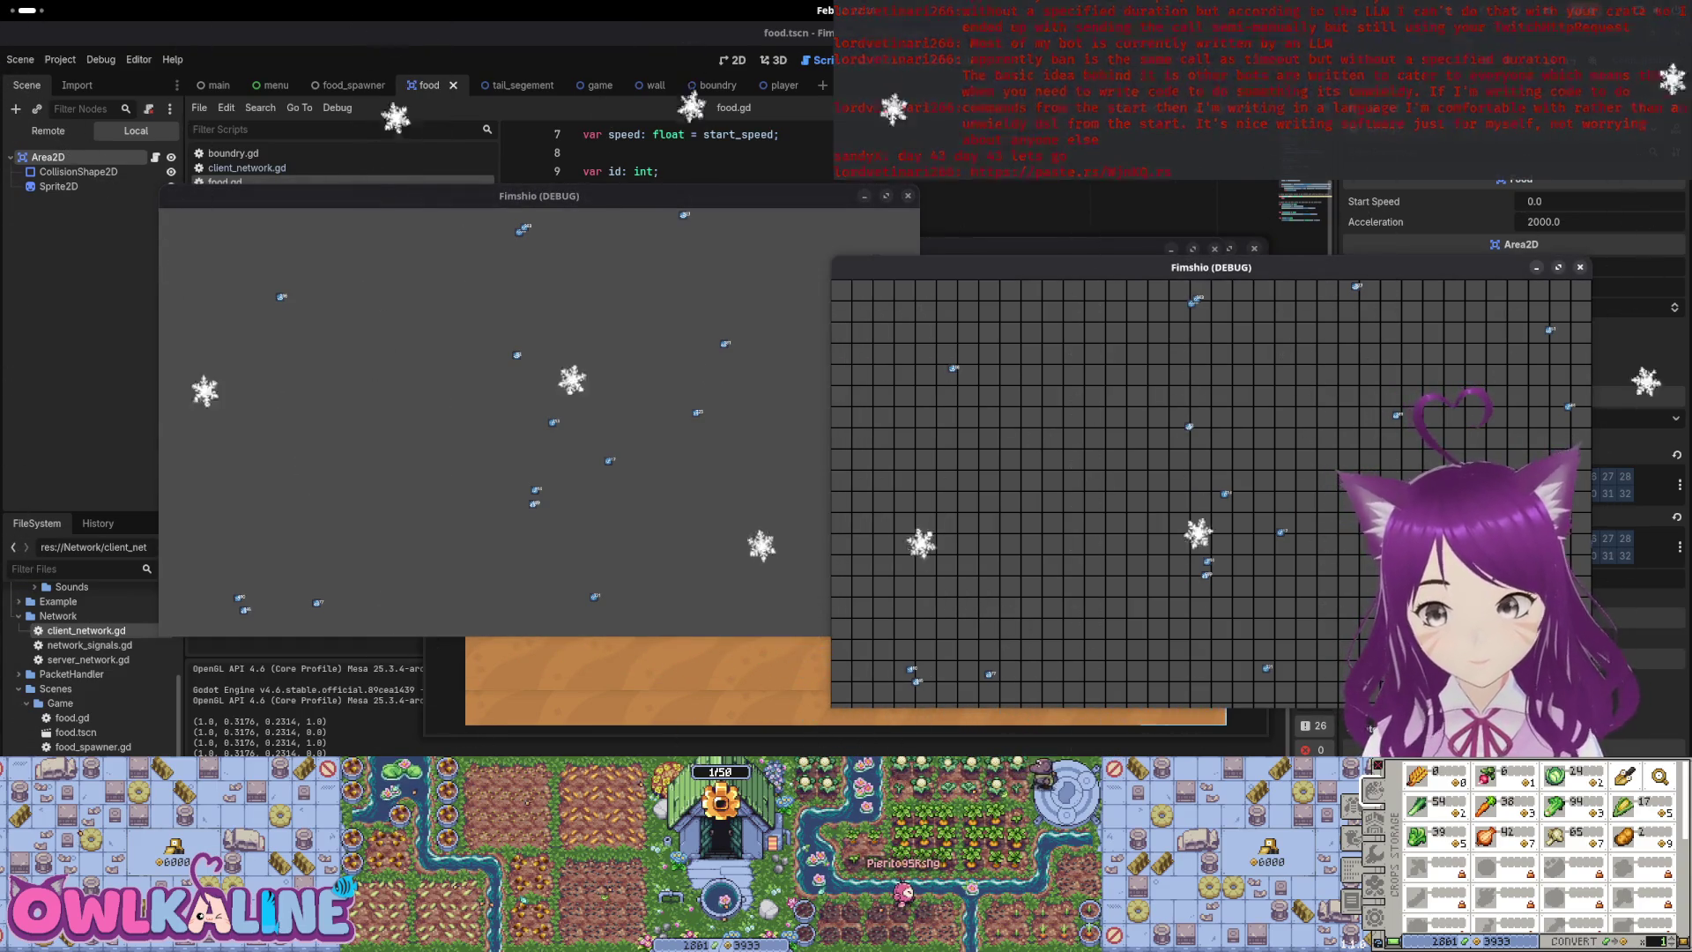
pyautogui.press('F8')
pyautogui.press('super')
pyautogui.press('super')
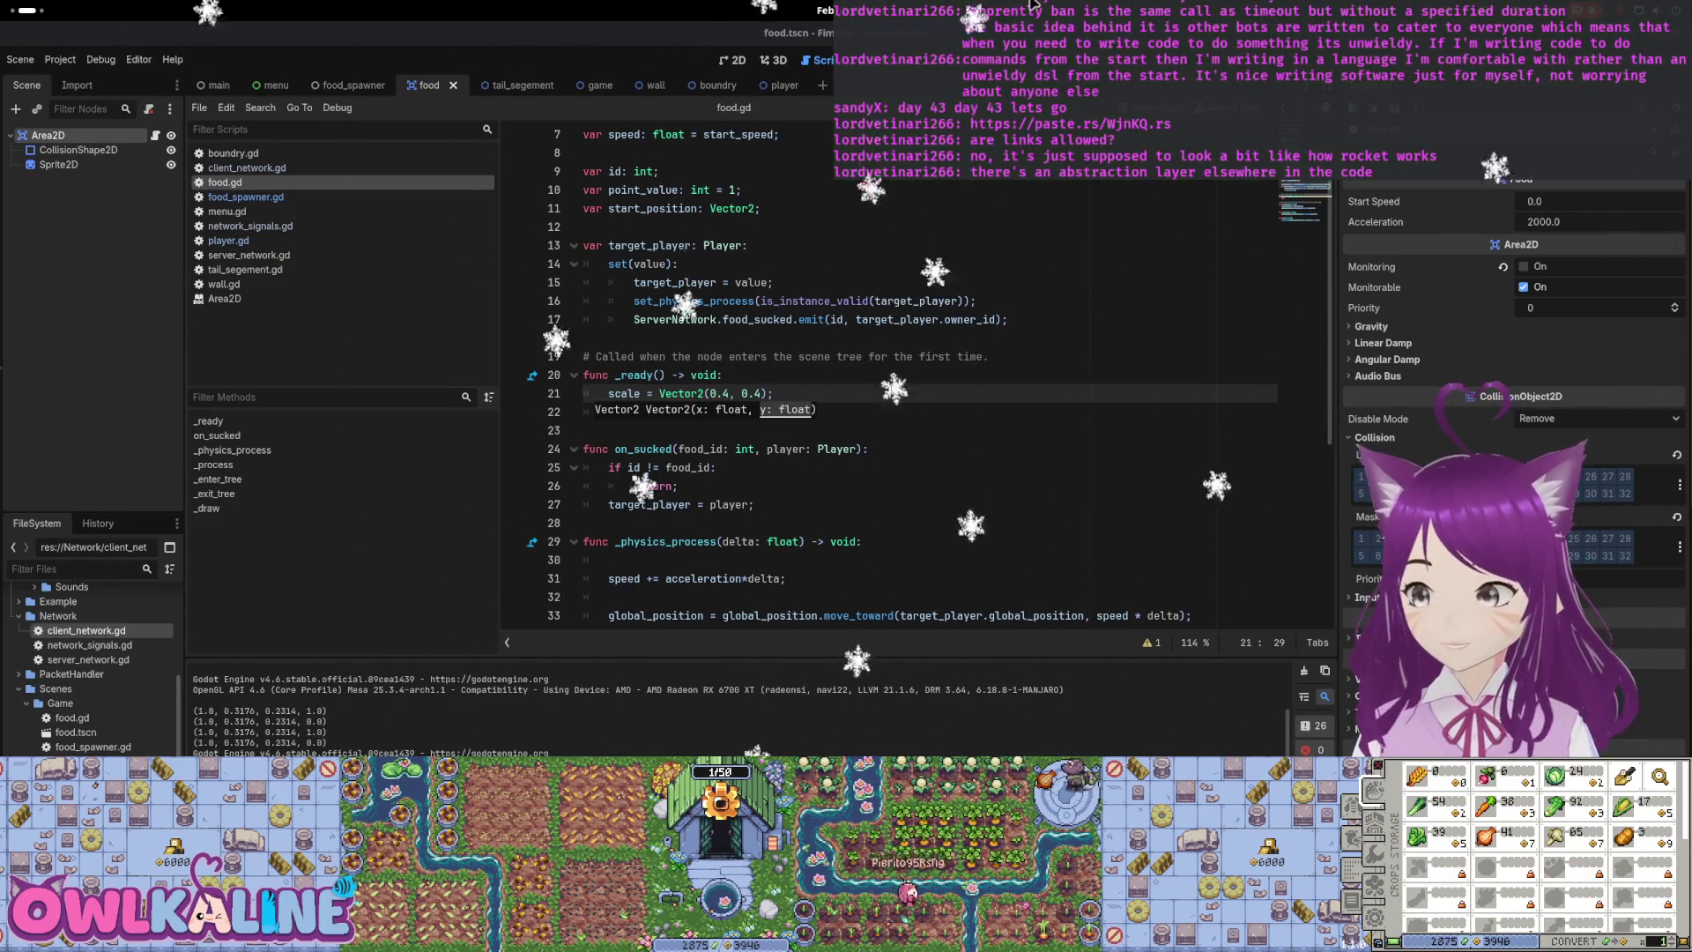
# Leave the on_sucked script and bring up the food_spawner scene and its script
pyautogui.click(767, 448)
pyautogui.scroll(-6, 775, 397)
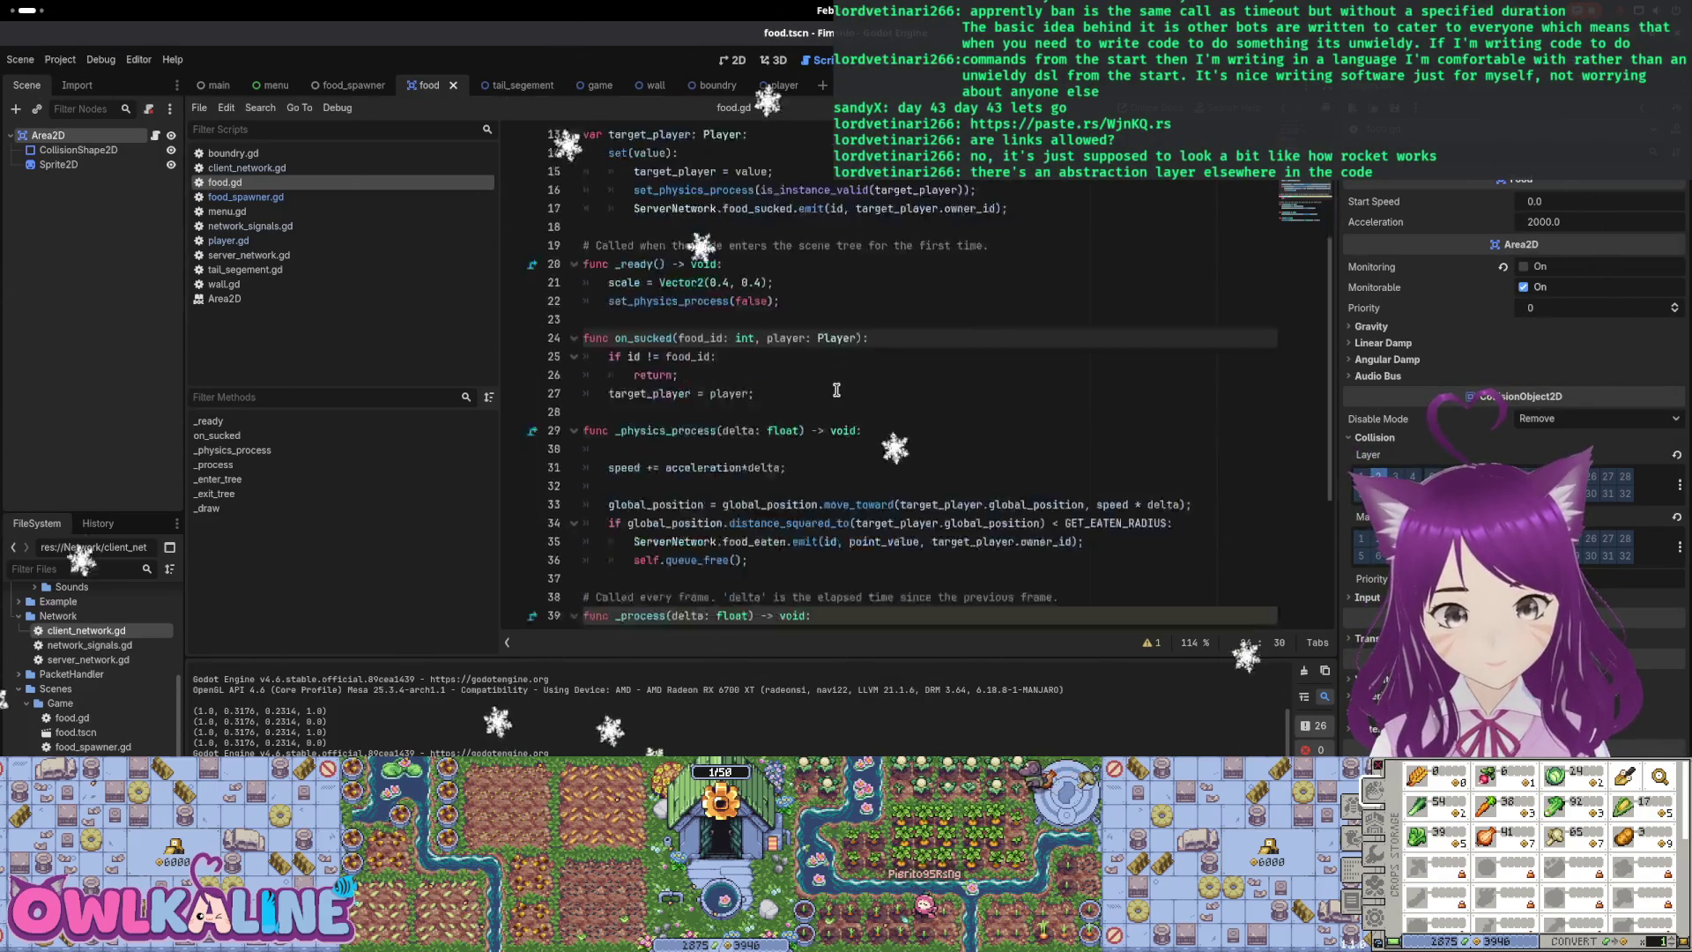
pyautogui.scroll(5, 789, 334)
pyautogui.scroll(5, 789, 334)
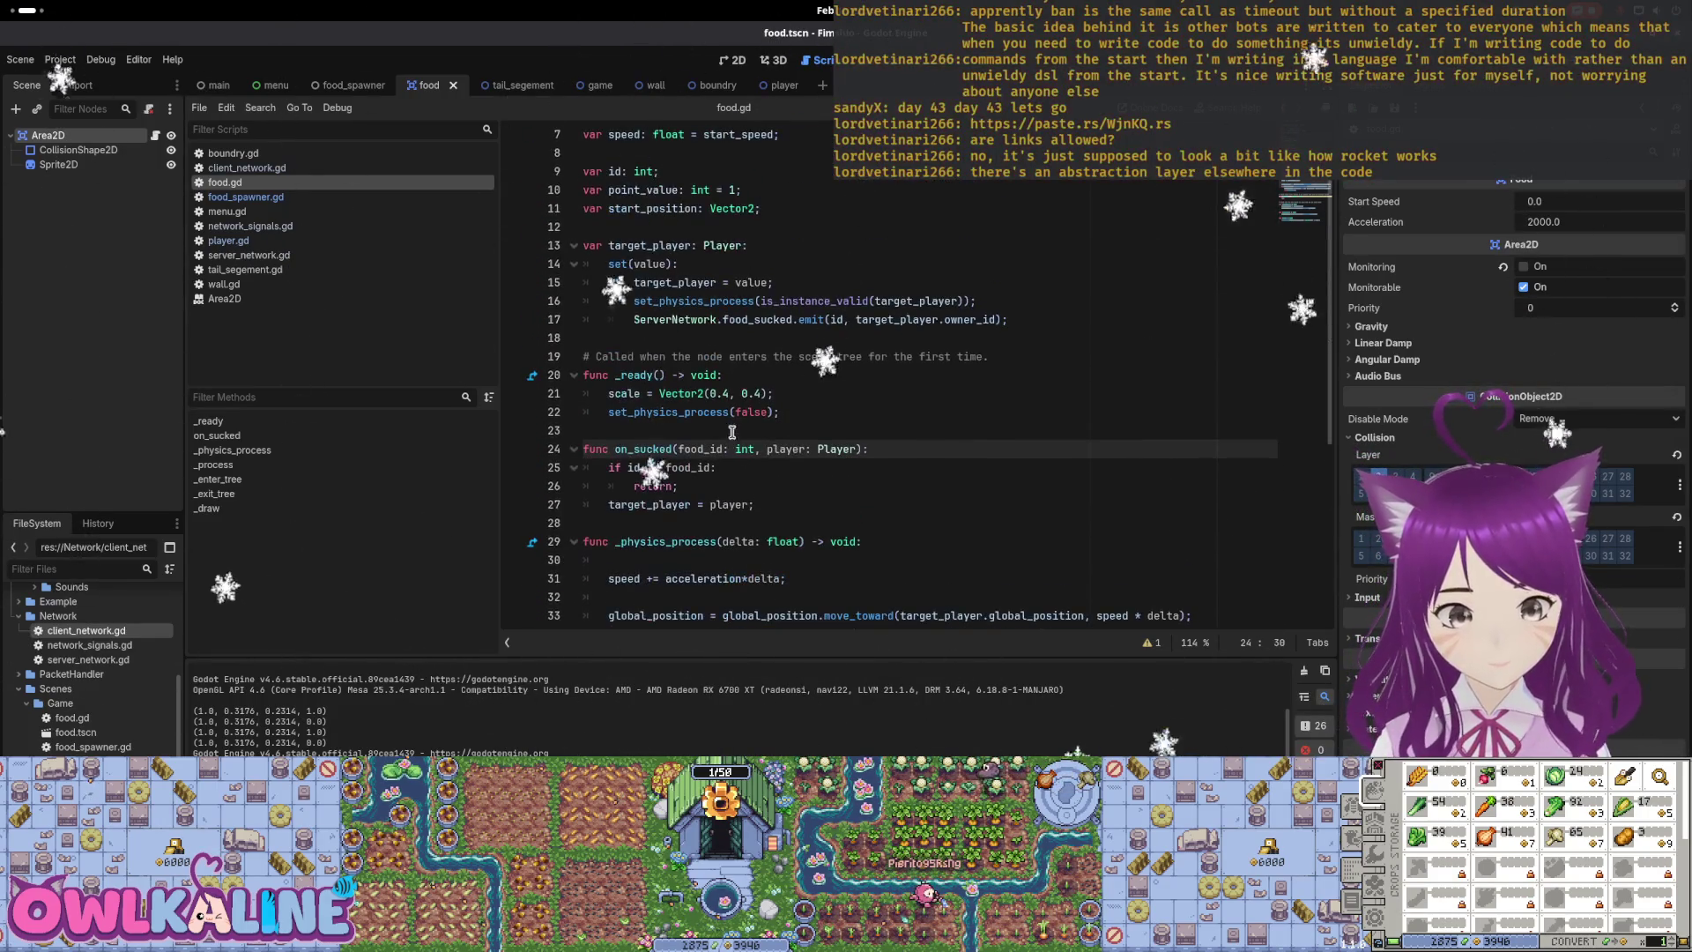
pyautogui.press('Up')
pyautogui.scroll(-6, 729, 475)
pyautogui.scroll(-5, 731, 467)
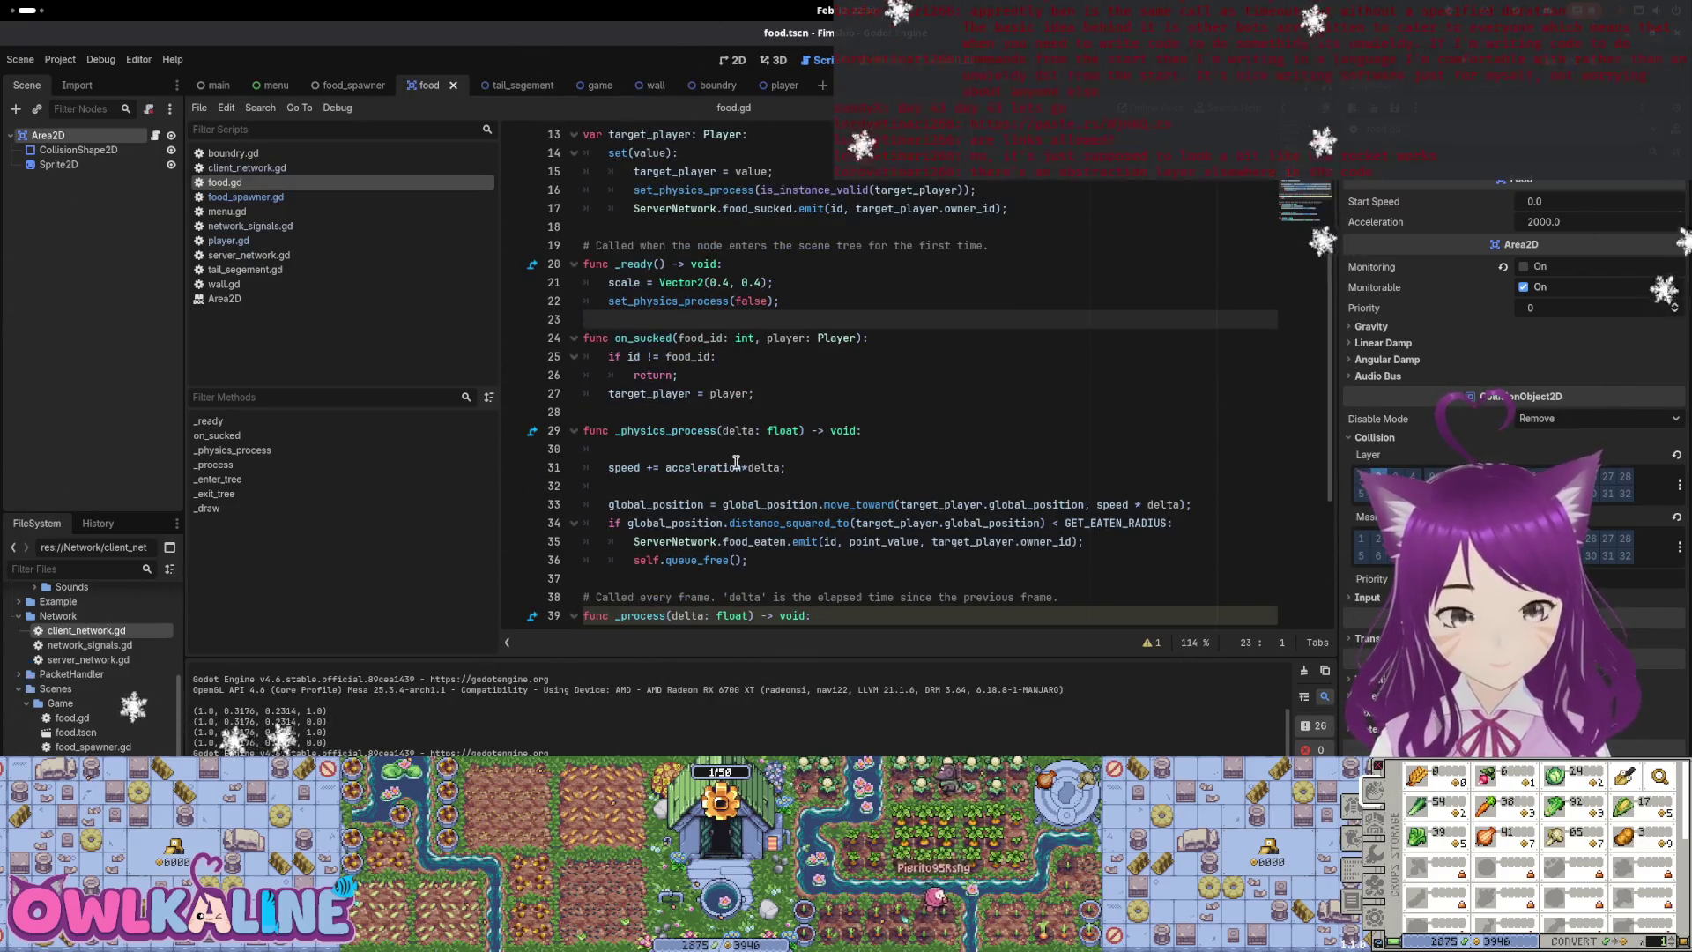
pyautogui.scroll(2, 743, 410)
pyautogui.scroll(1, 743, 404)
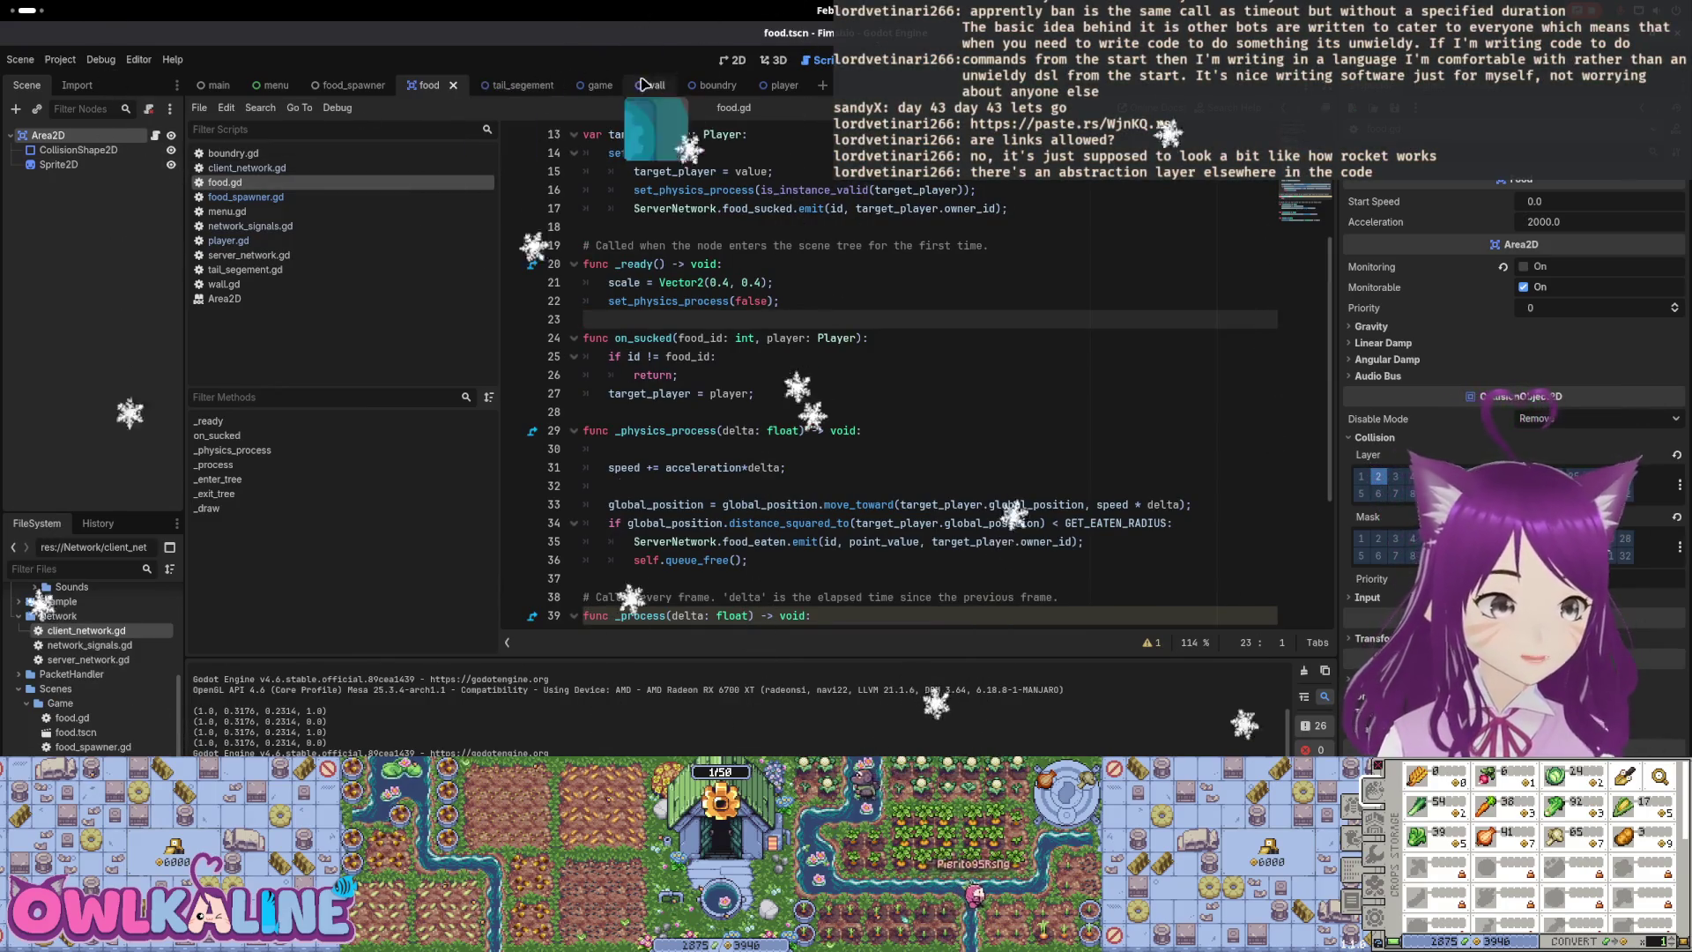
pyautogui.click(350, 85)
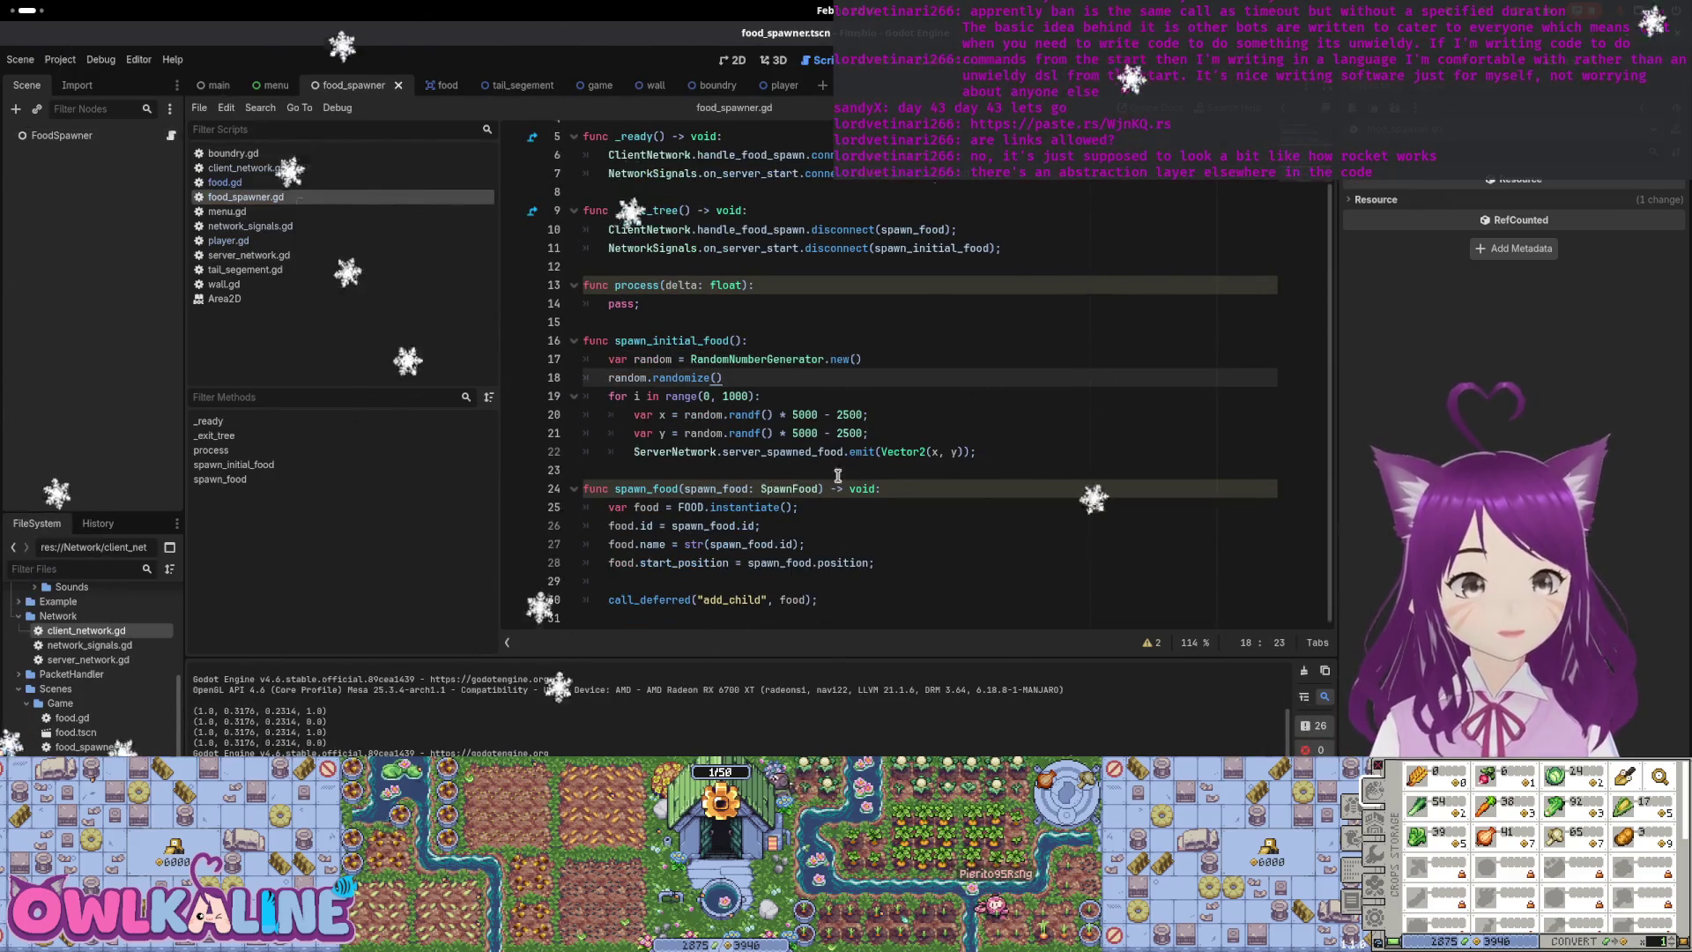
pyautogui.scroll(2, 777, 281)
# Declare 'var food_timer: Timer;' on a new line below the FOOD constant
pyautogui.click(941, 194)
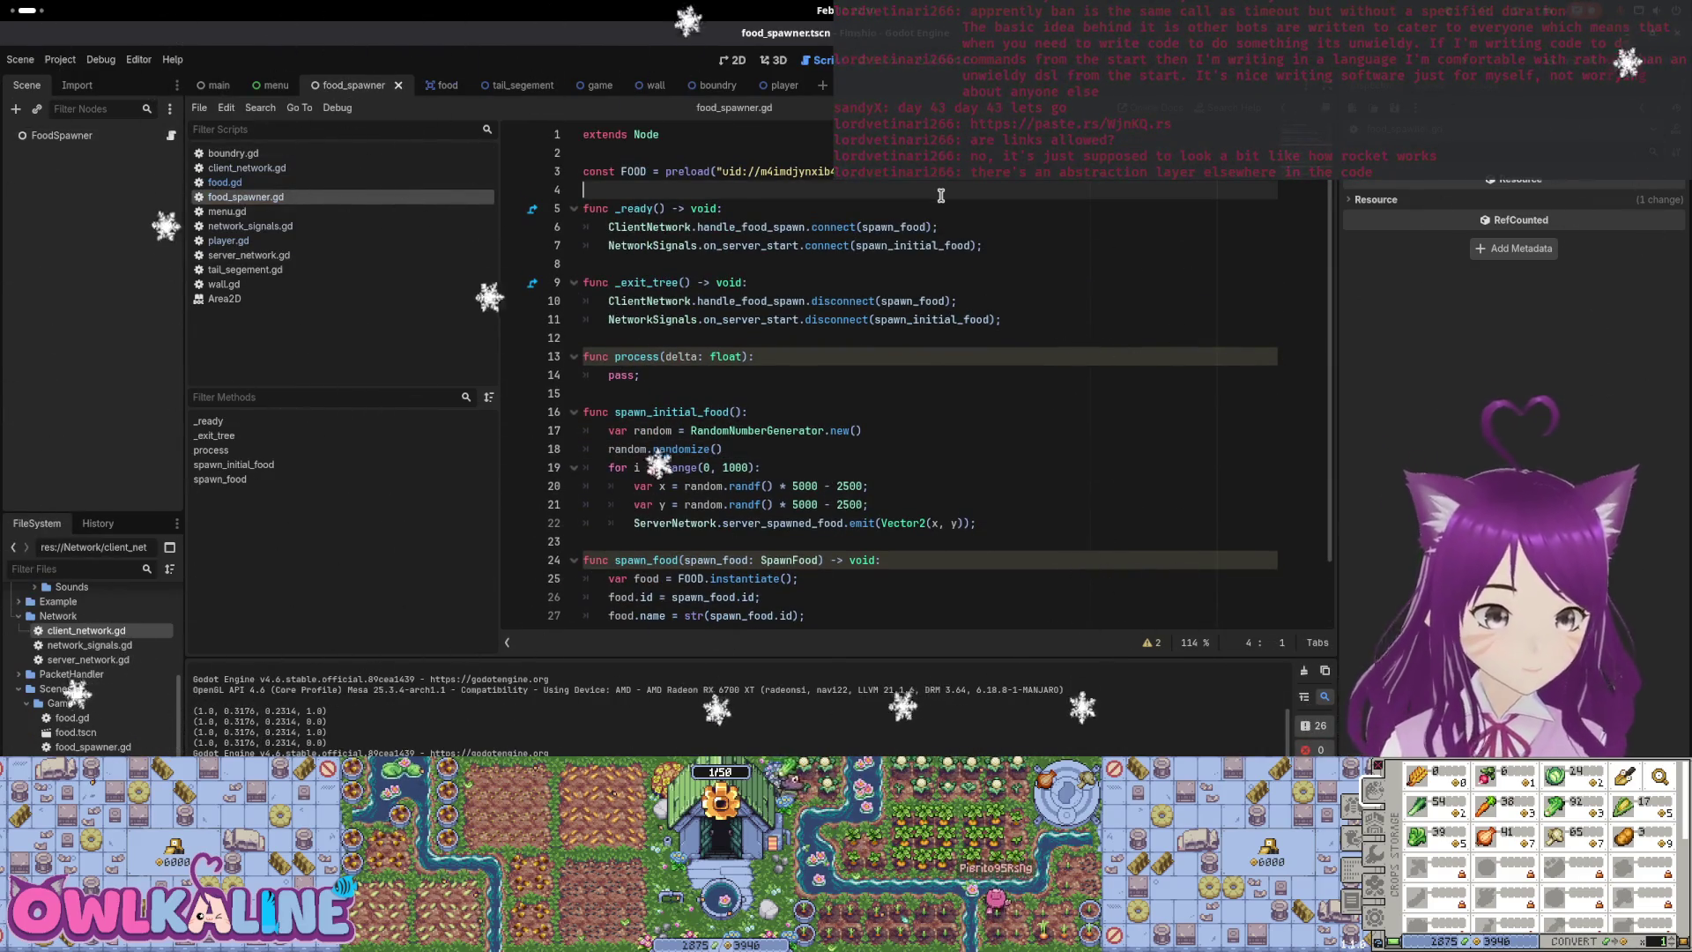
pyautogui.press('Return')
pyautogui.press('Return')
pyautogui.press('Up')
pyautogui.press('Up')
pyautogui.press('Down')
pyautogui.write('v')
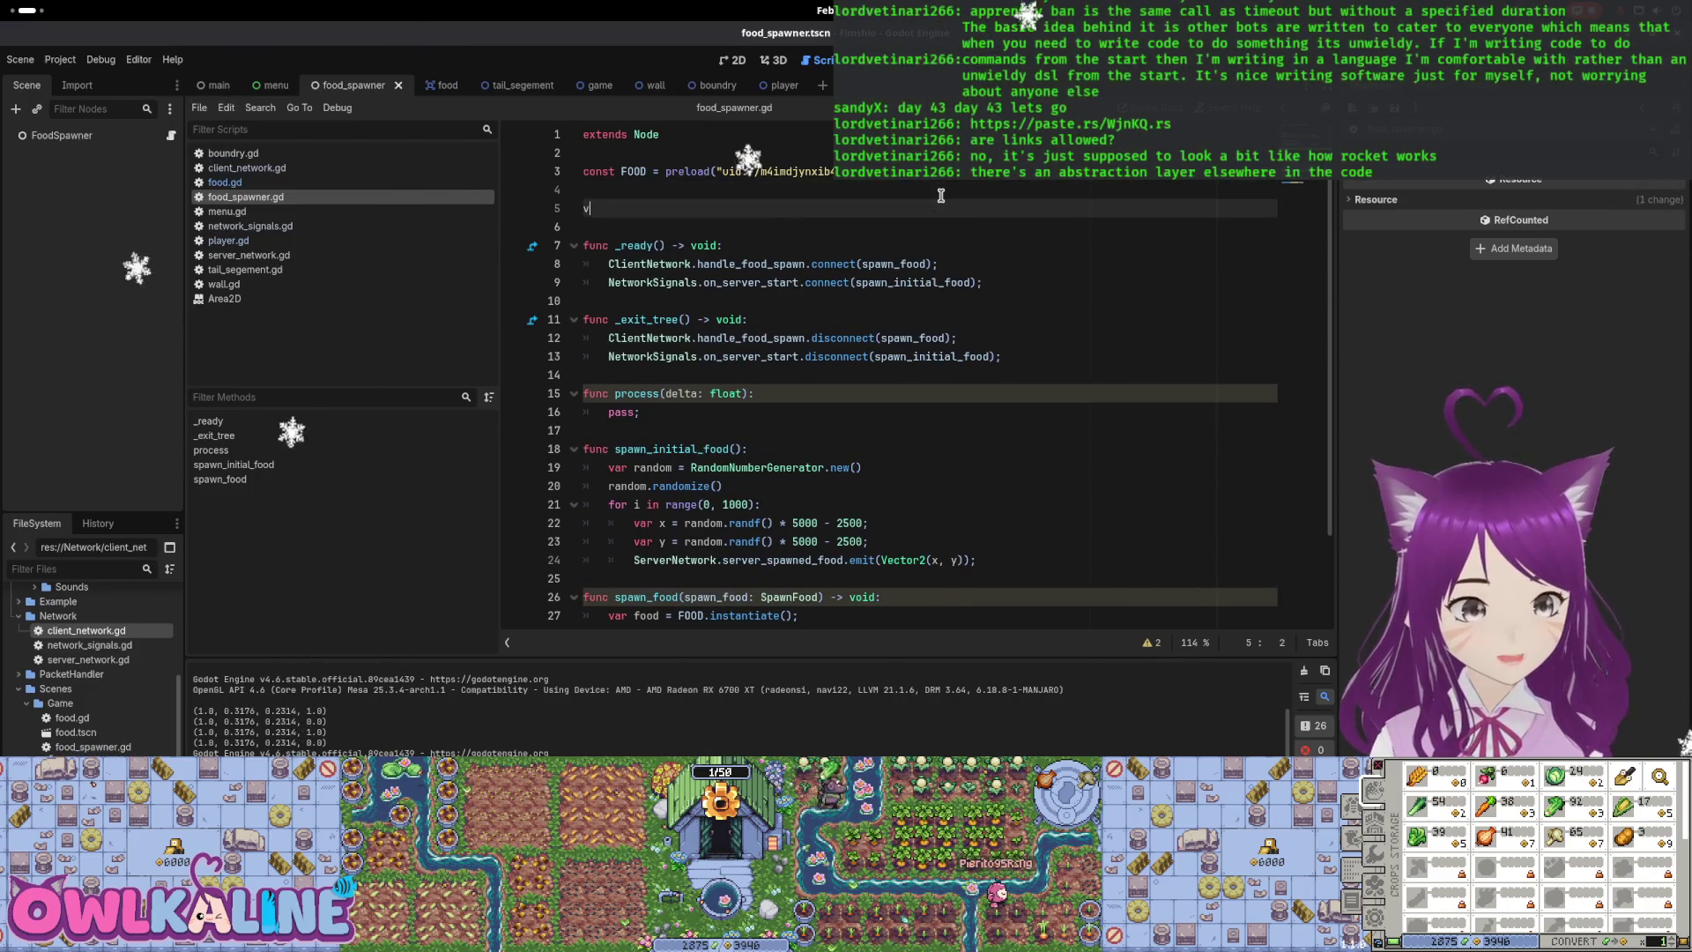
pyautogui.write('-')
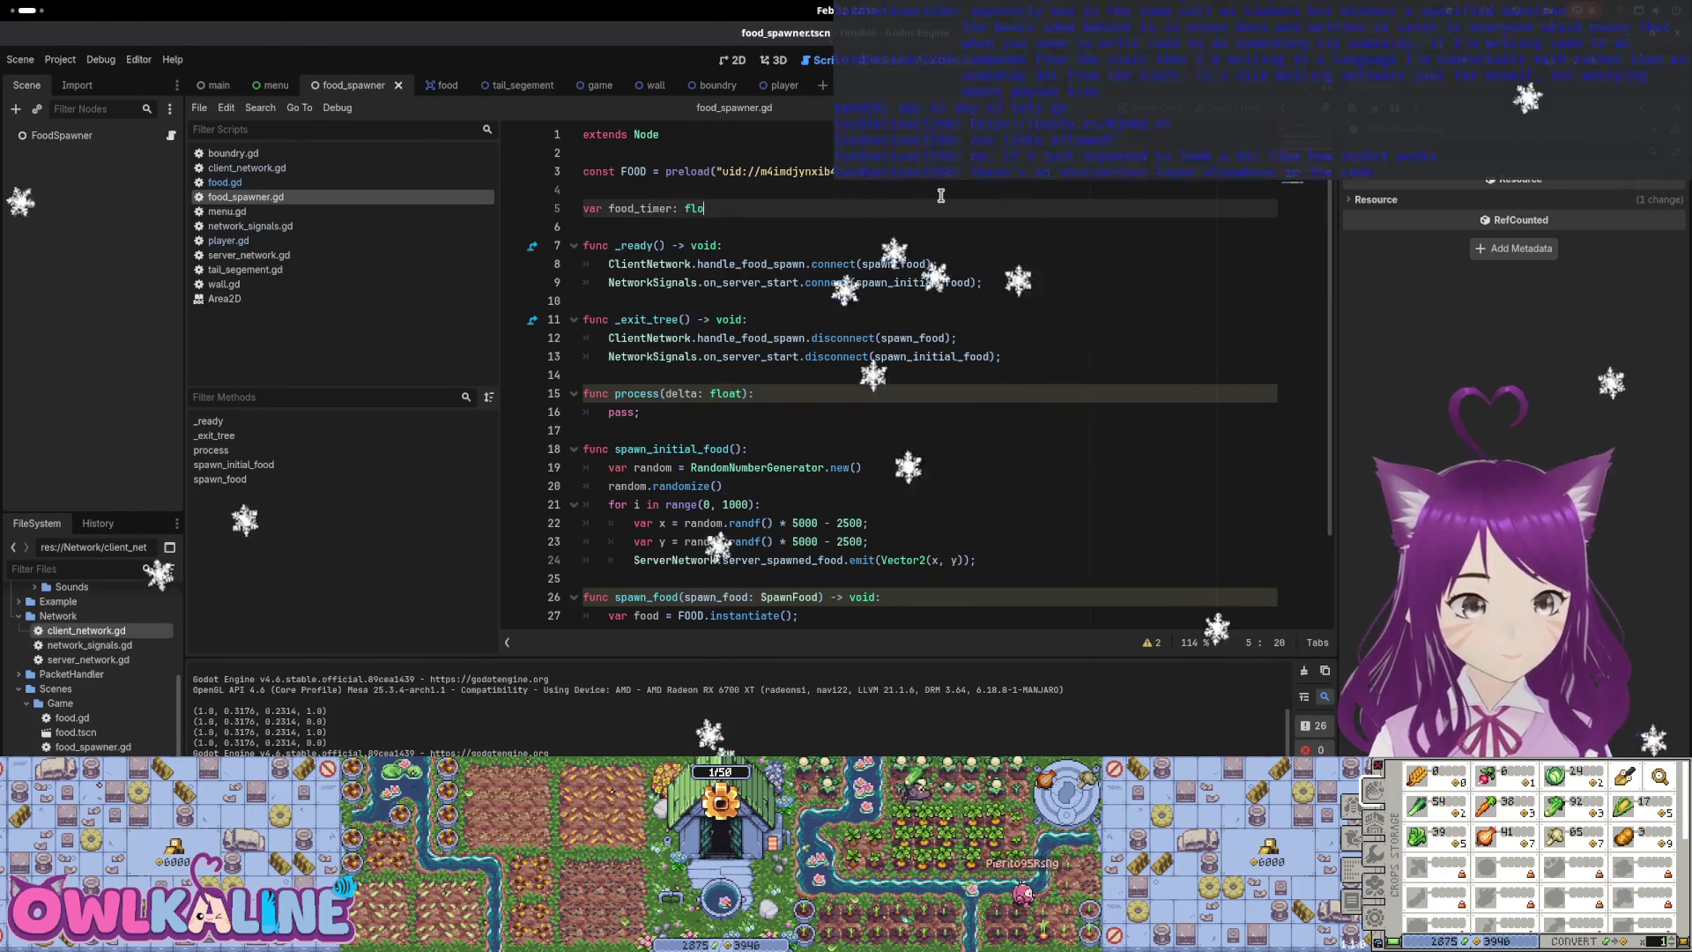
pyautogui.write(' float =')
pyautogui.press('BackSpace')
pyautogui.press('BackSpace')
pyautogui.press('BackSpace')
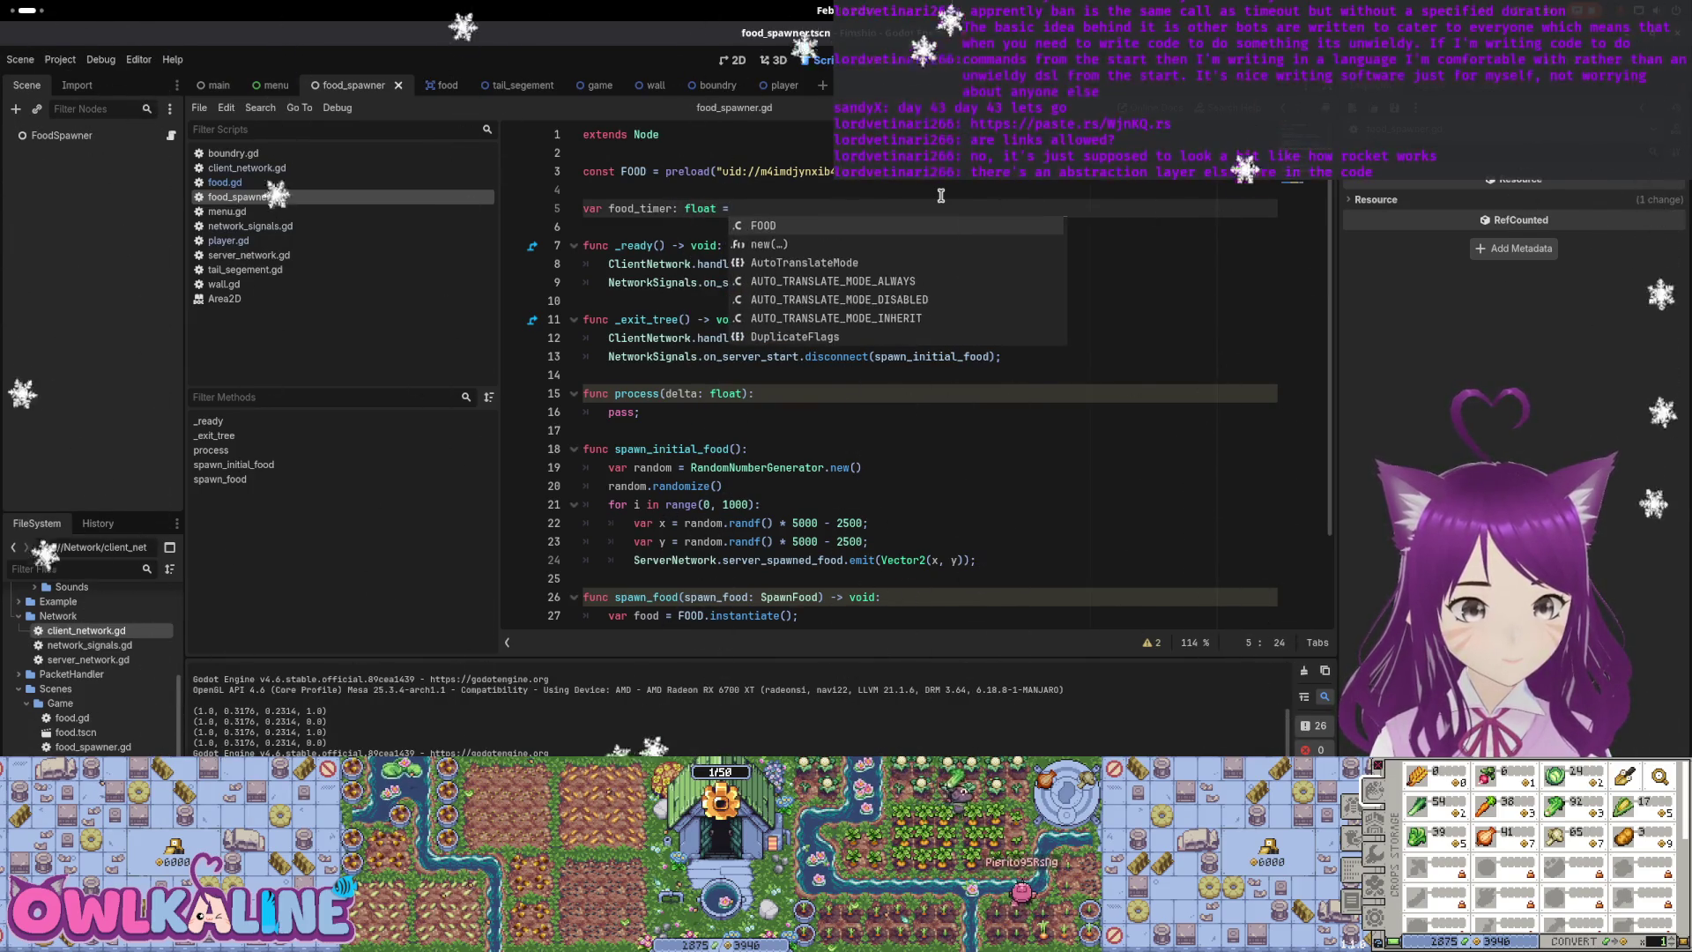
pyautogui.write('Tim')
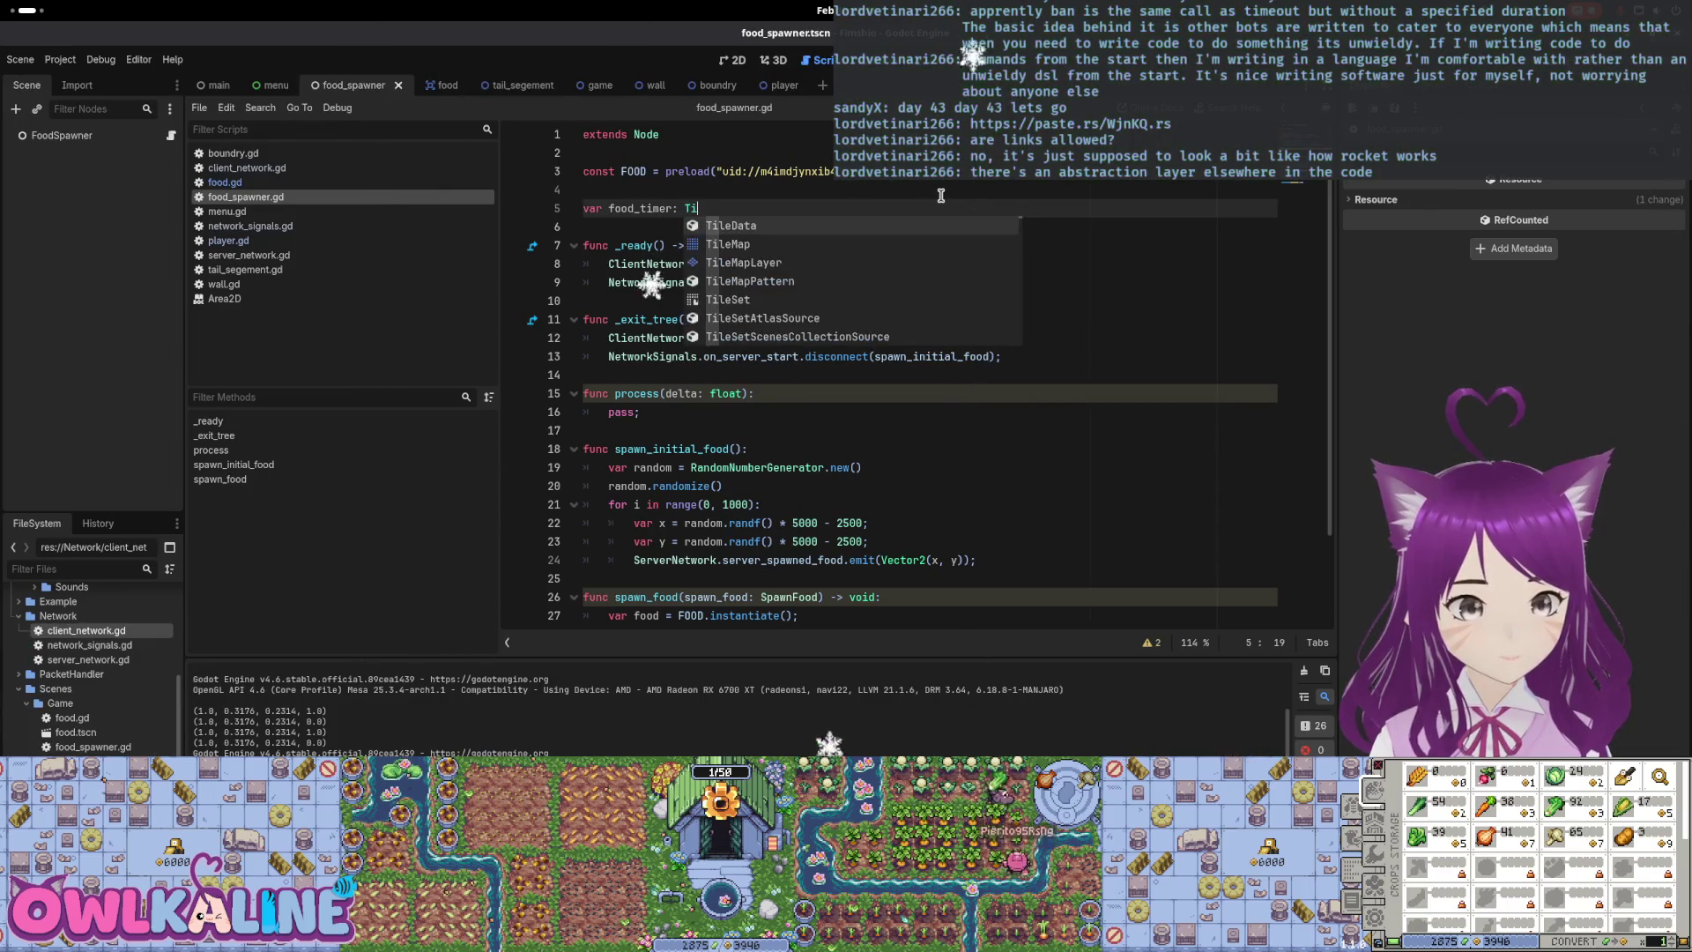
pyautogui.press('Return')
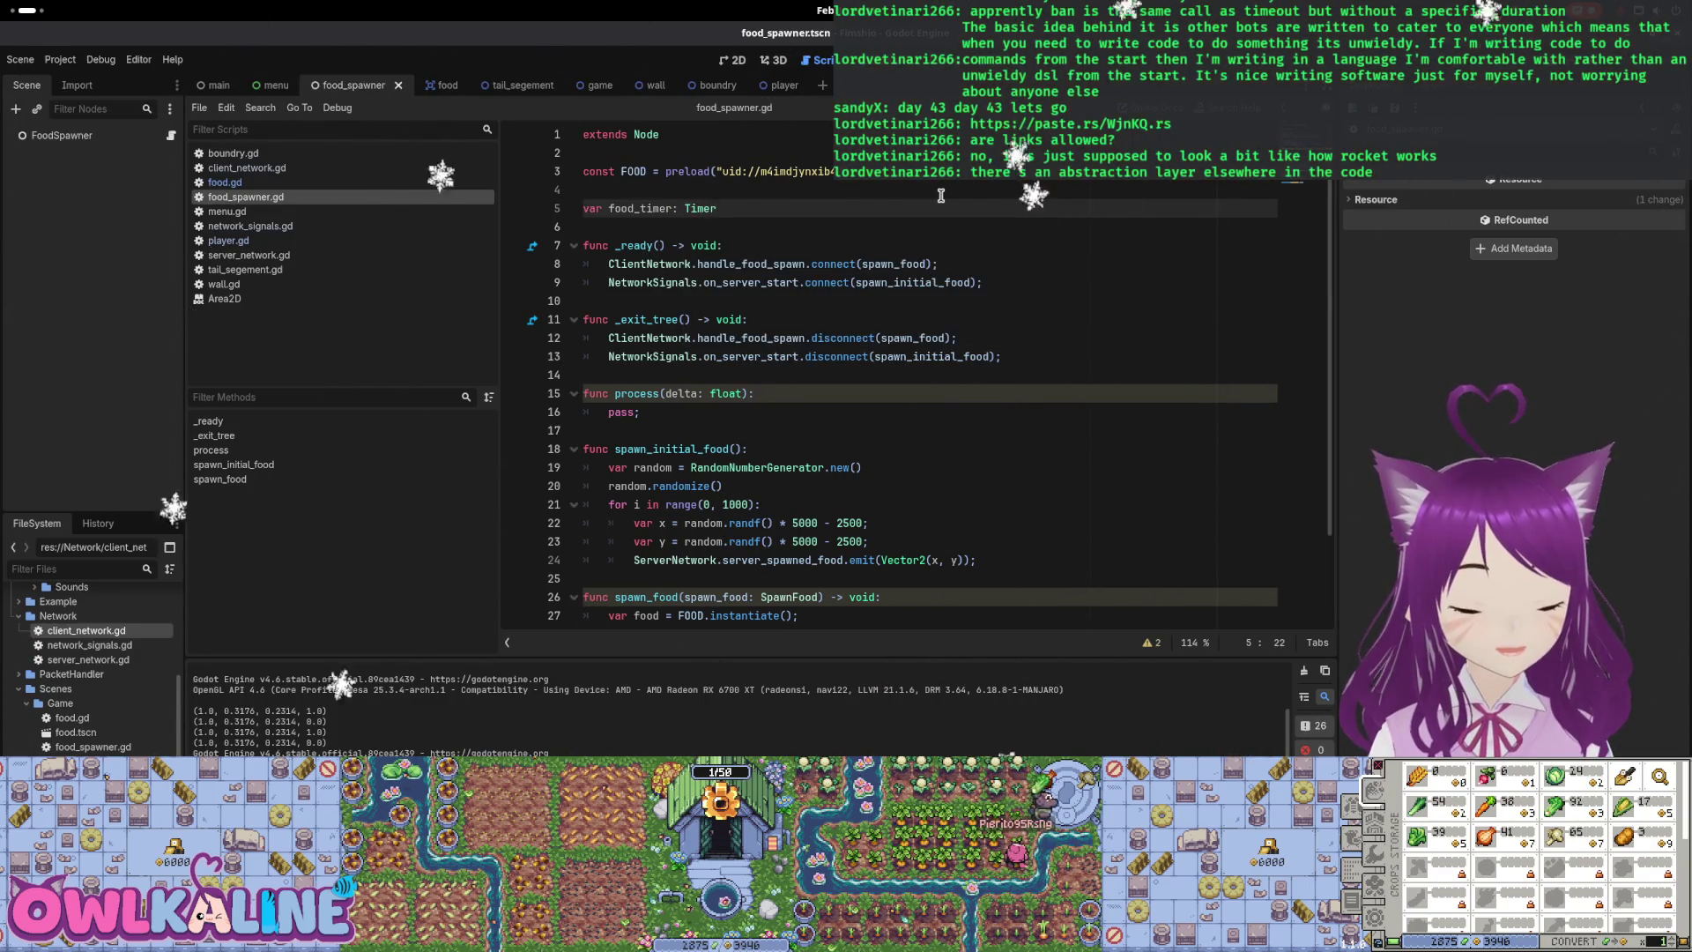
pyautogui.press('BackSpace')
pyautogui.press('BackSpace')
pyautogui.press('BackSpace')
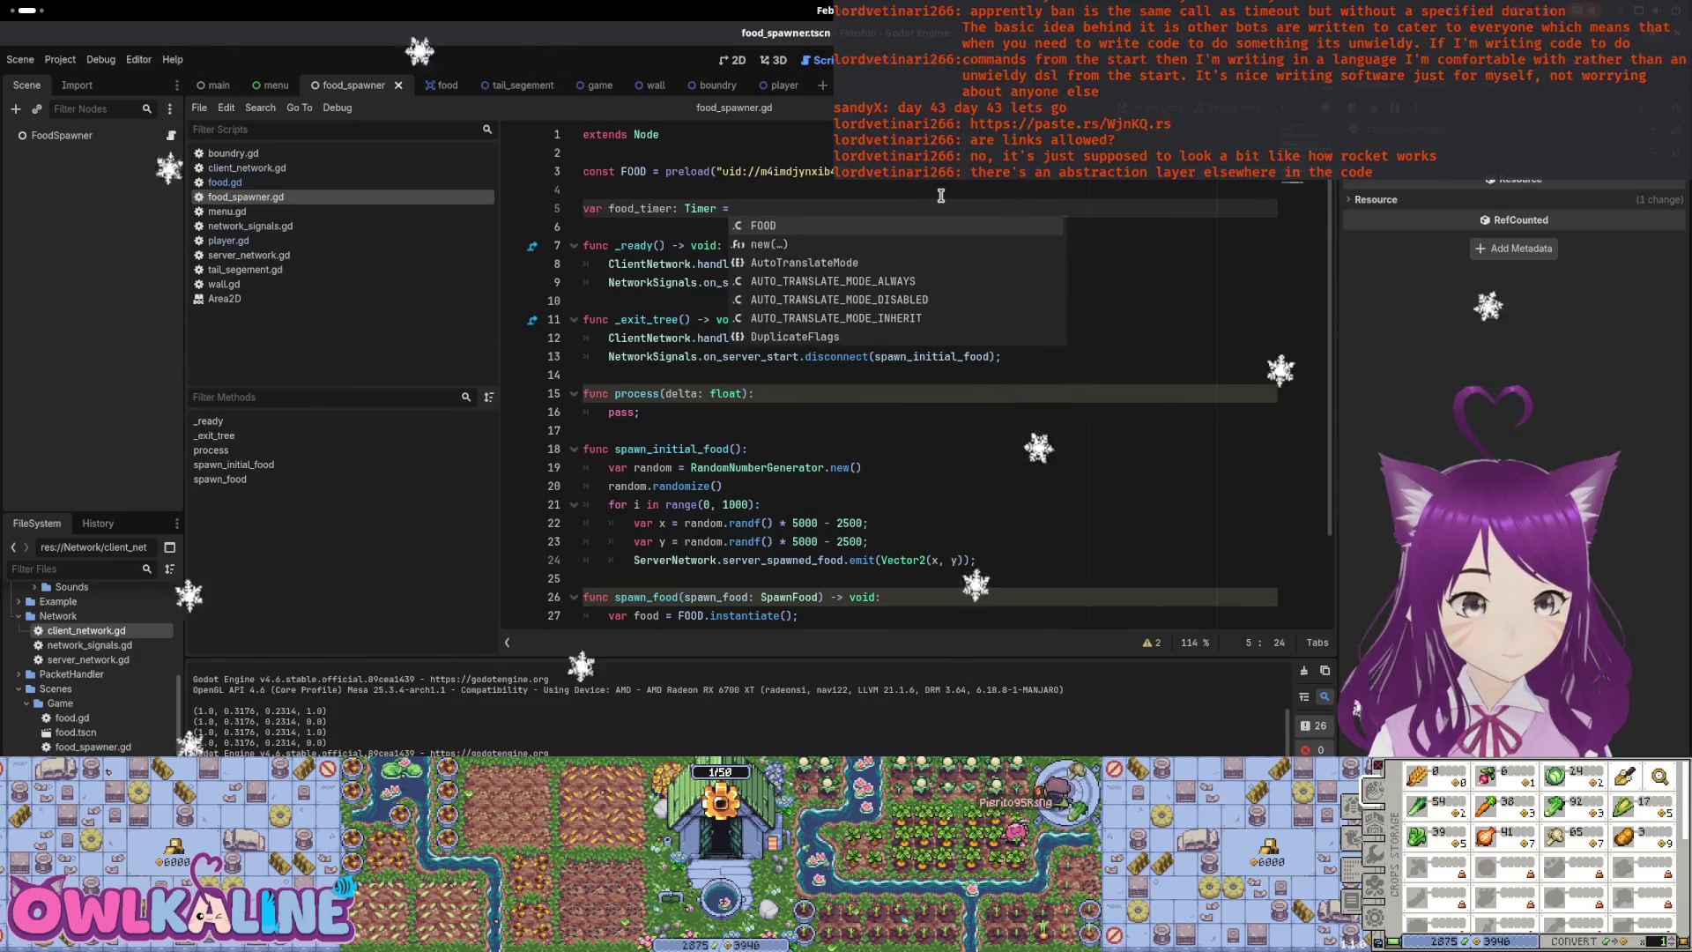
pyautogui.write(';')
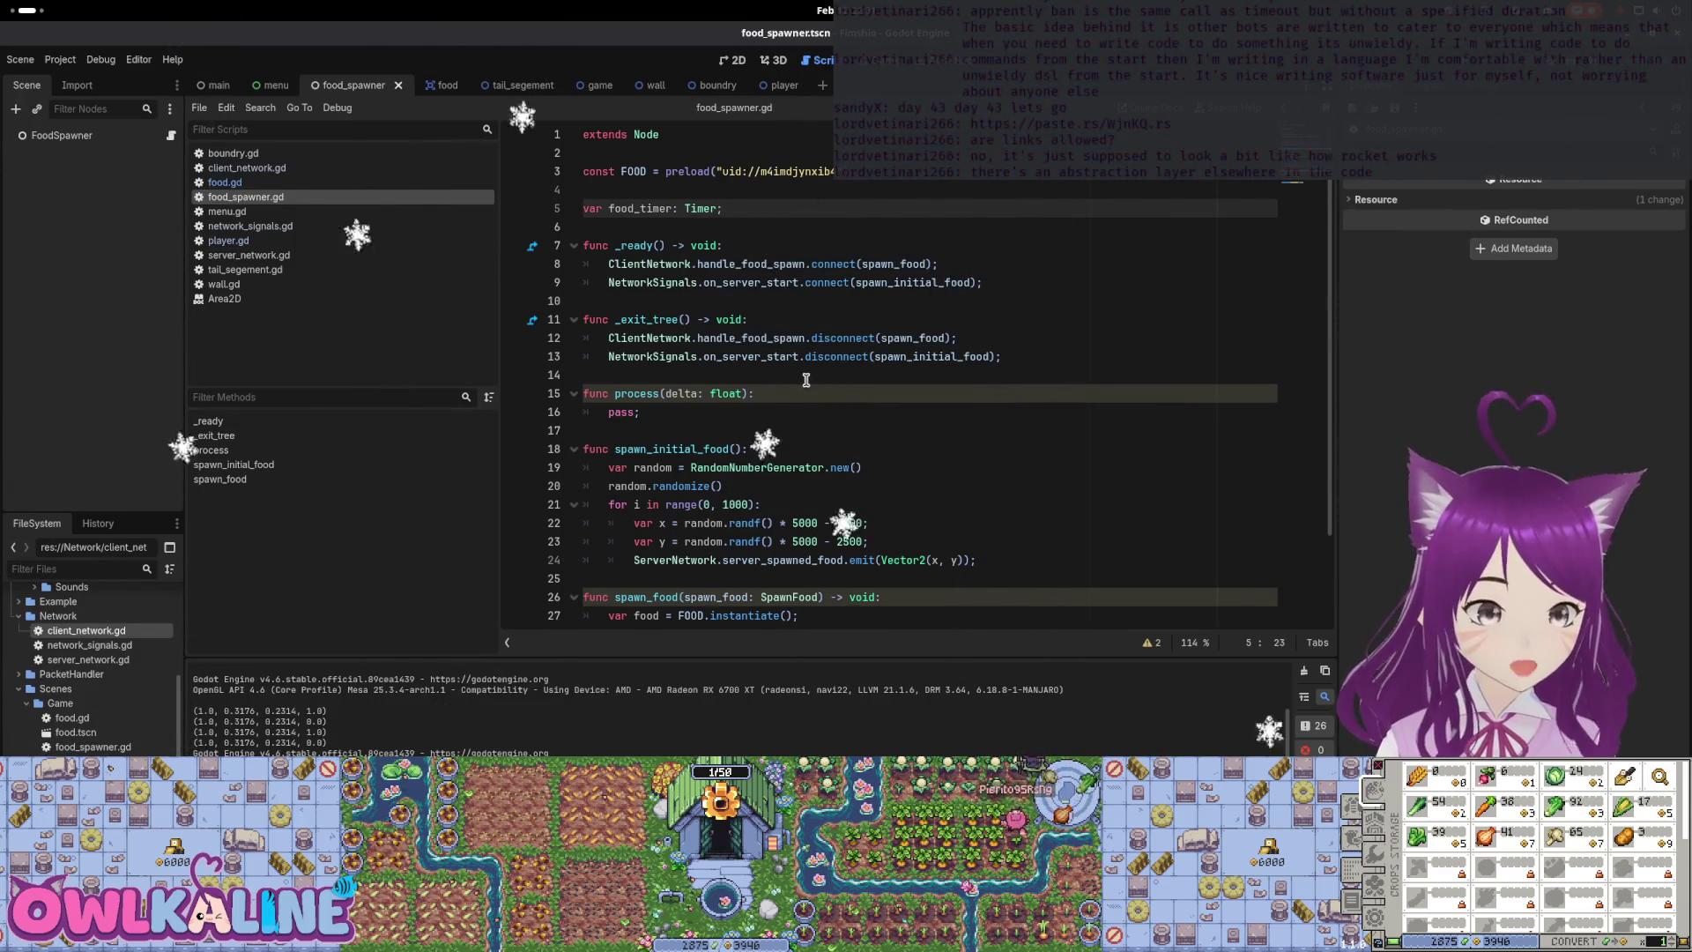
# Add 'food_timer = Timer.new()' at the end of _ready
pyautogui.click(991, 282)
pyautogui.press('Return')
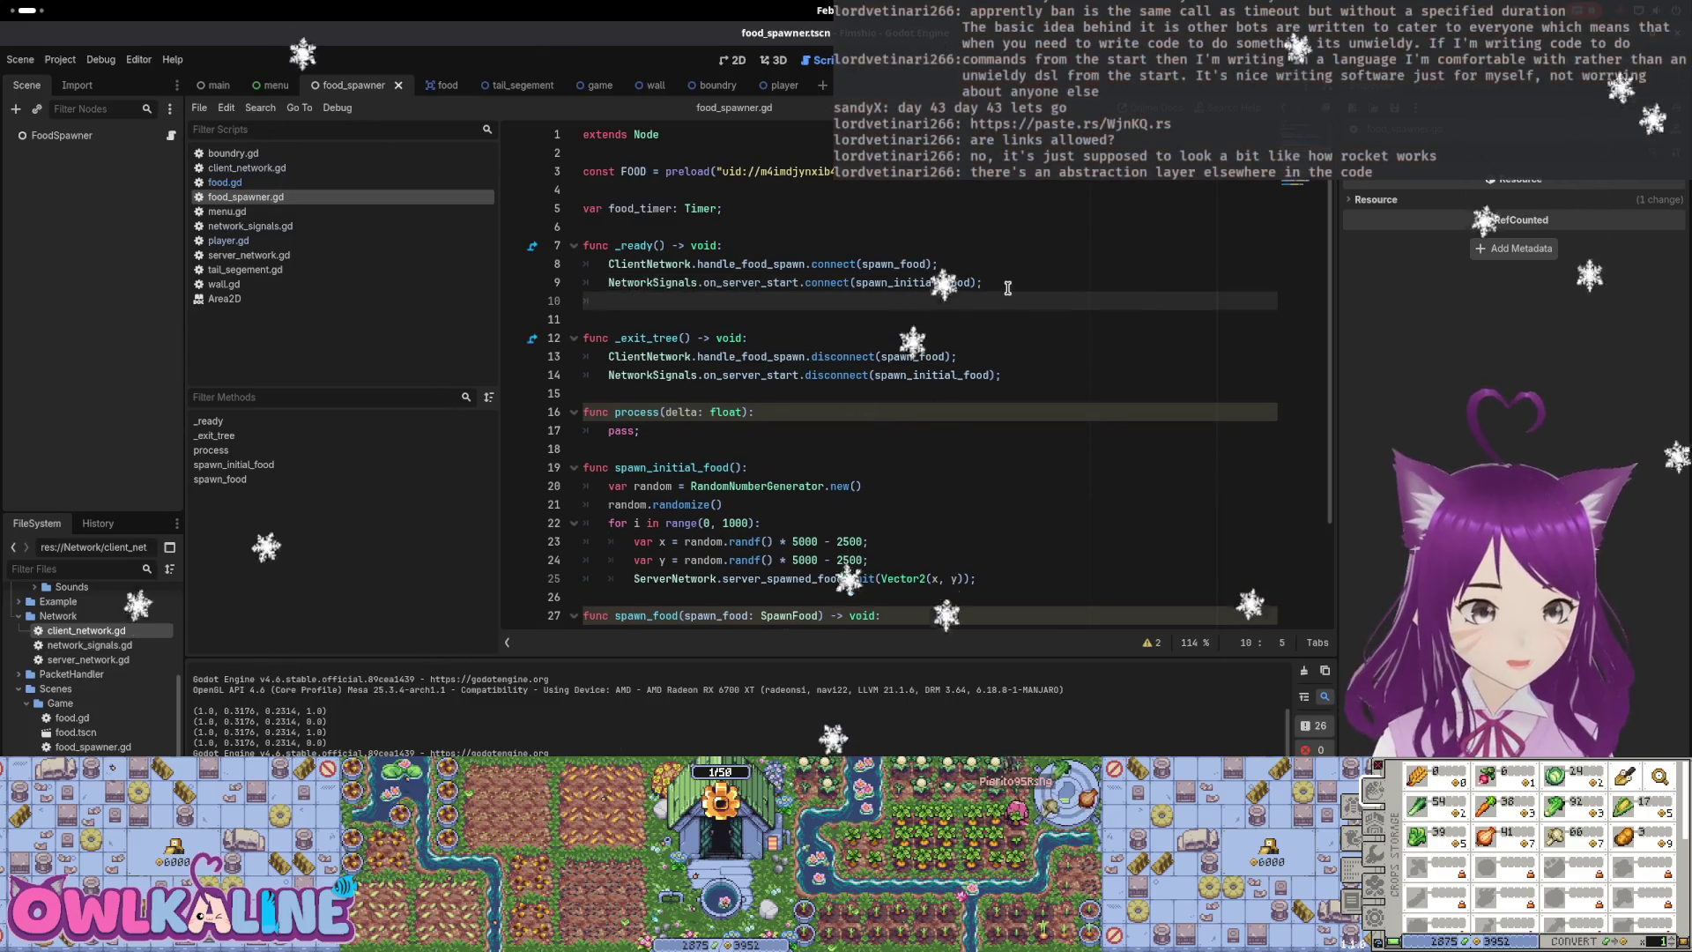
pyautogui.write('food_ti')
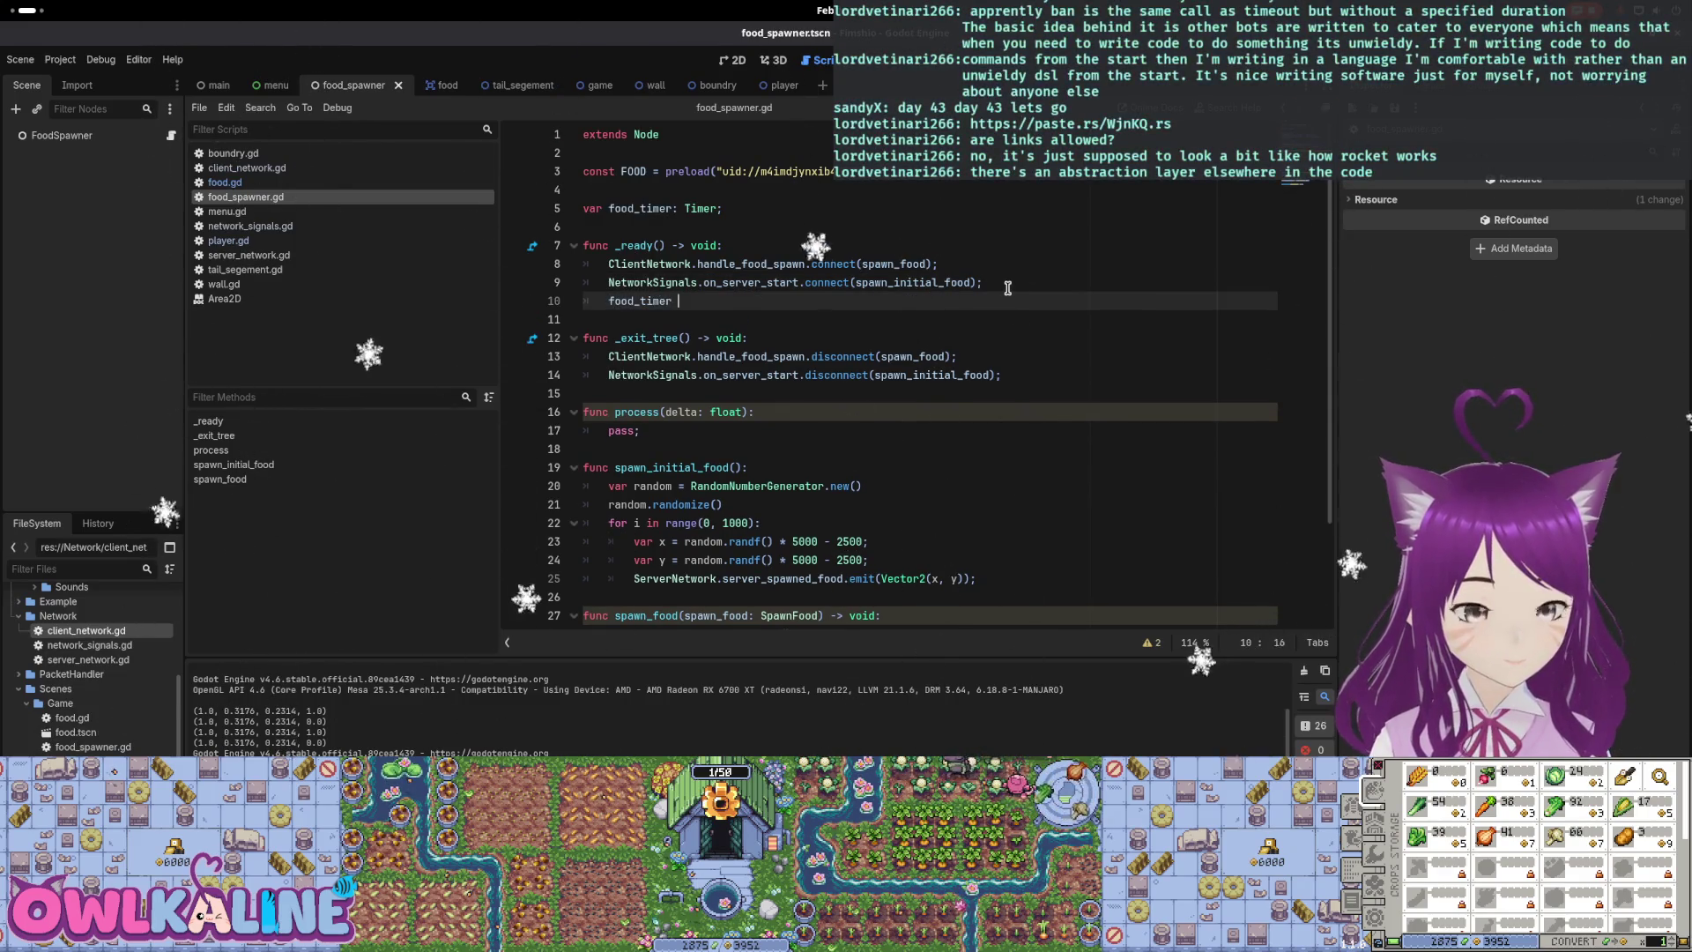
pyautogui.write('mer.n')
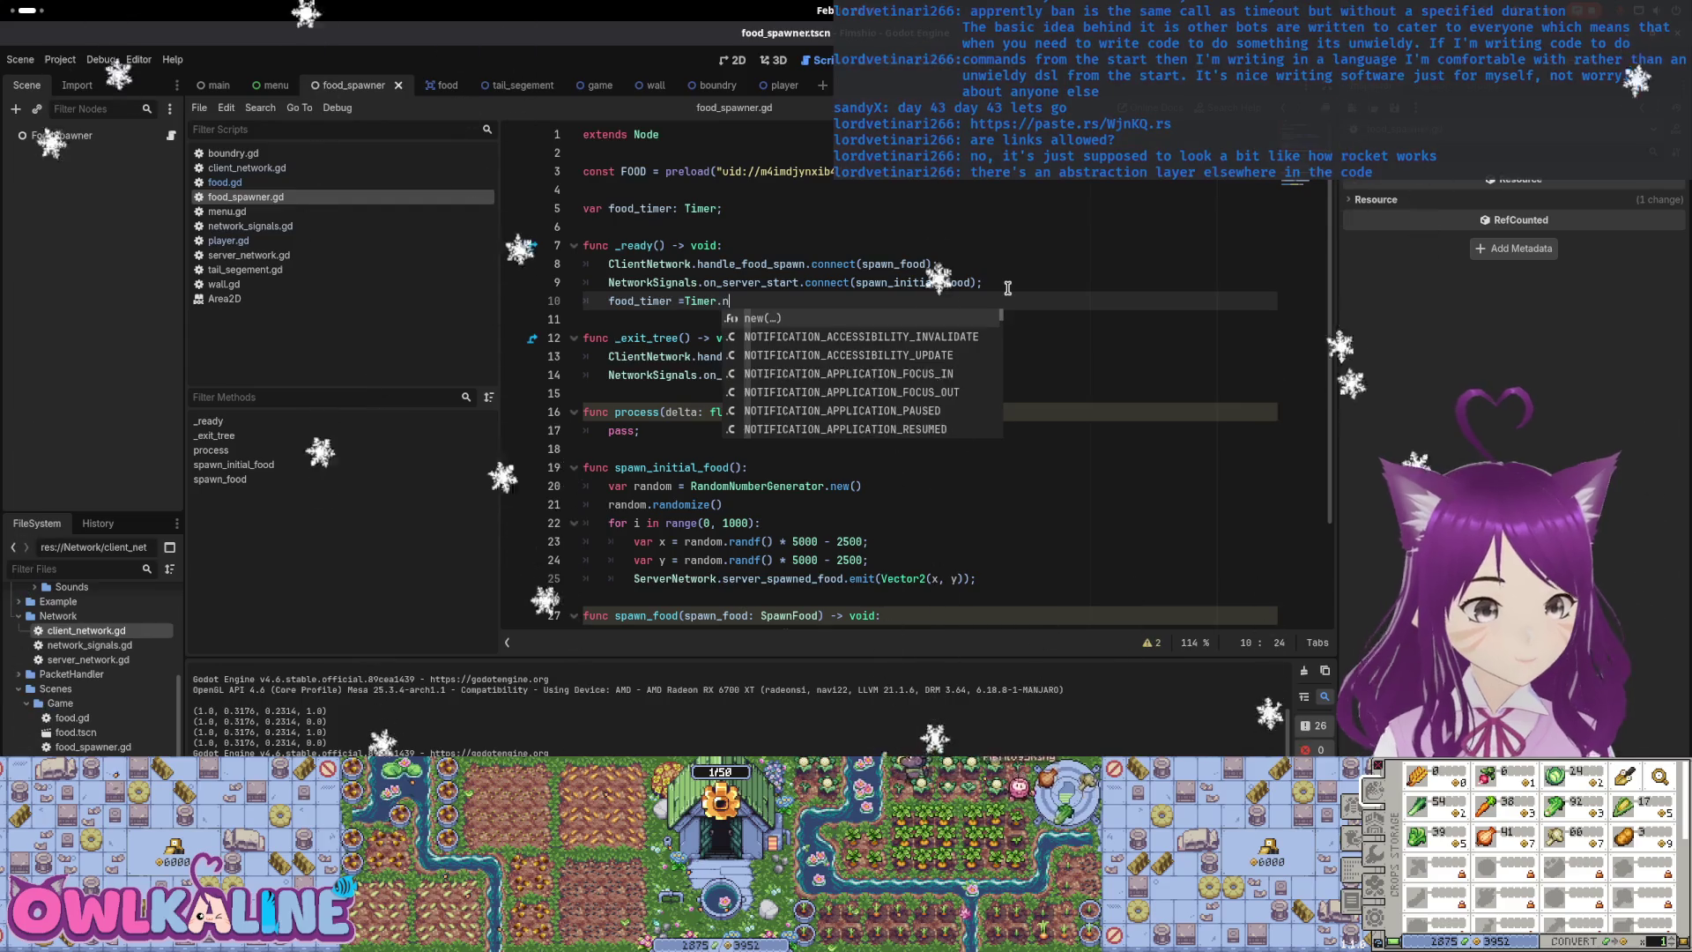
pyautogui.press('Return')
pyautogui.write(';')
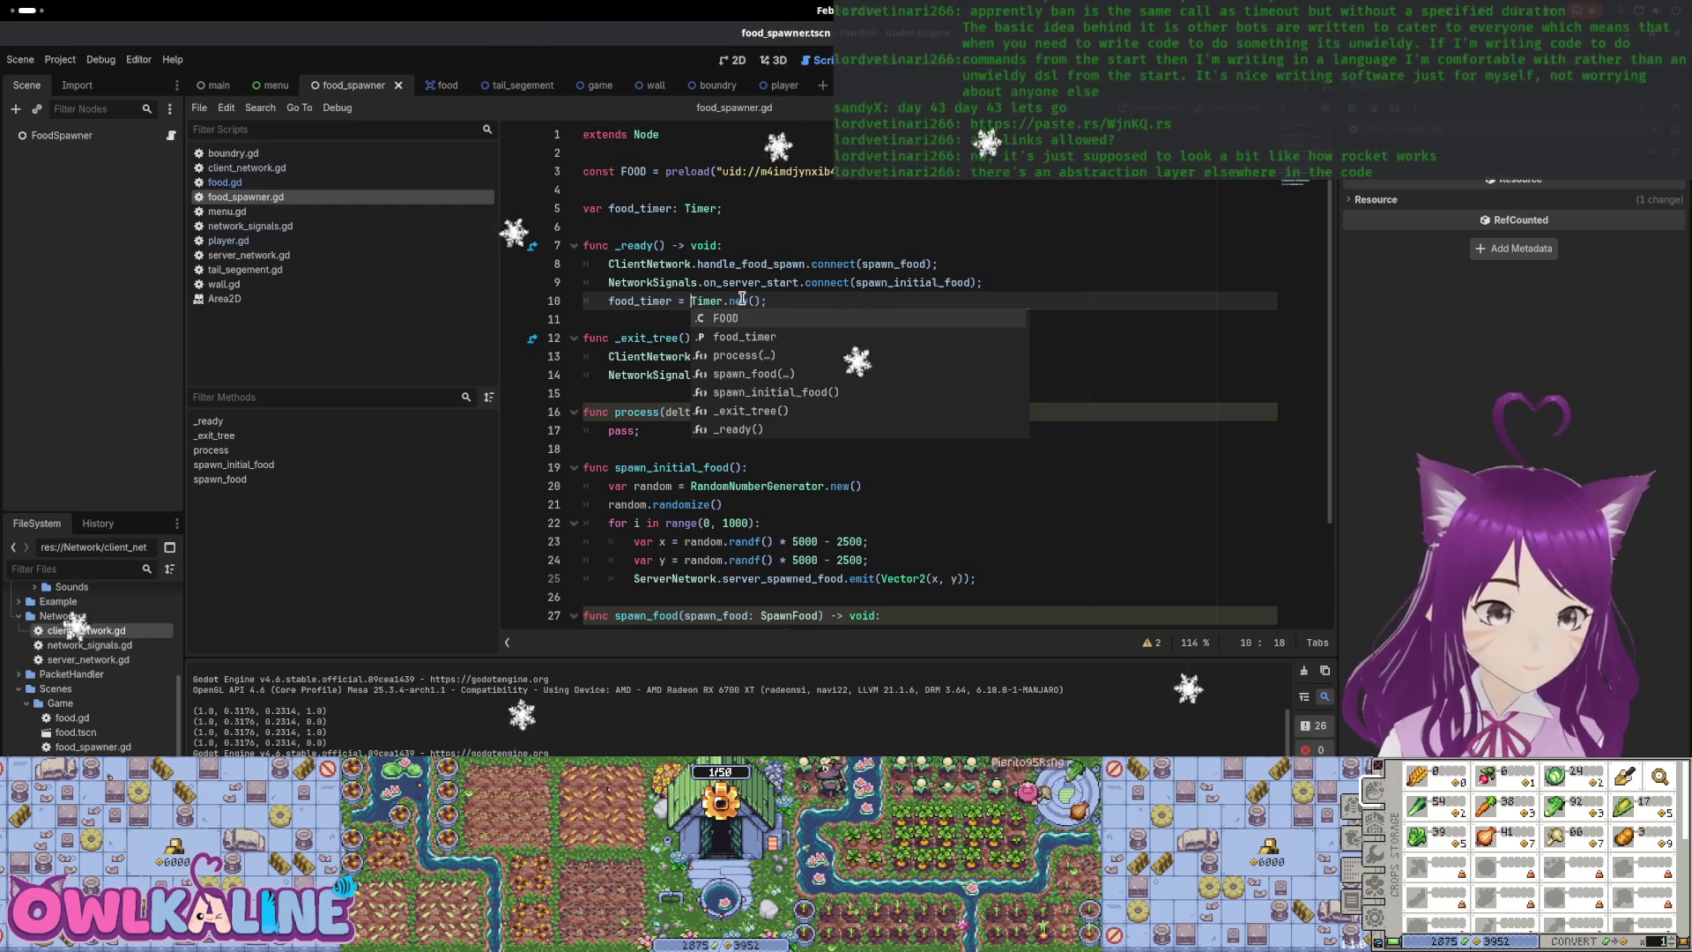
pyautogui.click(926, 264)
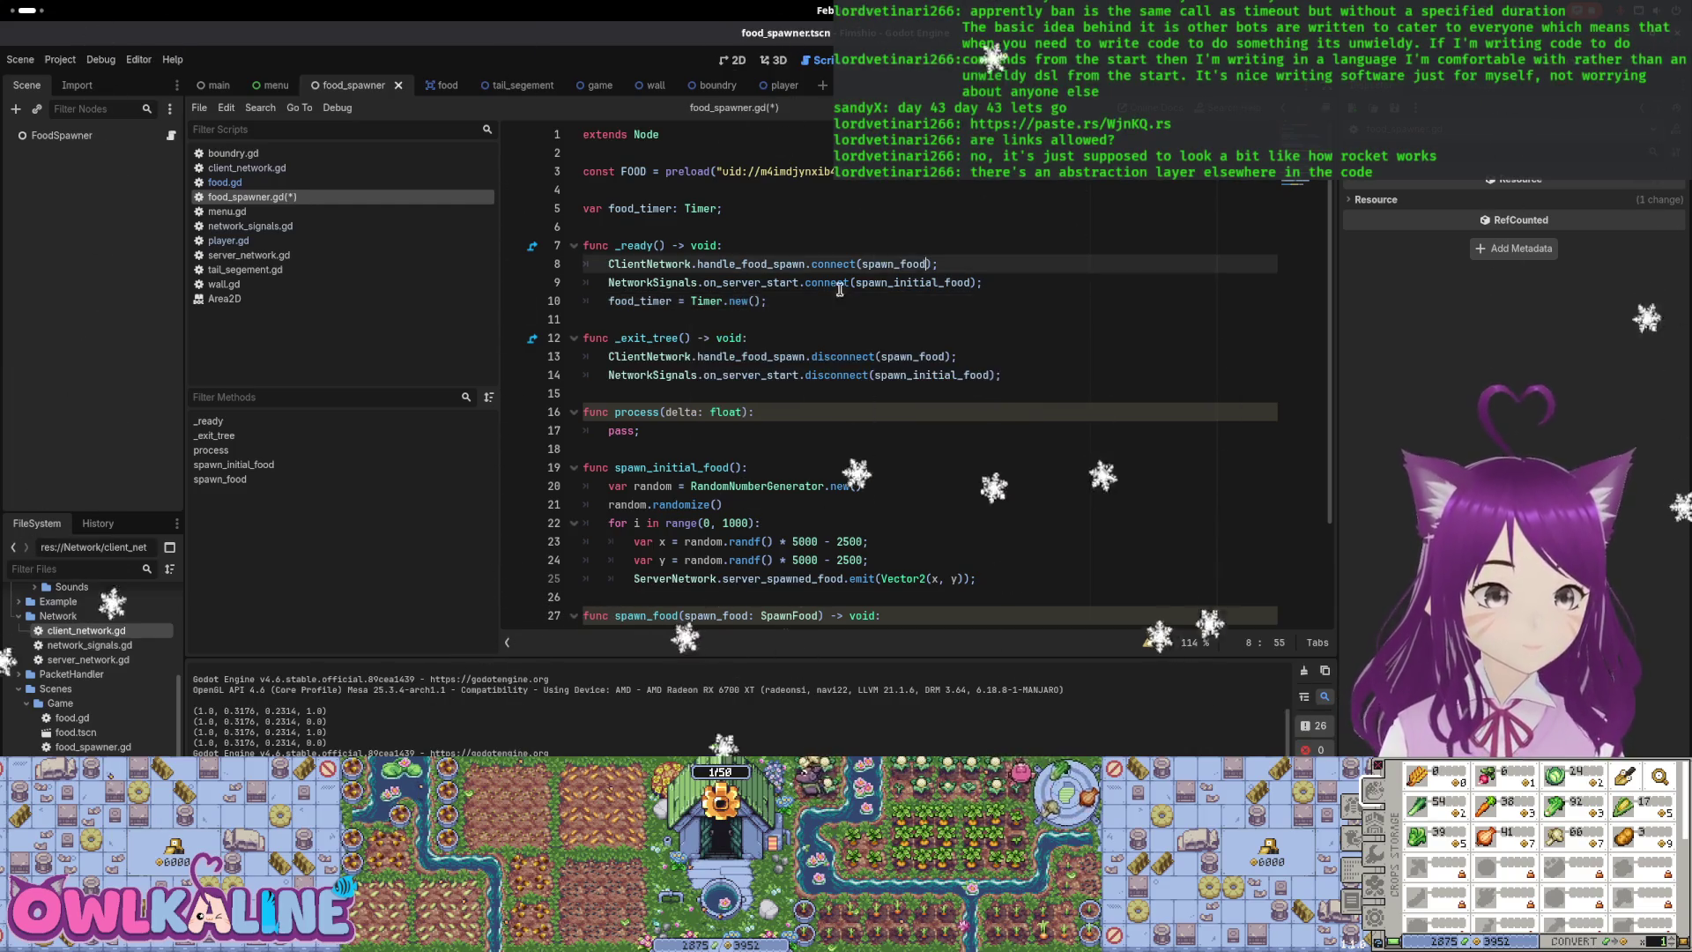
pyautogui.click(740, 300)
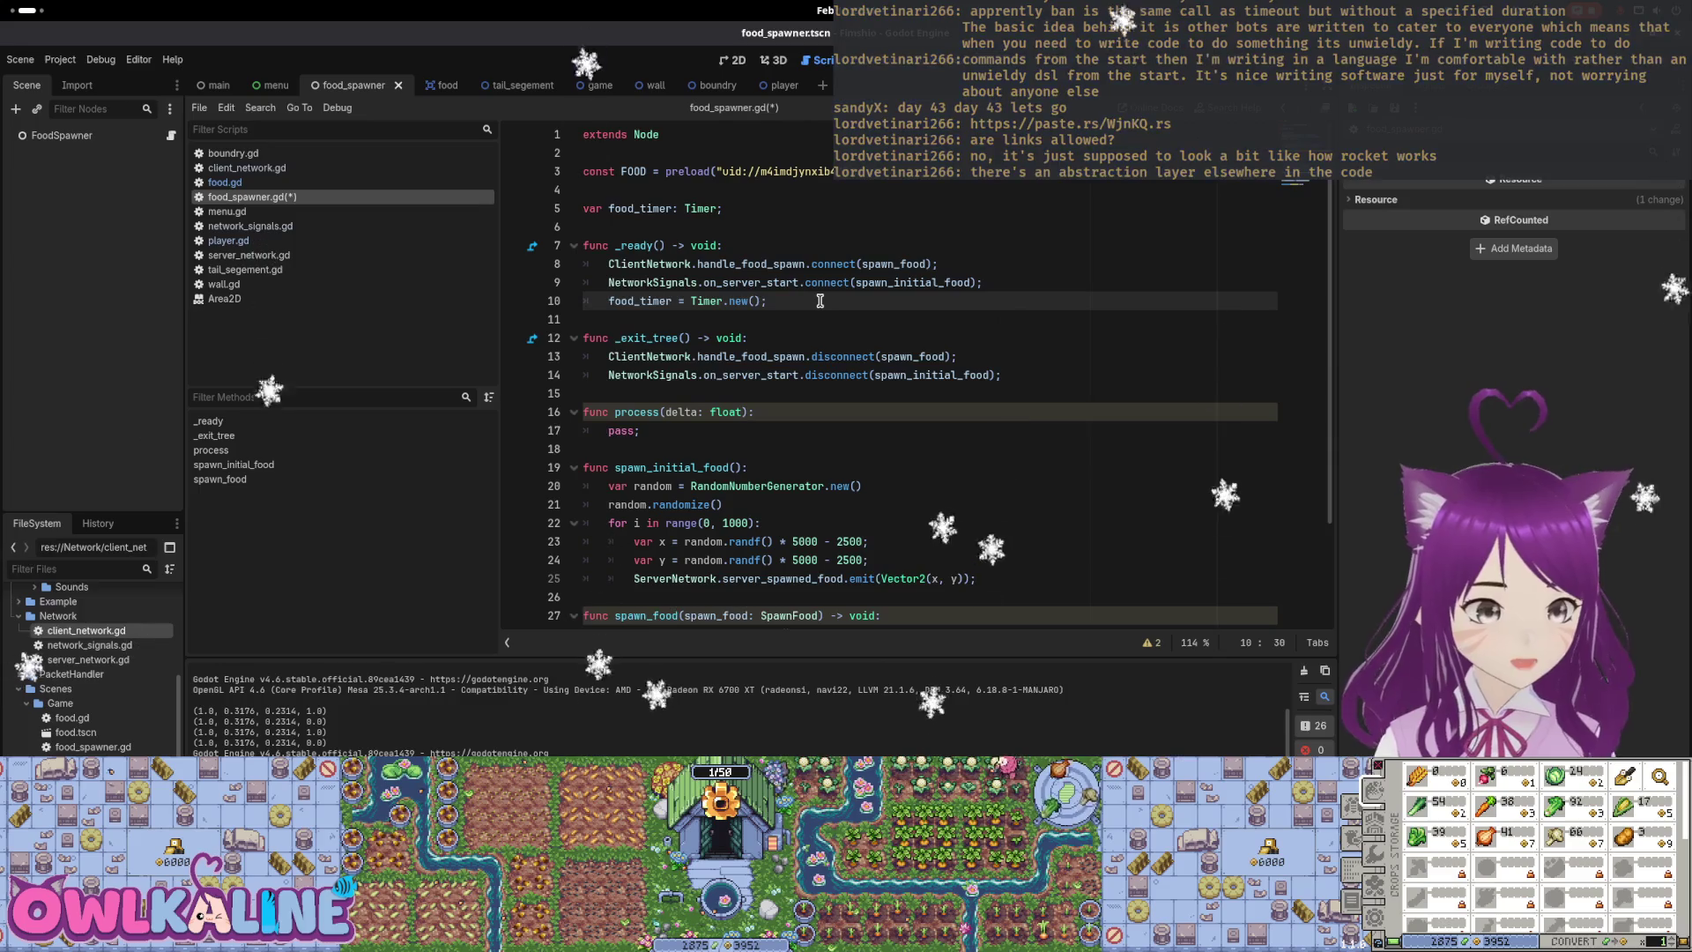
# Add a food_timer.start() call on the next line of _ready
pyautogui.press('Return')
pyautogui.press('BackSpace')
pyautogui.write('d.FOOD')
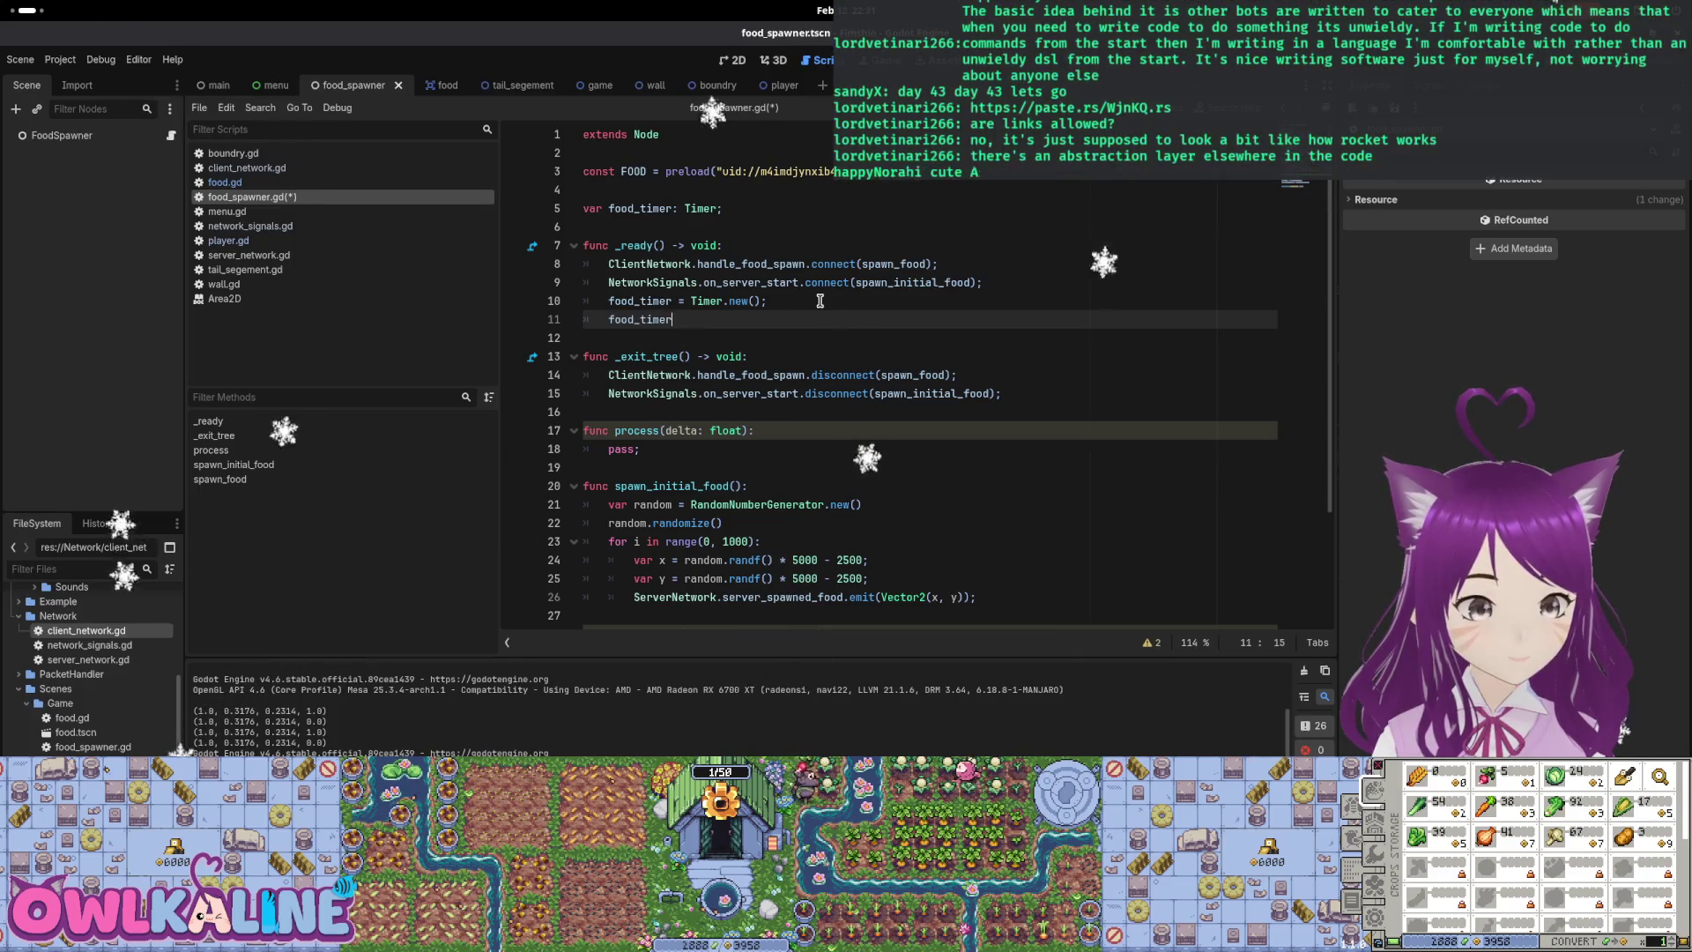
pyautogui.write('.')
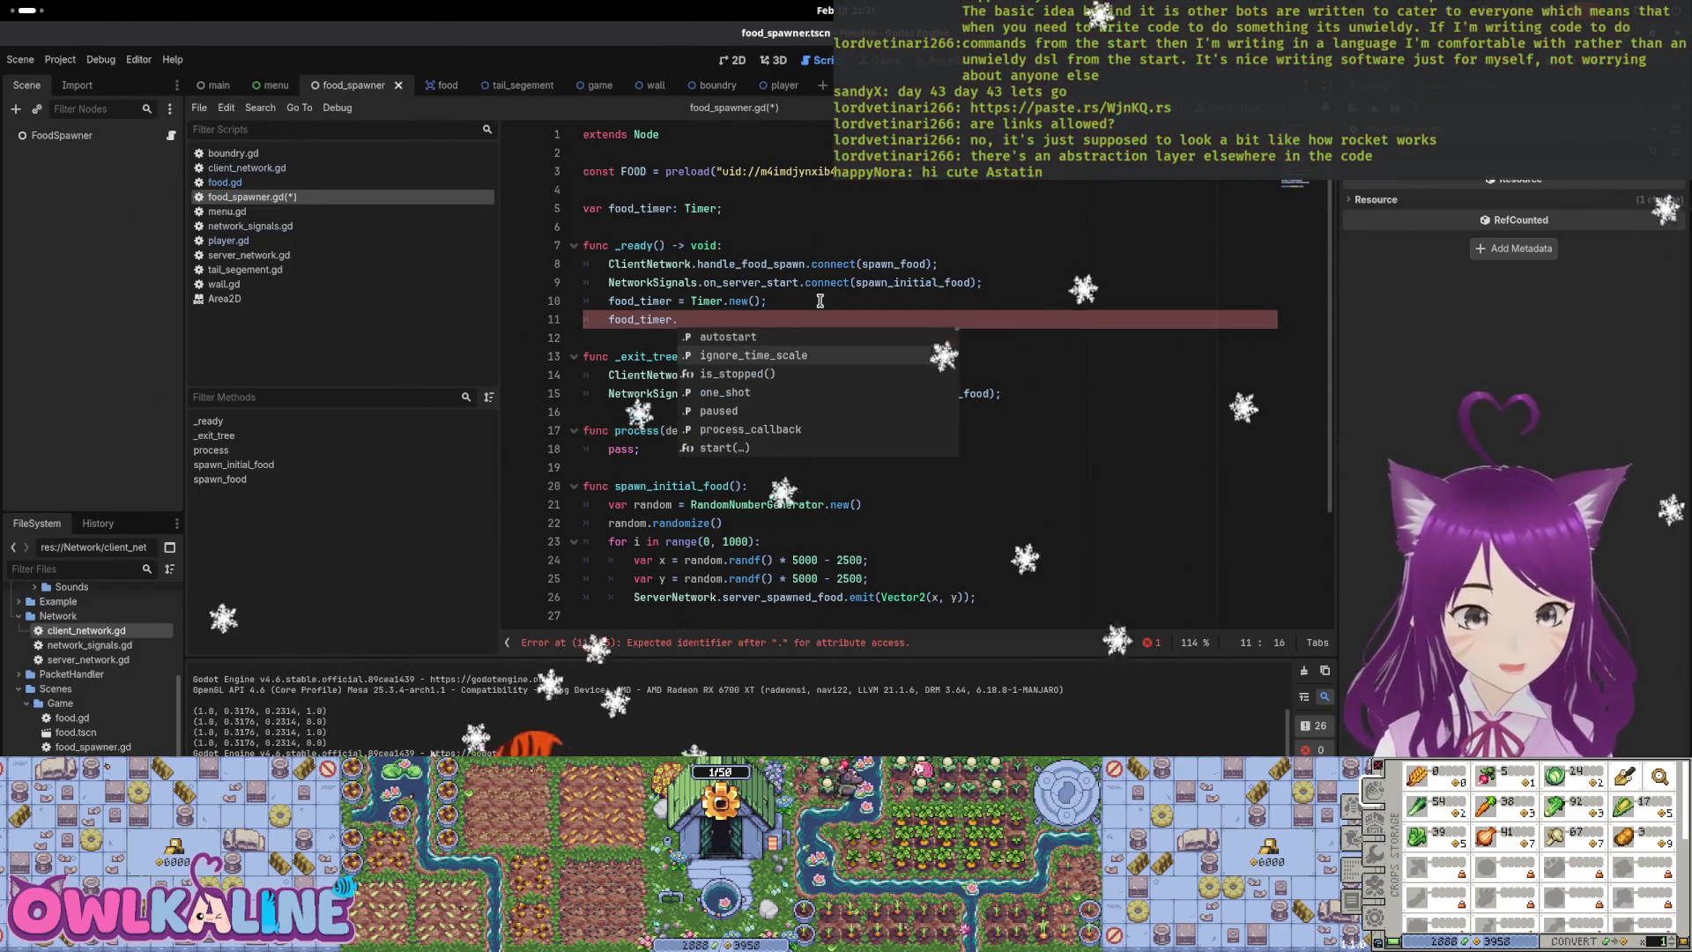
pyautogui.press('Down')
pyautogui.press('Down')
pyautogui.press('Down')
pyautogui.press('Down')
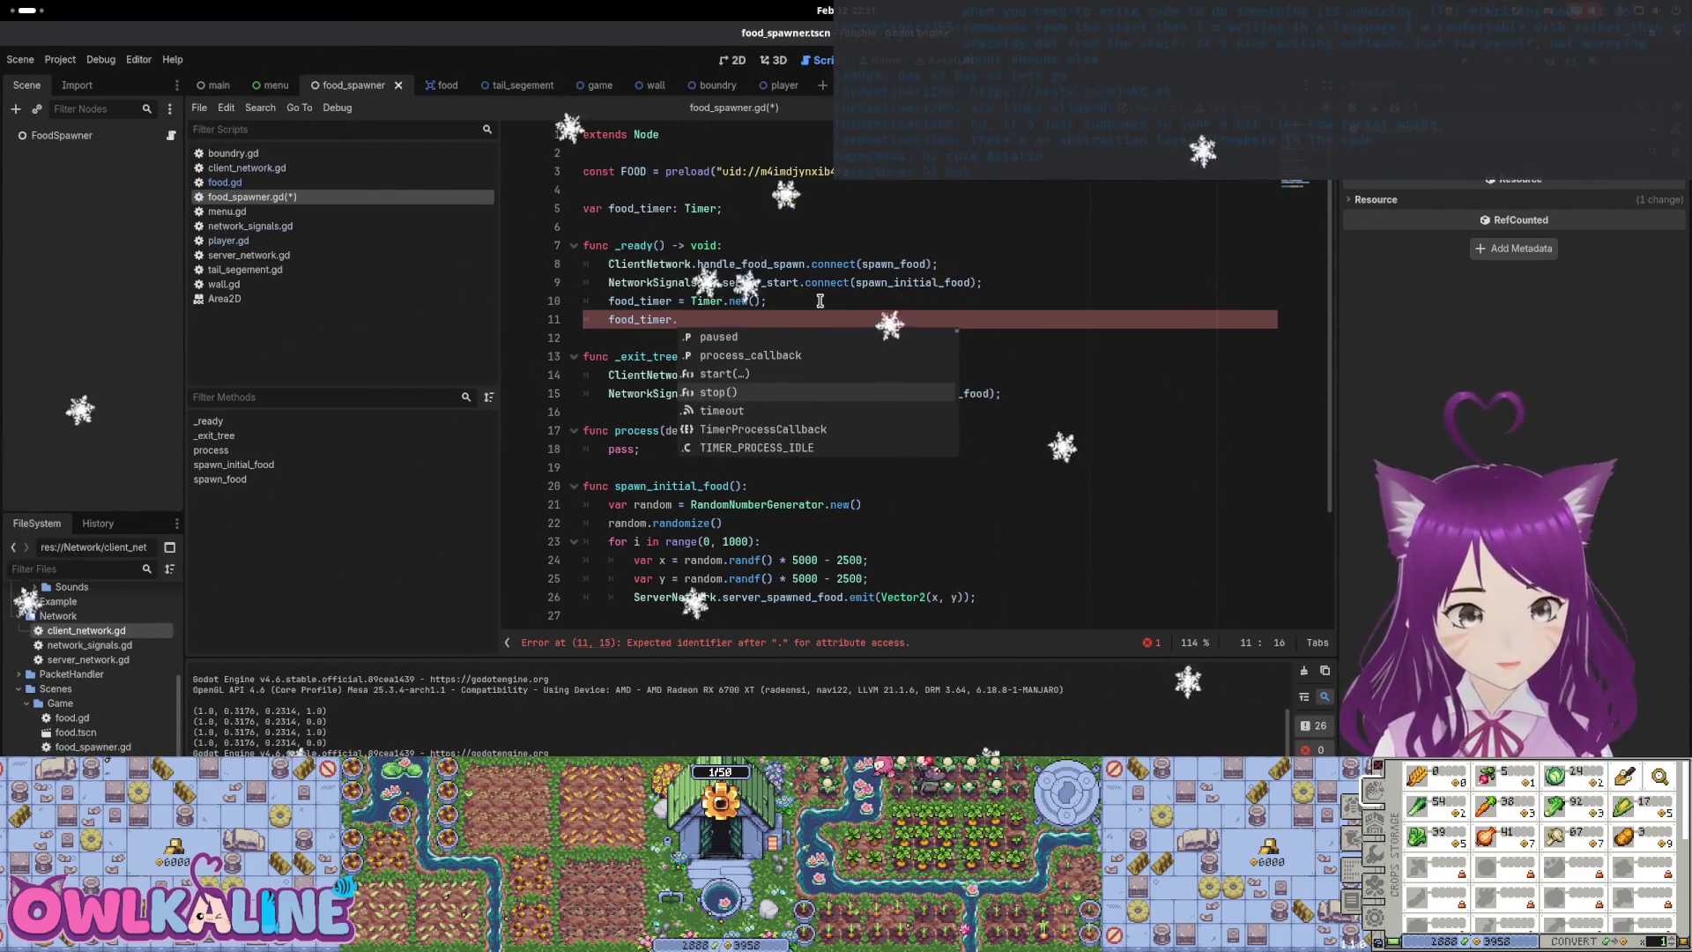
pyautogui.press('Down')
pyautogui.press('Down')
pyautogui.press('Down')
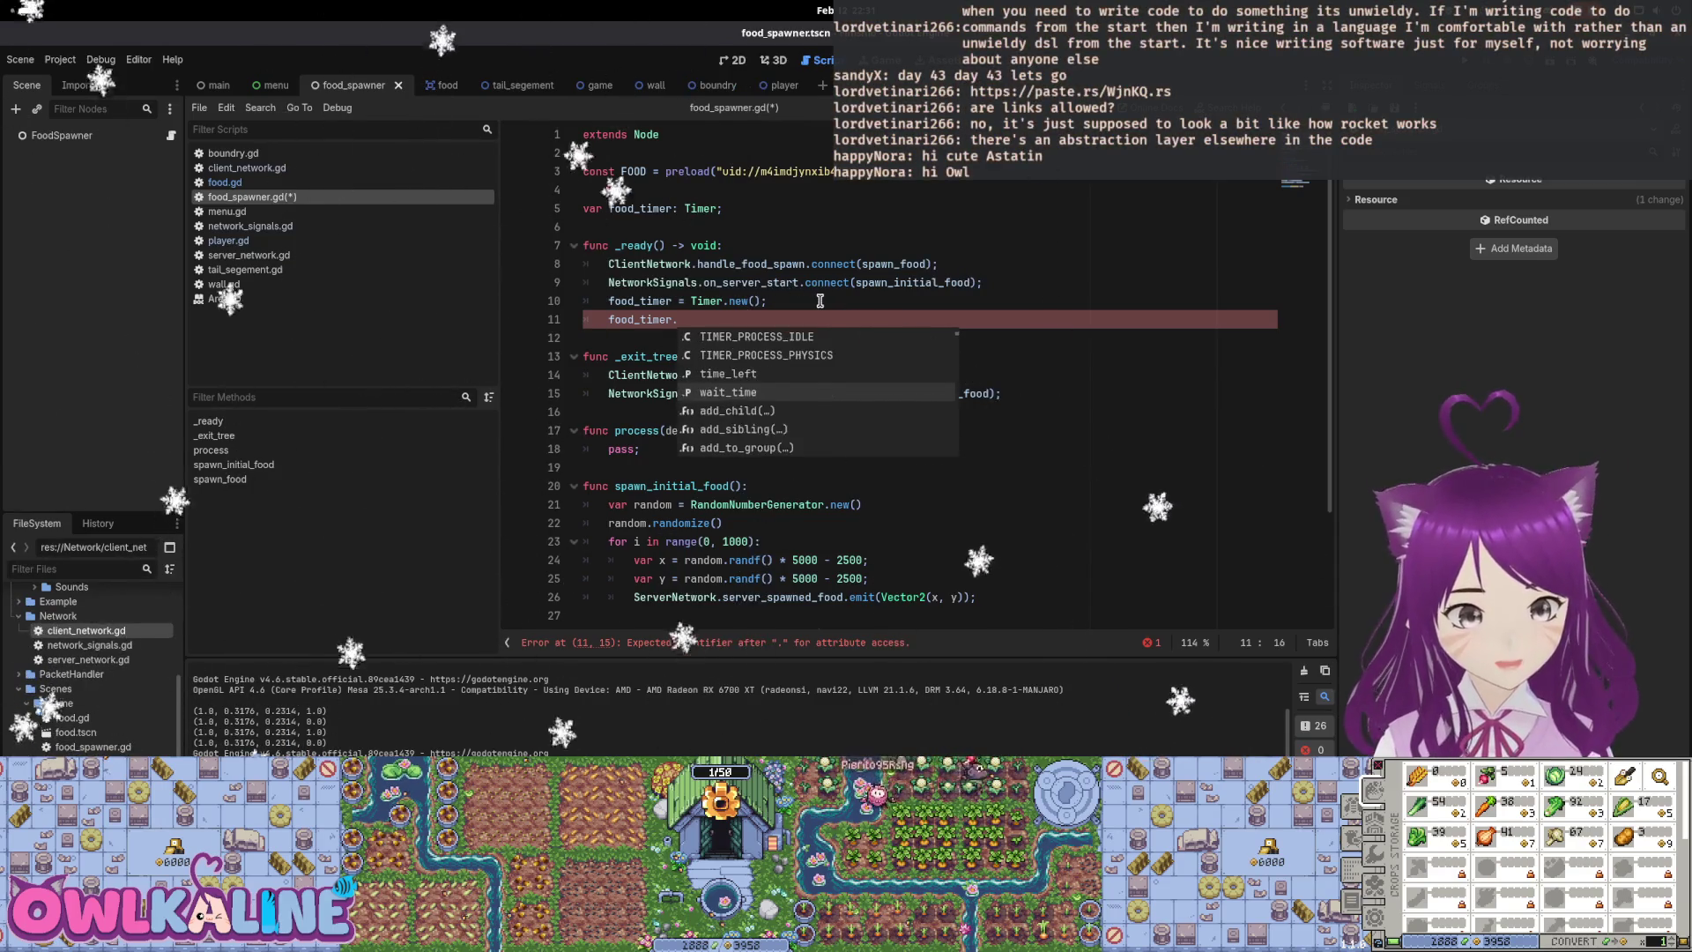
pyautogui.press('Up')
pyautogui.press('Up')
pyautogui.press('Up')
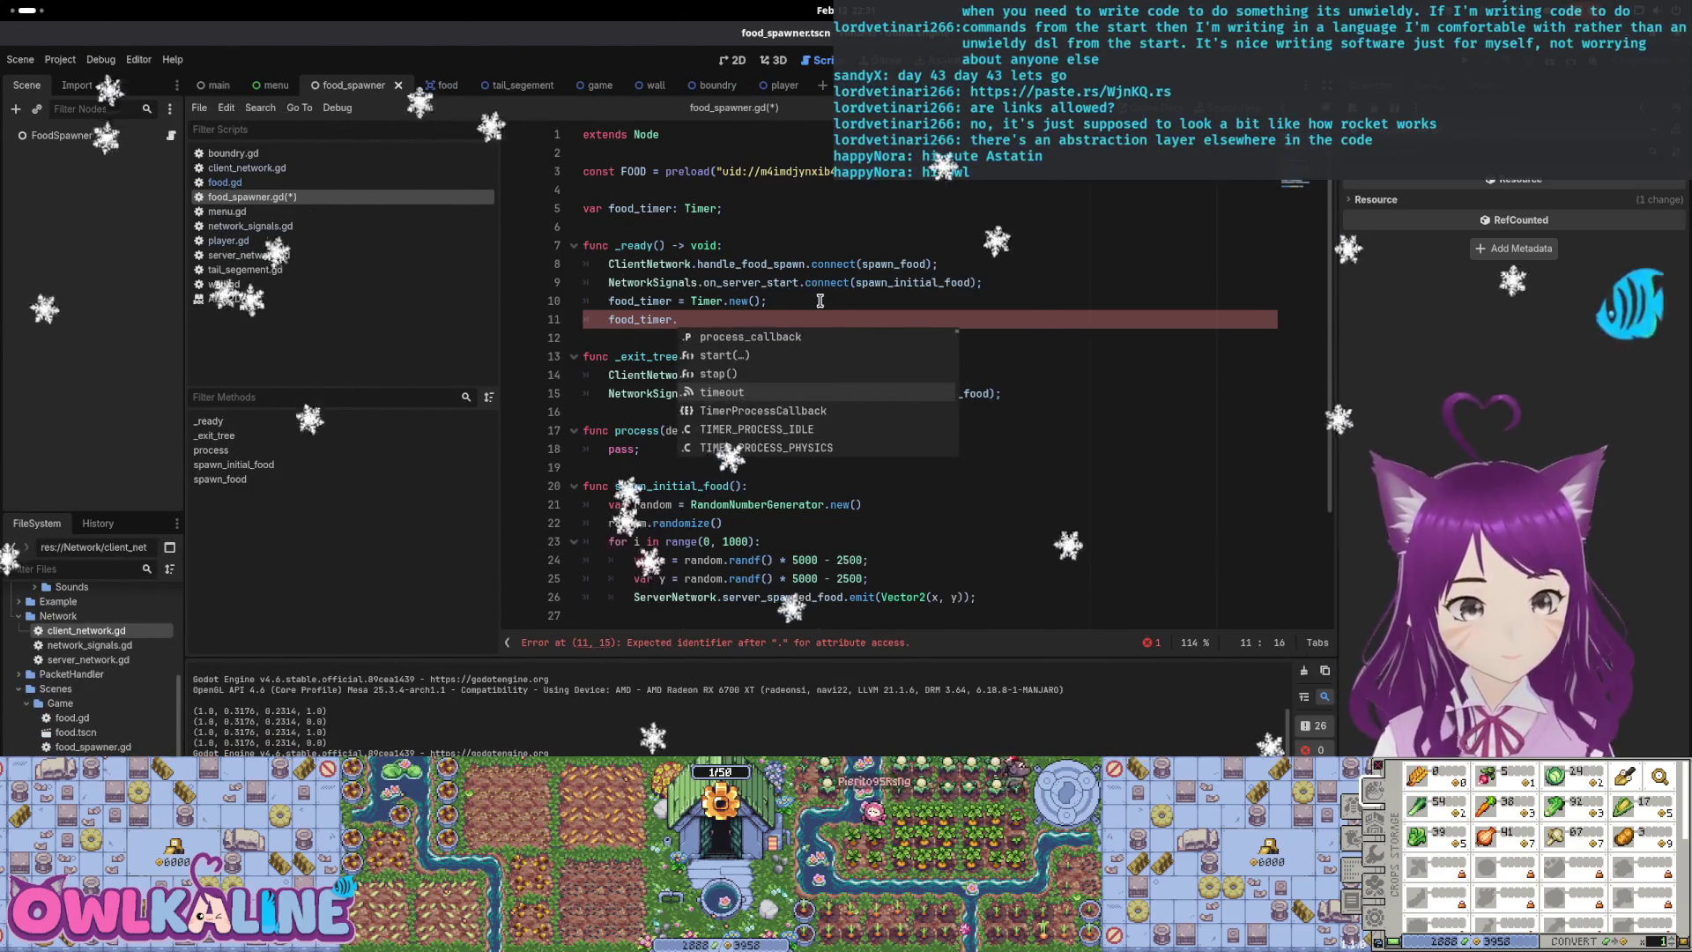
pyautogui.press('Up')
pyautogui.press('Return')
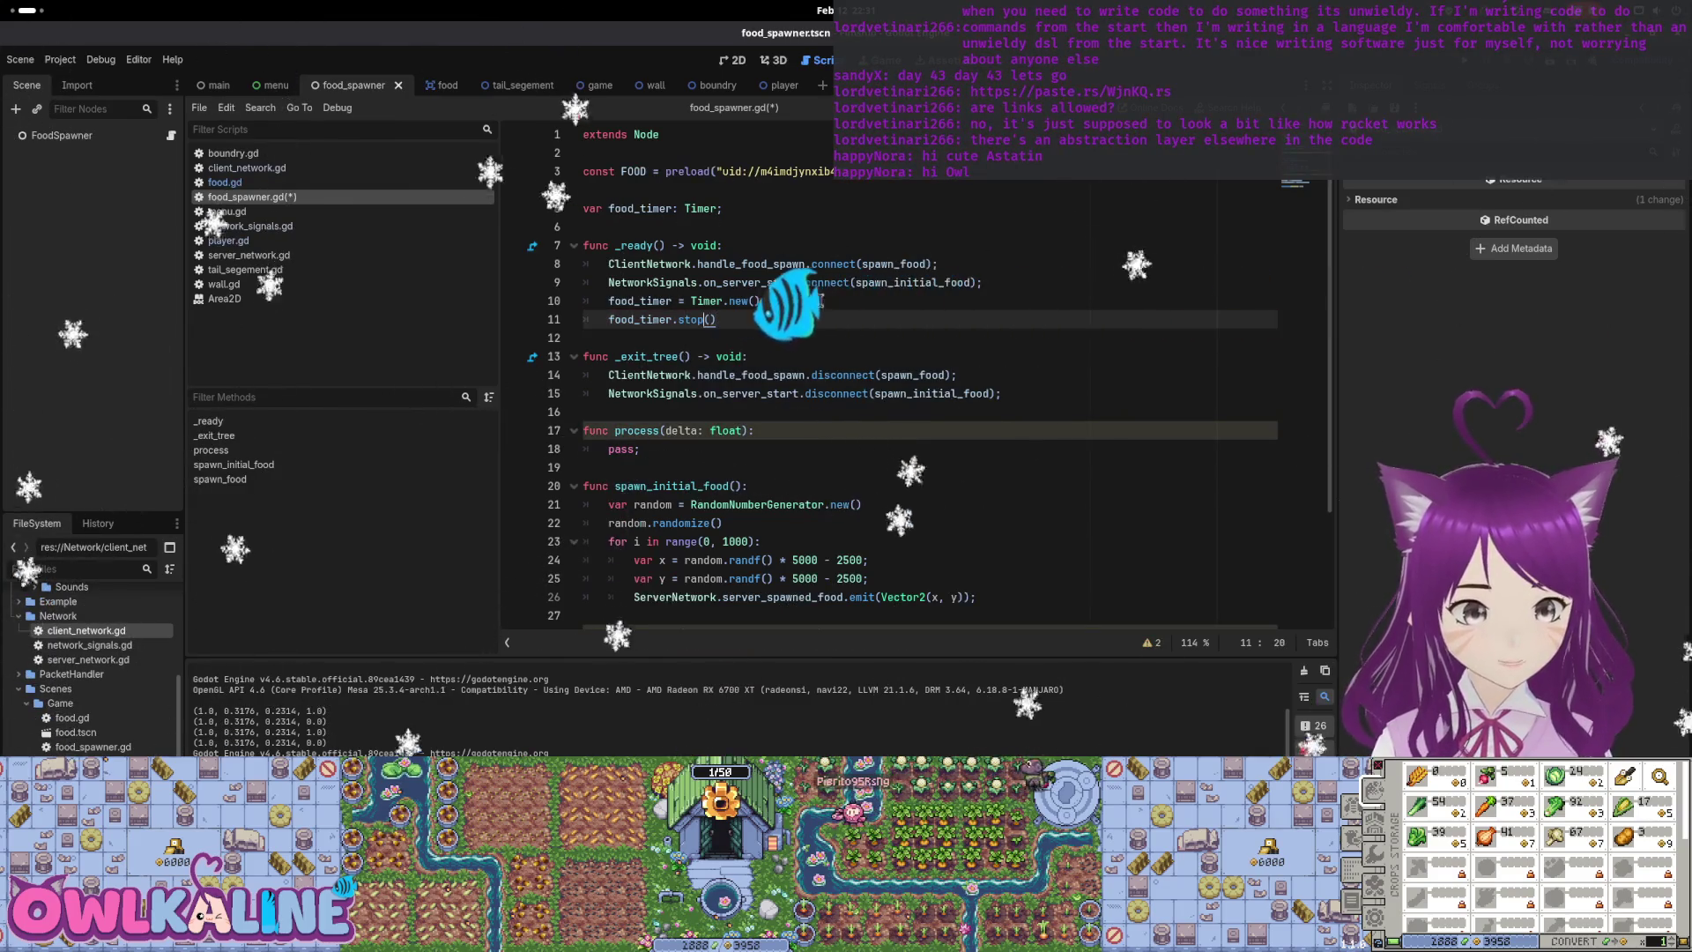
# Finish the start() call, save, and delete the empty _process function
pyautogui.write('rt')
pyautogui.hotkey('ctrl', 's')
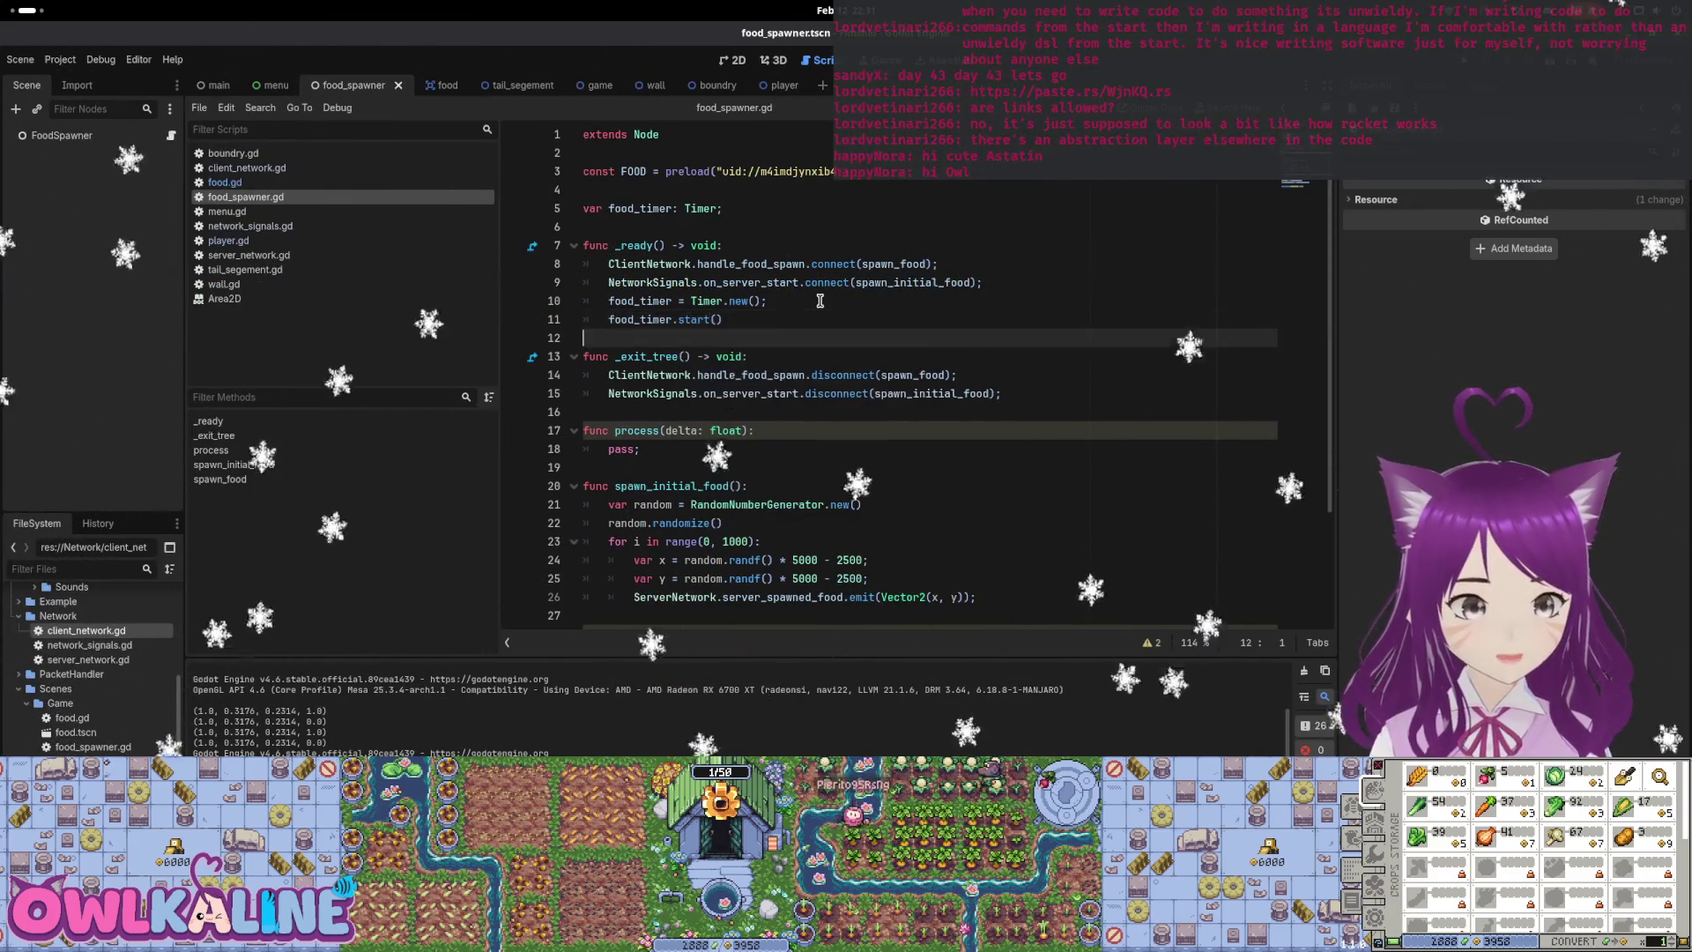
pyautogui.press('Down')
pyautogui.press('Down')
pyautogui.press('Down')
pyautogui.press('Down')
pyautogui.press('Down')
pyautogui.hotkey('shift', 'Down')
pyautogui.hotkey('shift', 'Down')
pyautogui.hotkey('shift', 'Down')
pyautogui.press('BackSpace')
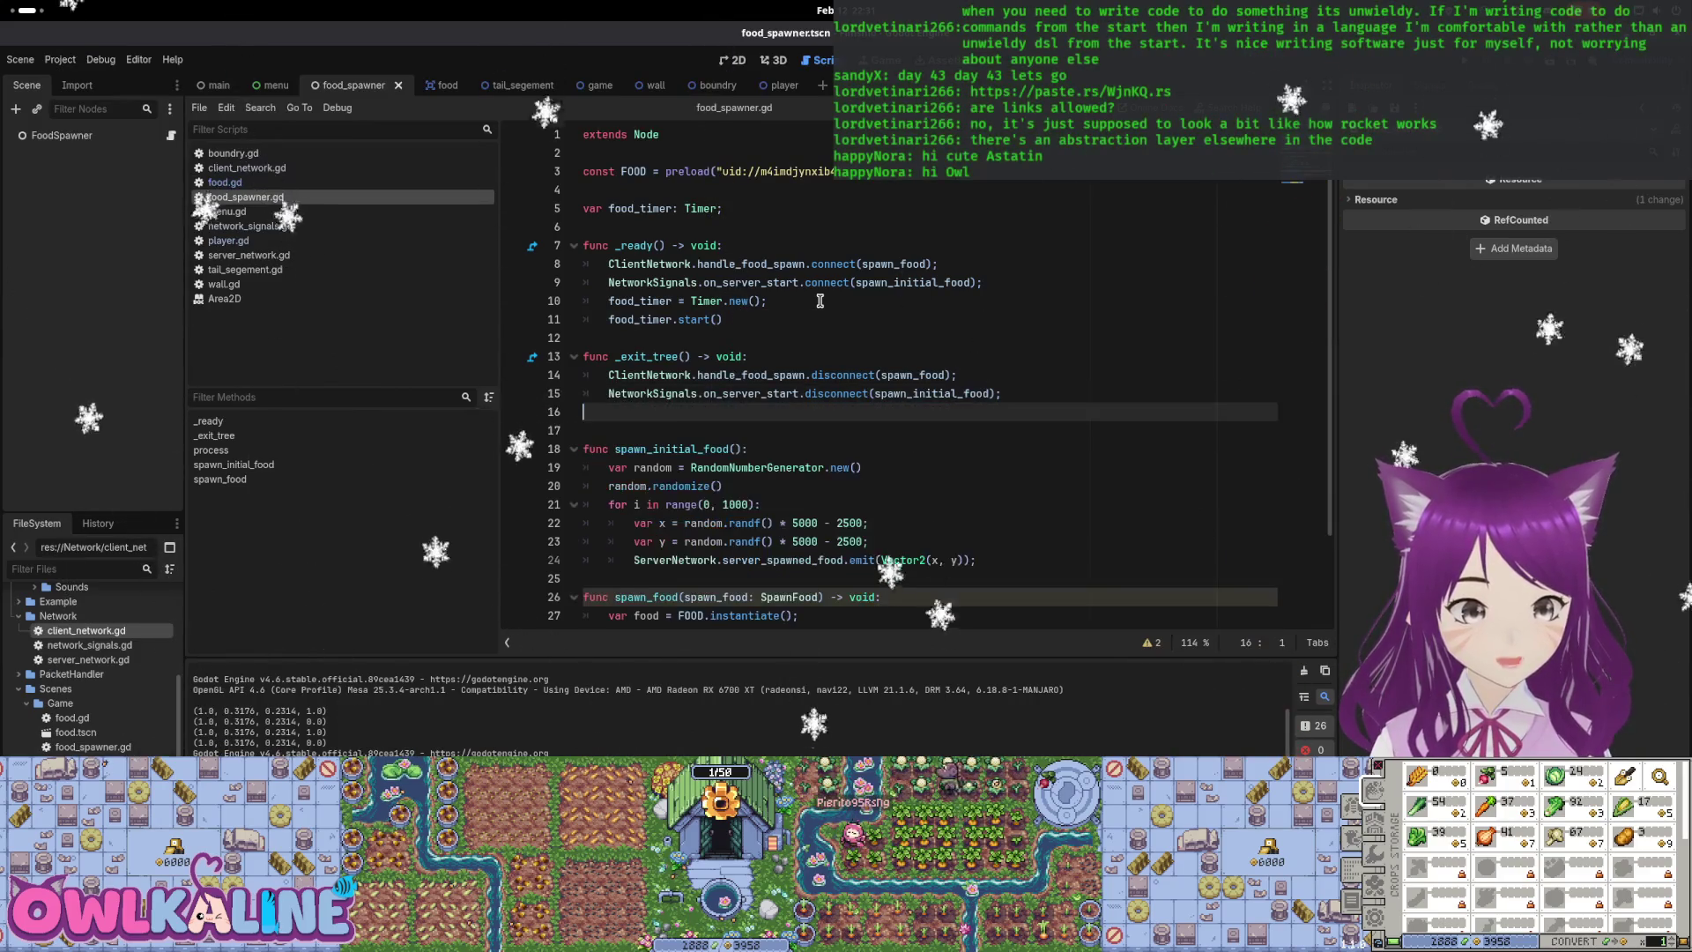
pyautogui.press('Up')
pyautogui.press('Up')
pyautogui.press('End')
pyautogui.press('Up')
pyautogui.press('Up')
pyautogui.press('Up')
# Add 'food_timer.timeout.connect(spawn_a_food);' after the start() line
pyautogui.press('Return')
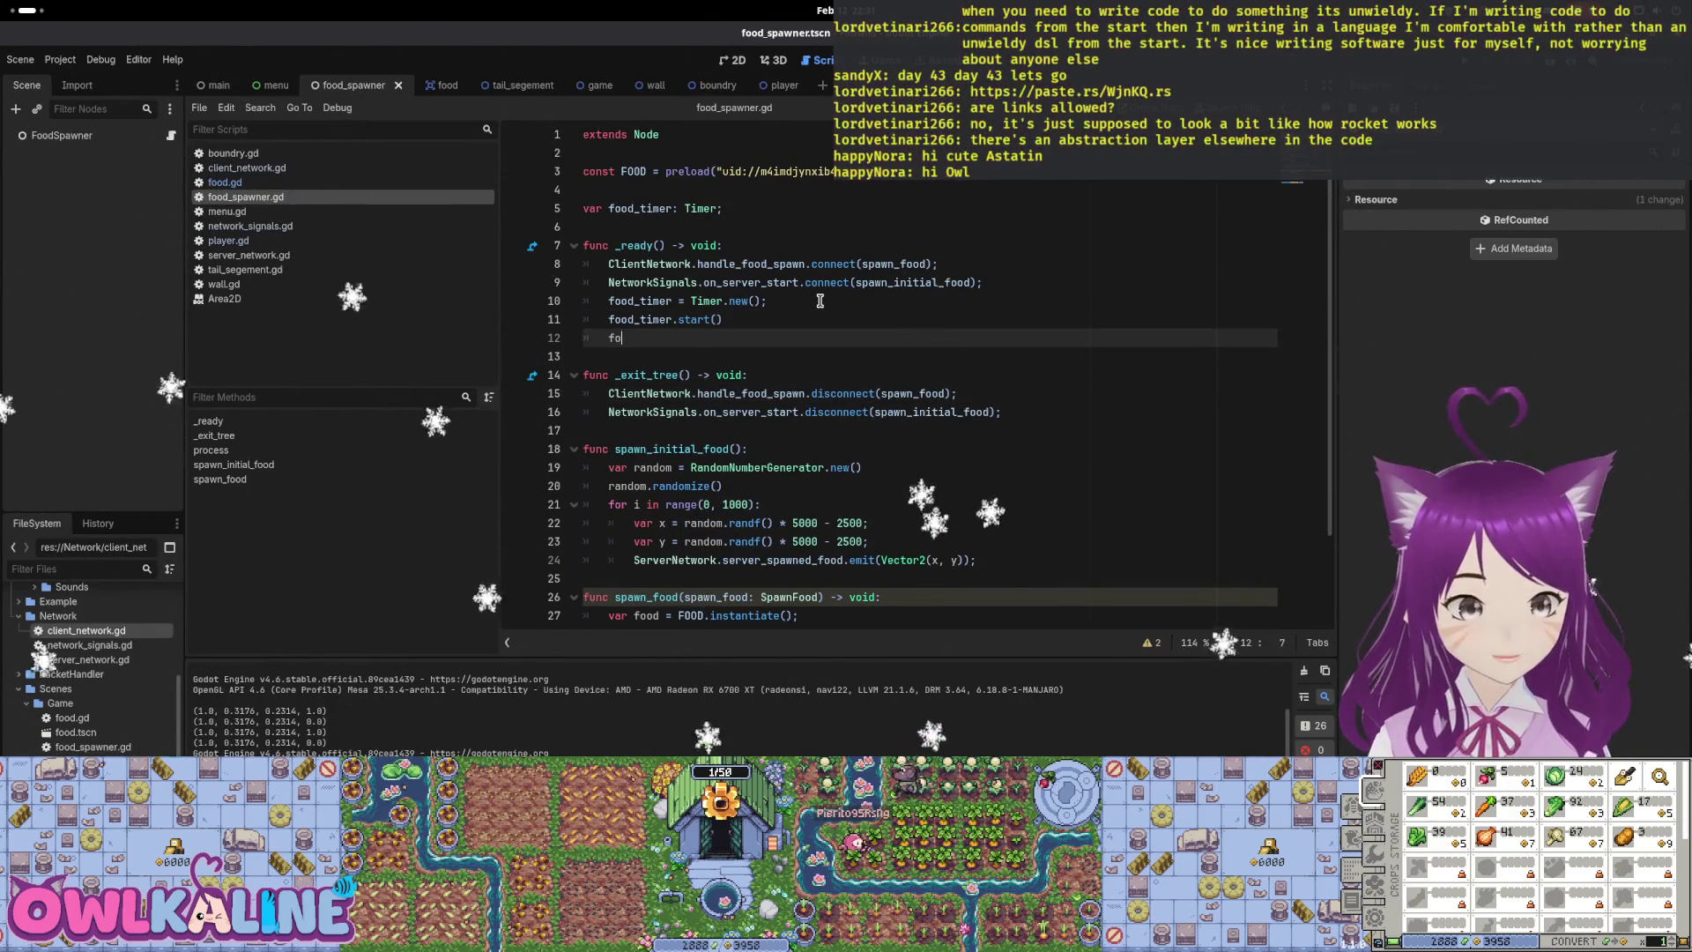
pyautogui.write('od_timer/')
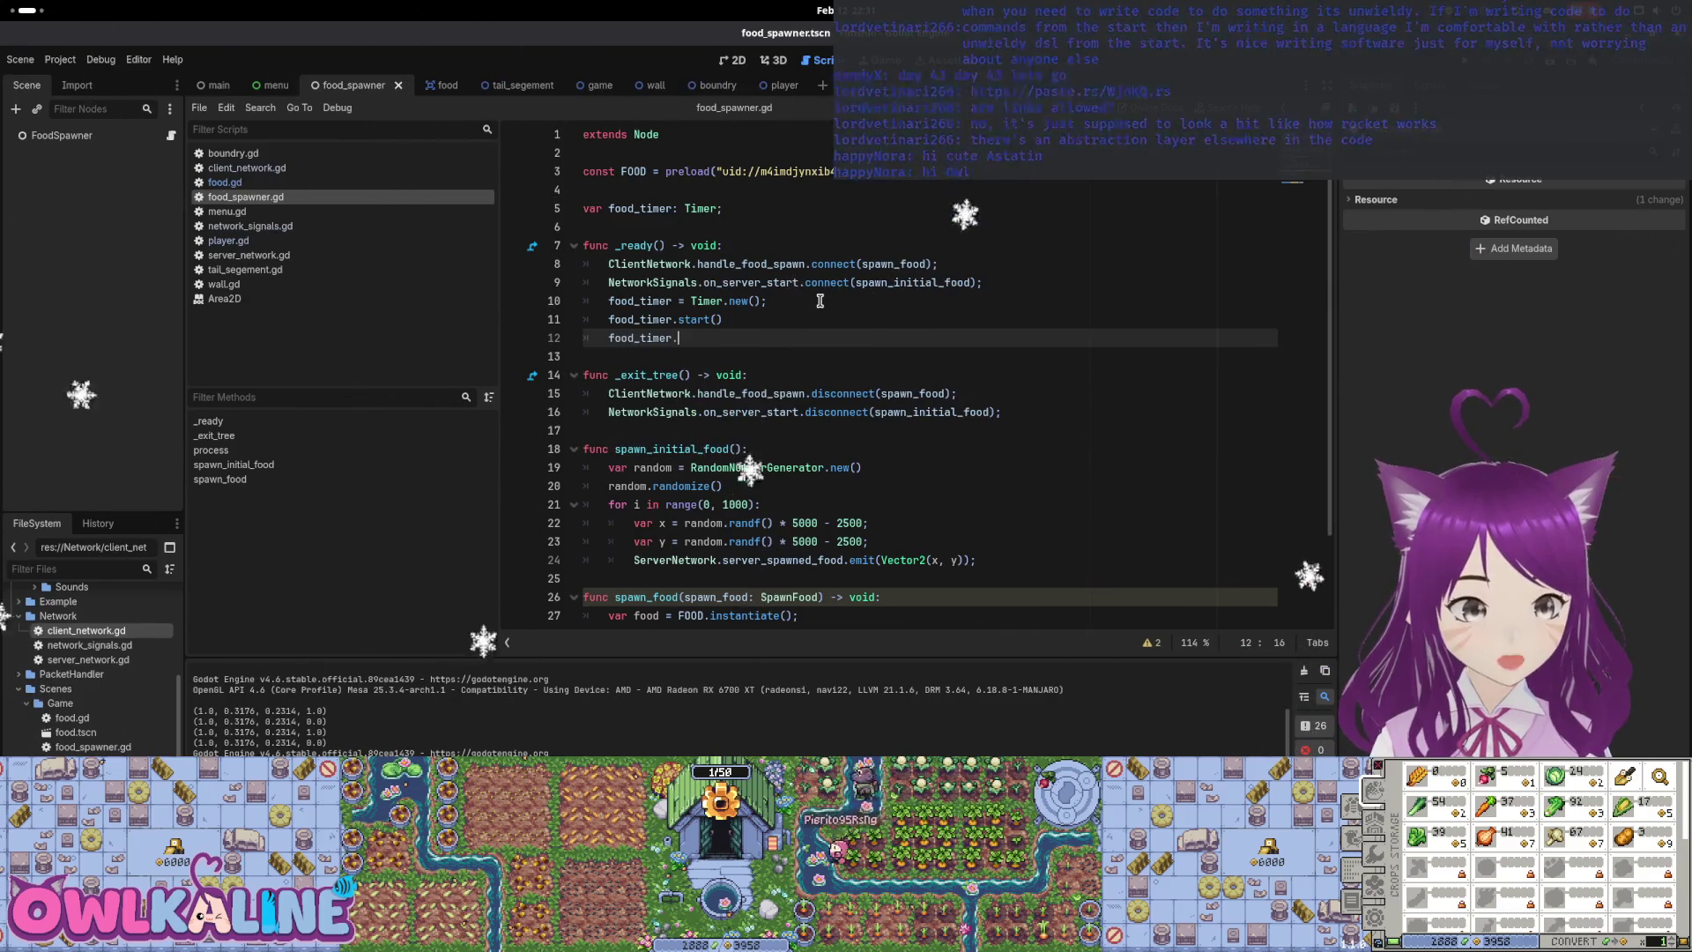
pyautogui.press('Down')
pyautogui.press('Down')
pyautogui.press('Down')
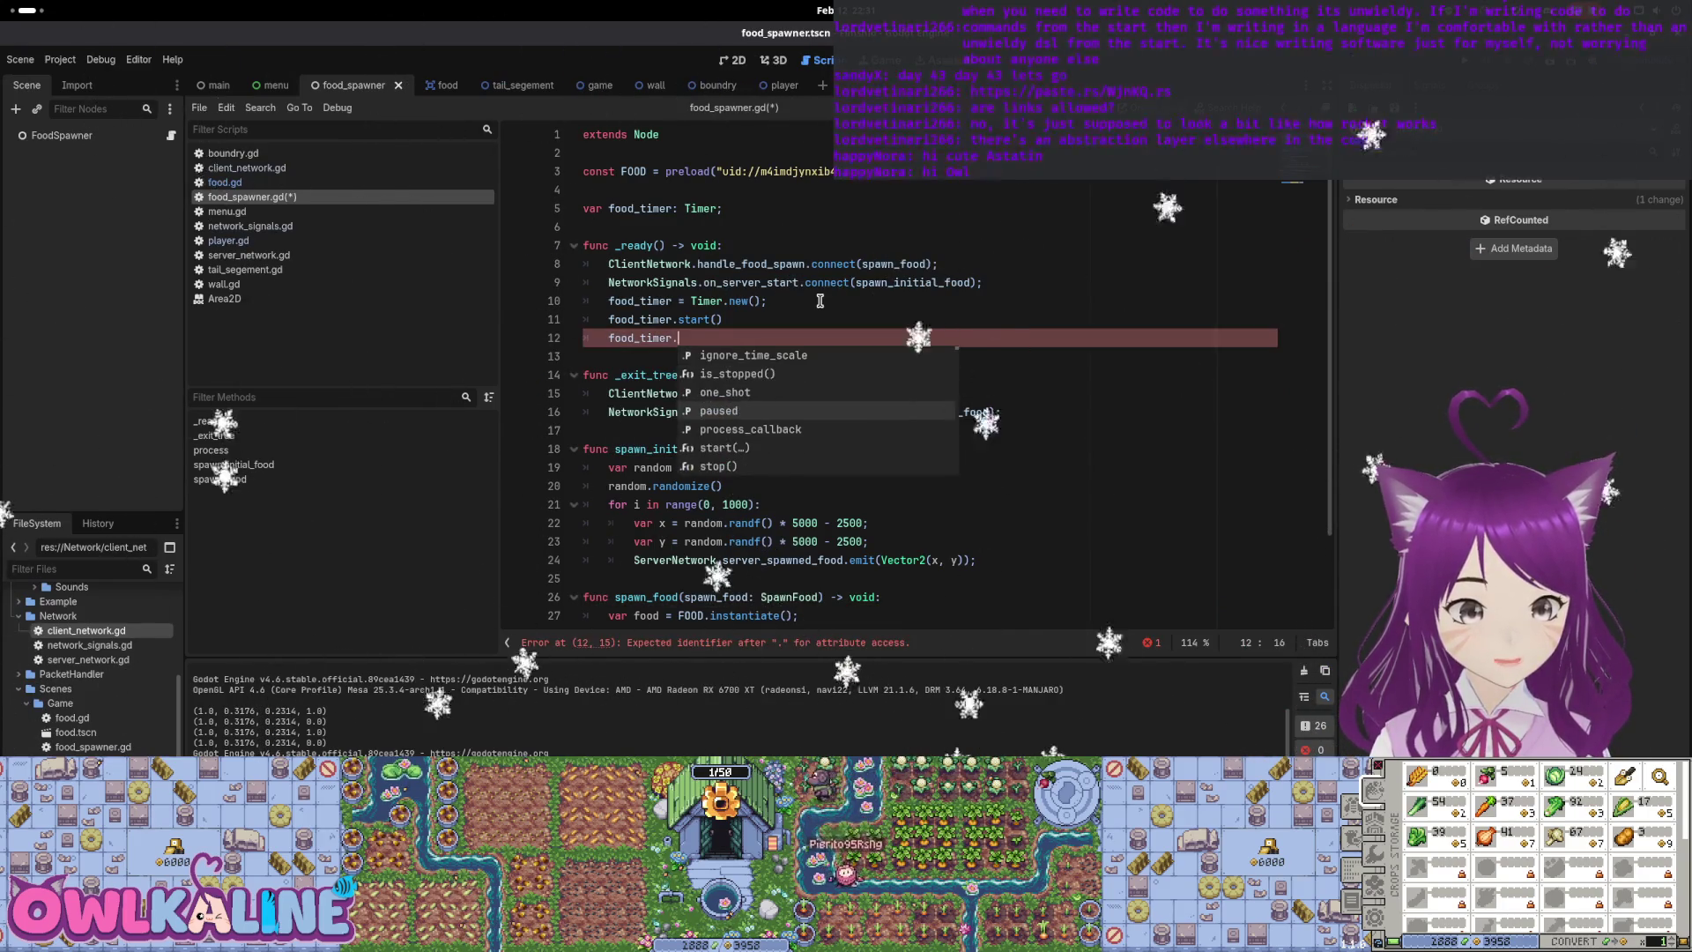
pyautogui.press('Return')
pyautogui.write('.connect(')
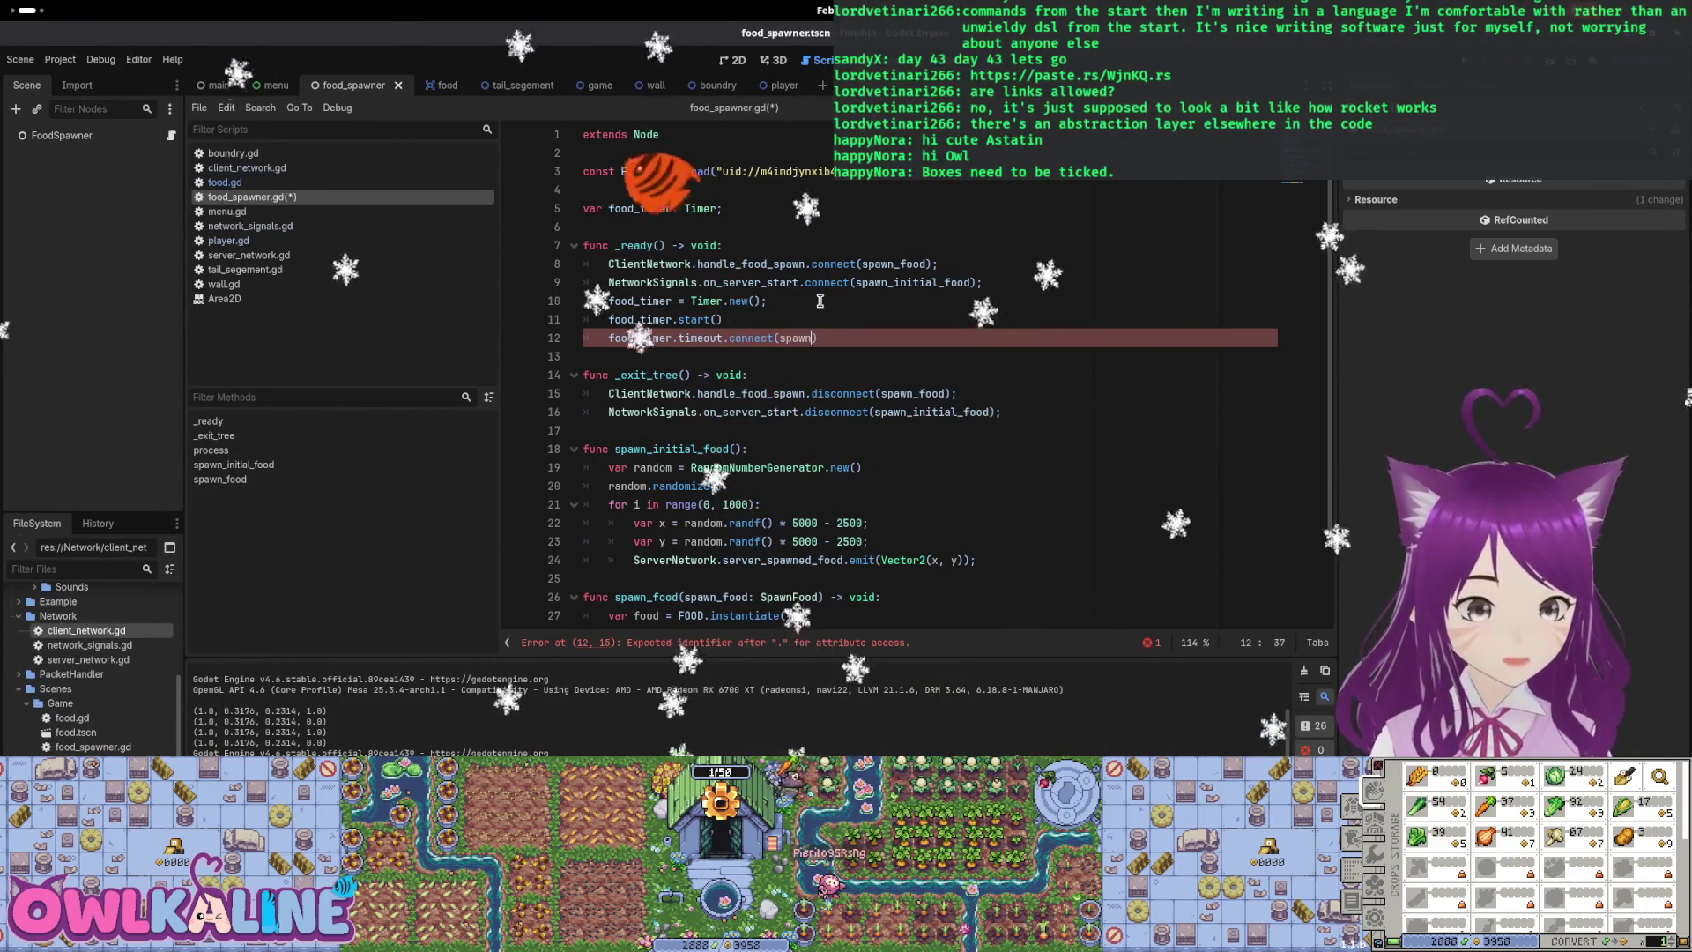
pyautogui.write('spawn_a_f')
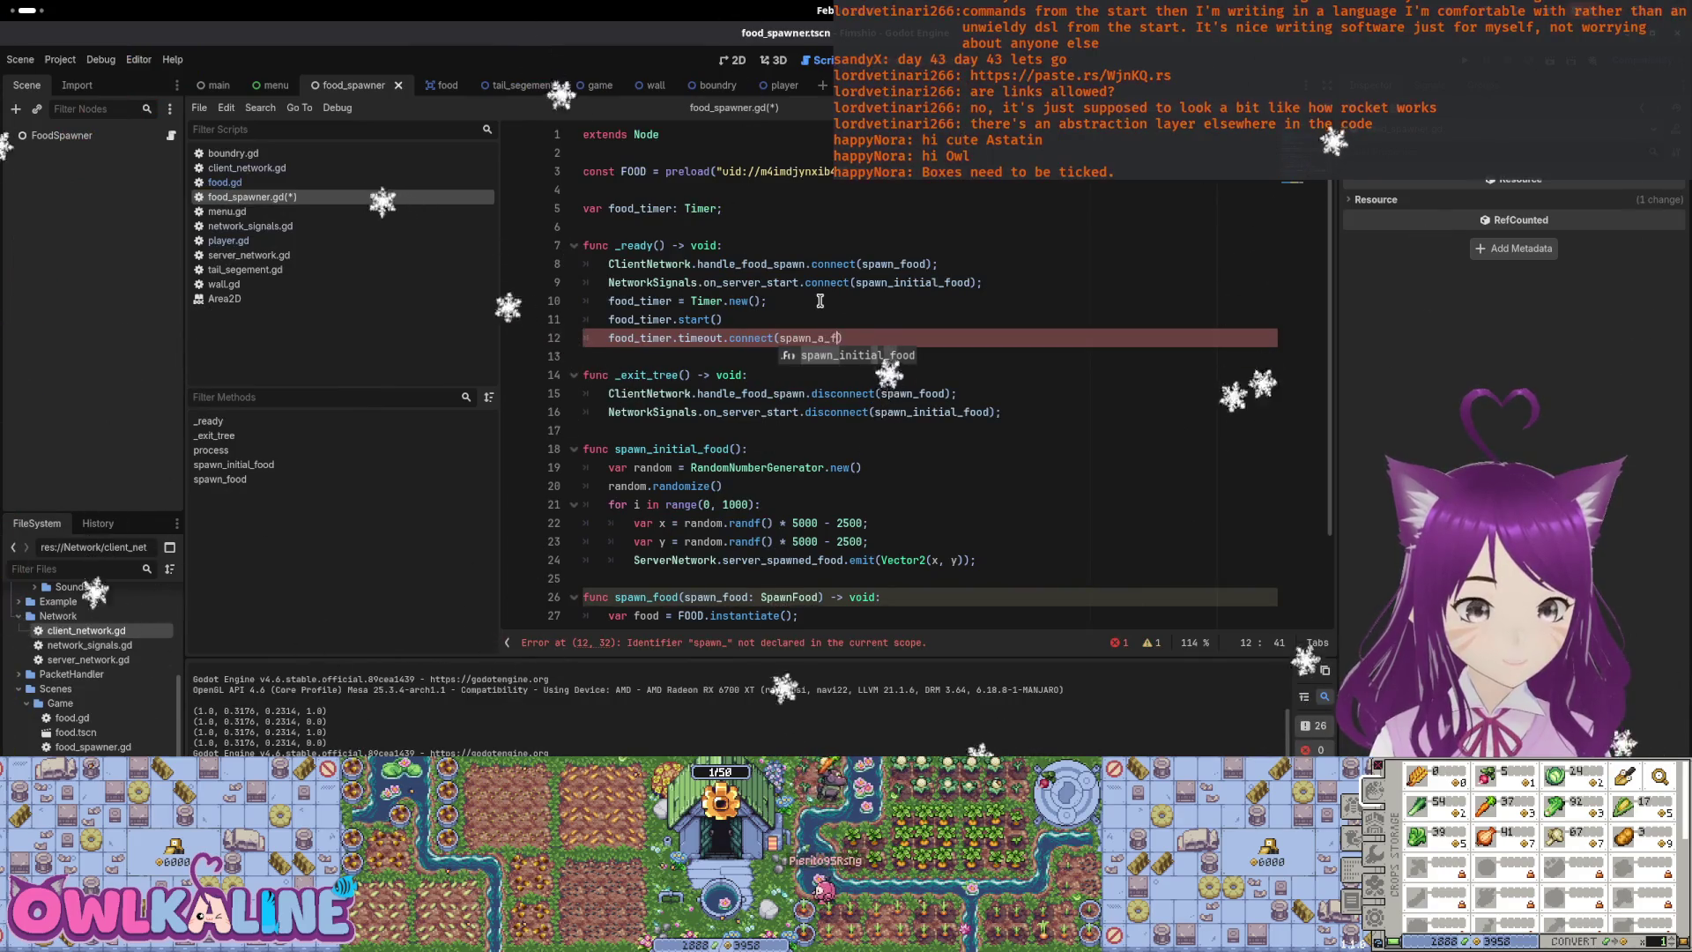
pyautogui.press('End')
pyautogui.write(';')
# Add a spawn_a_food() function containing only pass below _exit_tree, save, then open Activities
pyautogui.press('Down')
pyautogui.press('Down')
pyautogui.press('Down')
pyautogui.press('Return')
pyautogui.press('Return')
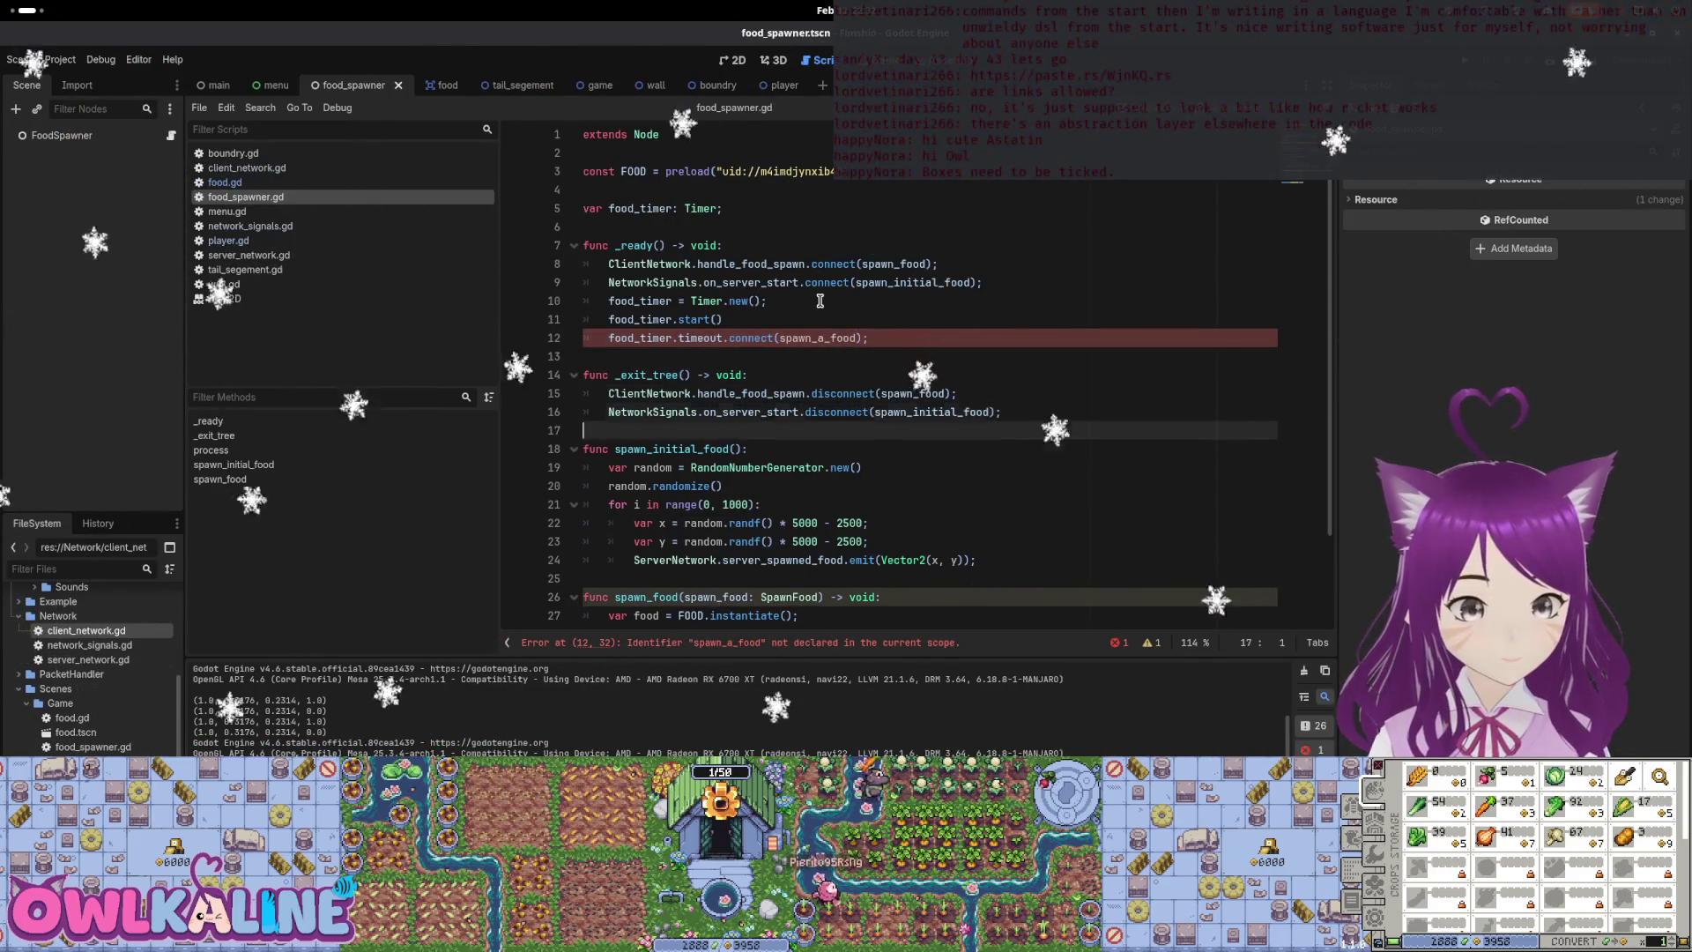
pyautogui.hotkey('ctrl', 's')
pyautogui.press('Up')
pyautogui.write('func s')
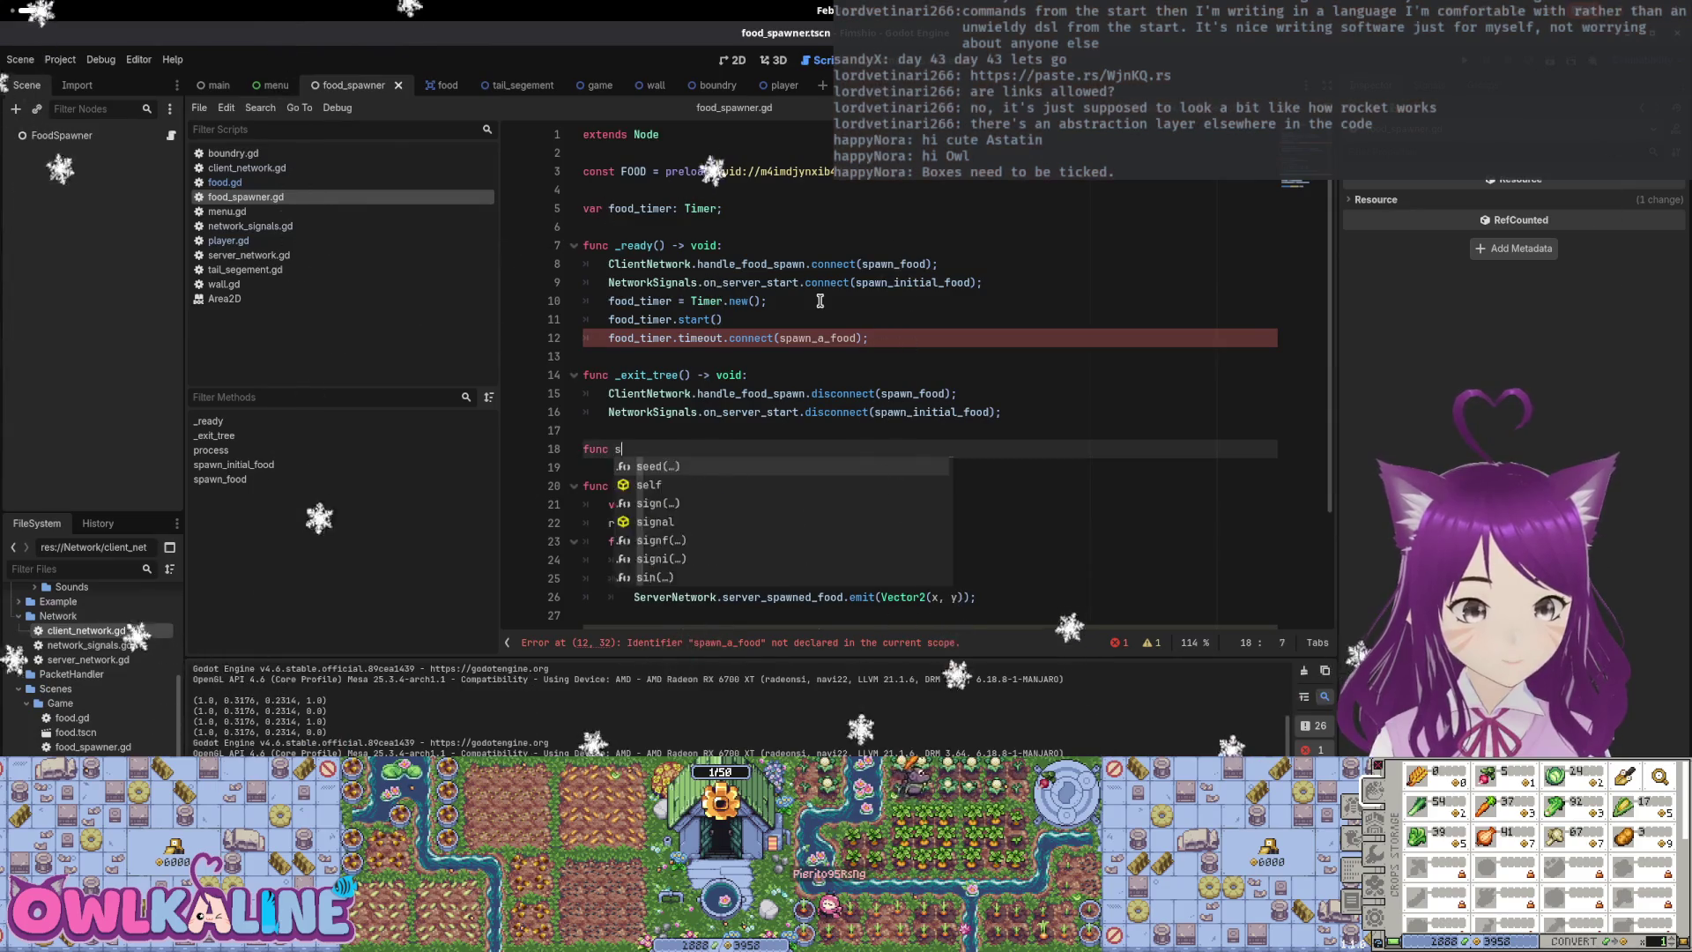
pyautogui.write('pawn_a_food():')
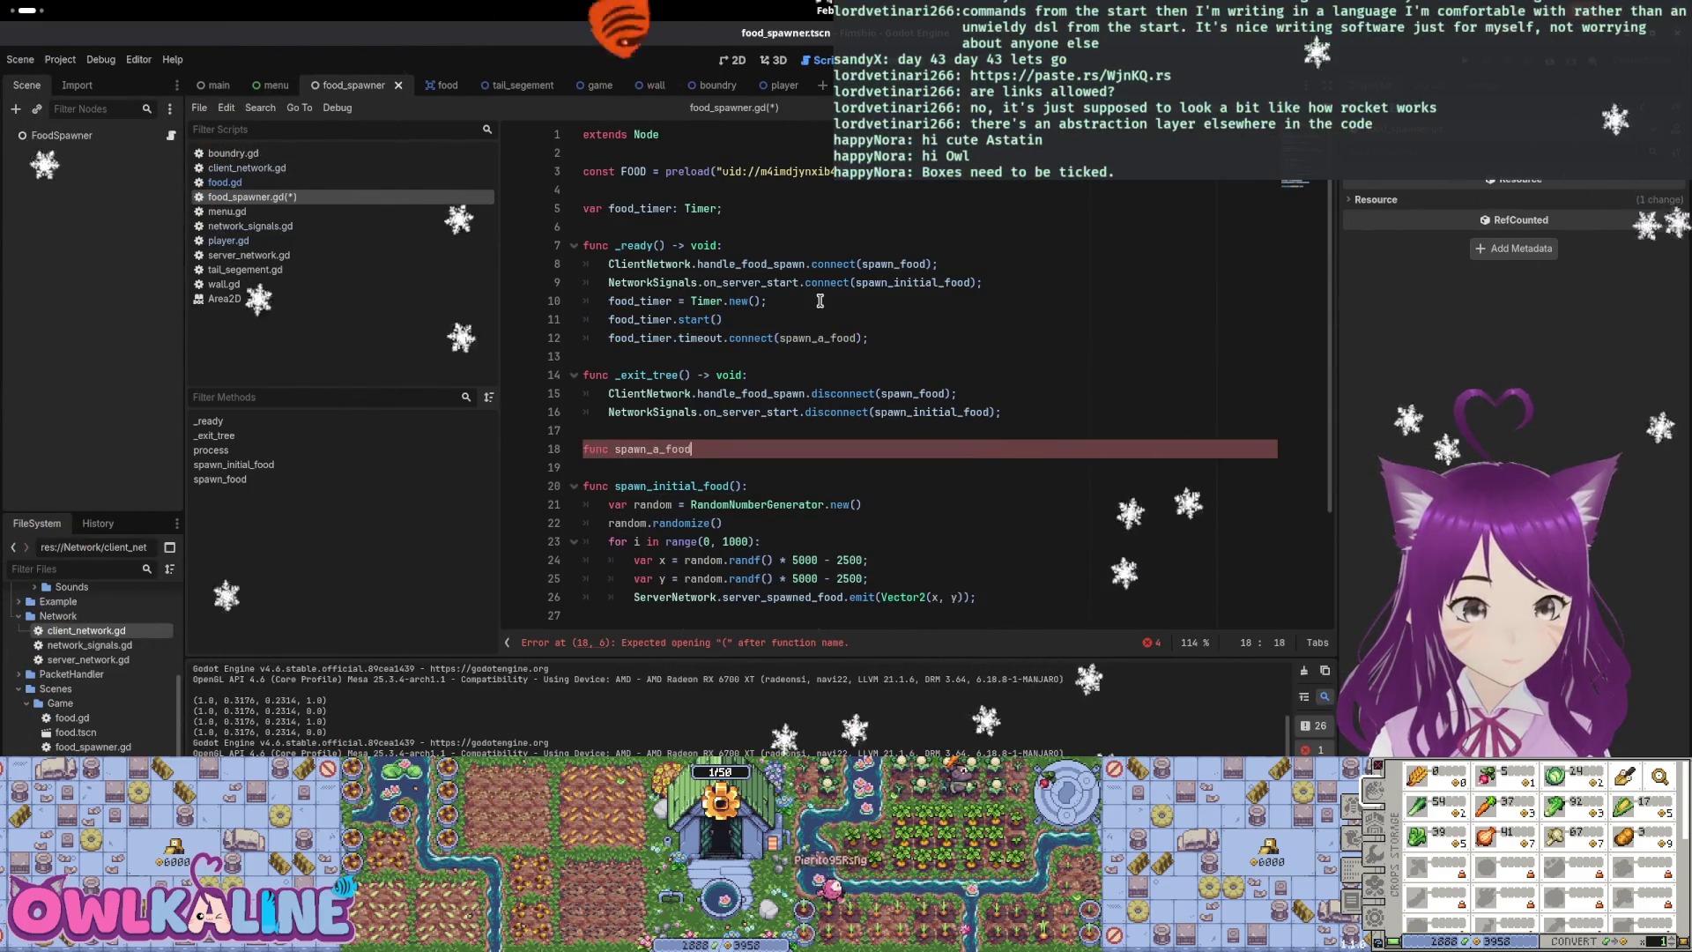
pyautogui.press('Return')
pyautogui.write('ss;')
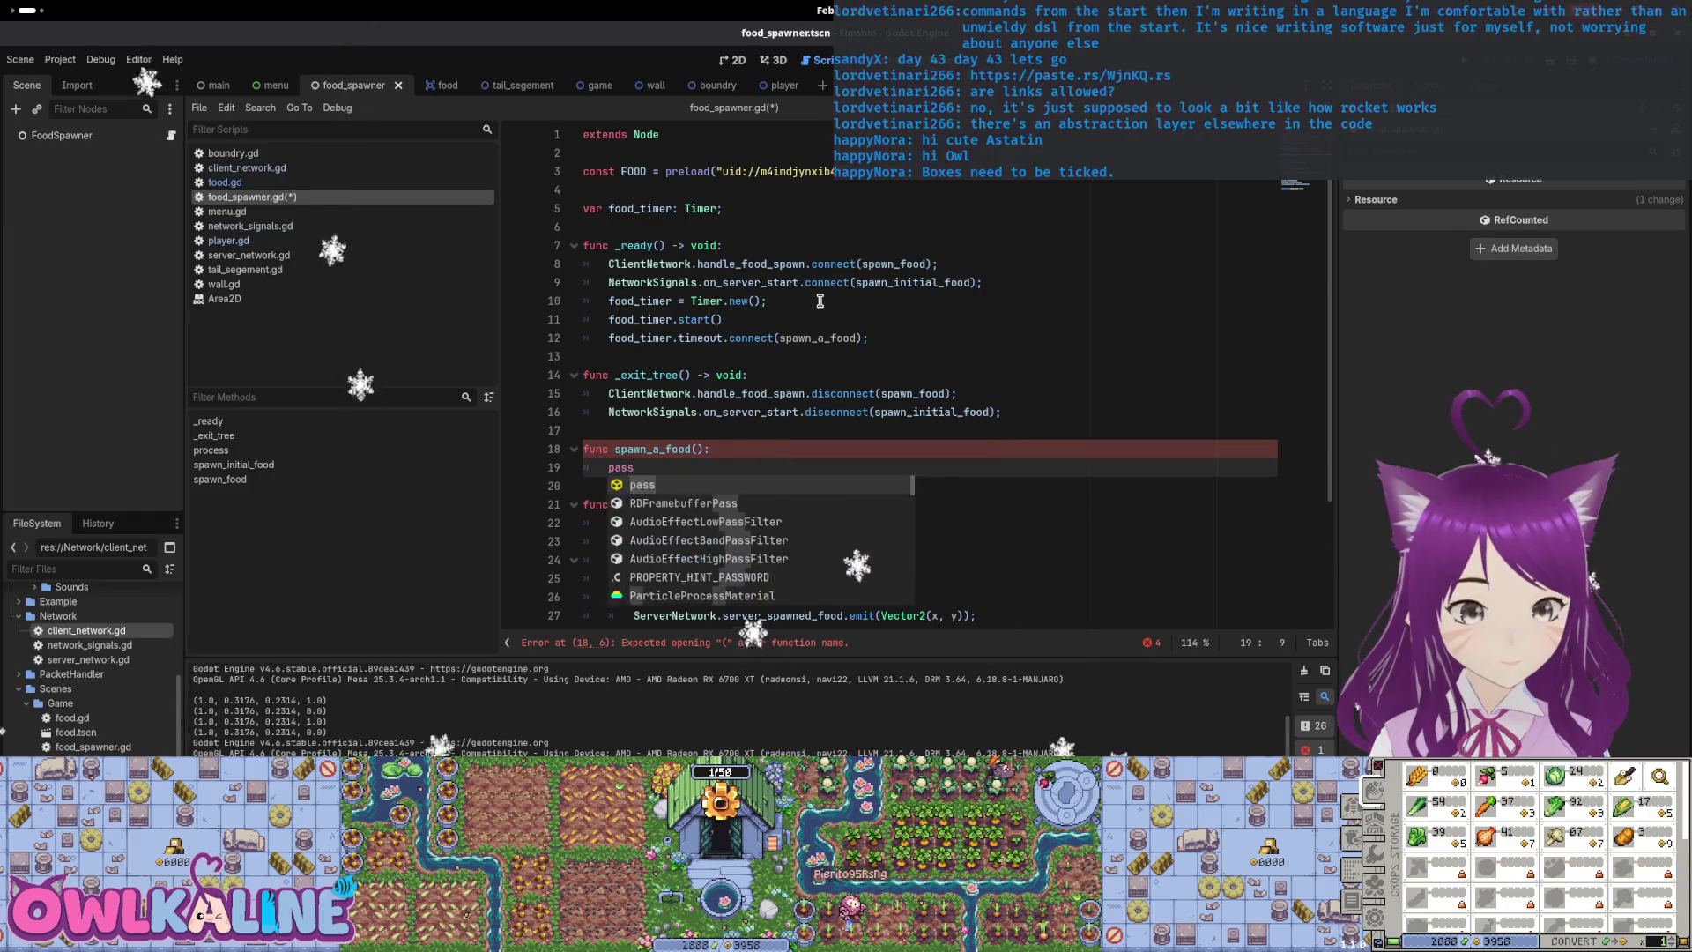
pyautogui.hotkey('ctrl', 's')
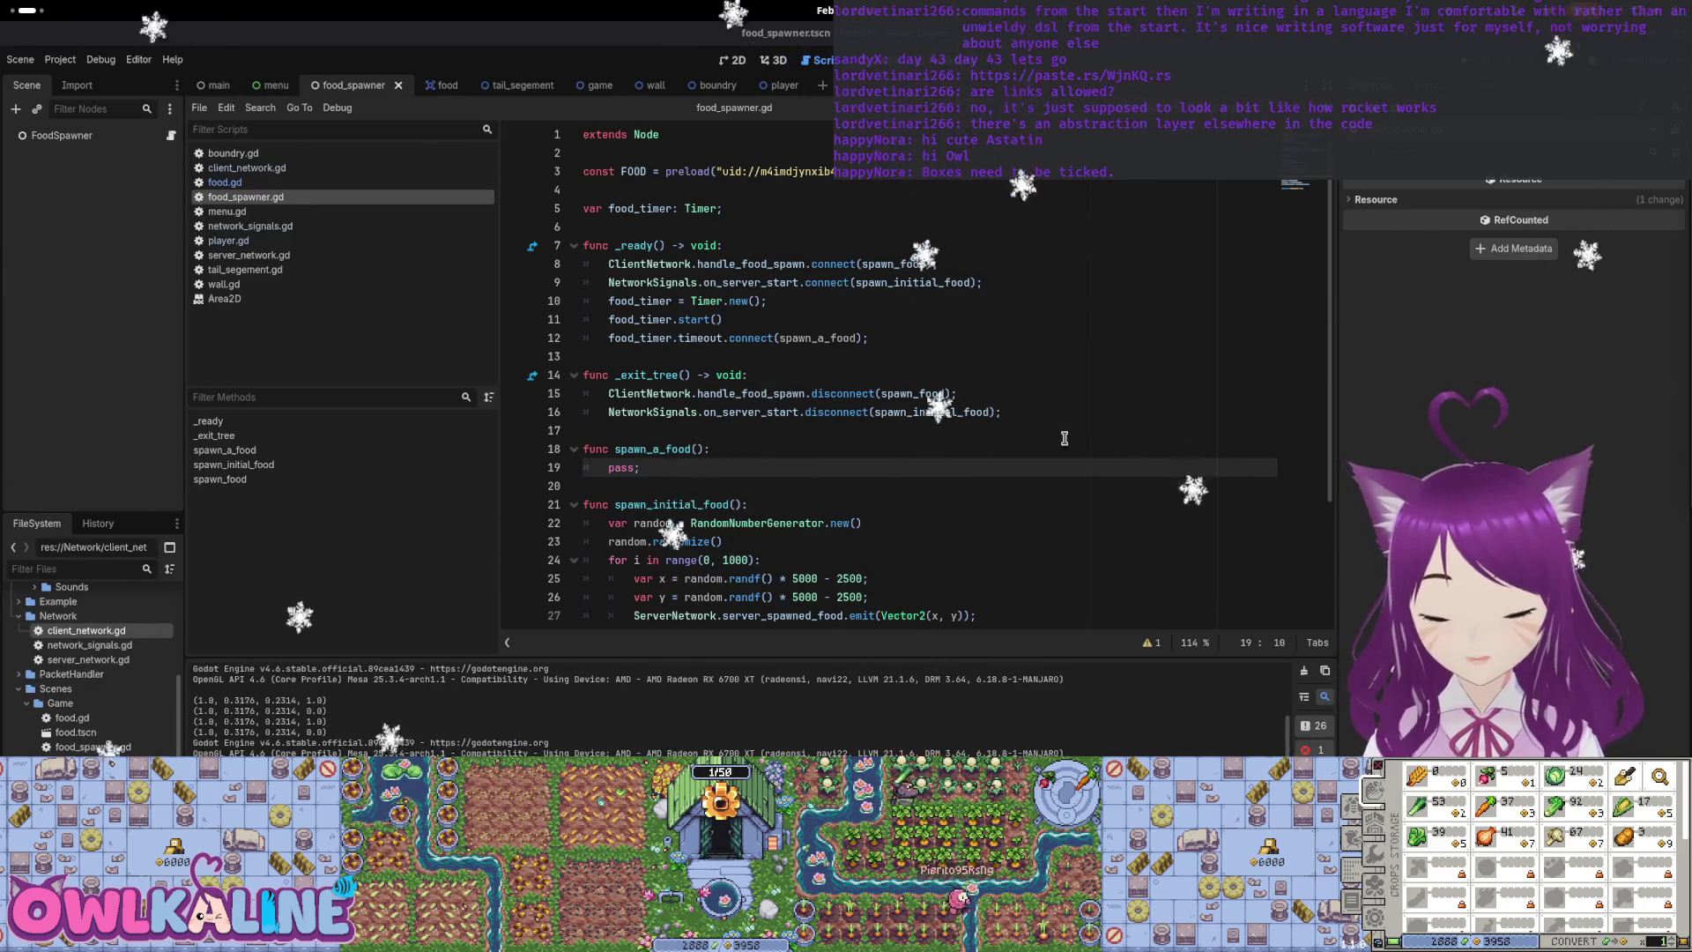
pyautogui.click(761, 452)
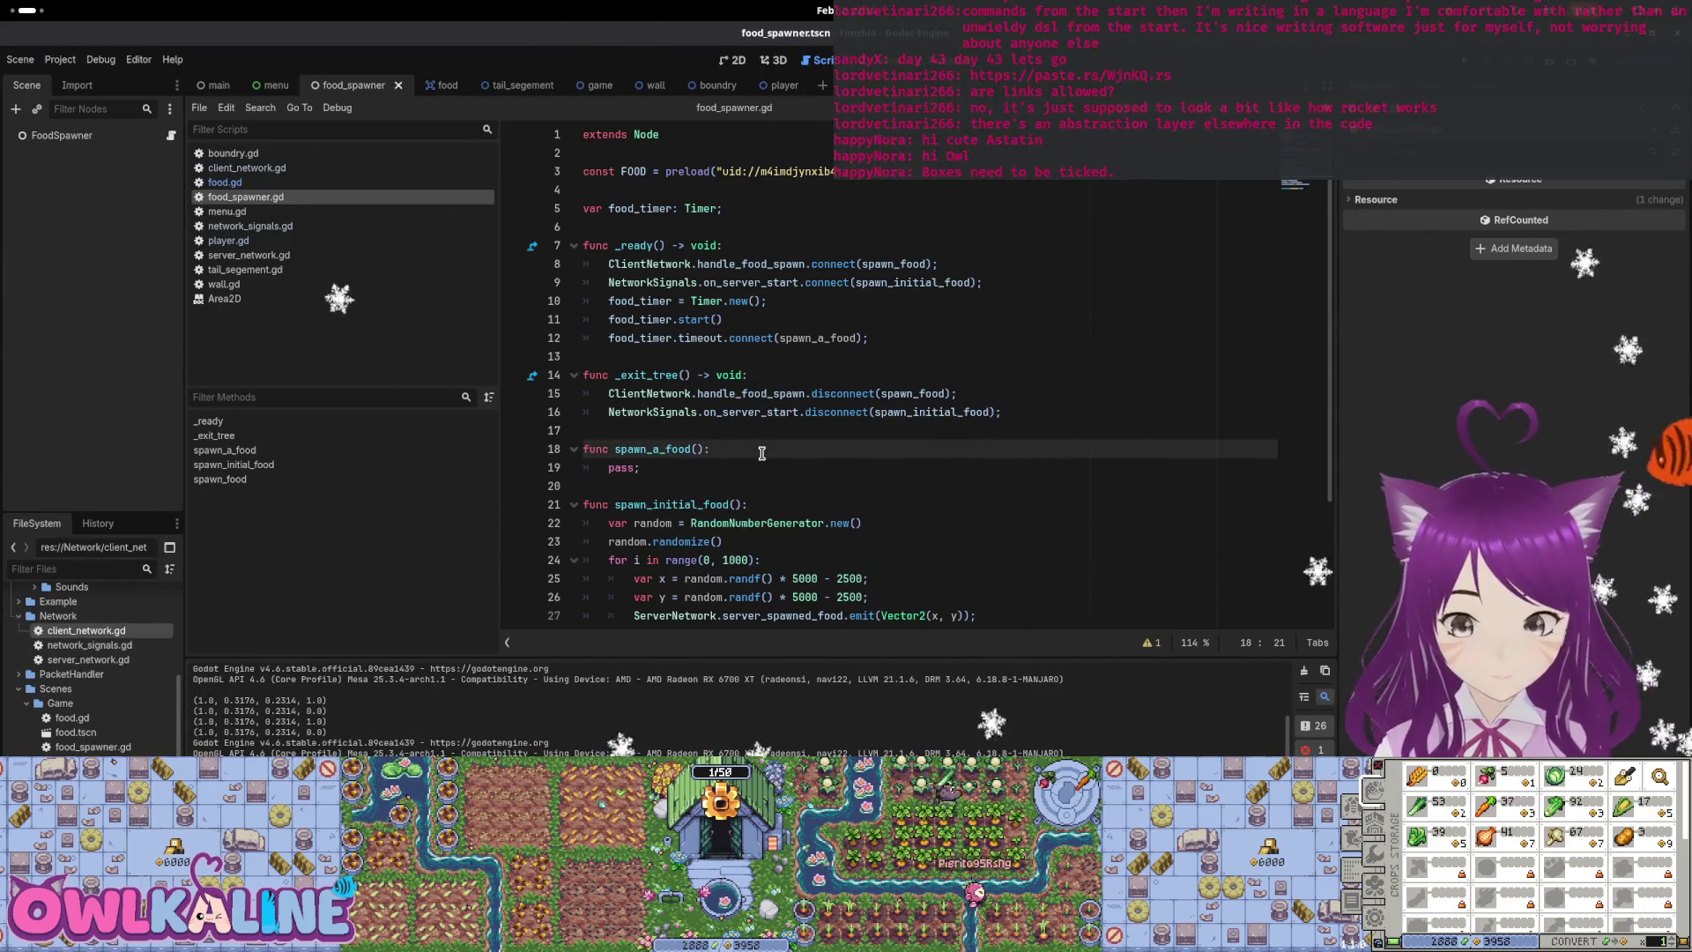
pyautogui.press('super')
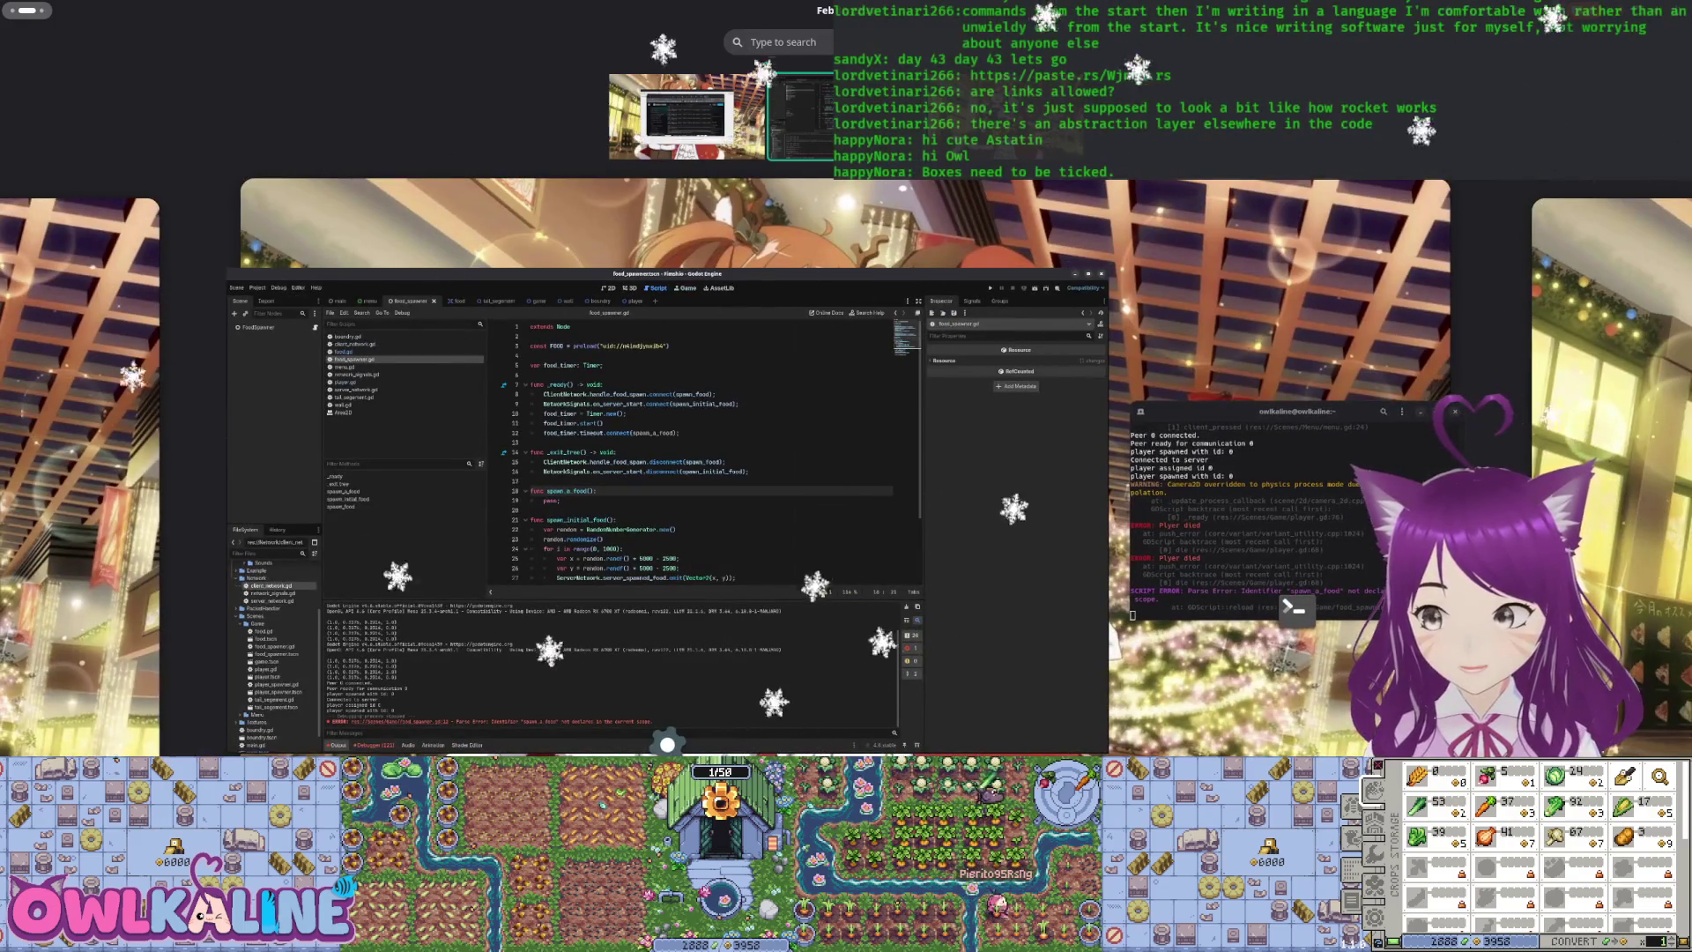
# Leave the GNOME Activities overview to return to the Godot editor
pyautogui.press('super')
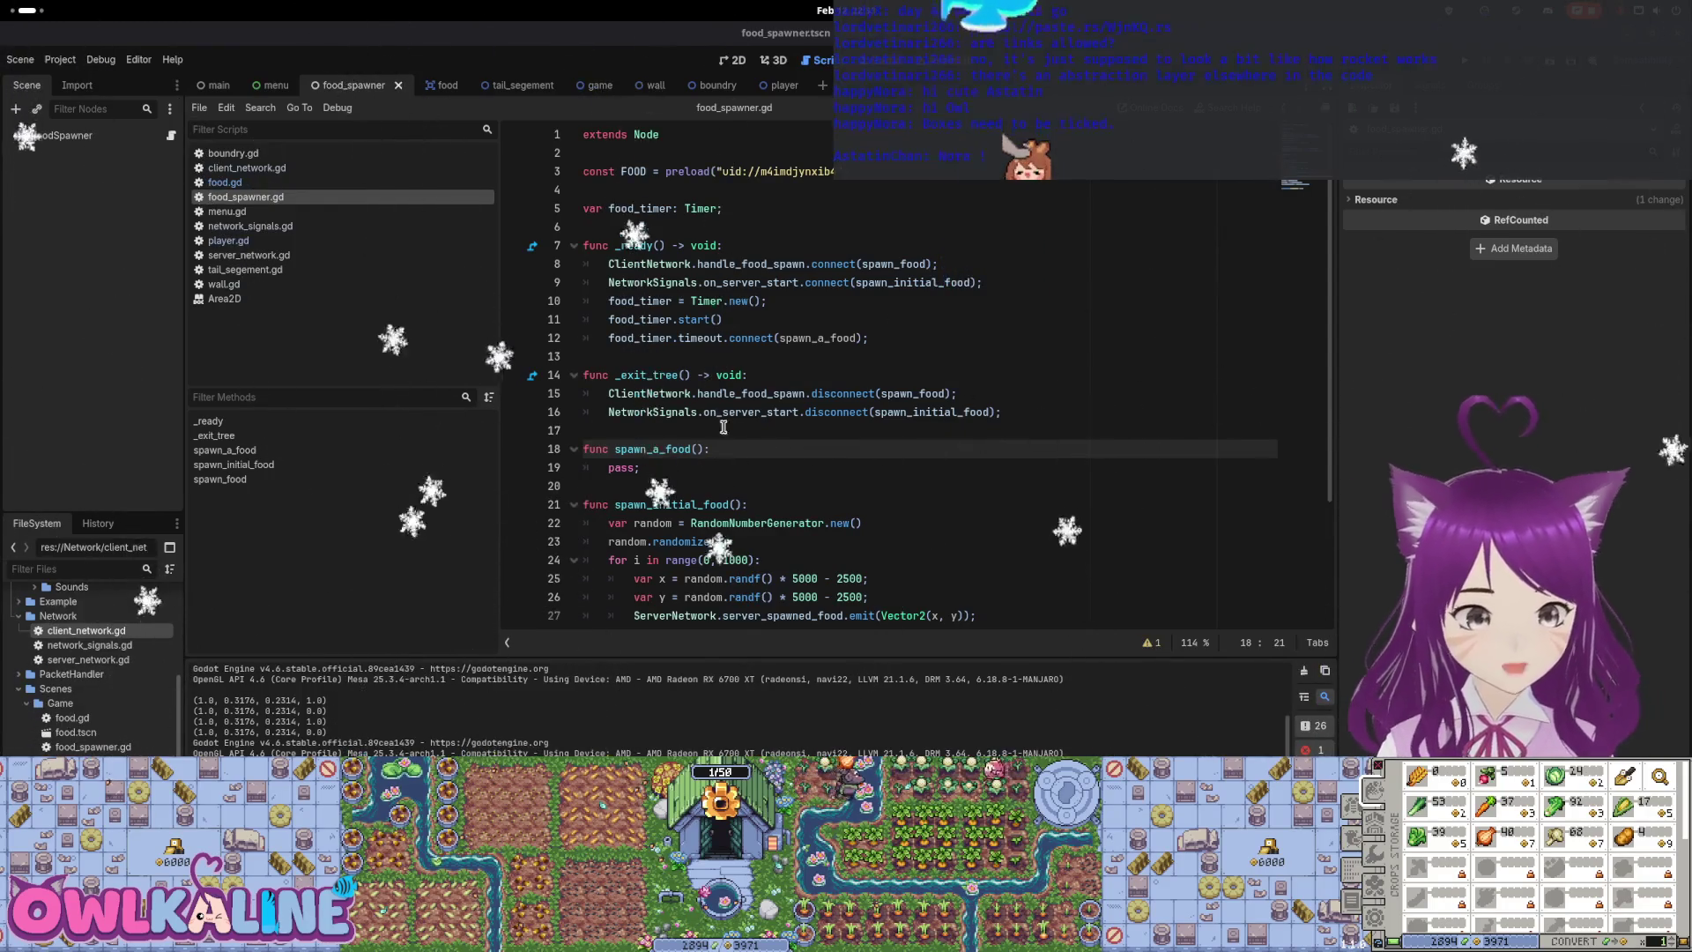
# Declare a script-level 'var random: RandomNumberGenerator;' below the food_timer declaration
pyautogui.scroll(-3, 723, 427)
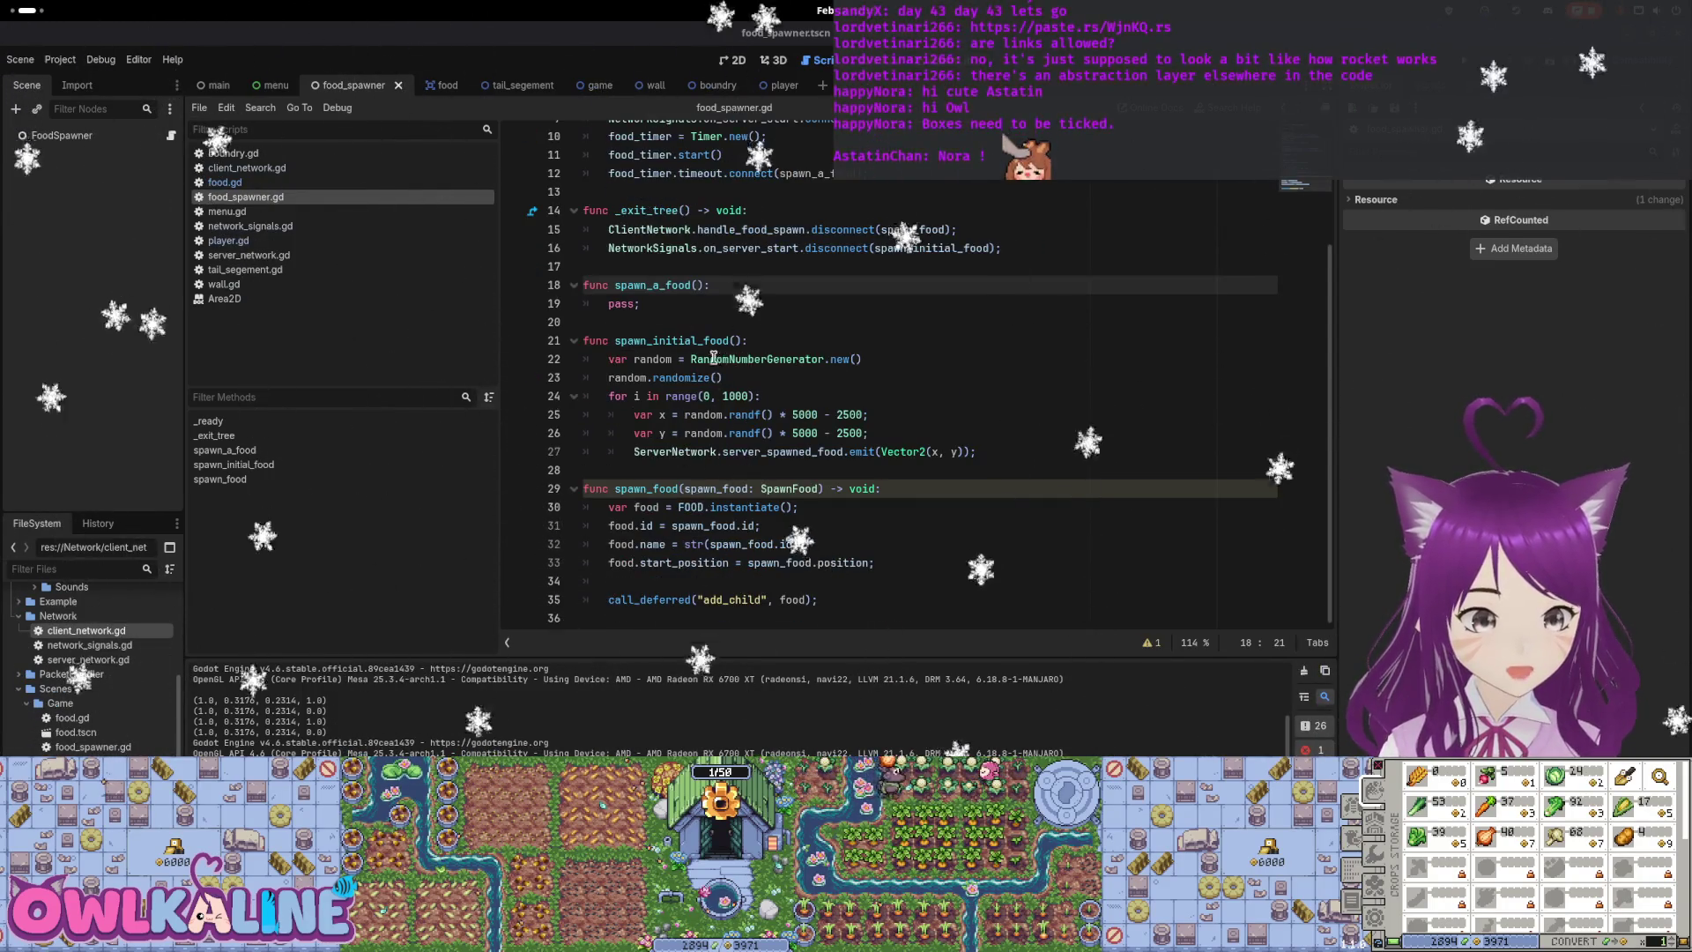
pyautogui.doubleClick(758, 359)
pyautogui.scroll(3, 785, 366)
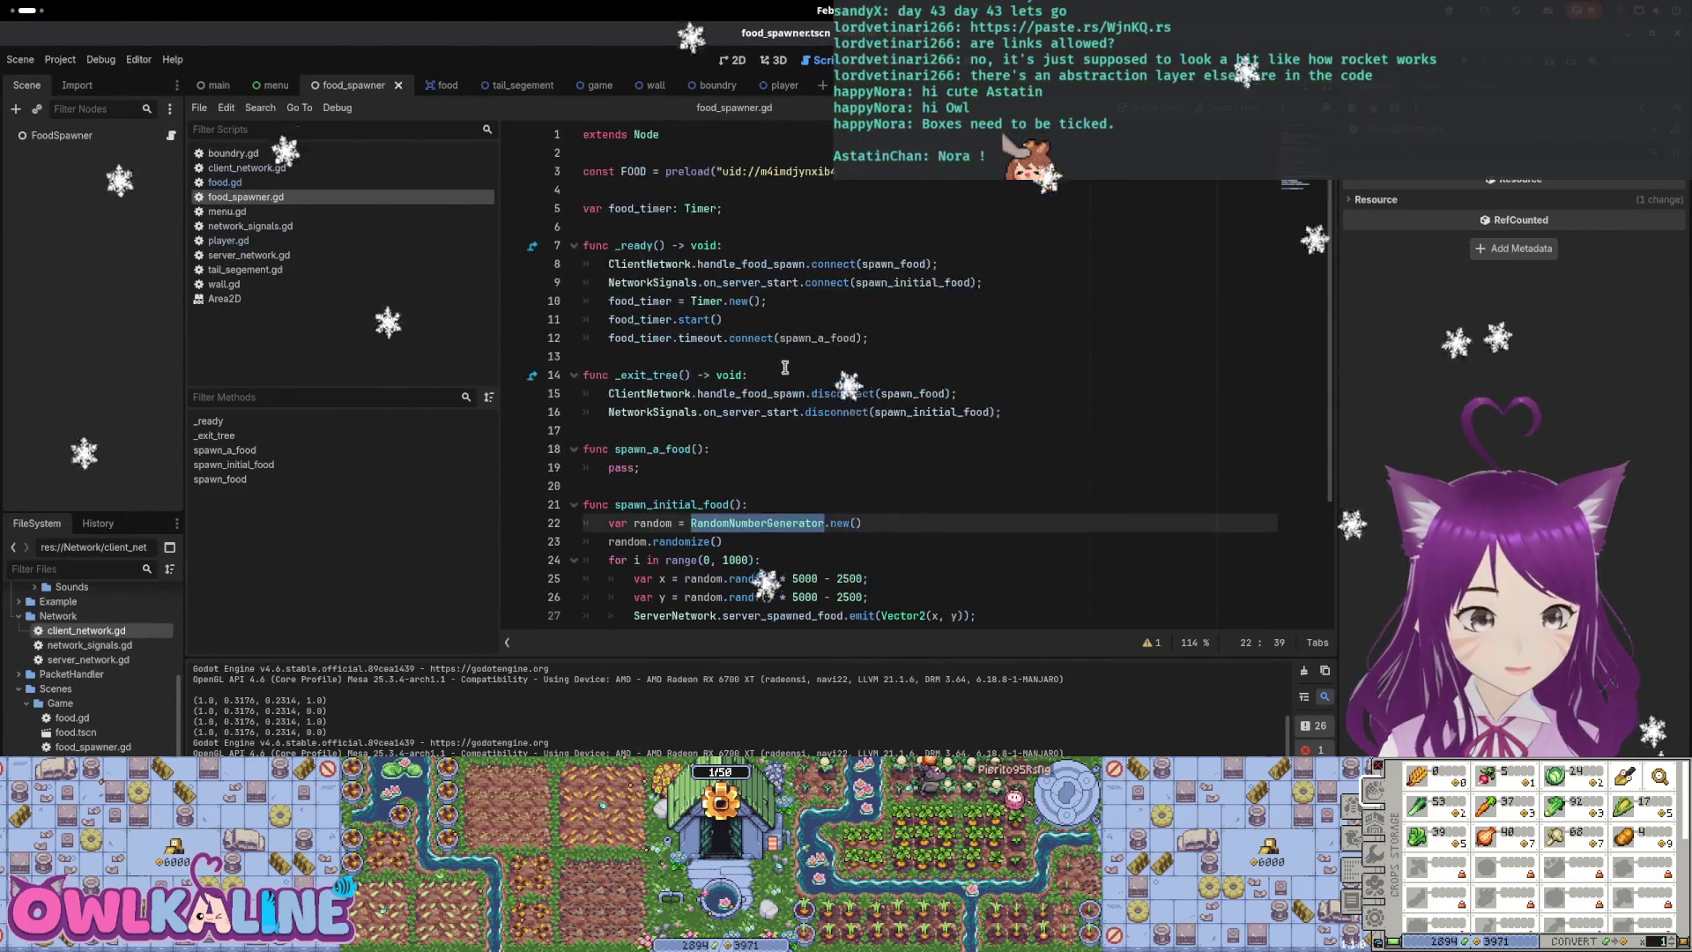
pyautogui.click(728, 205)
pyautogui.press('Return')
pyautogui.press('Return')
pyautogui.write('var ')
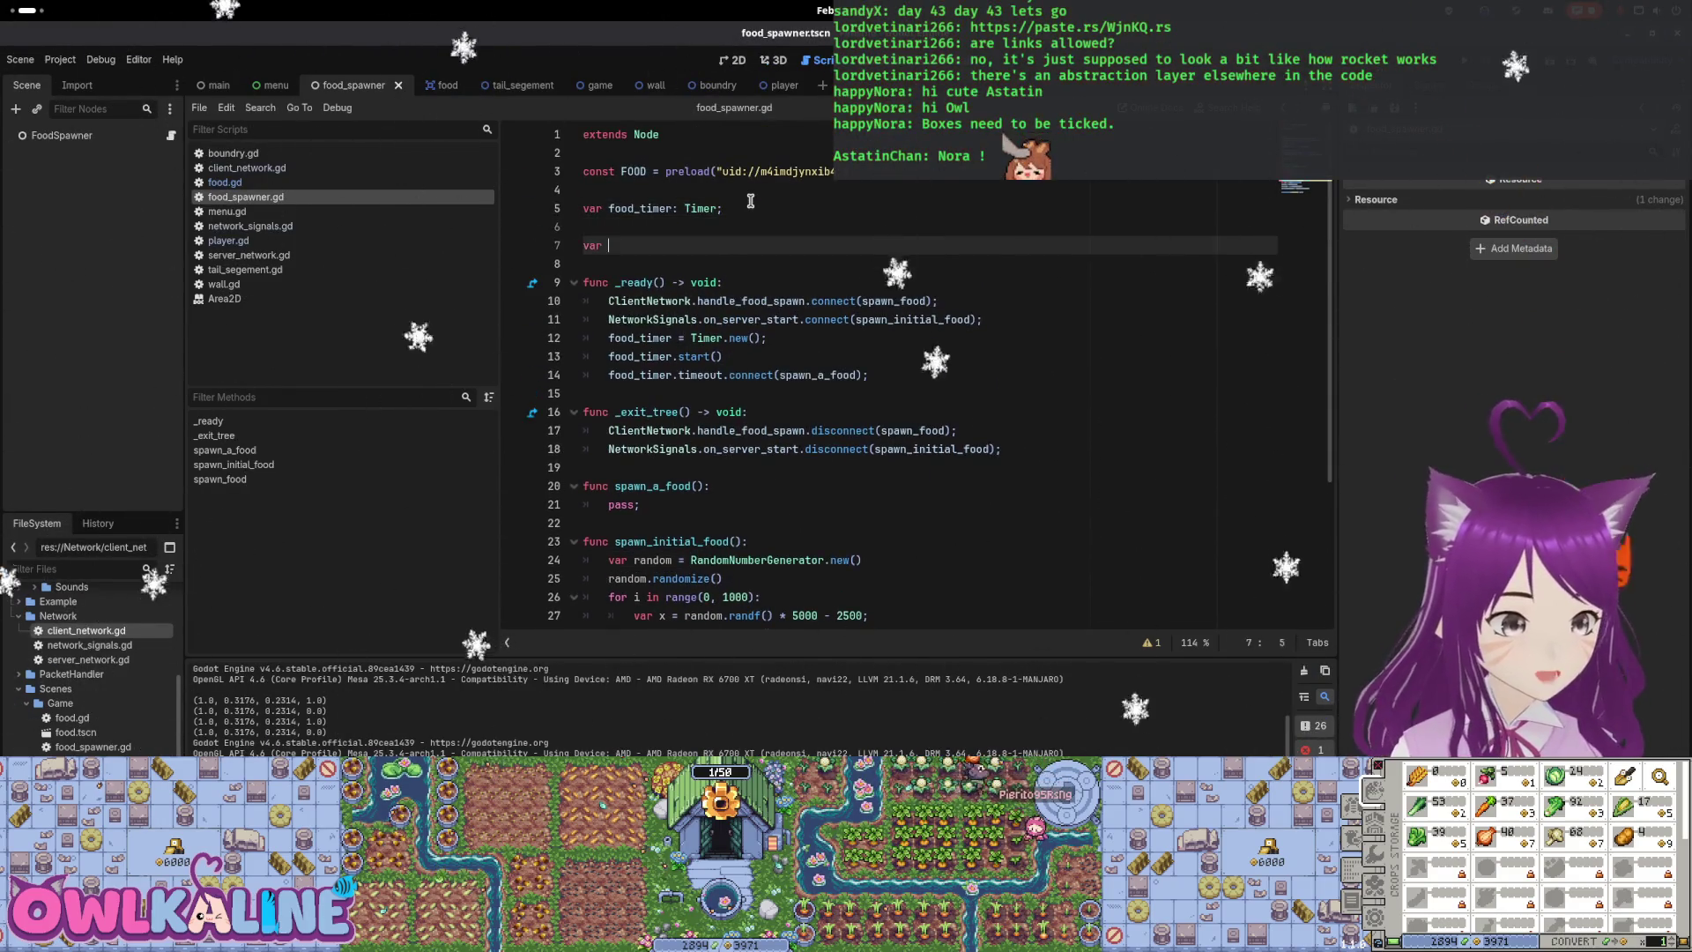
pyautogui.write(';')
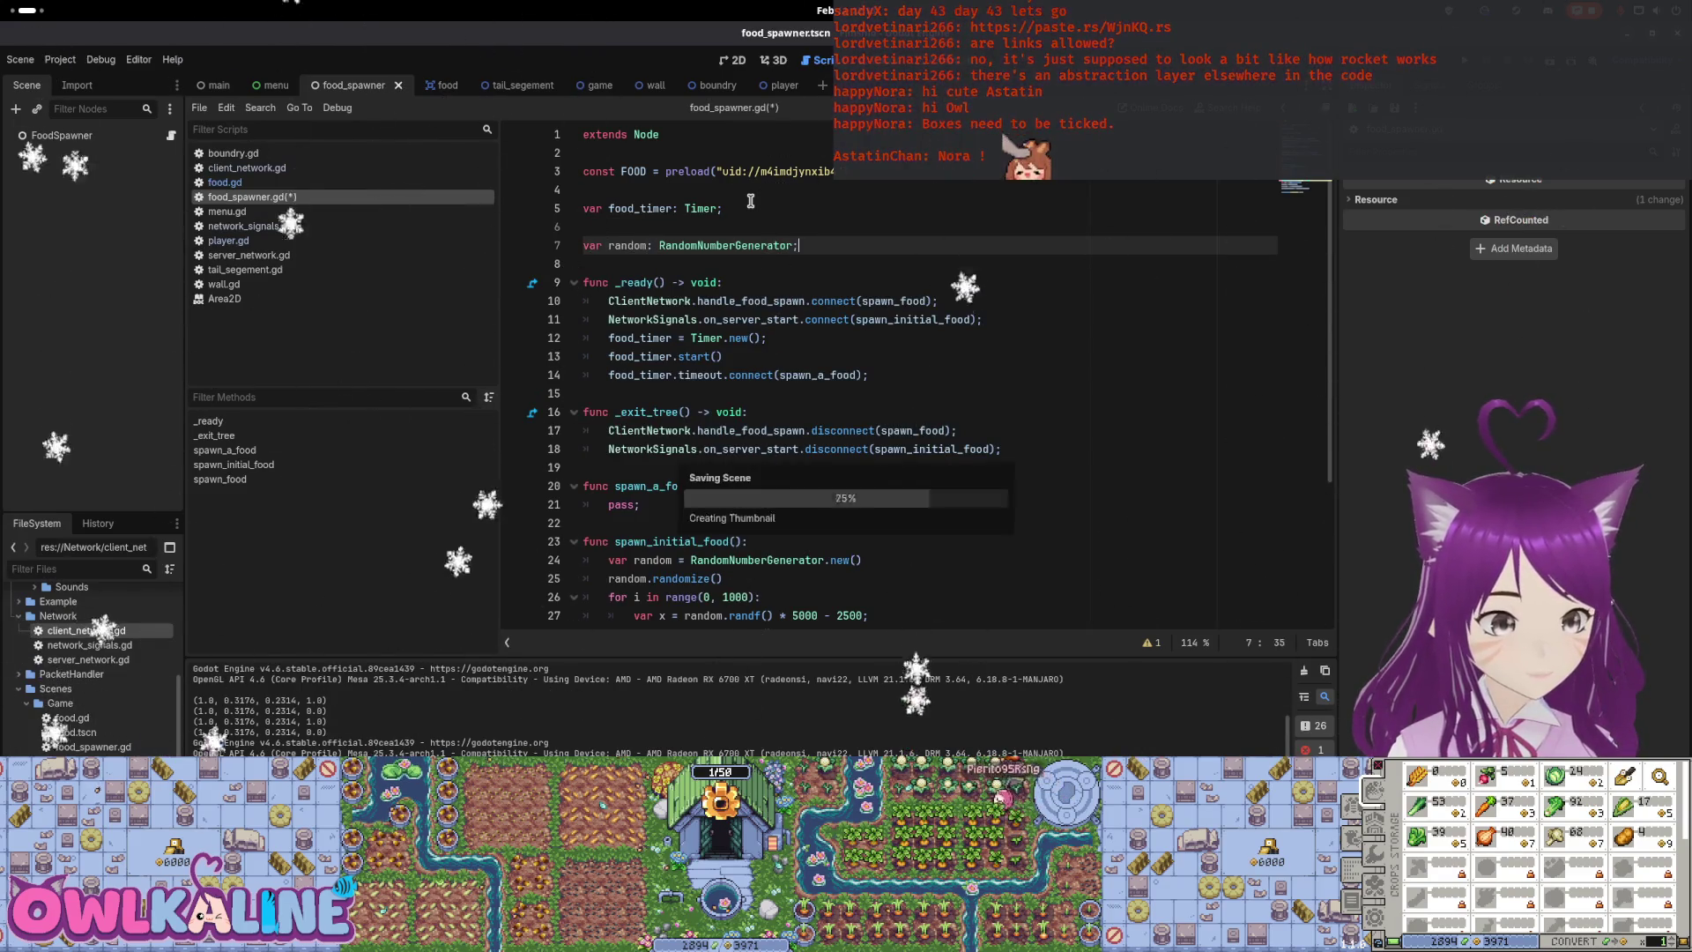
# Move the generator creation and randomize lines from spawn_initial_food into _ready, save, and delete the leftover var
pyautogui.scroll(-3, 868, 457)
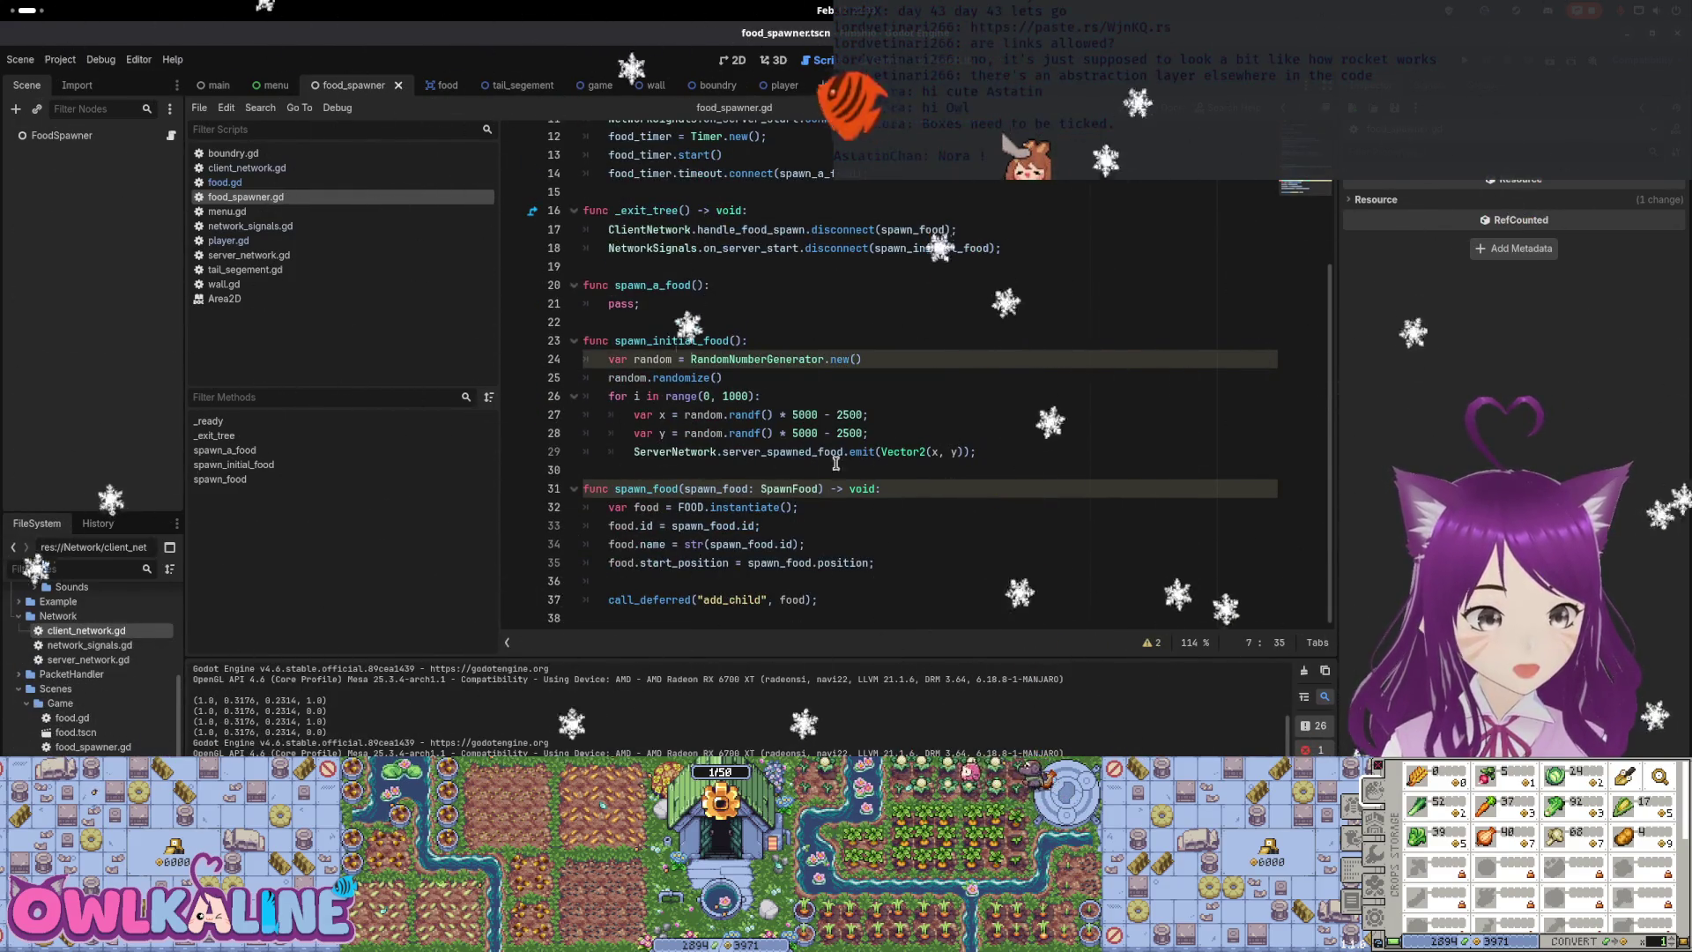
pyautogui.click(738, 377)
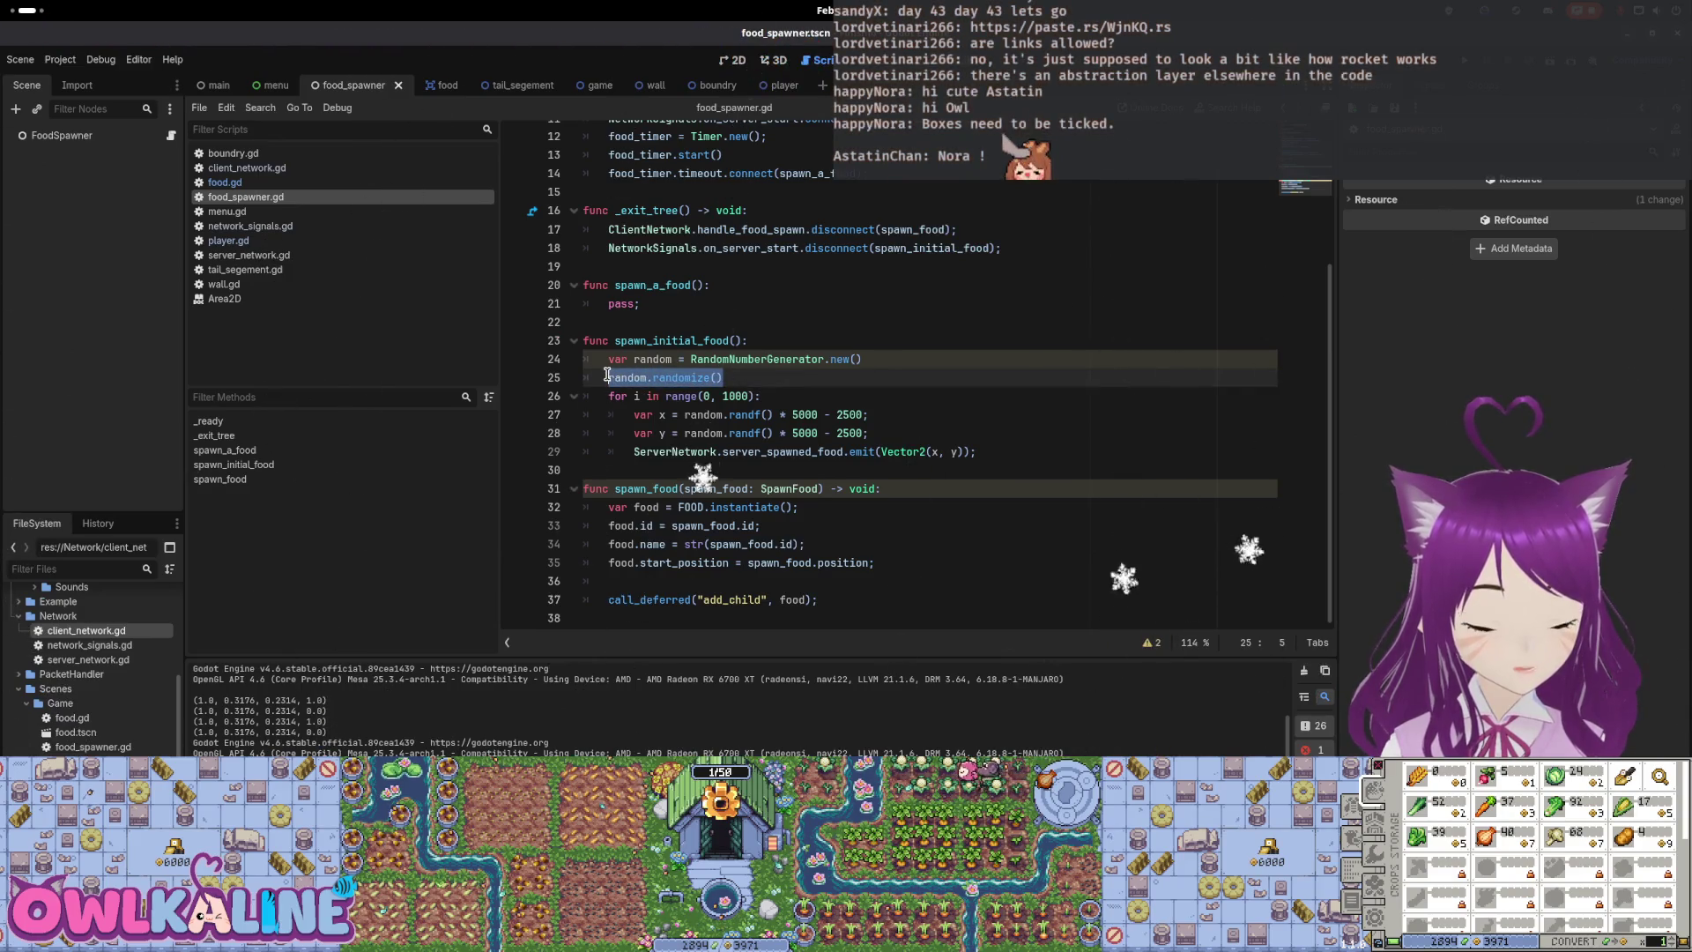
pyautogui.moveTo(606, 375); pyautogui.dragTo(608, 360)
pyautogui.hotkey('ctrl', 'c')
pyautogui.press('BackSpace')
pyautogui.scroll(4, 687, 352)
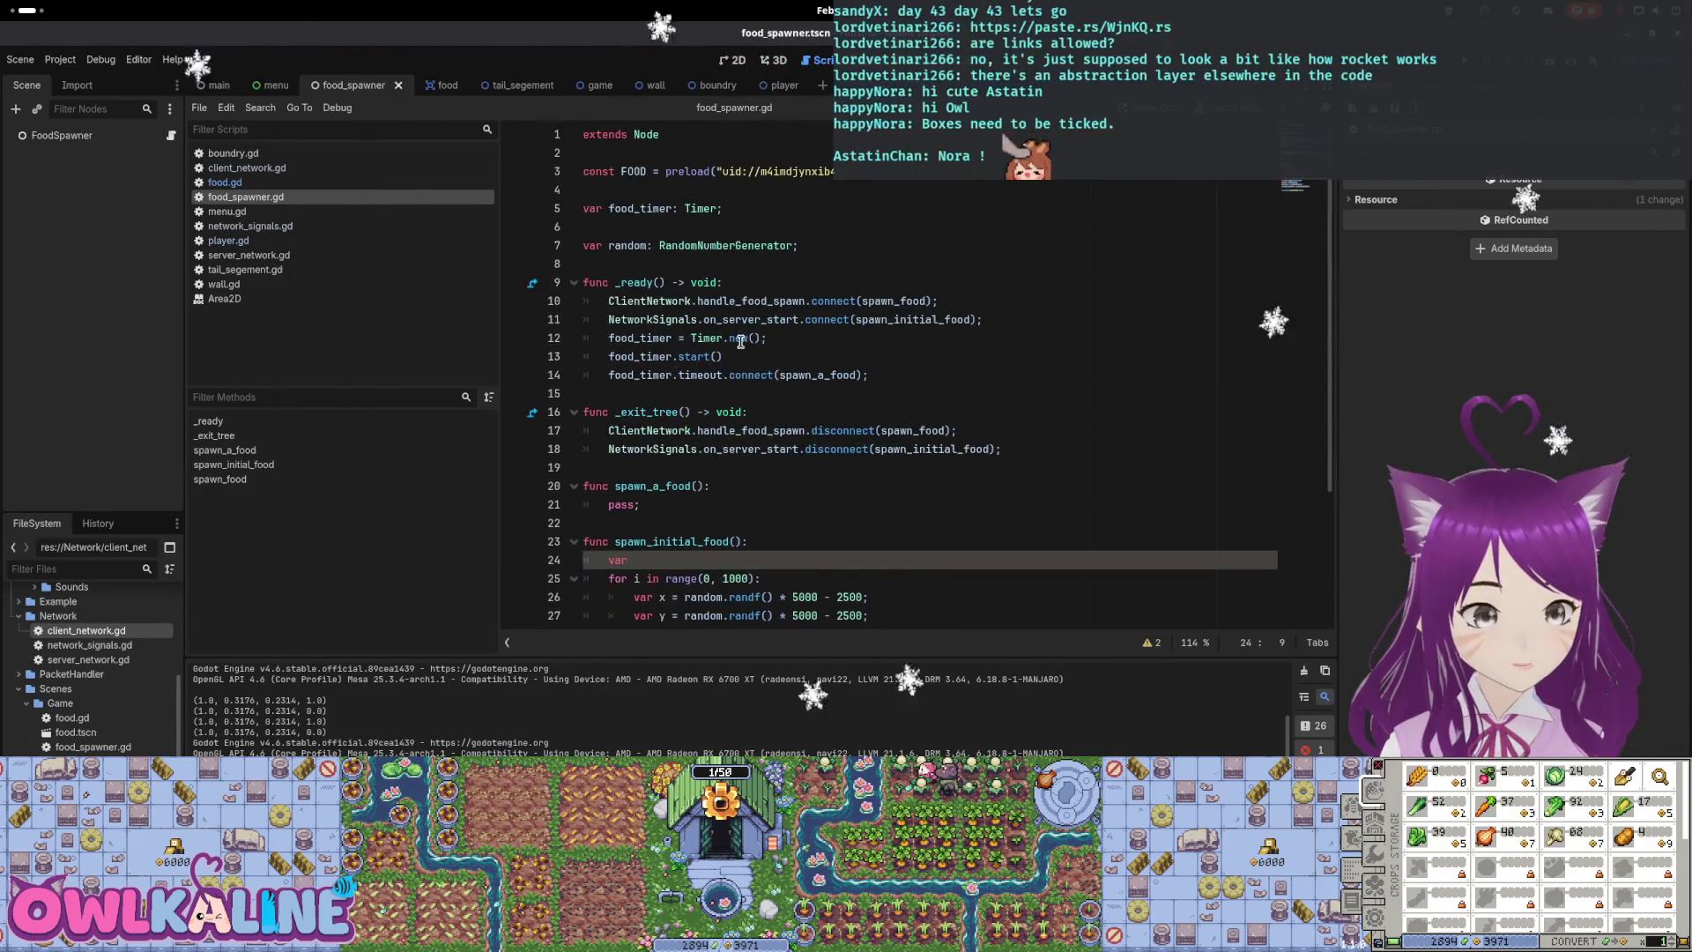
pyautogui.click(1027, 309)
pyautogui.press('Return')
pyautogui.hotkey('ctrl', 'v')
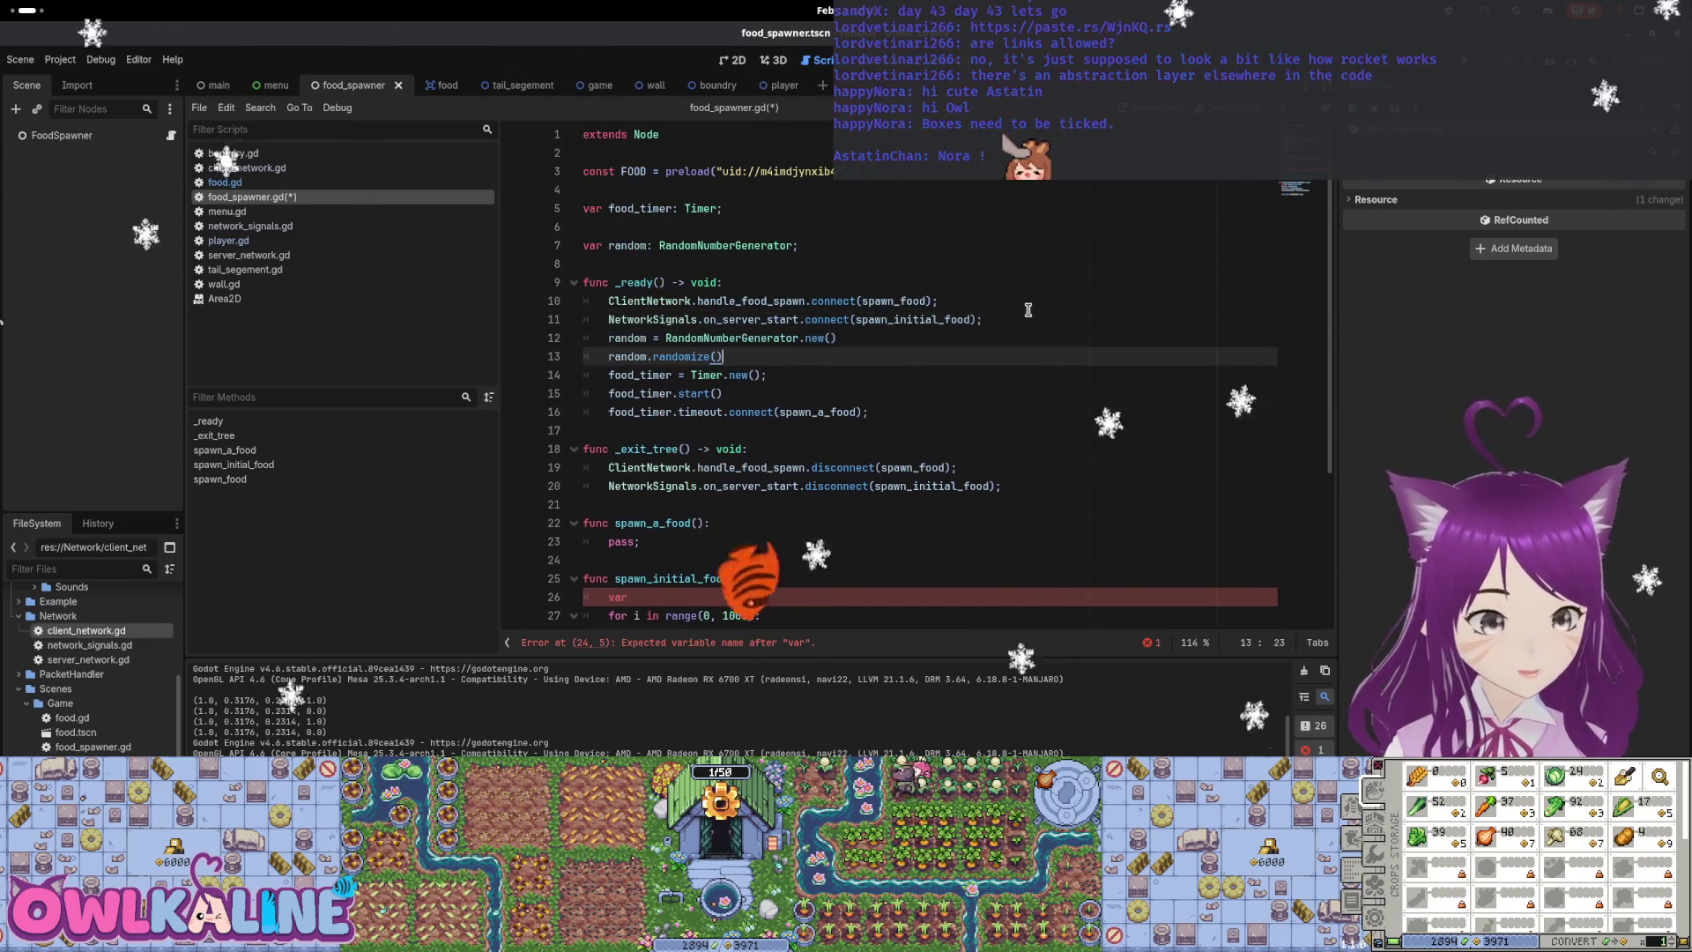
pyautogui.hotkey('ctrl', 's')
pyautogui.scroll(-2, 670, 493)
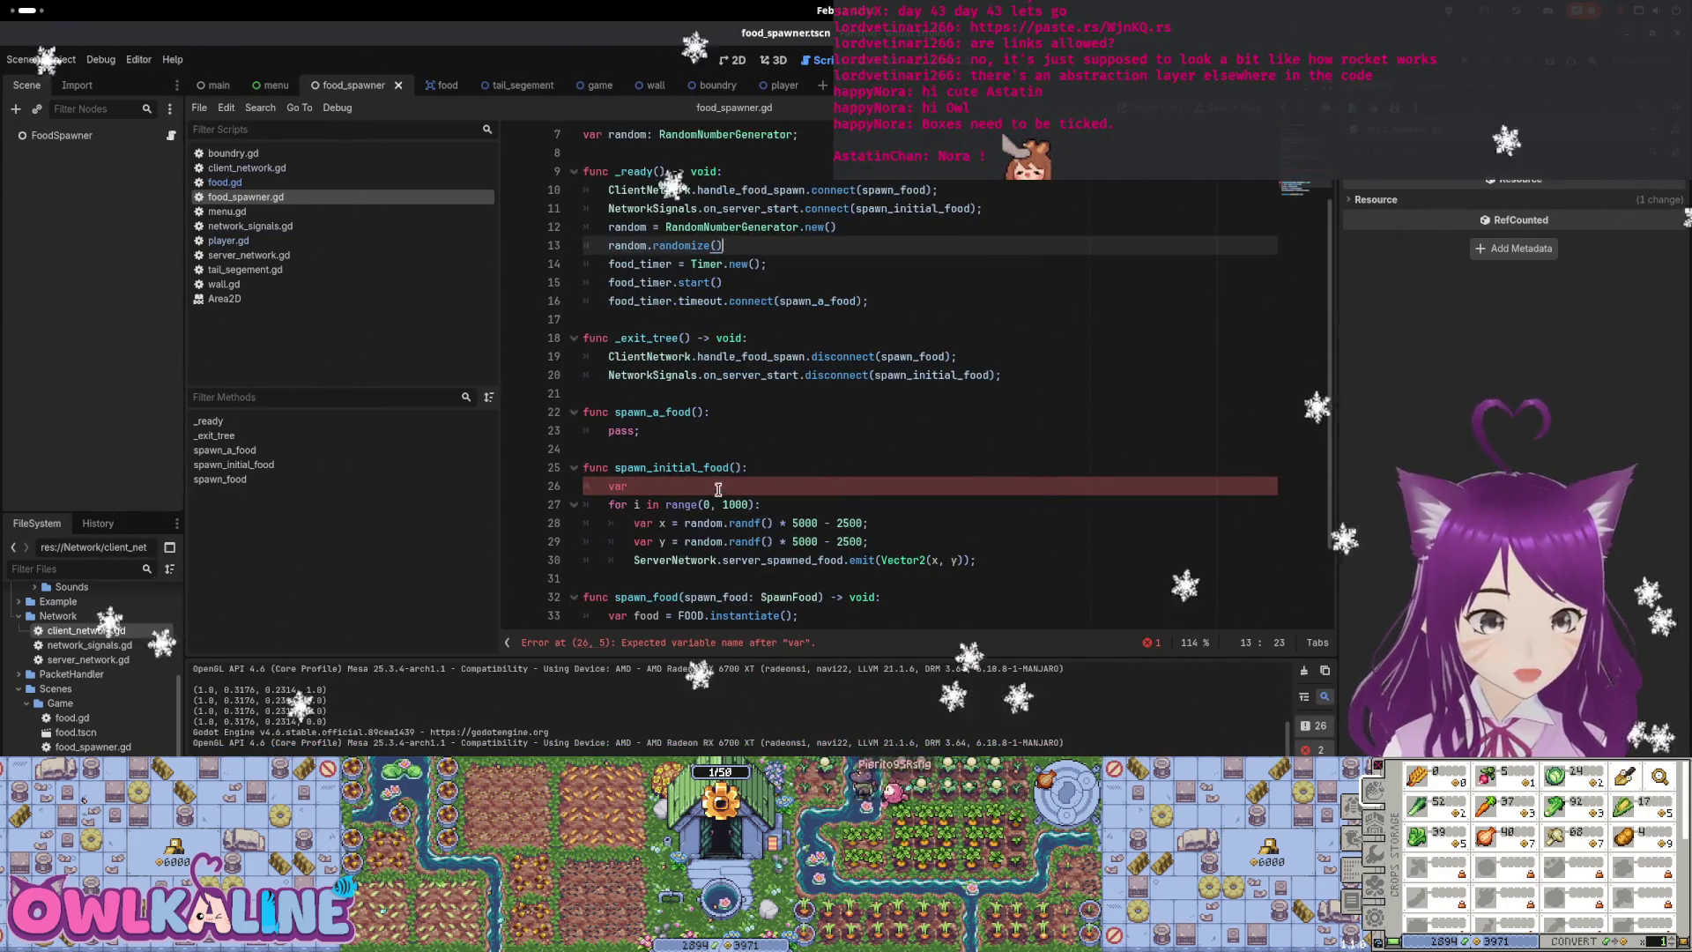
pyautogui.moveTo(632, 486); pyautogui.dragTo(579, 484)
pyautogui.press('BackSpace')
pyautogui.press('BackSpace')
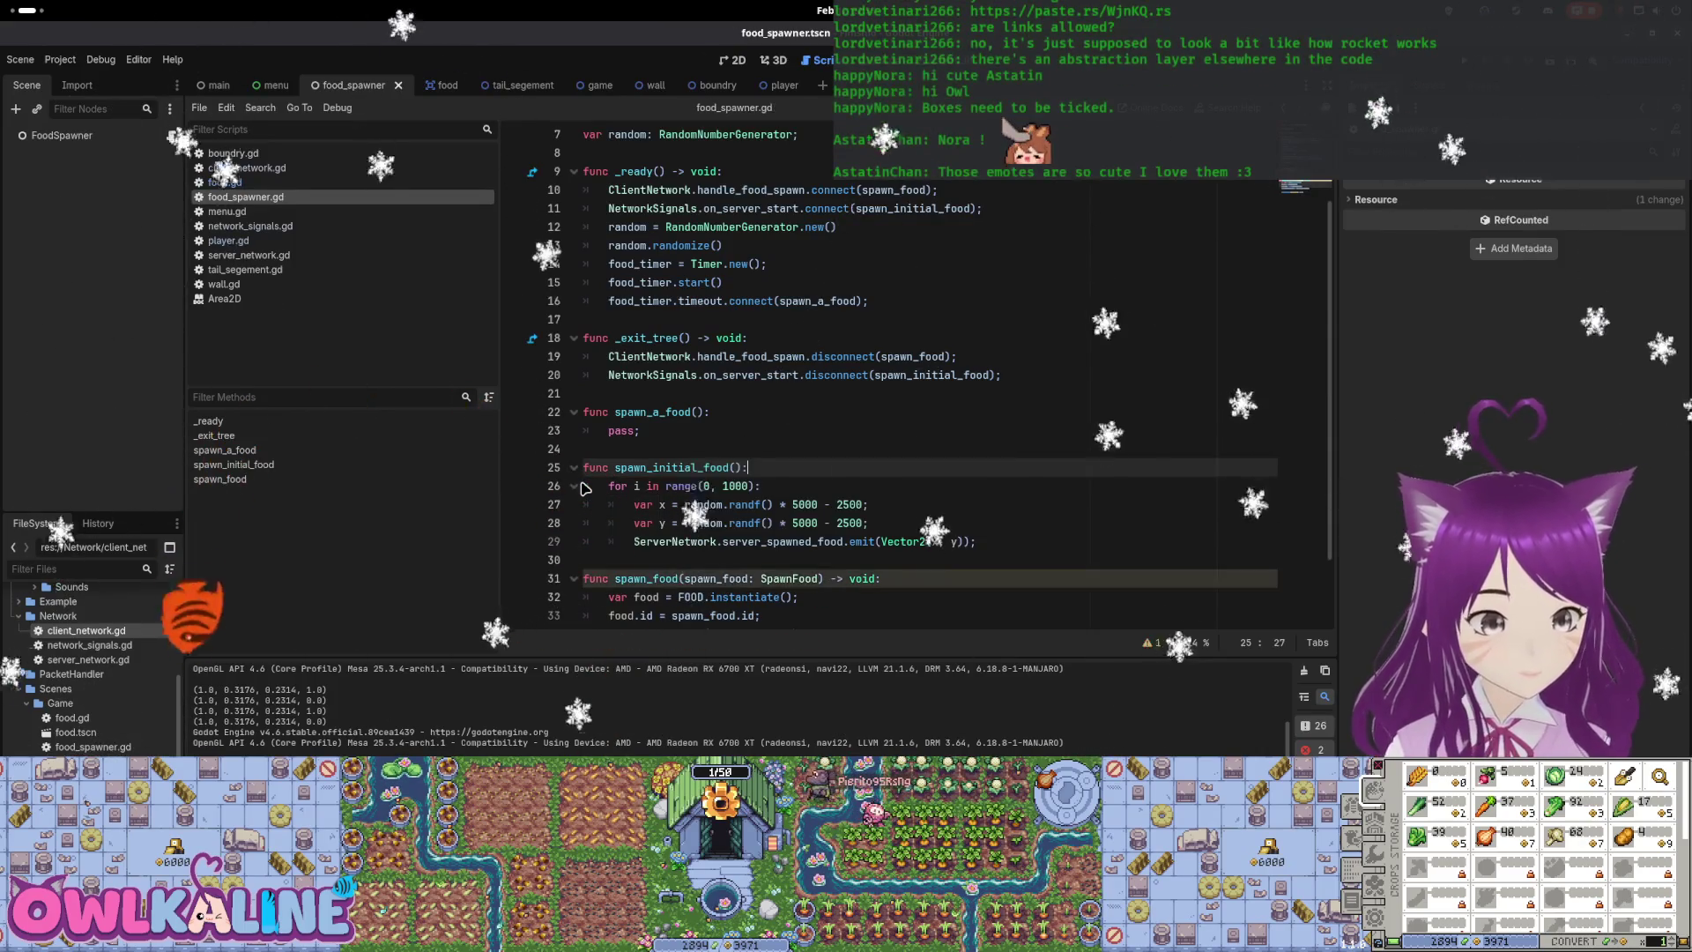
# Move the loop's x, y and emit lines into spawn_a_food, replacing pass
pyautogui.click(984, 541)
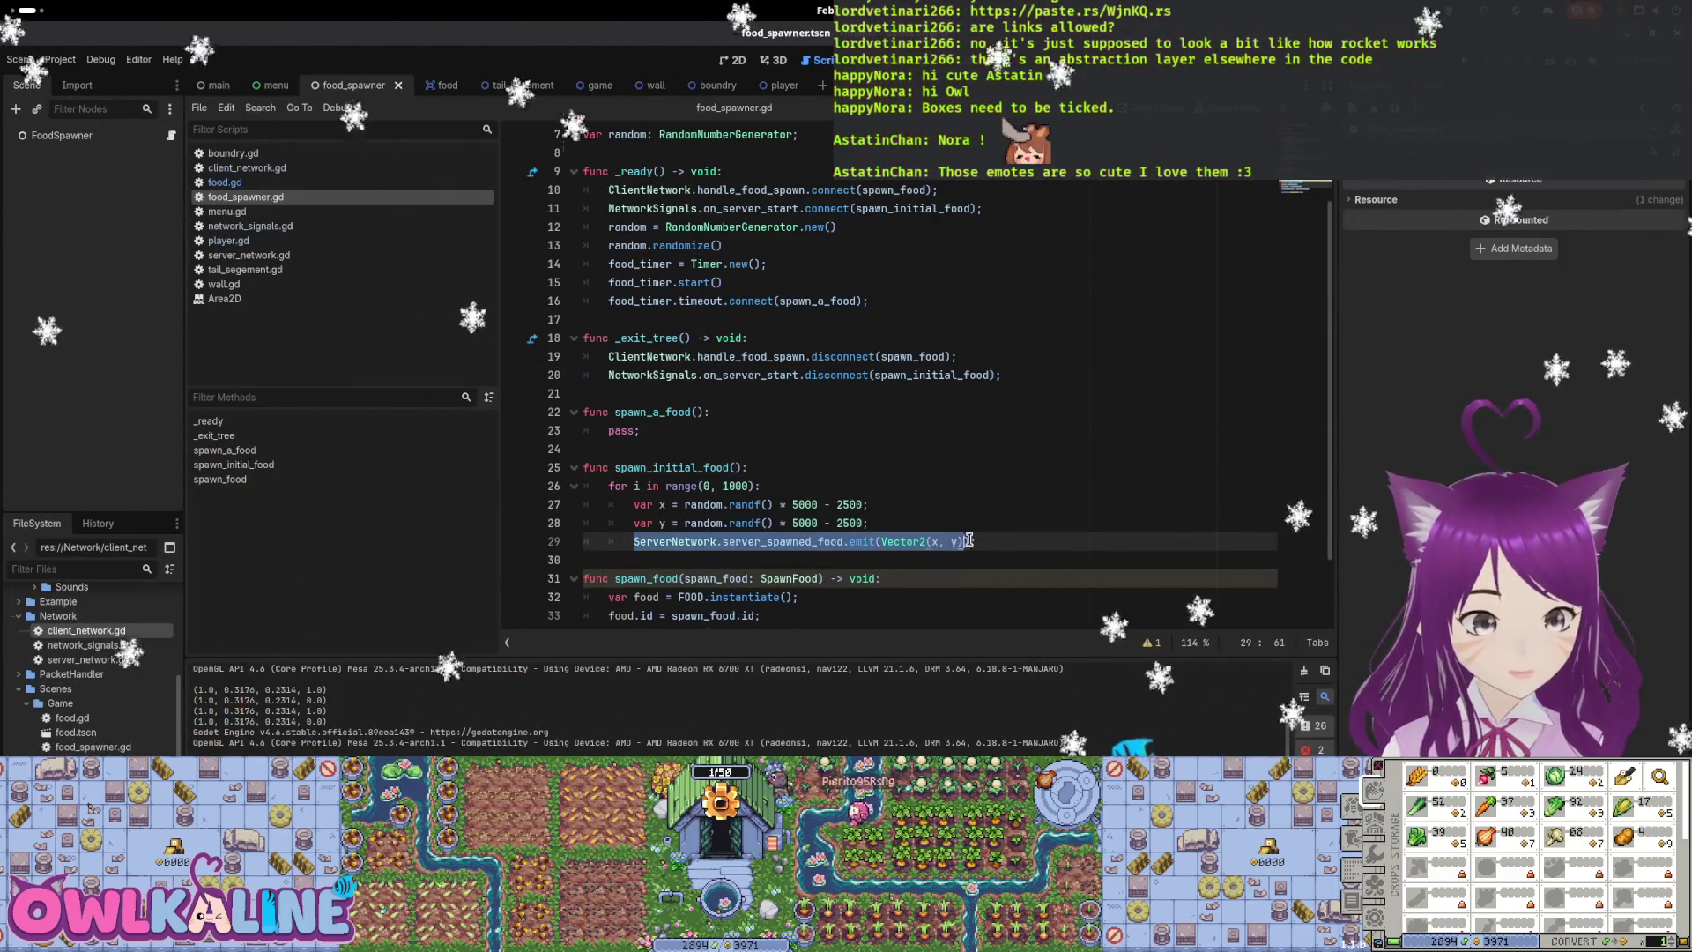
pyautogui.moveTo(983, 541); pyautogui.dragTo(633, 504)
pyautogui.hotkey('ctrl', 'c')
pyautogui.press('BackSpace')
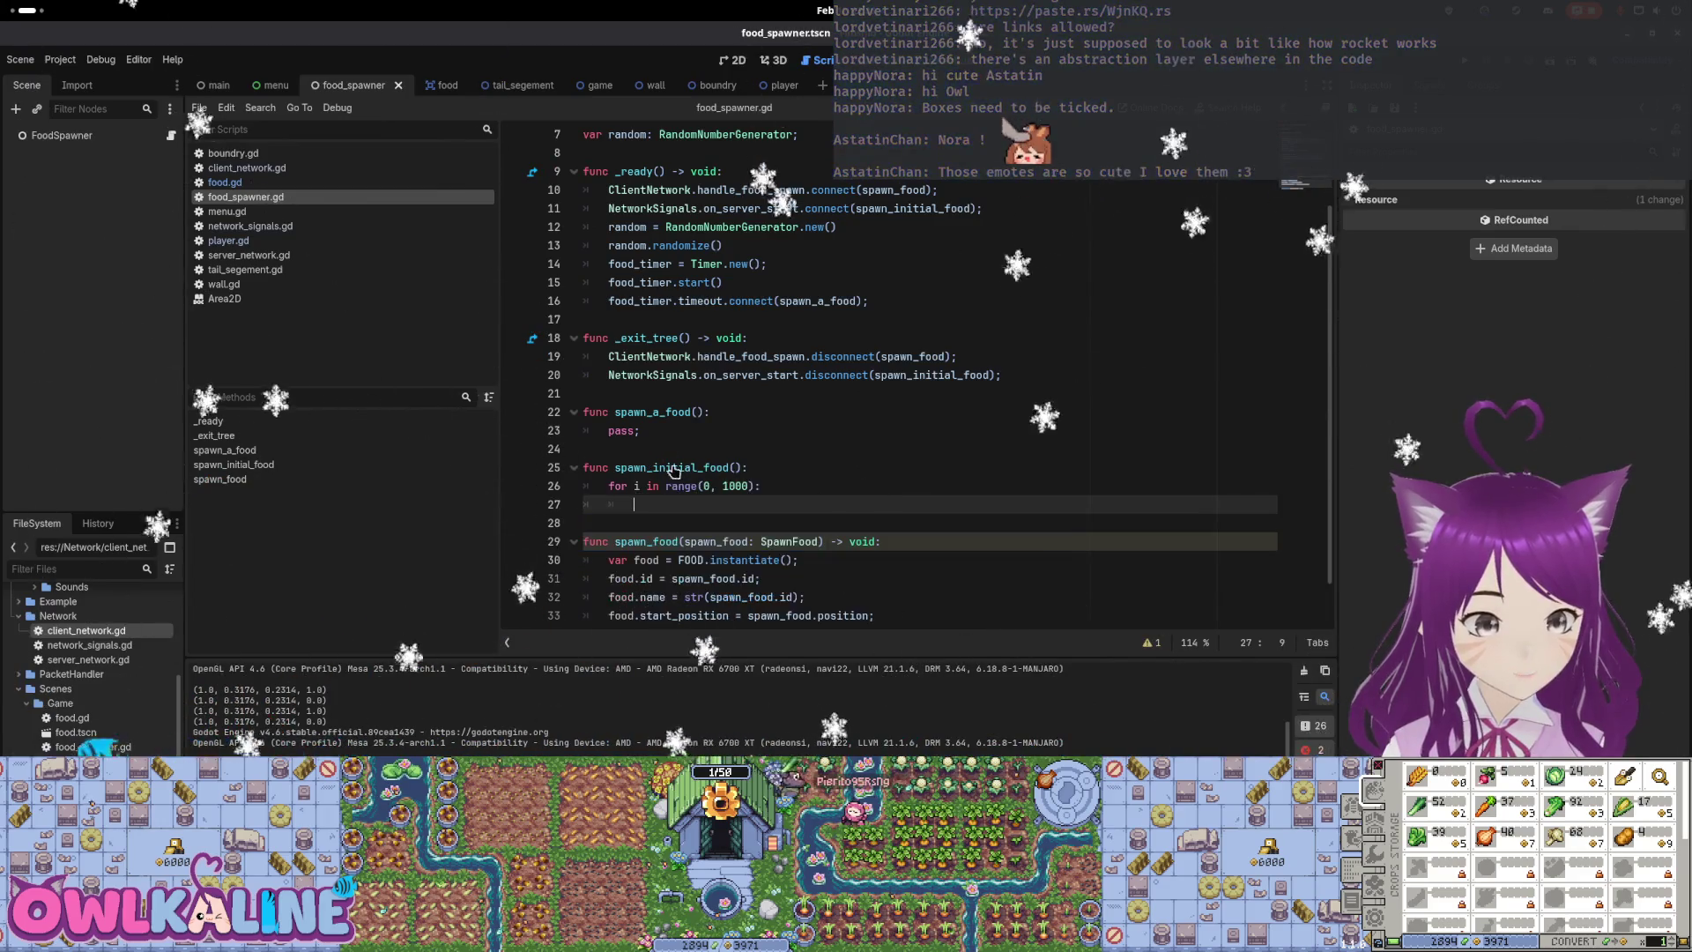
pyautogui.moveTo(640, 432); pyautogui.dragTo(609, 432)
pyautogui.hotkey('ctrl', 'v')
# Fix the pasted lines' indentation, call spawn_a_food() inside the 1000-iteration loop, and save
pyautogui.click(635, 447)
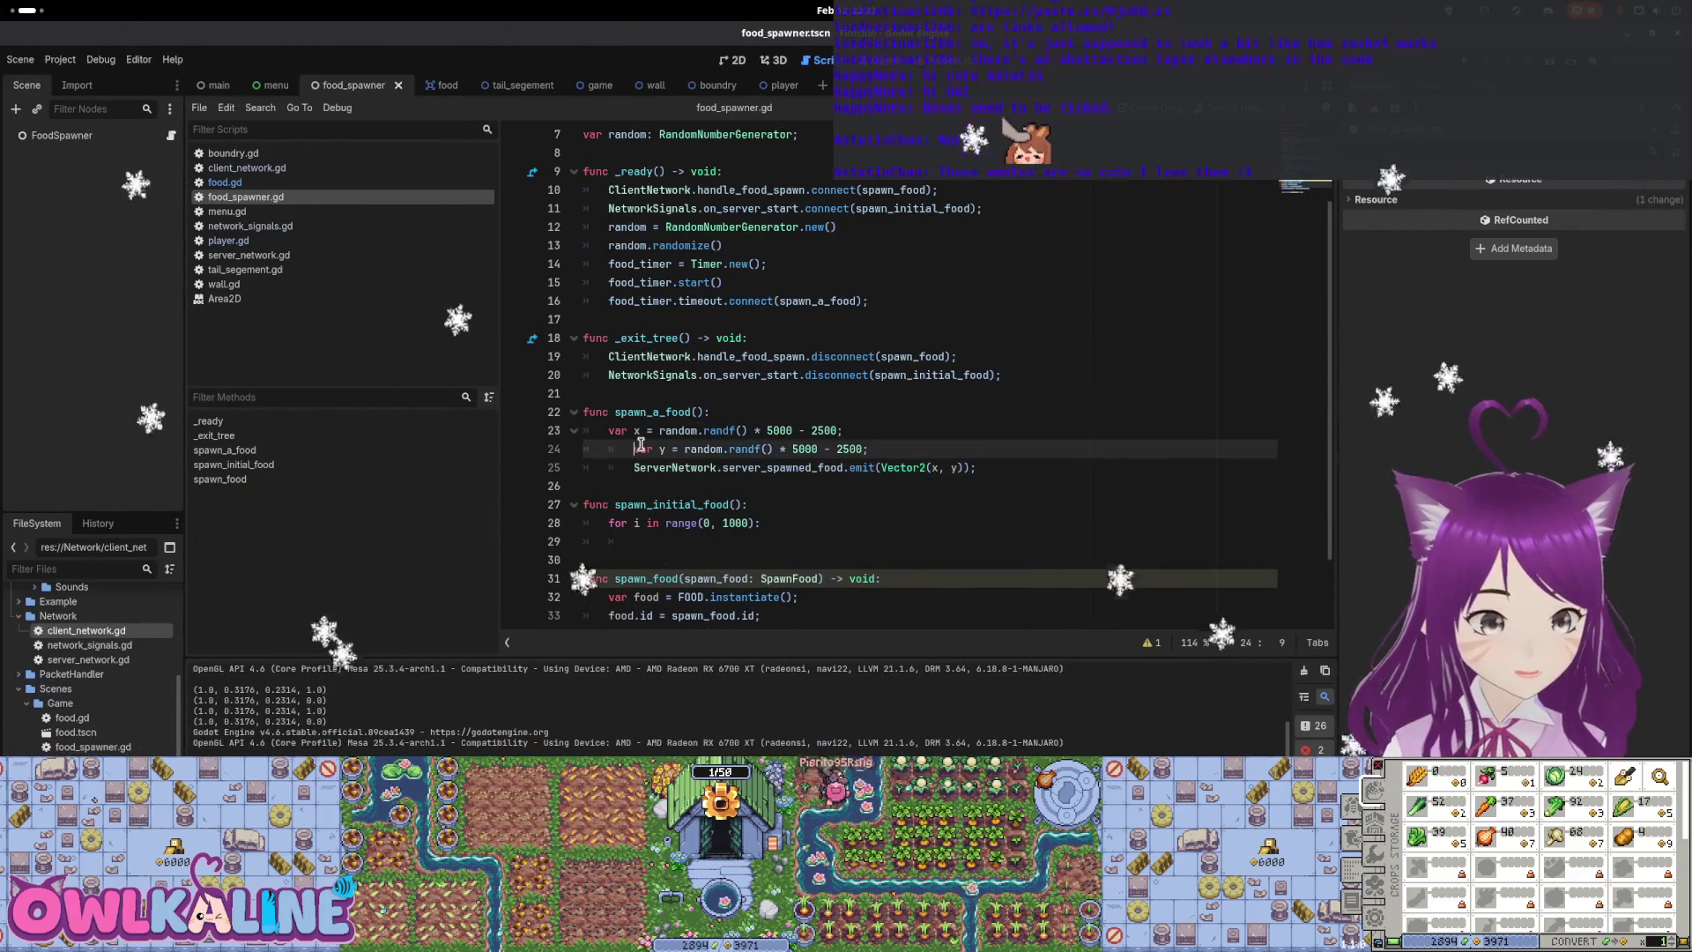
pyautogui.press('Tab')
pyautogui.press('Down')
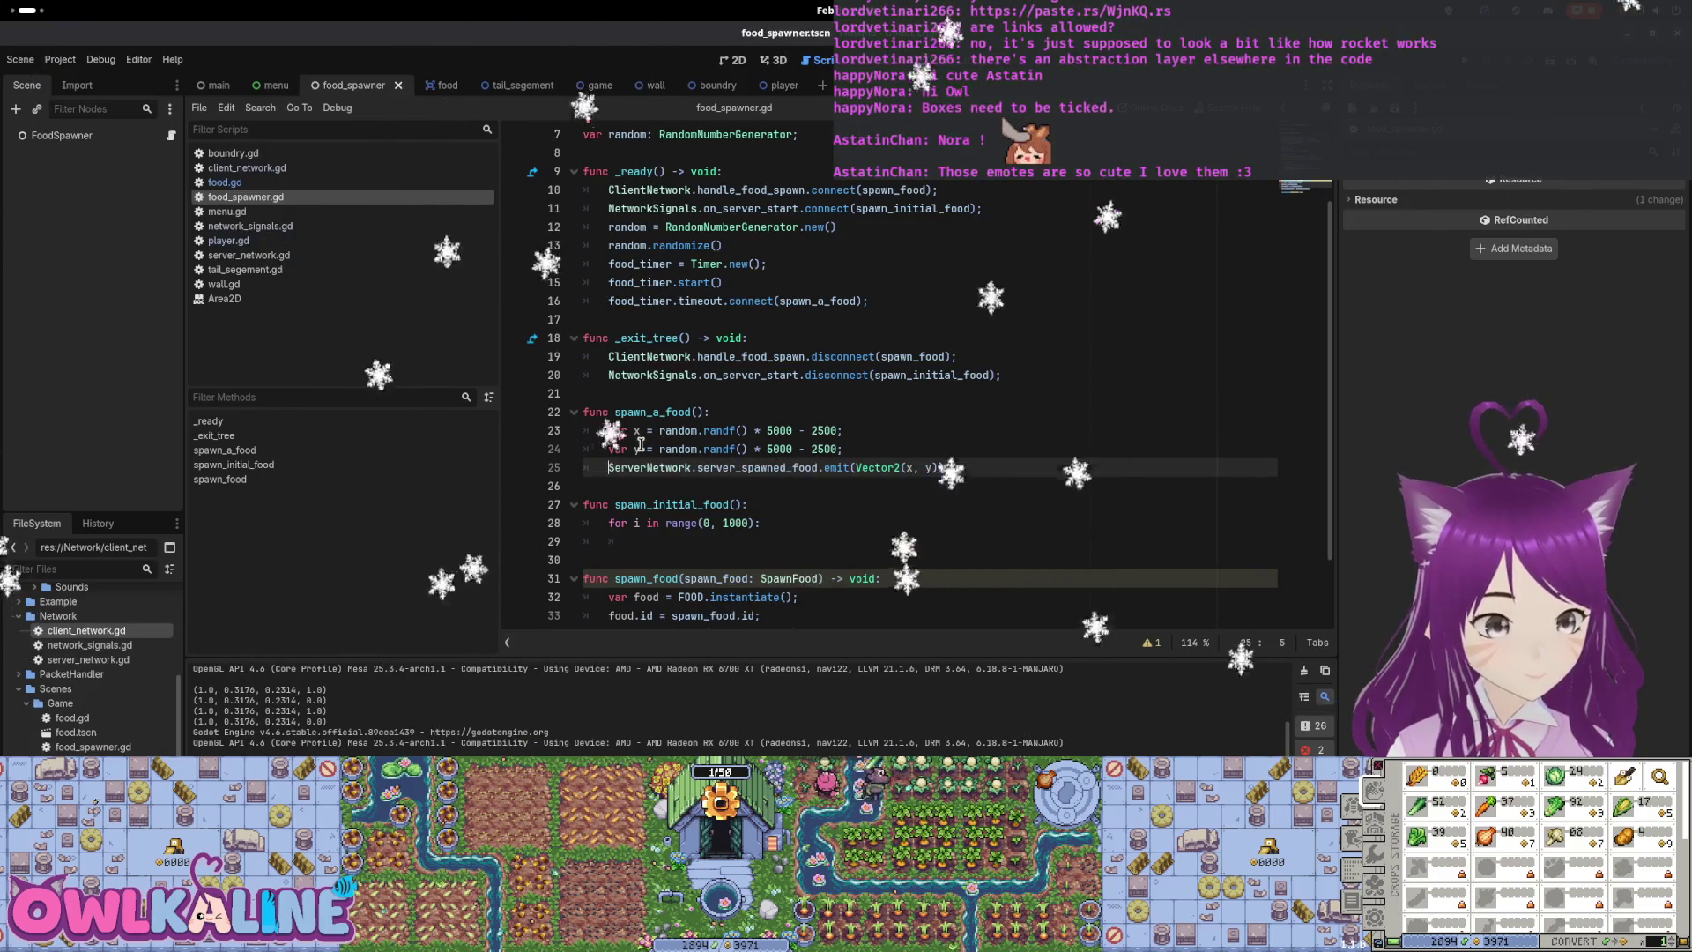
pyautogui.hotkey('shift', 'Tab')
pyautogui.press('Down')
pyautogui.press('Down')
pyautogui.press('Down')
pyautogui.press('Down')
pyautogui.press('End')
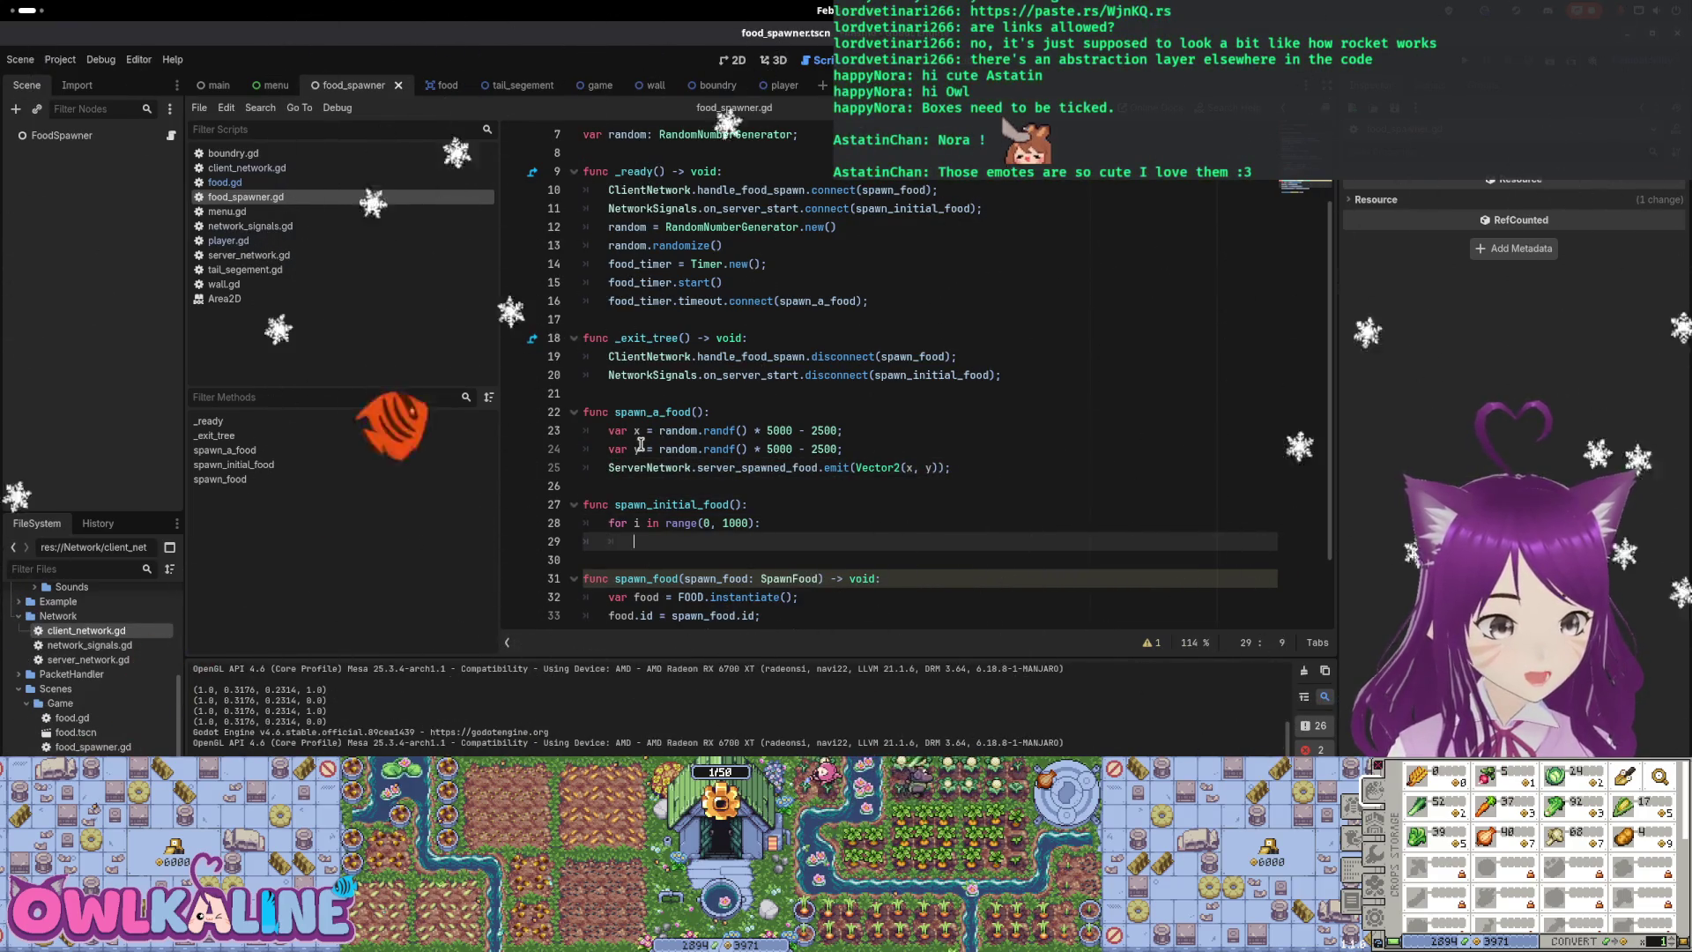
pyautogui.write('spawn_a_food();')
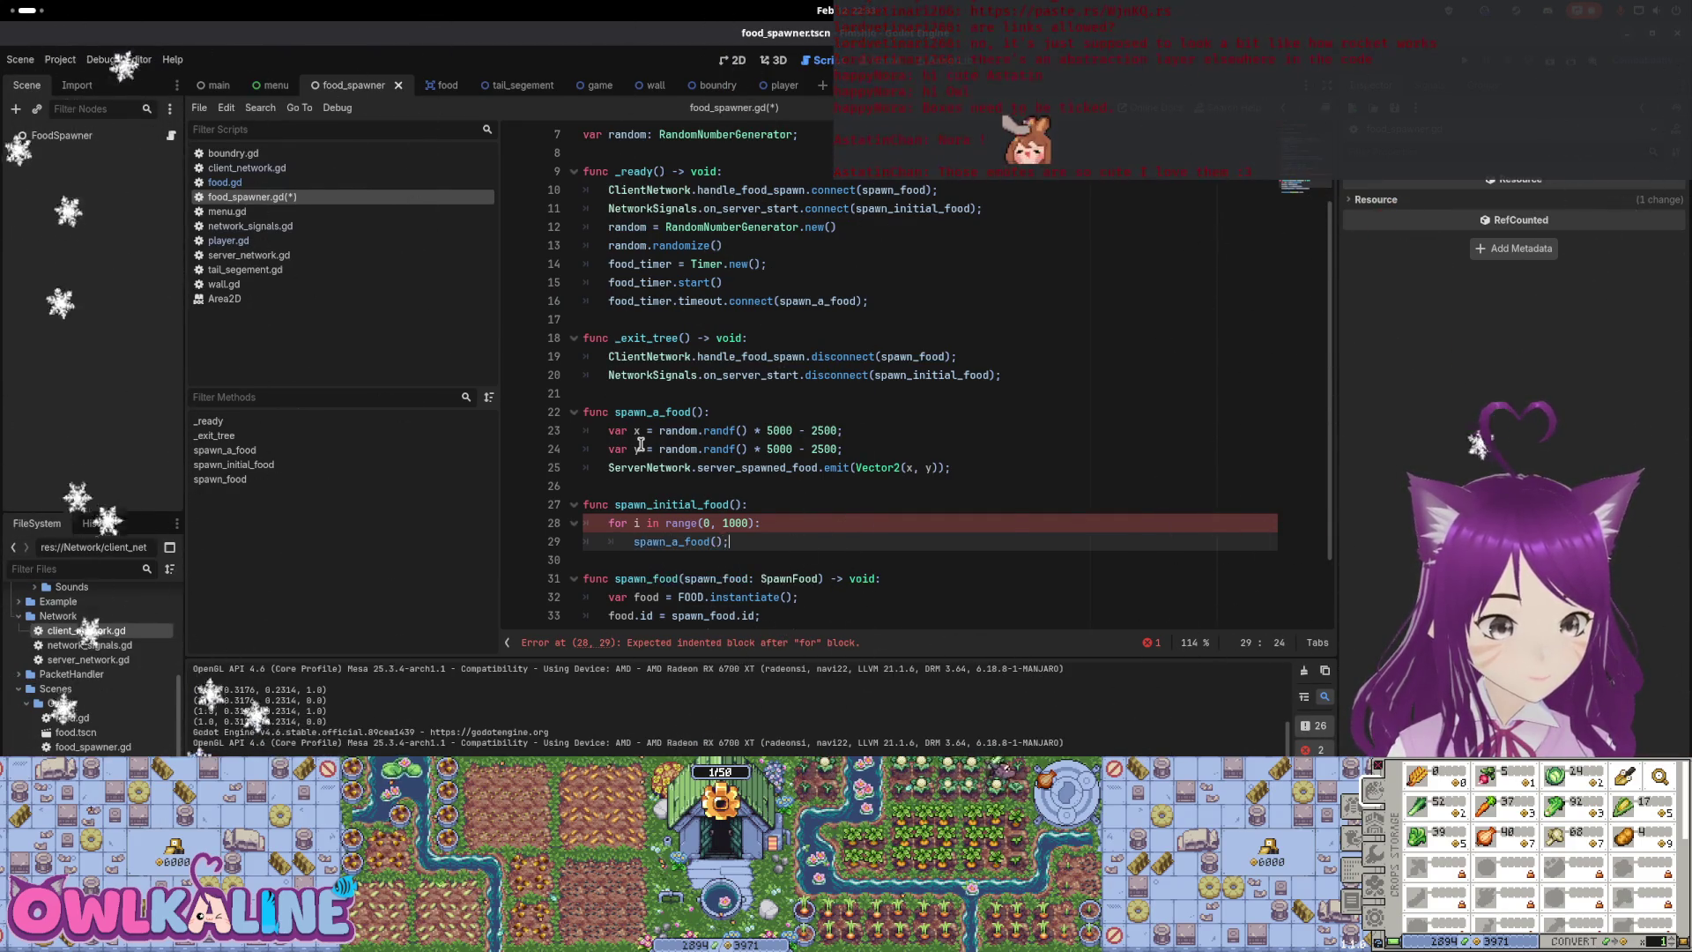
pyautogui.hotkey('ctrl', 's')
# Review the spawn_a_food timeout connection and the on_server_start reference in _ready
pyautogui.scroll(2, 676, 379)
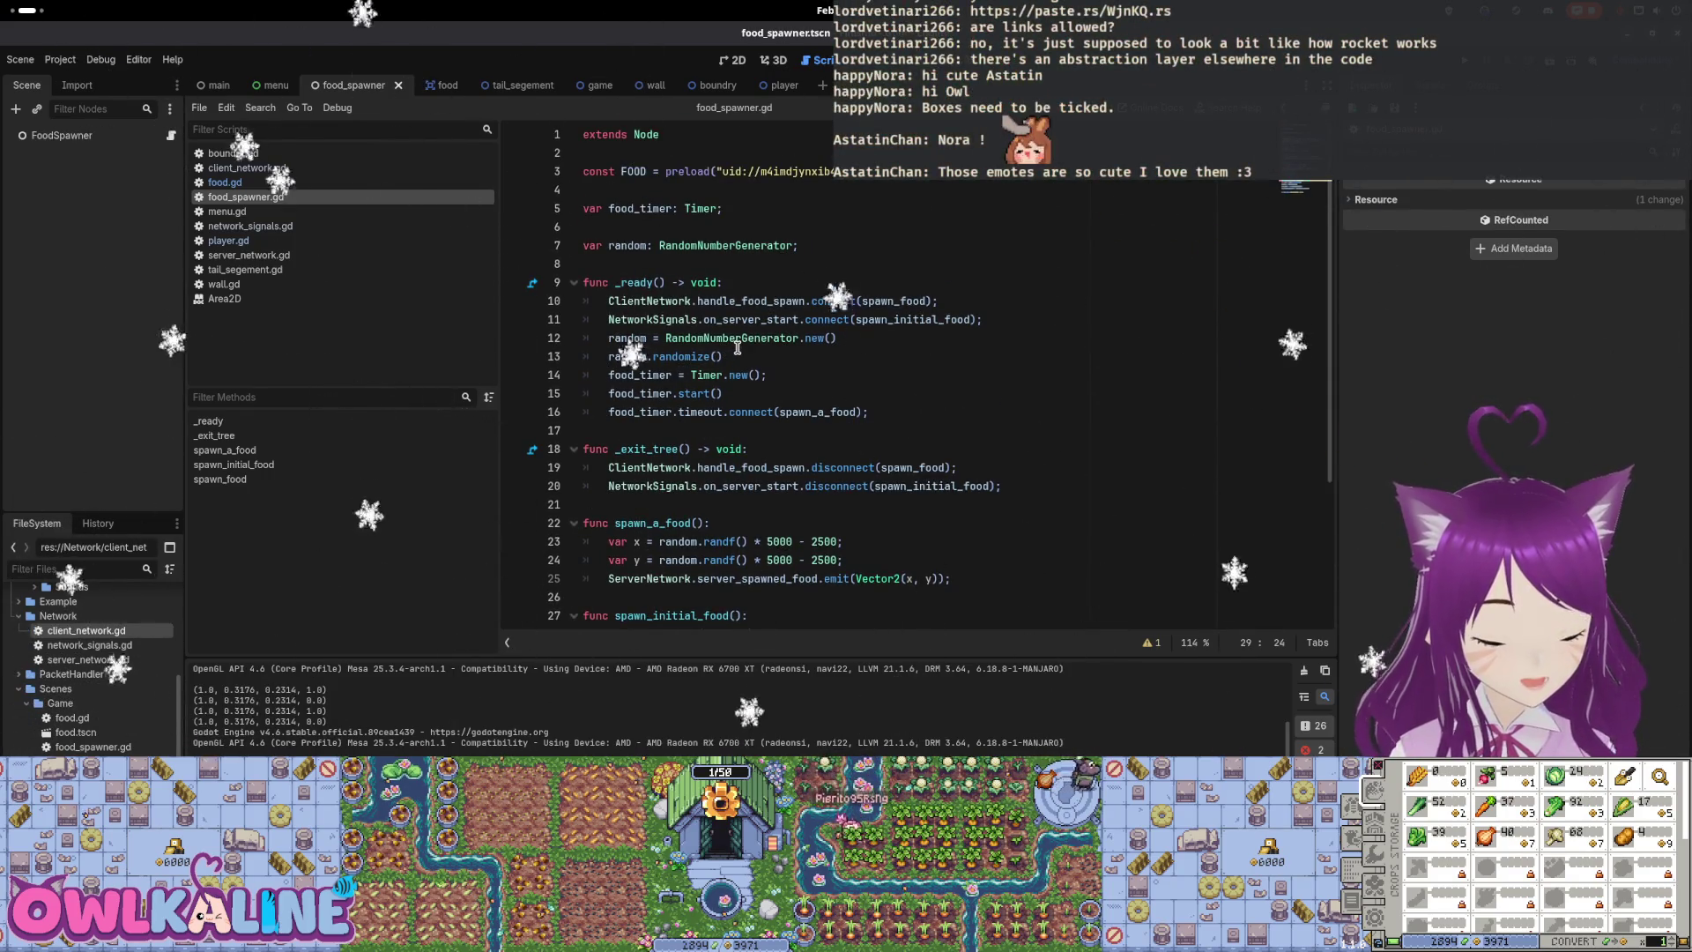
pyautogui.doubleClick(815, 413)
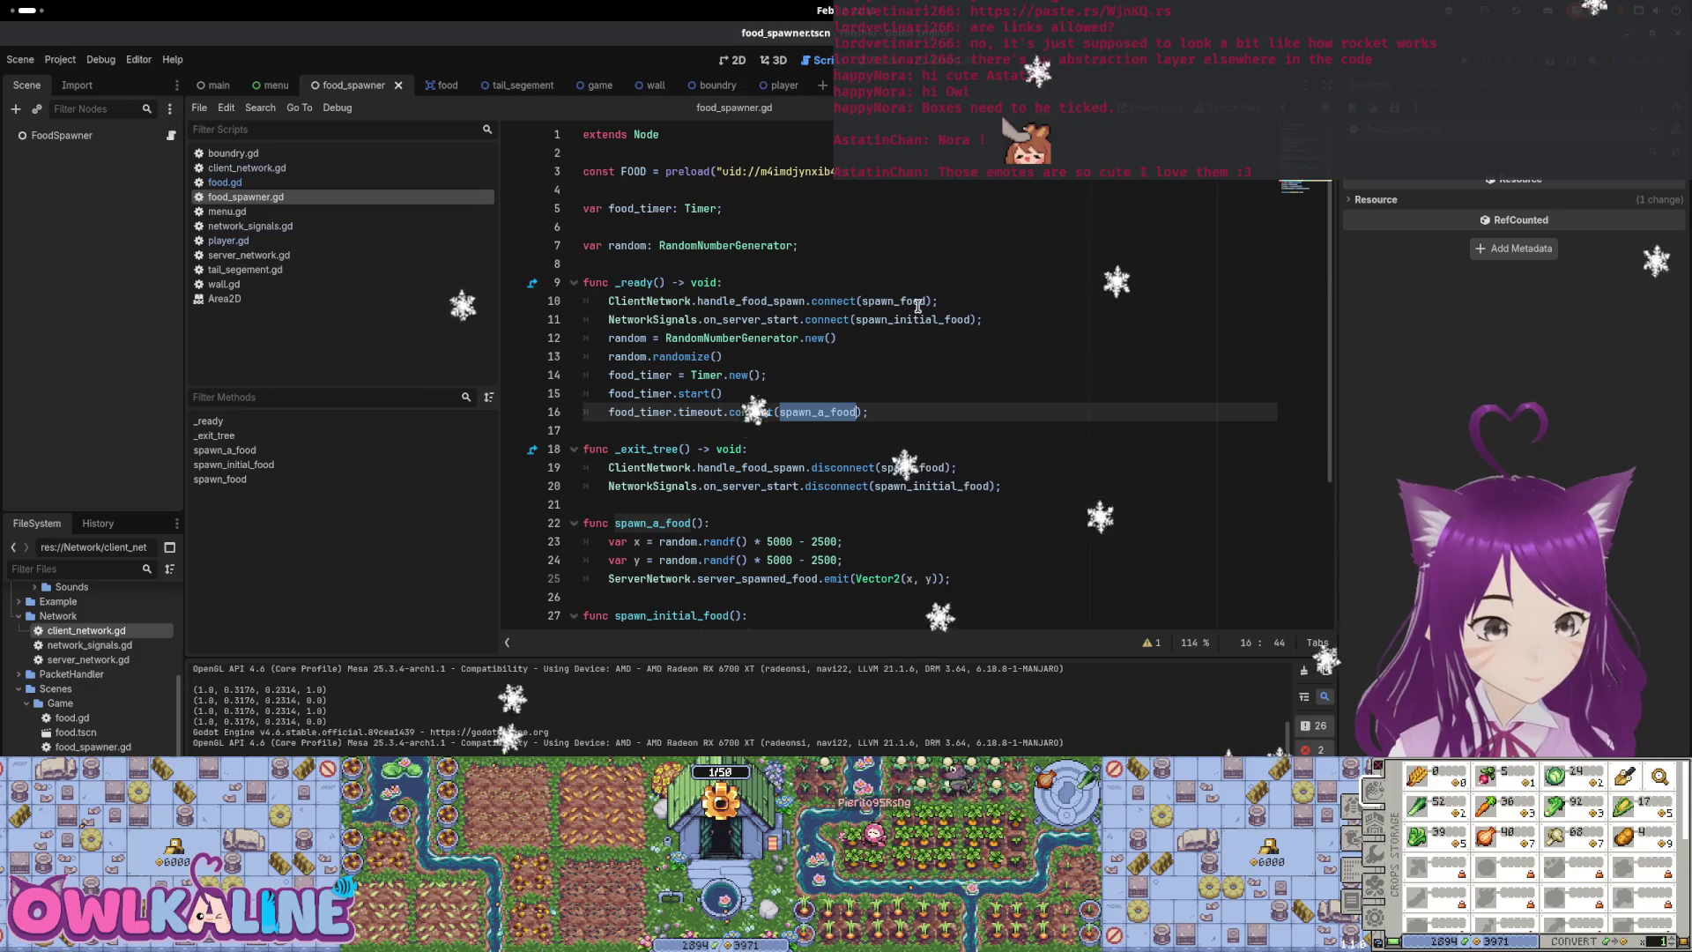
pyautogui.doubleClick(731, 321)
pyautogui.scroll(-3, 702, 329)
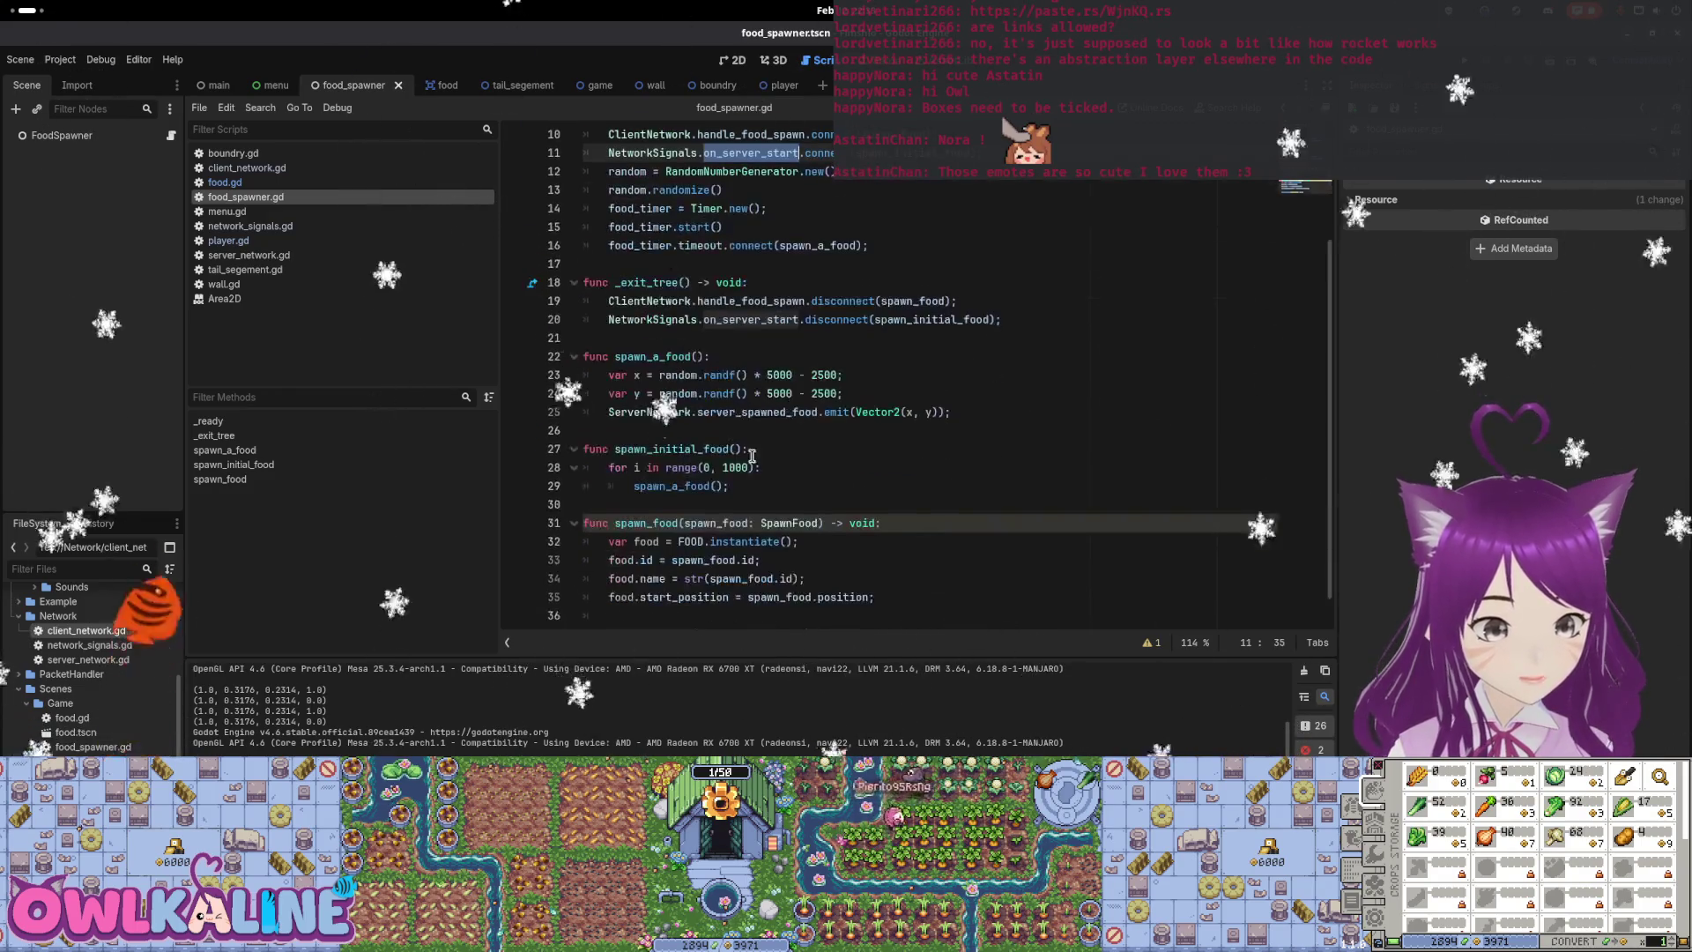
pyautogui.scroll(2, 702, 335)
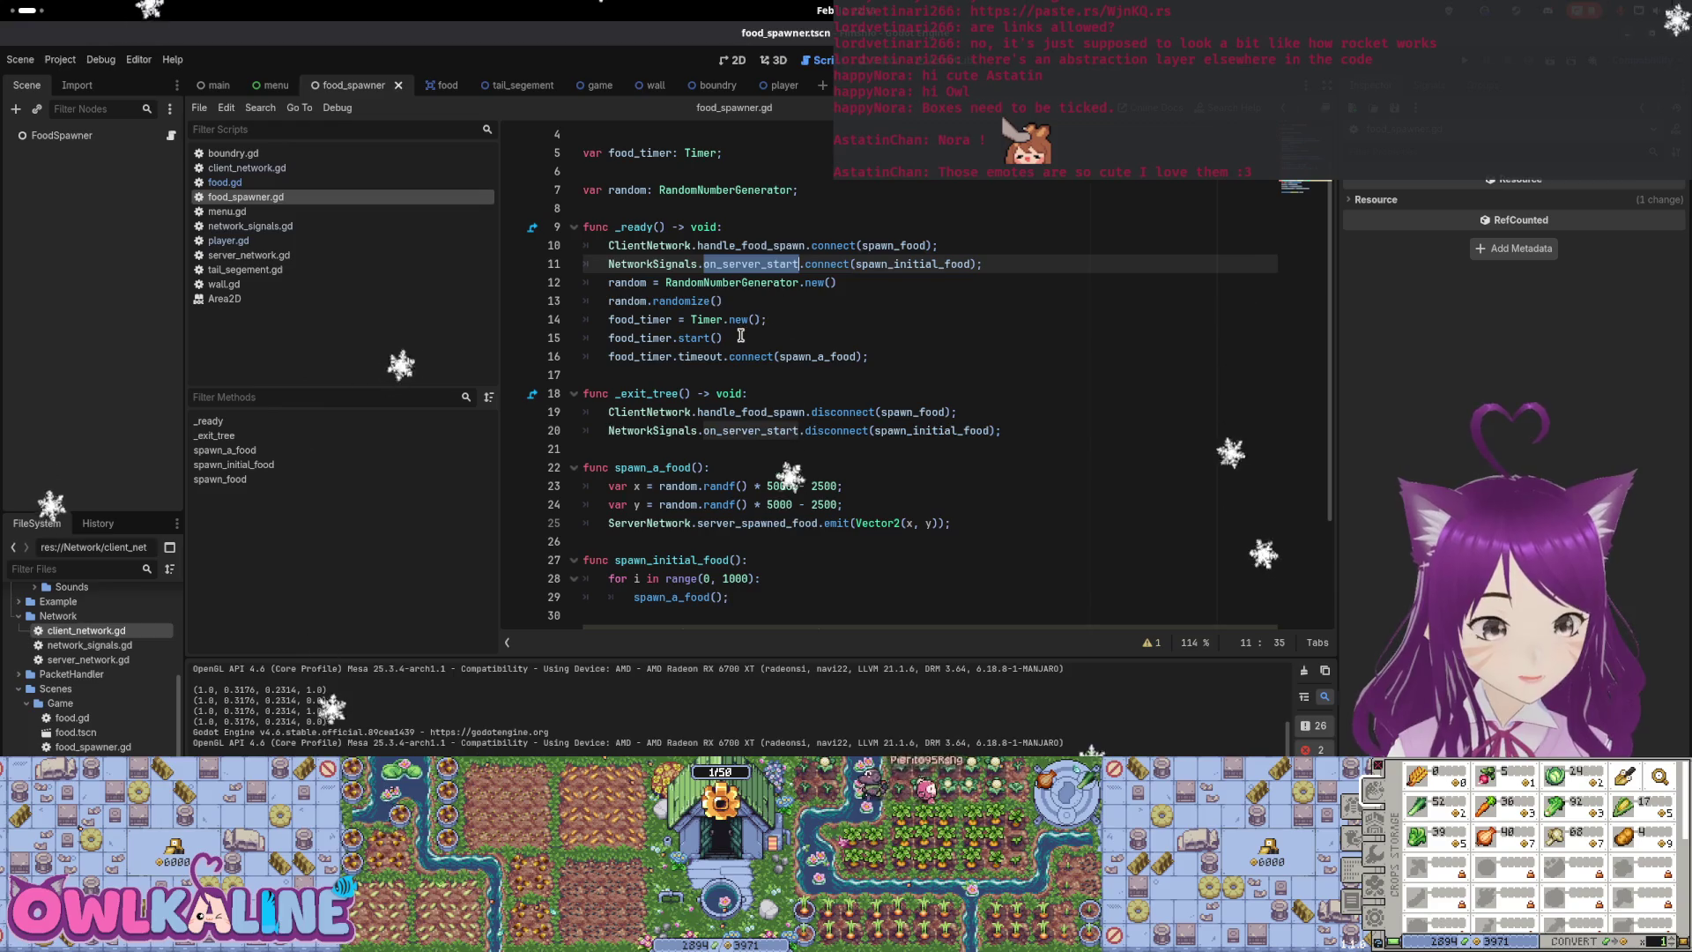
pyautogui.click(742, 343)
# Insert an 'if NetworkSignals.is_server:' line above the timer setup in _ready
pyautogui.press('Up')
pyautogui.press('Up')
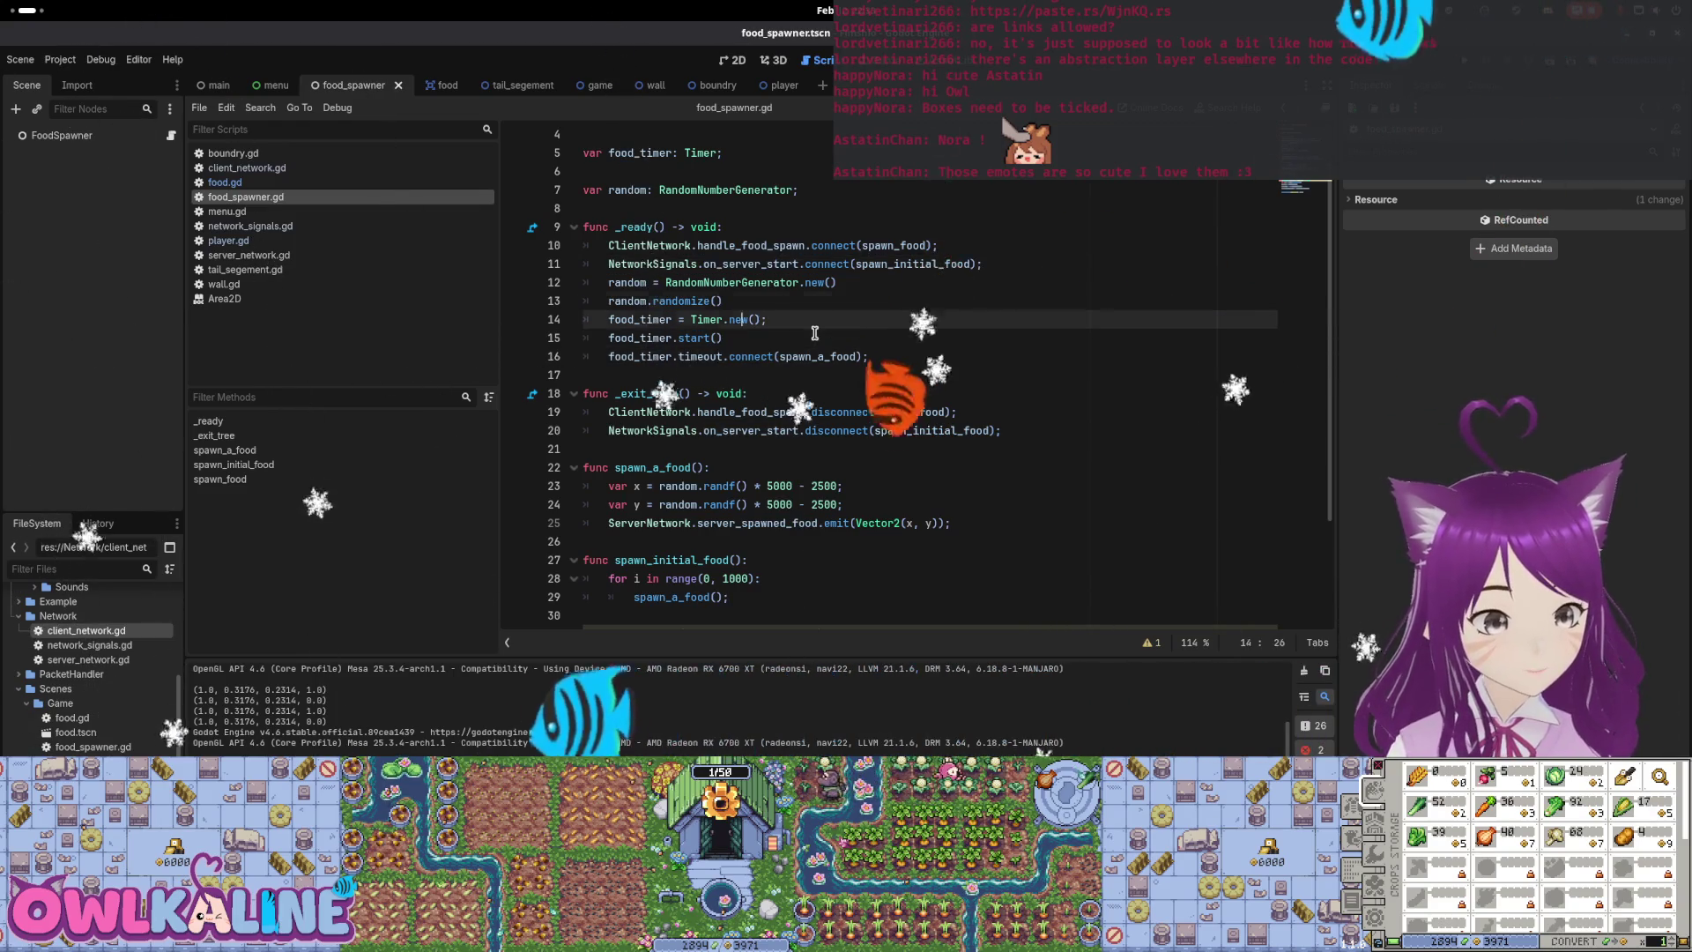
pyautogui.press('Return')
pyautogui.press('Return')
pyautogui.write('if ')
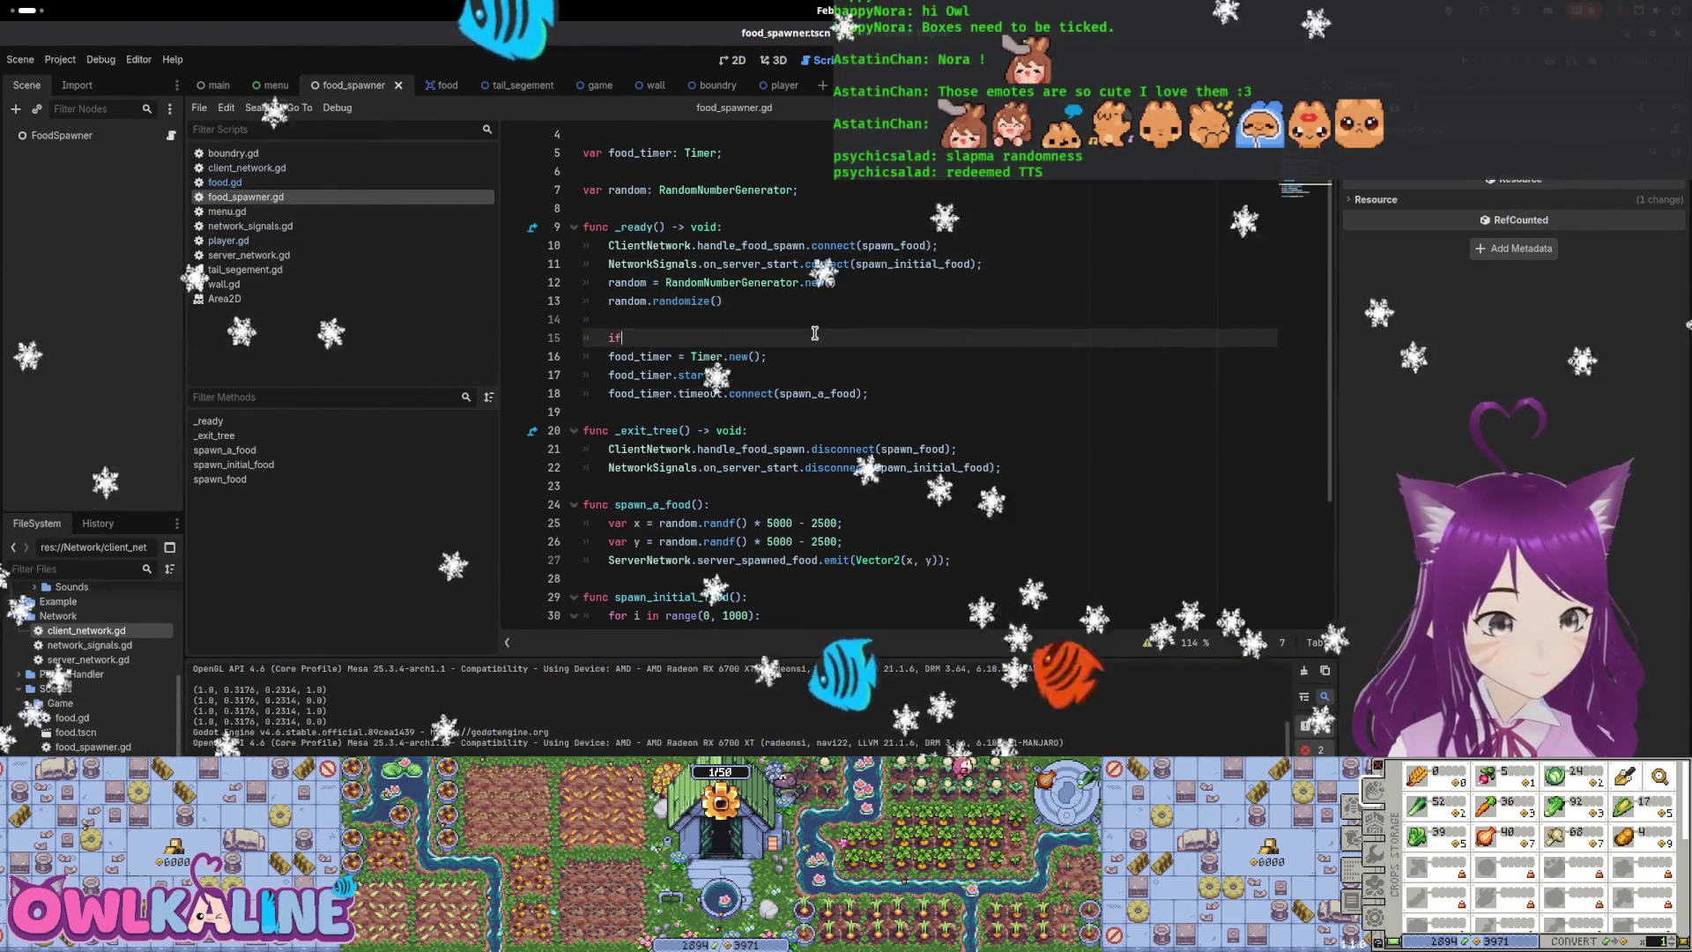
pyautogui.write('Net')
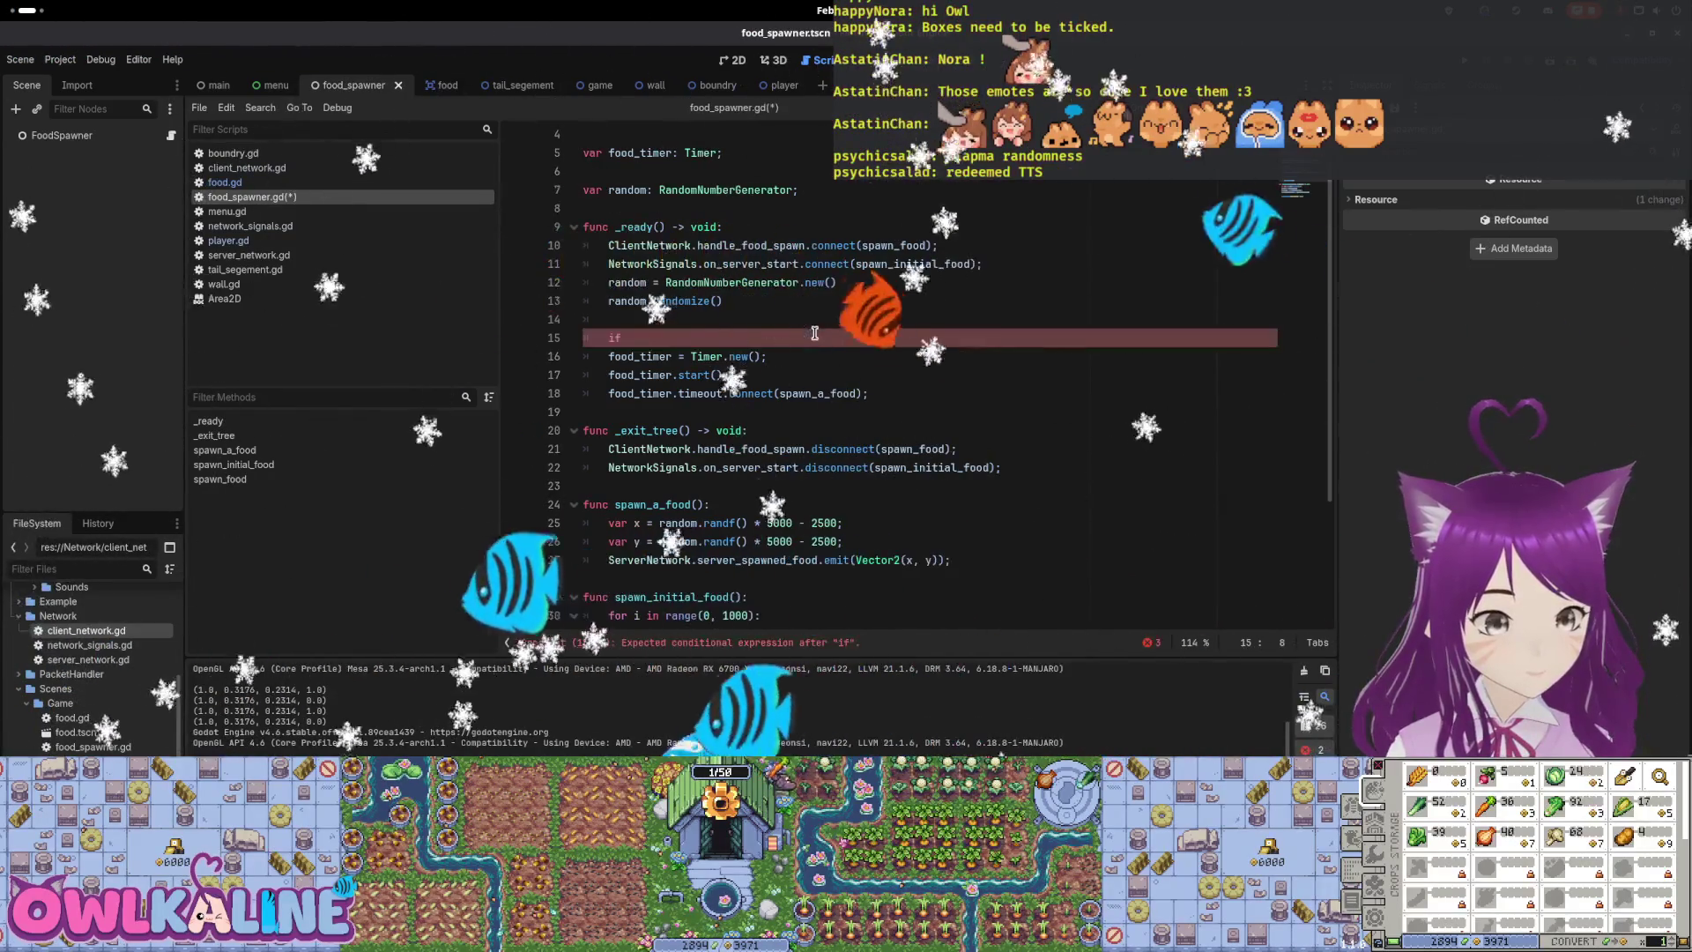
pyautogui.write('owrk')
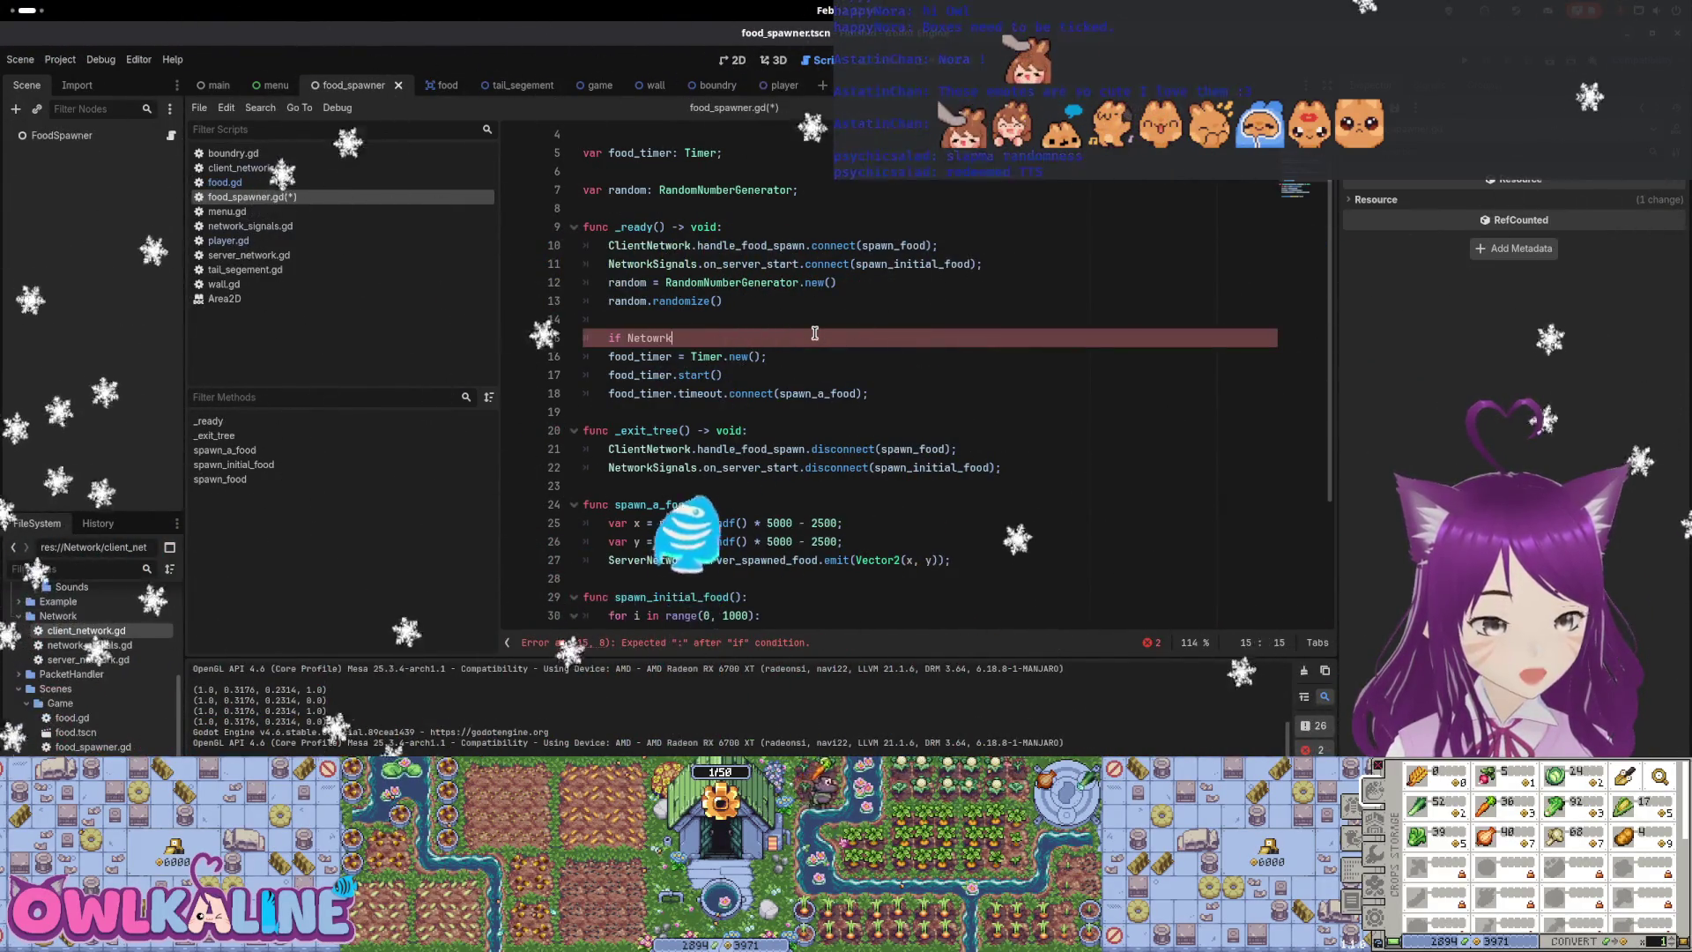
pyautogui.press('BackSpace')
pyautogui.press('BackSpace')
pyautogui.press('BackSpace')
pyautogui.write('workSIg')
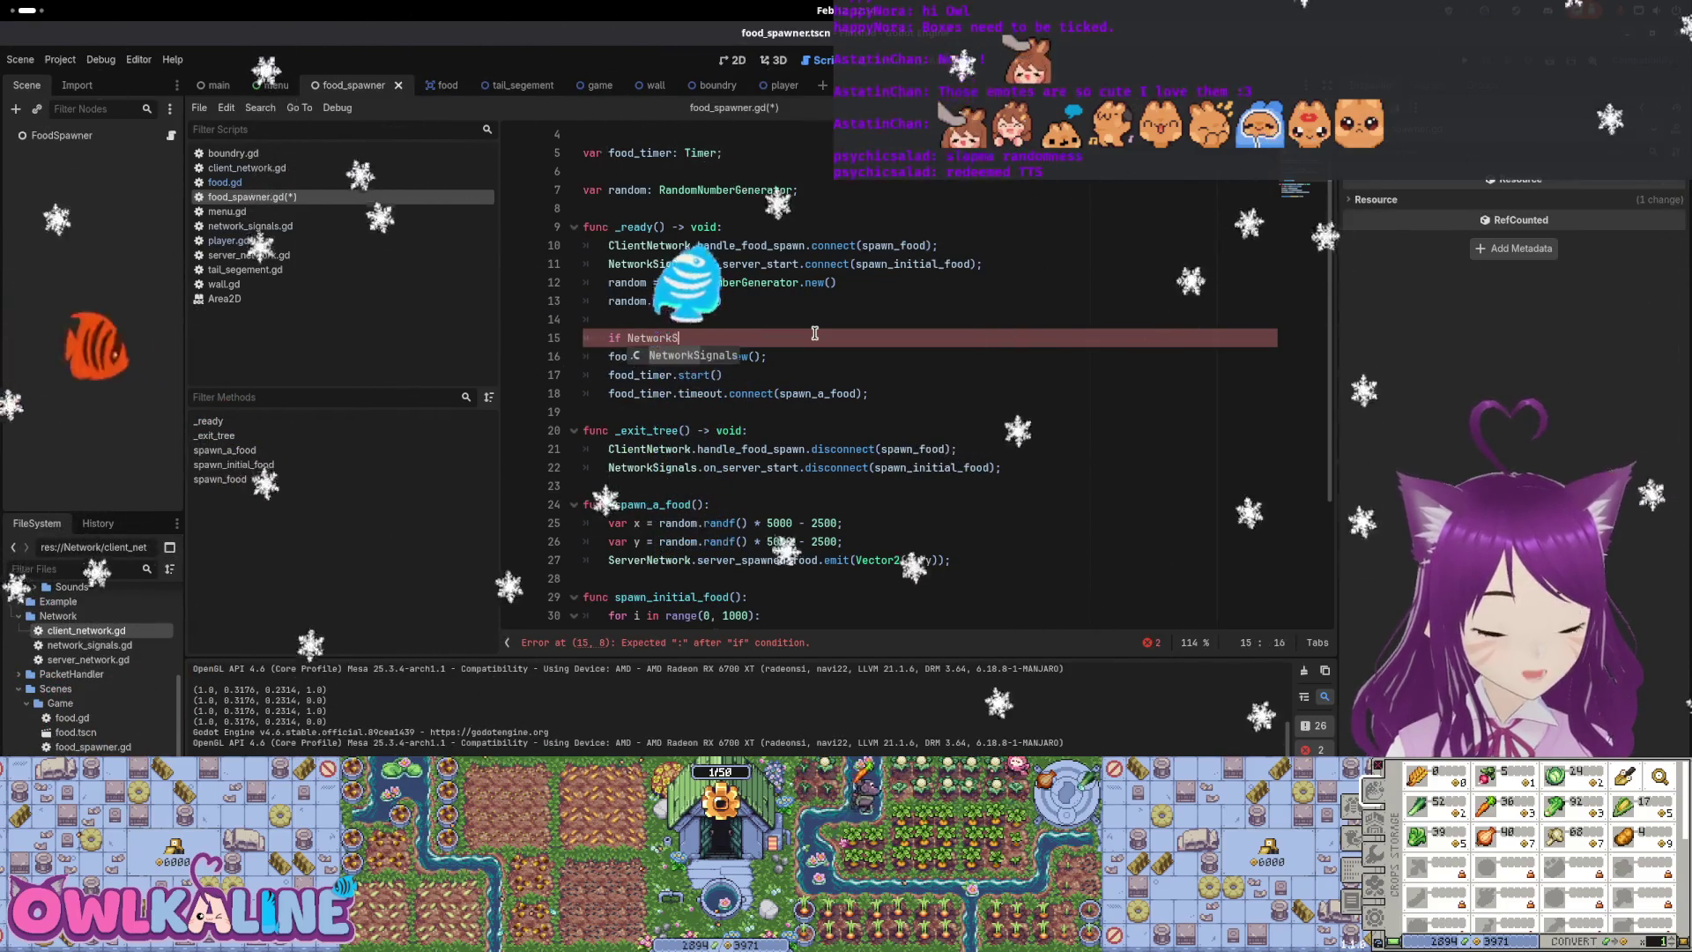
pyautogui.press('Return')
pyautogui.write('.is')
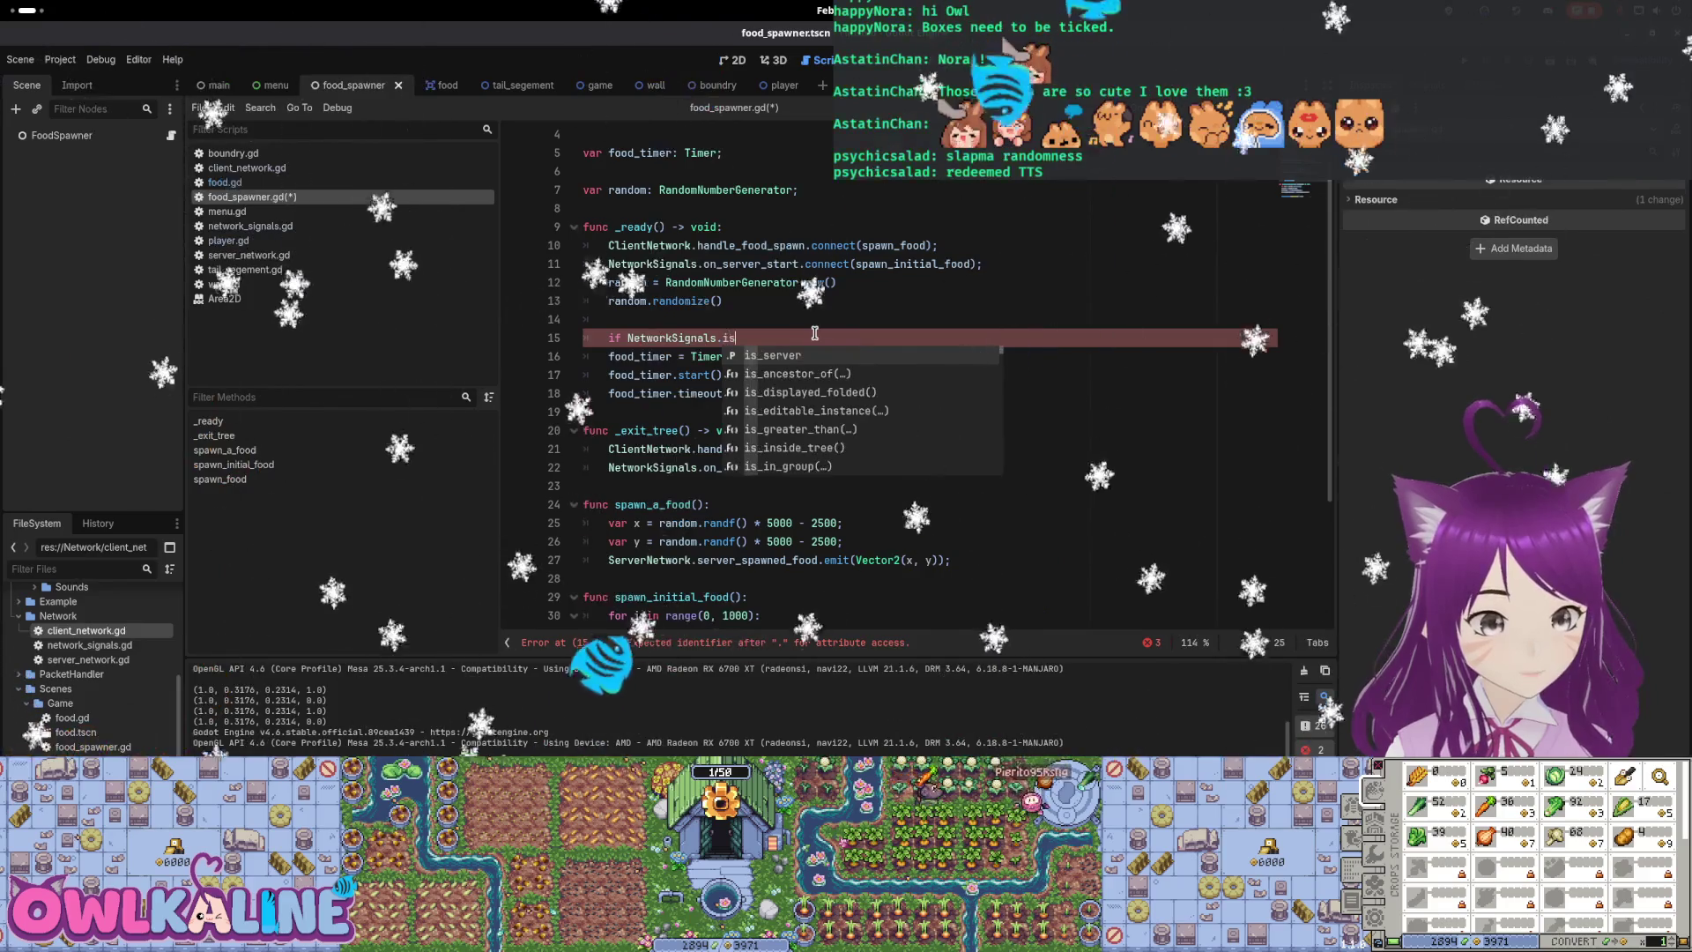
pyautogui.press('Return')
pyautogui.write(':')
# Indent the timer creation, start and timeout connection under the server check, and save
pyautogui.press('Down')
pyautogui.press('Home')
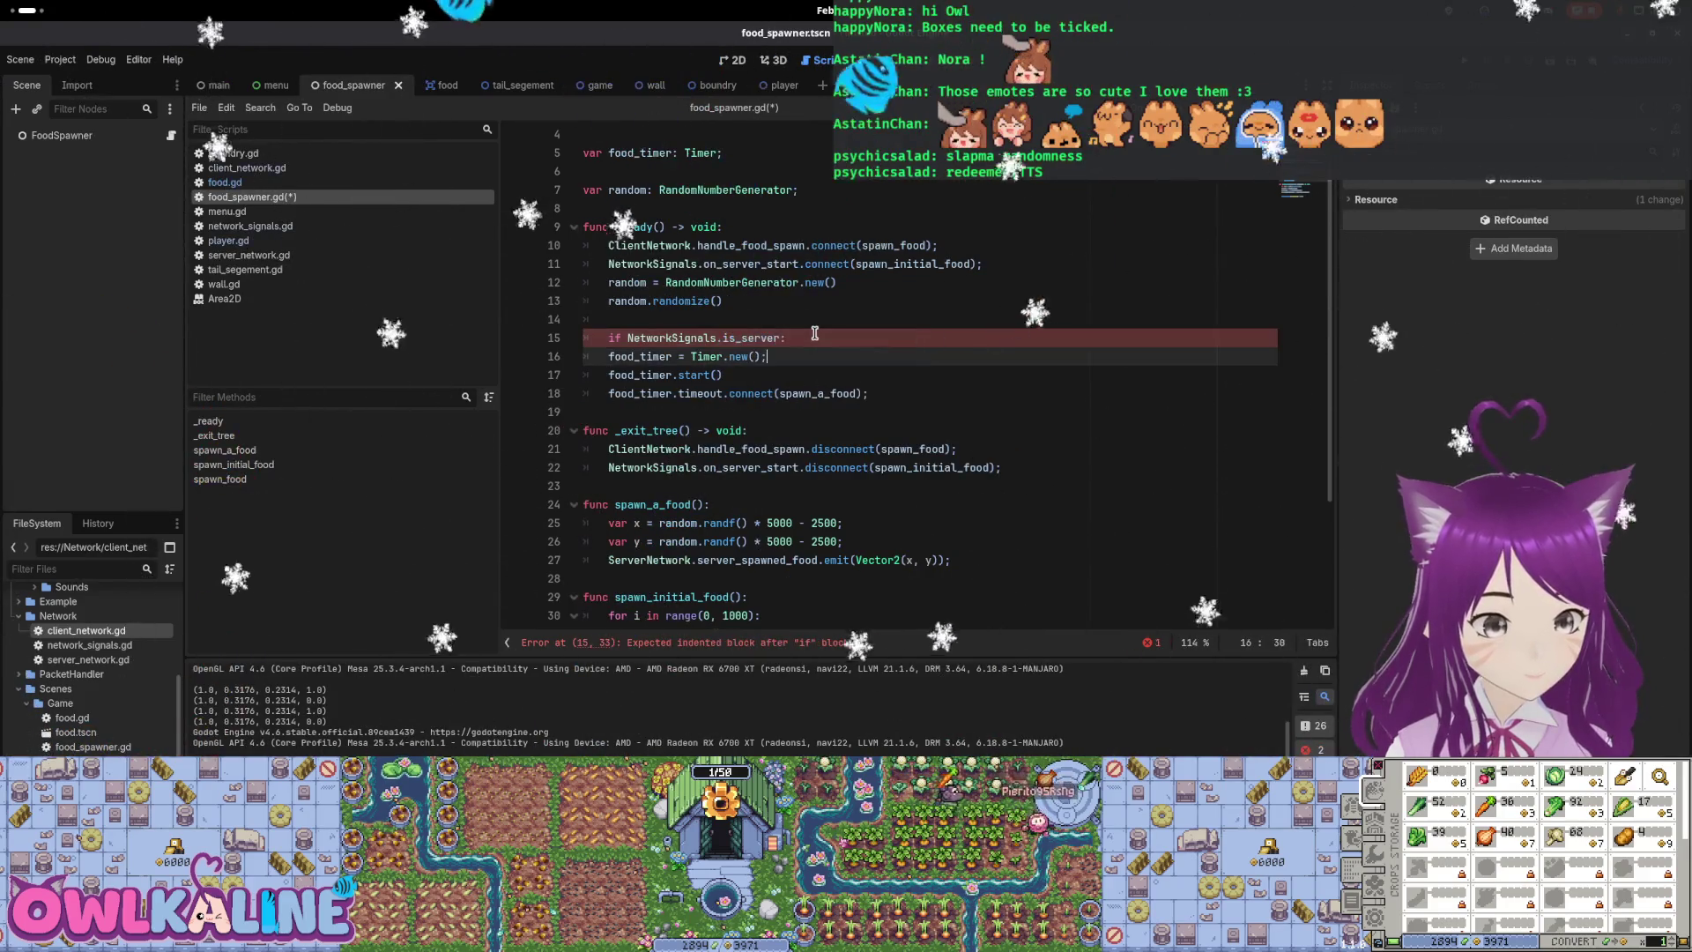
pyautogui.press('Tab')
pyautogui.press('Down')
pyautogui.press('Home')
pyautogui.press('Tab')
pyautogui.press('Down')
pyautogui.press('Home')
pyautogui.press('Tab')
pyautogui.hotkey('ctrl', 's')
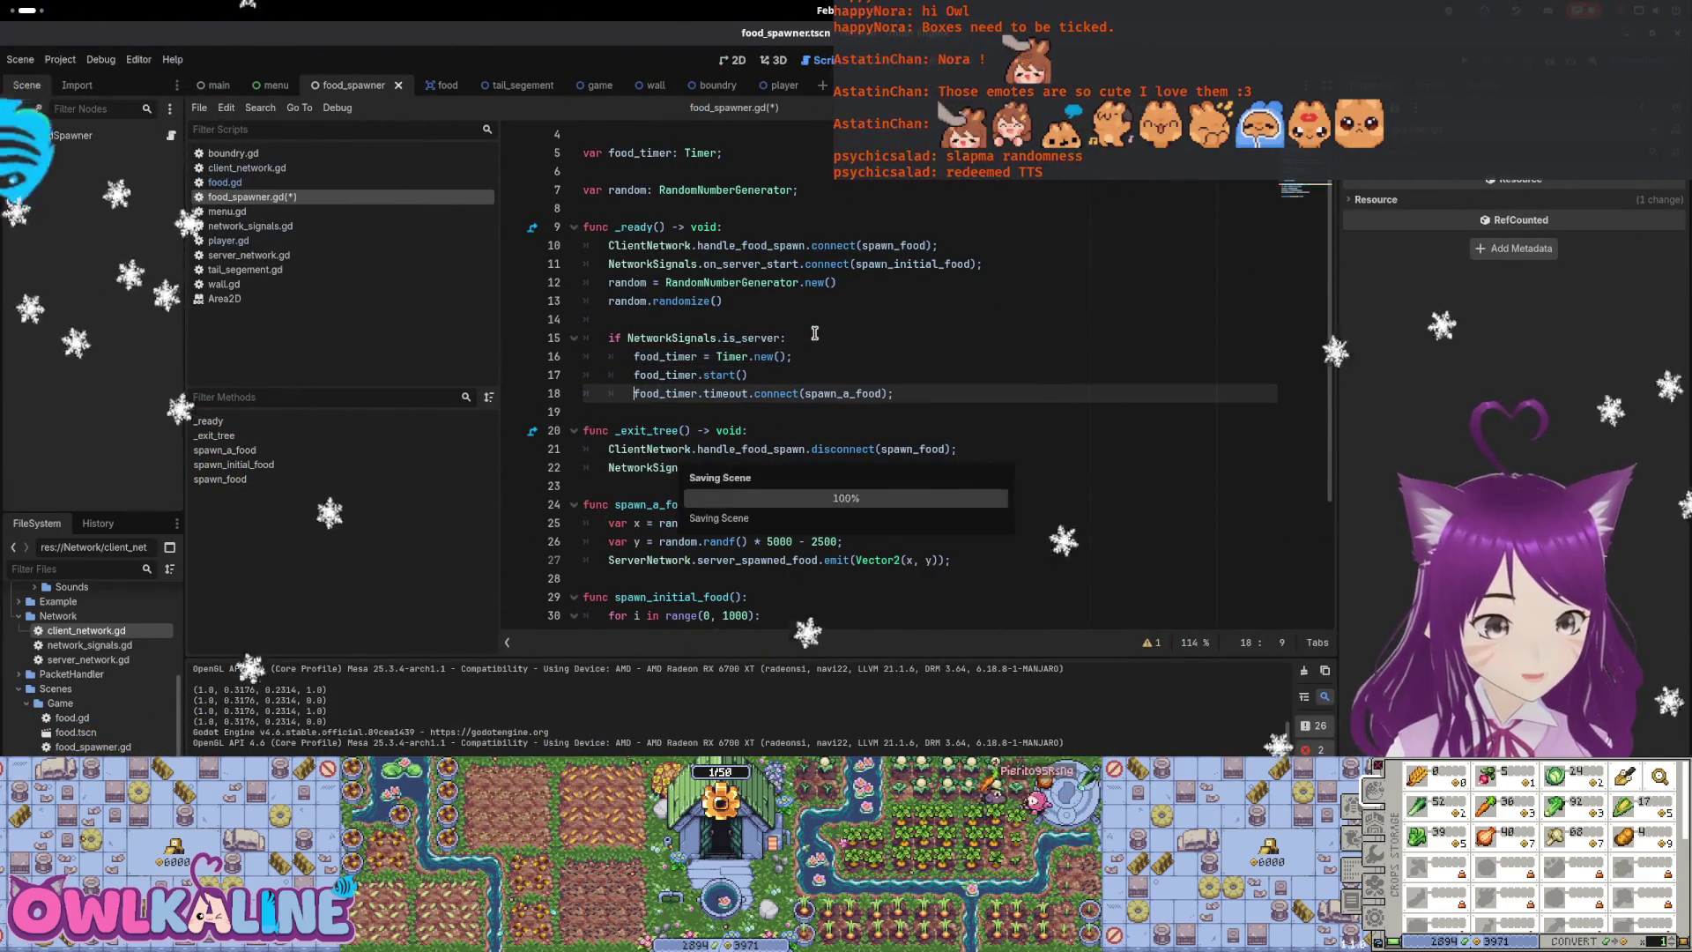
# Test-run the game with F5, move the second game window aside, then stop it
pyautogui.press('Up')
pyautogui.press('Up')
pyautogui.press('Down')
pyautogui.press('End')
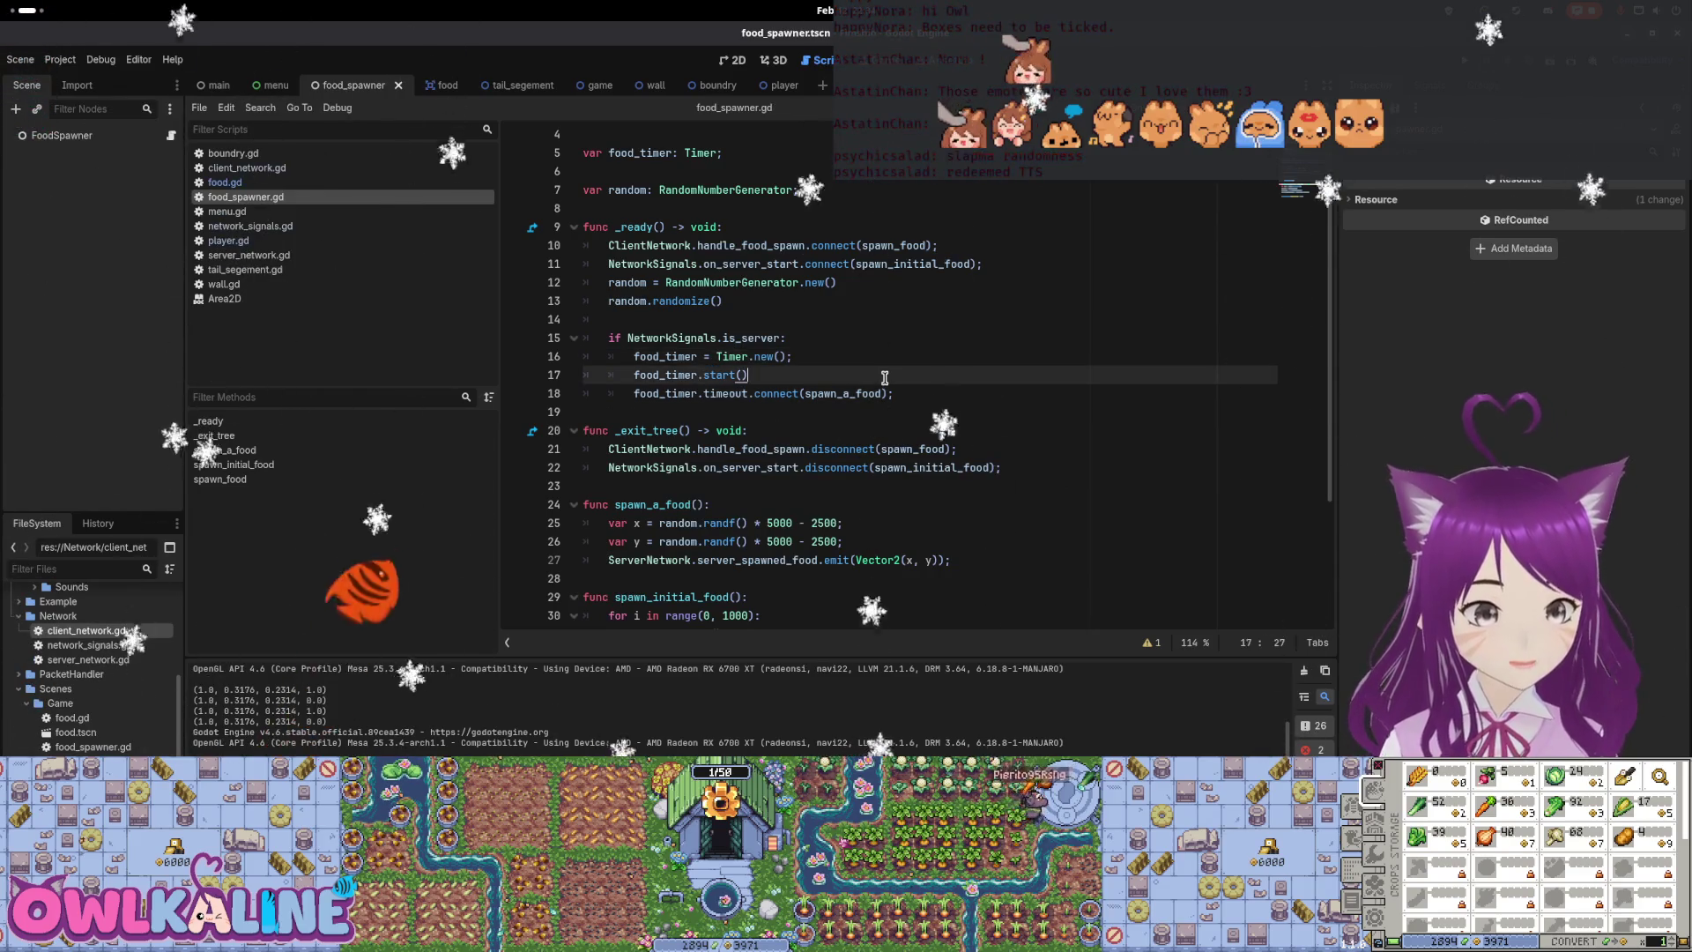
pyautogui.press('F5')
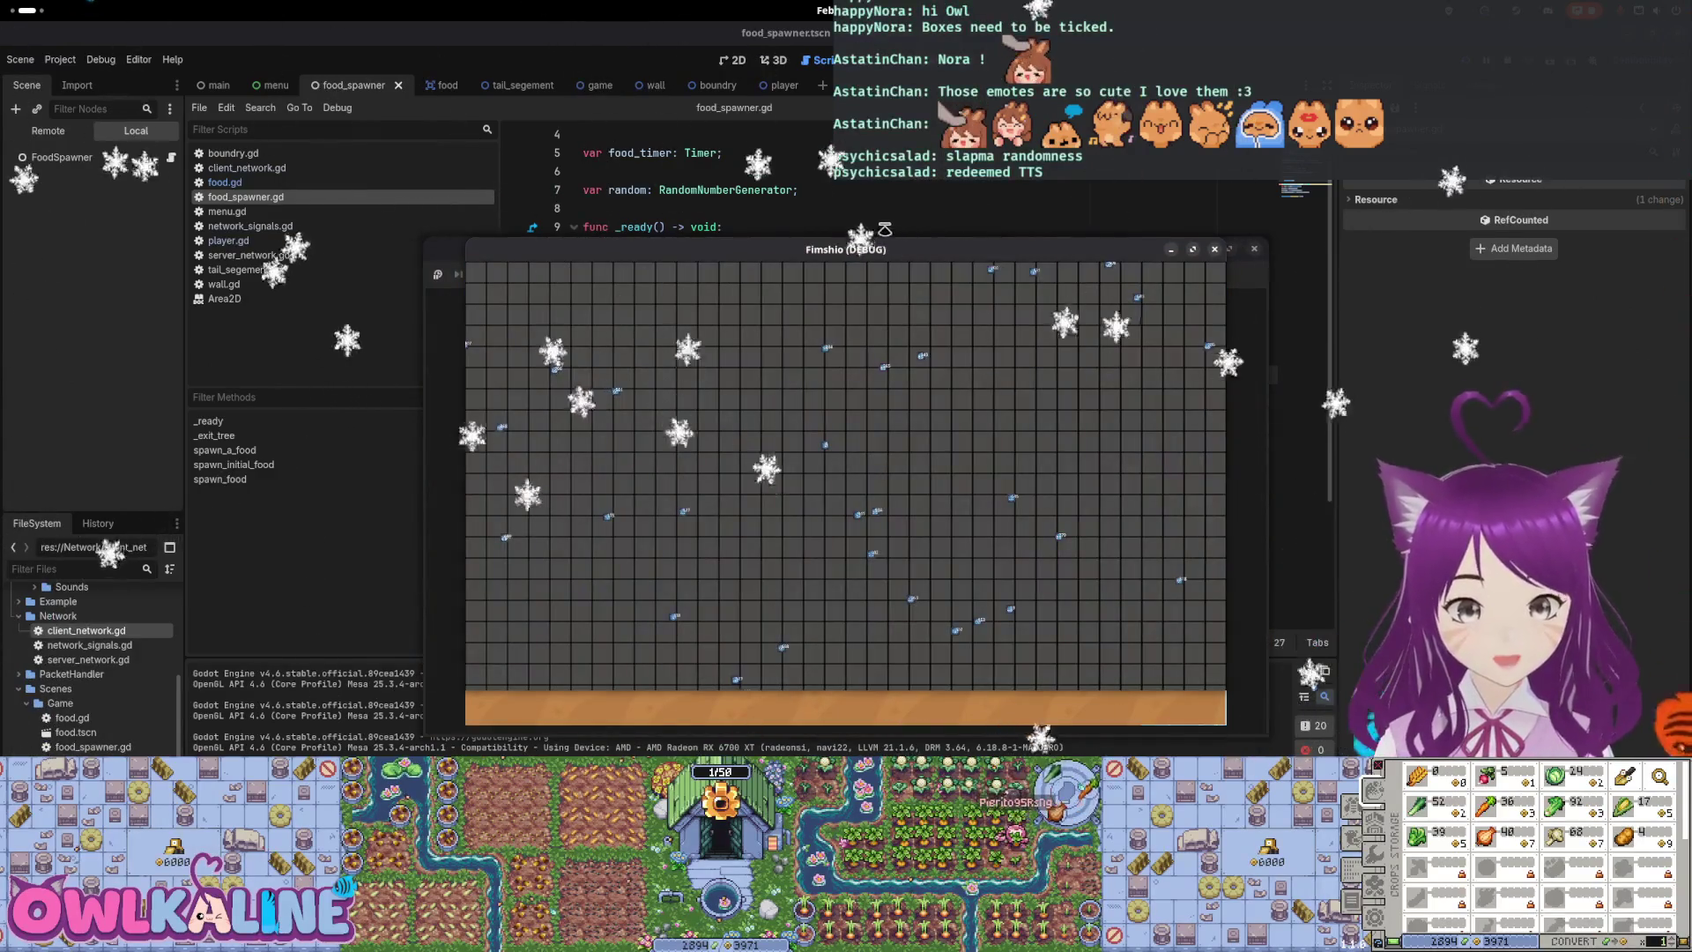
pyautogui.moveTo(820, 252); pyautogui.dragTo(1176, 266)
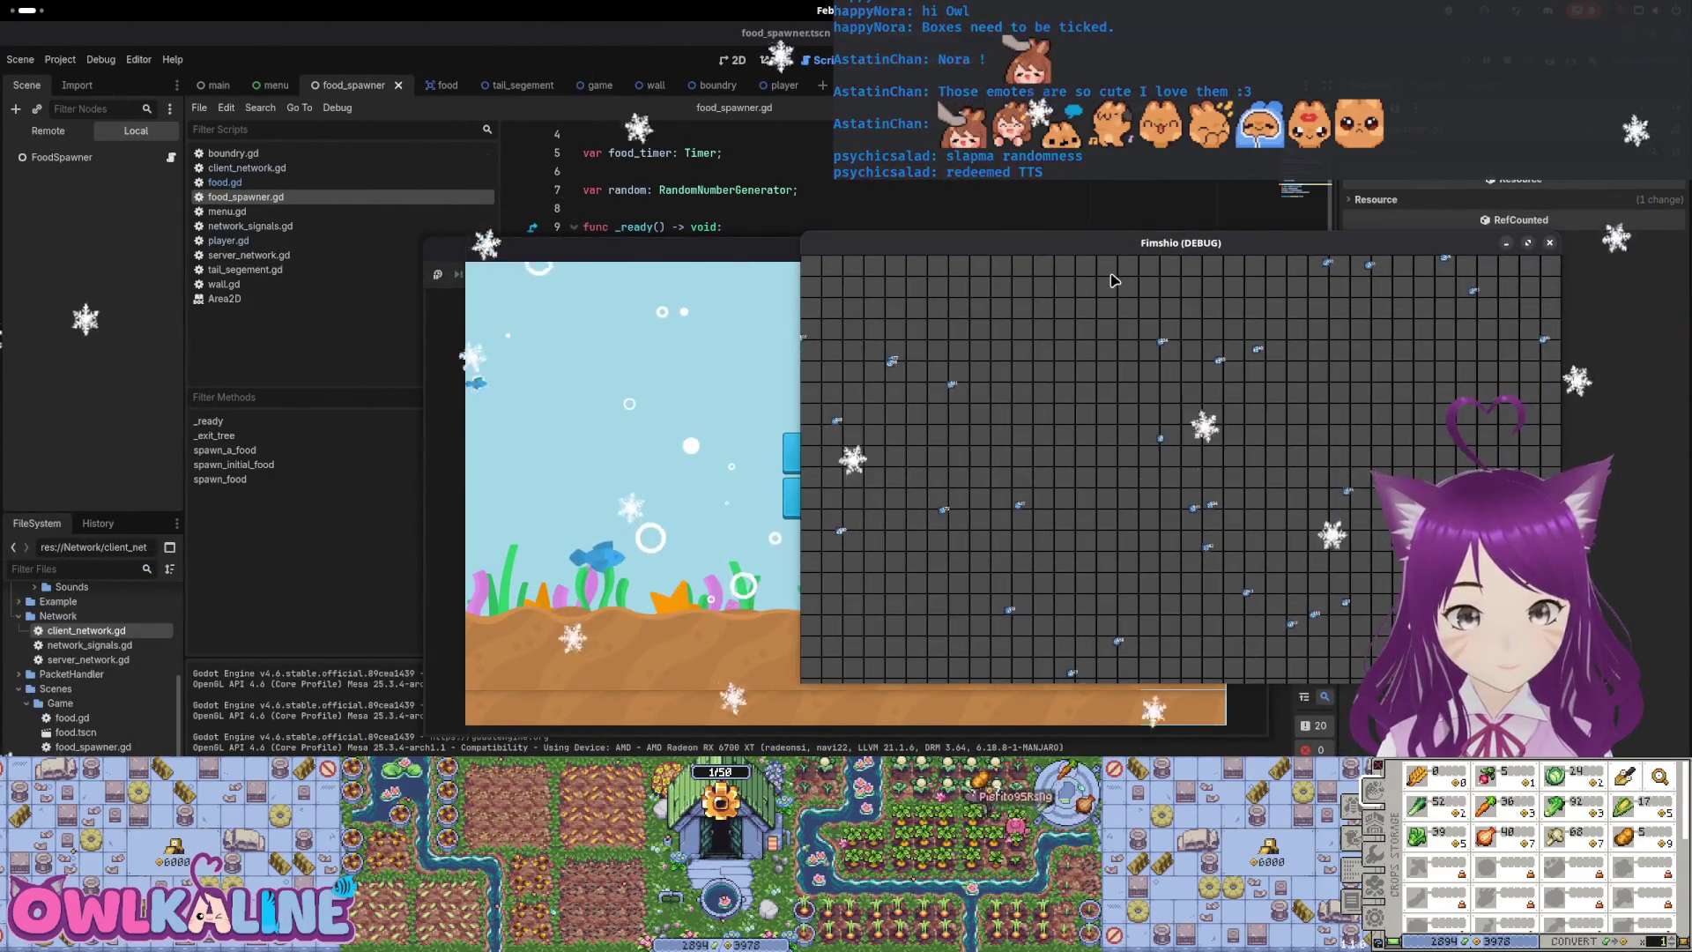
pyautogui.press('F8')
# Remove the 2.0 argument from the Timer.new() call in food_spawner.gd
pyautogui.click(768, 356)
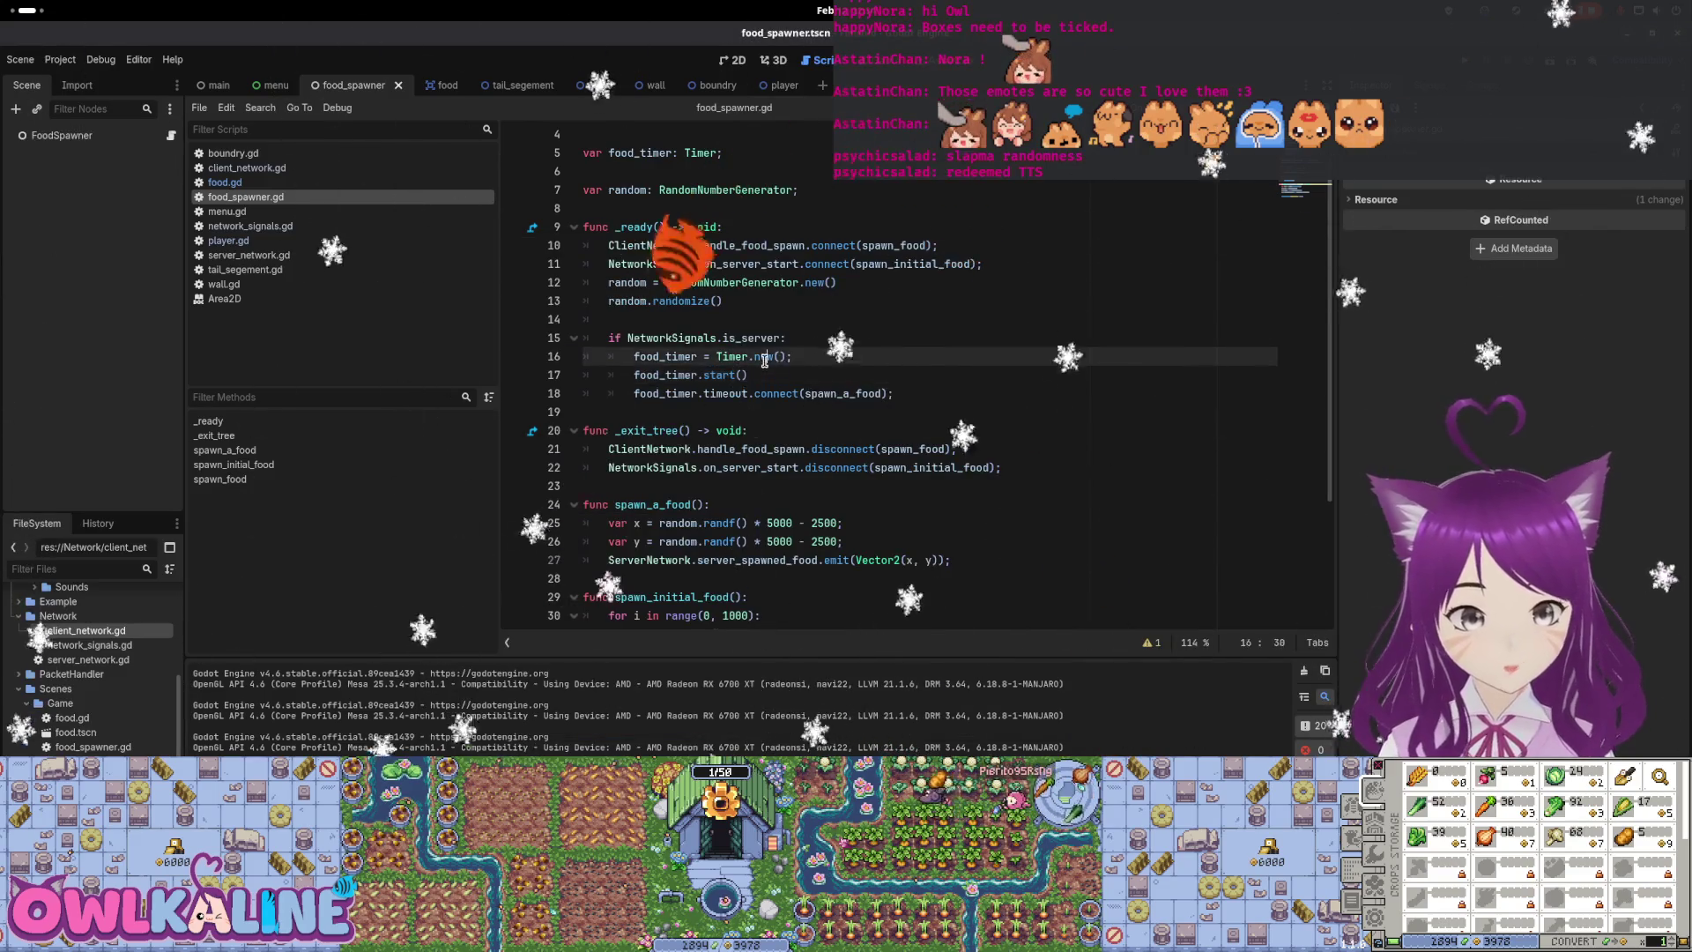
pyautogui.press('Left')
pyautogui.press('Left')
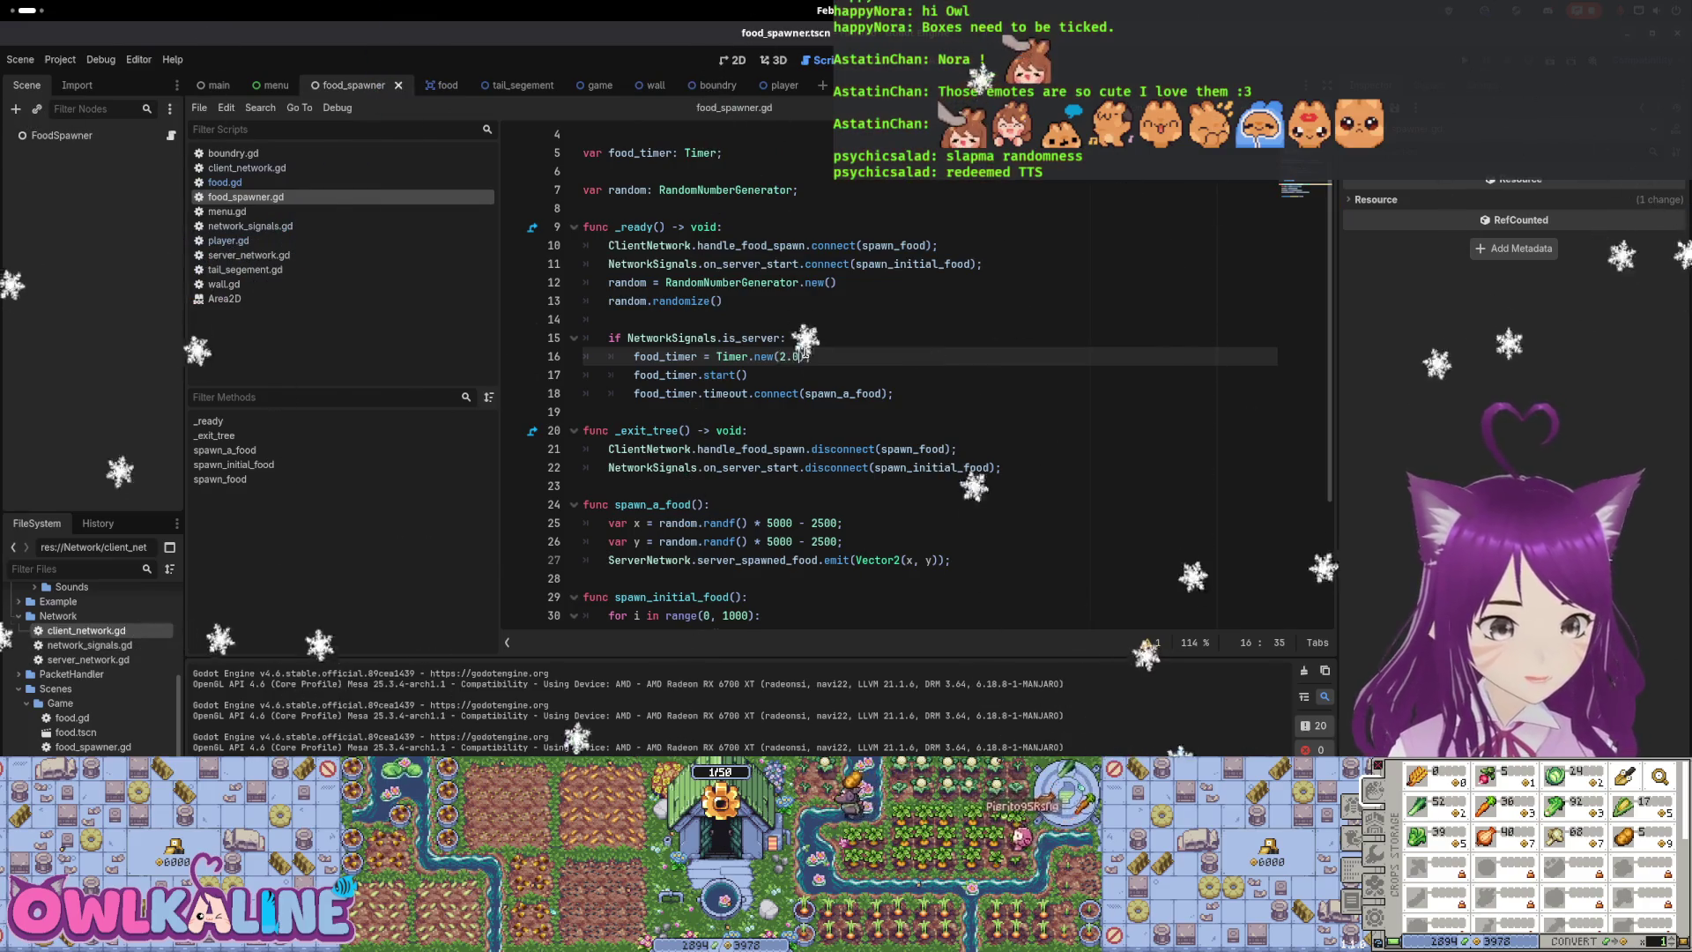
pyautogui.press('Down')
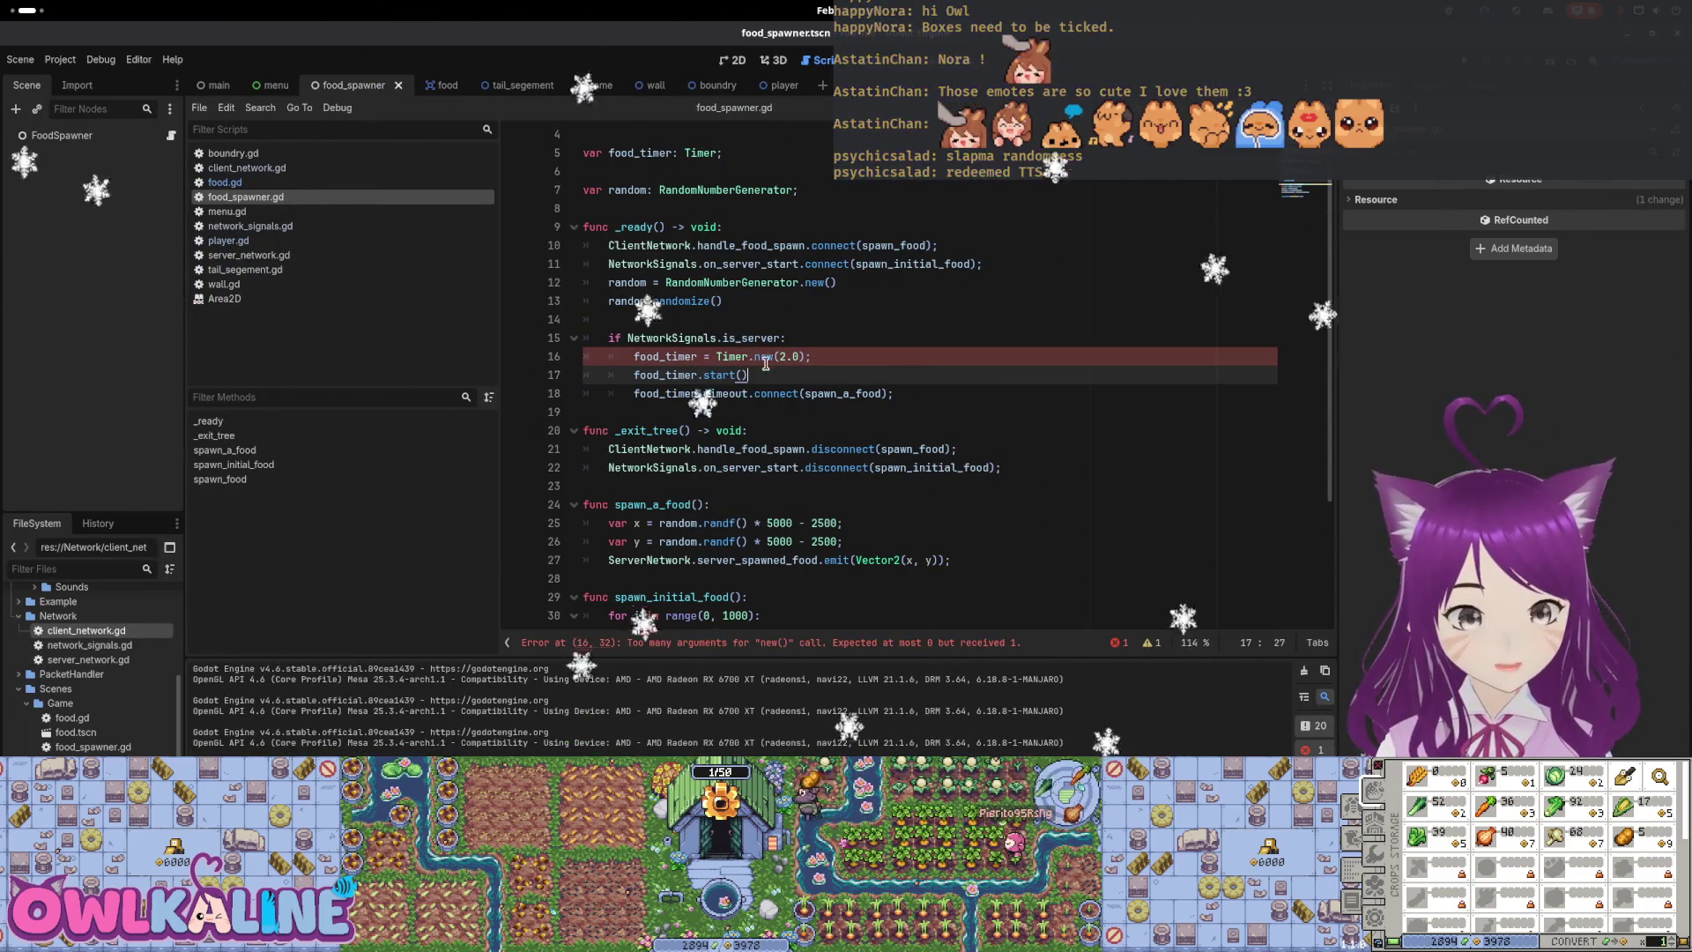
pyautogui.moveTo(779, 356); pyautogui.dragTo(798, 356)
pyautogui.write('=')
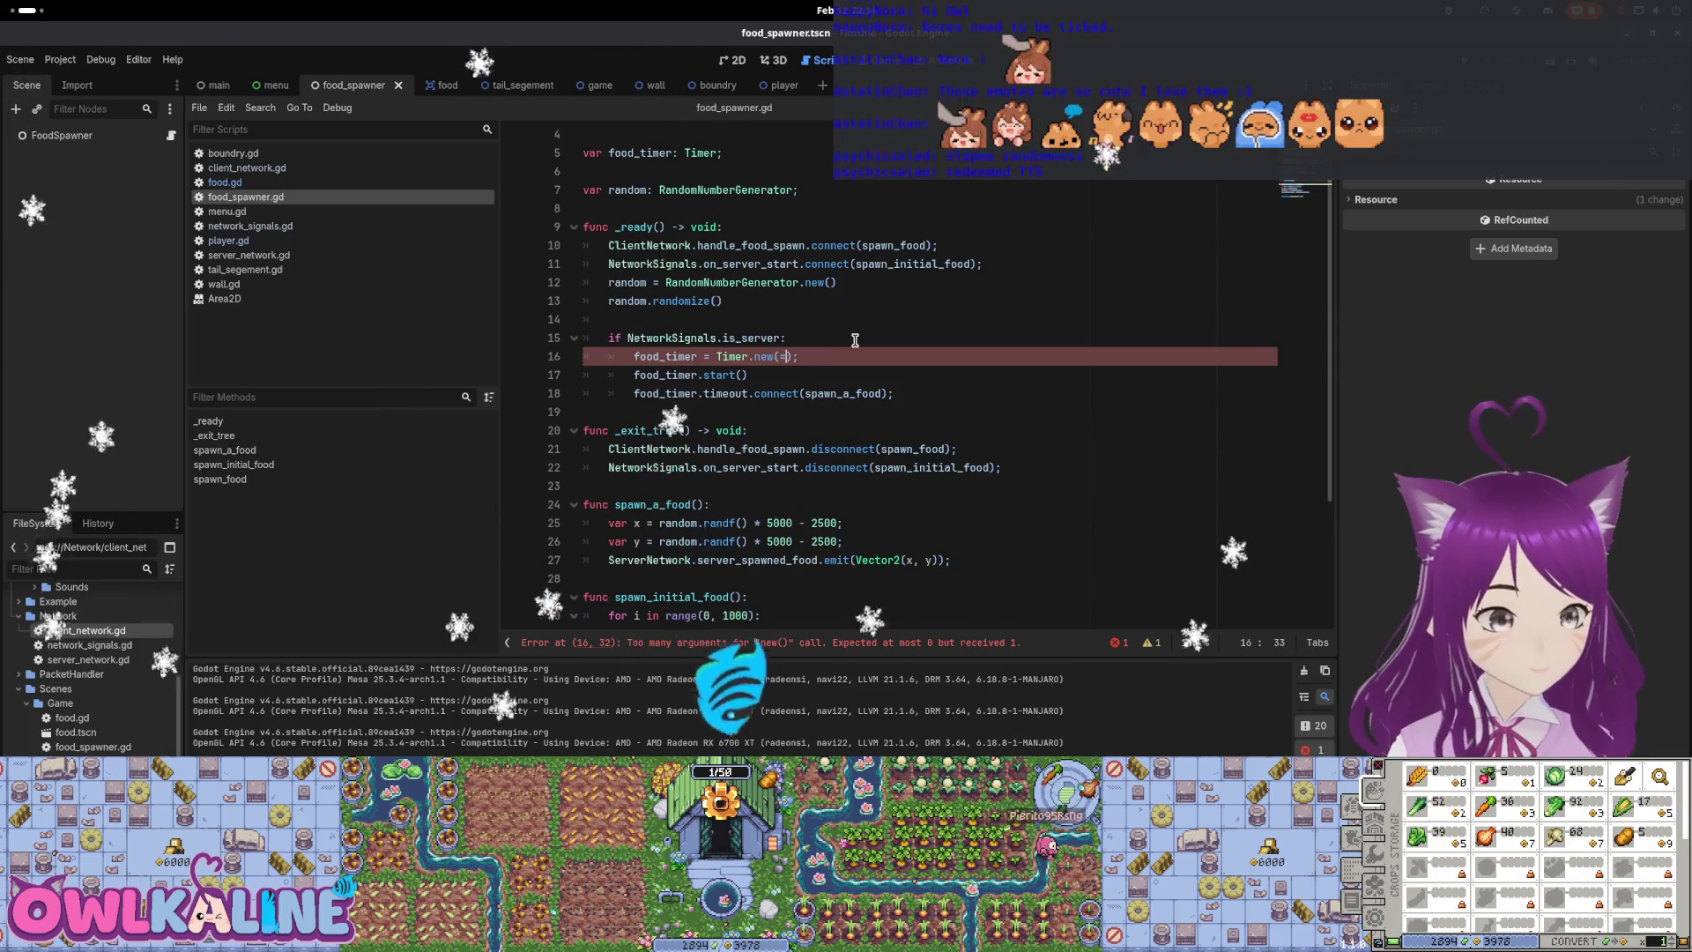
pyautogui.press('BackSpace')
# Add 'food_timer.autostart = true' below the Timer.new line, then begin another 'food_timer.' line
pyautogui.press('End')
pyautogui.press('Return')
pyautogui.write('foo')
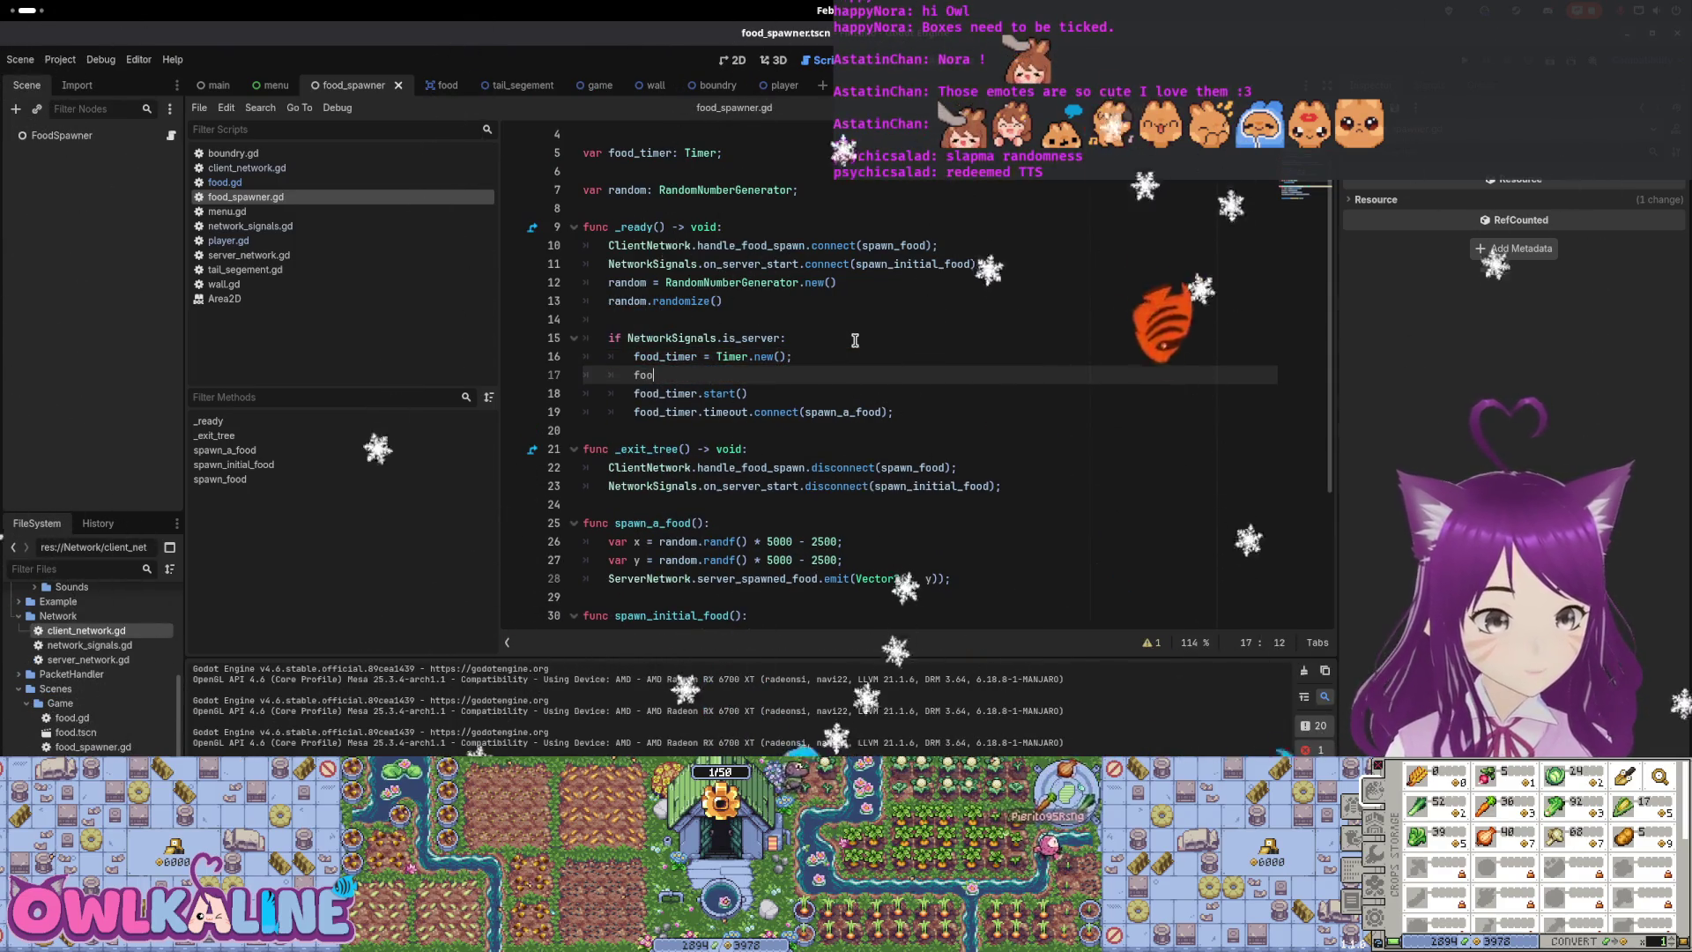
pyautogui.write('d_timer.')
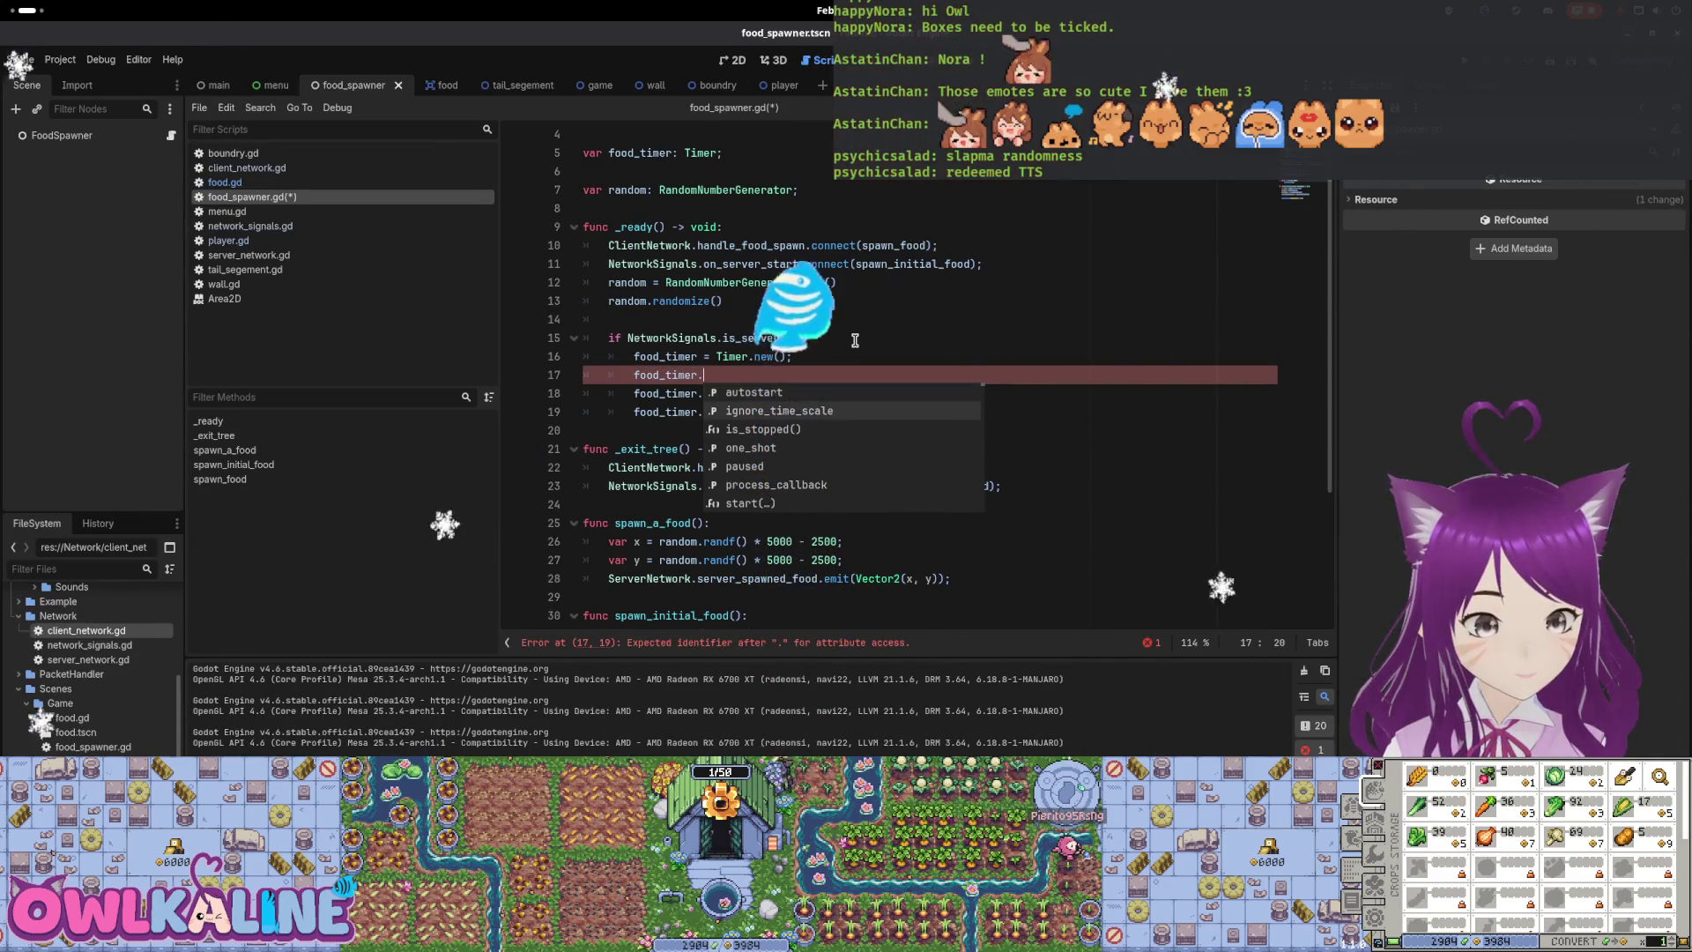
pyautogui.write('autostart = true;')
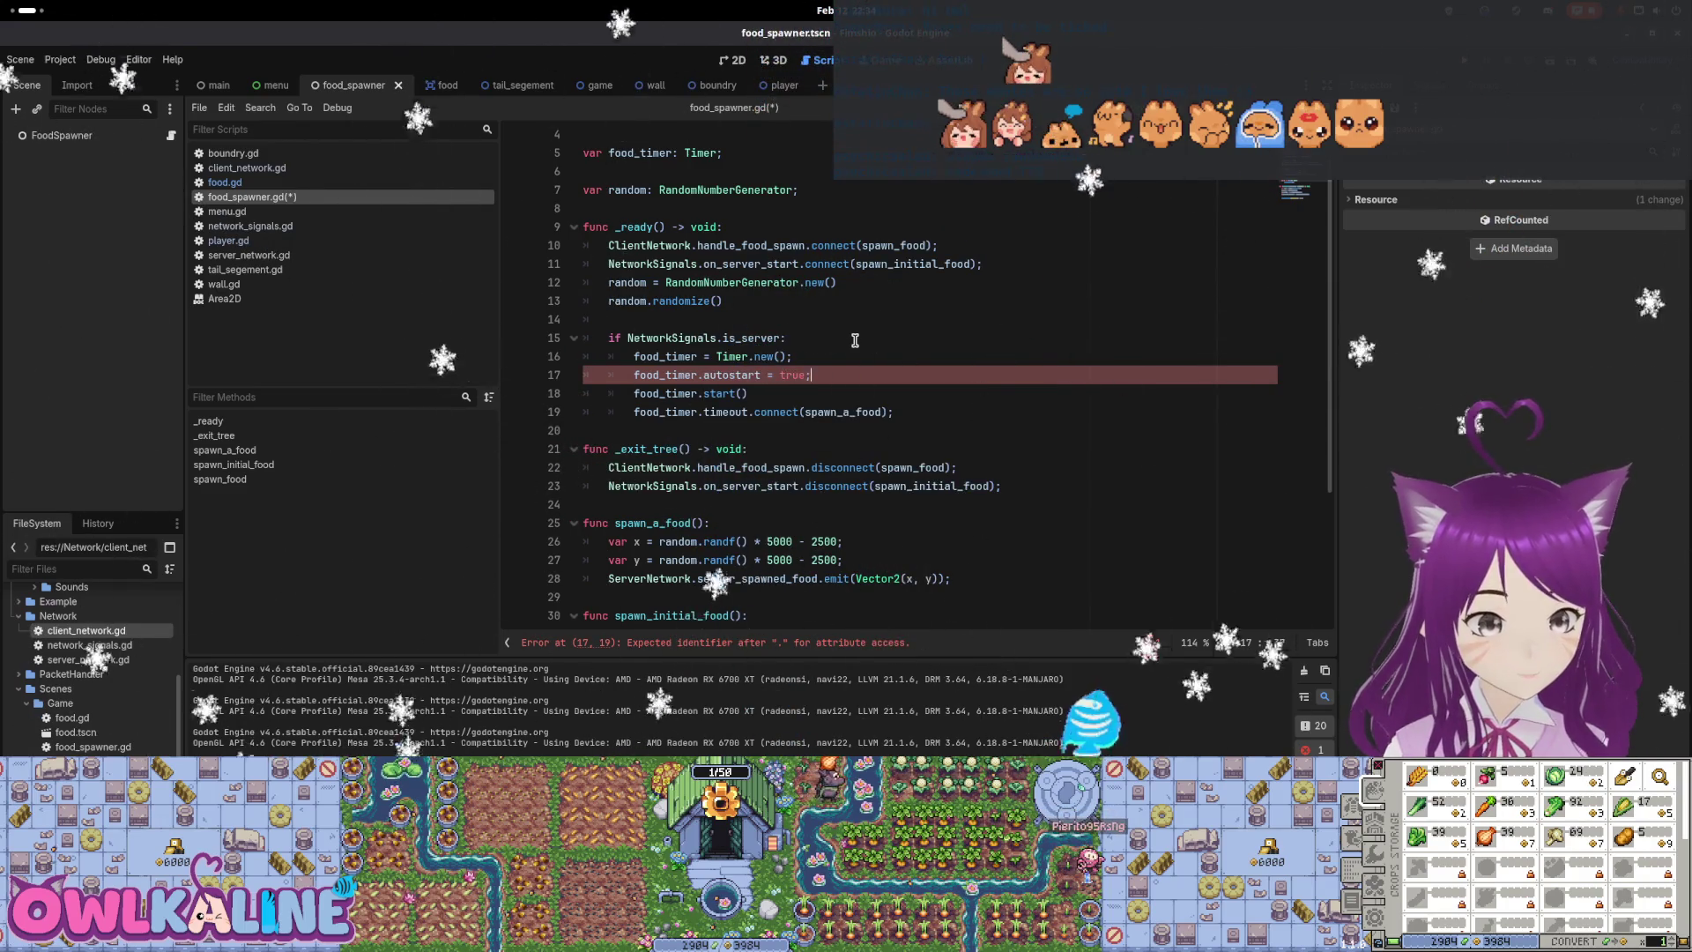
pyautogui.press('Return')
pyautogui.write('food_t')
pyautogui.press('Return')
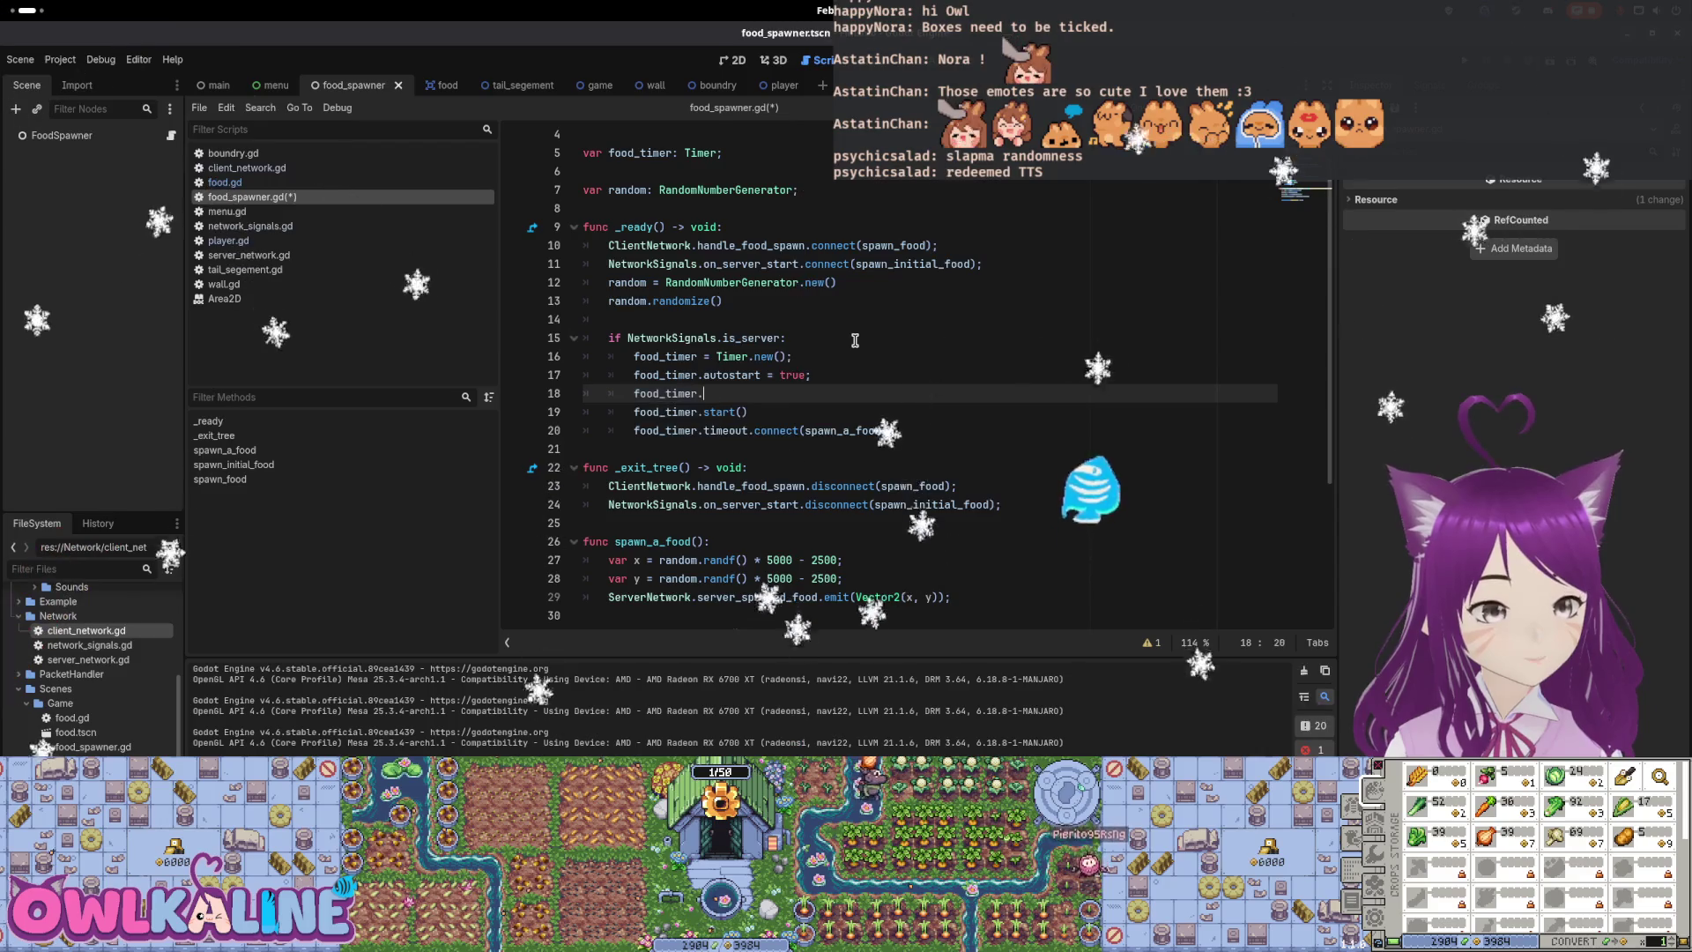
pyautogui.write('.')
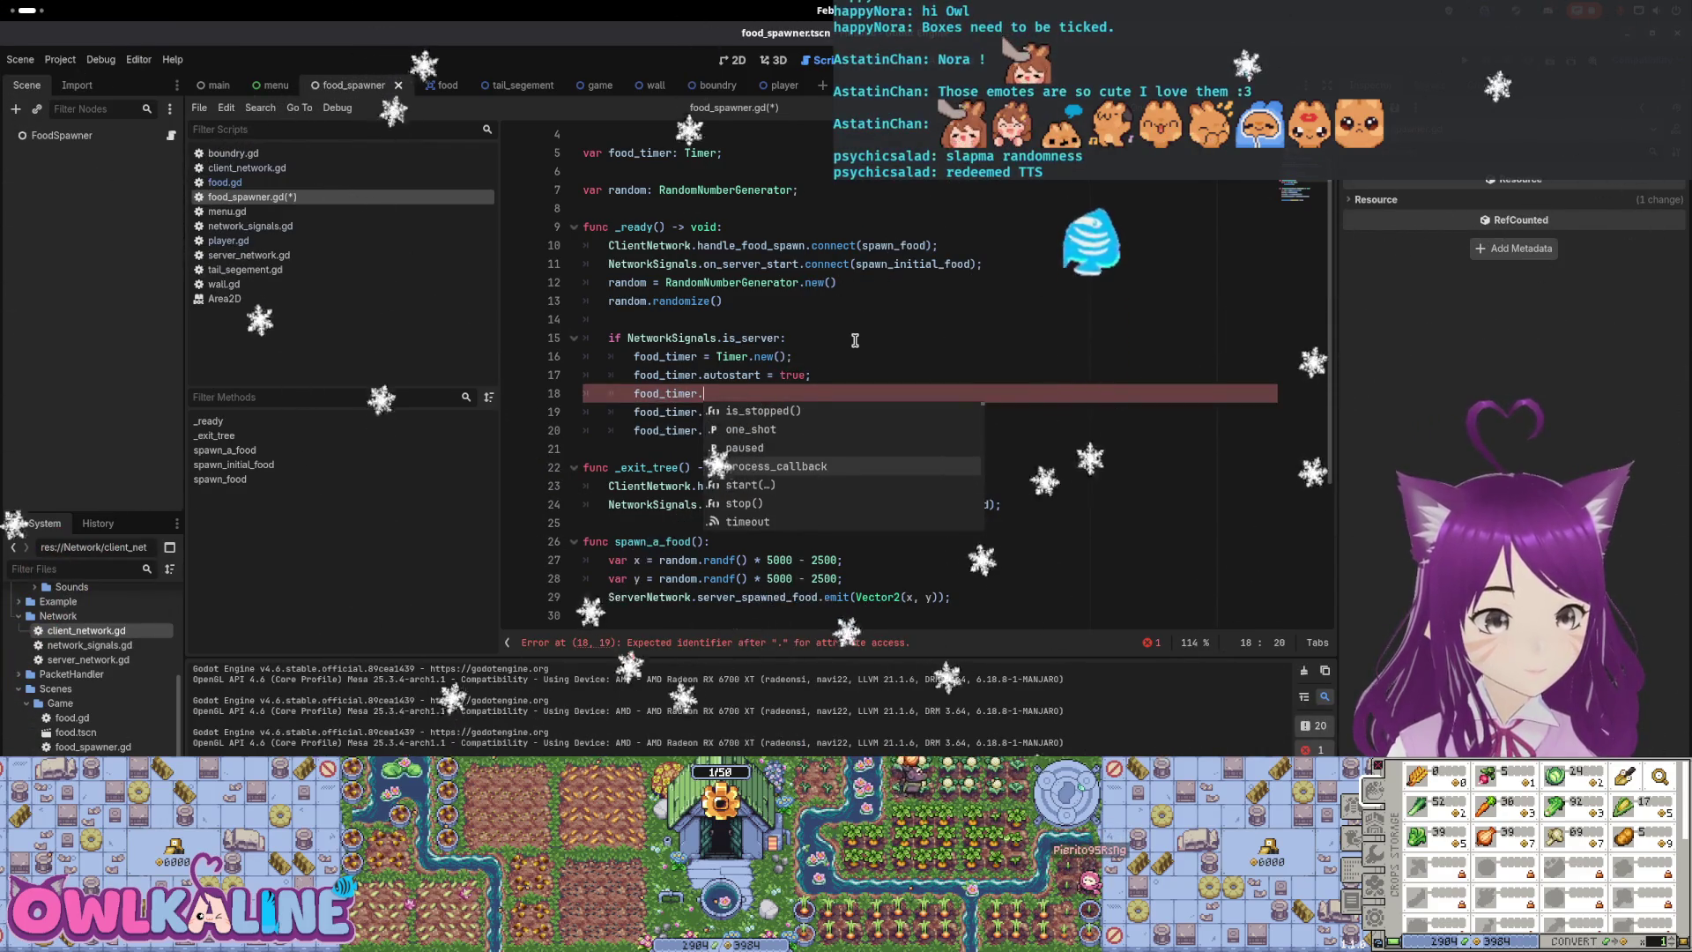
# Browse food_timer's member suggestions, dismiss them, and save the script
pyautogui.press('Down')
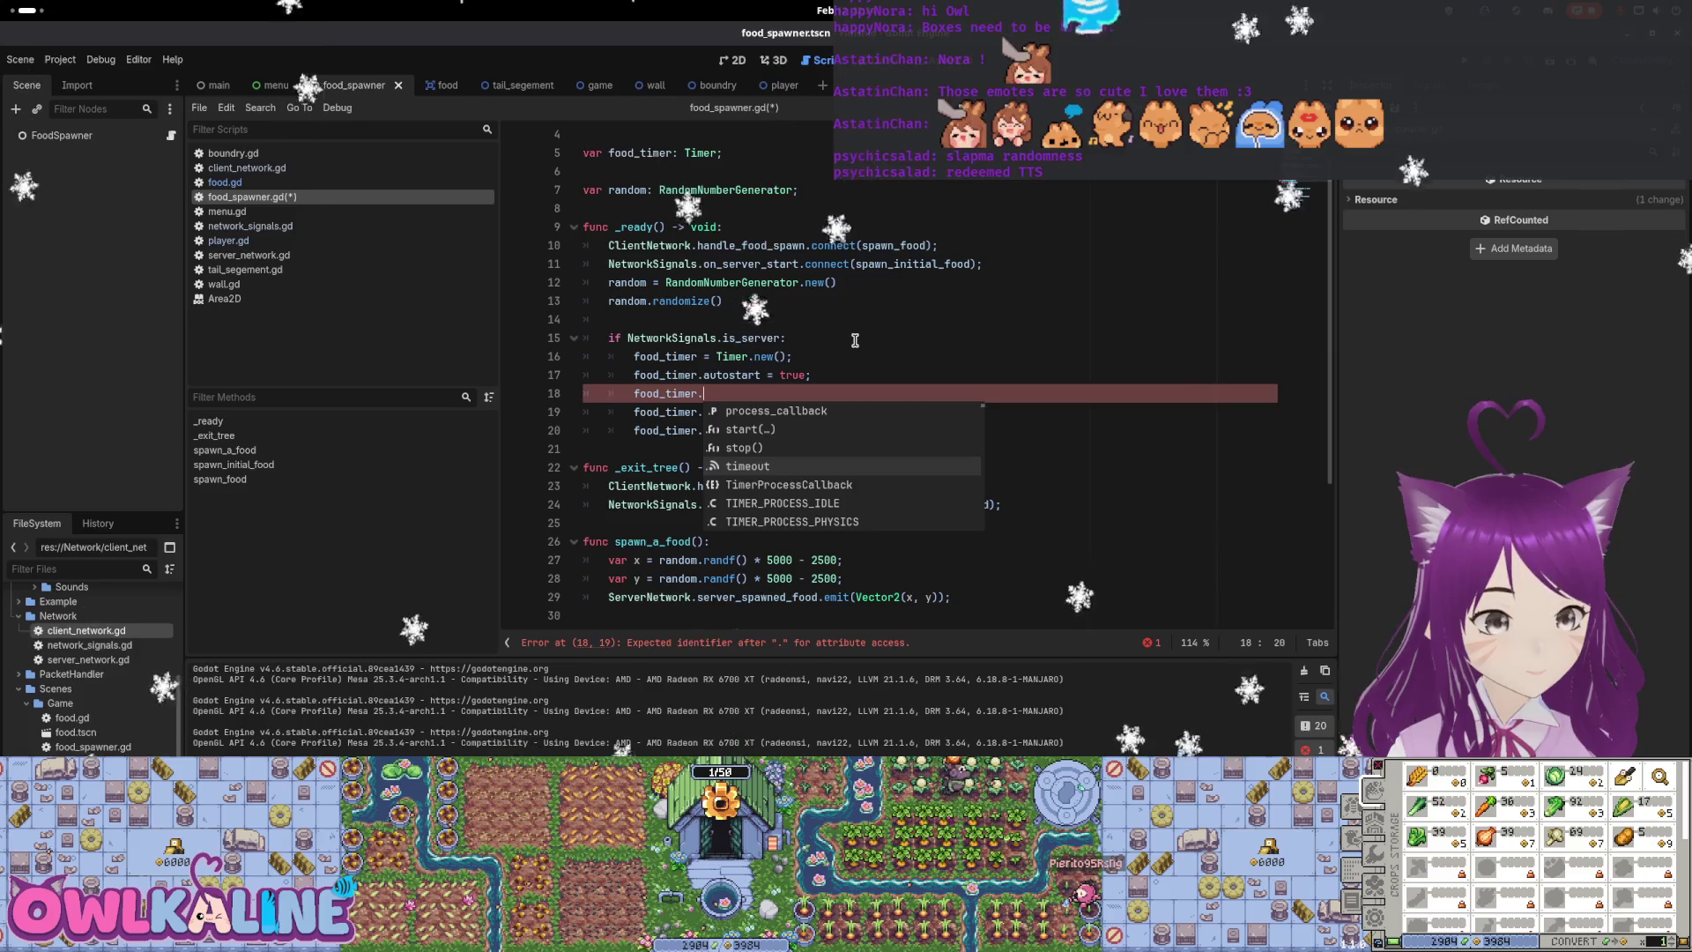
pyautogui.press('Down')
pyautogui.press('Down')
pyautogui.press('Down')
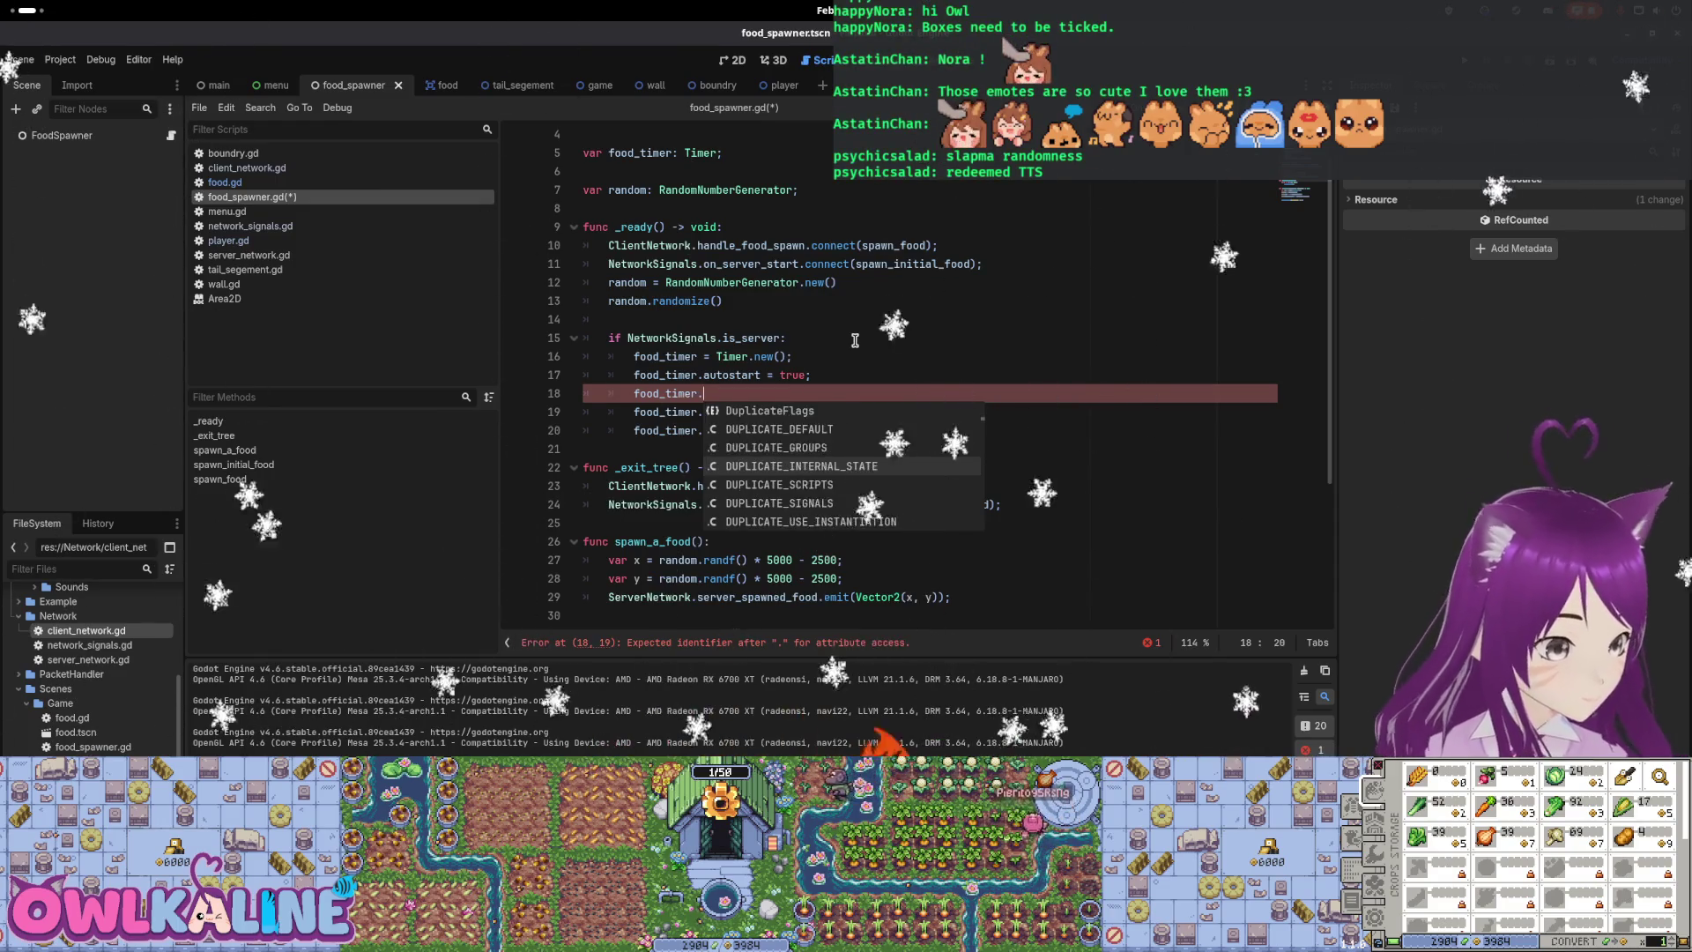
pyautogui.press('Down')
pyautogui.press('Down')
pyautogui.press('Down')
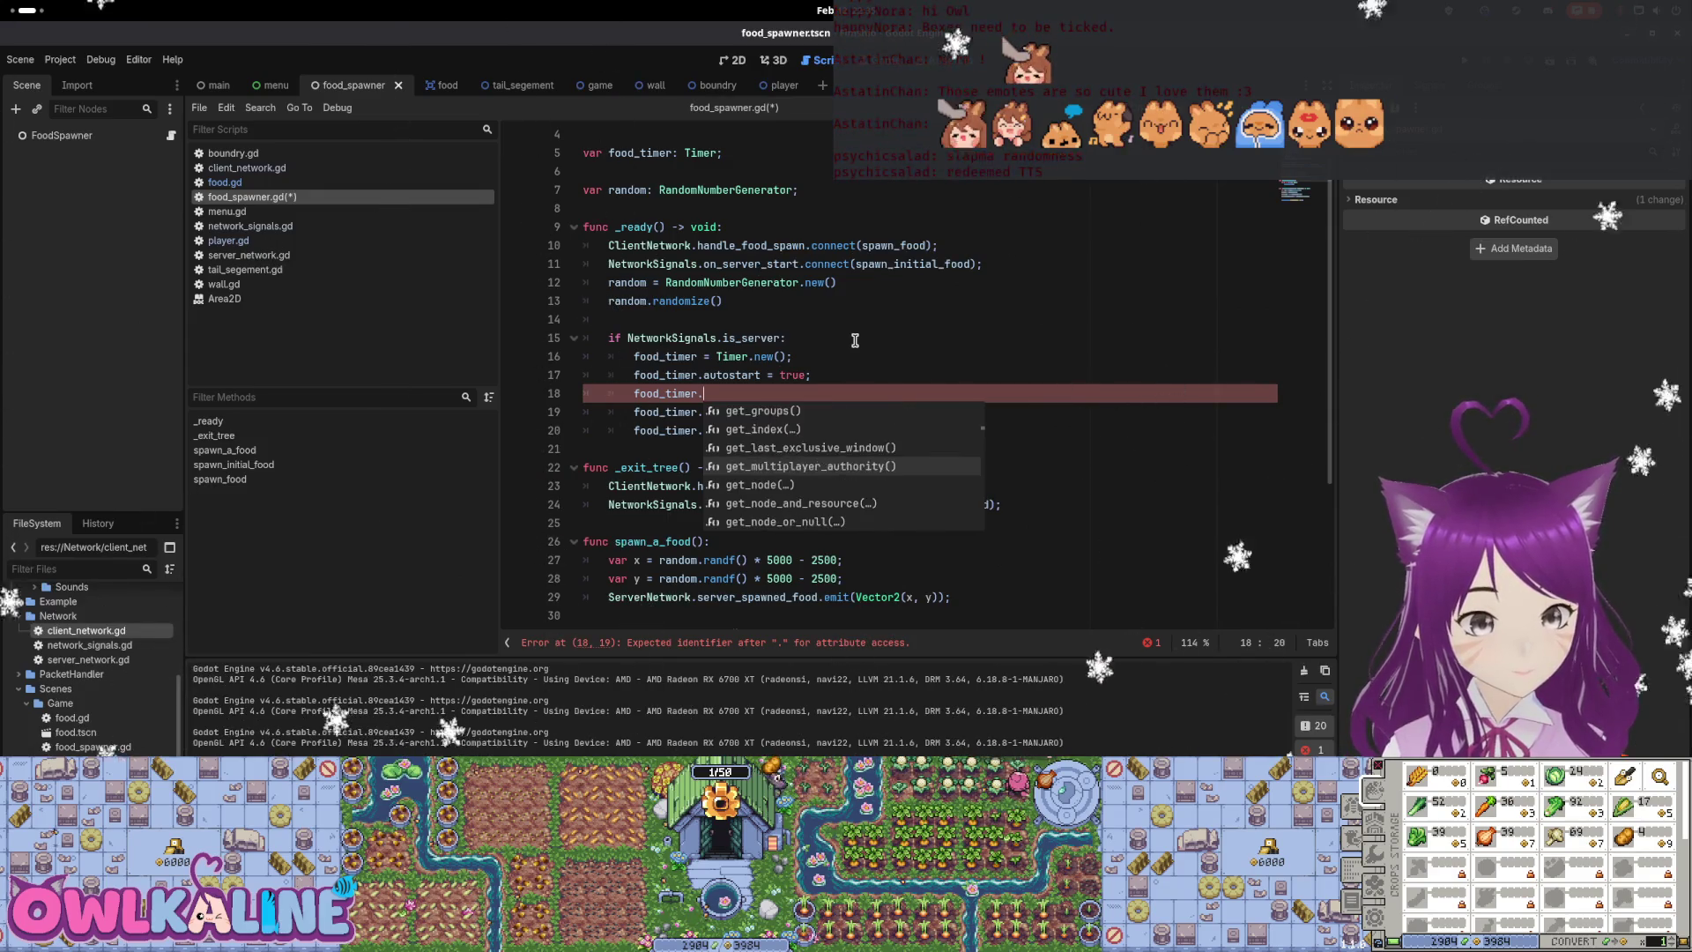
pyautogui.press('Escape')
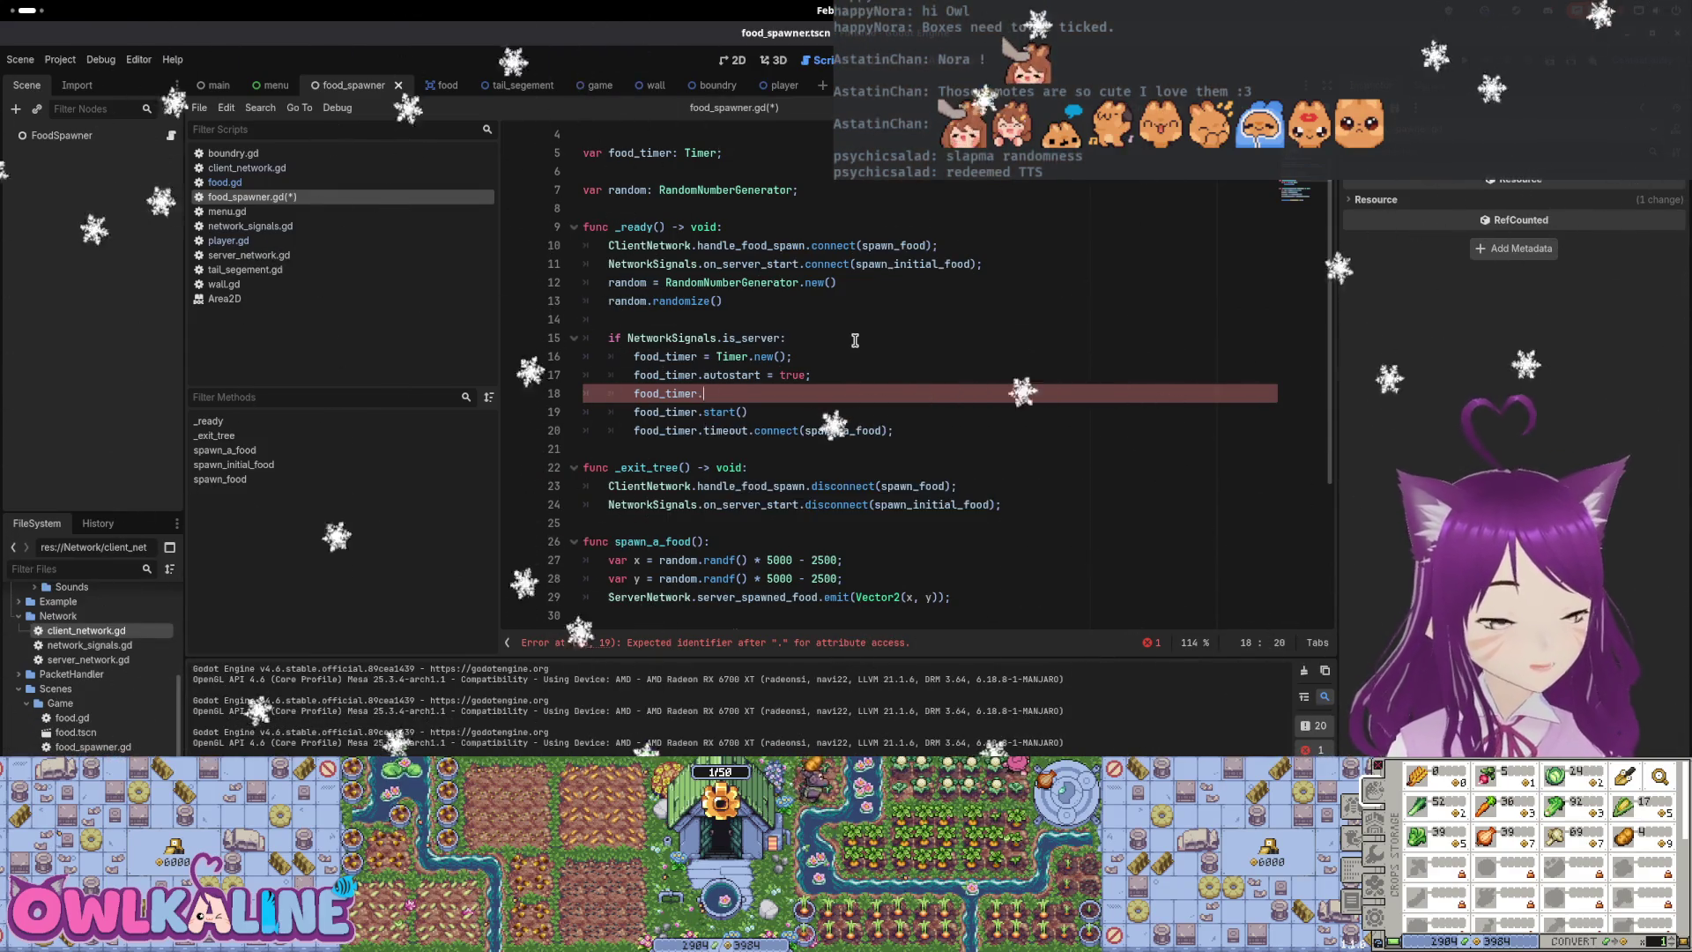
pyautogui.hotkey('ctrl', 's')
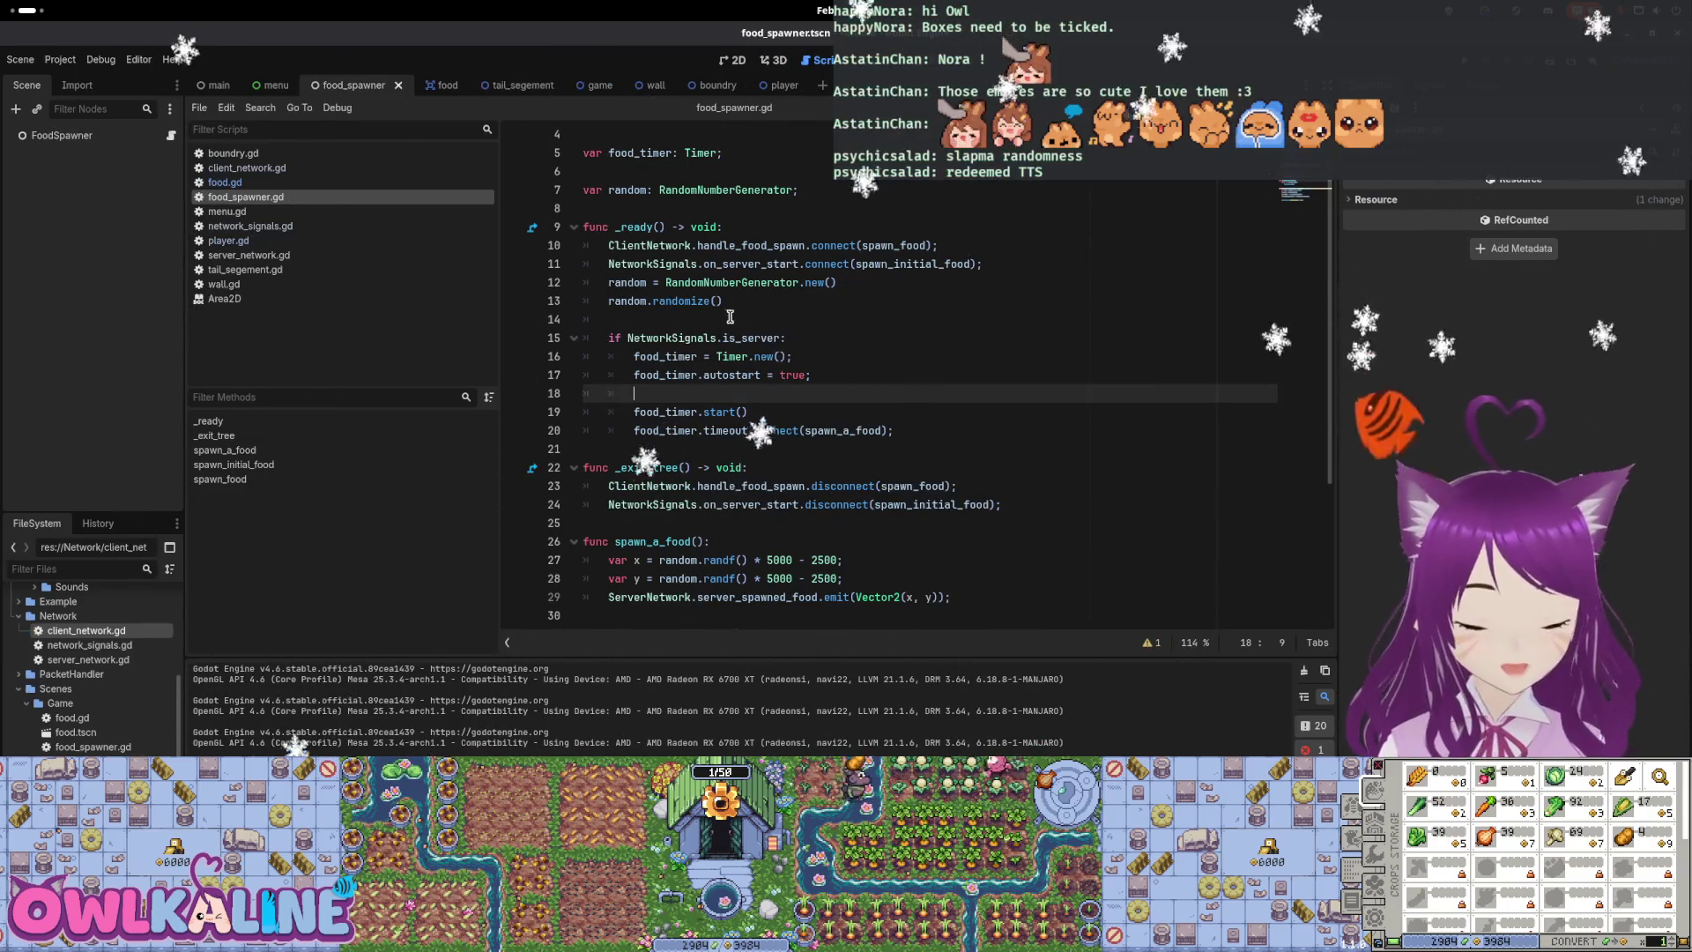
# Glance at the desktop's open-windows overview and return to the Godot editor
pyautogui.moveTo(4, 7)
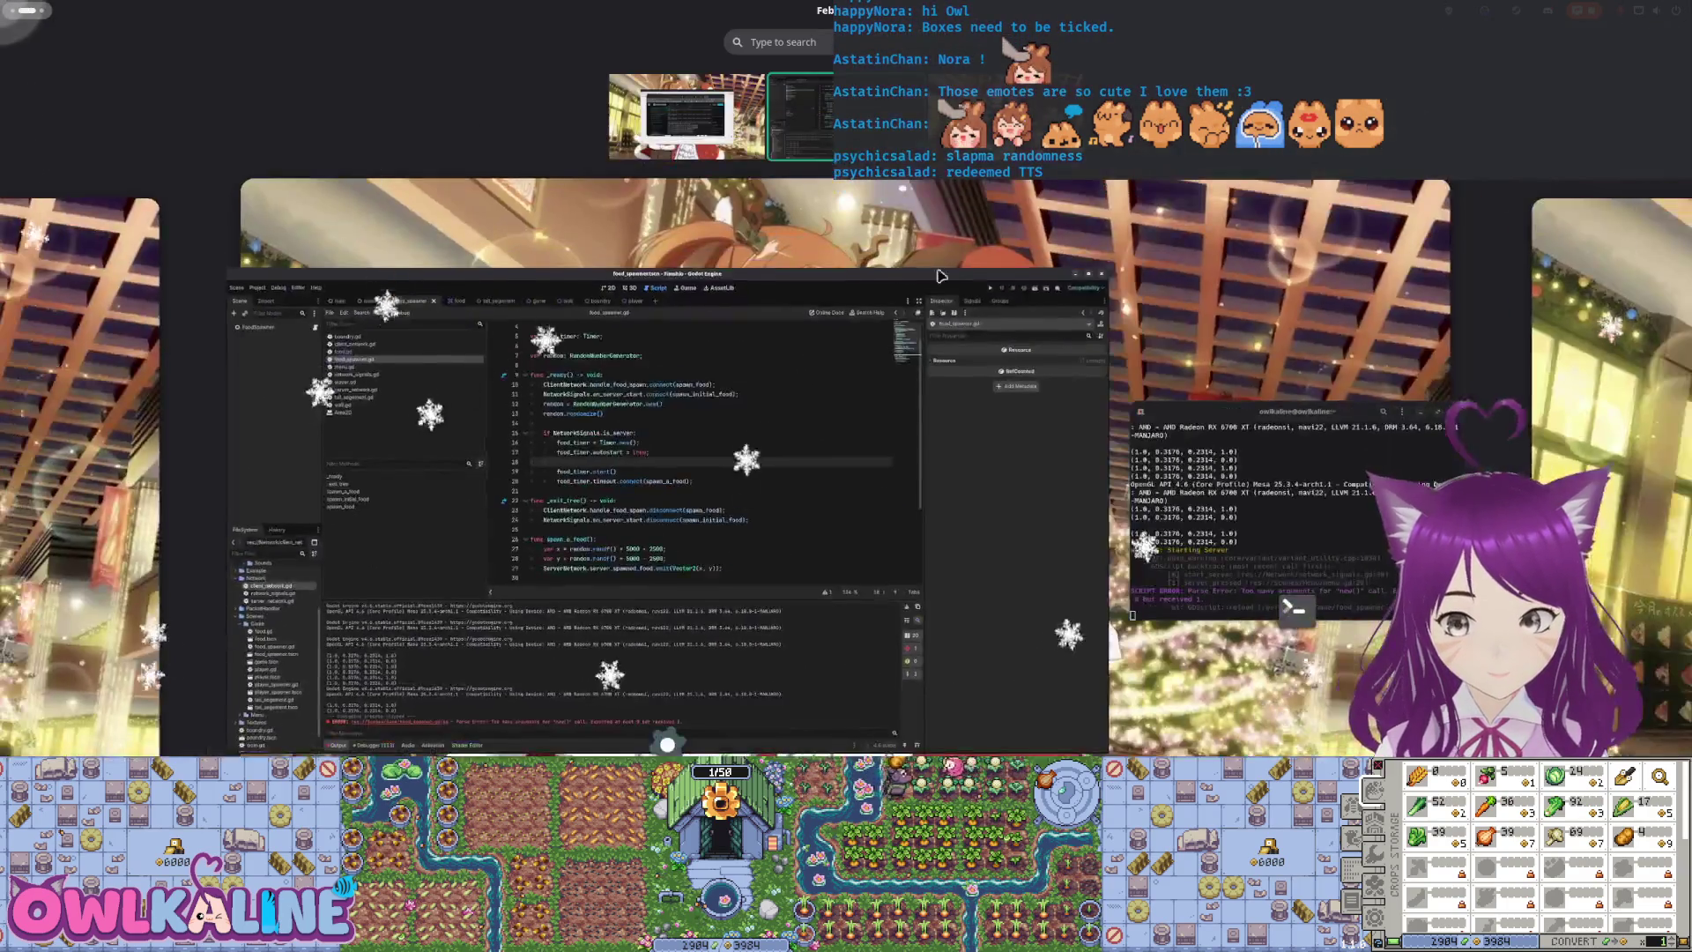
pyautogui.click(498, 170)
pyautogui.press('super')
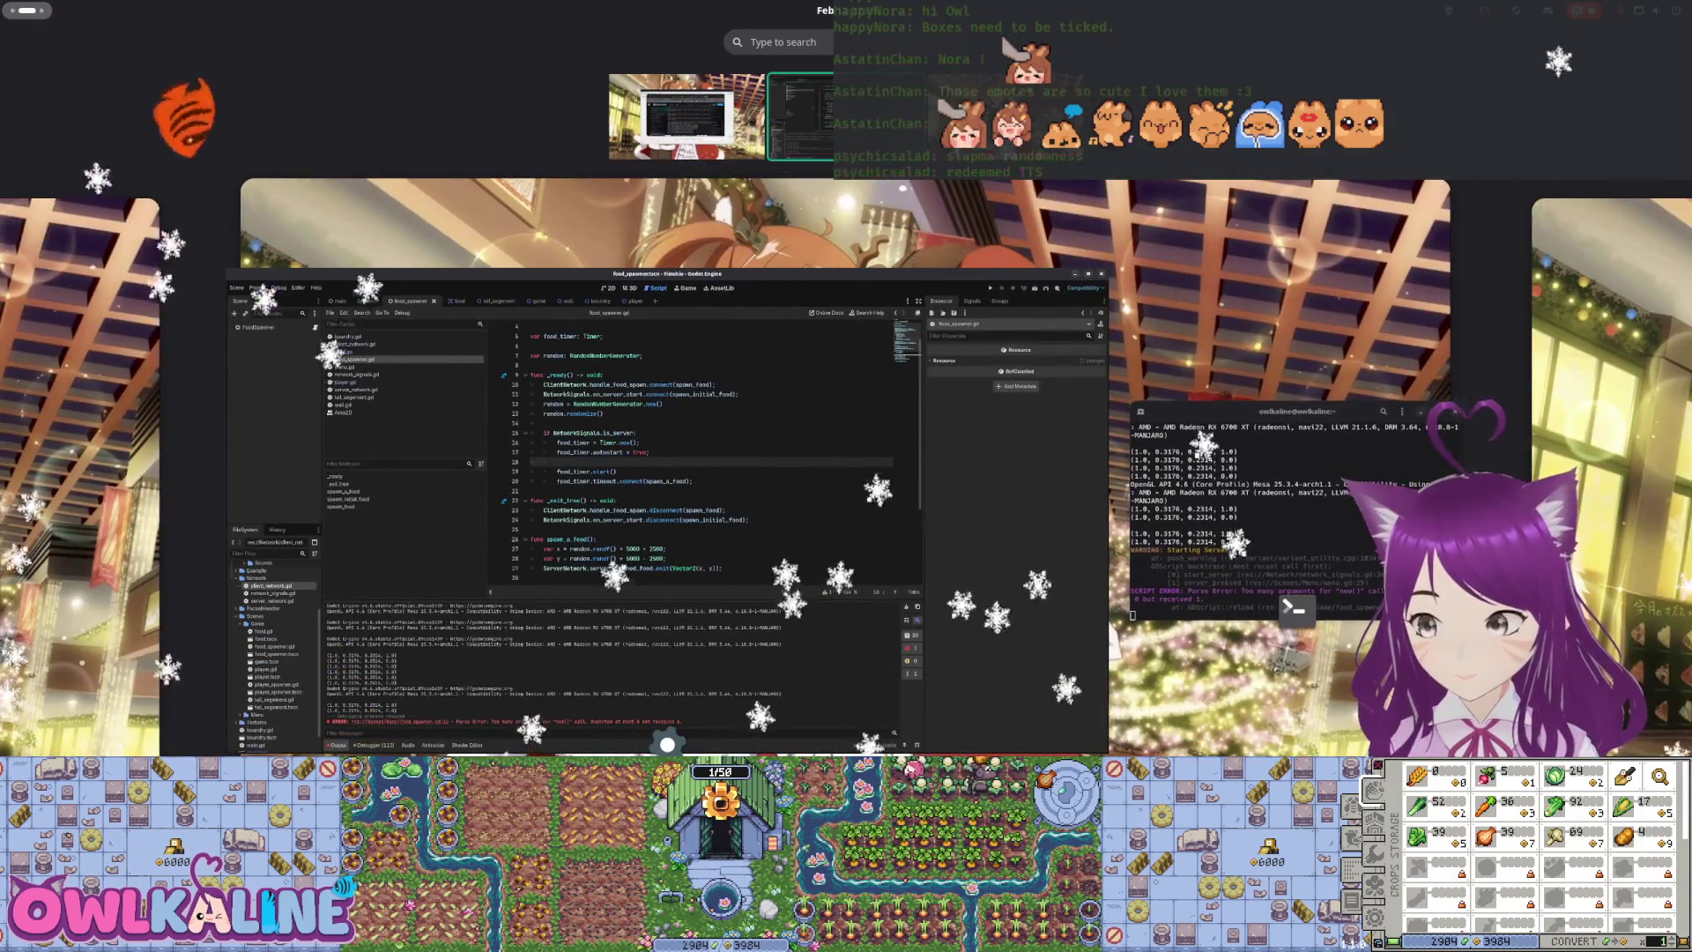
pyautogui.press('Escape')
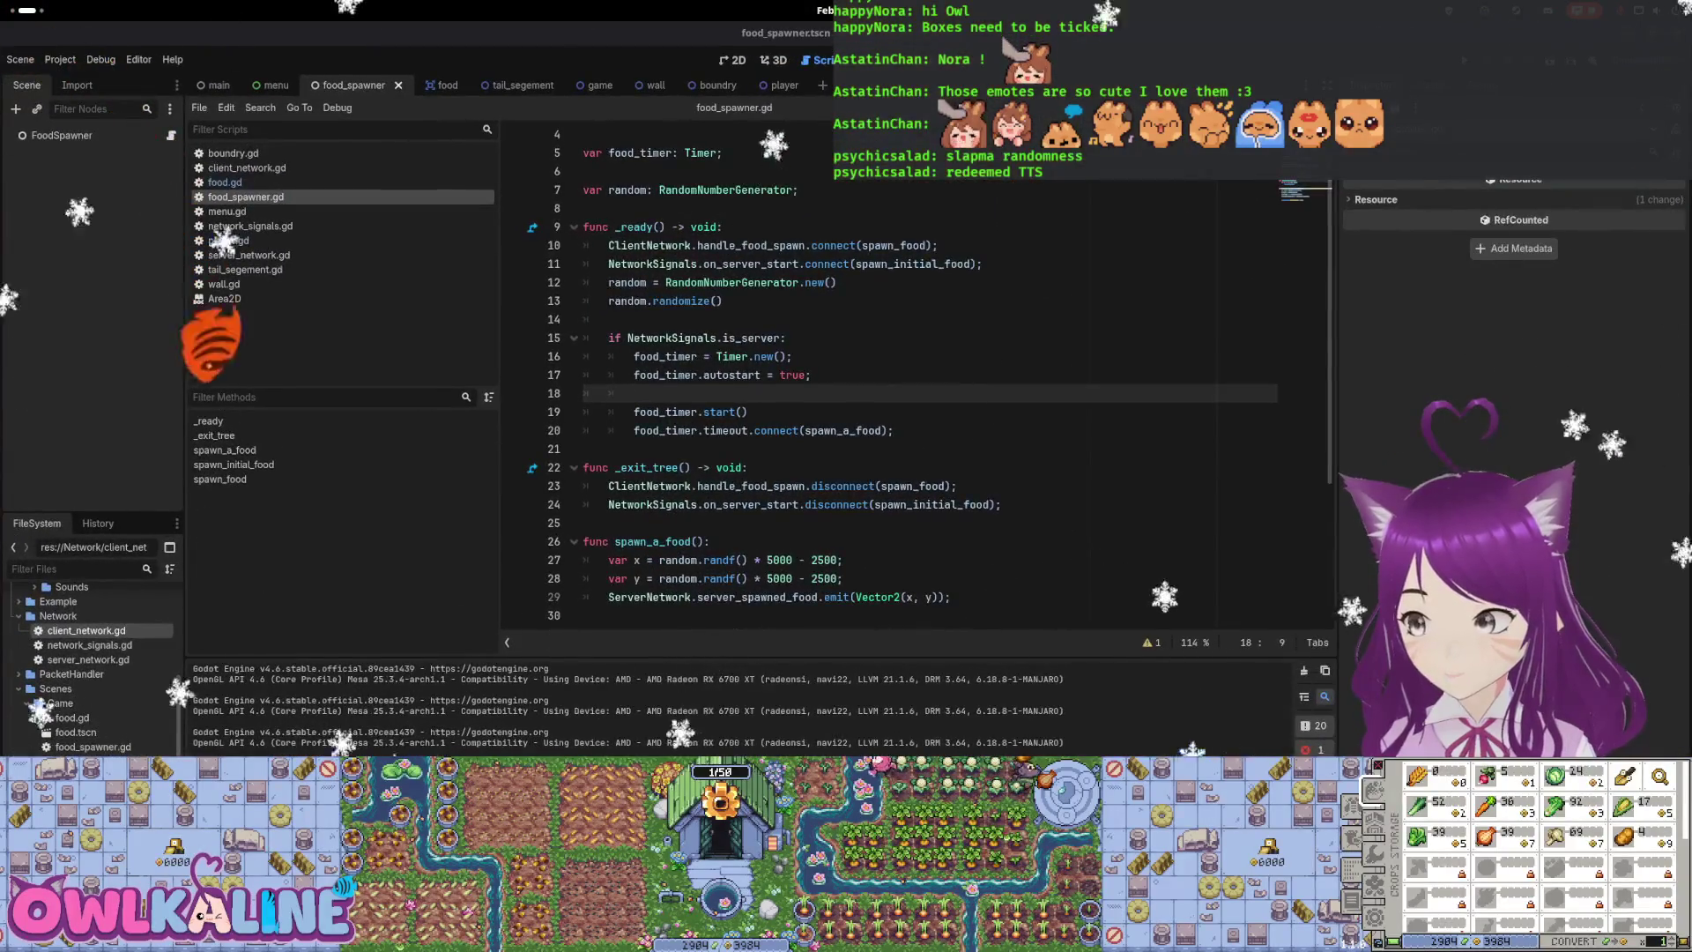
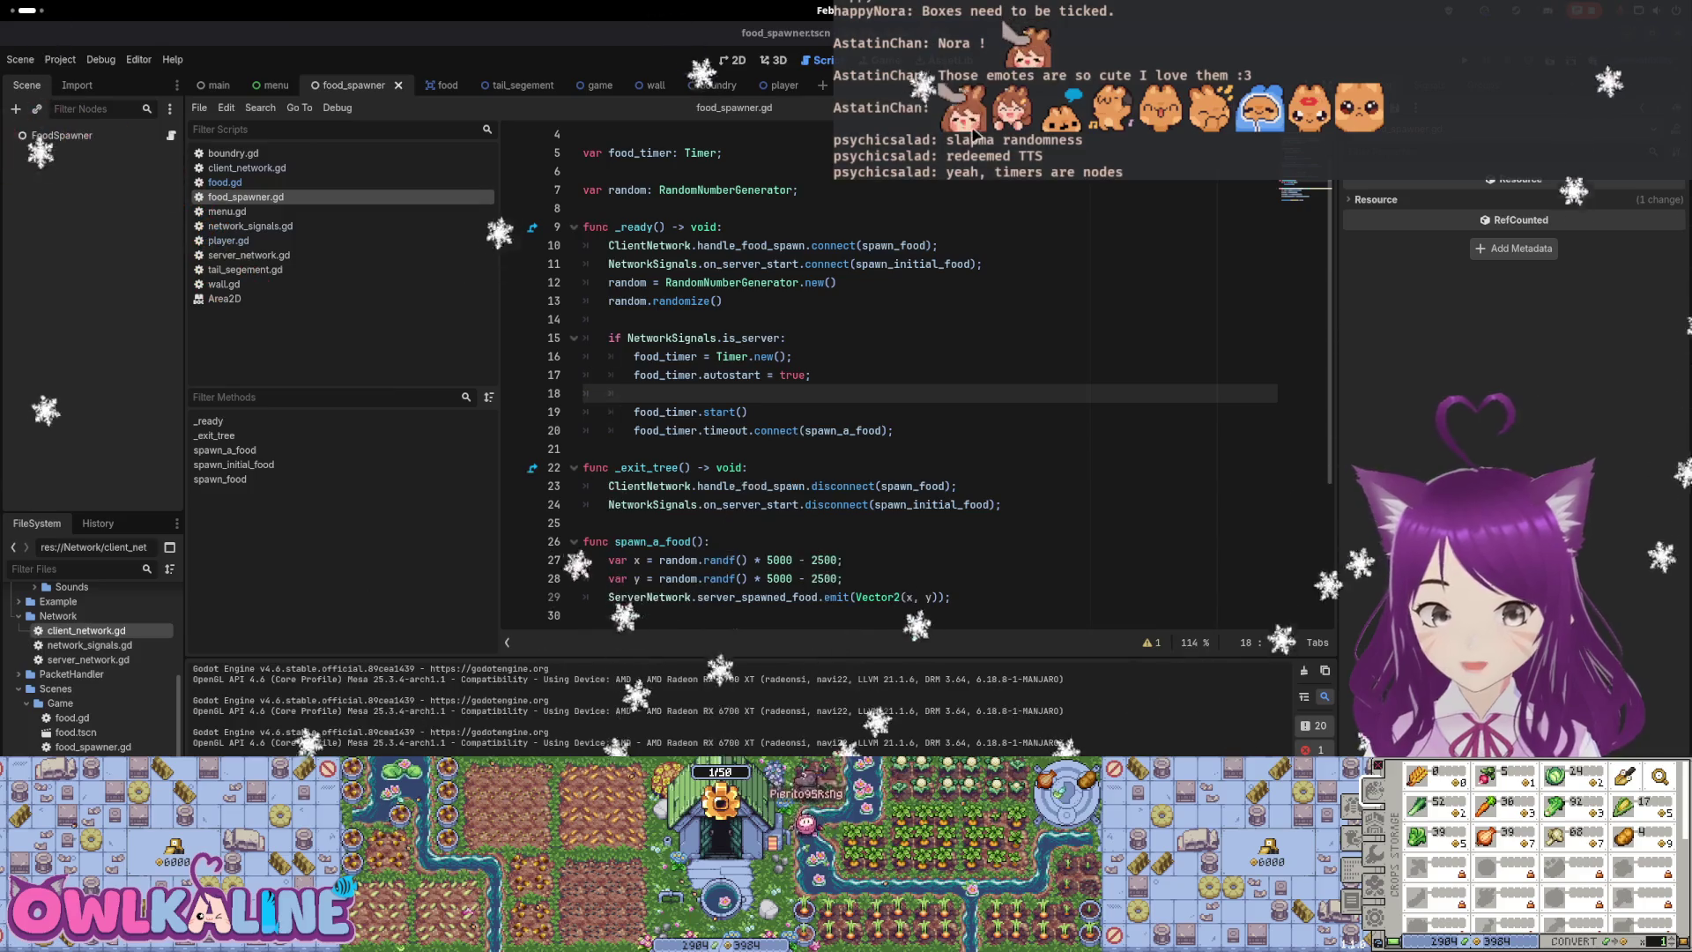
# Add a Timer child node under FoodSpawner in the food_spawner scene
pyautogui.rightClick(68, 134)
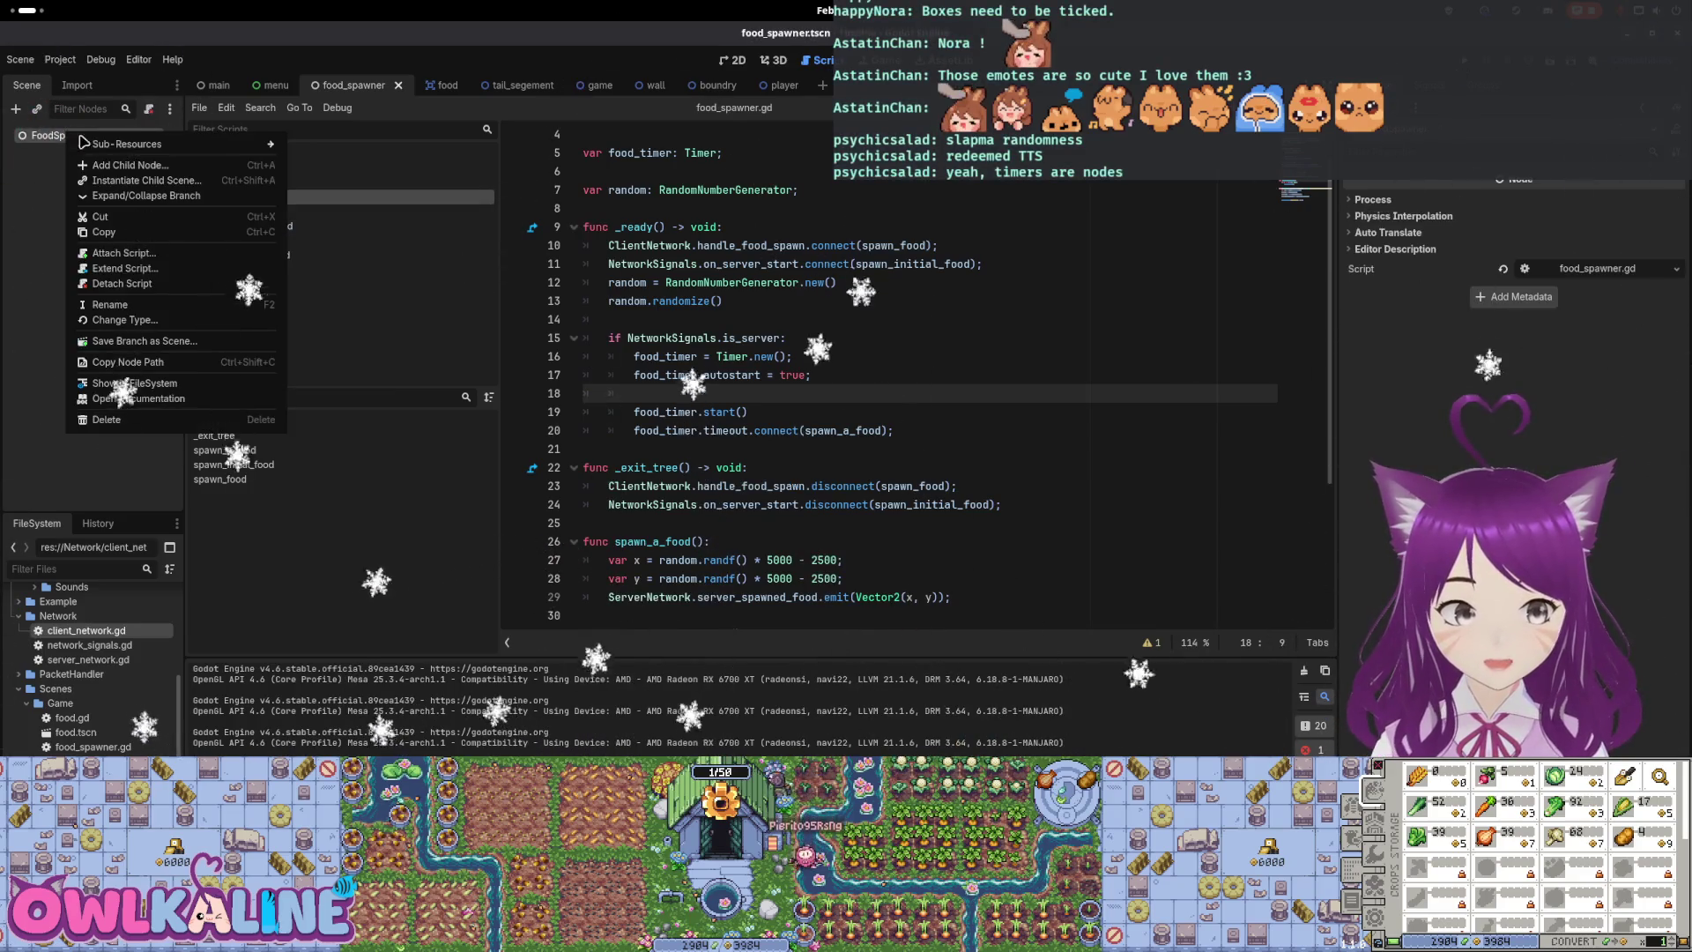
pyautogui.click(135, 166)
pyautogui.write('Timer')
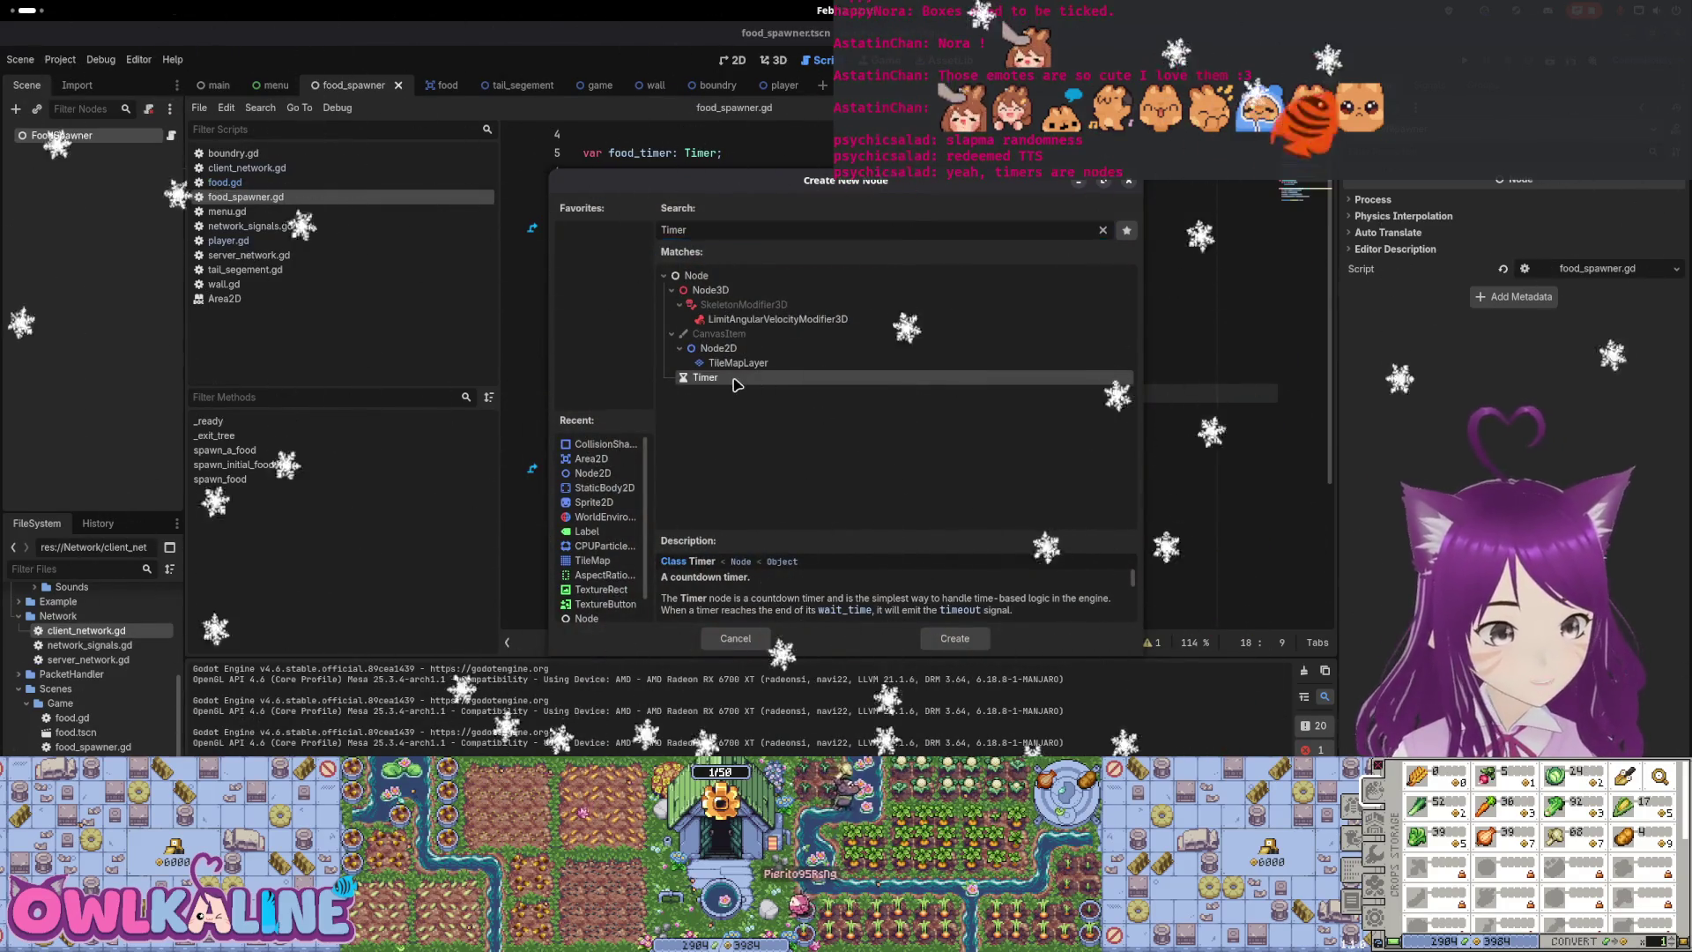
pyautogui.doubleClick(732, 379)
pyautogui.scroll(1, 614, 211)
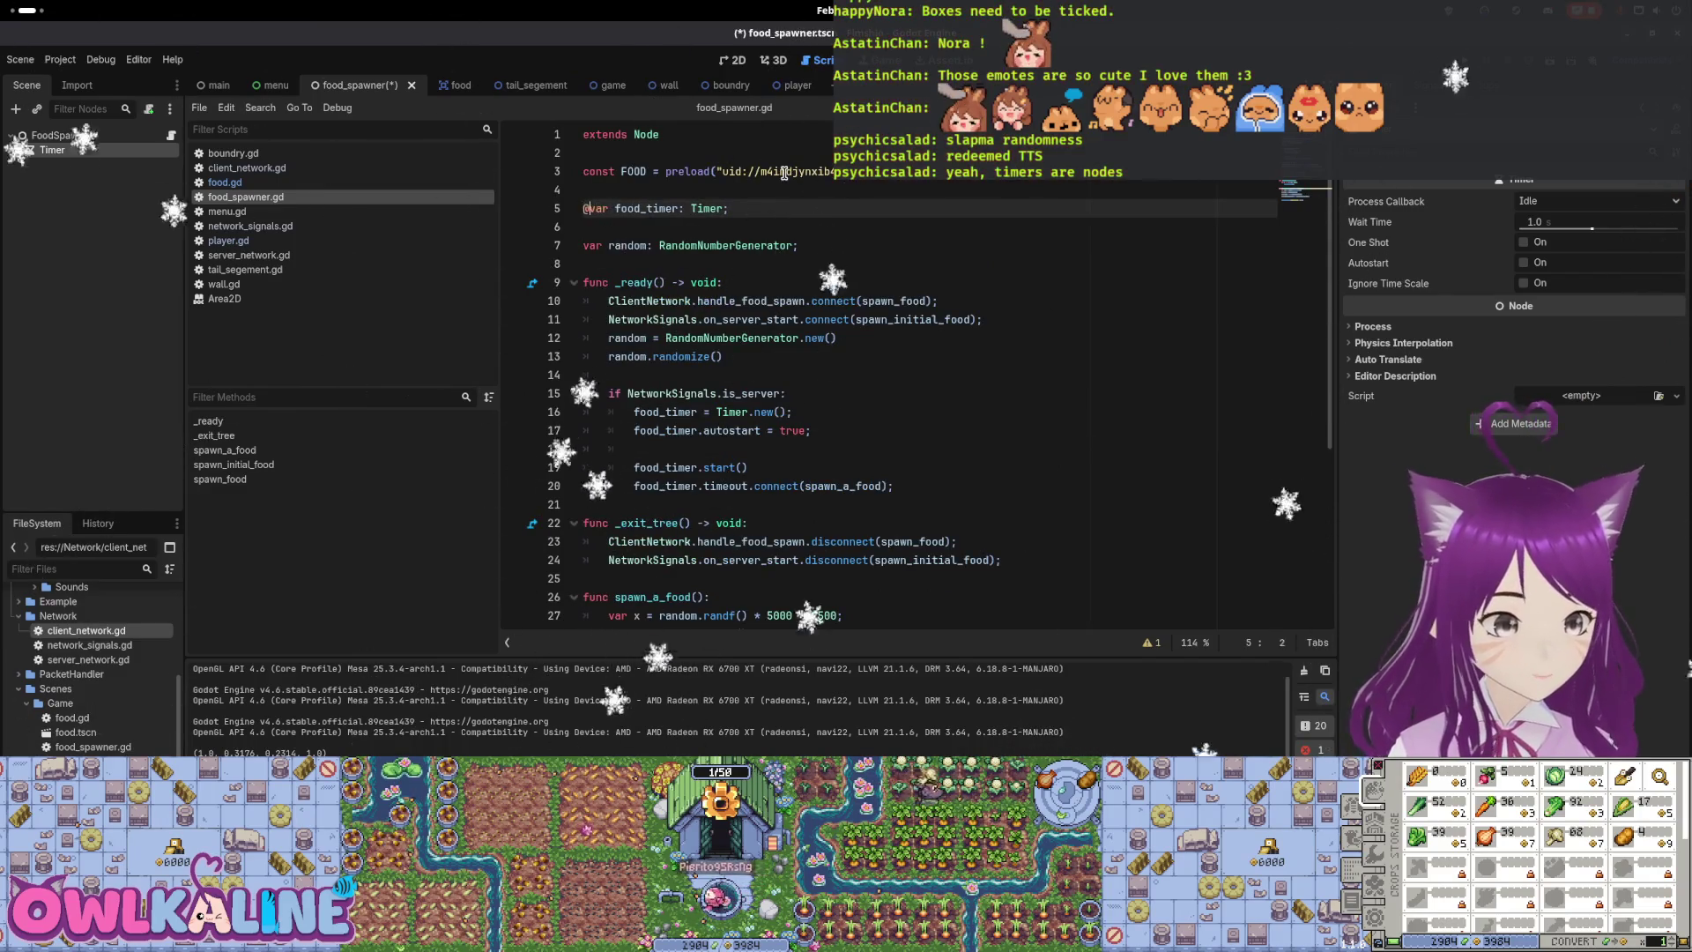
# Export food_timer and delete the Timer.new and autostart lines
pyautogui.write('export')
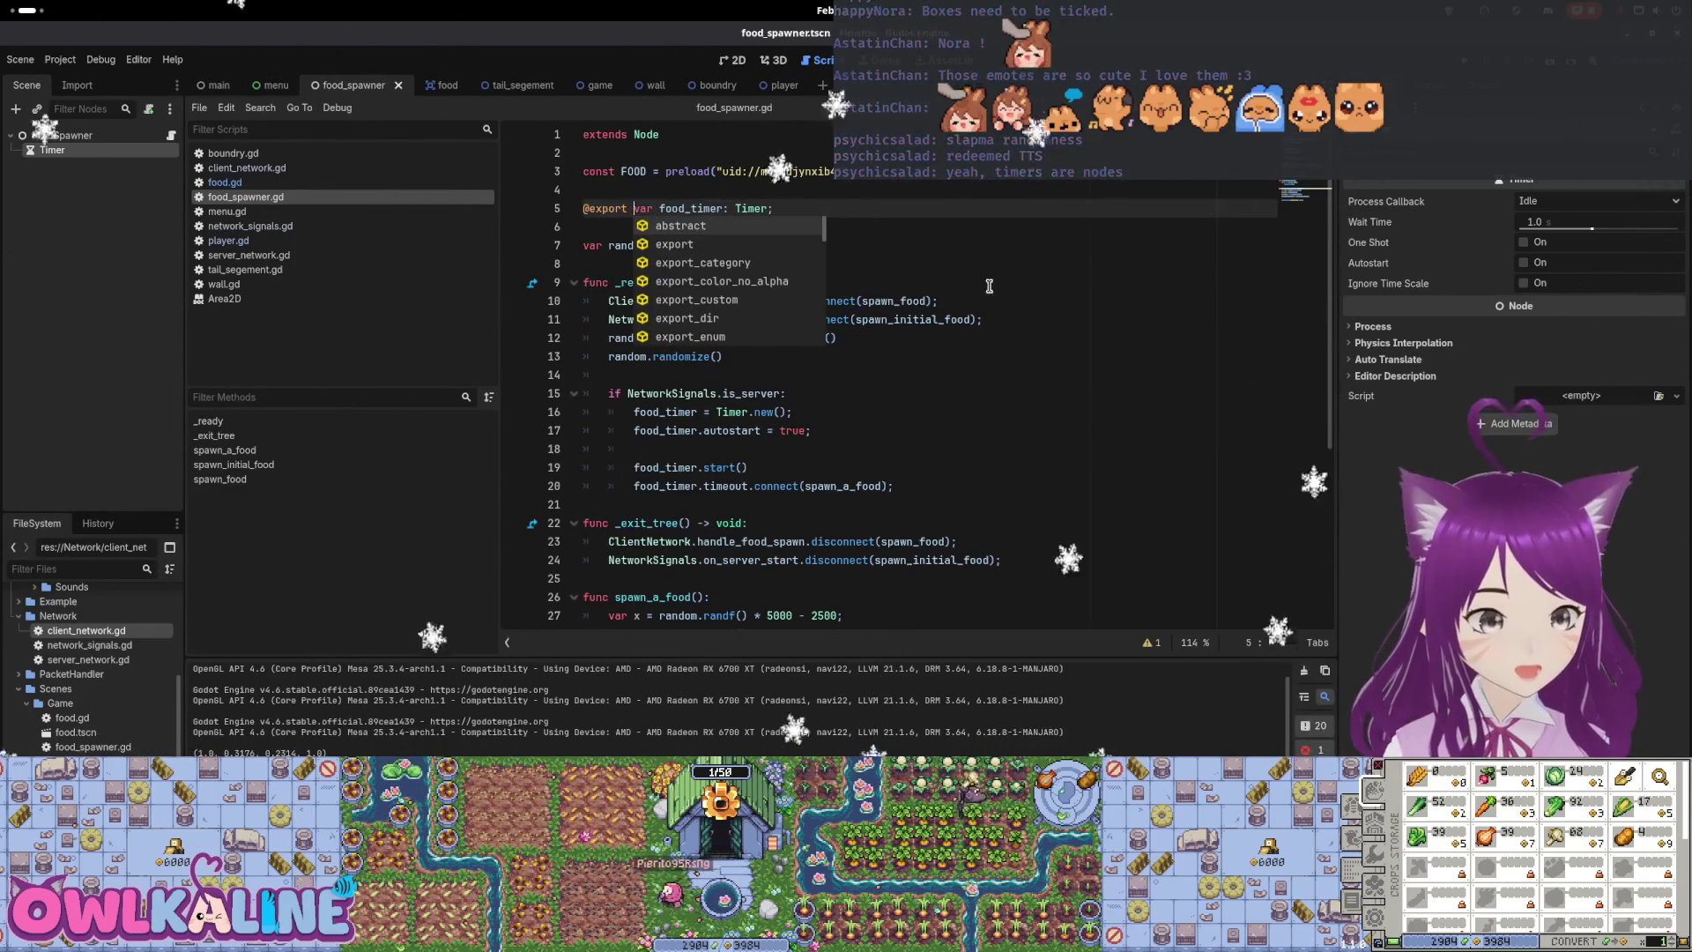
pyautogui.click(978, 300)
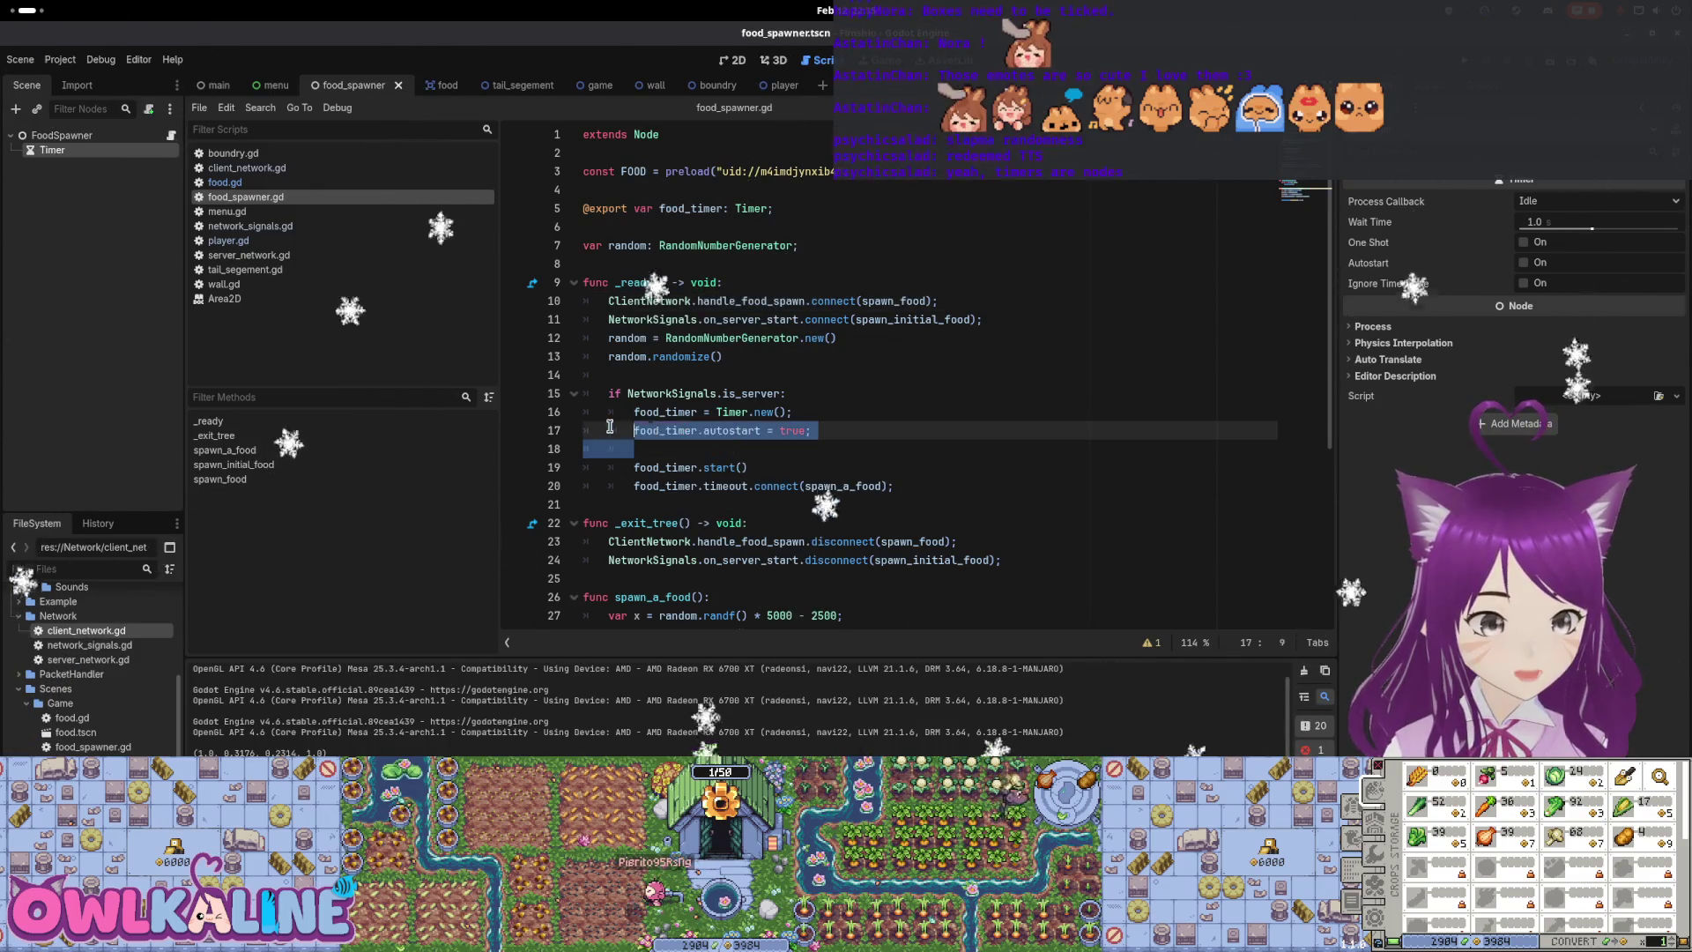
pyautogui.moveTo(723, 420); pyautogui.dragTo(583, 411)
pyautogui.press('BackSpace')
pyautogui.press('BackSpace')
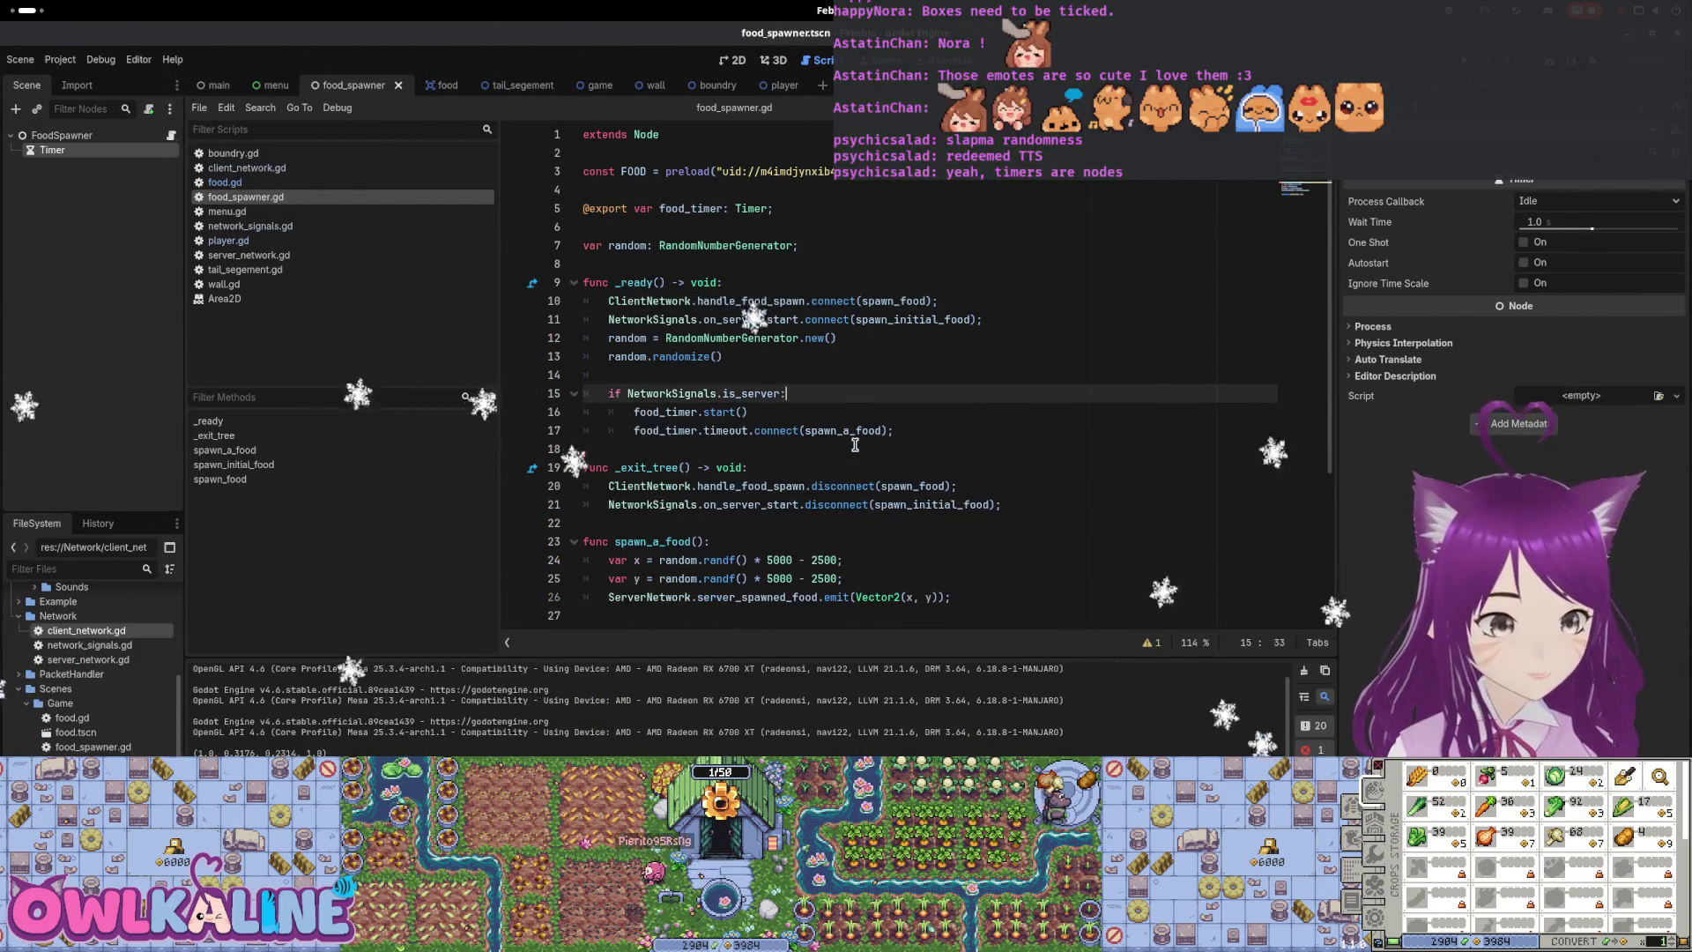
# Move the timeout connection line above start() in the server check and save the script
pyautogui.click(775, 429)
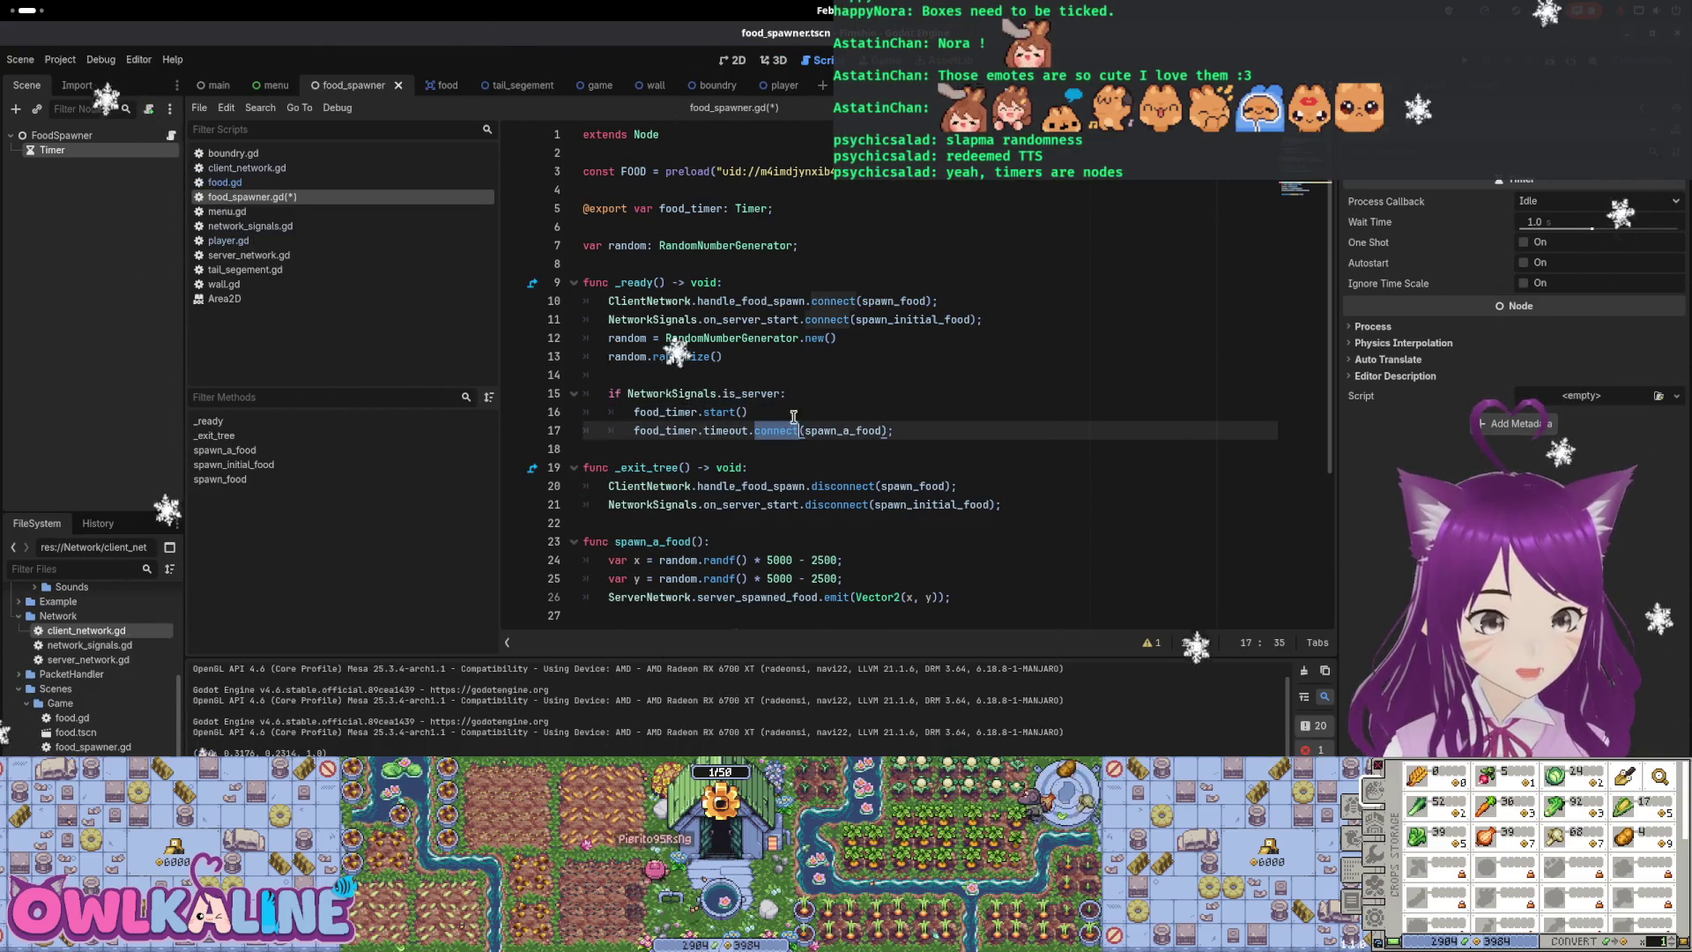
pyautogui.press('BackSpace')
pyautogui.click(801, 394)
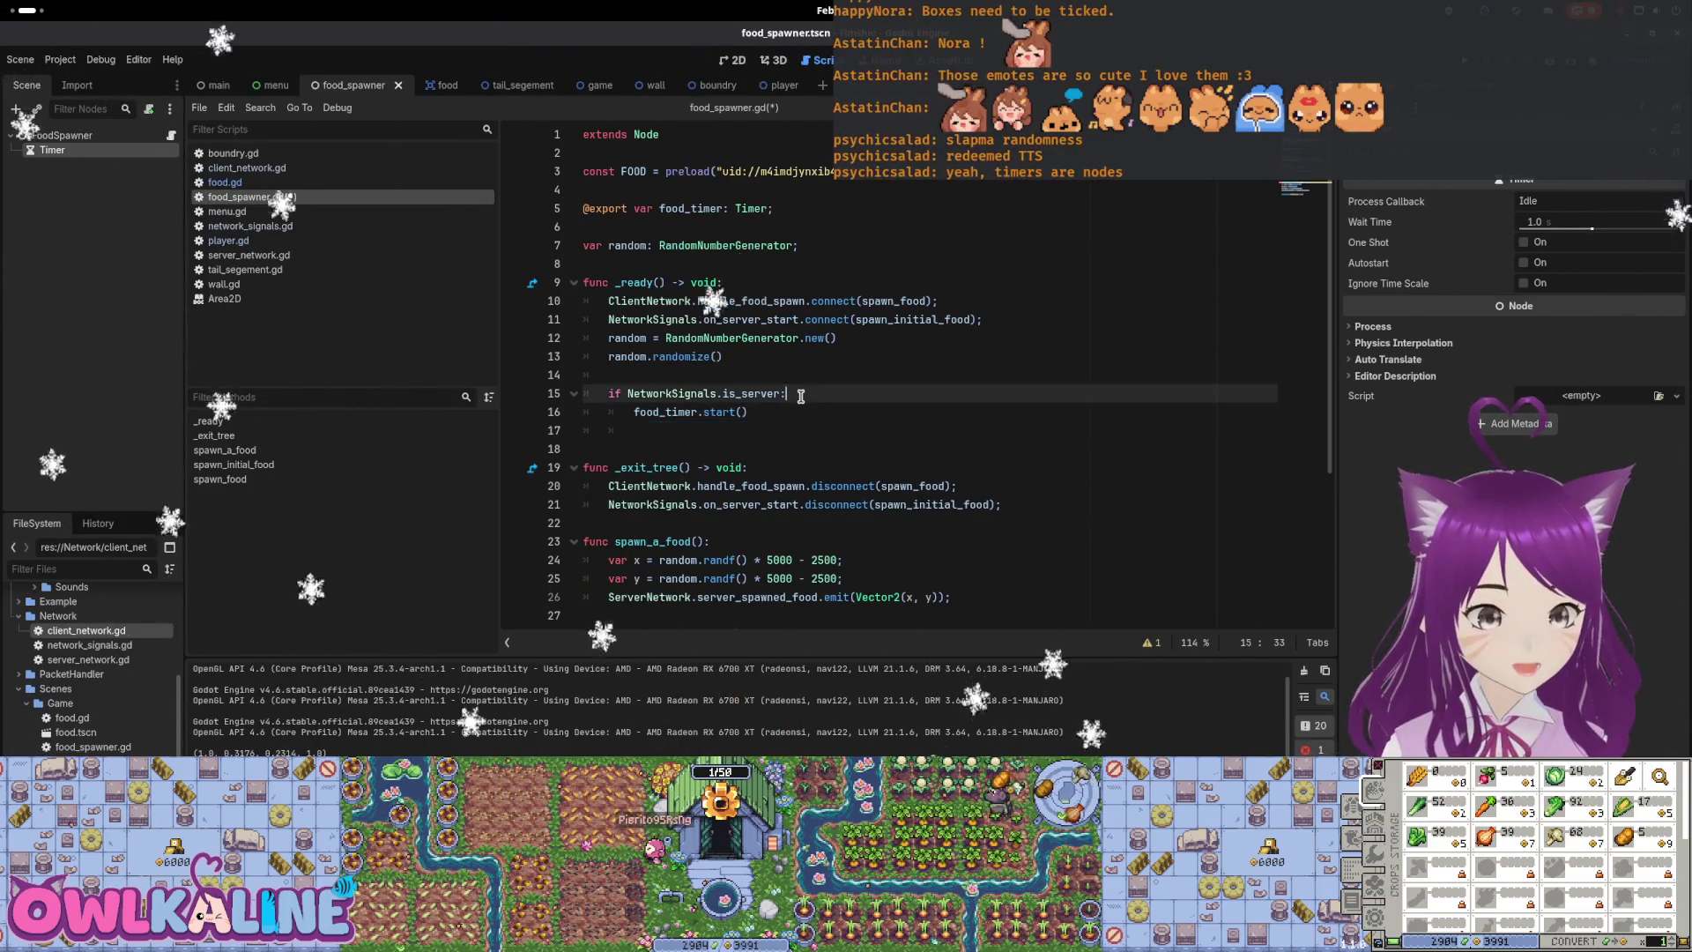
pyautogui.press('Return')
pyautogui.write('food_timer.timeout.connect(spawn_a_food);')
pyautogui.press('Down')
pyautogui.press('Down')
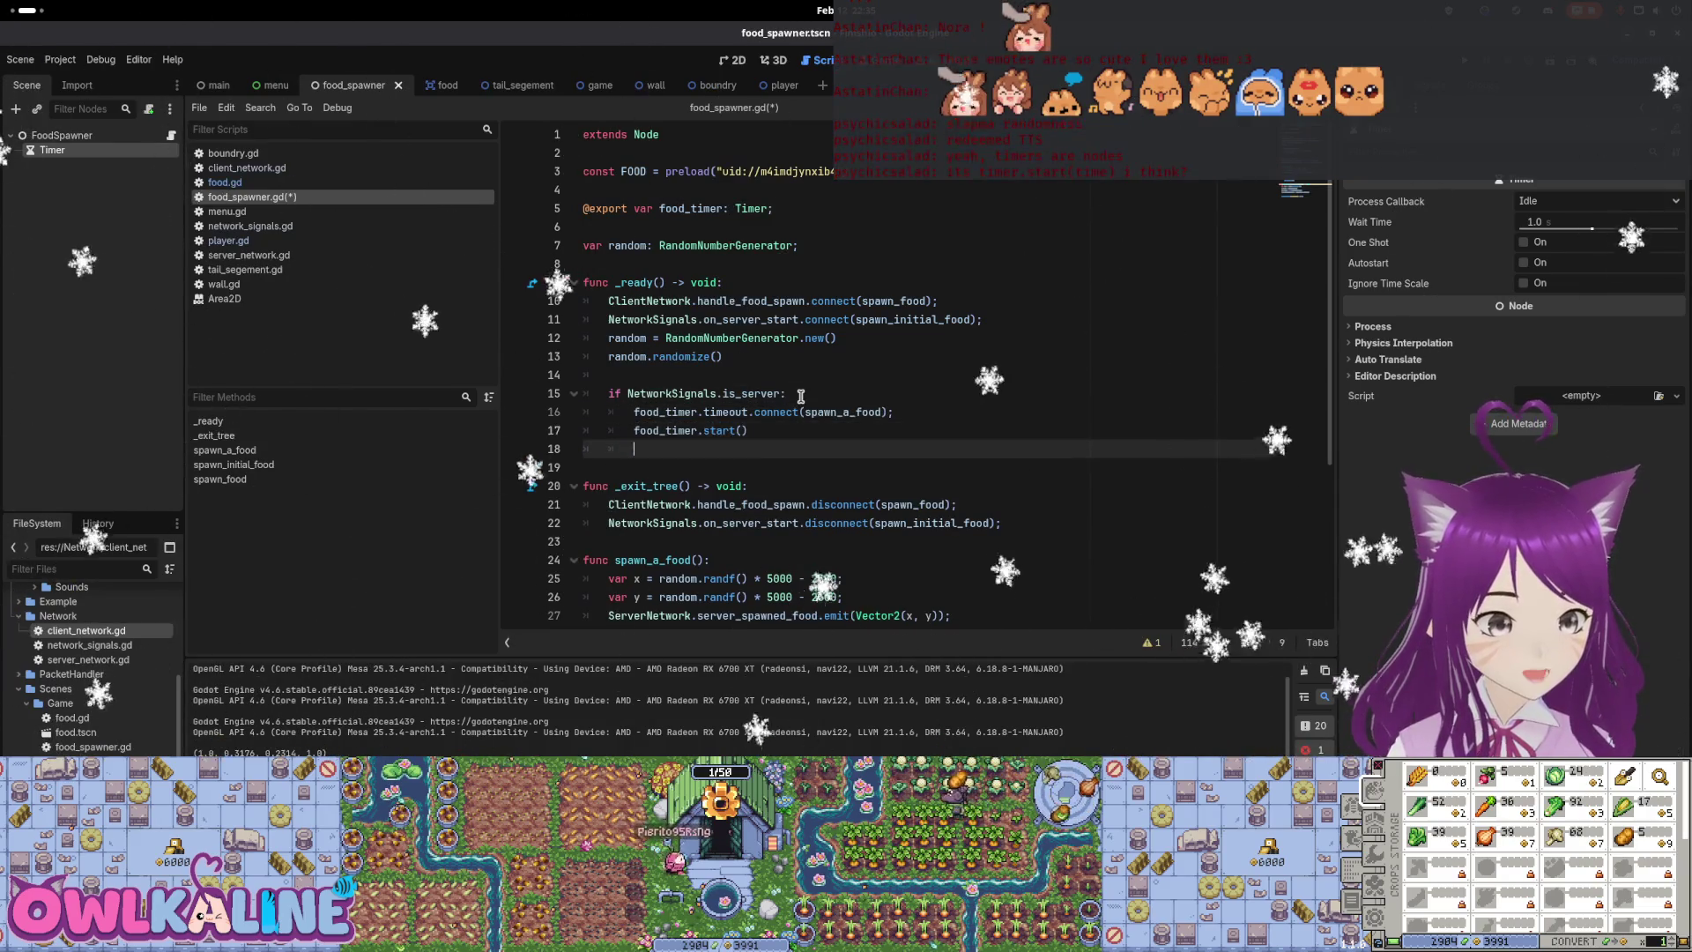
pyautogui.press('BackSpace')
pyautogui.hotkey('ctrl', 's')
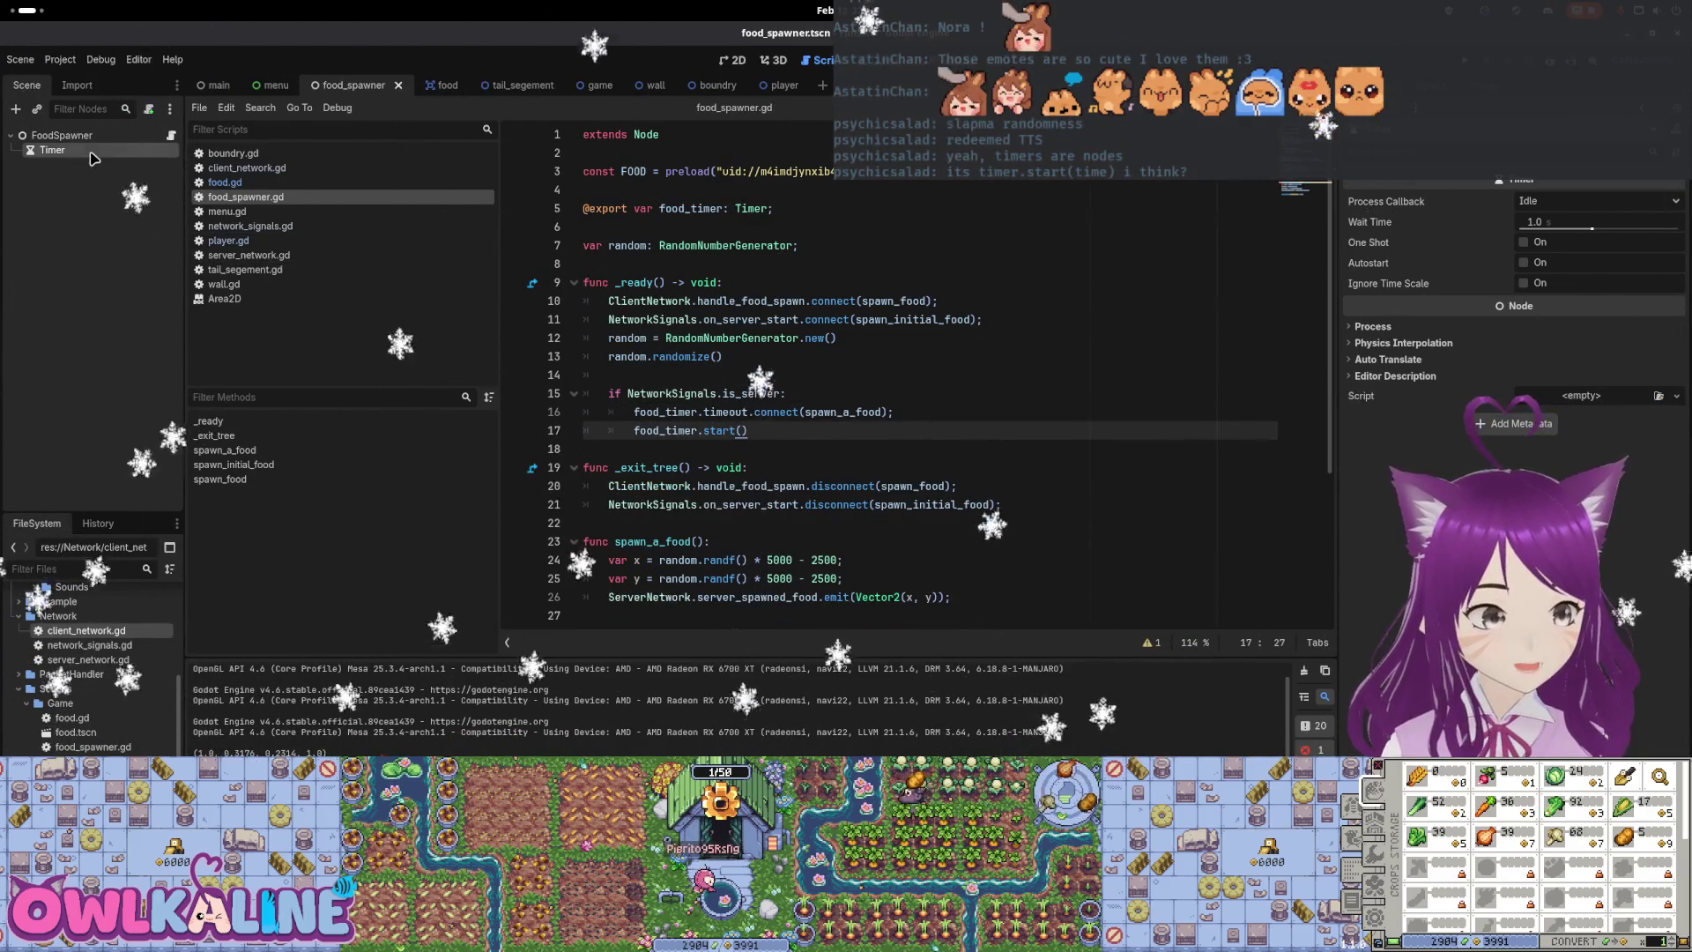
# Assign the scene's Timer node to FoodSpawner's Food Timer export in the Inspector
pyautogui.click(73, 134)
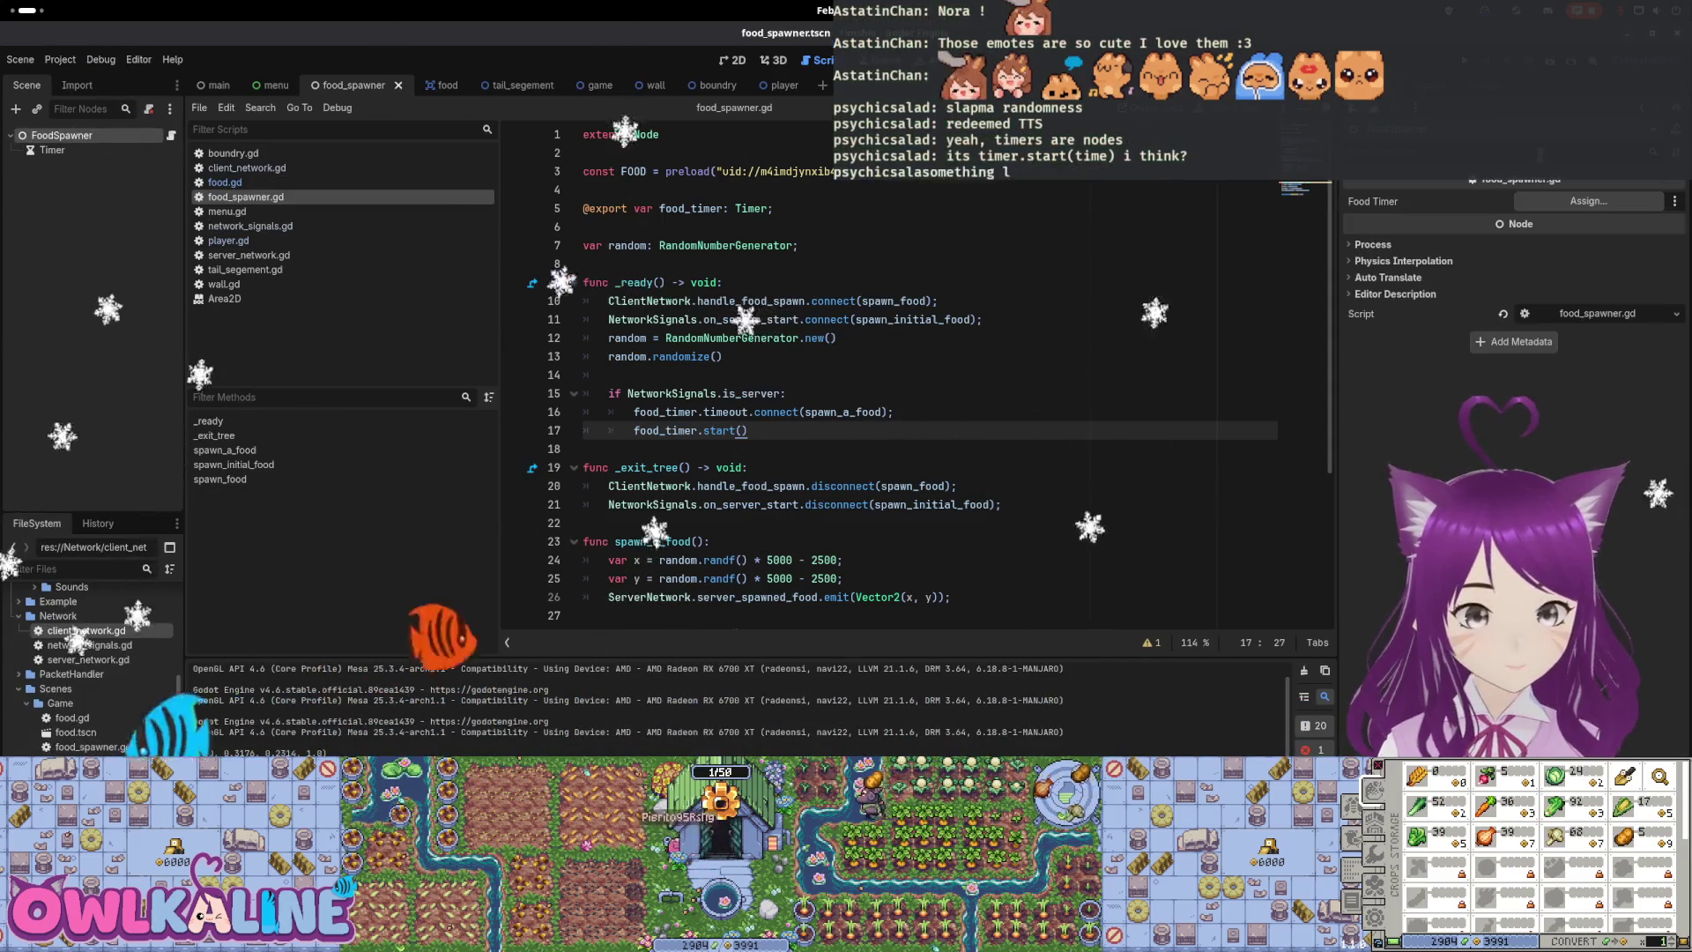
pyautogui.moveTo(138, 157); pyautogui.dragTo(1588, 201)
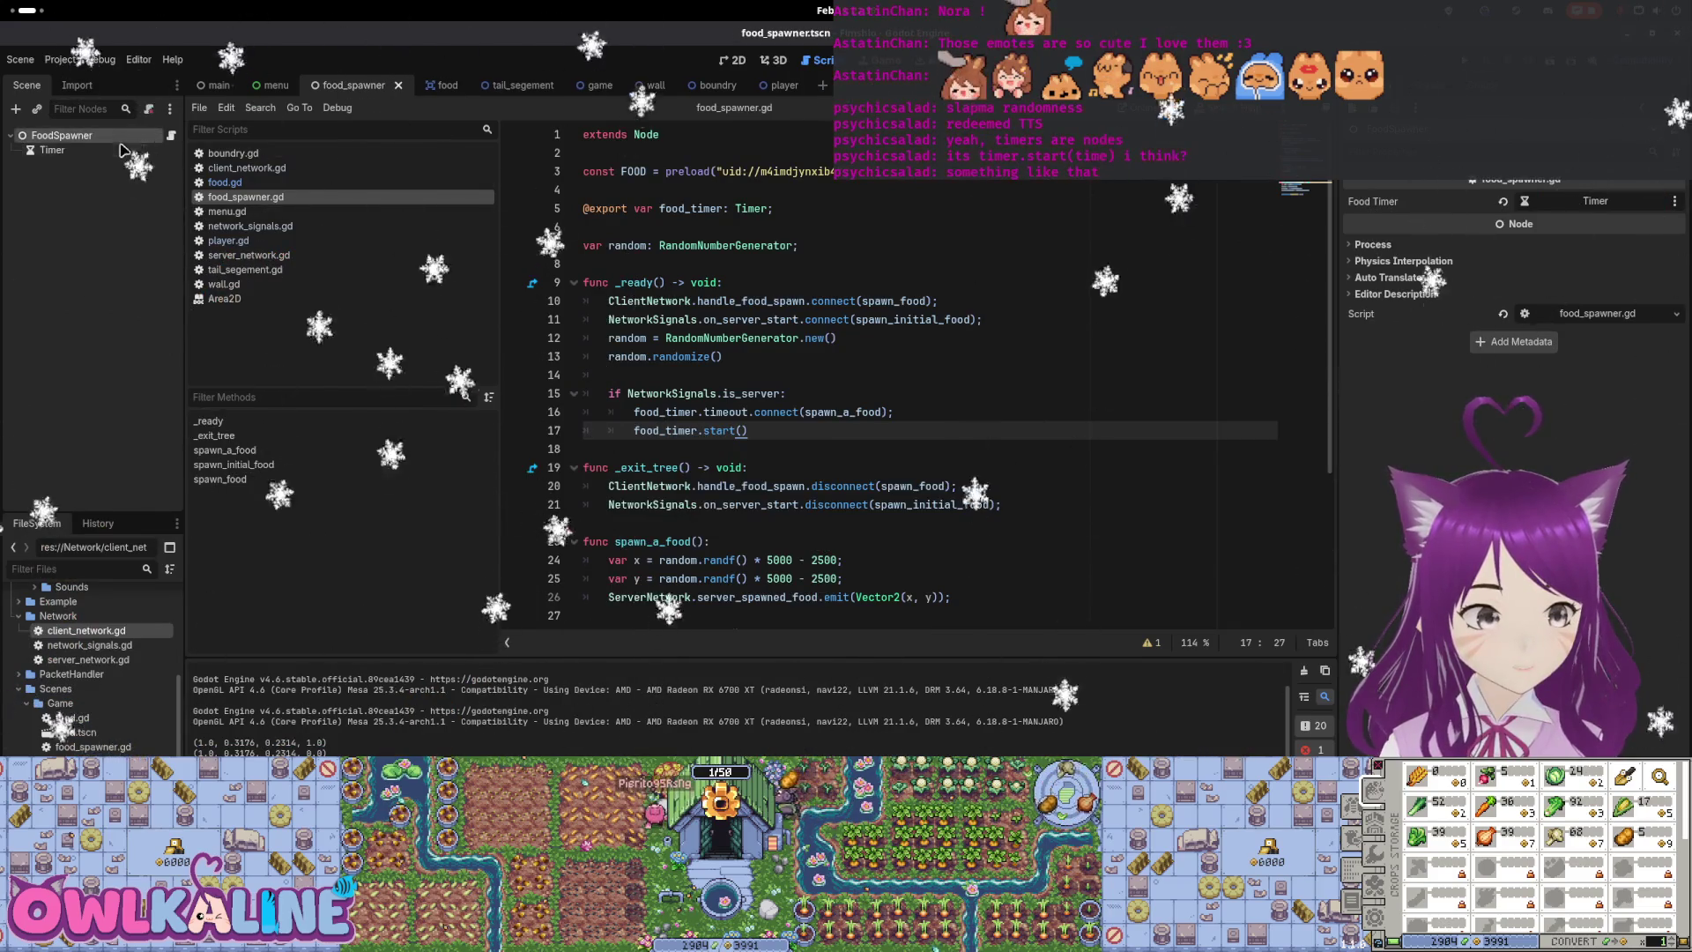
pyautogui.click(824, 337)
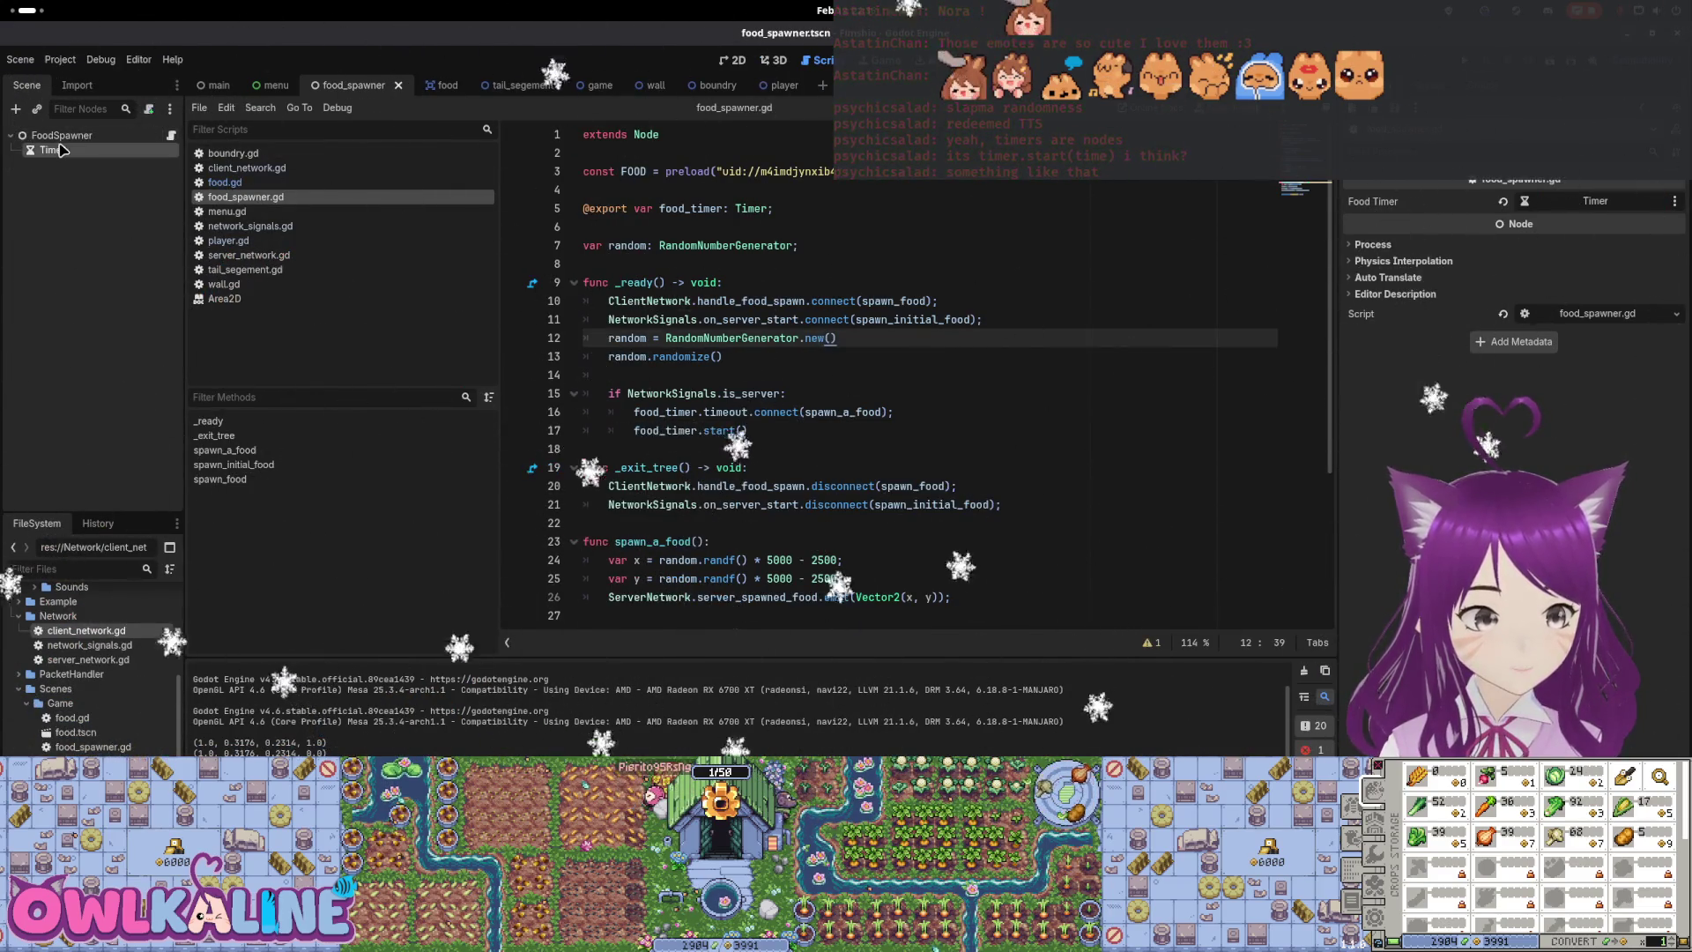
pyautogui.click(62, 150)
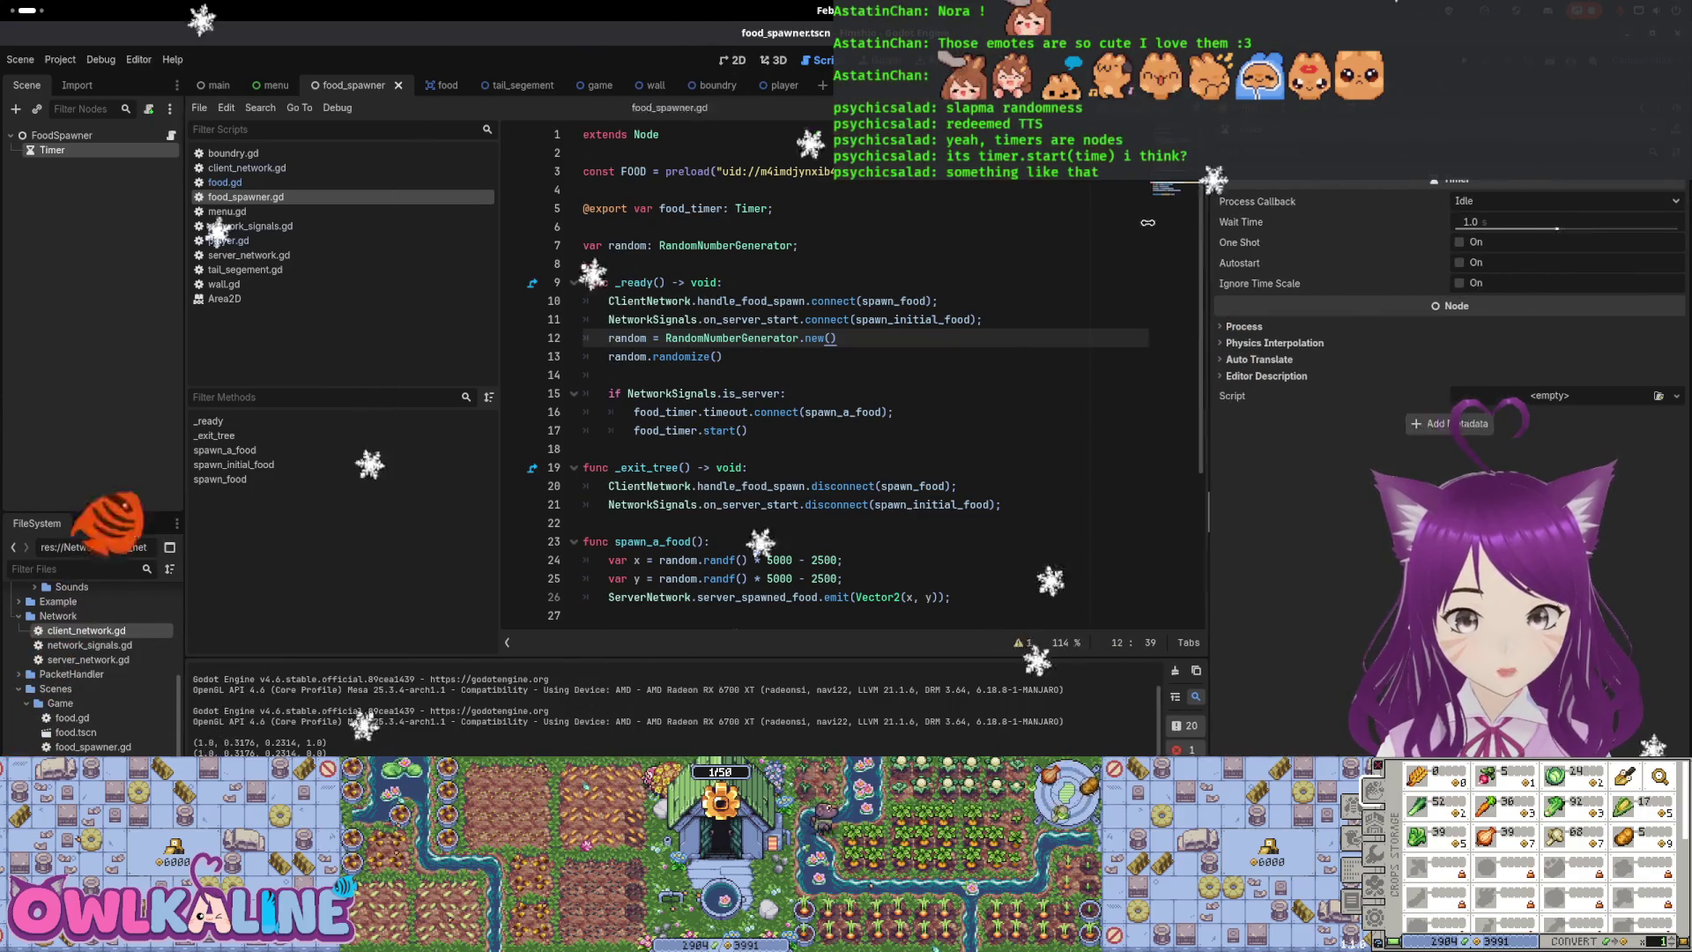
pyautogui.moveTo(1338, 241); pyautogui.dragTo(839, 238)
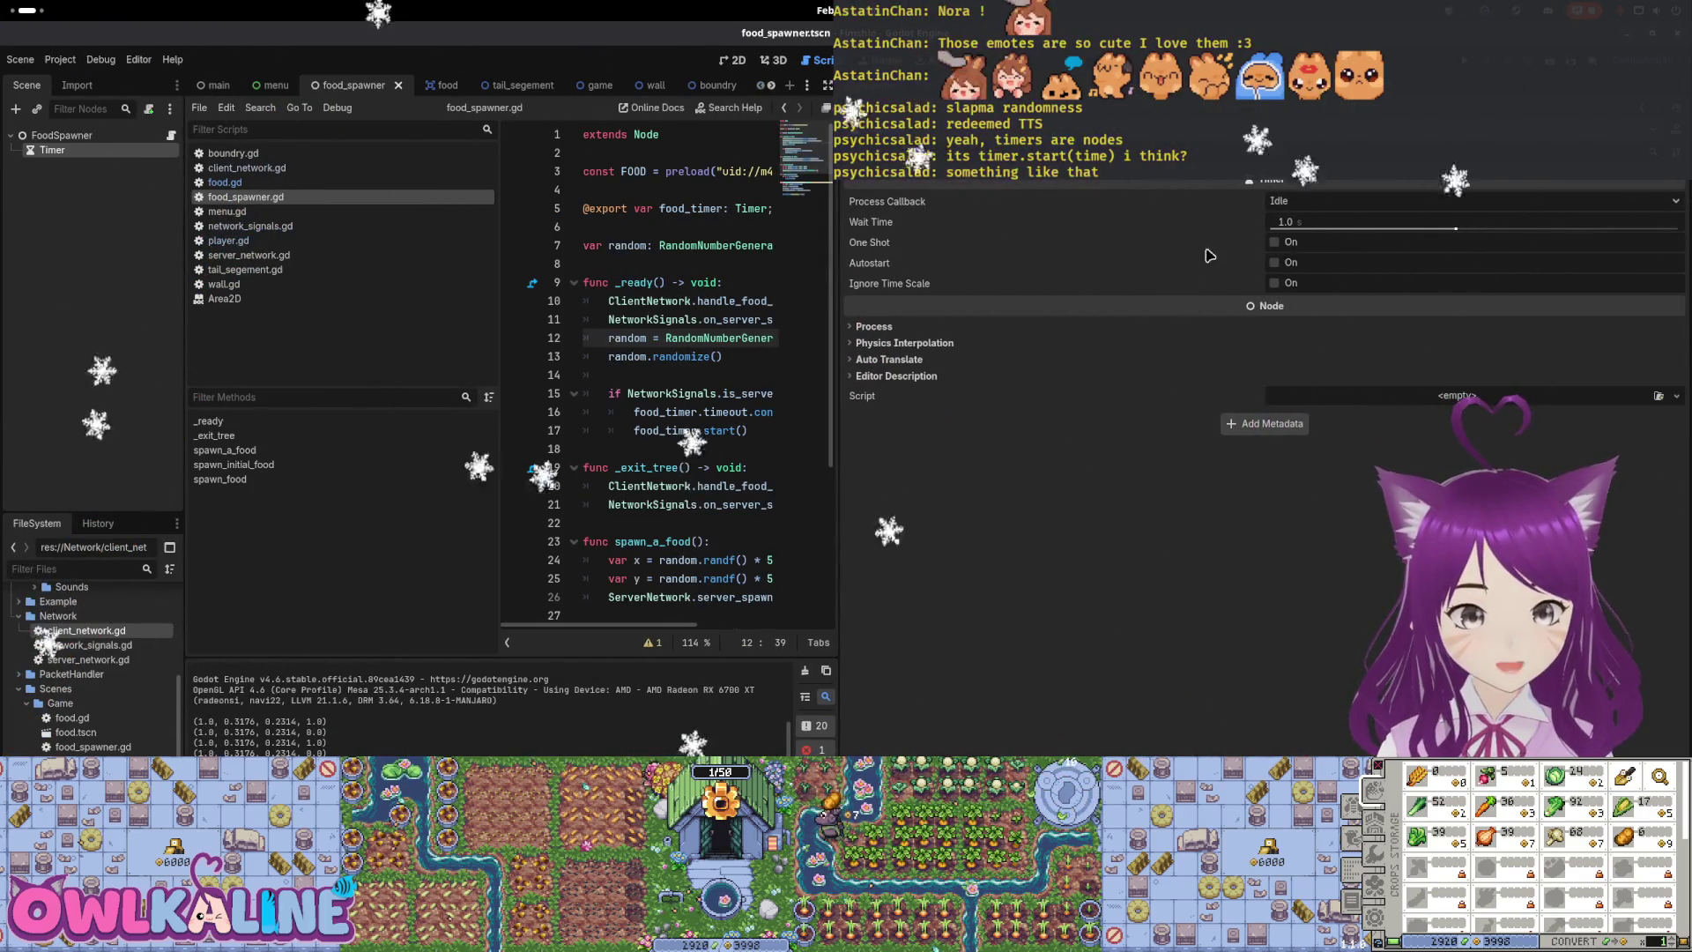
pyautogui.click(1278, 264)
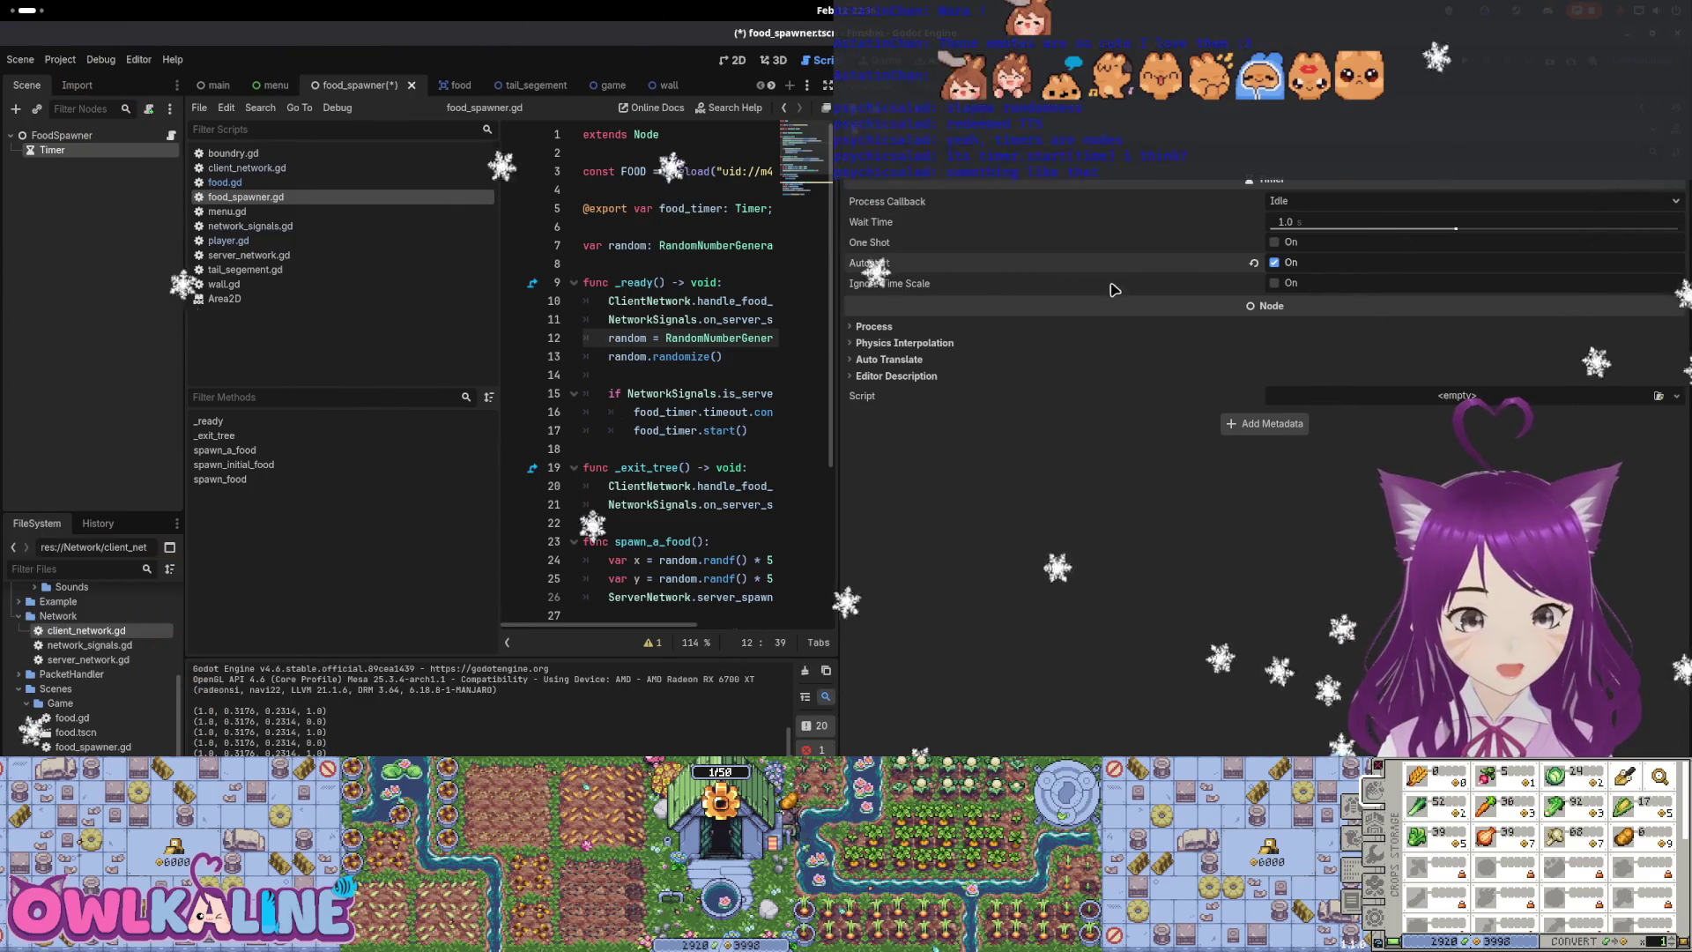
pyautogui.moveTo(893, 264)
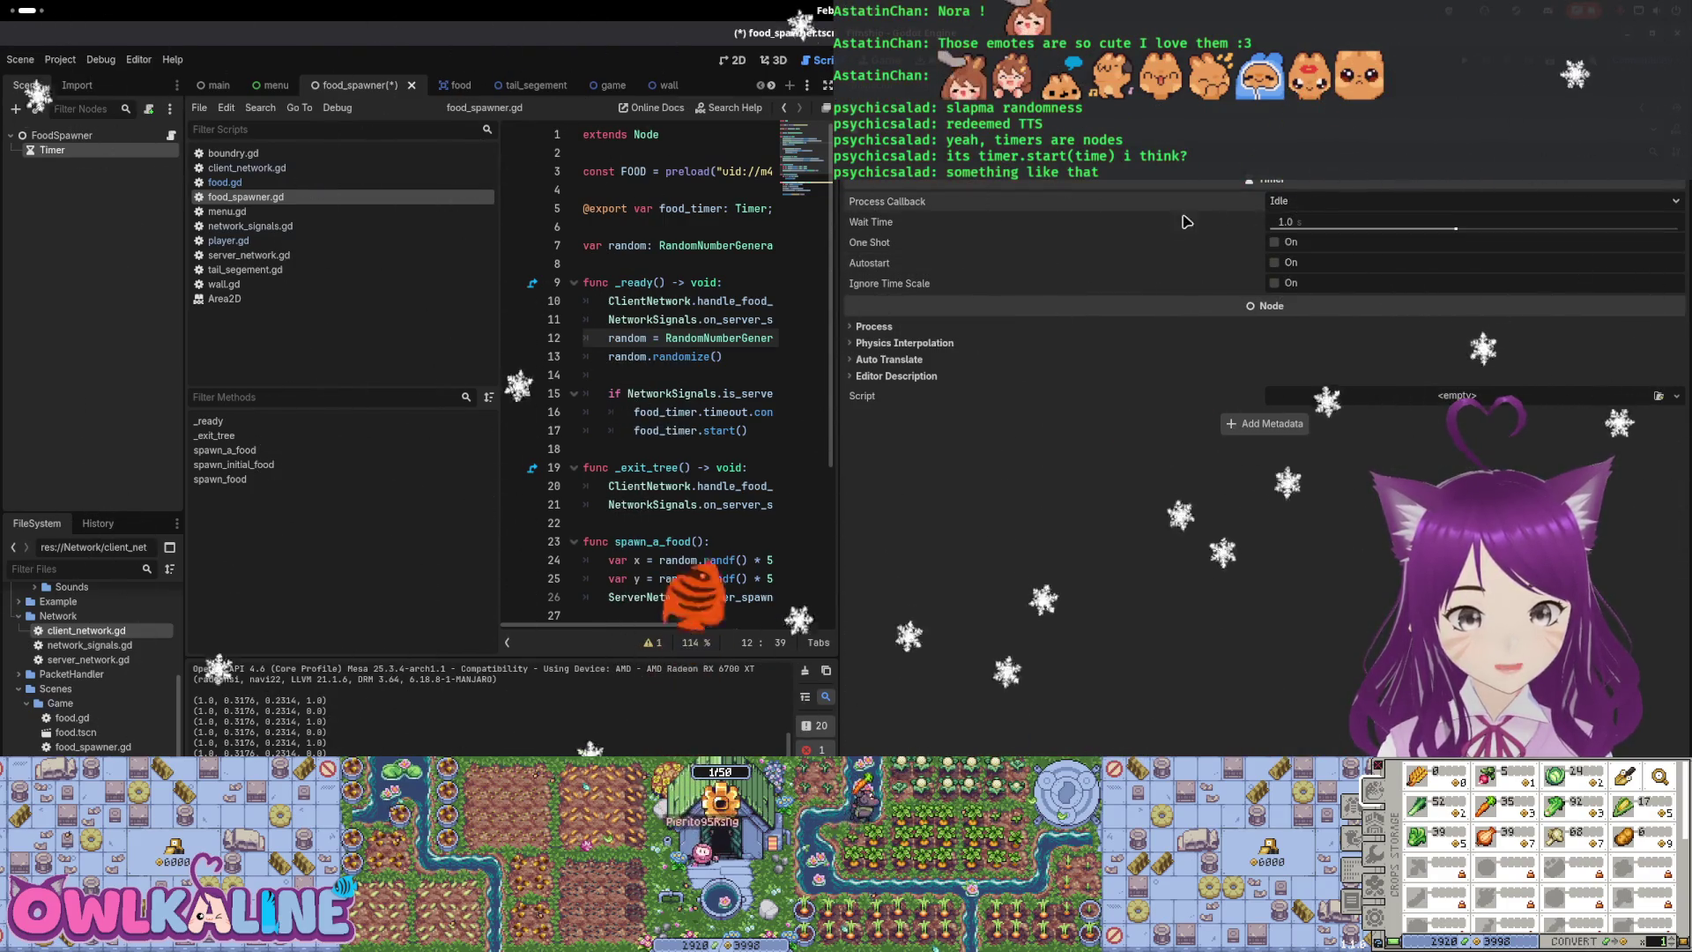
pyautogui.moveTo(1080, 206)
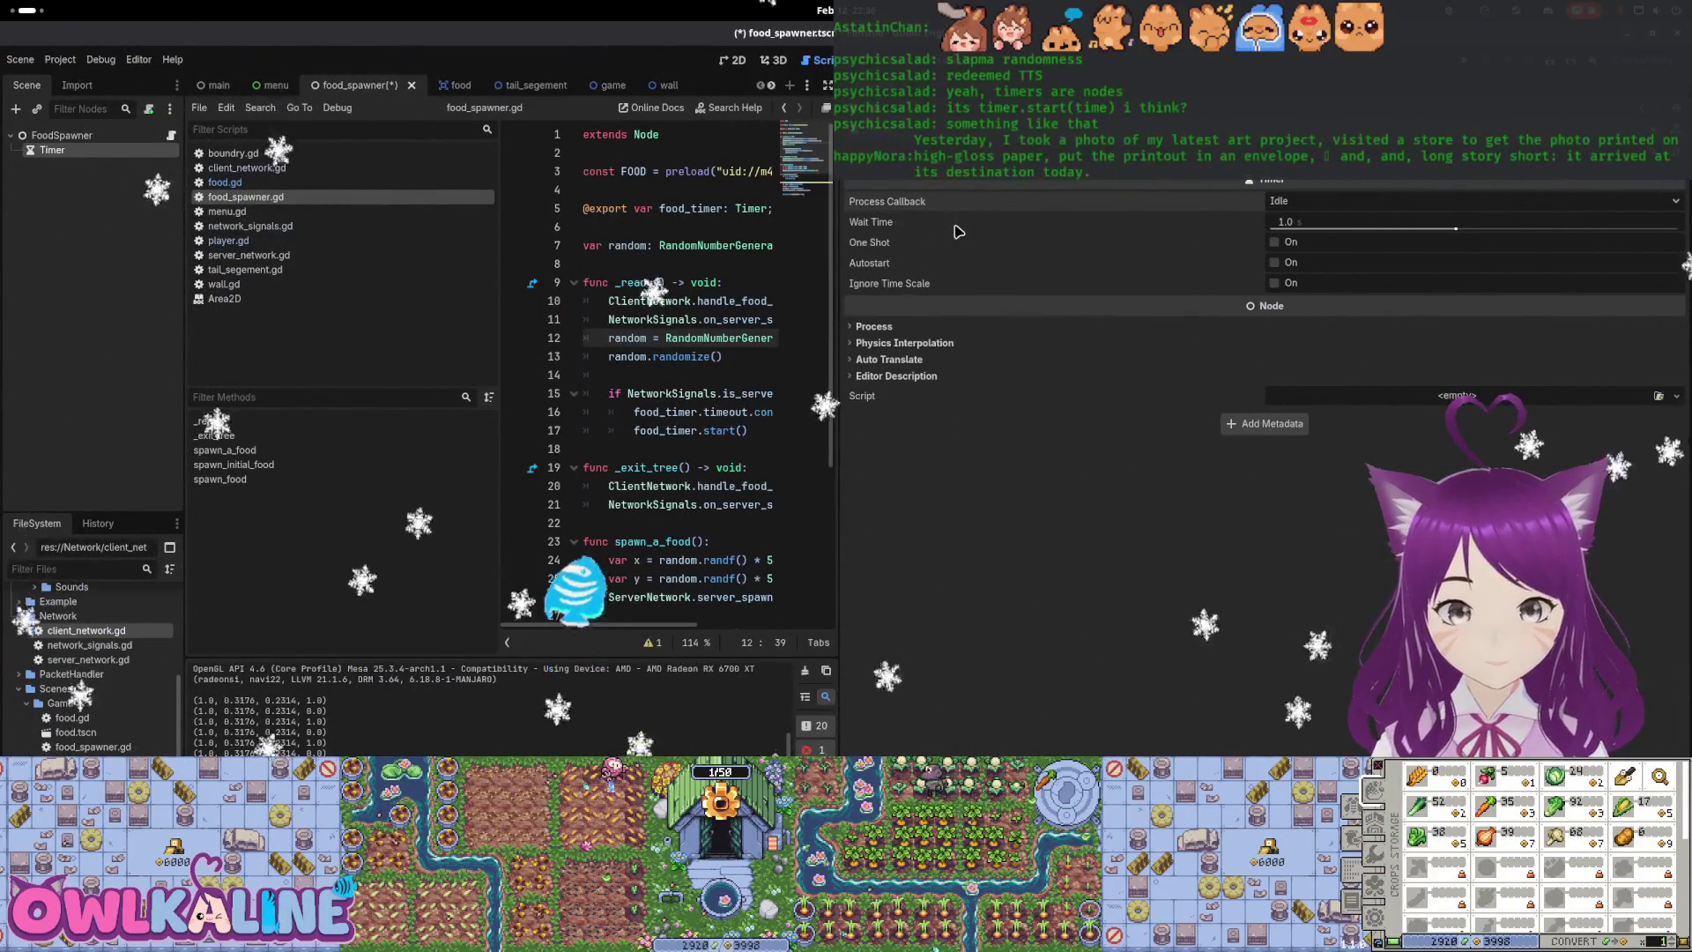
pyautogui.moveTo(874, 224)
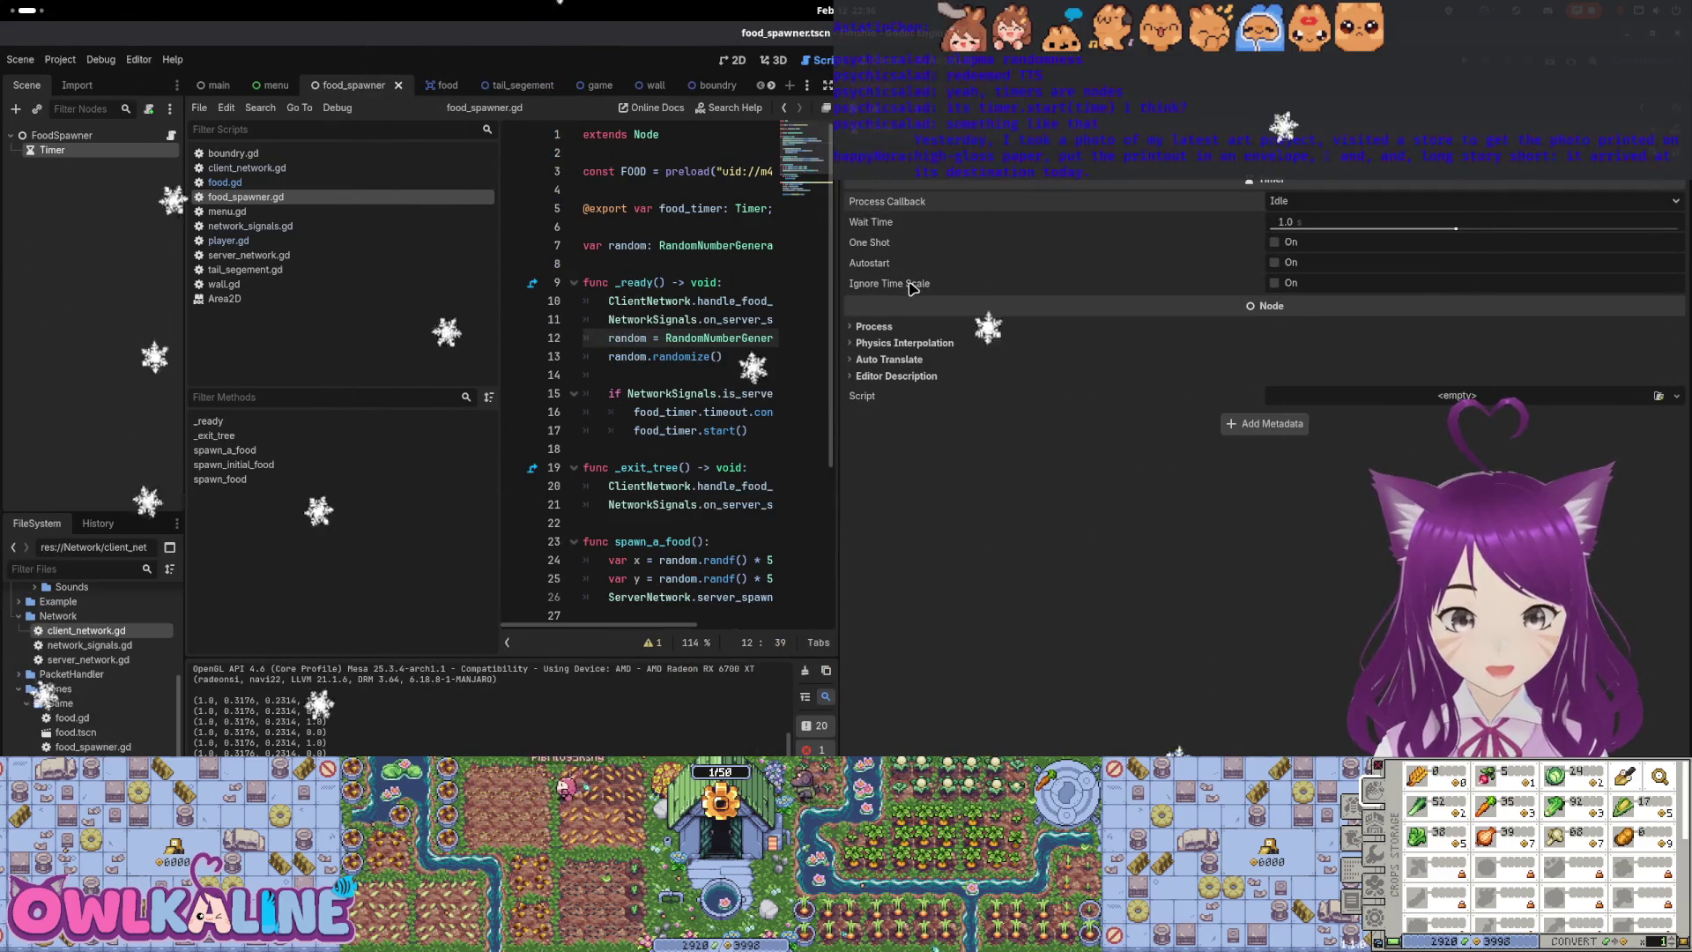
pyautogui.click(875, 327)
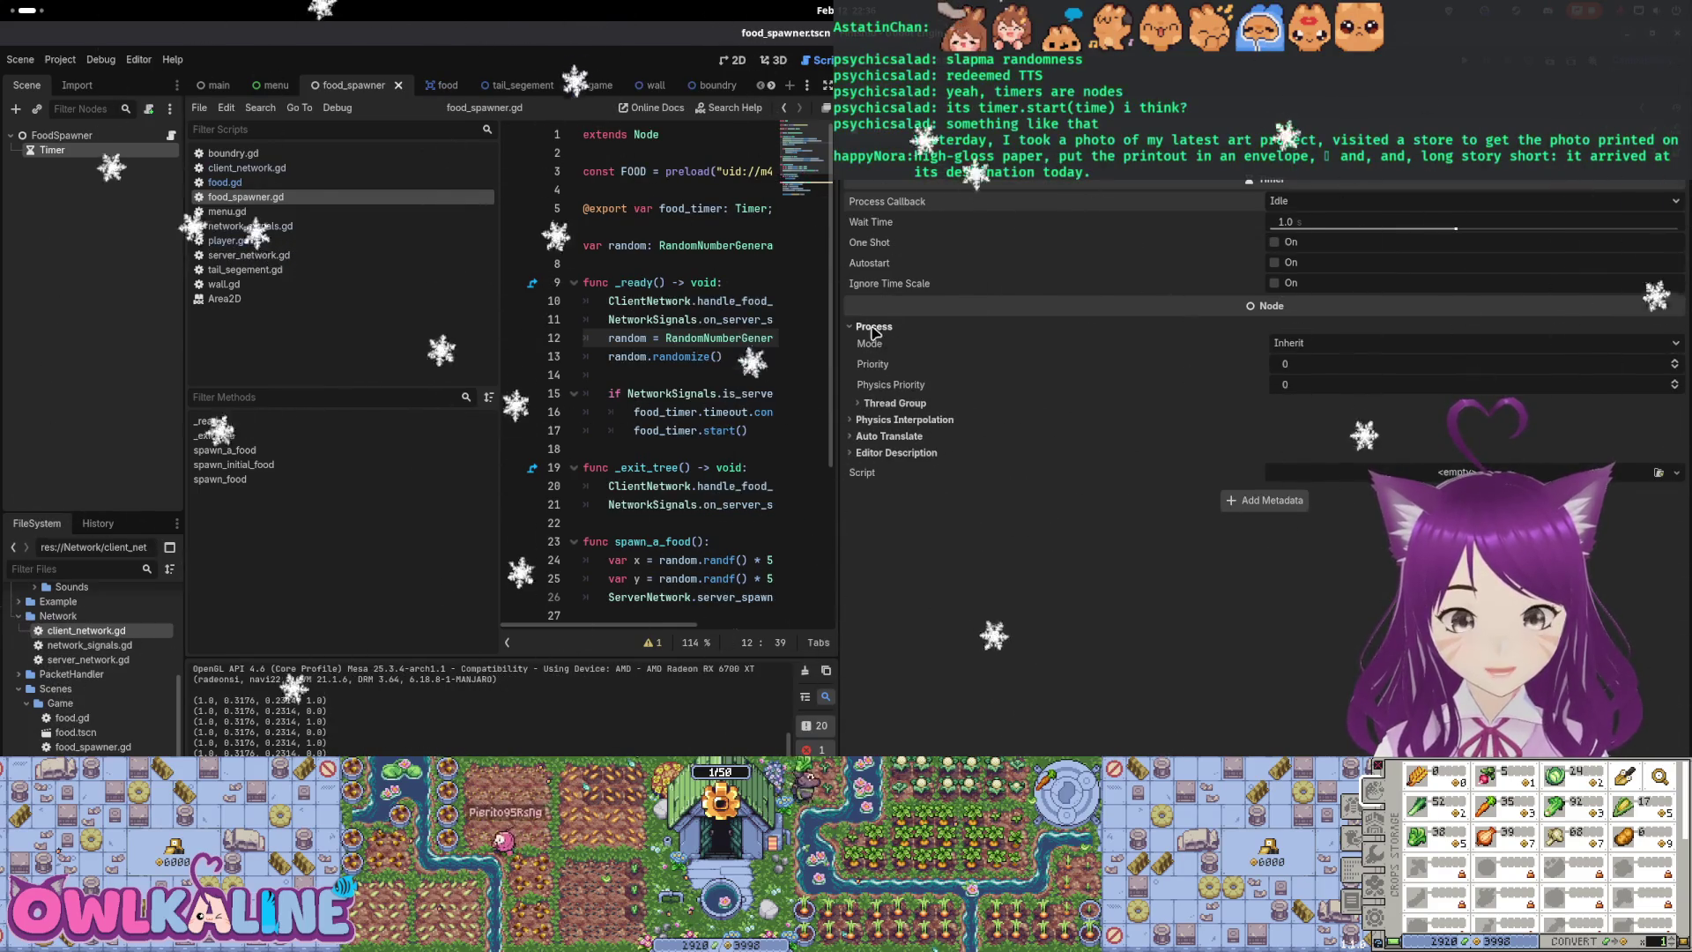
pyautogui.click(874, 327)
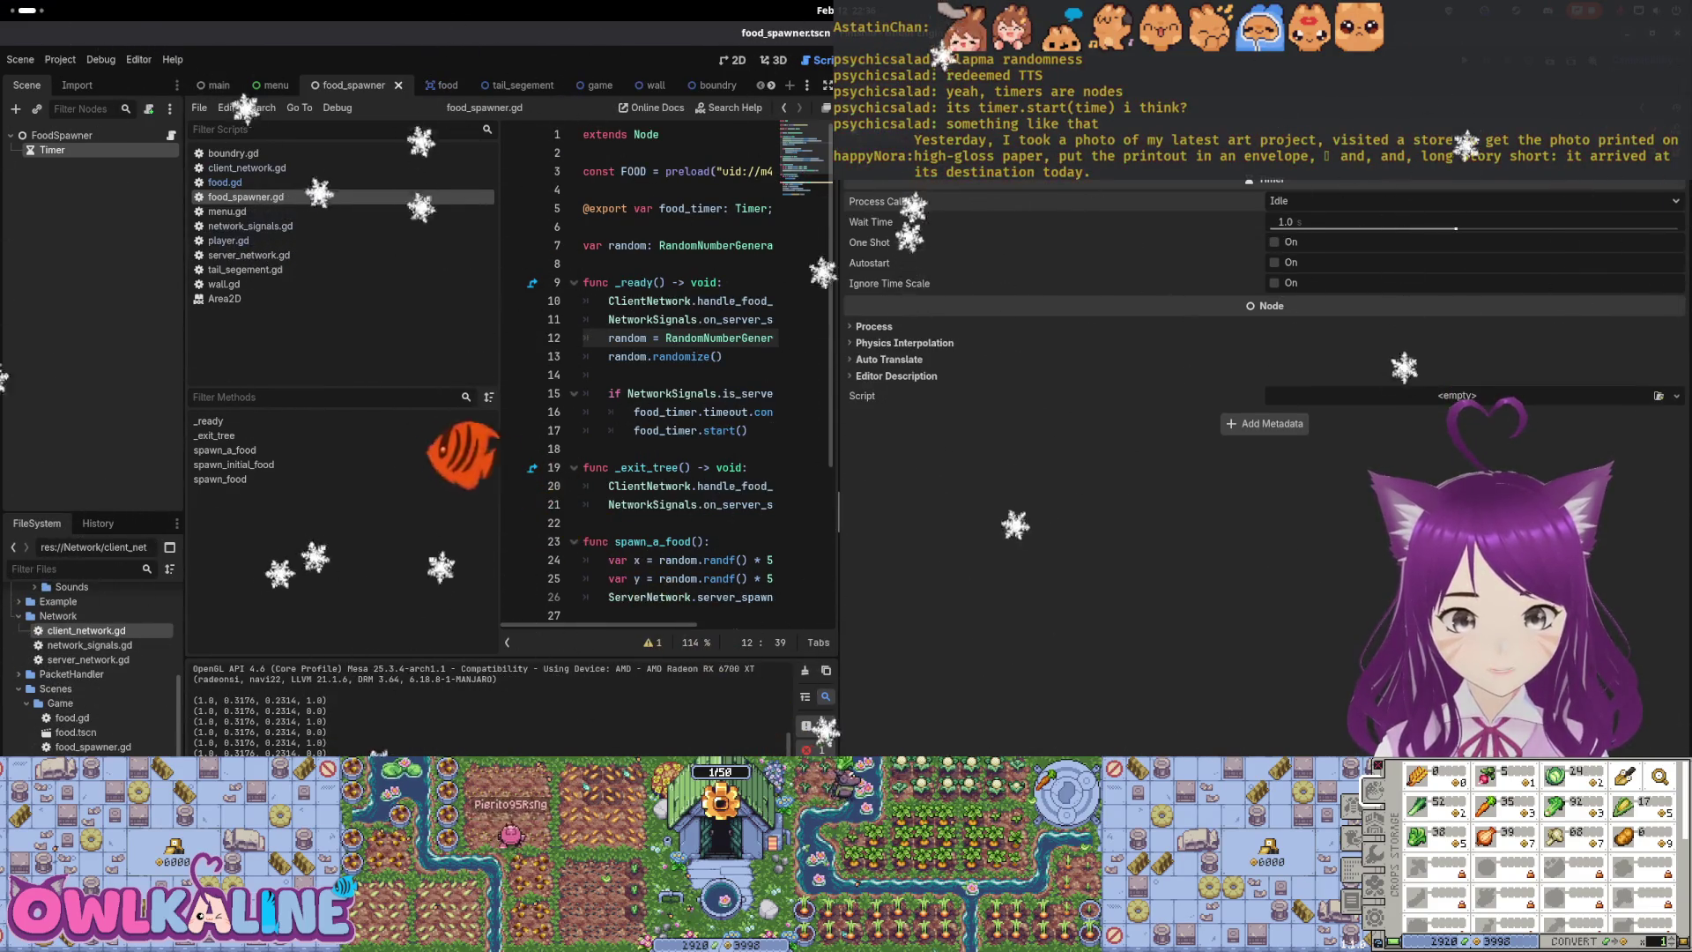
pyautogui.moveTo(838, 511); pyautogui.dragTo(1241, 511)
pyautogui.scroll(-3, 702, 240)
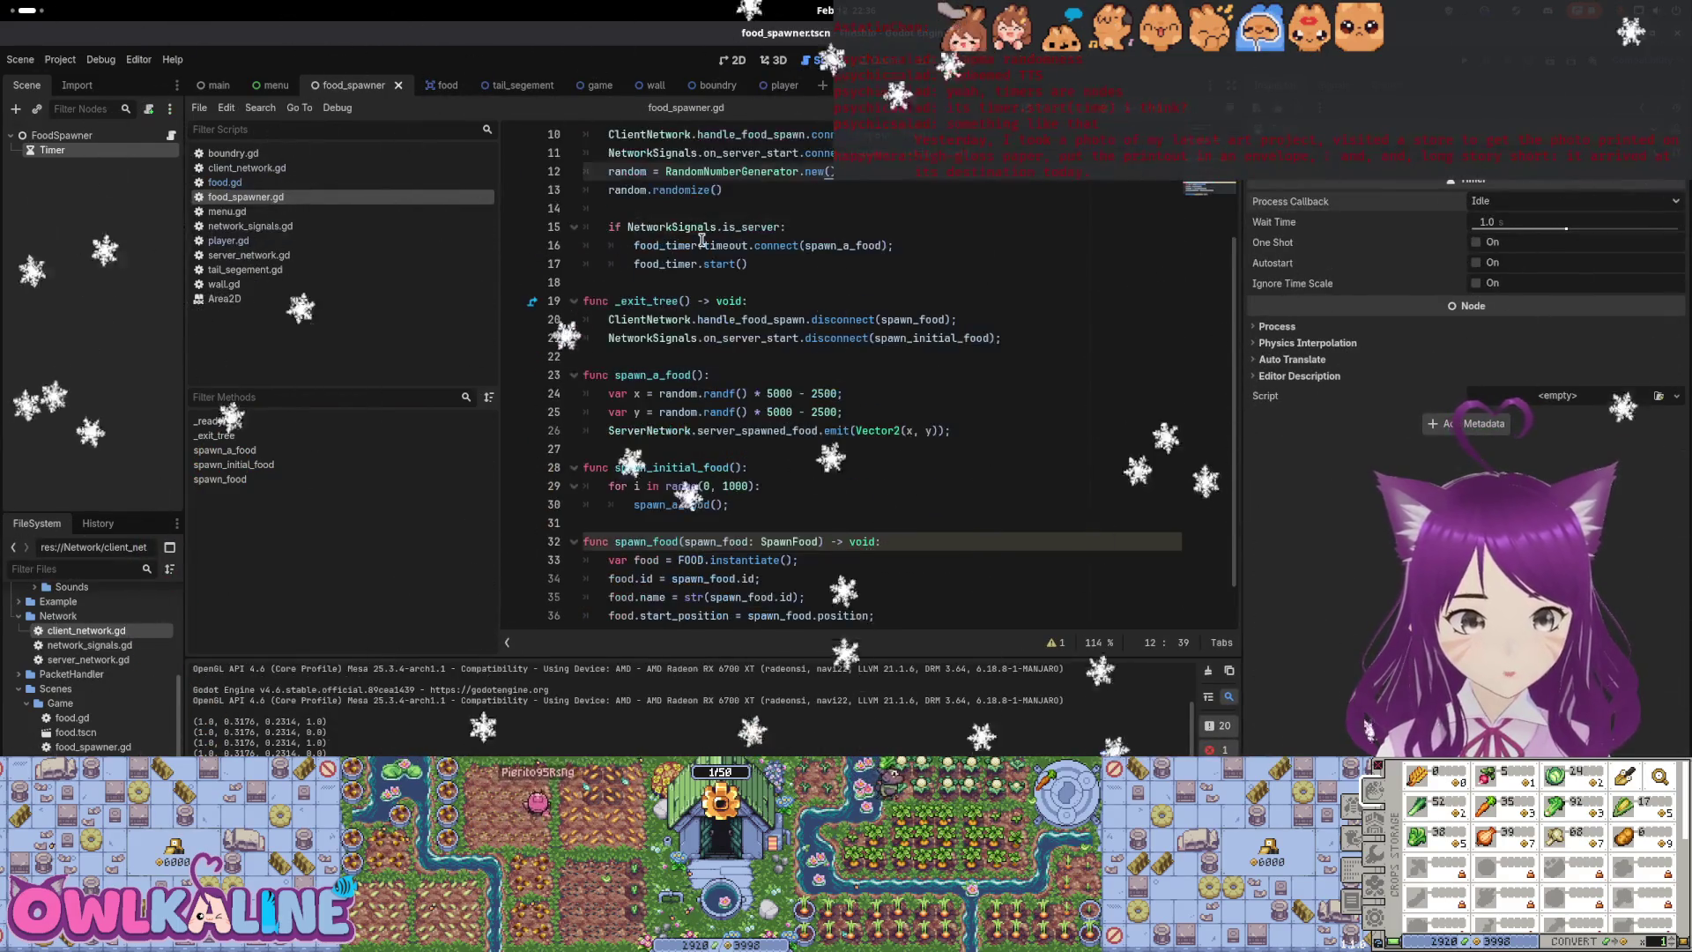
pyautogui.moveTo(774, 268); pyautogui.dragTo(587, 238)
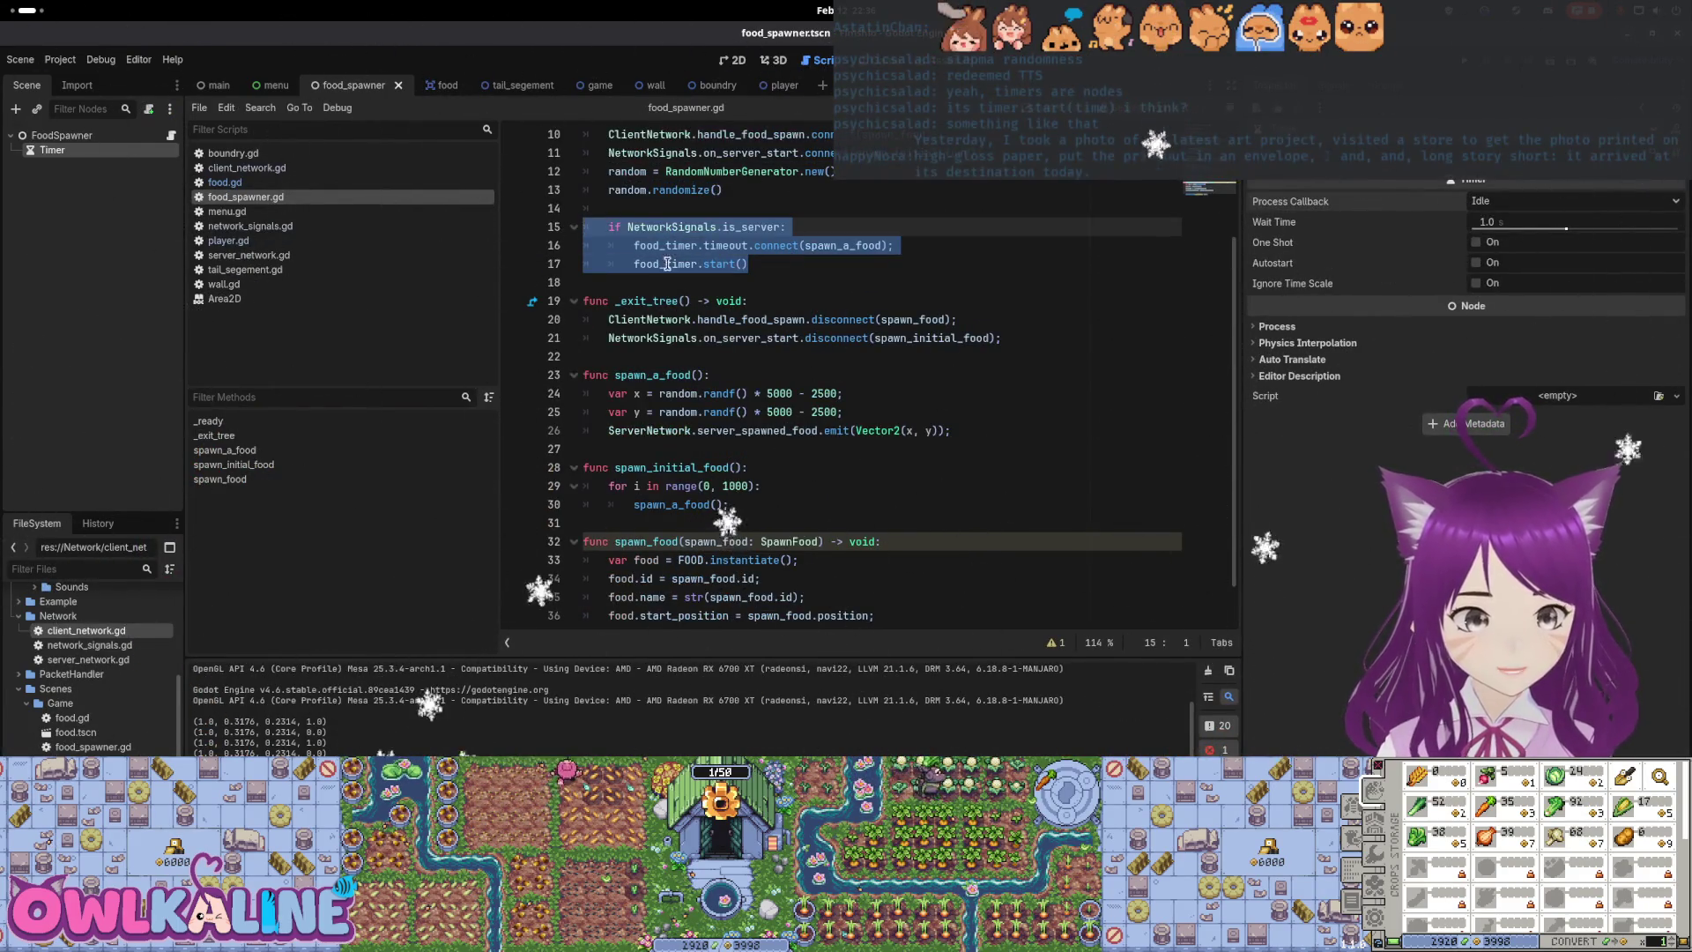
pyautogui.scroll(-1, 717, 317)
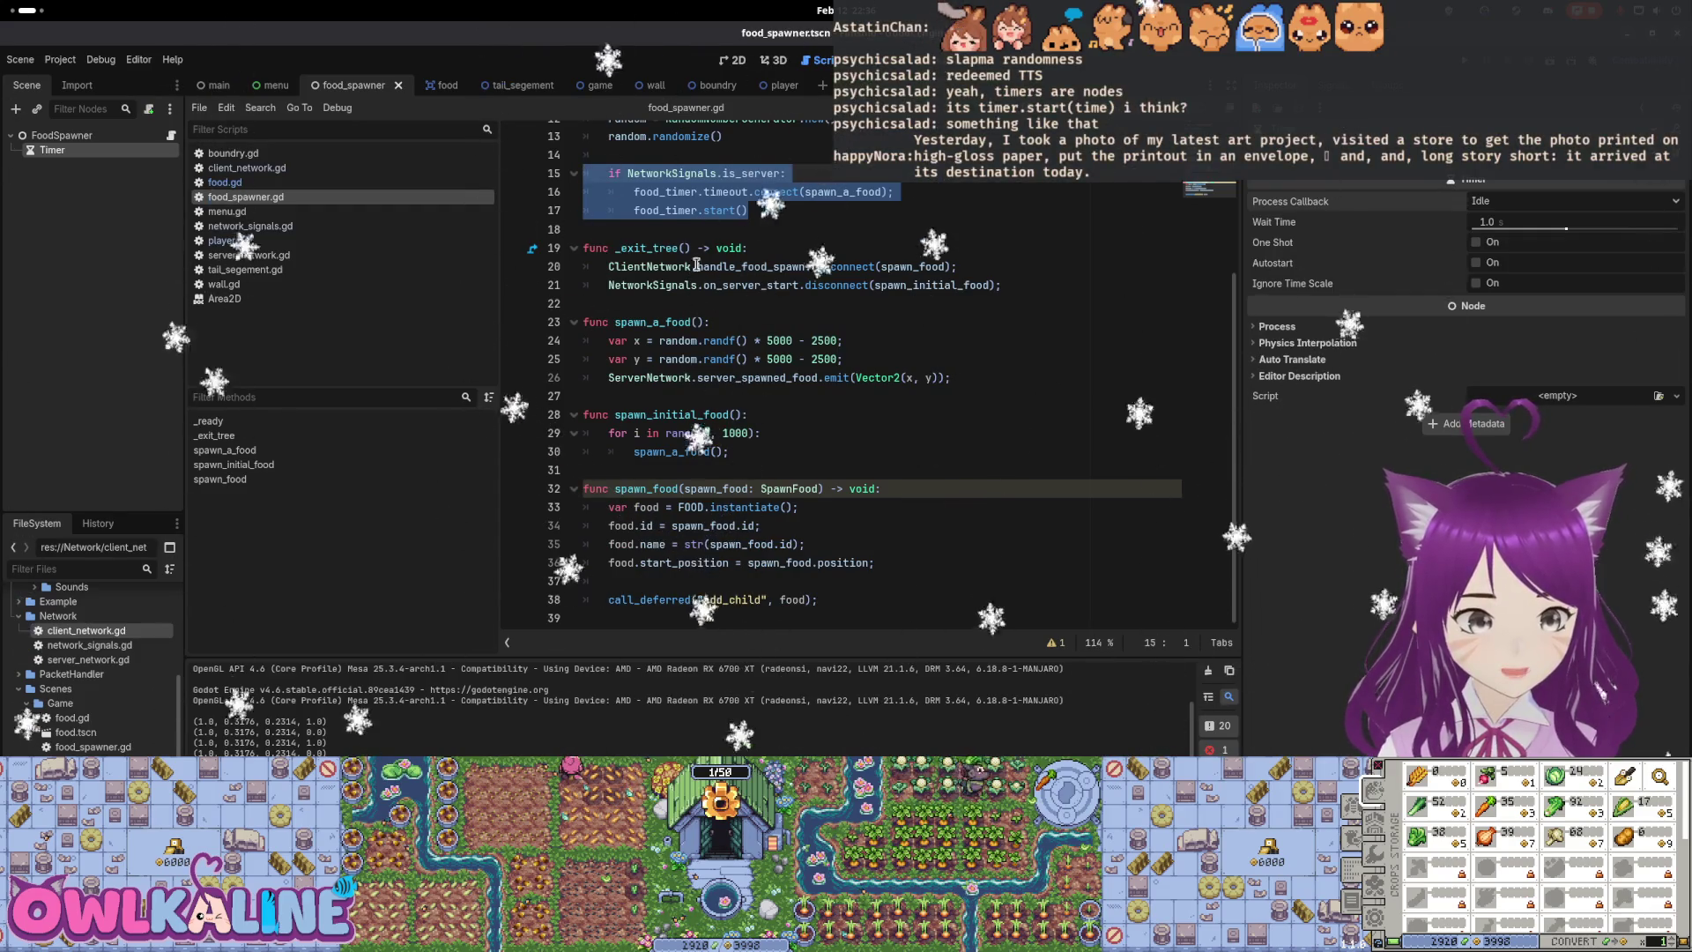
pyautogui.click(978, 377)
pyautogui.write('push')
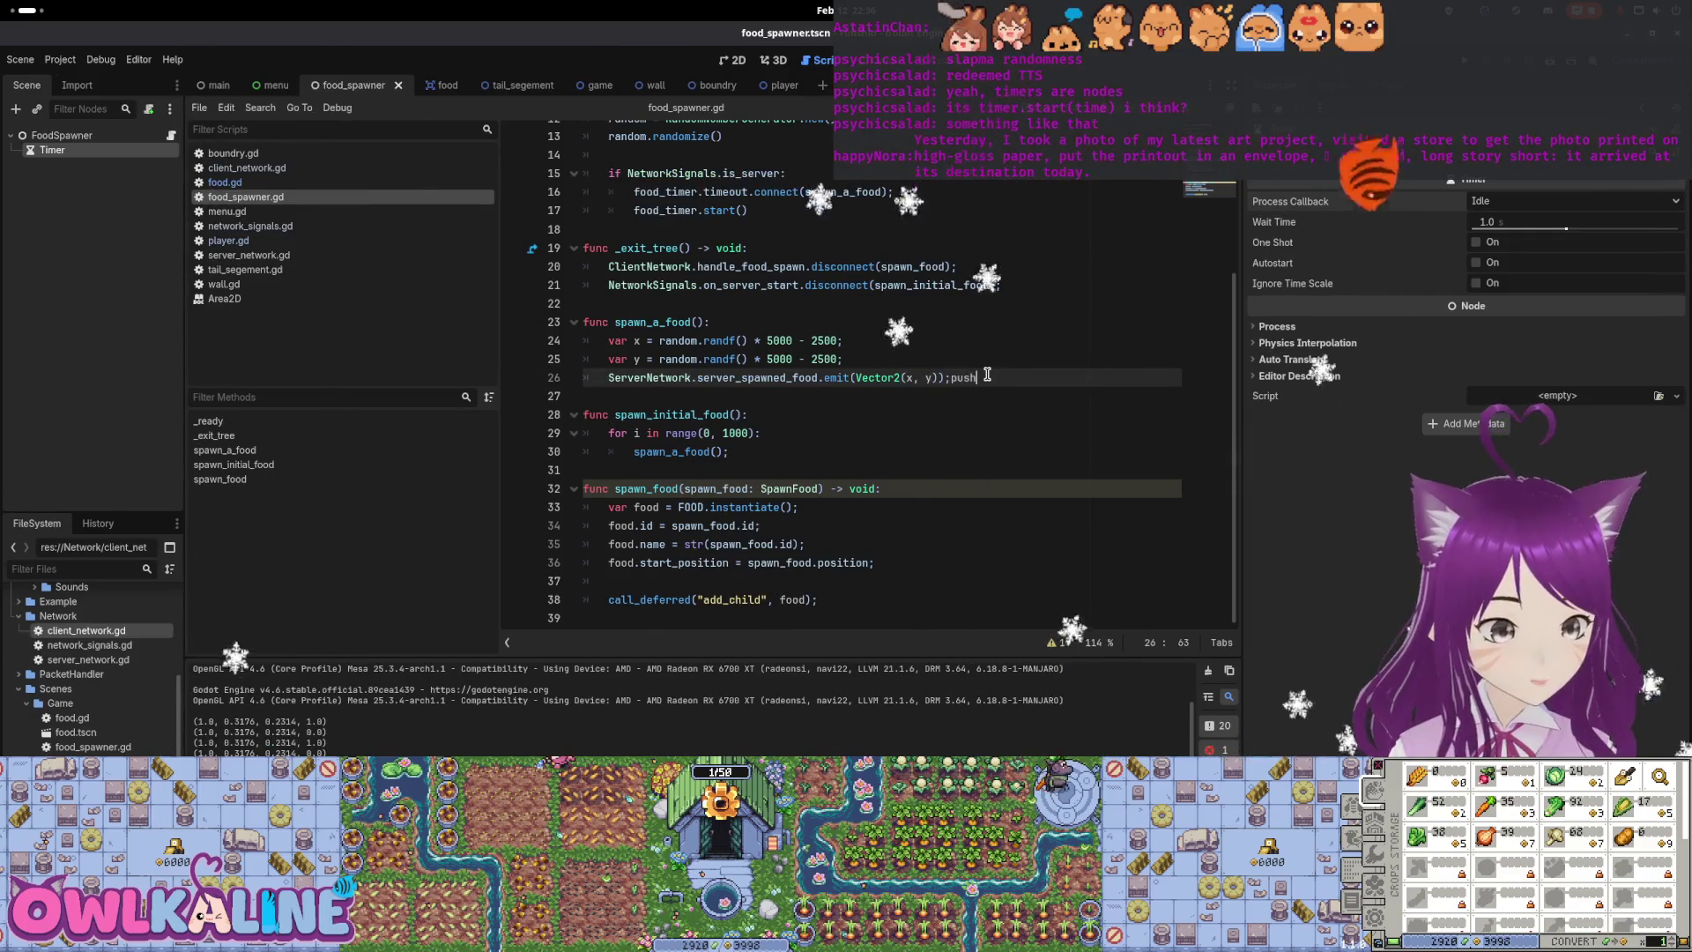
# Add push_warning("food added") after the emit line in spawn_a_food and run the project
pyautogui.press('BackSpace')
pyautogui.press('BackSpace')
pyautogui.press('BackSpace')
pyautogui.press('Return')
pyautogui.write('push_warning("food added");')
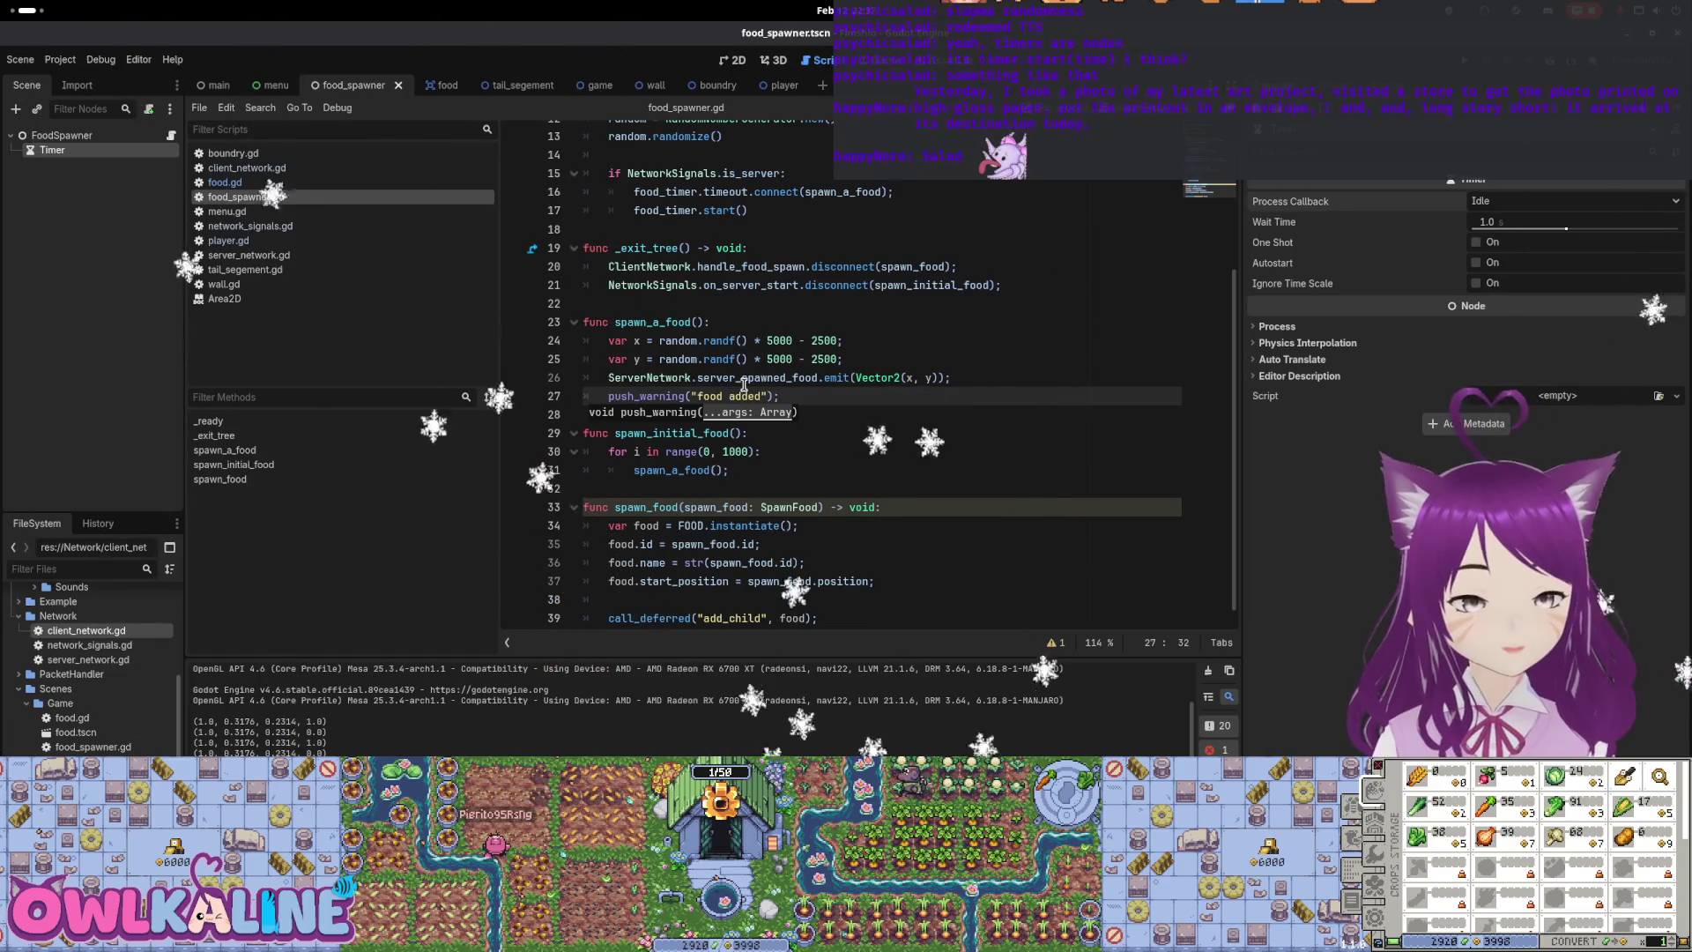
pyautogui.click(602, 398)
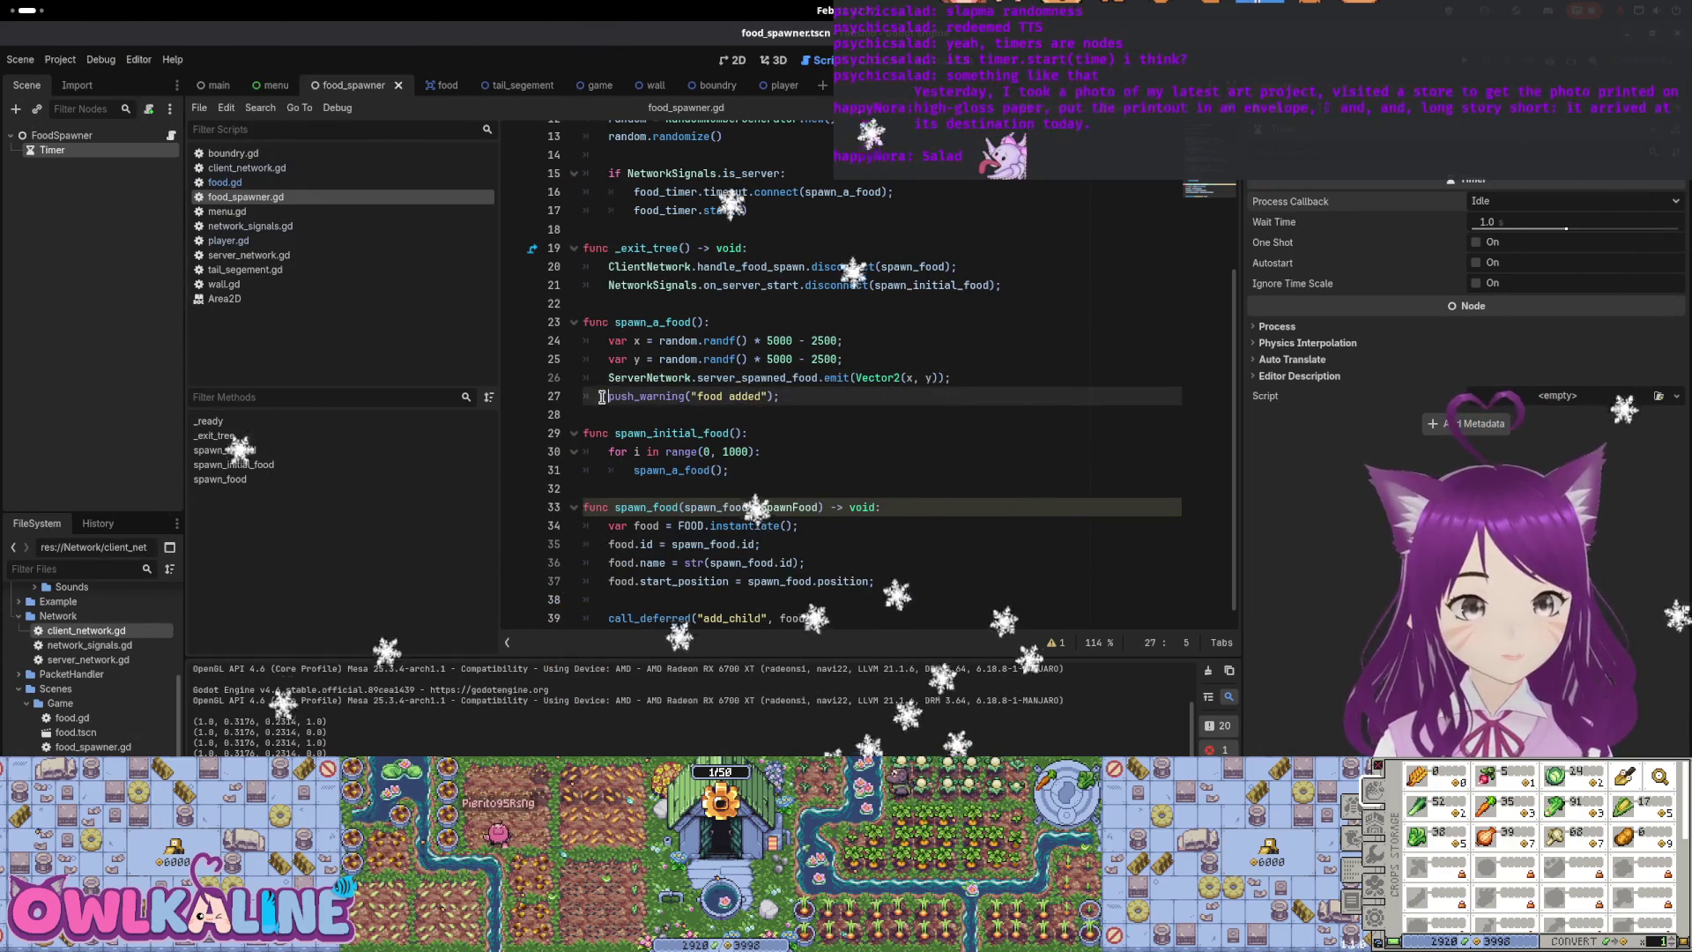
pyautogui.click(657, 396)
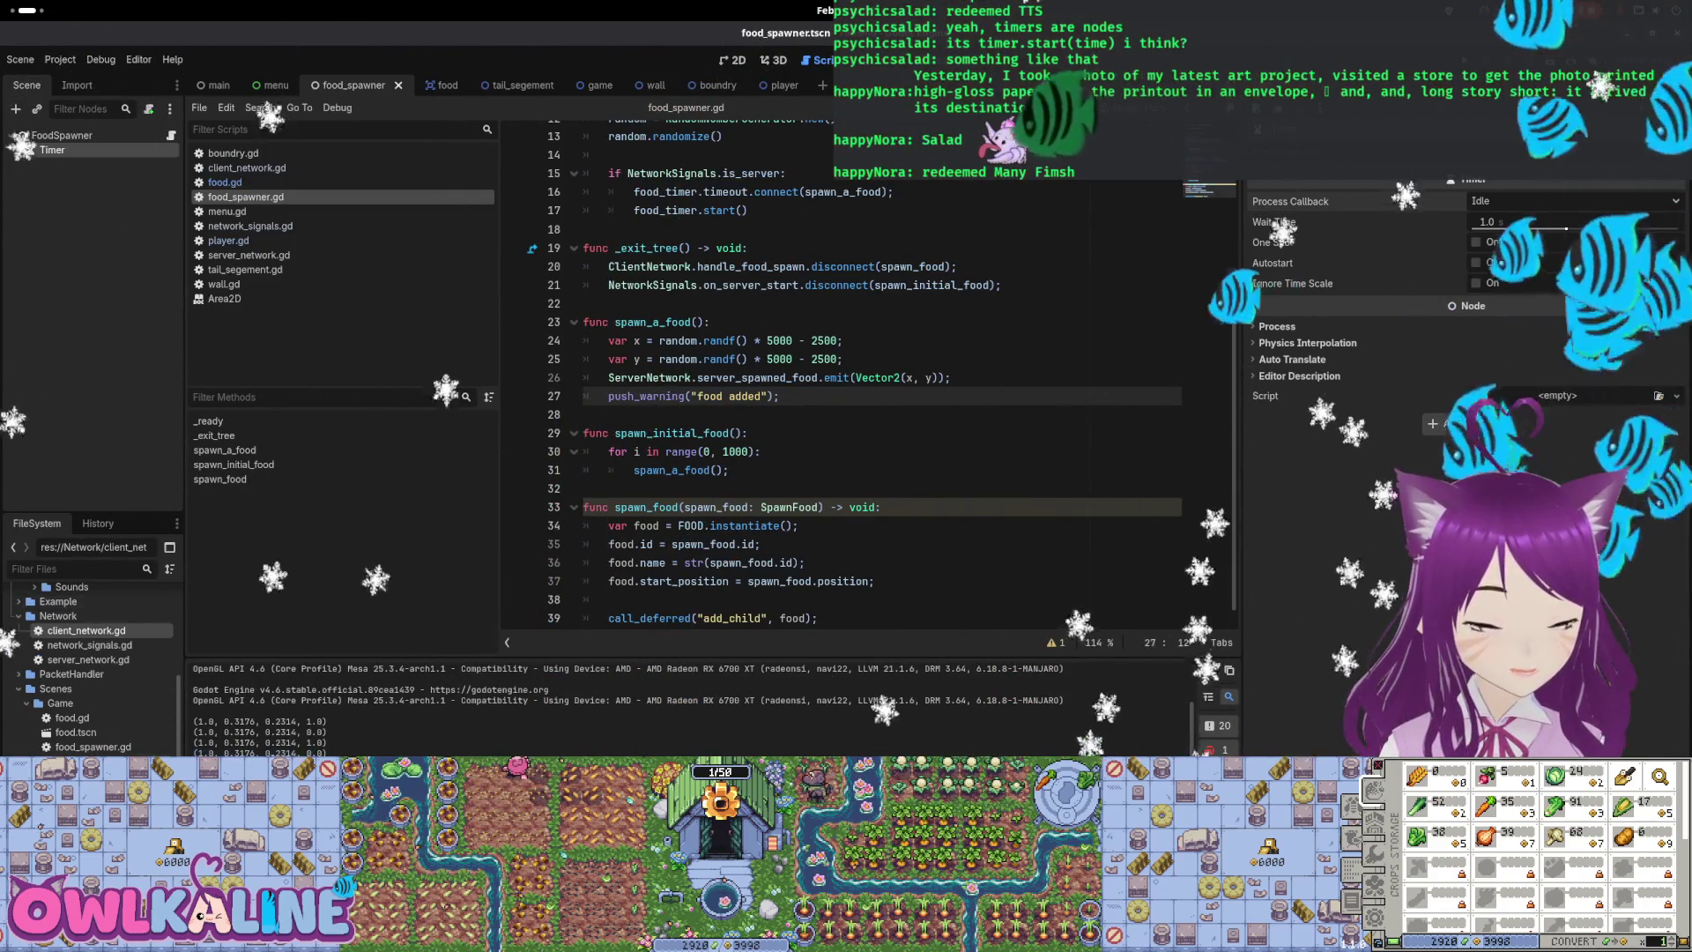
pyautogui.press('F5')
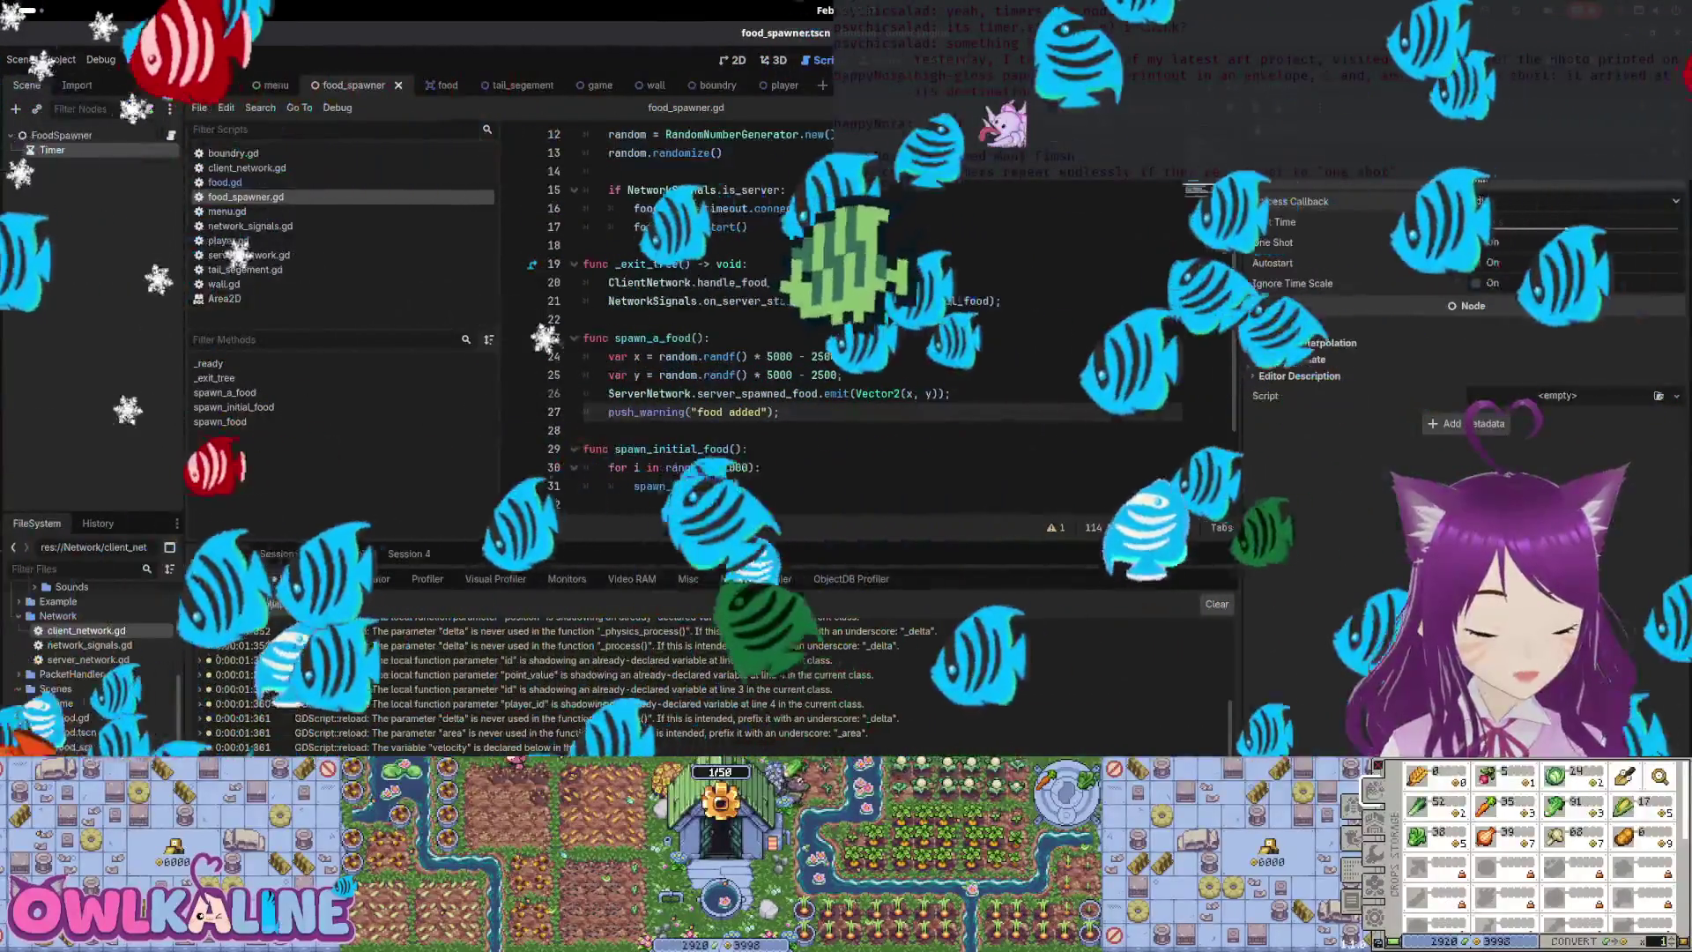
# Check the debug sessions' errors, then open network_signals.gd at start_server
pyautogui.click(280, 554)
pyautogui.click(409, 554)
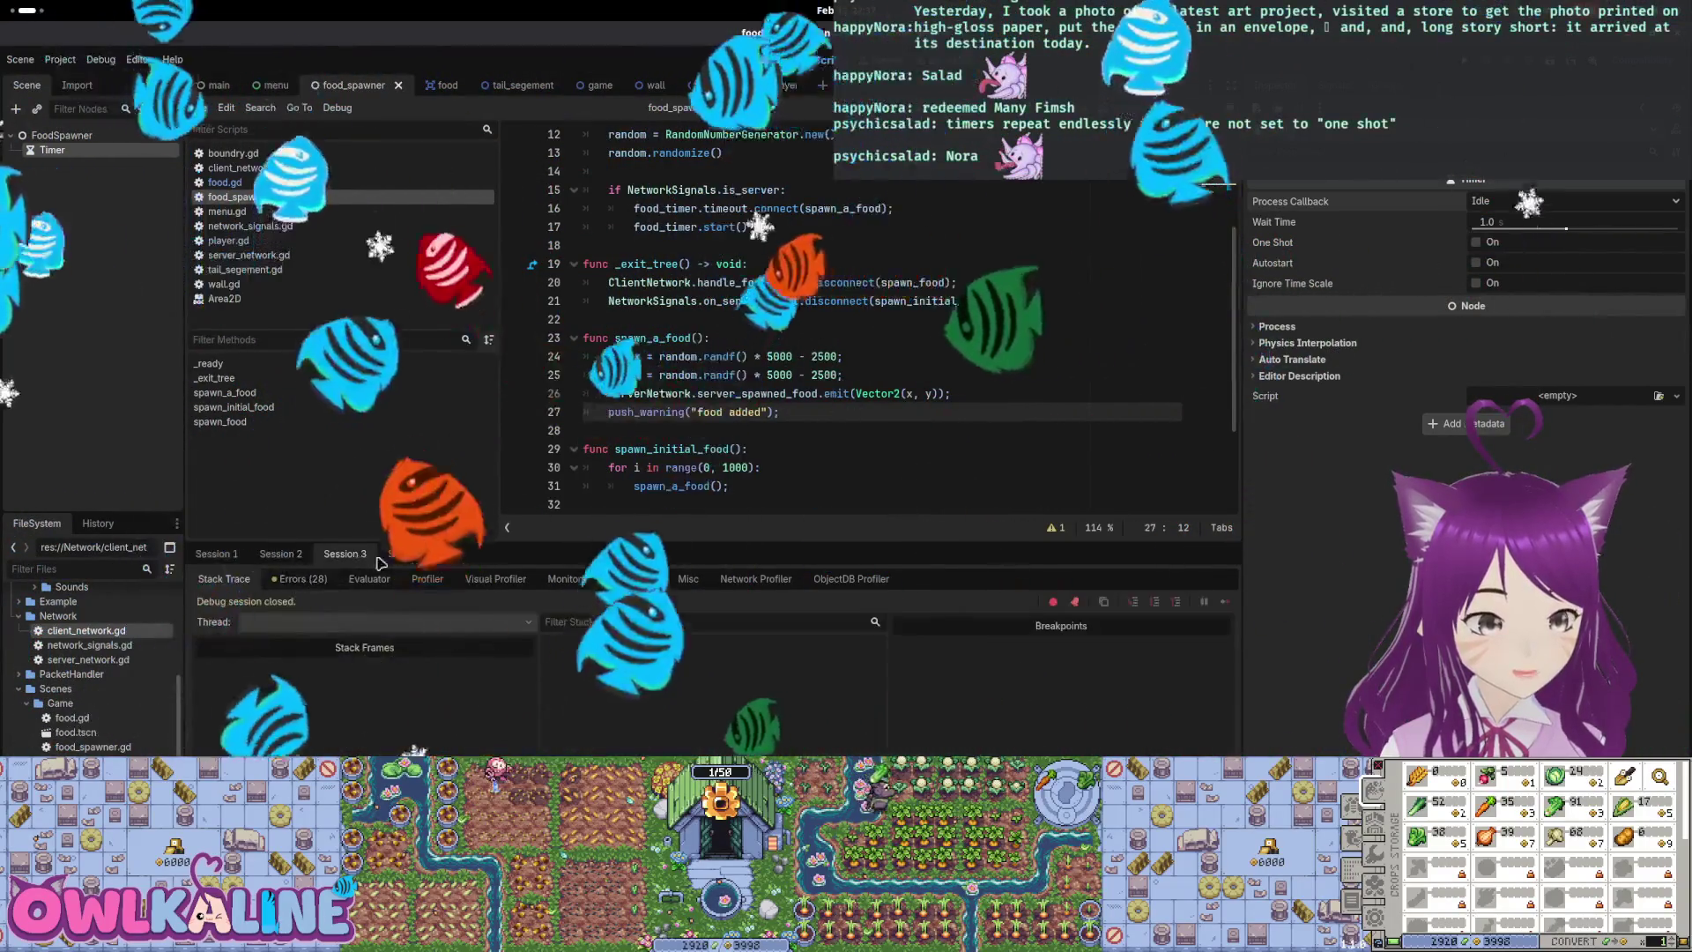
pyautogui.scroll(-3, 399, 747)
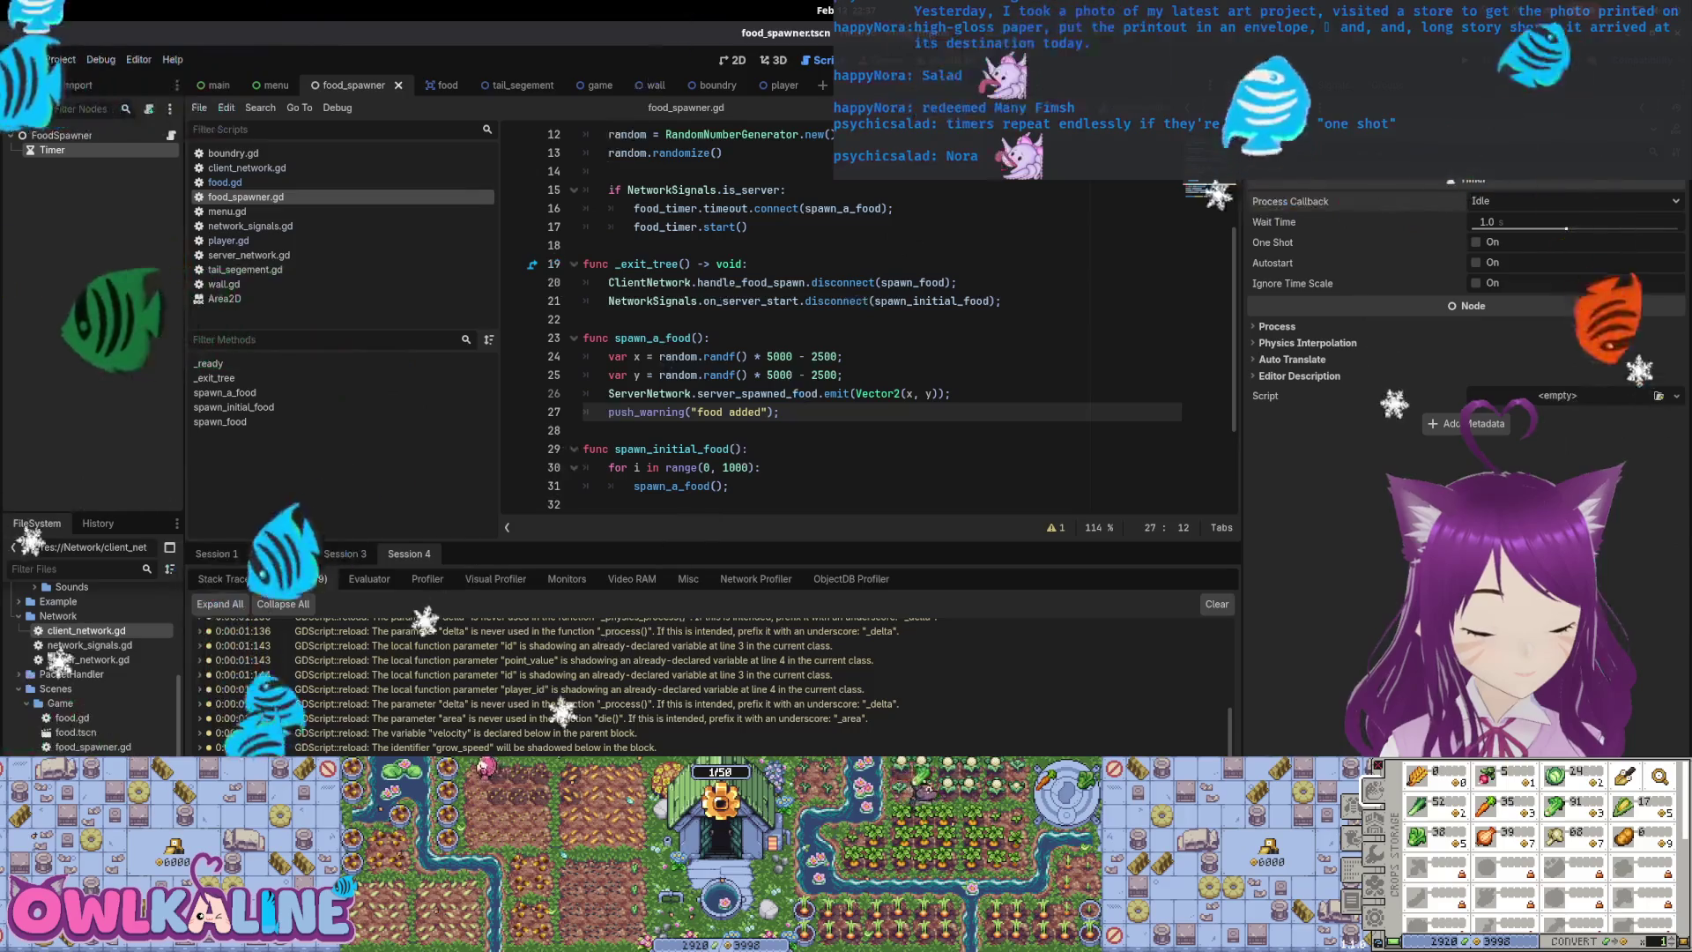
pyautogui.click(255, 225)
pyautogui.scroll(-4, 793, 353)
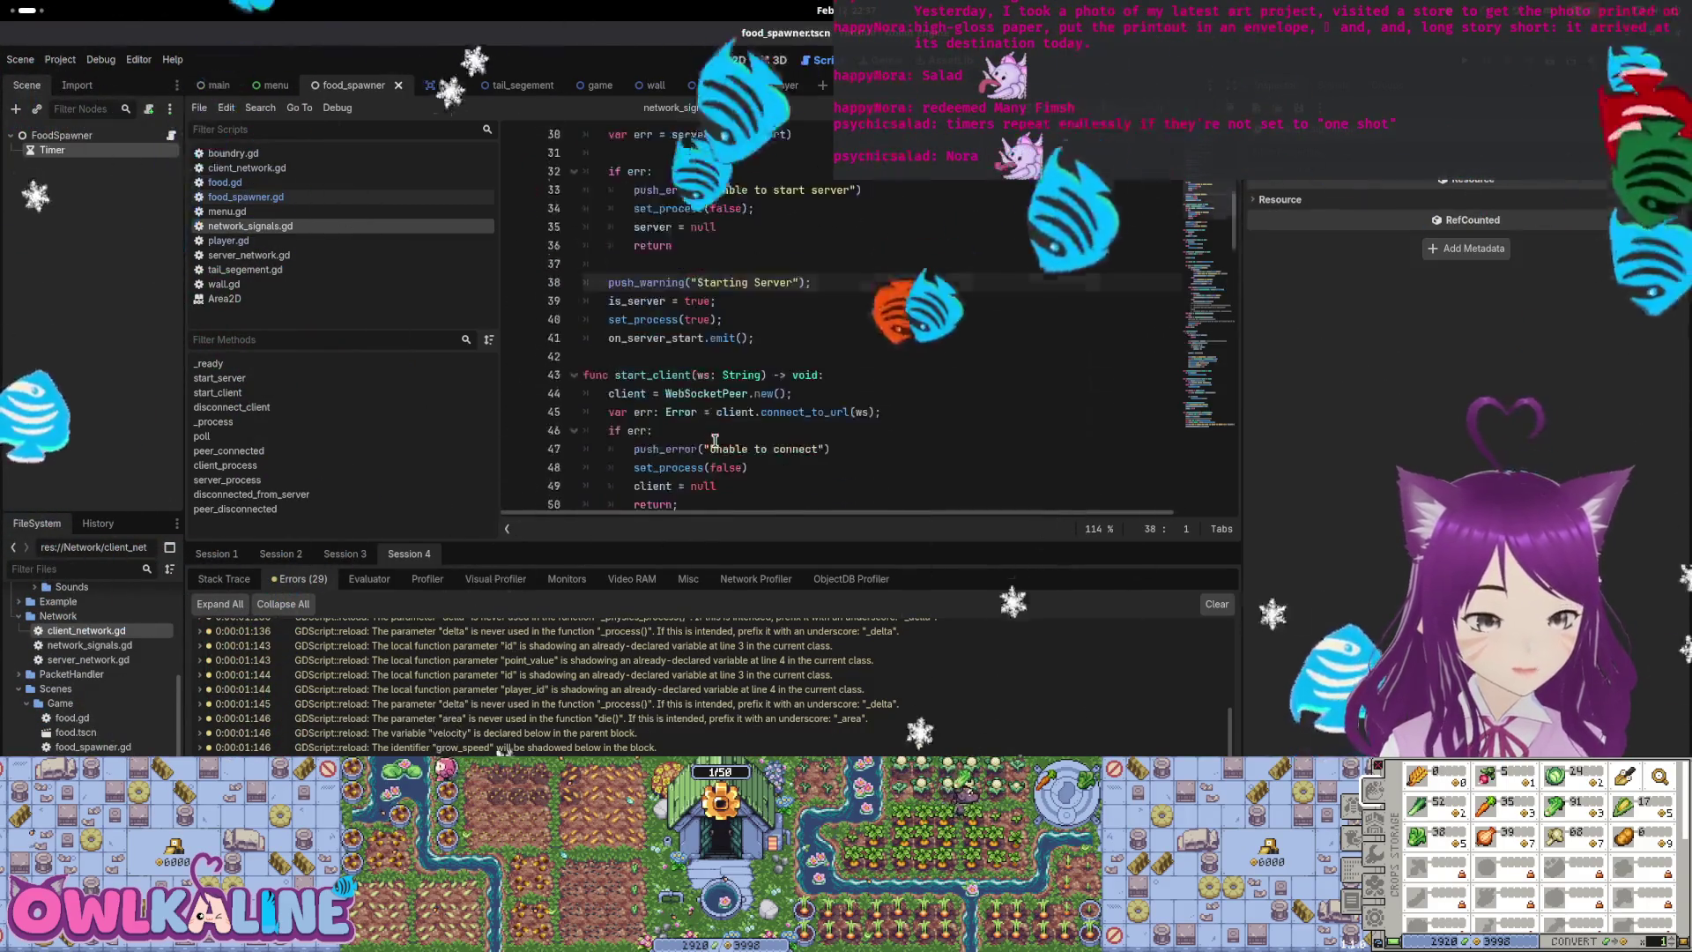
pyautogui.scroll(2, 793, 353)
pyautogui.click(584, 411)
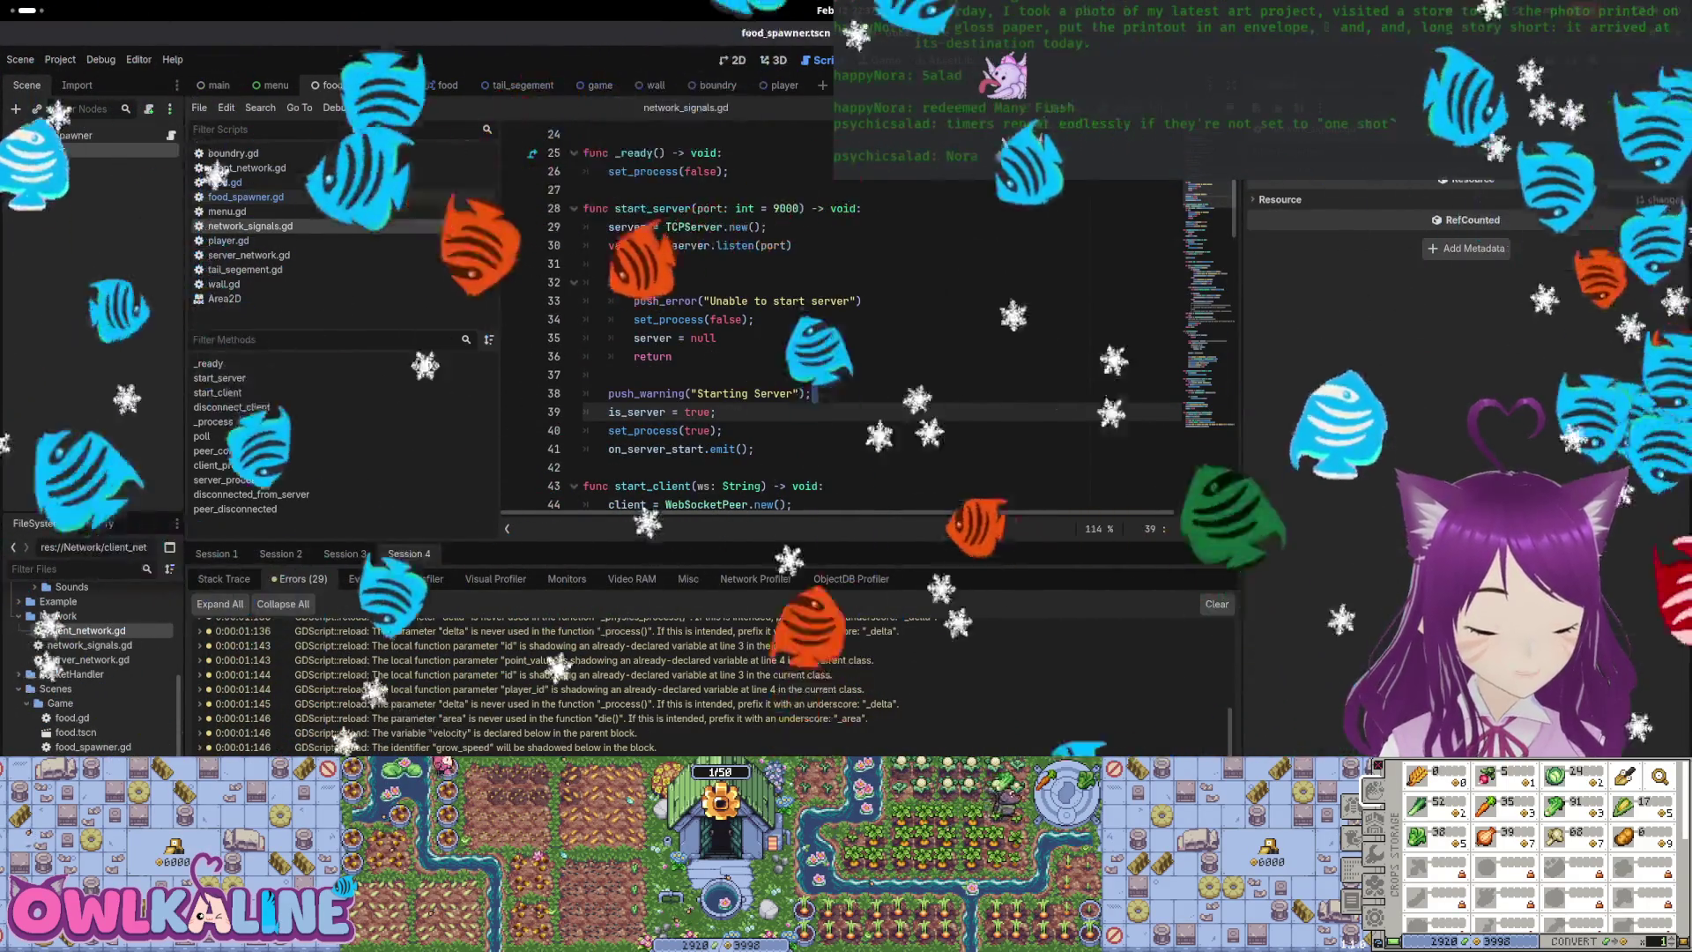
pyautogui.doubleClick(646, 393)
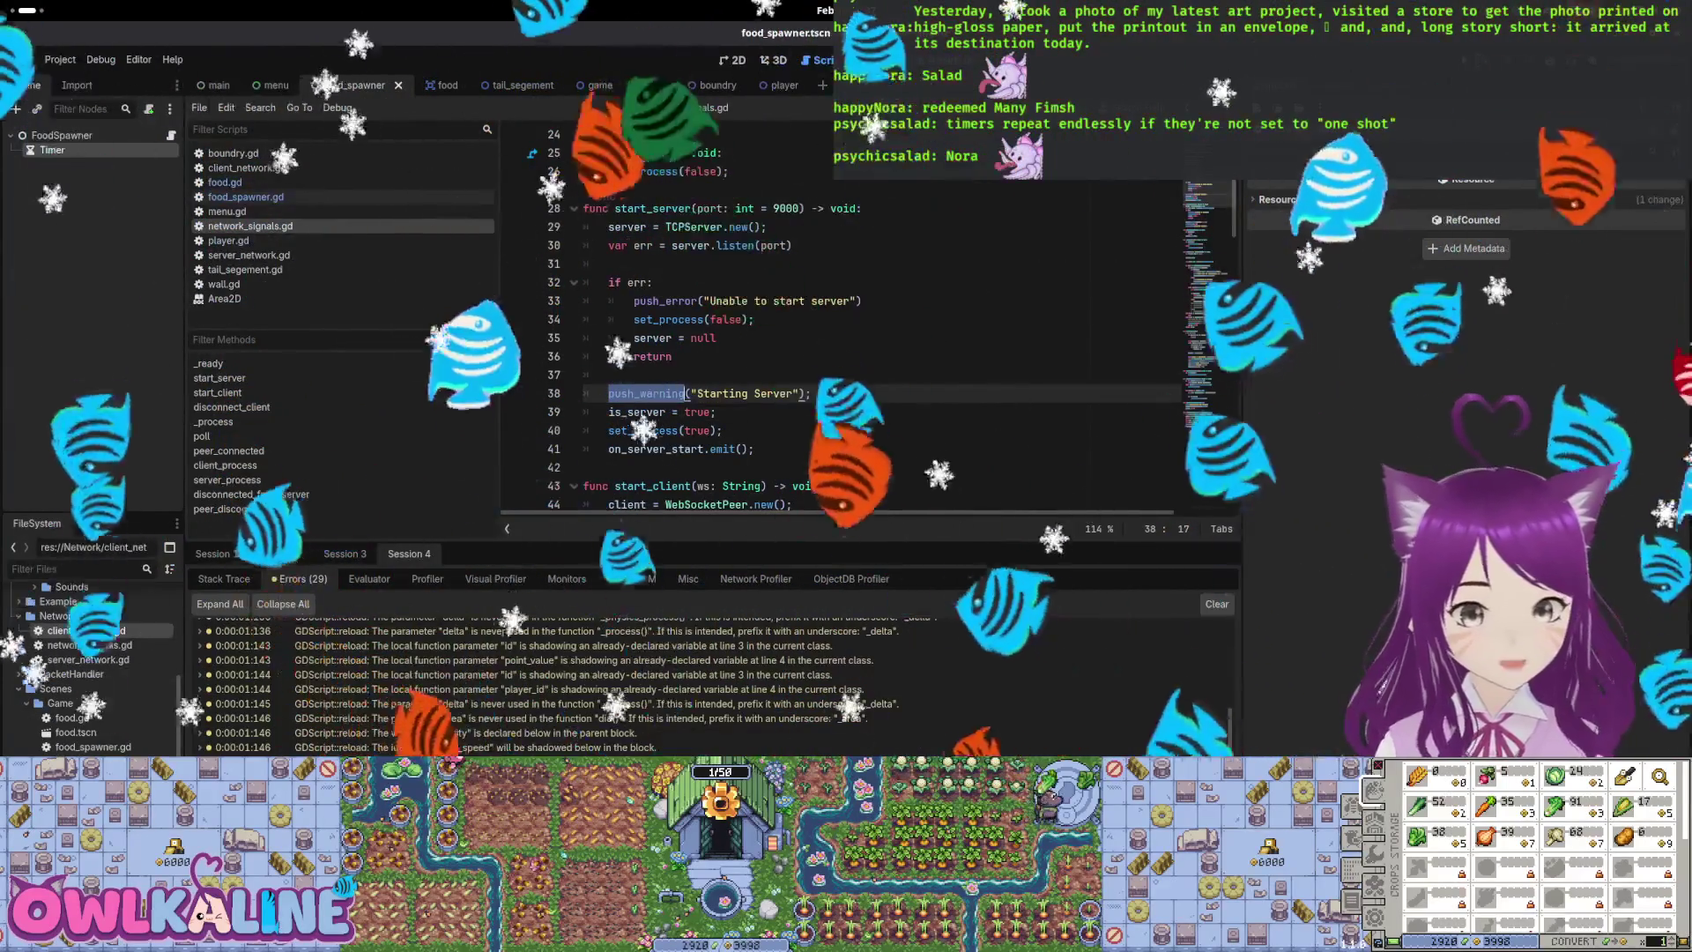
# Run the game, join as a client, play briefly, then stop it with F8
pyautogui.press('F5')
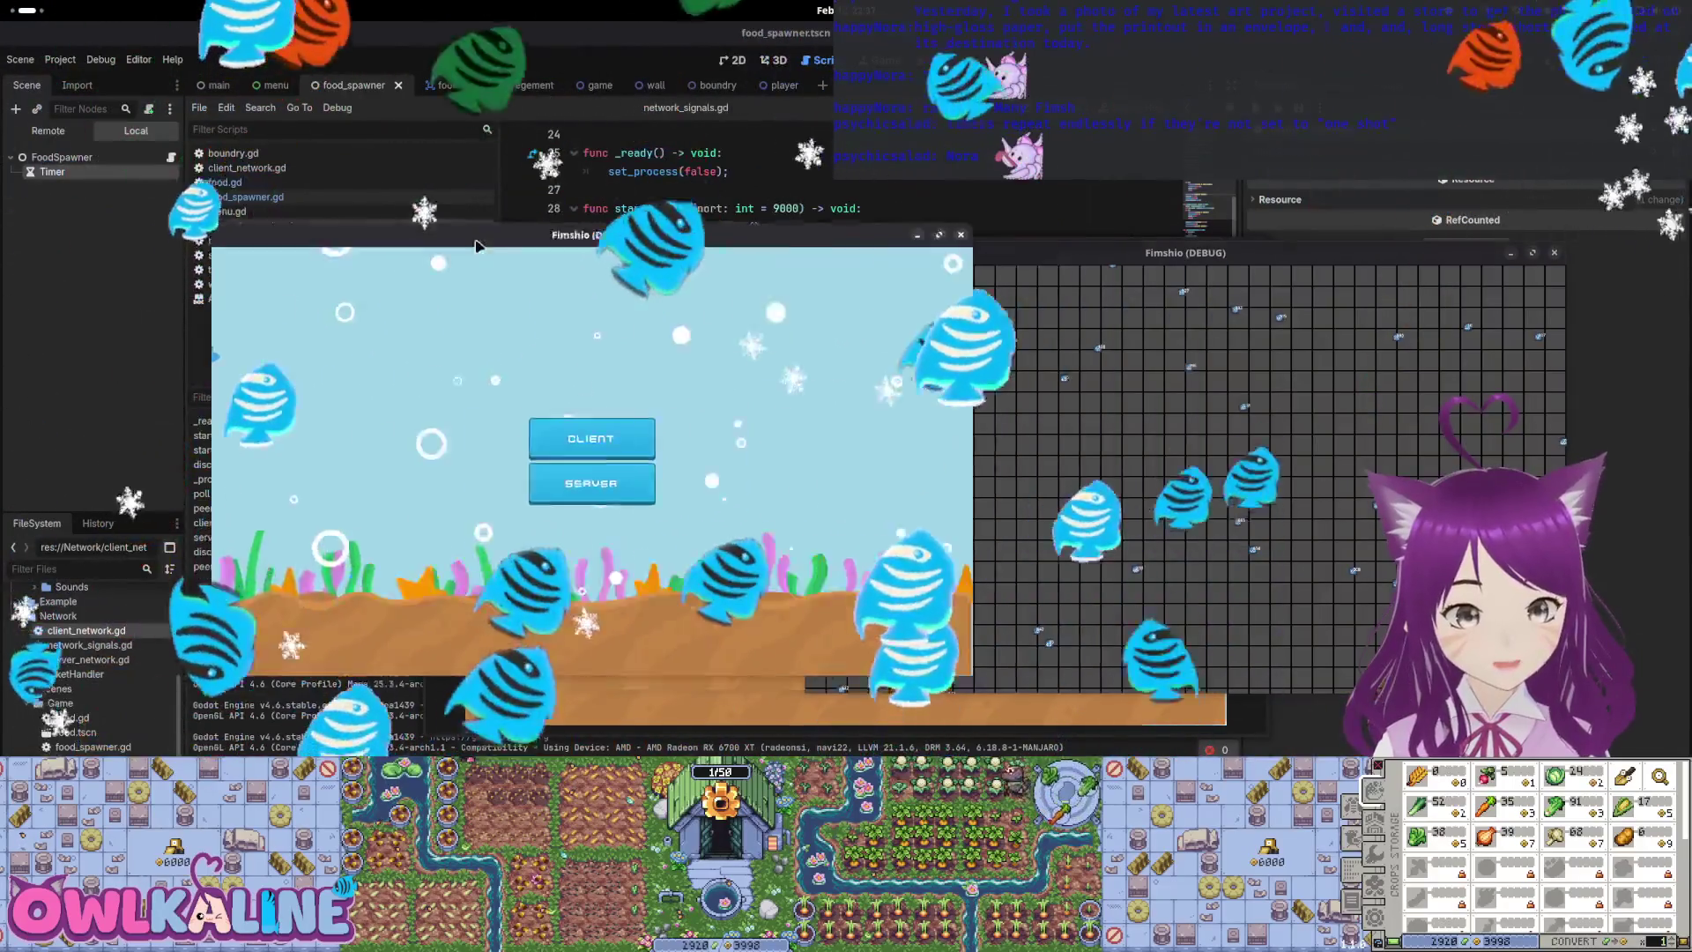
pyautogui.moveTo(476, 245); pyautogui.dragTo(395, 242)
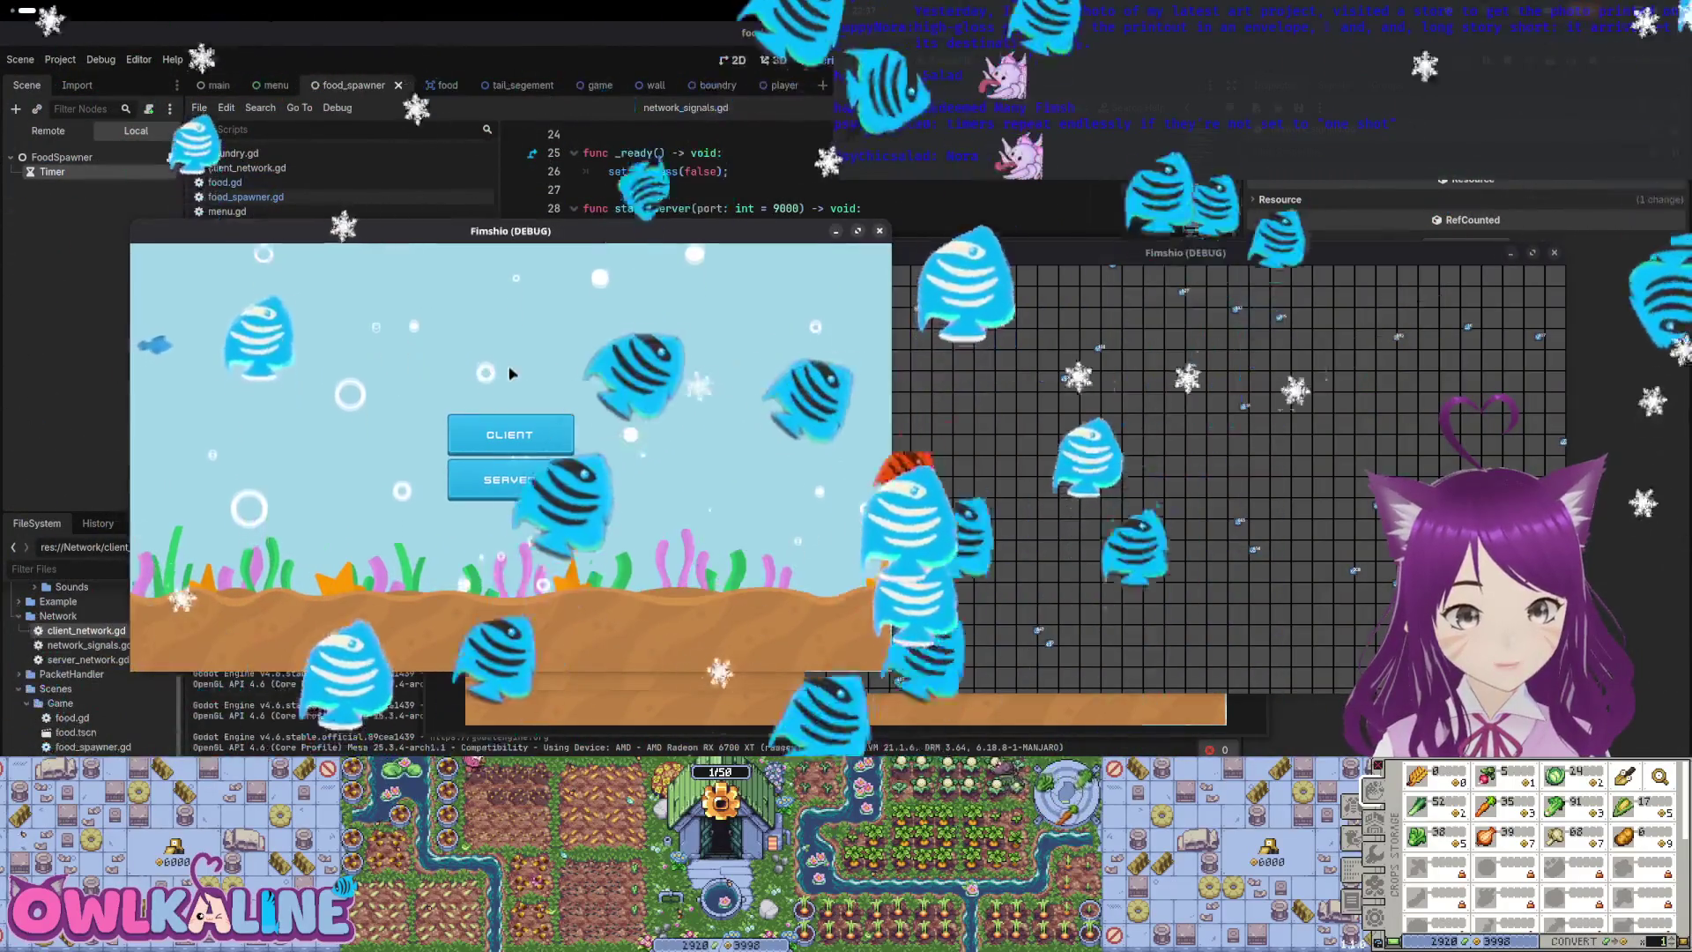
pyautogui.click(509, 441)
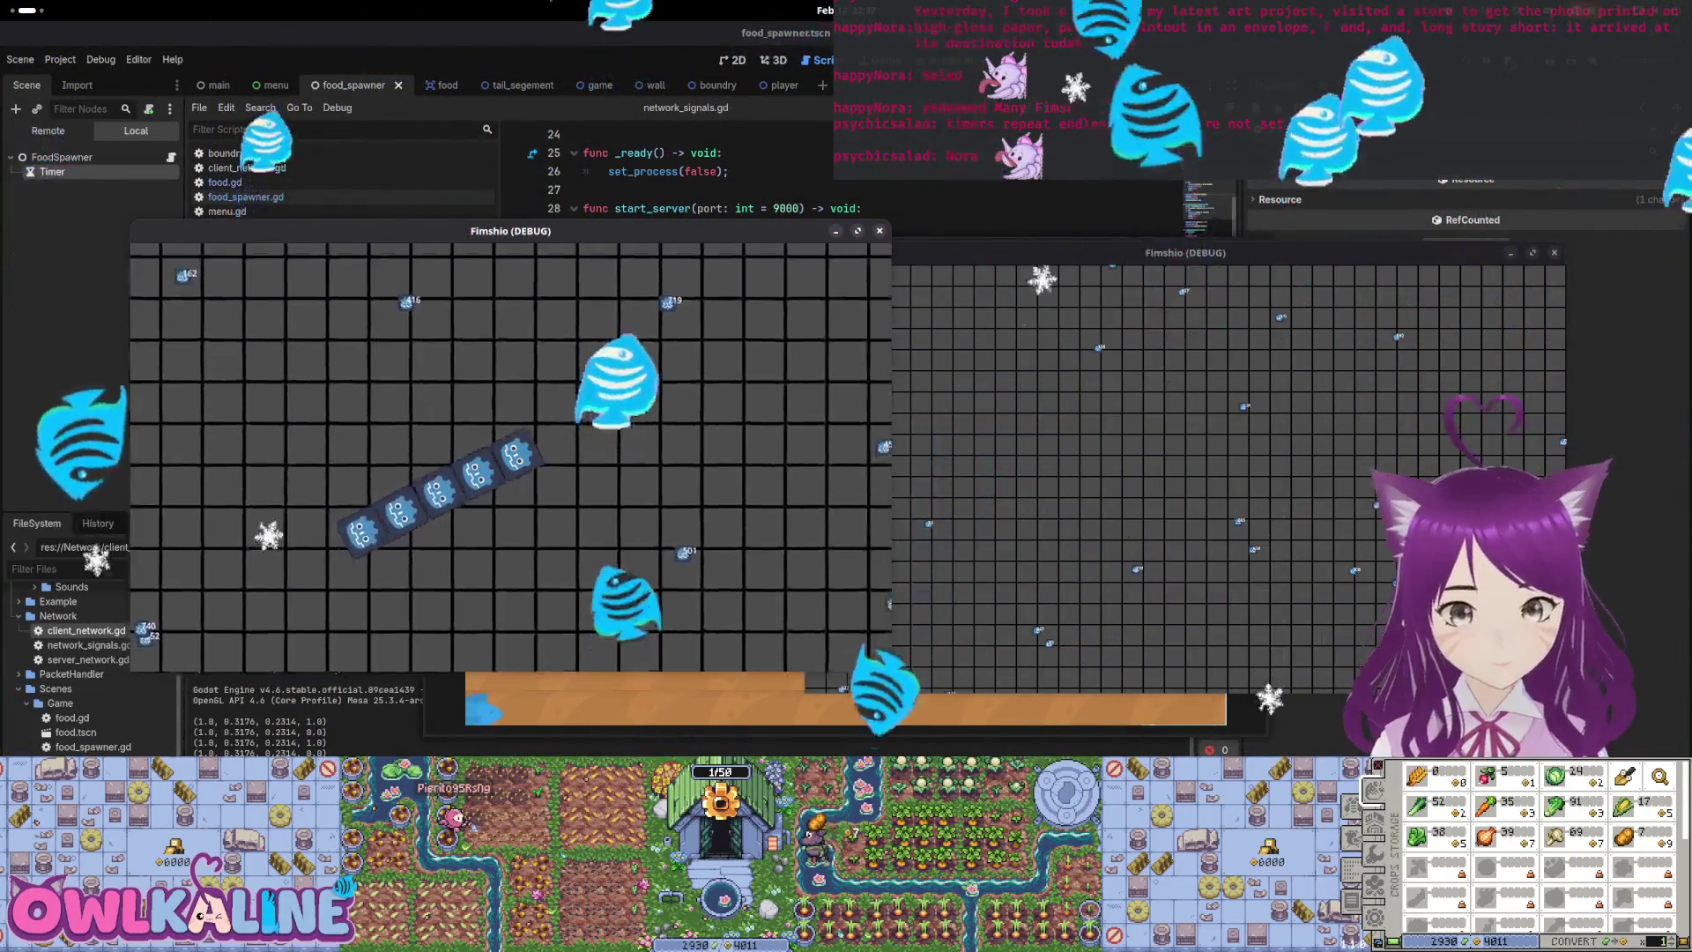
pyautogui.press('F8')
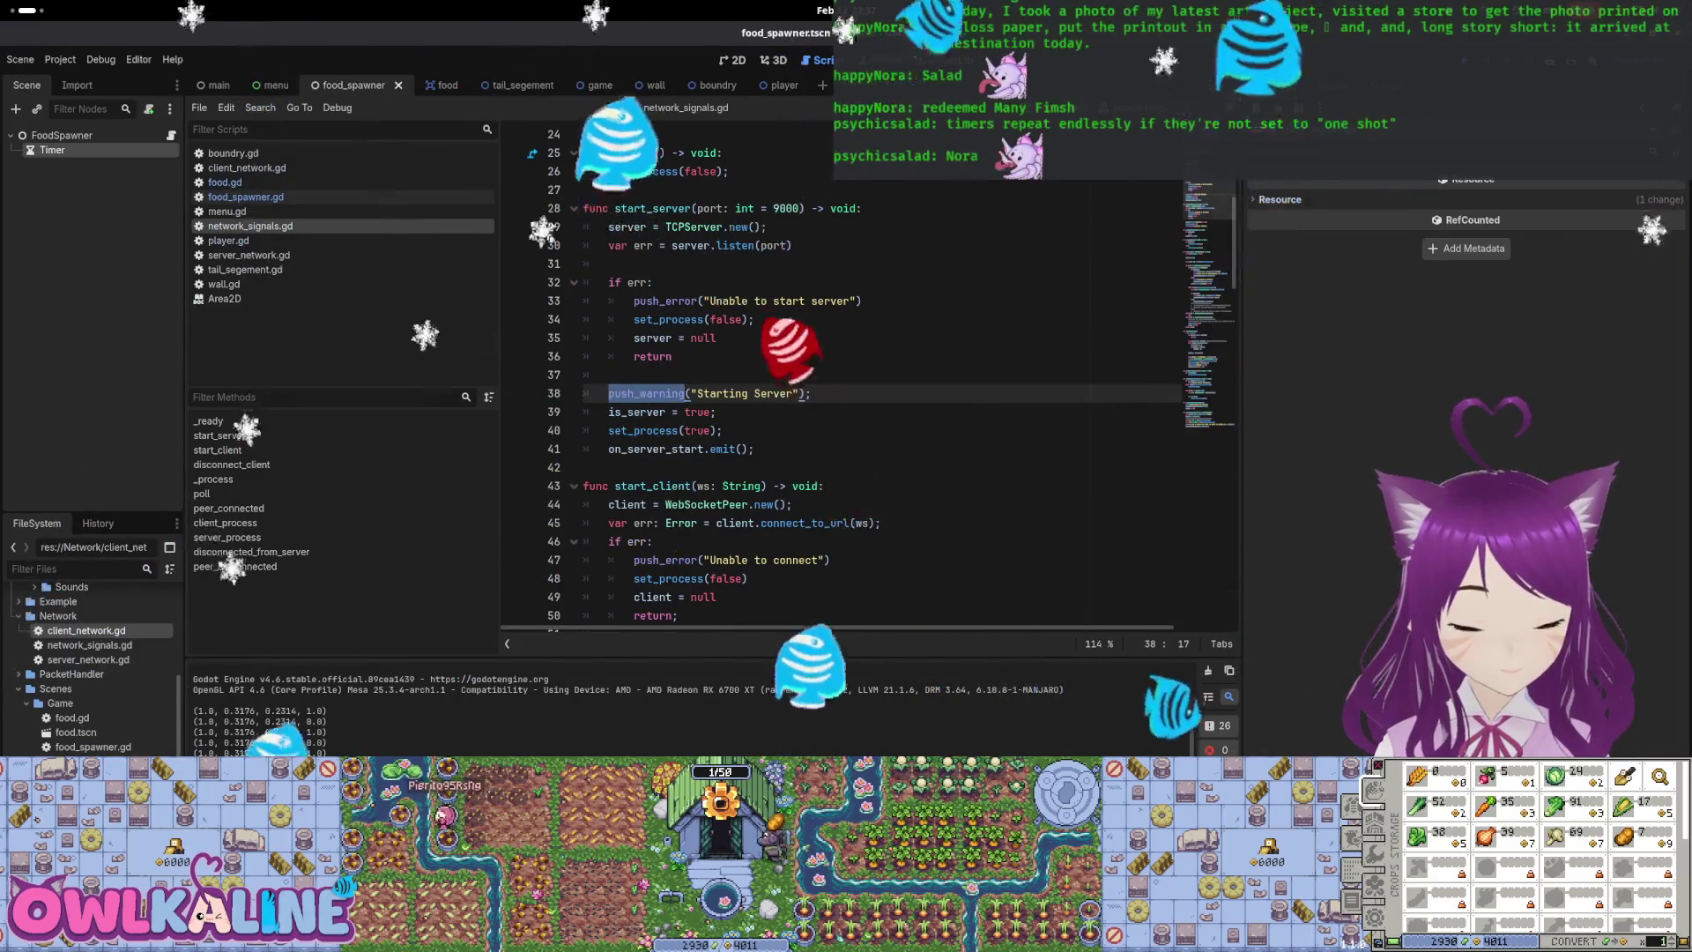
# Compare the Session 4 'food added' errors with Session 3, then relaunch the project
pyautogui.click(291, 766)
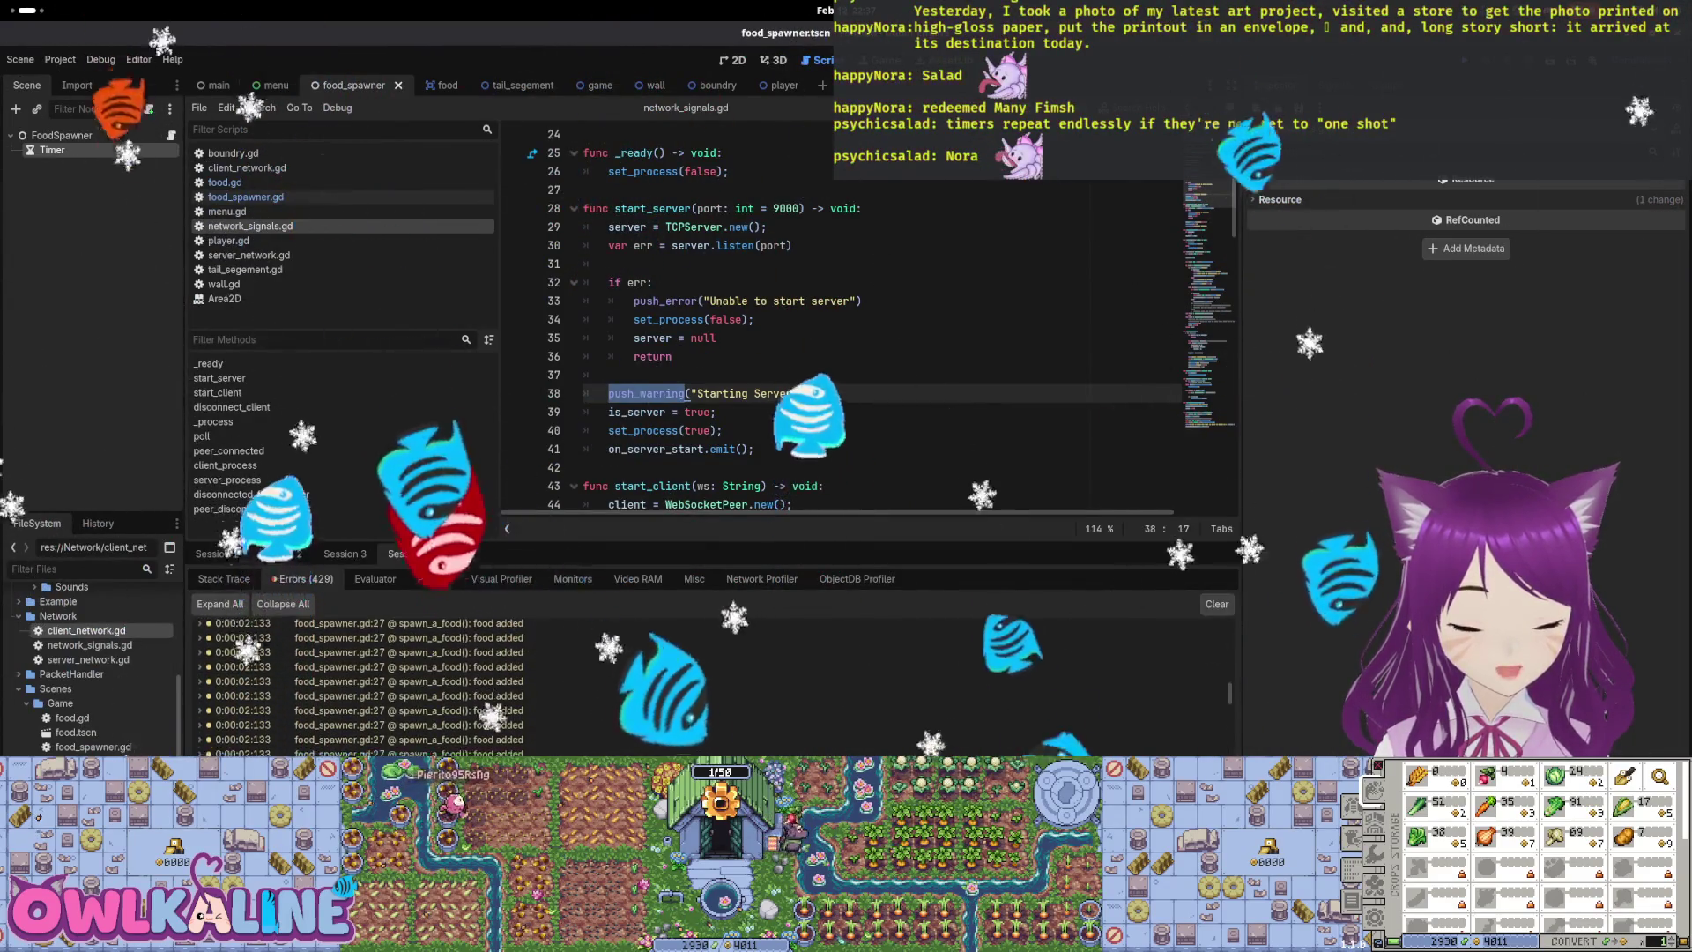
pyautogui.scroll(-5, 705, 687)
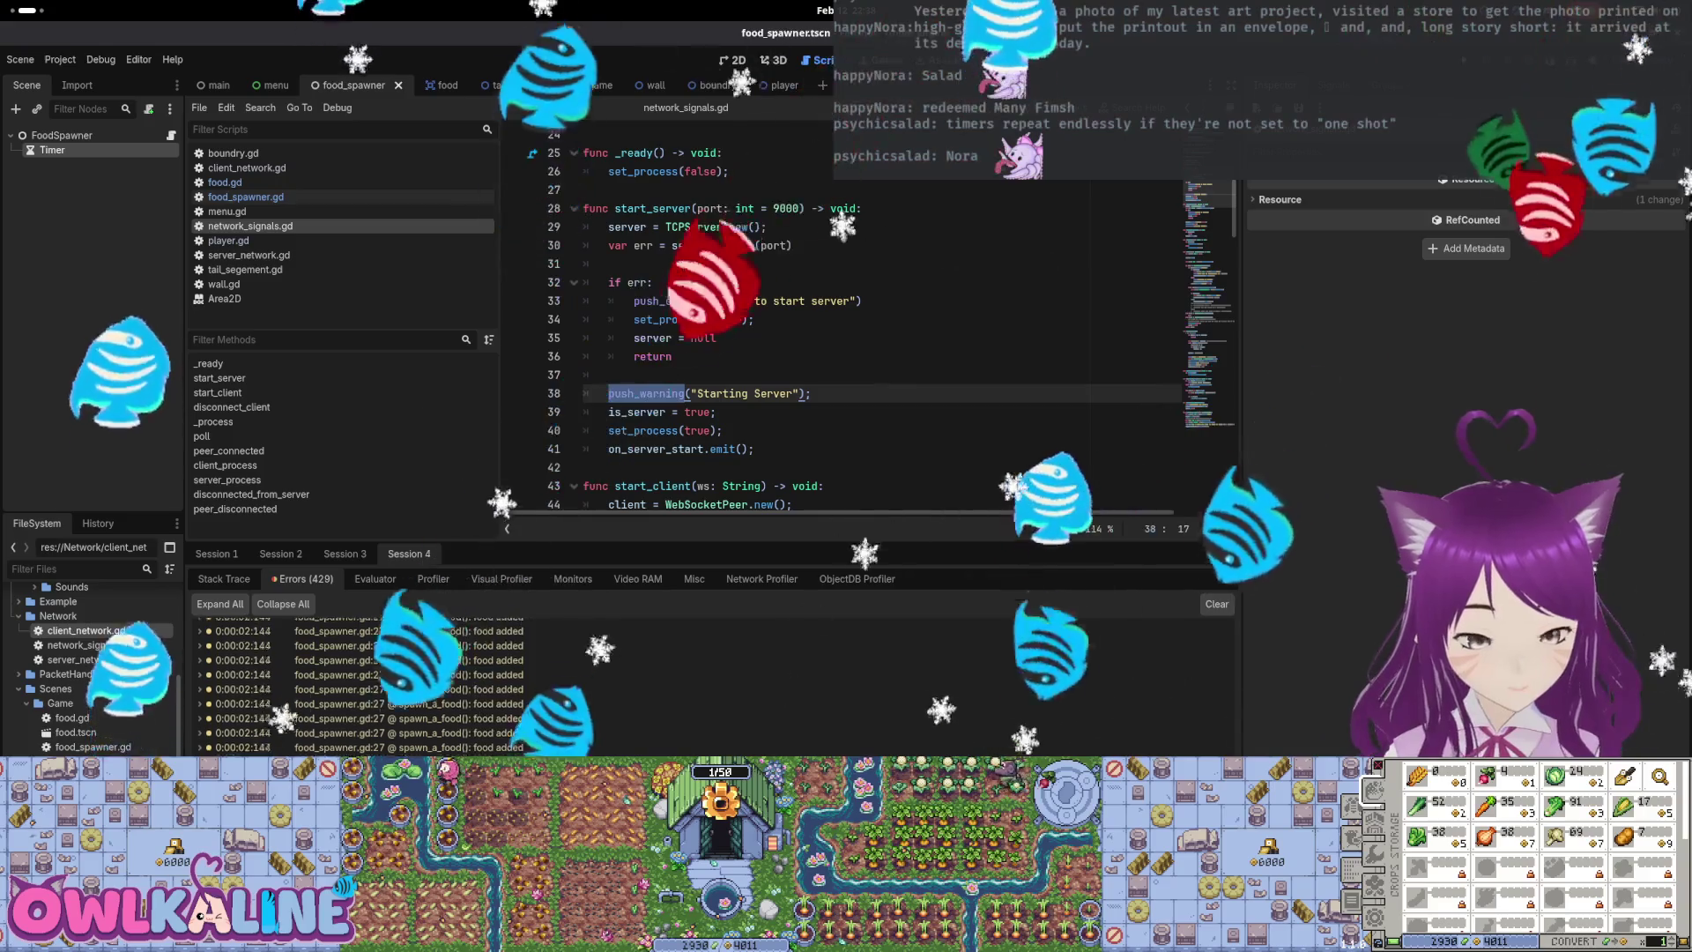
pyautogui.scroll(5, 1246, 729)
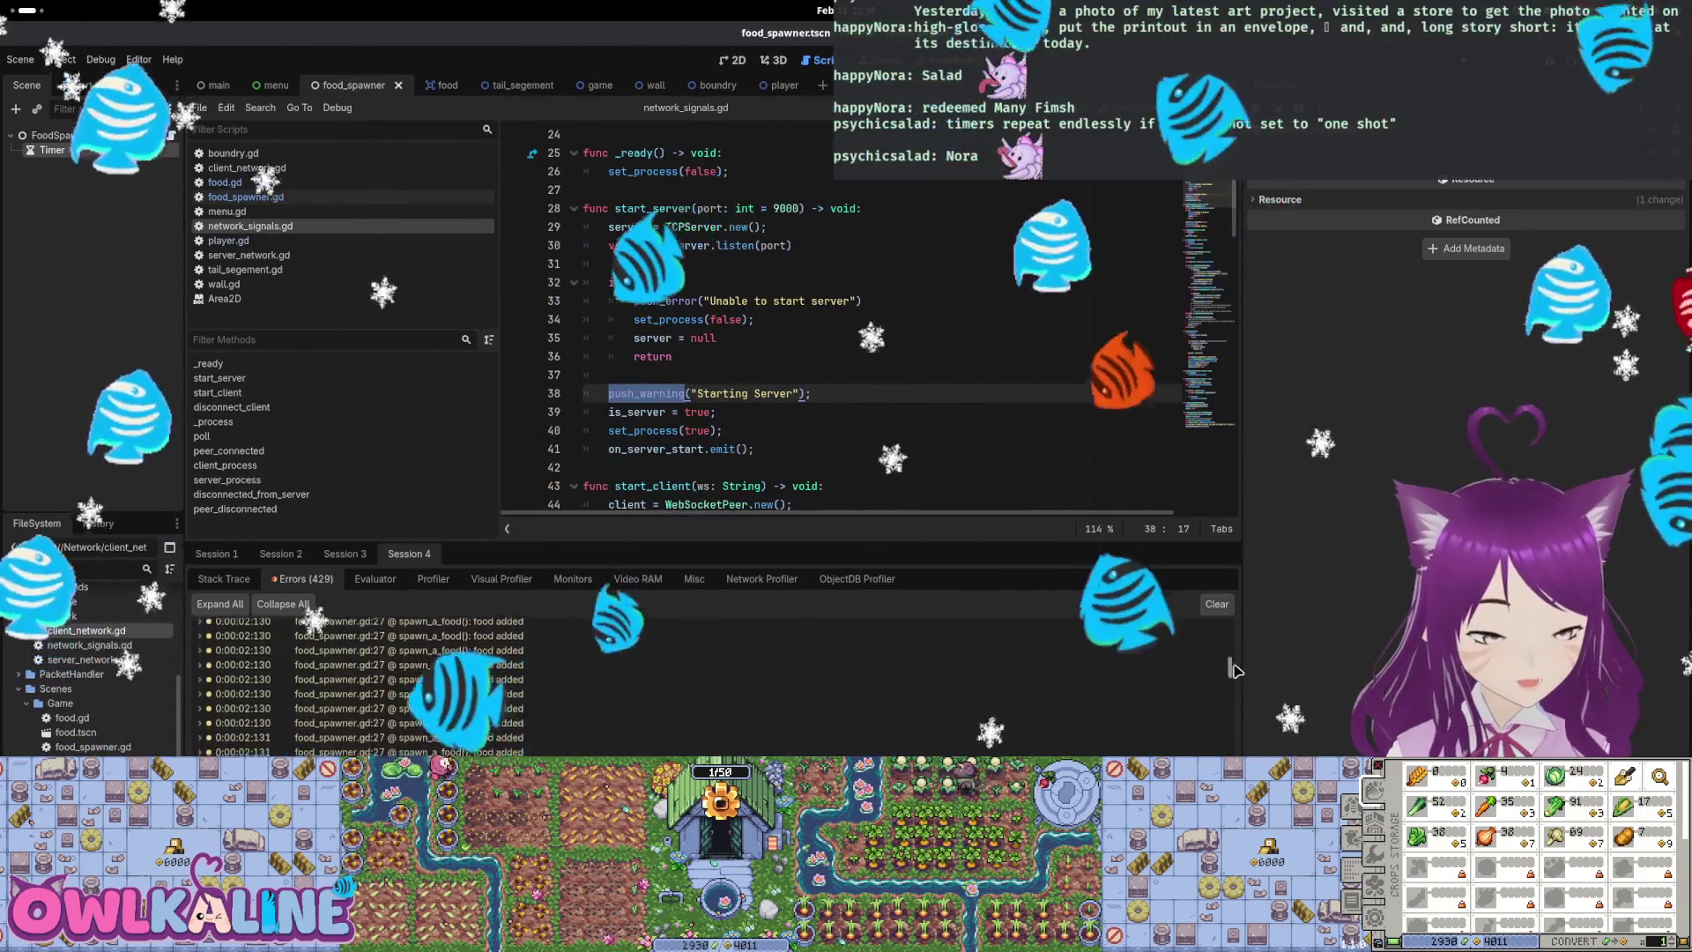
pyautogui.scroll(10, 1242, 696)
pyautogui.scroll(-15, 1236, 644)
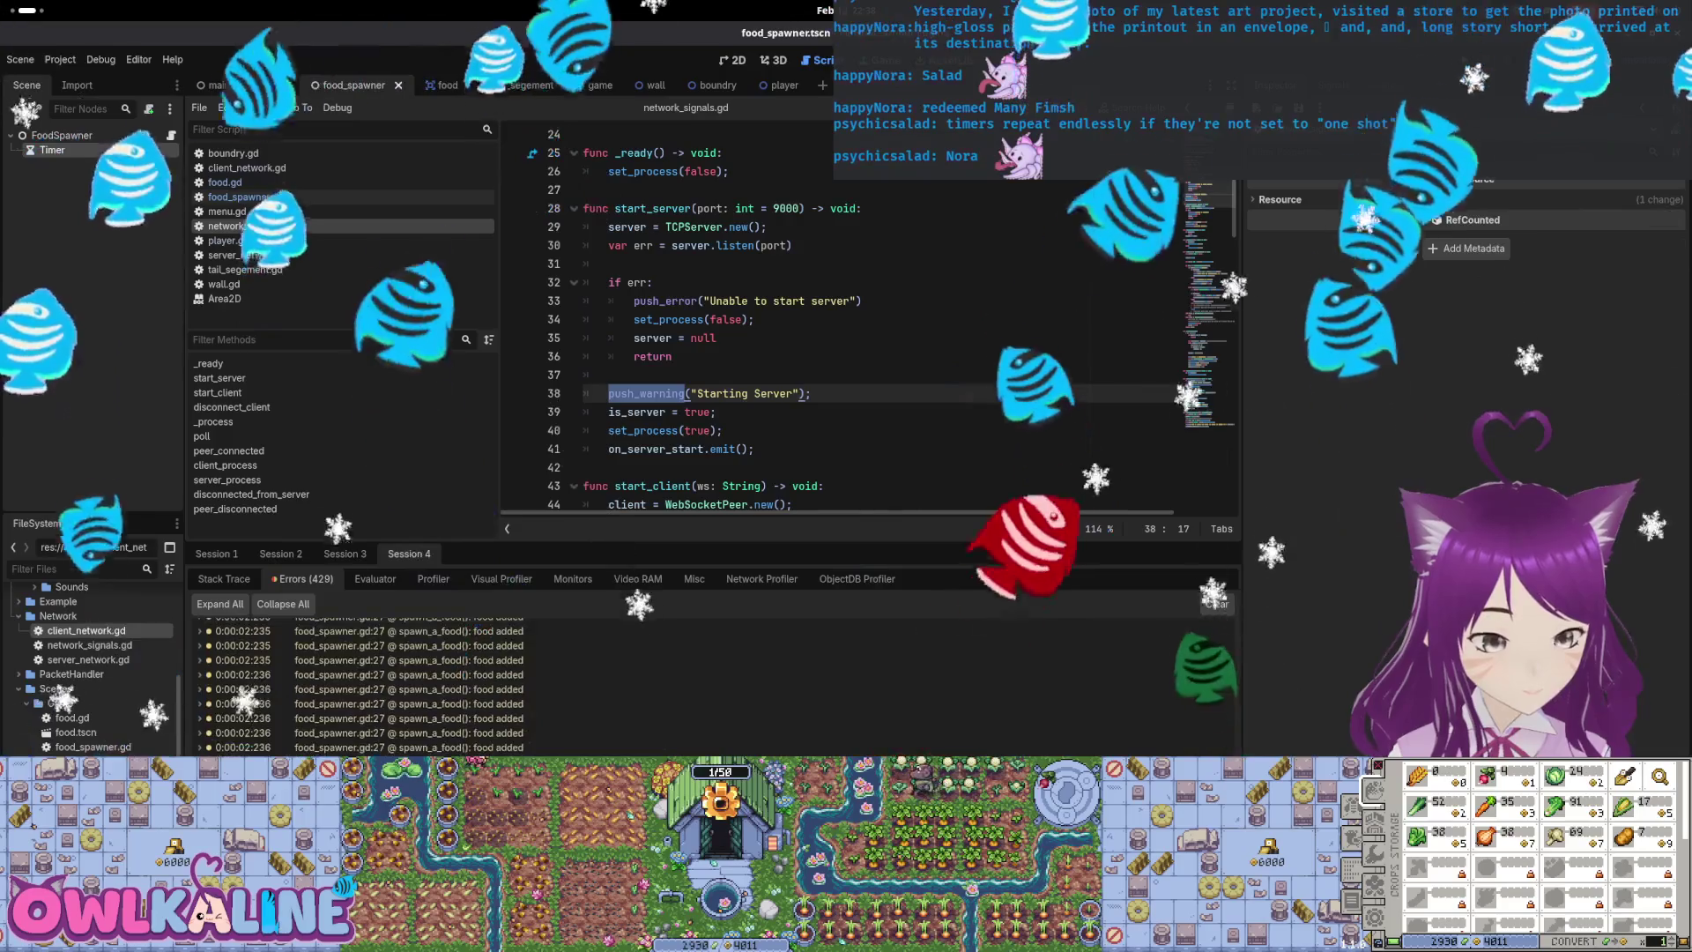
pyautogui.click(341, 553)
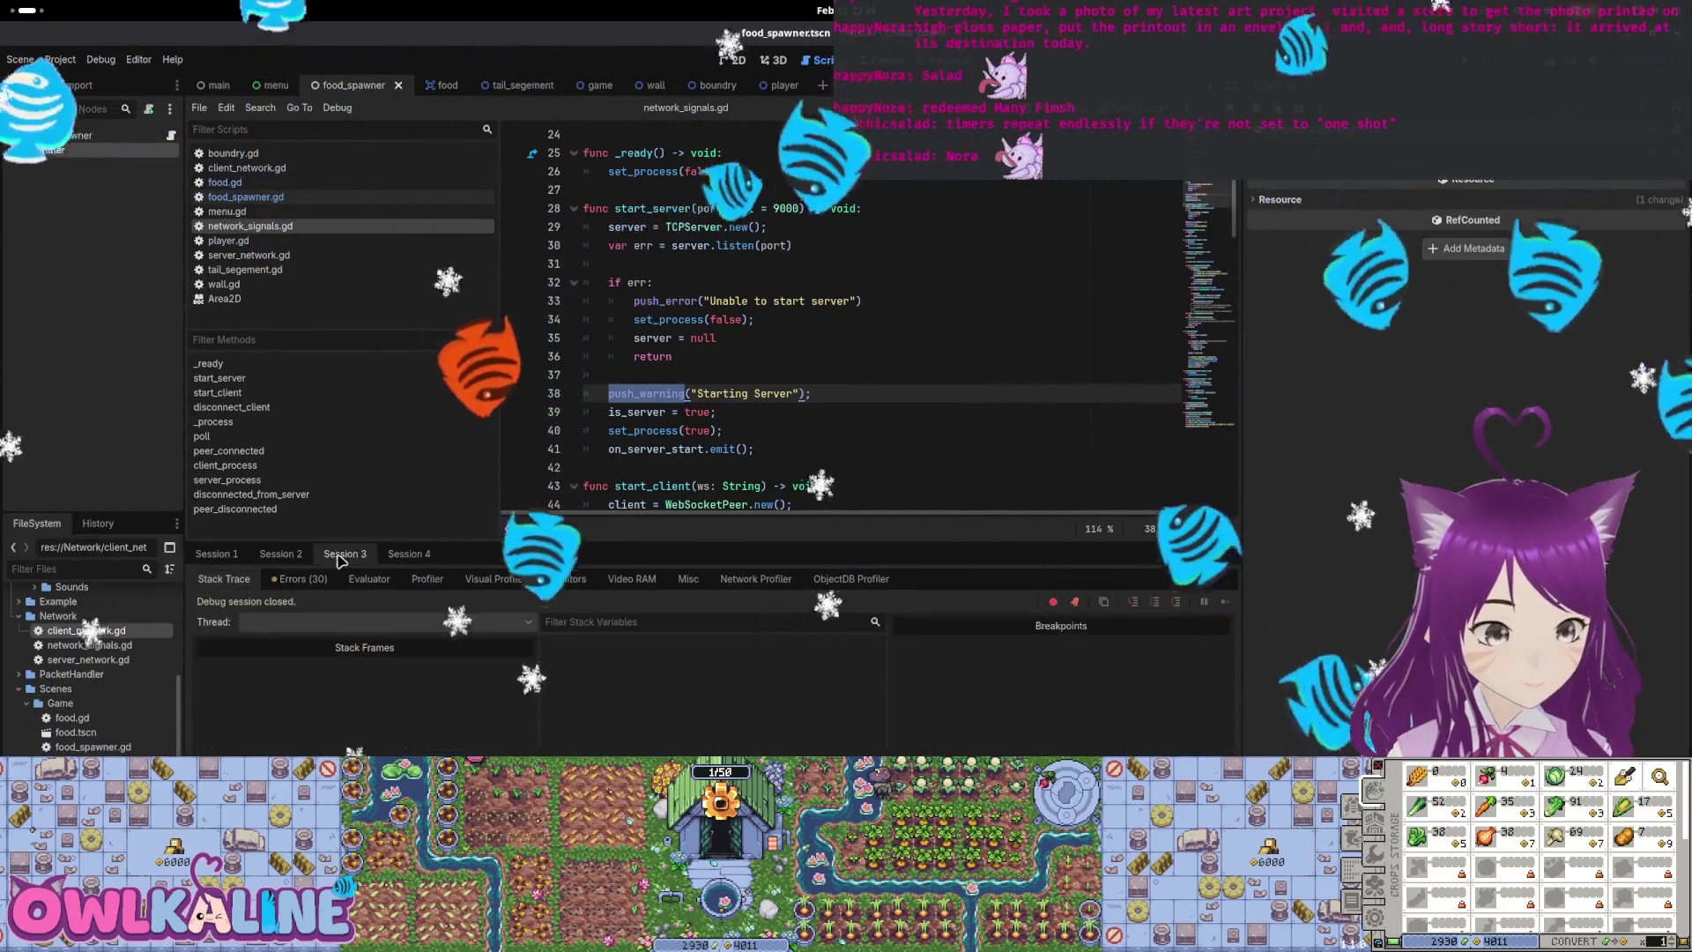
pyautogui.click(303, 578)
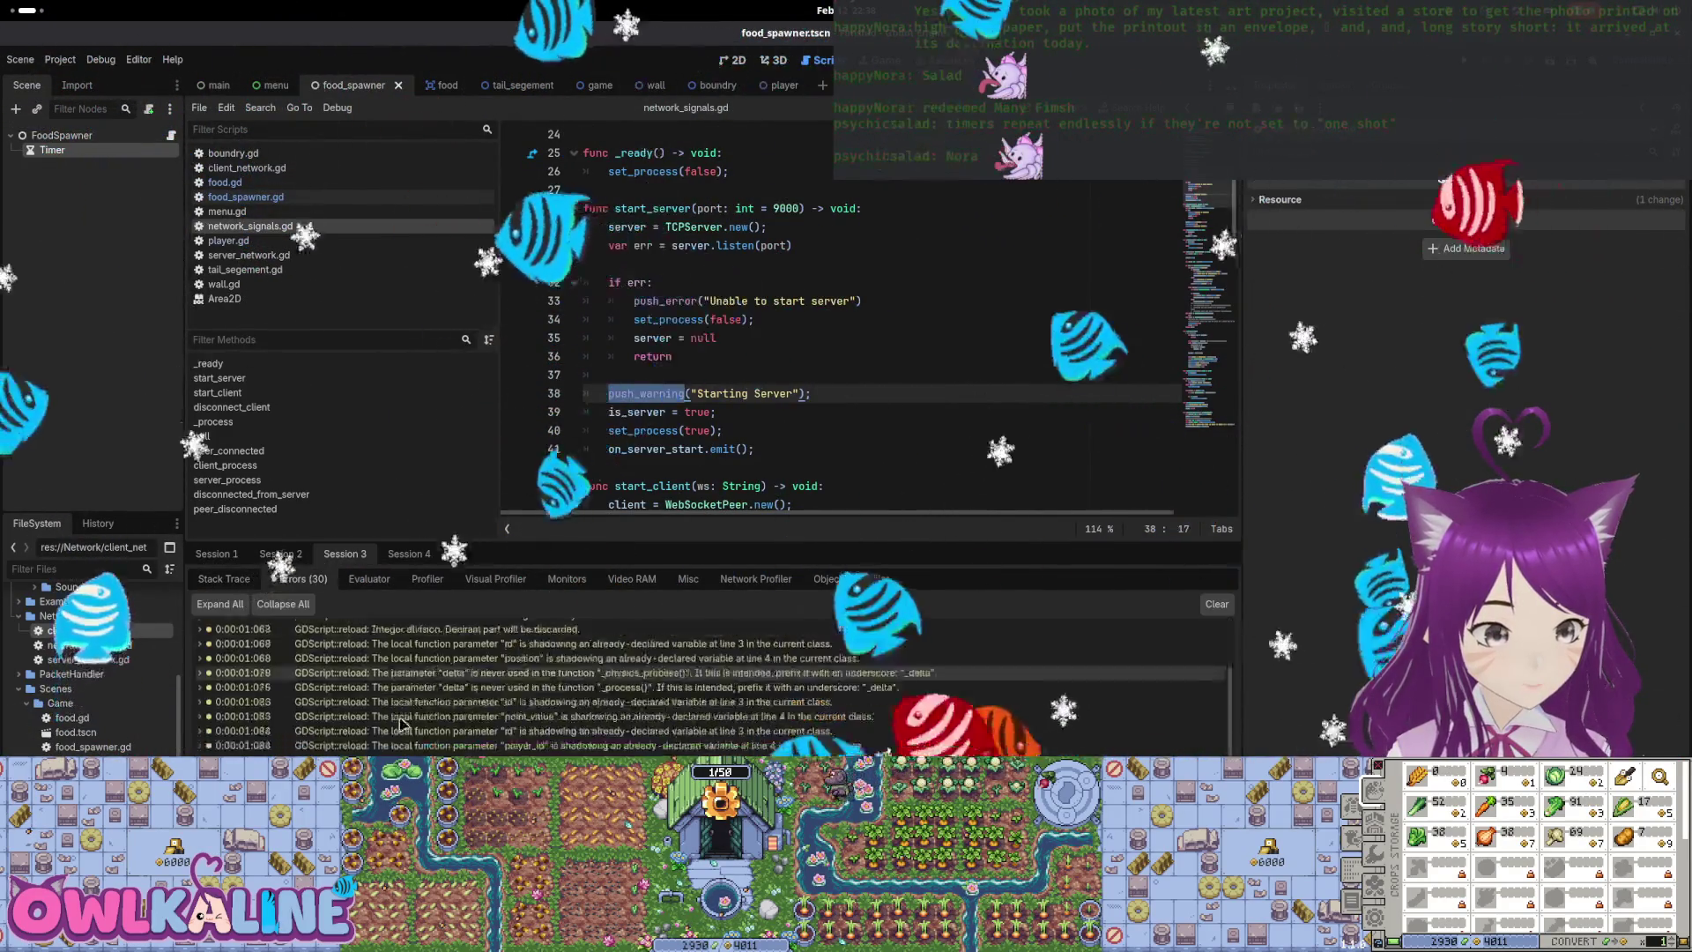
pyautogui.click(409, 554)
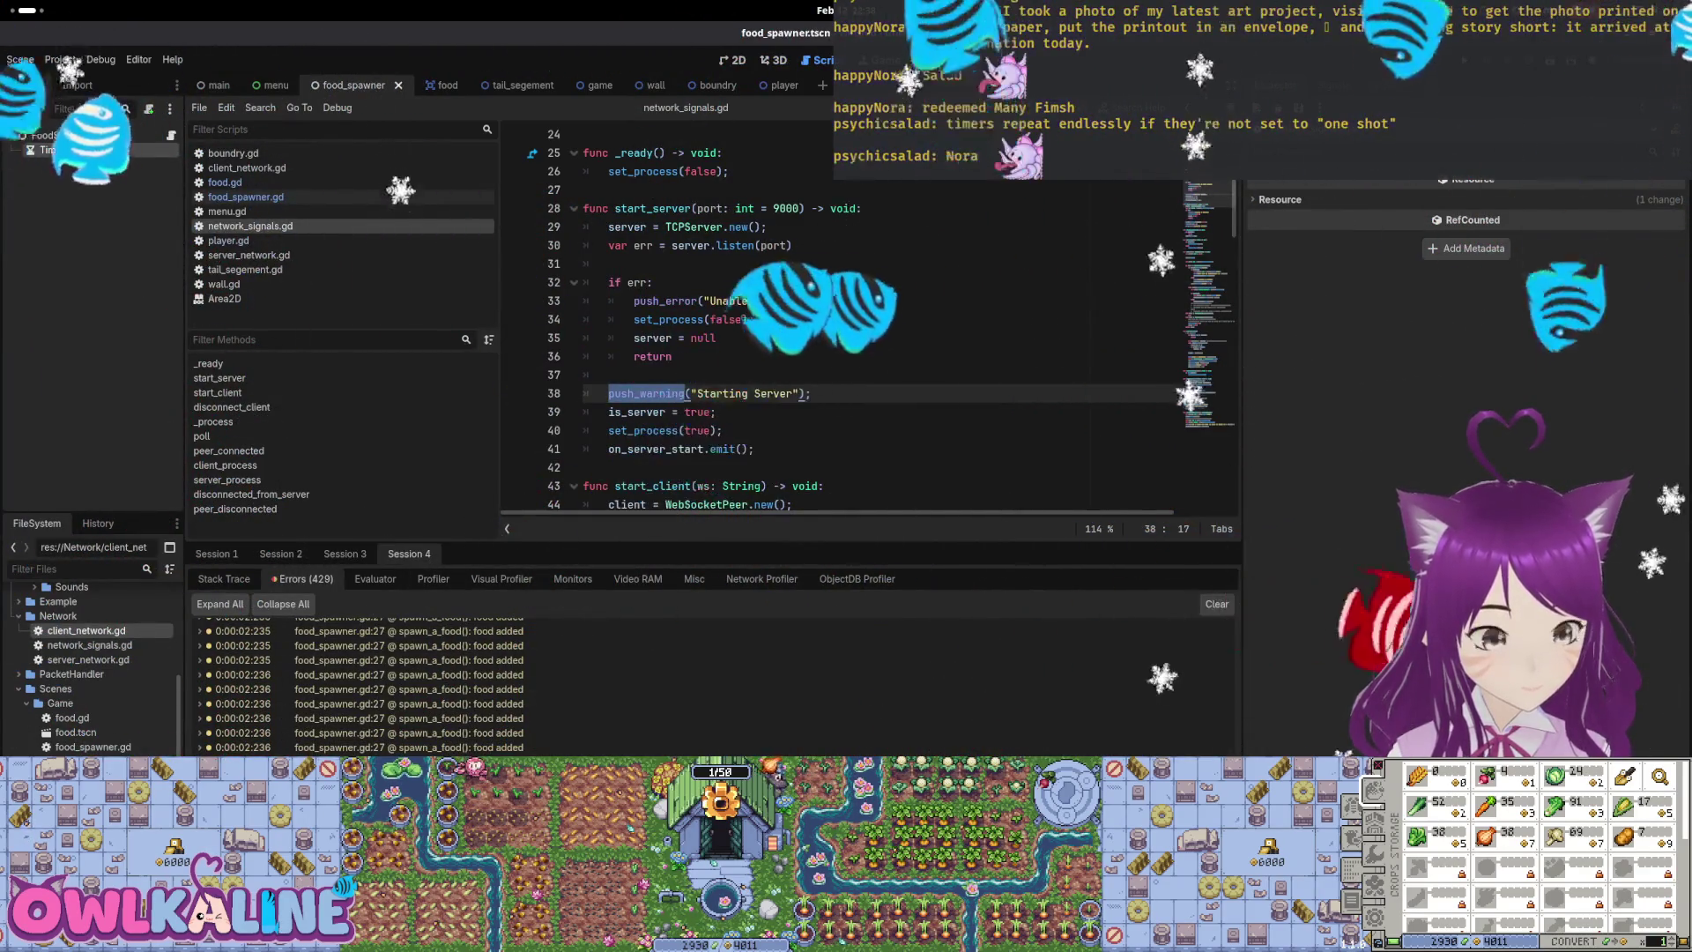
pyautogui.press('F5')
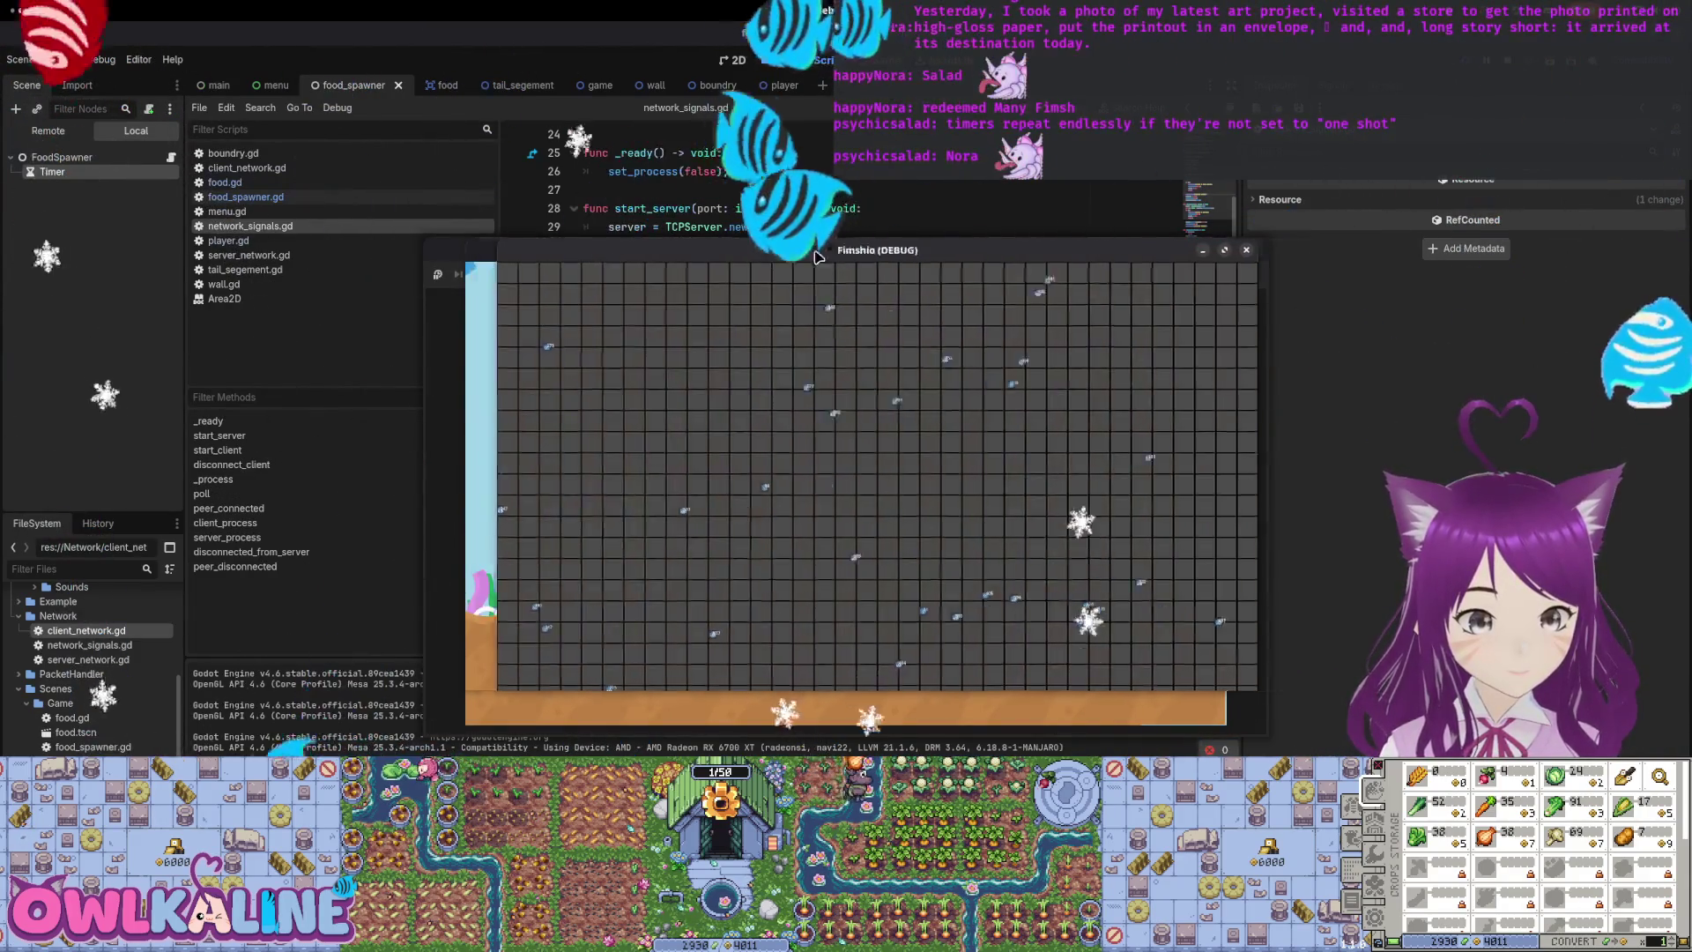
pyautogui.click(839, 461)
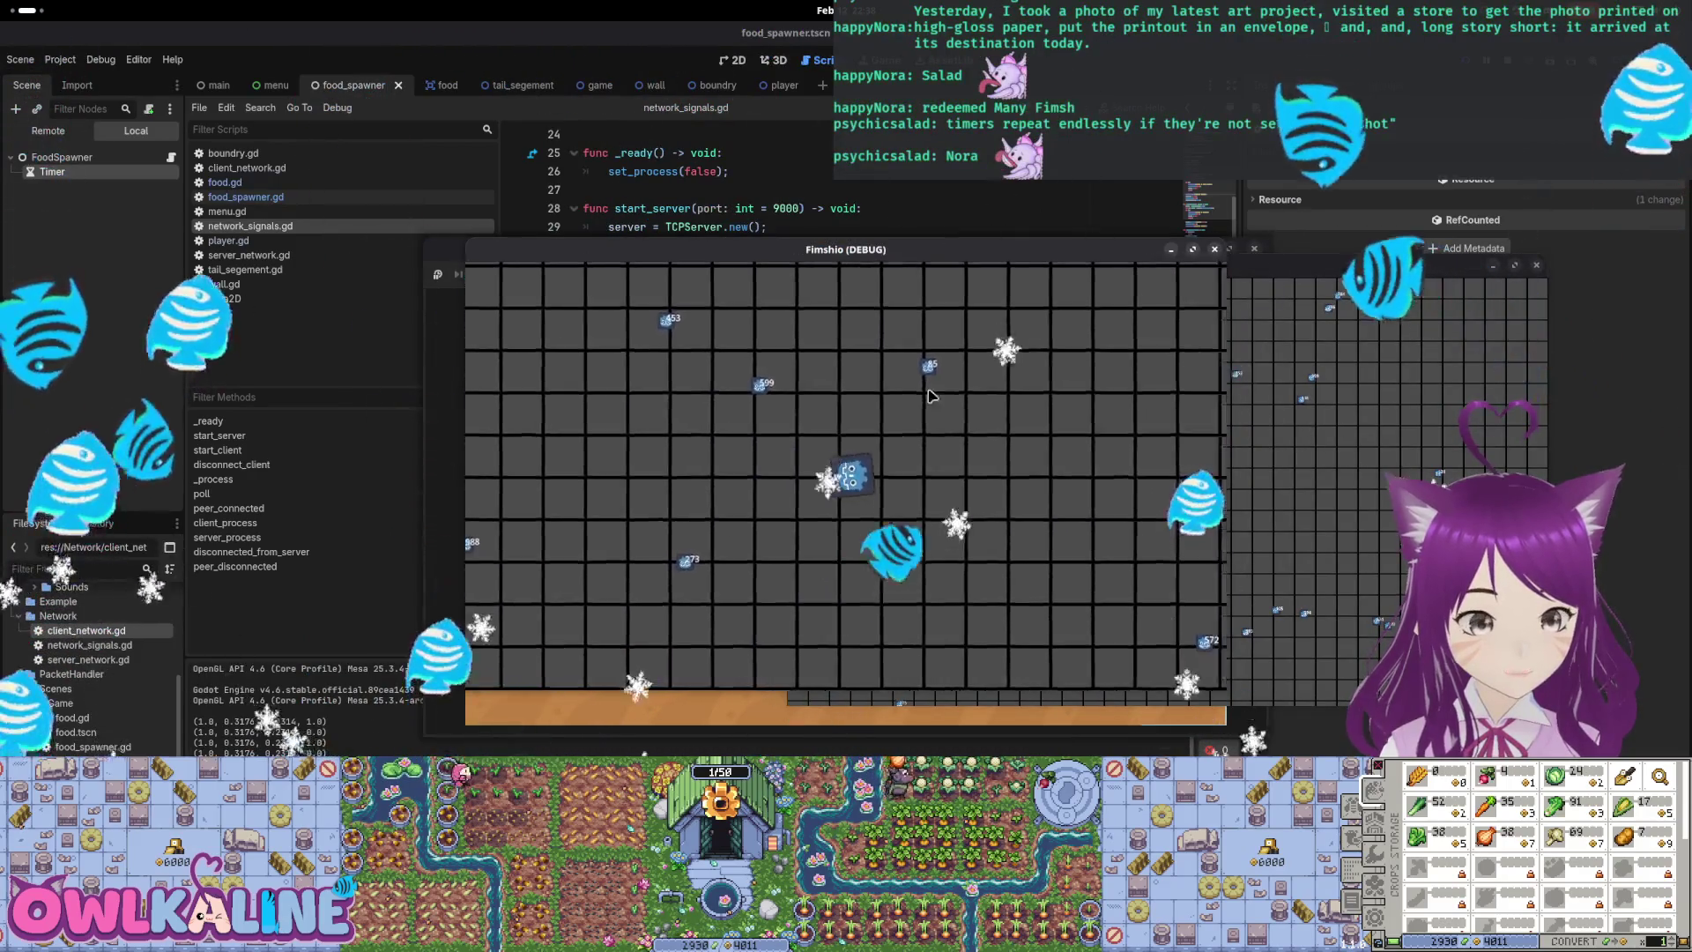
pyautogui.click(48, 131)
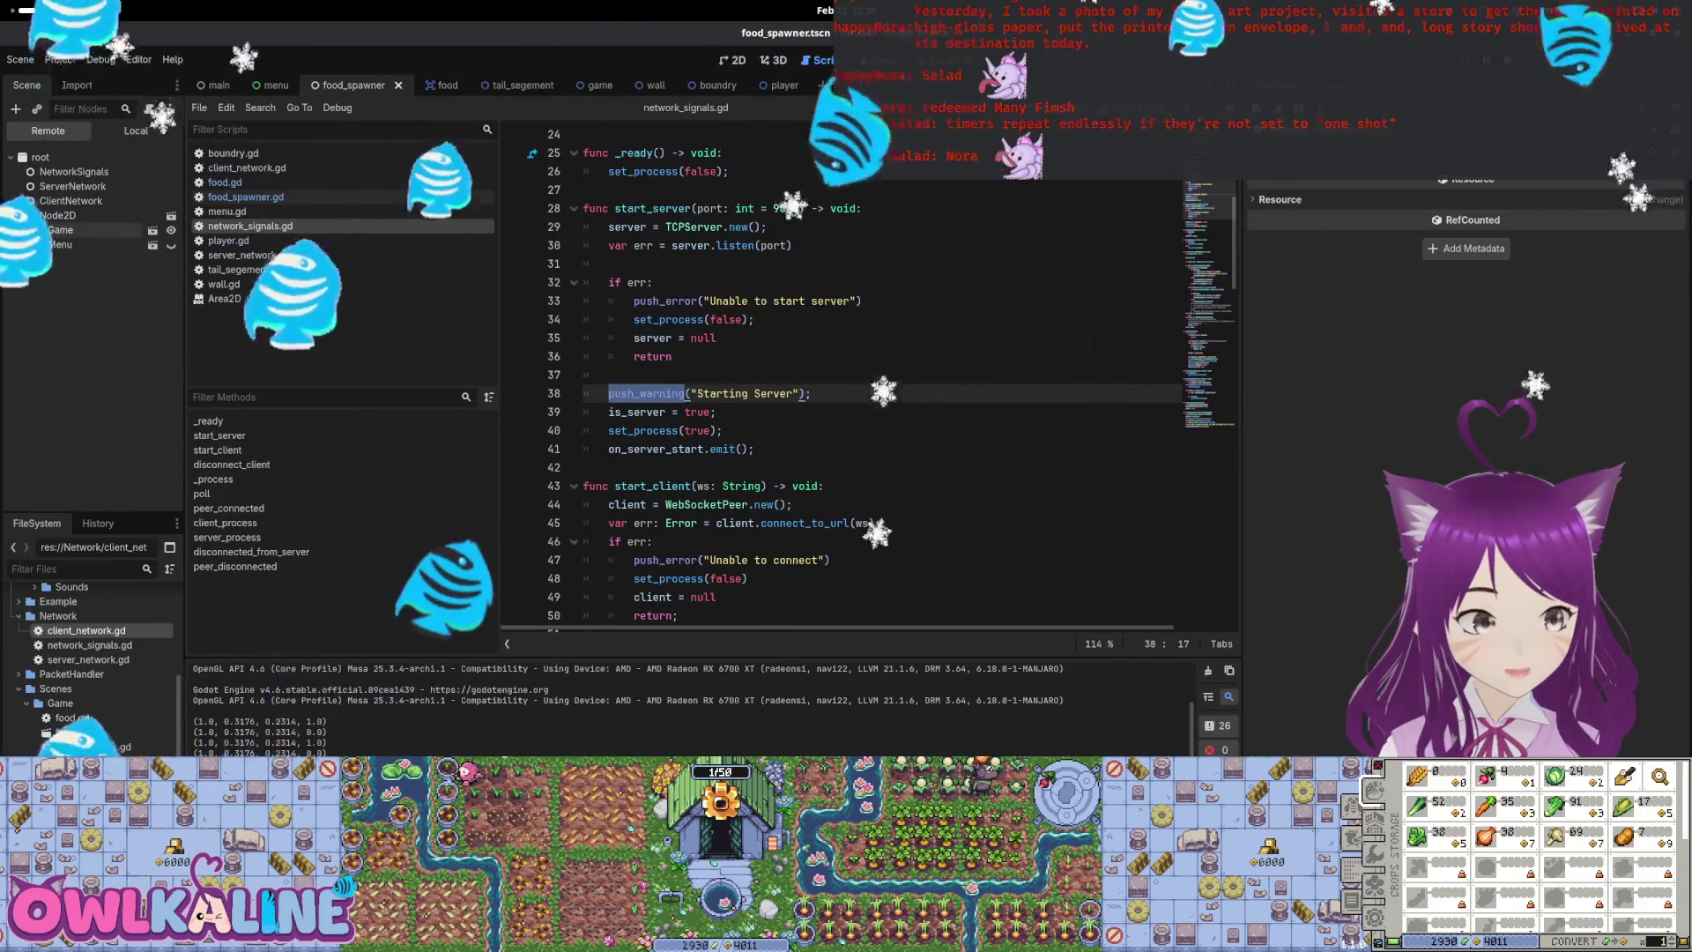
pyautogui.click(26, 230)
pyautogui.click(35, 274)
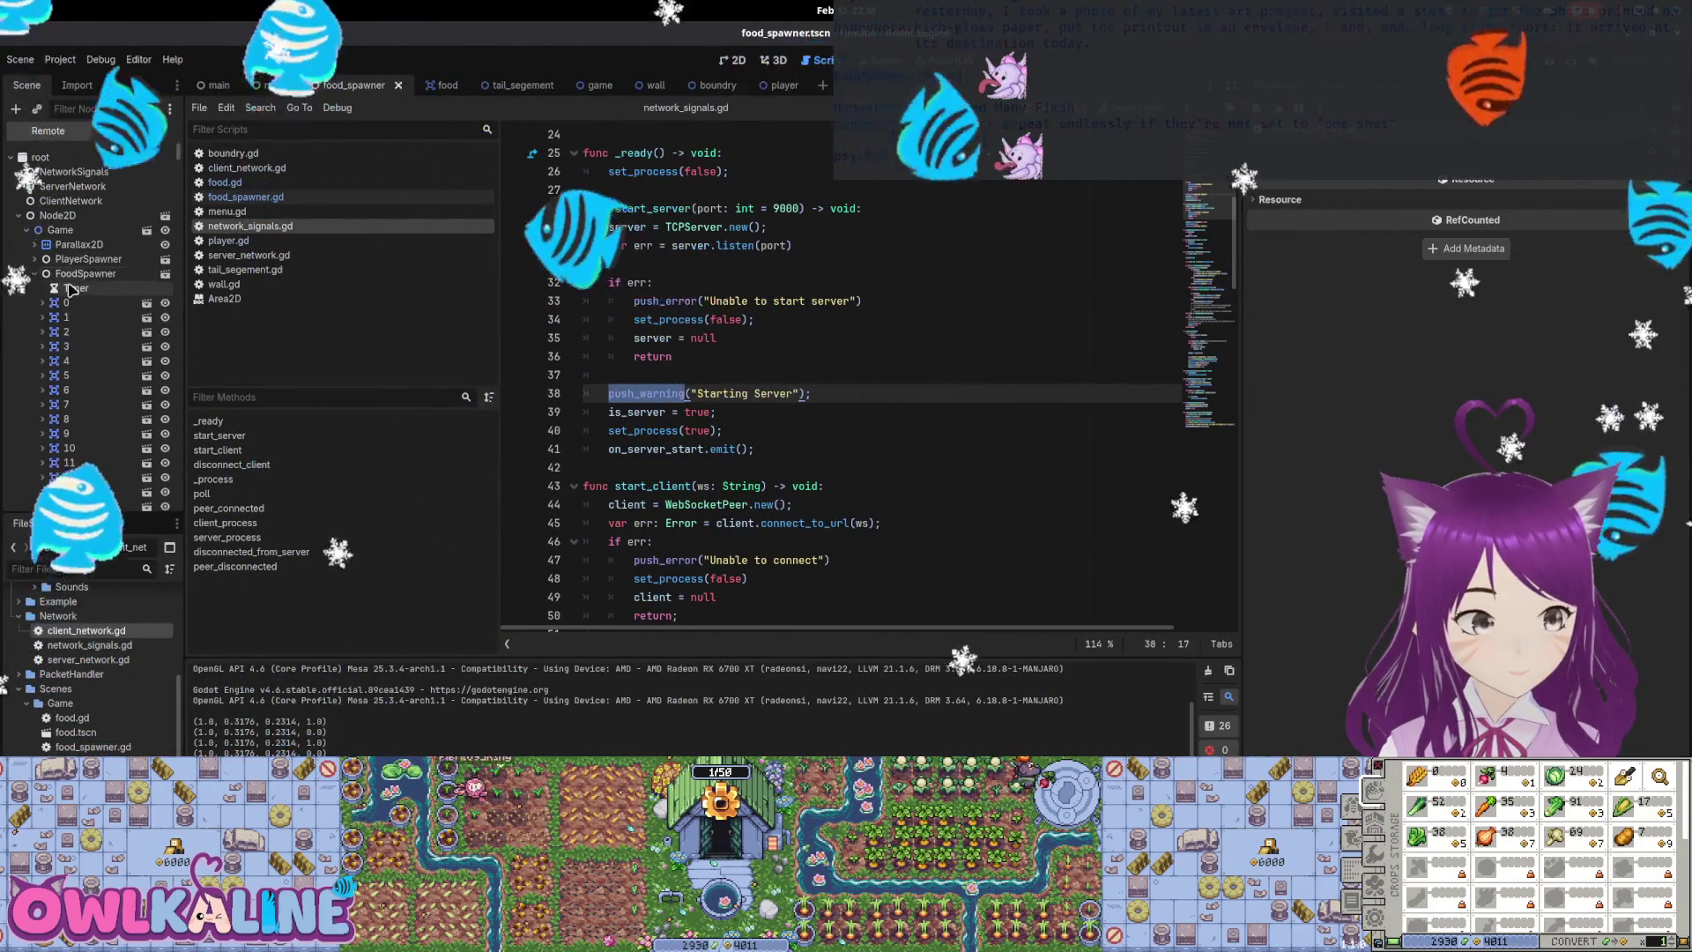
pyautogui.click(75, 289)
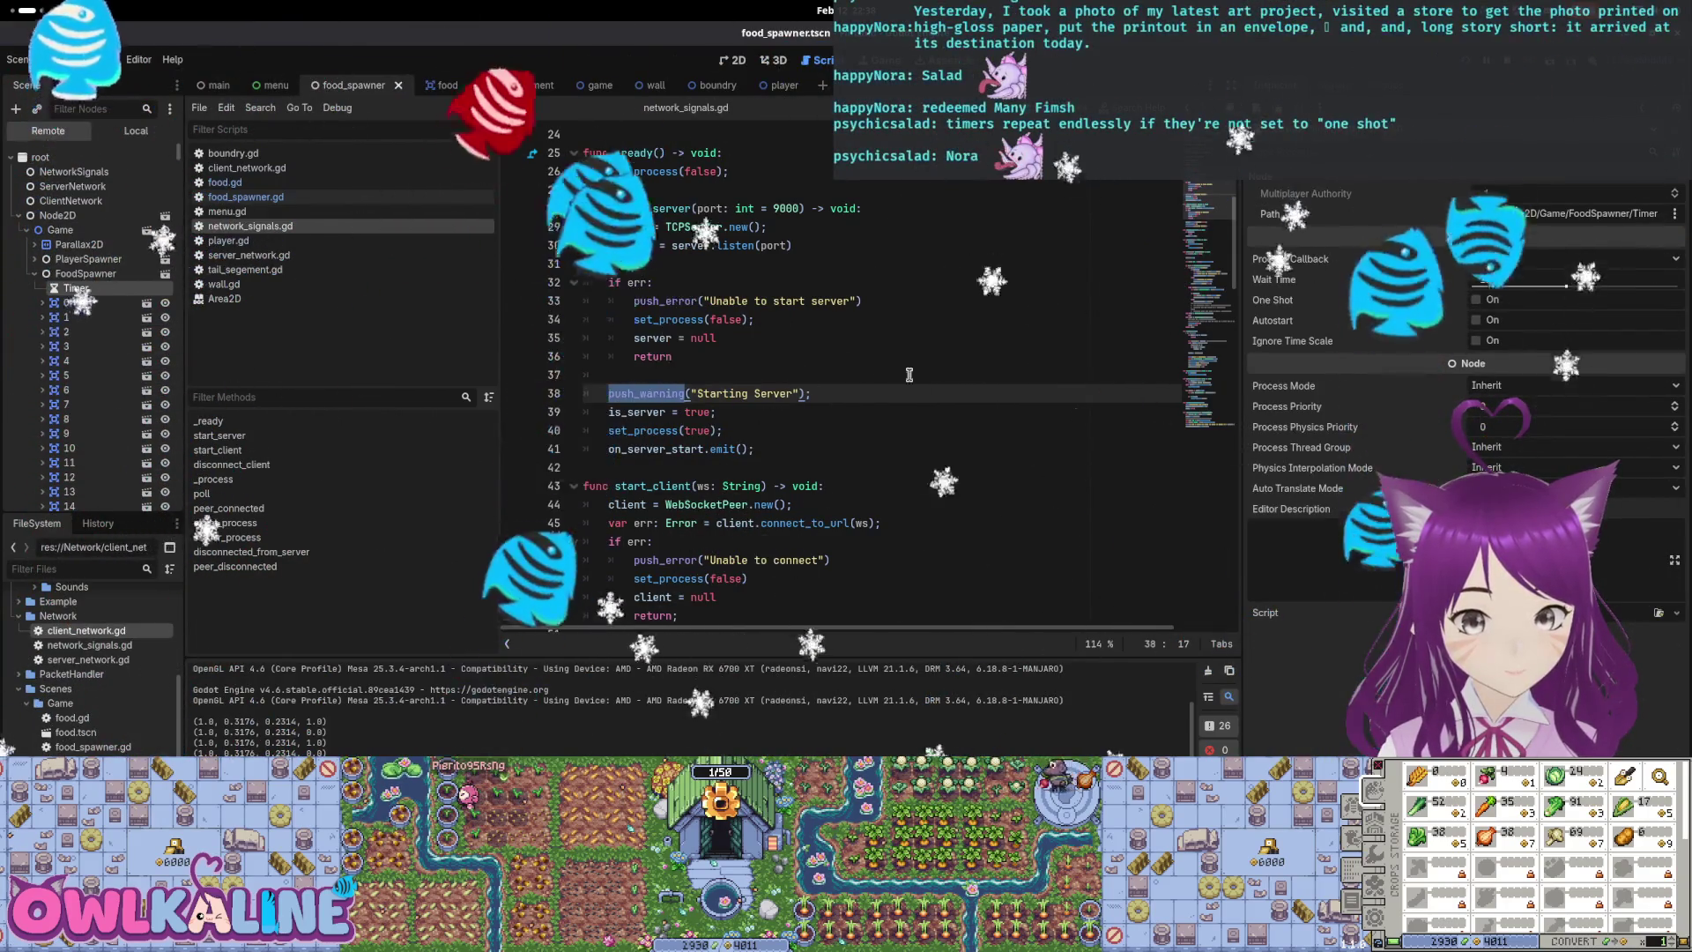
pyautogui.scroll(-5, 95, 329)
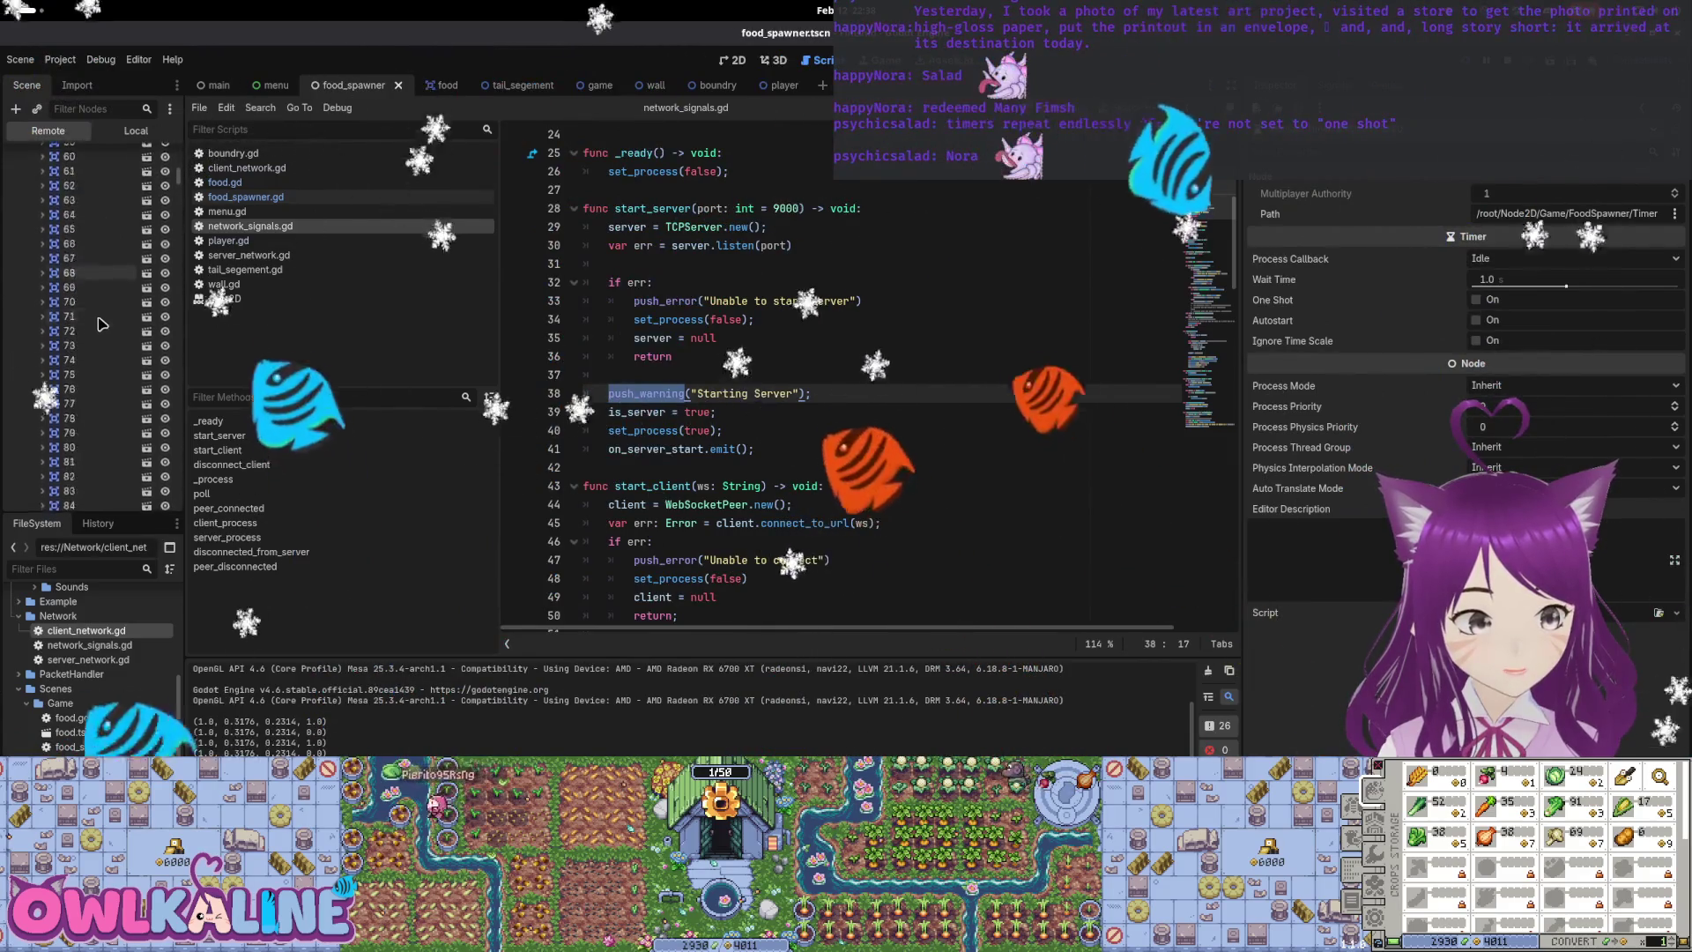
pyautogui.moveTo(178, 158); pyautogui.dragTo(171, 513)
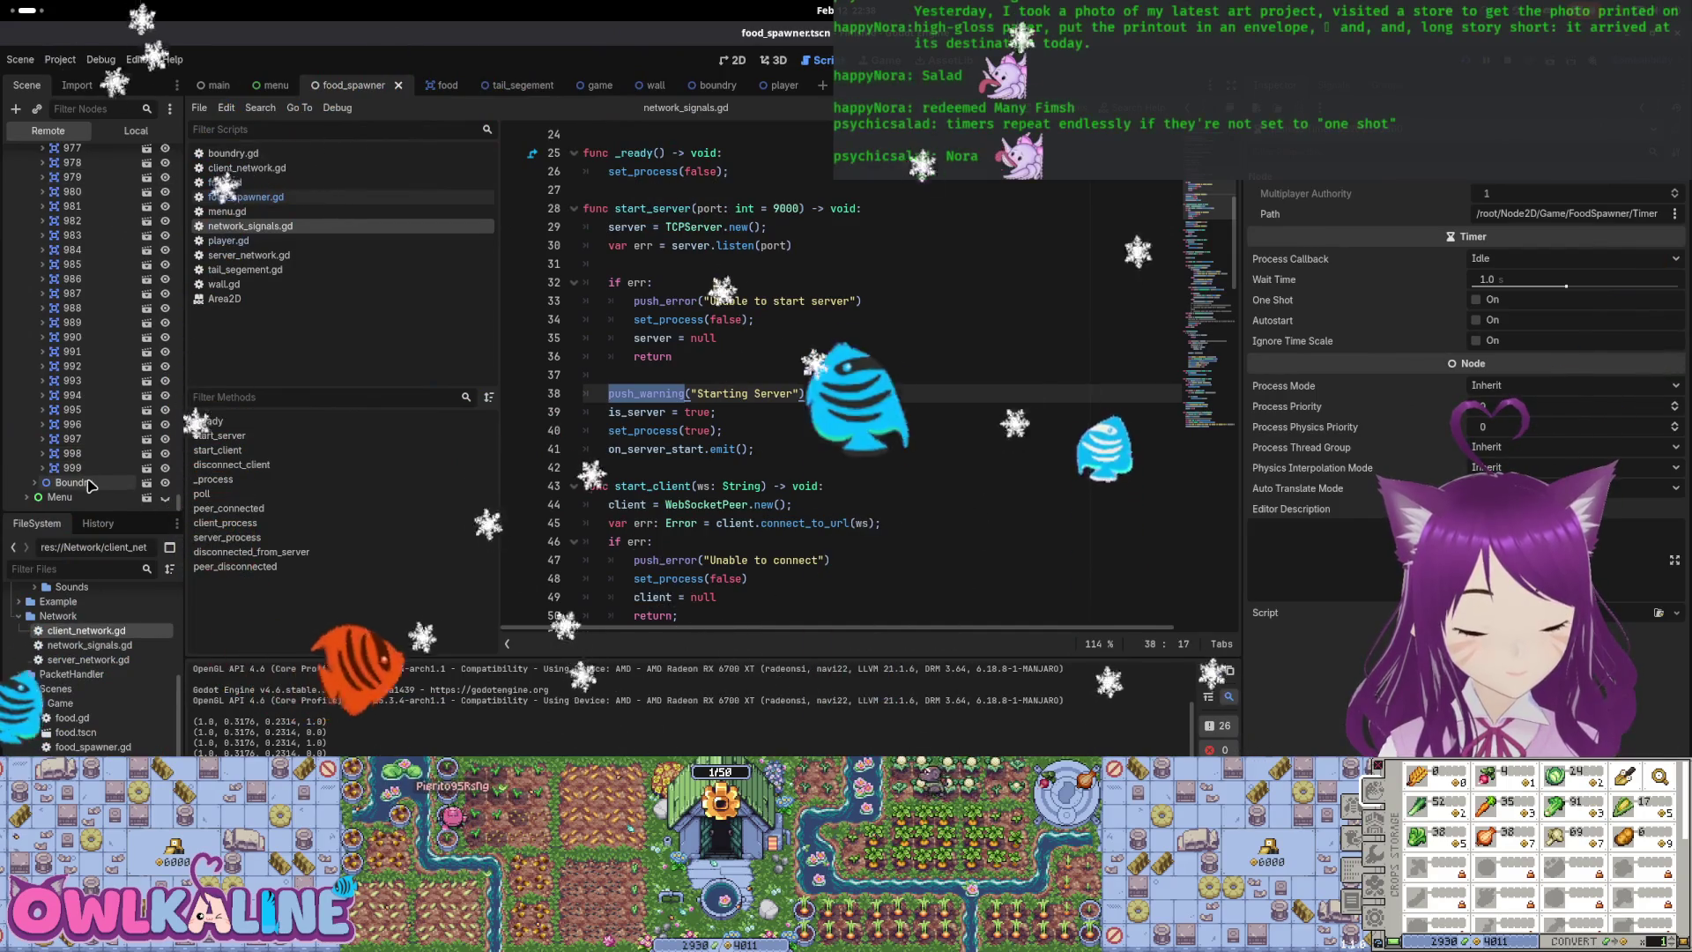
pyautogui.moveTo(0, 0)
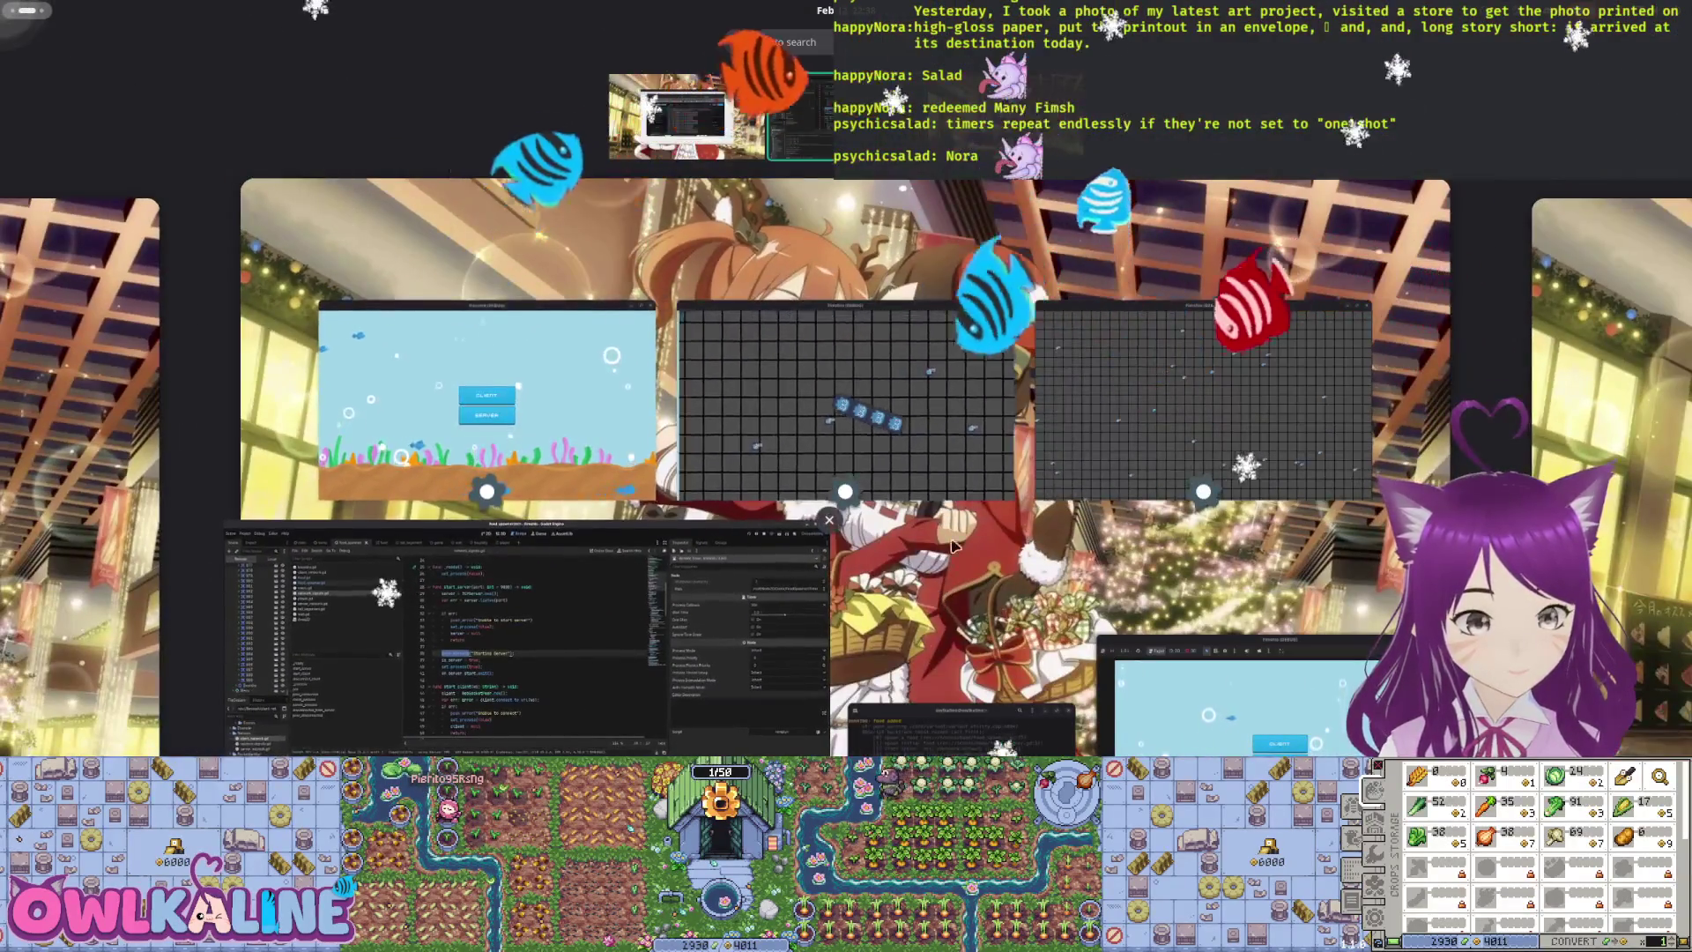
pyautogui.click(846, 397)
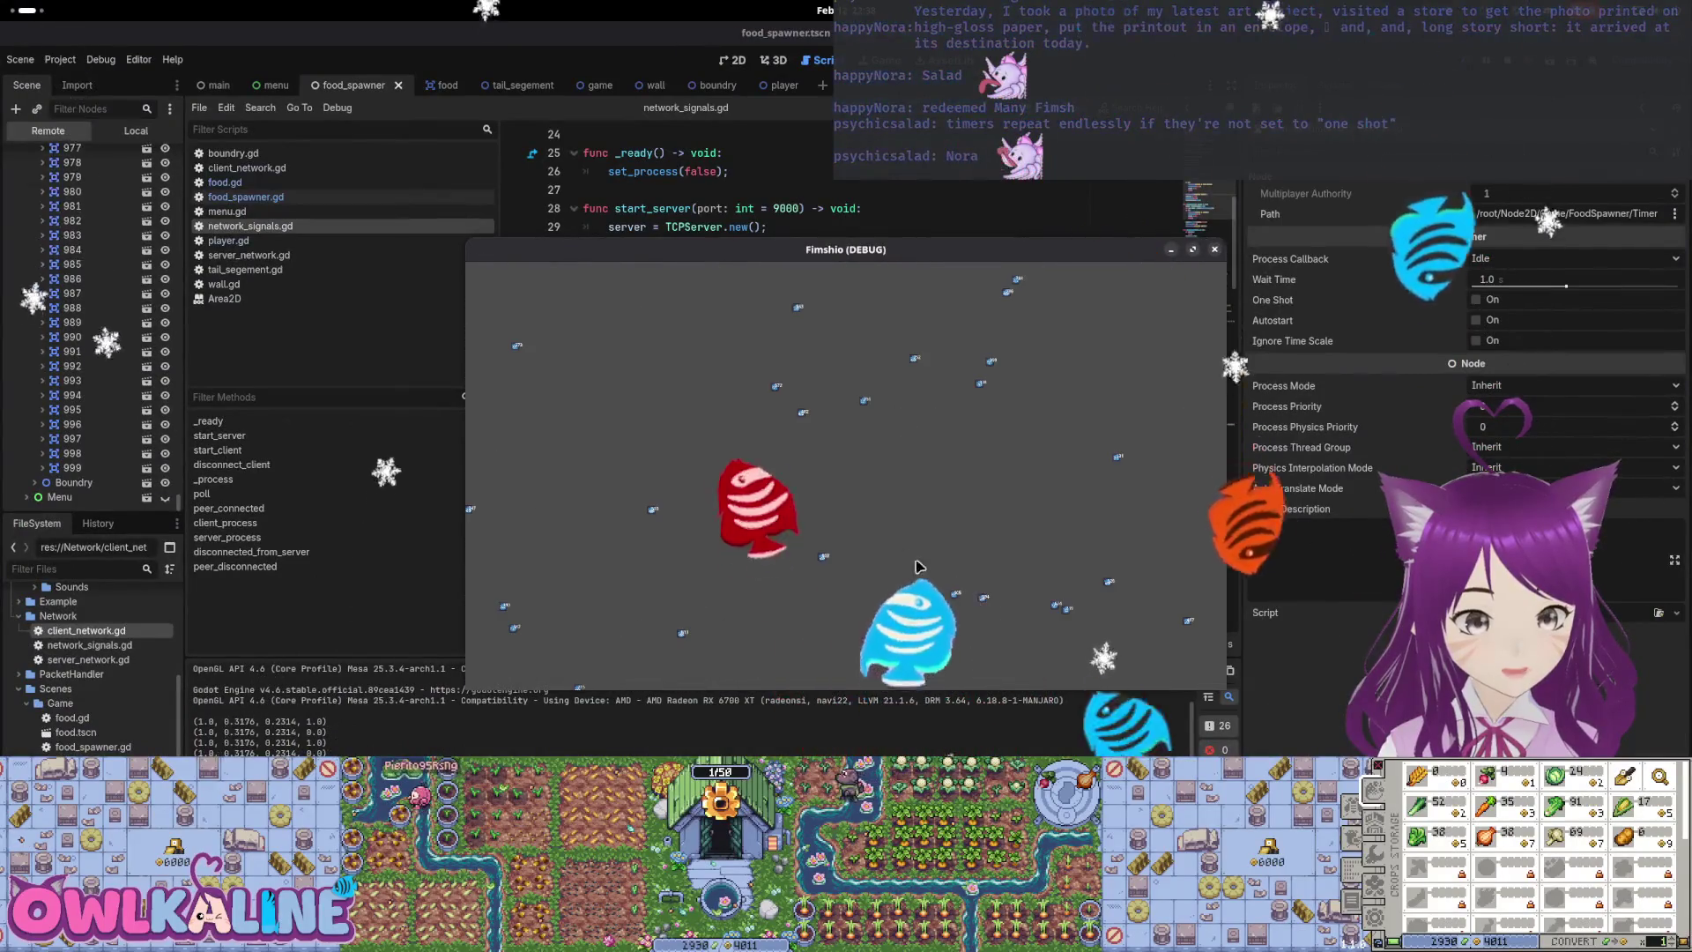
pyautogui.scroll(3, 114, 449)
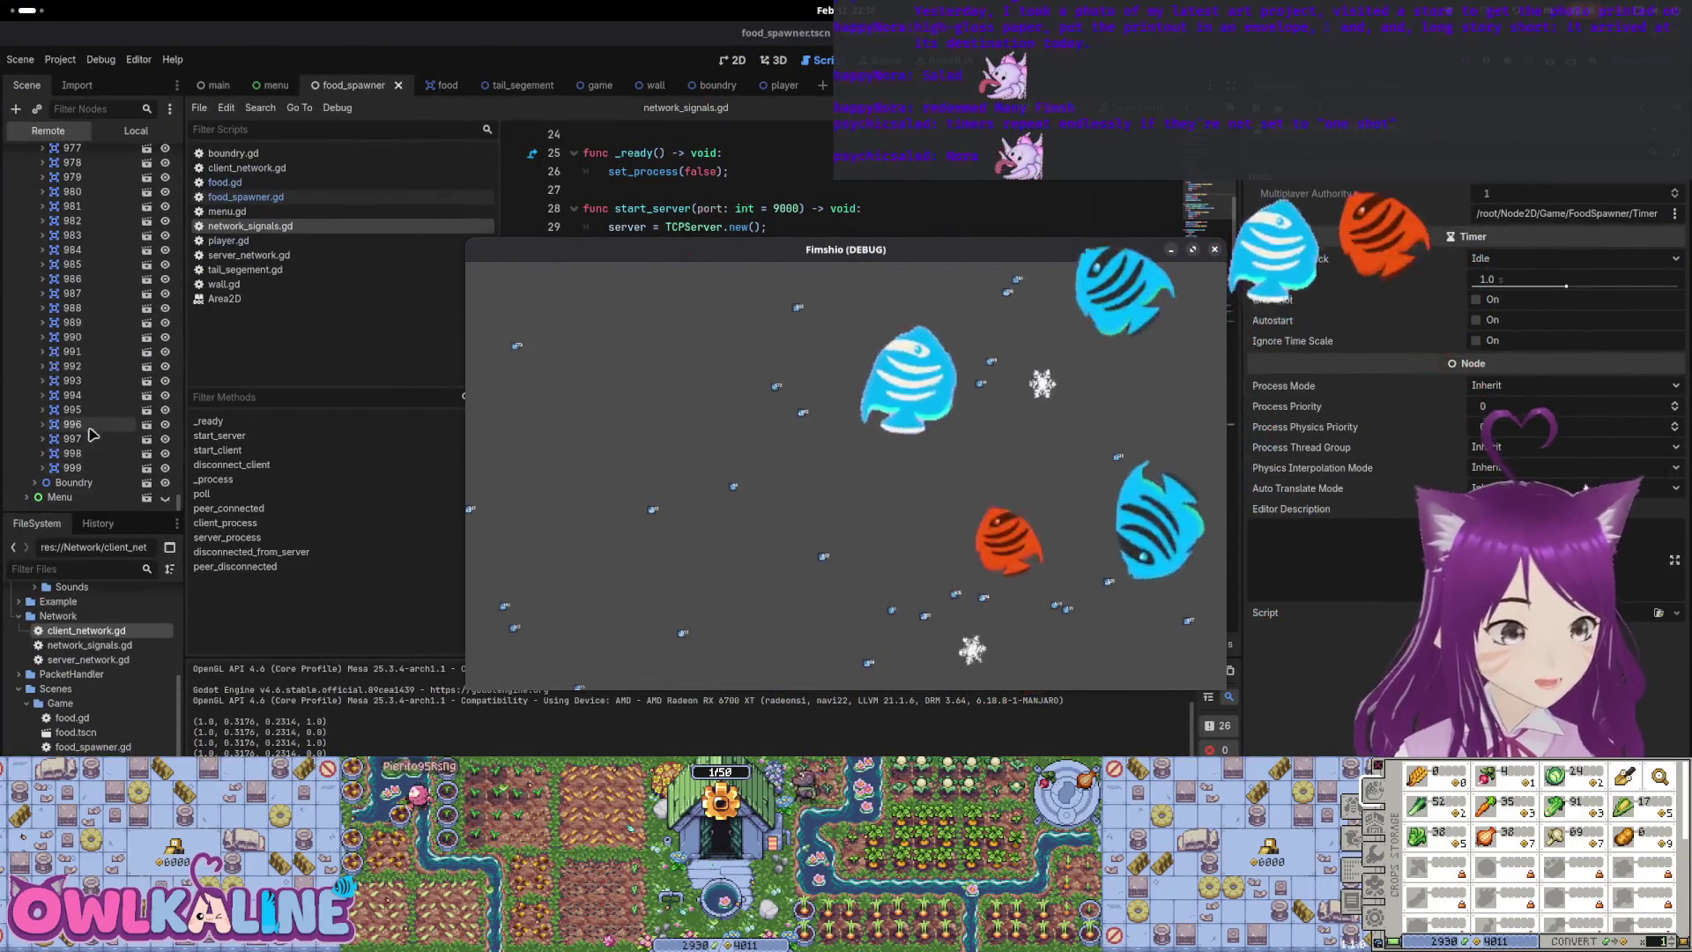
pyautogui.scroll(20, 97, 430)
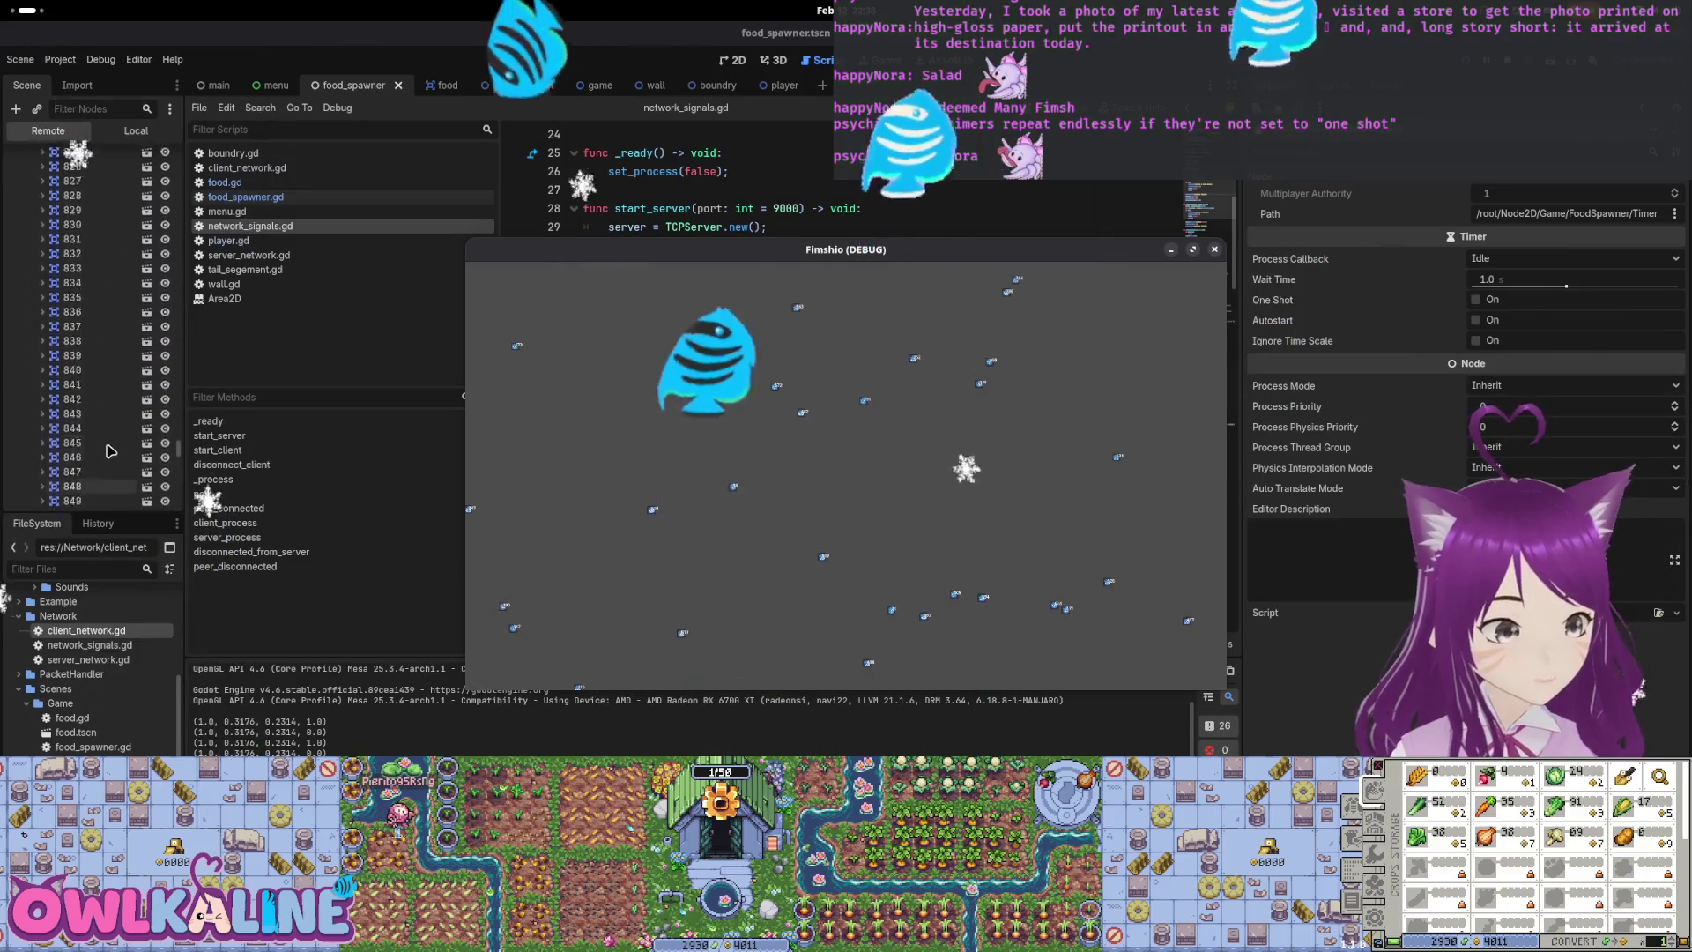
pyautogui.click(39, 298)
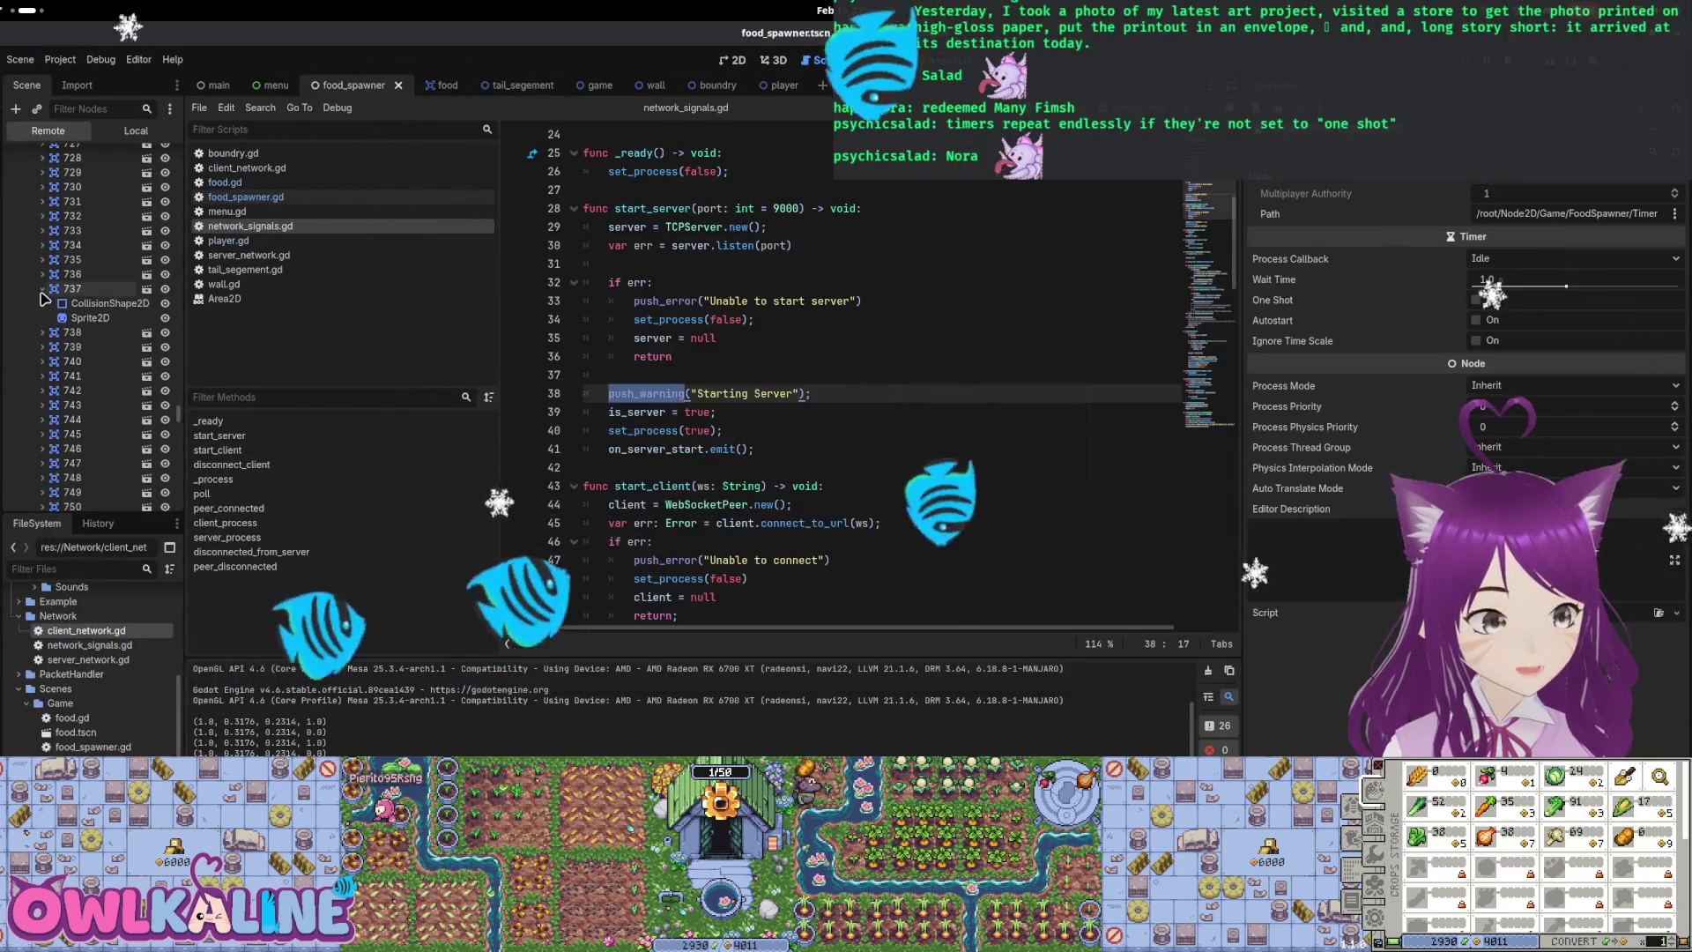
pyautogui.scroll(20, 62, 335)
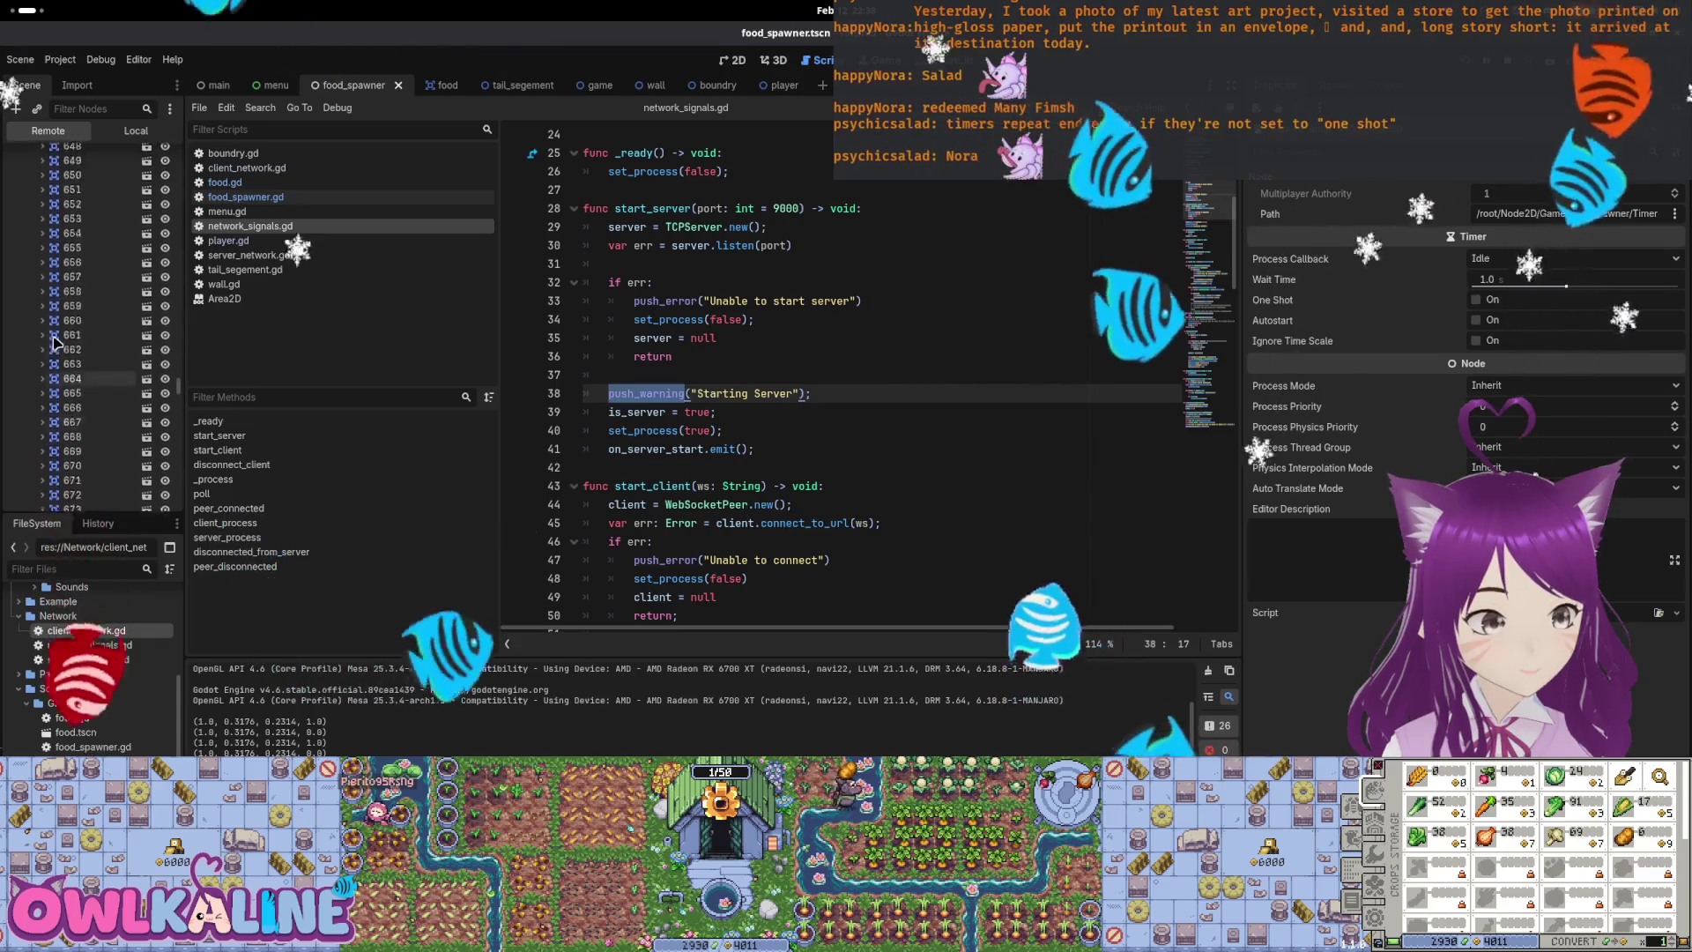
pyautogui.scroll(20, 69, 364)
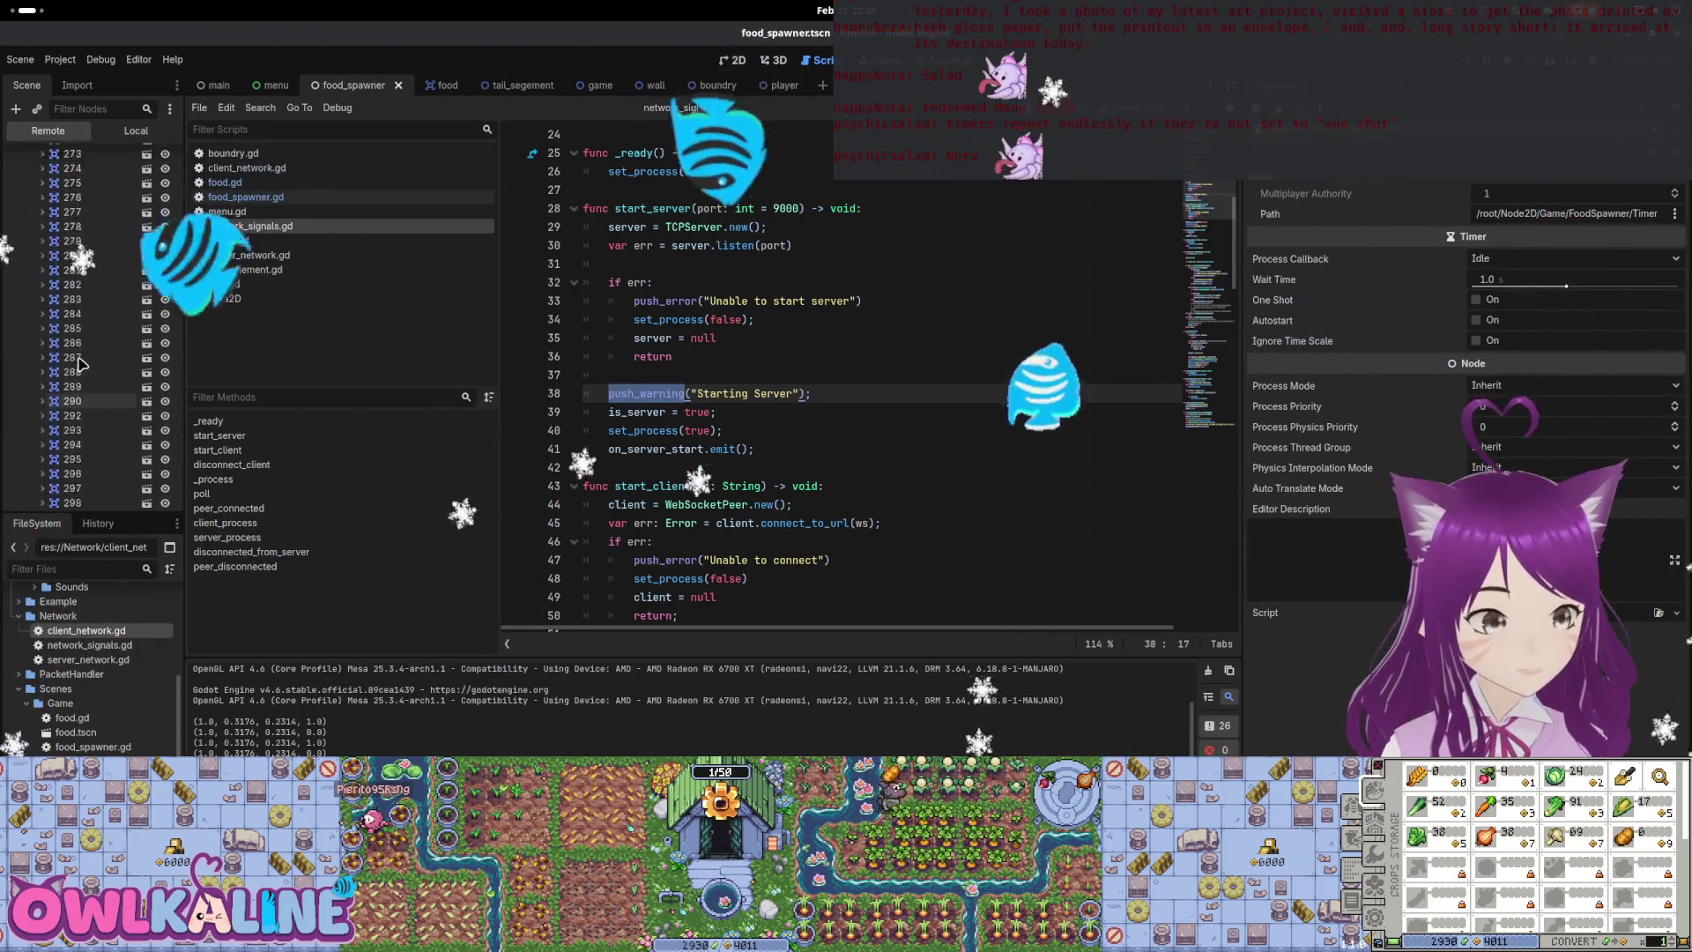
pyautogui.scroll(20, 70, 363)
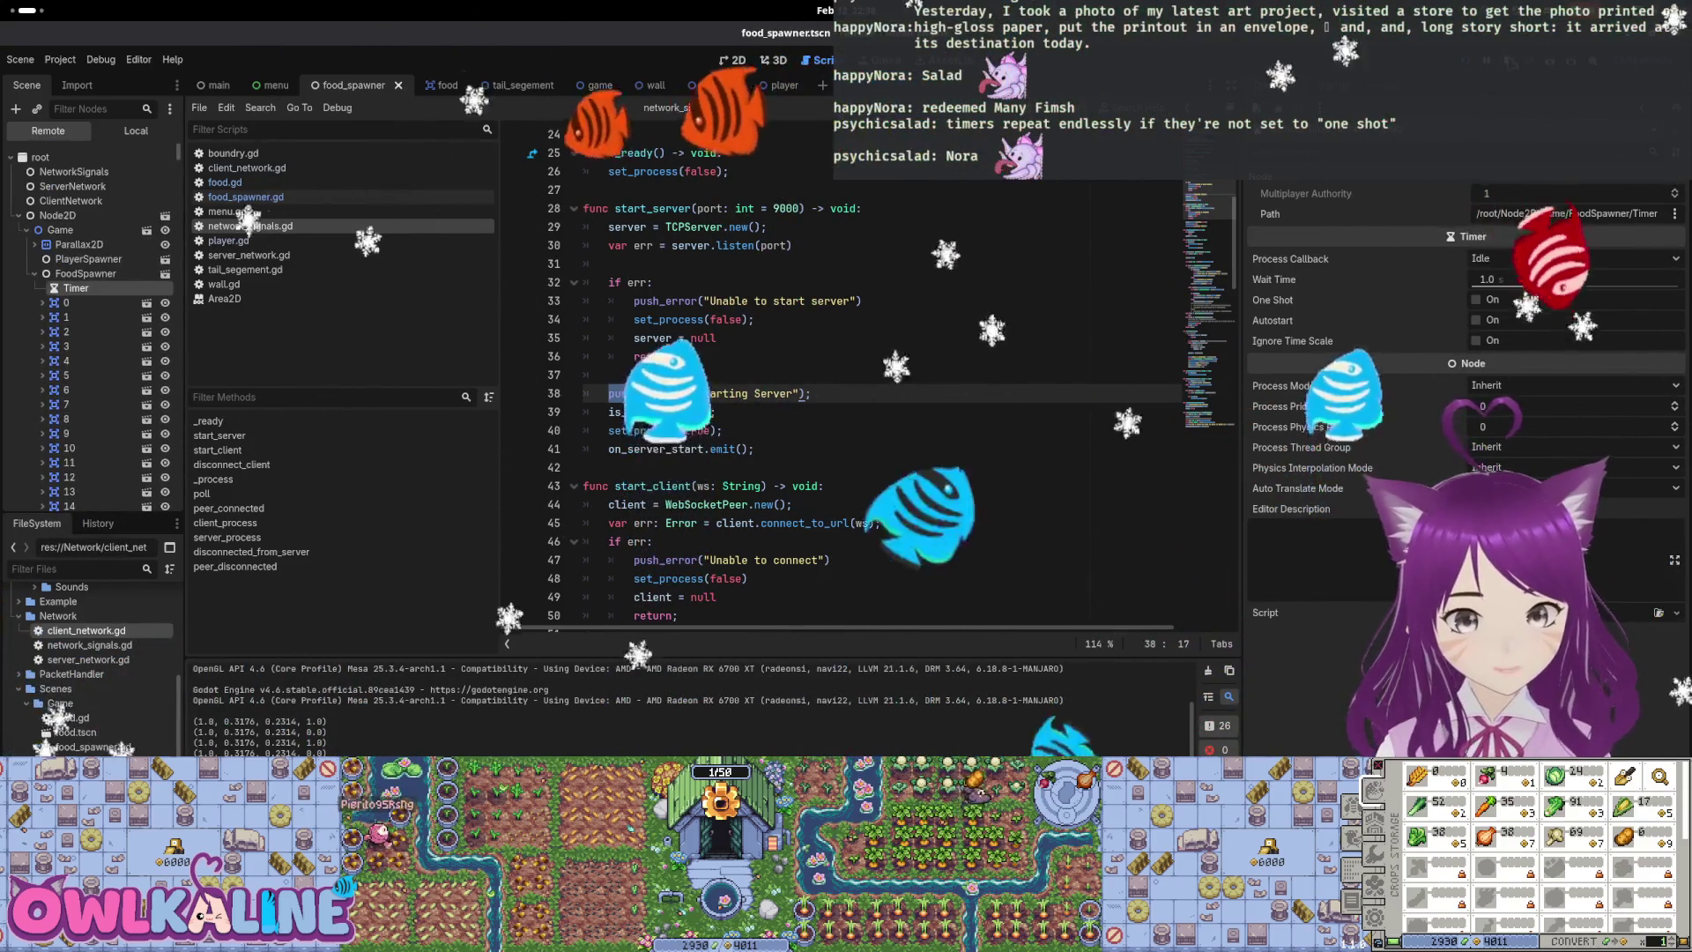
# Stop the game and switch the Timer's Process Callback to Physics and back to Idle
pyautogui.press('F8')
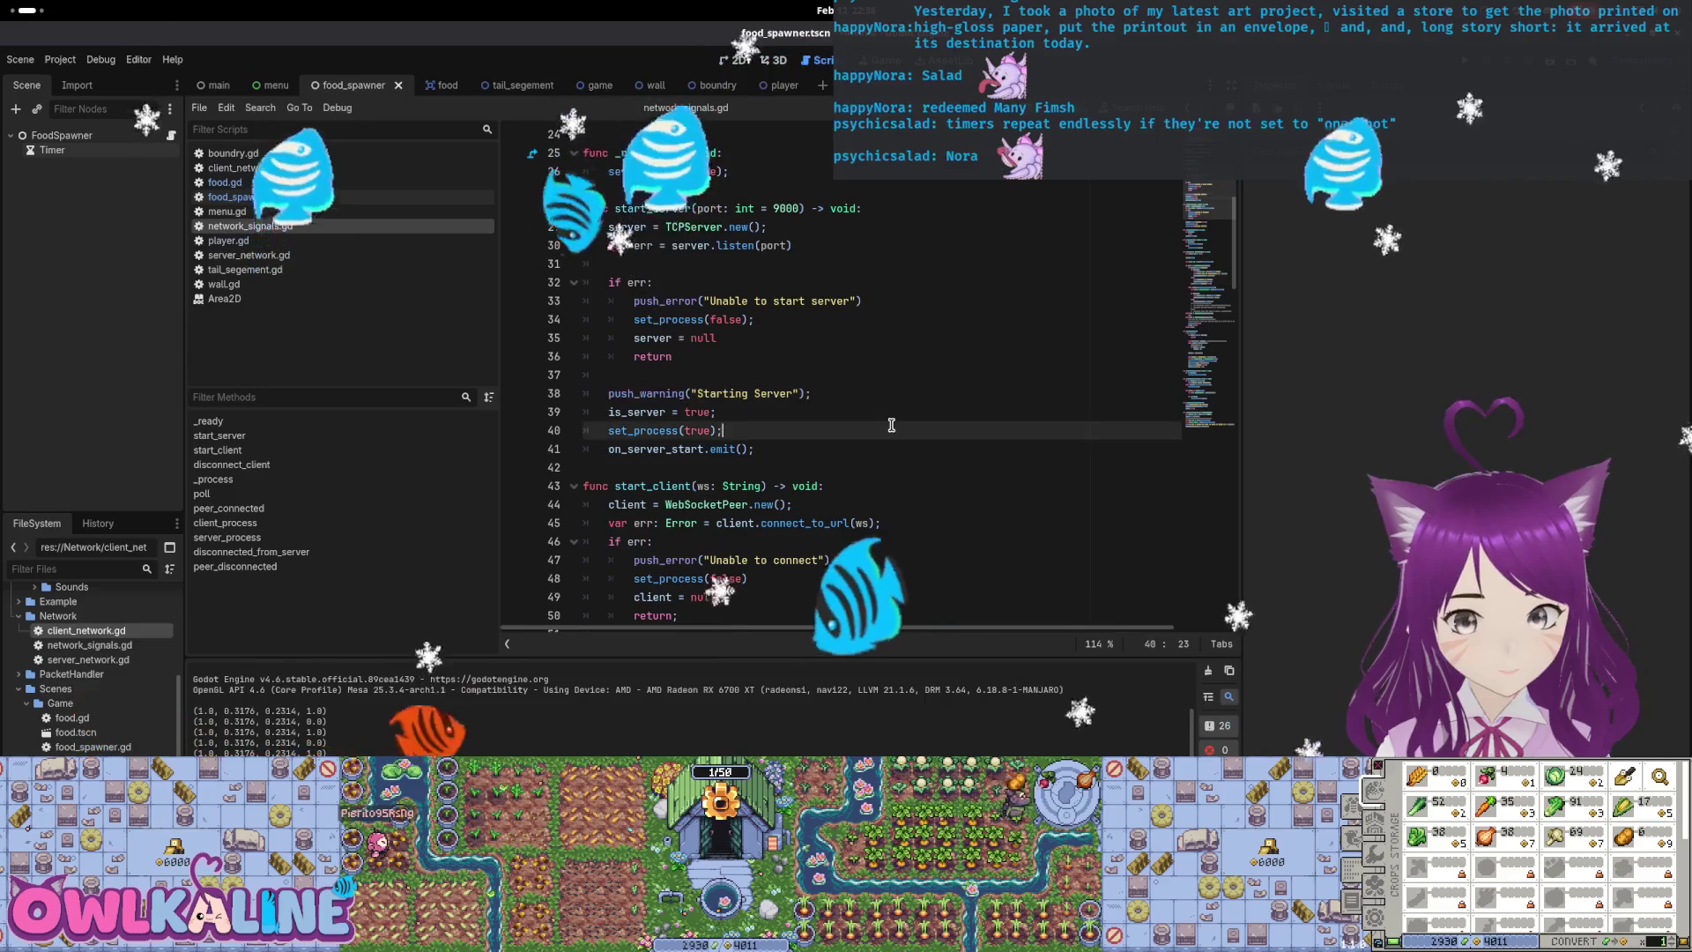
pyautogui.click(741, 393)
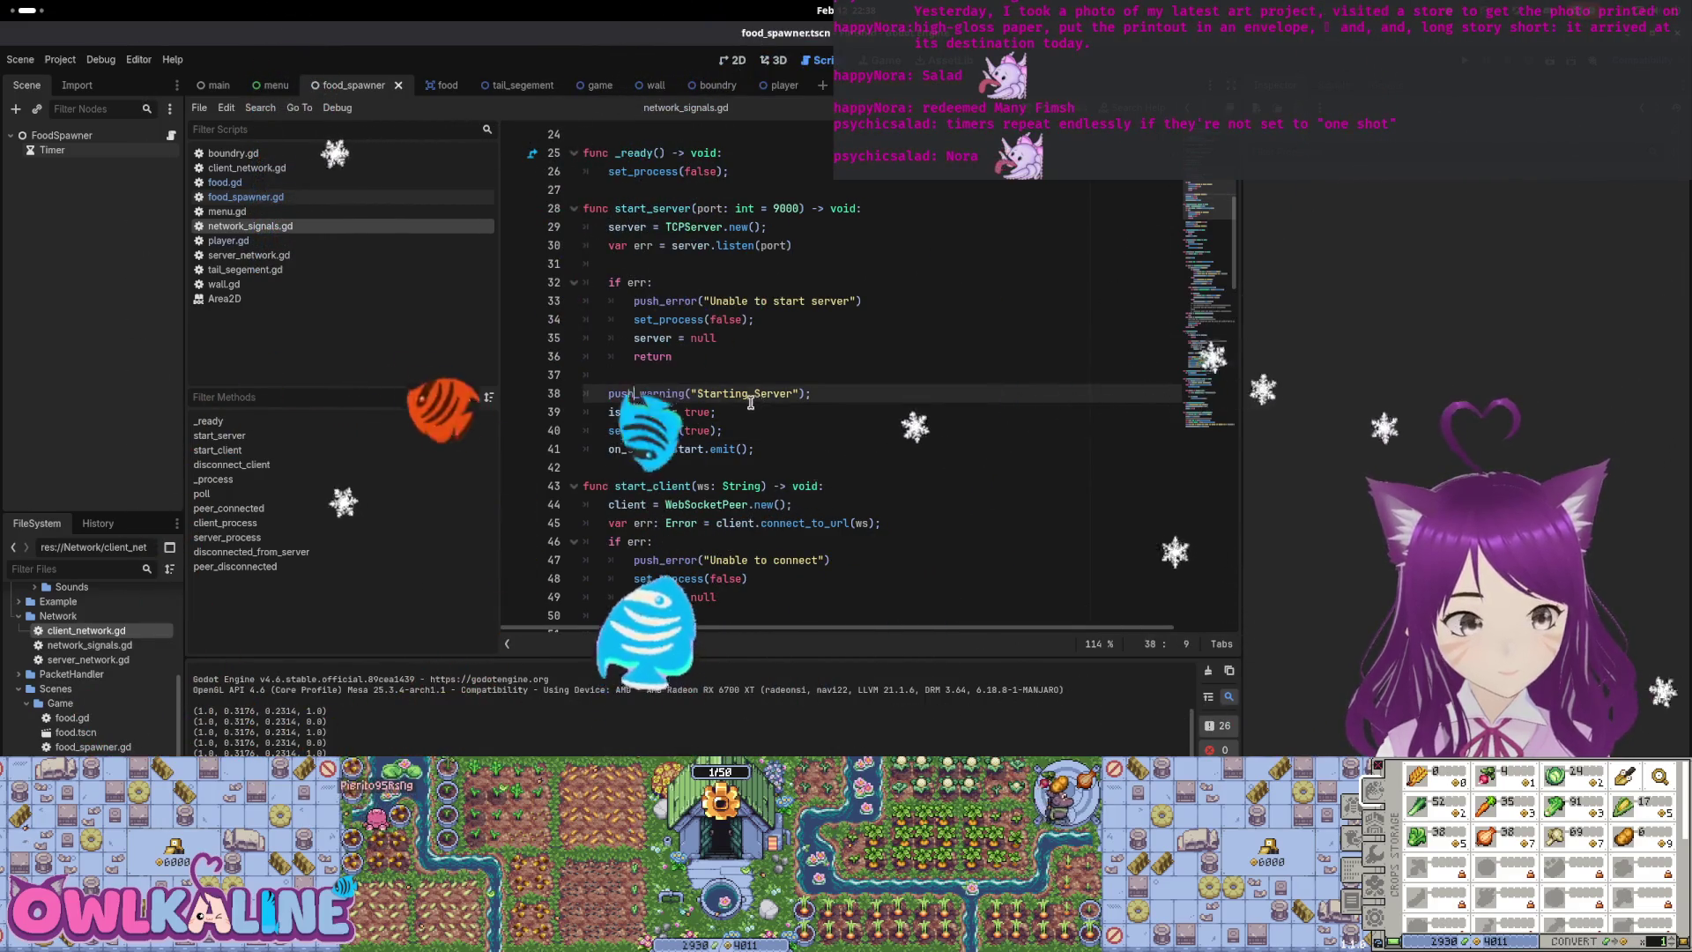
pyautogui.scroll(3, 781, 384)
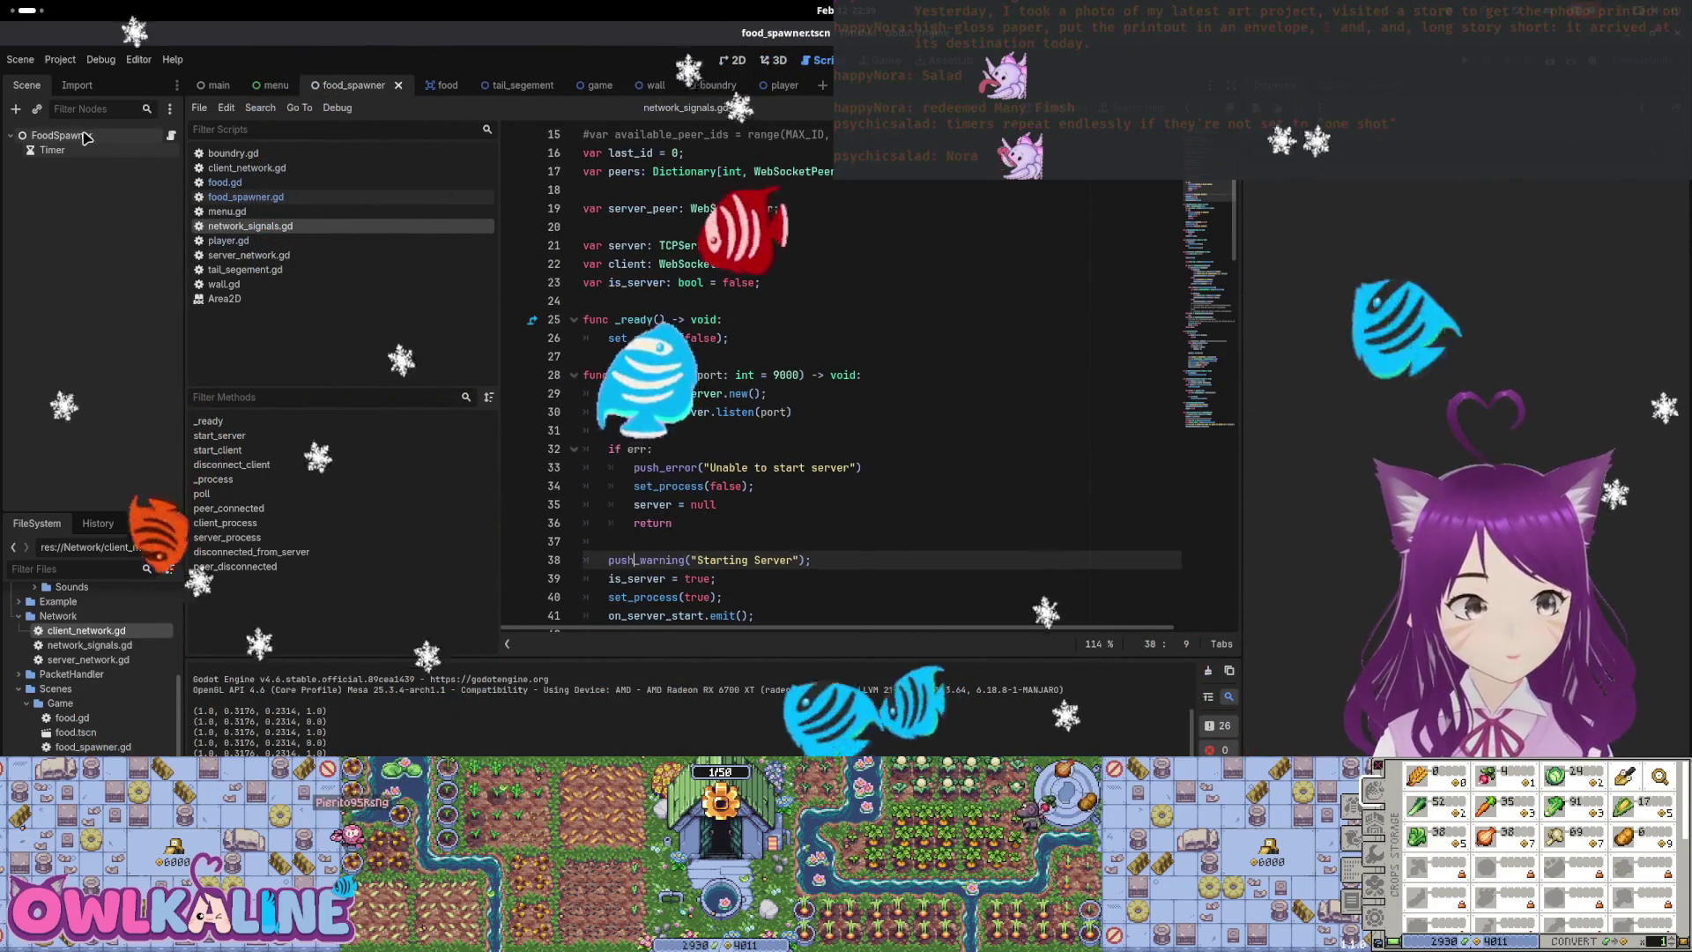
pyautogui.click(52, 150)
pyautogui.click(1495, 202)
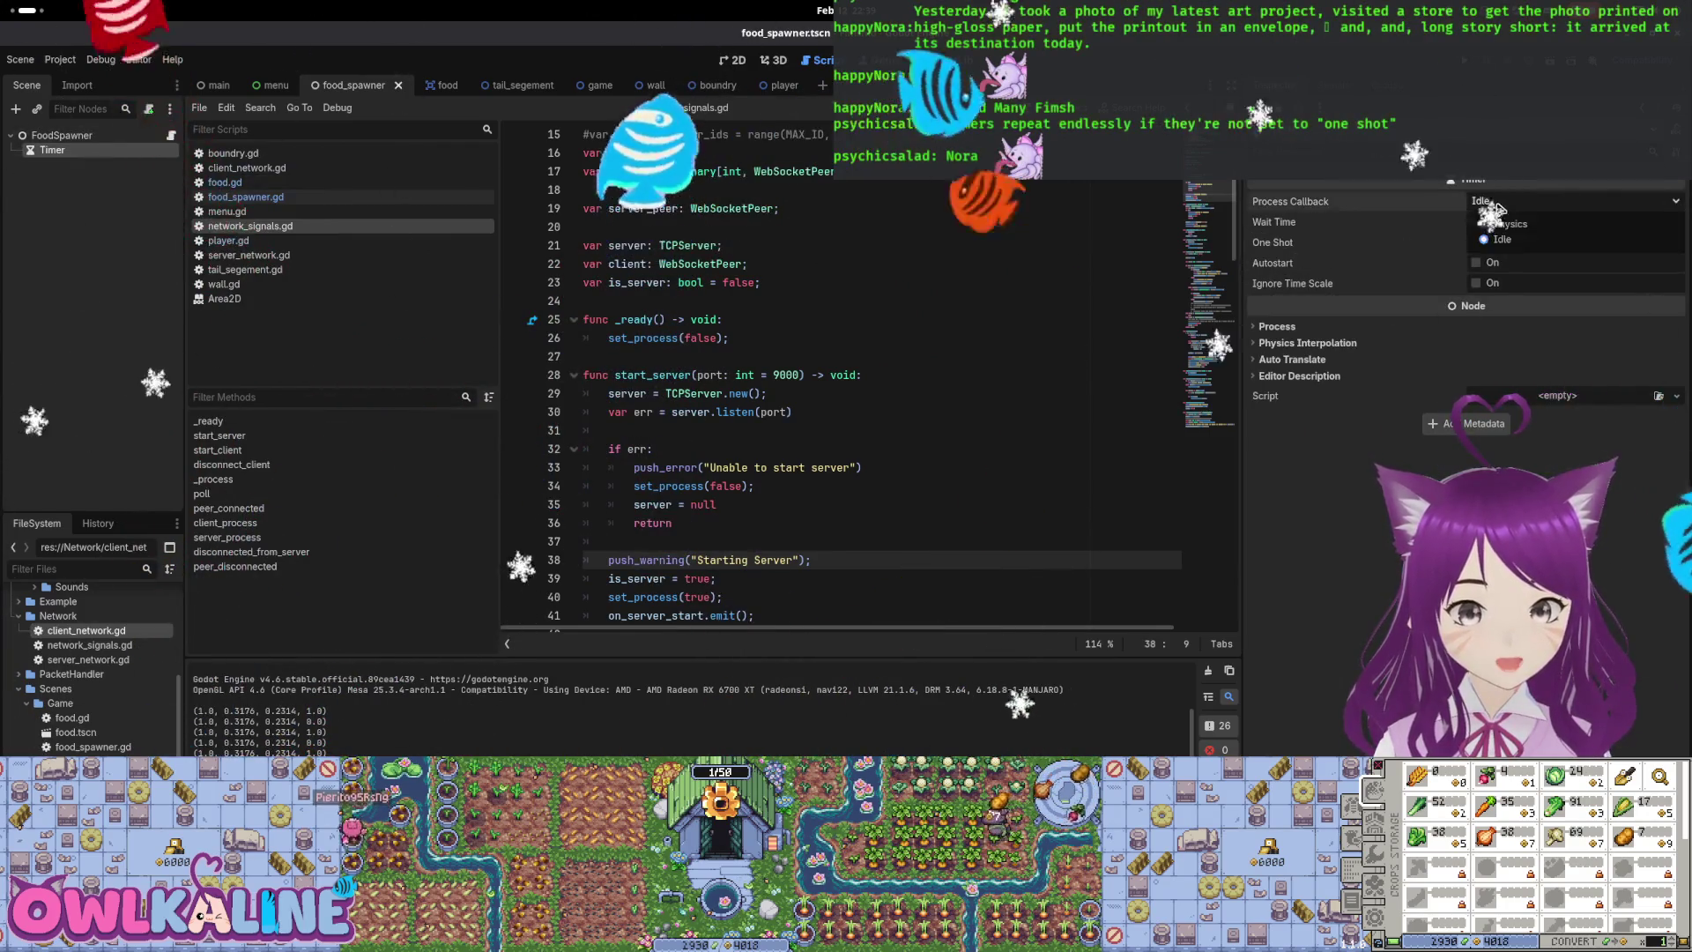
pyautogui.click(1507, 224)
pyautogui.click(1501, 239)
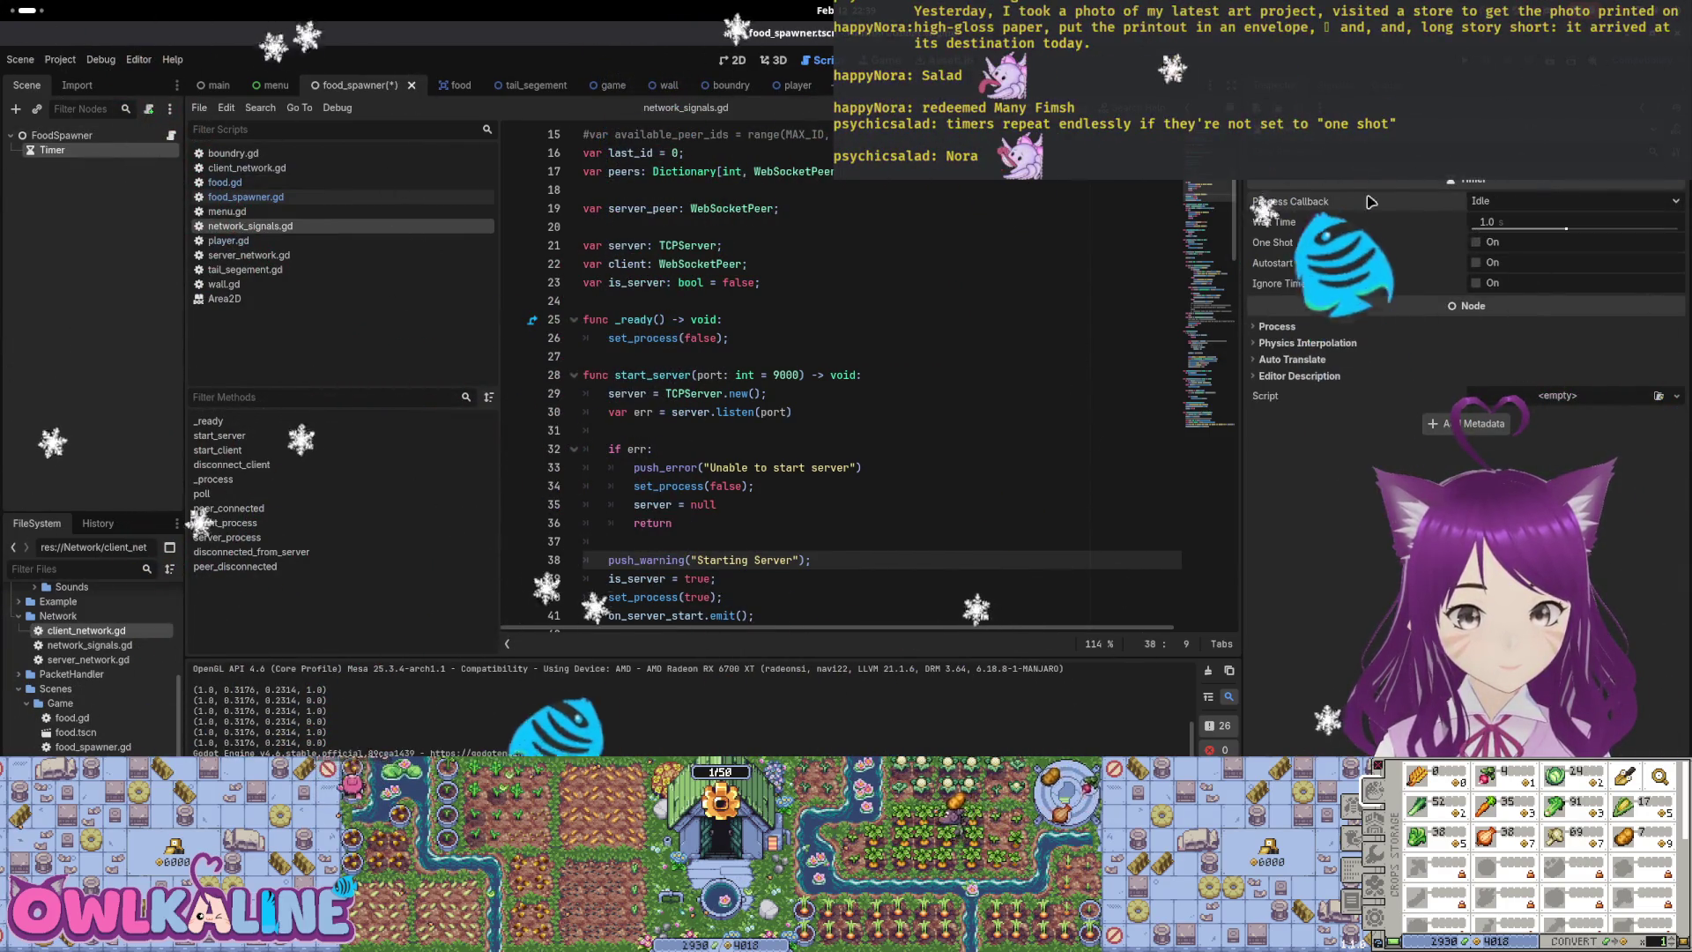
pyautogui.moveTo(1335, 207)
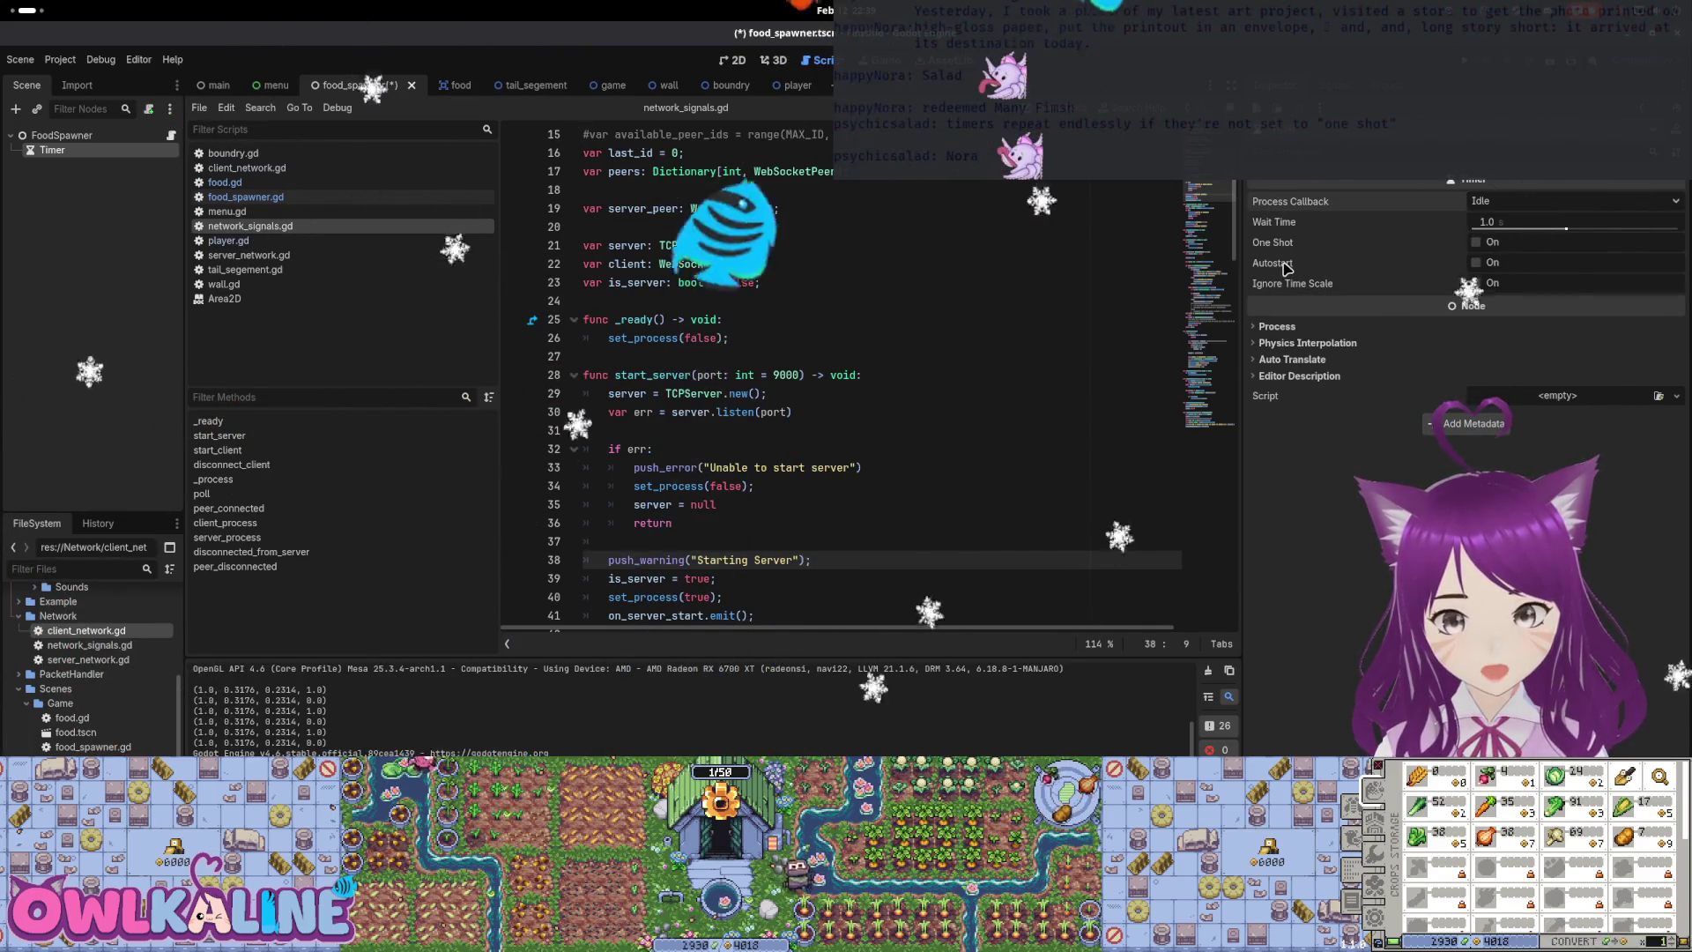
pyautogui.moveTo(1286, 266)
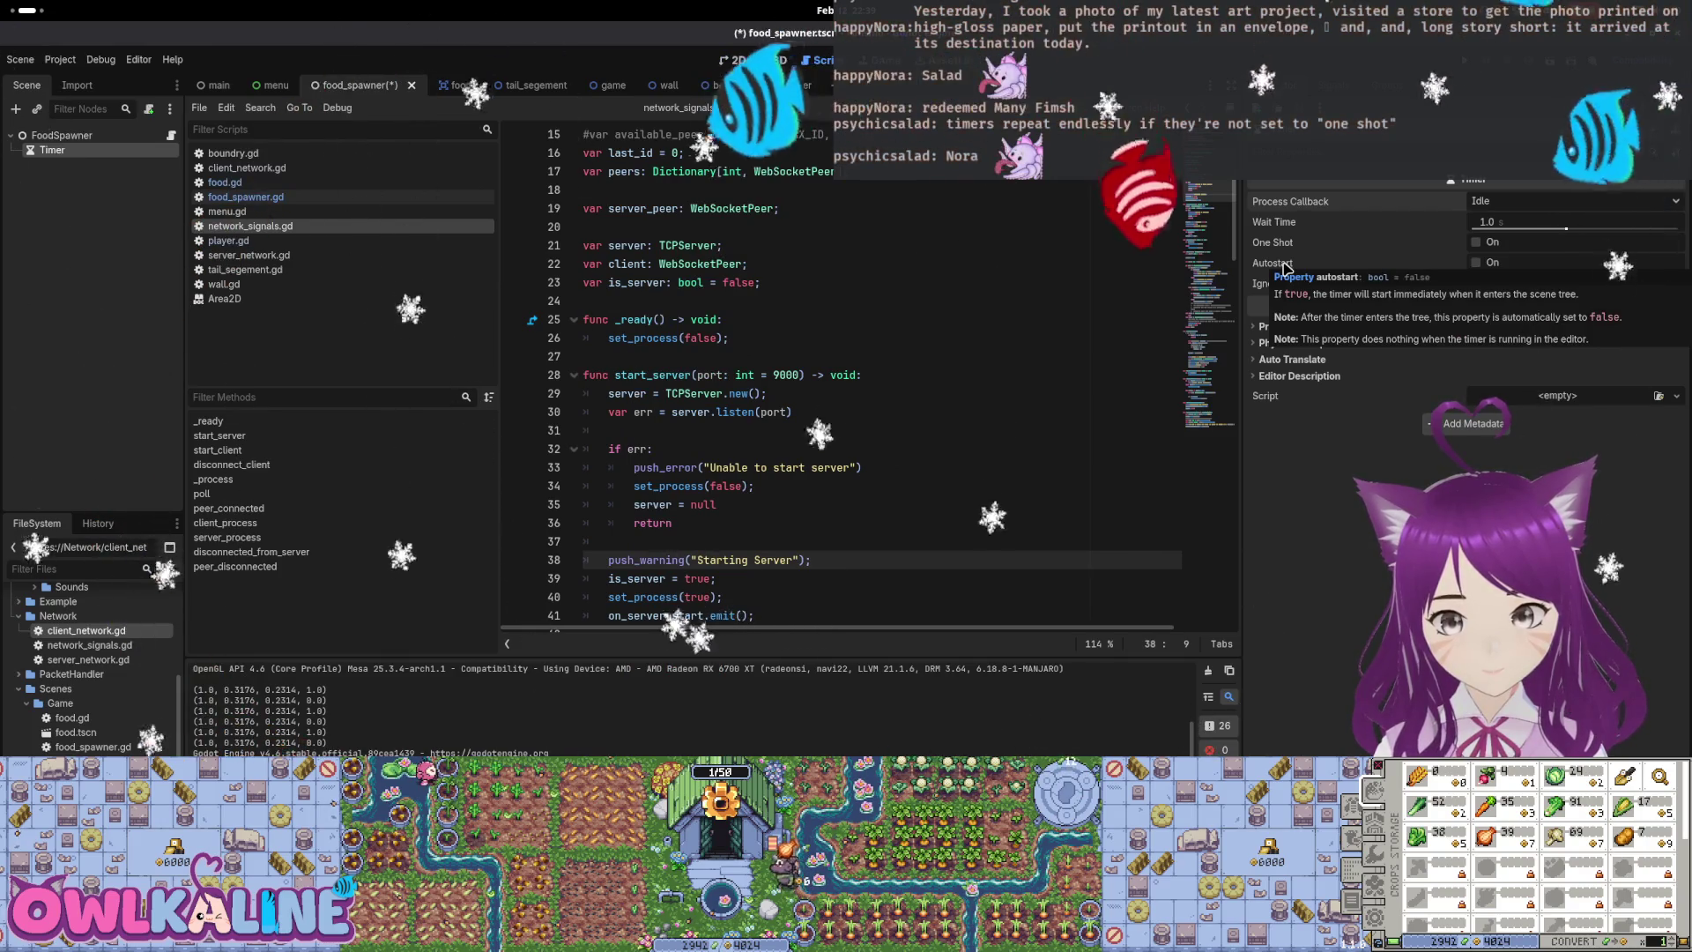
# Look over network_signals.gd, then switch to food_spawner.gd in the script list
pyautogui.click(780, 393)
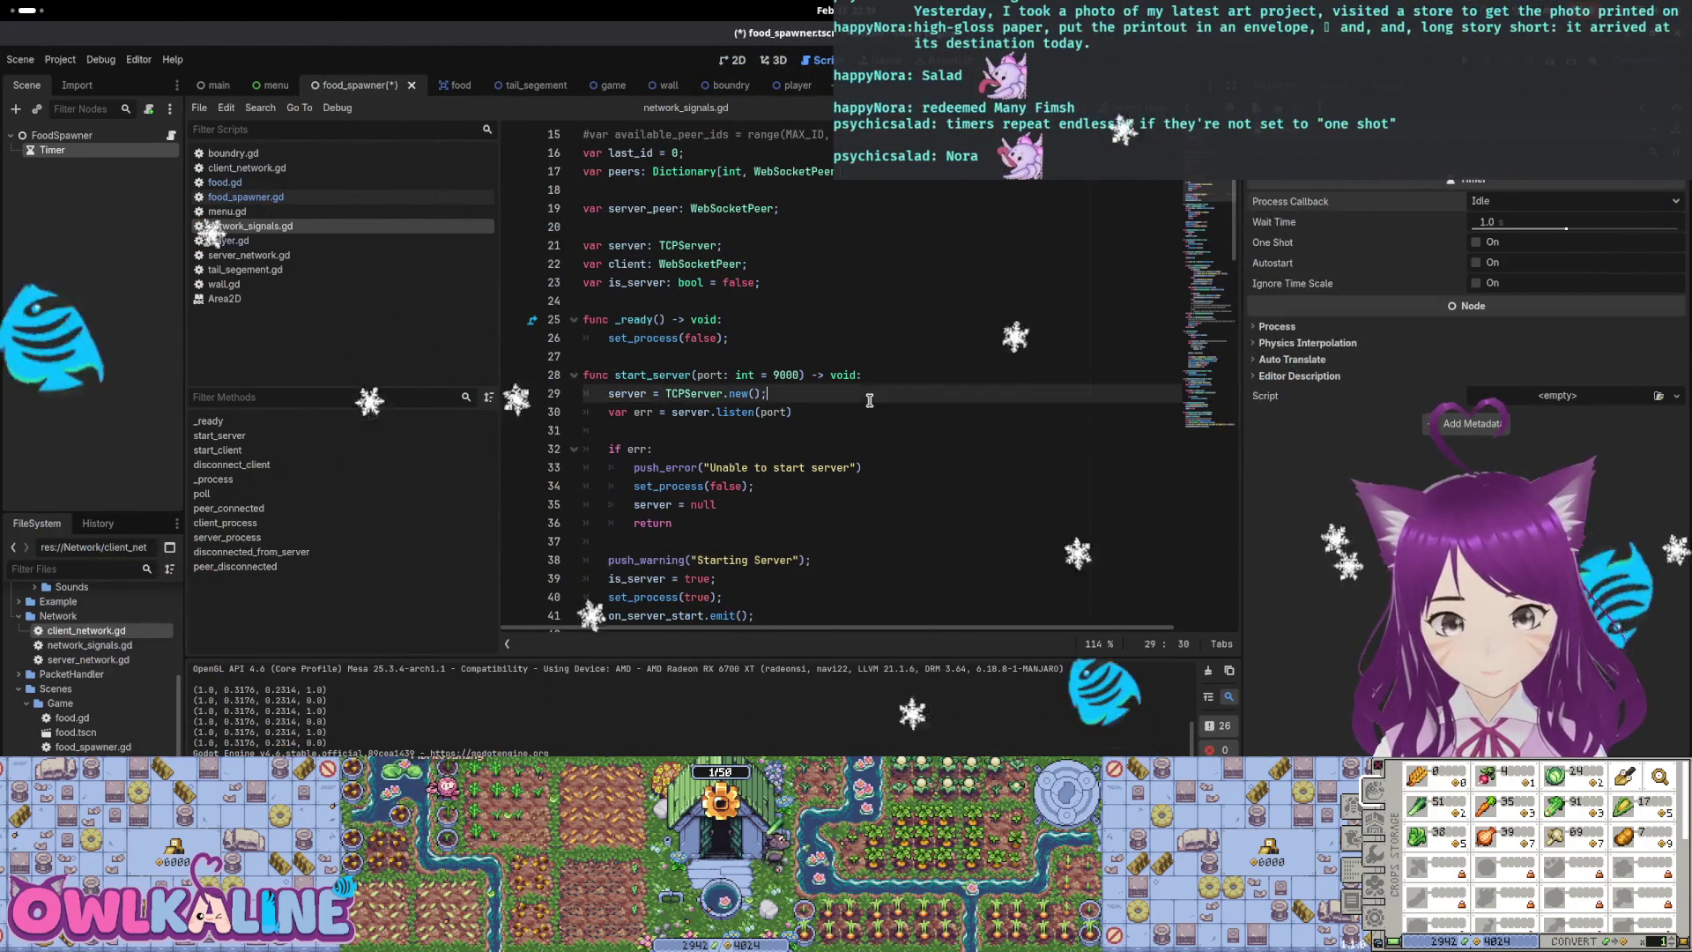
pyautogui.scroll(-2, 770, 459)
pyautogui.scroll(-3, 705, 344)
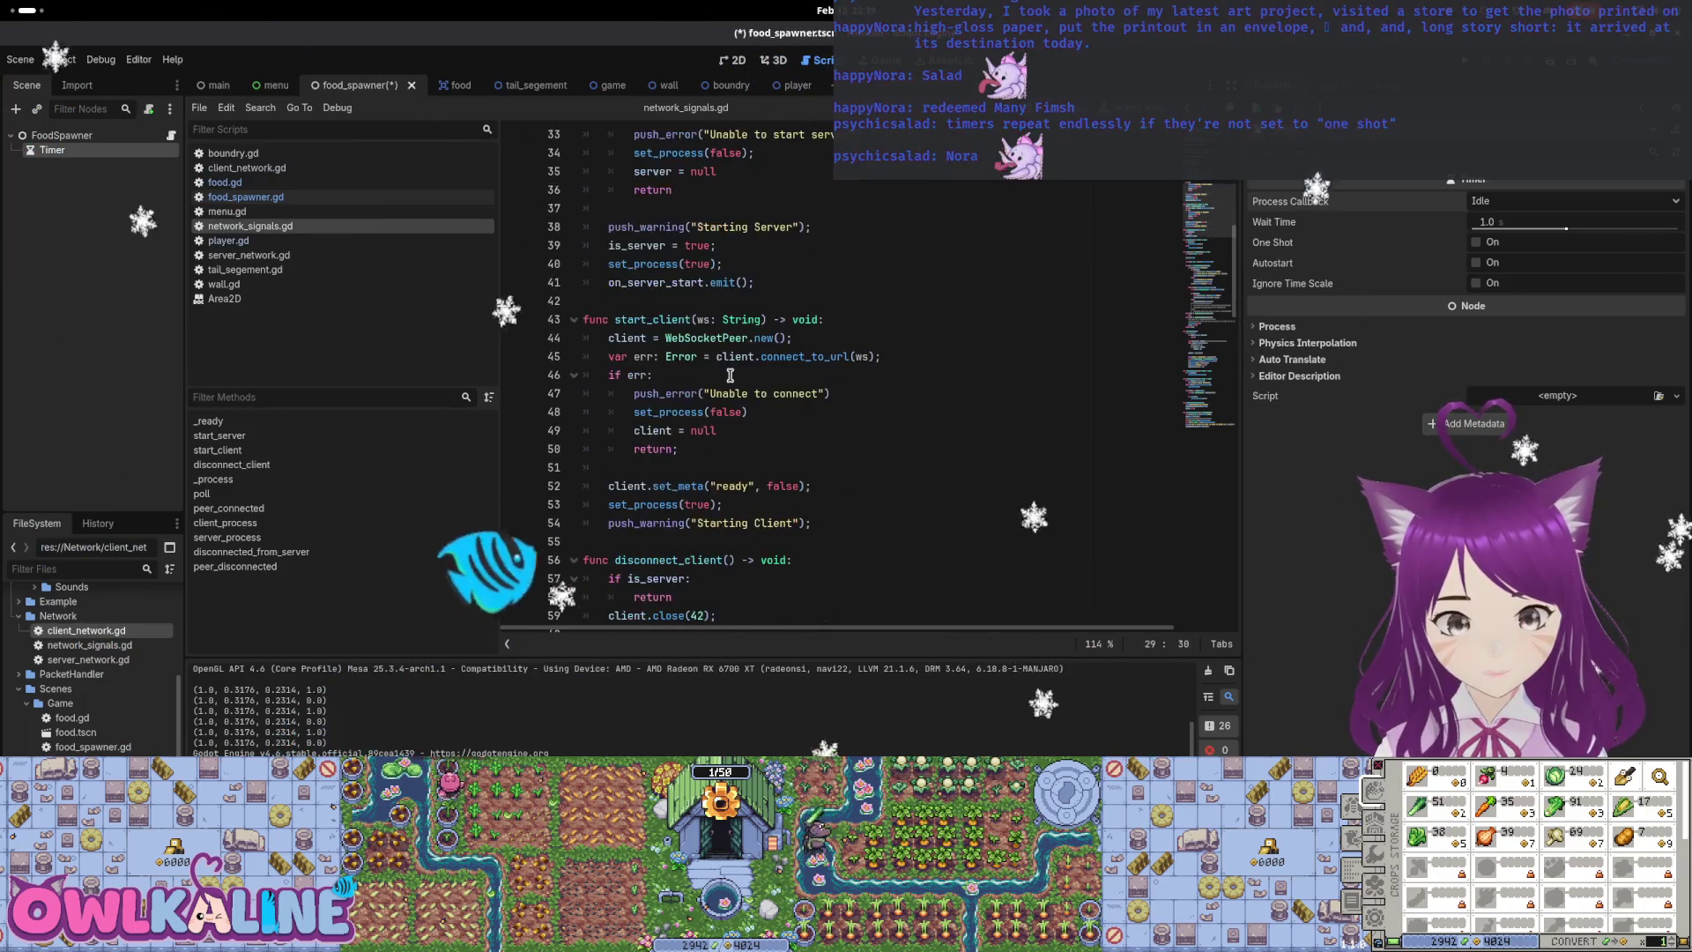
pyautogui.scroll(1, 766, 415)
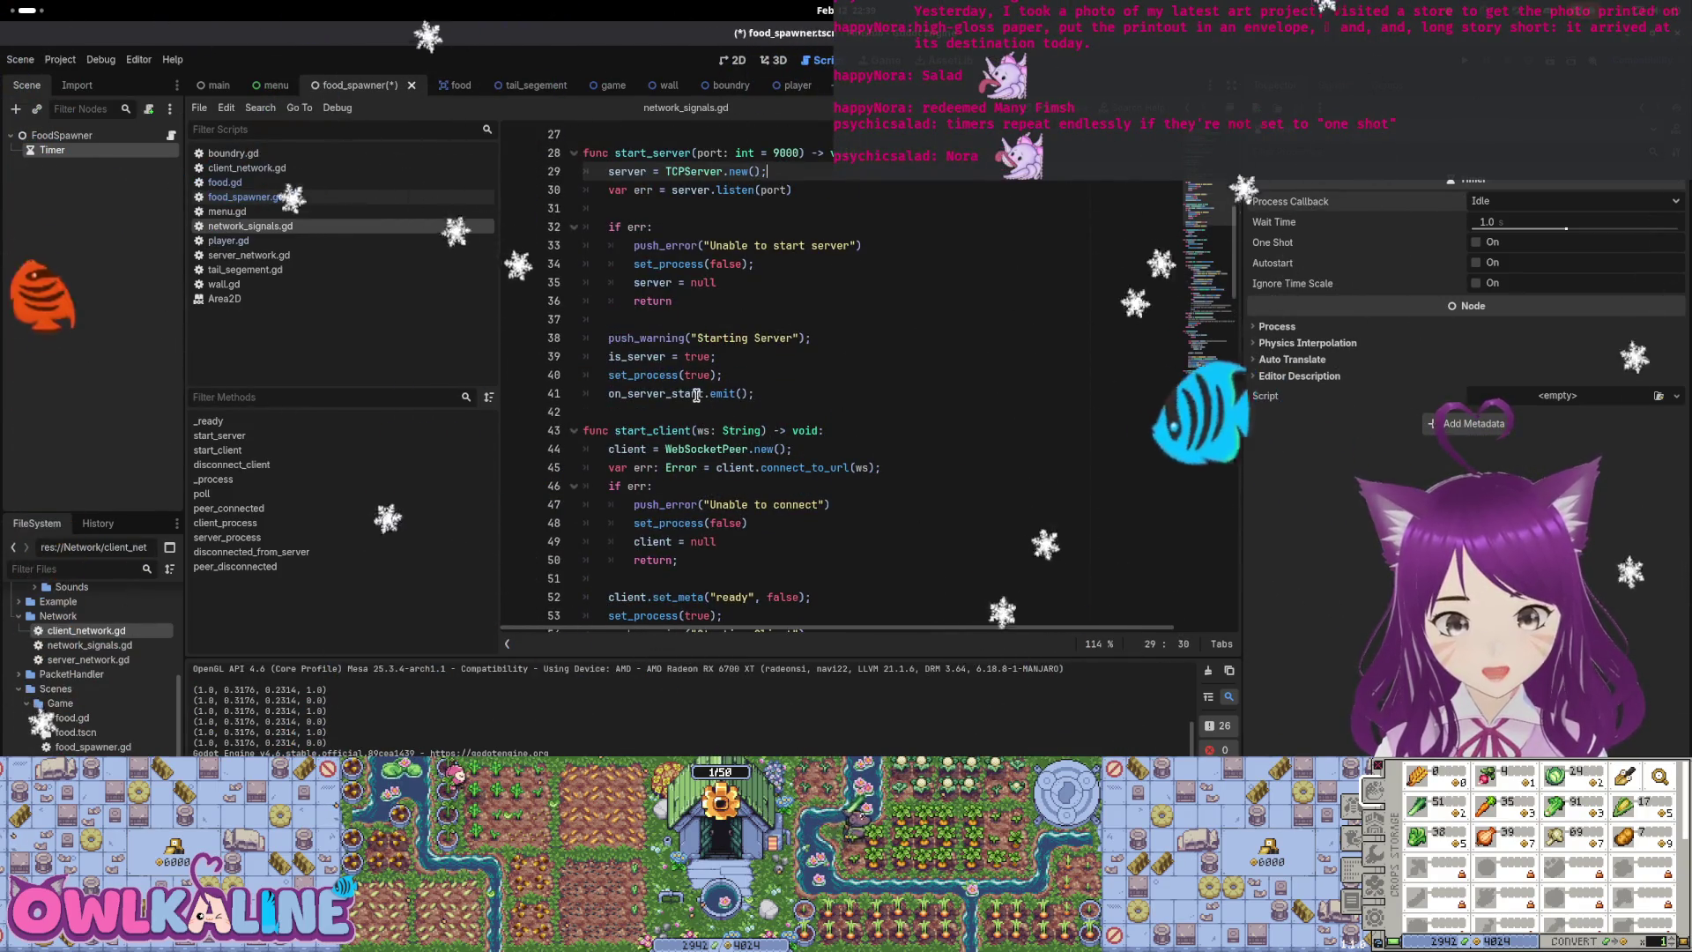
pyautogui.scroll(6, 696, 394)
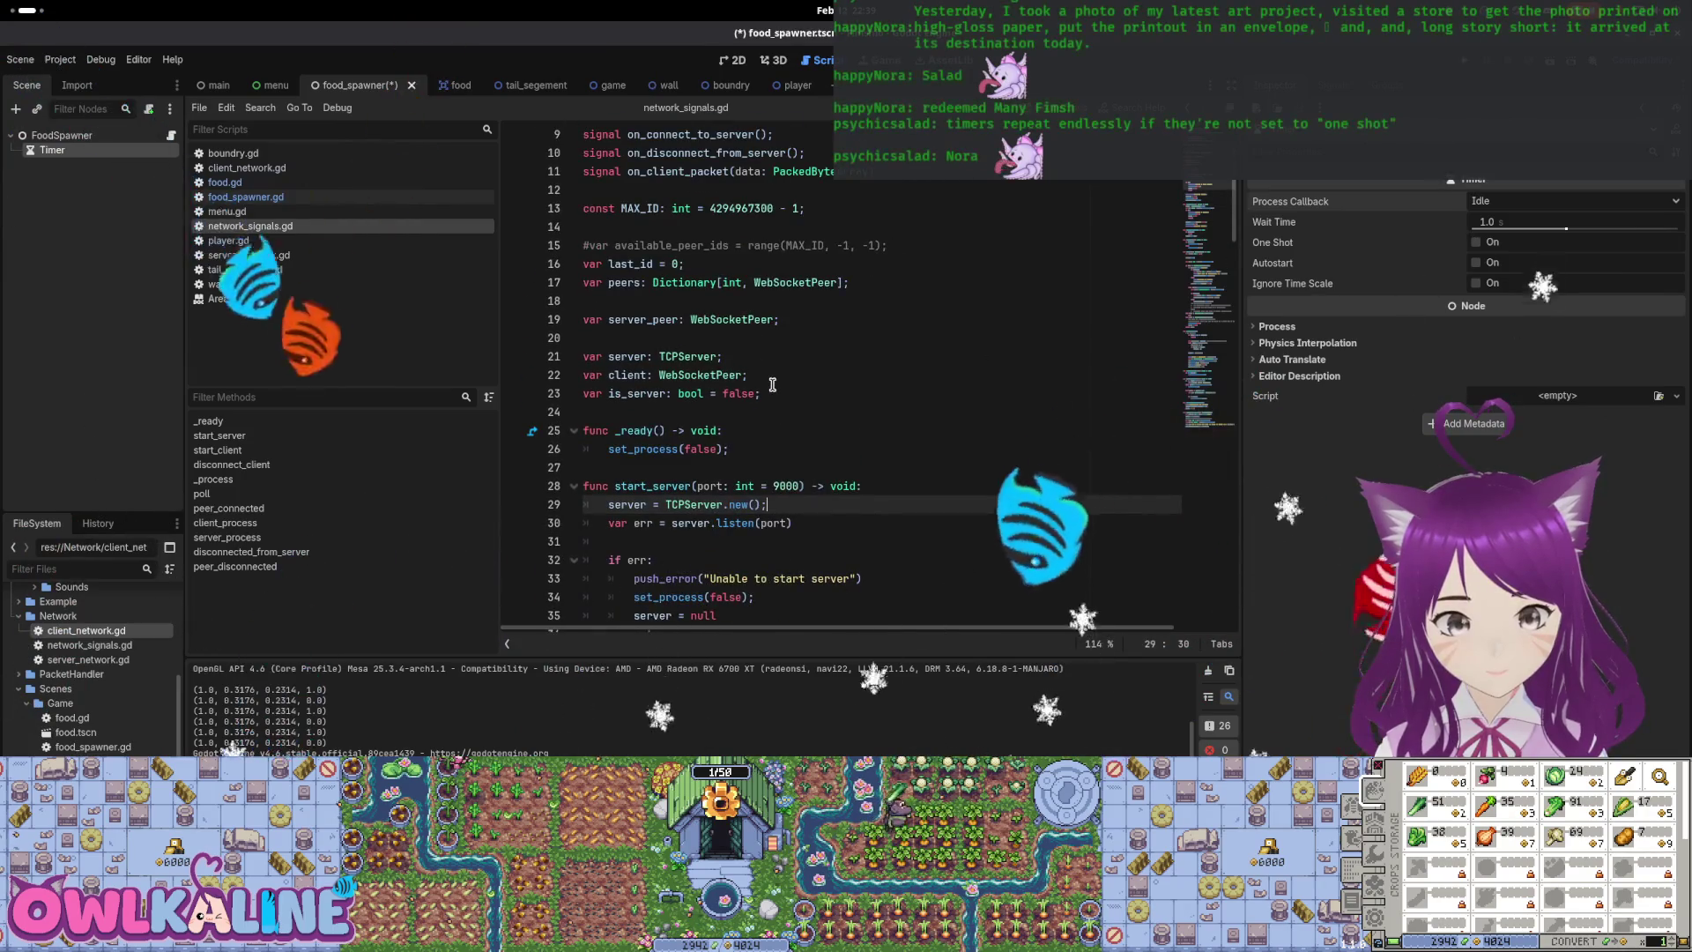
pyautogui.scroll(-3, 773, 390)
pyautogui.scroll(-2, 780, 365)
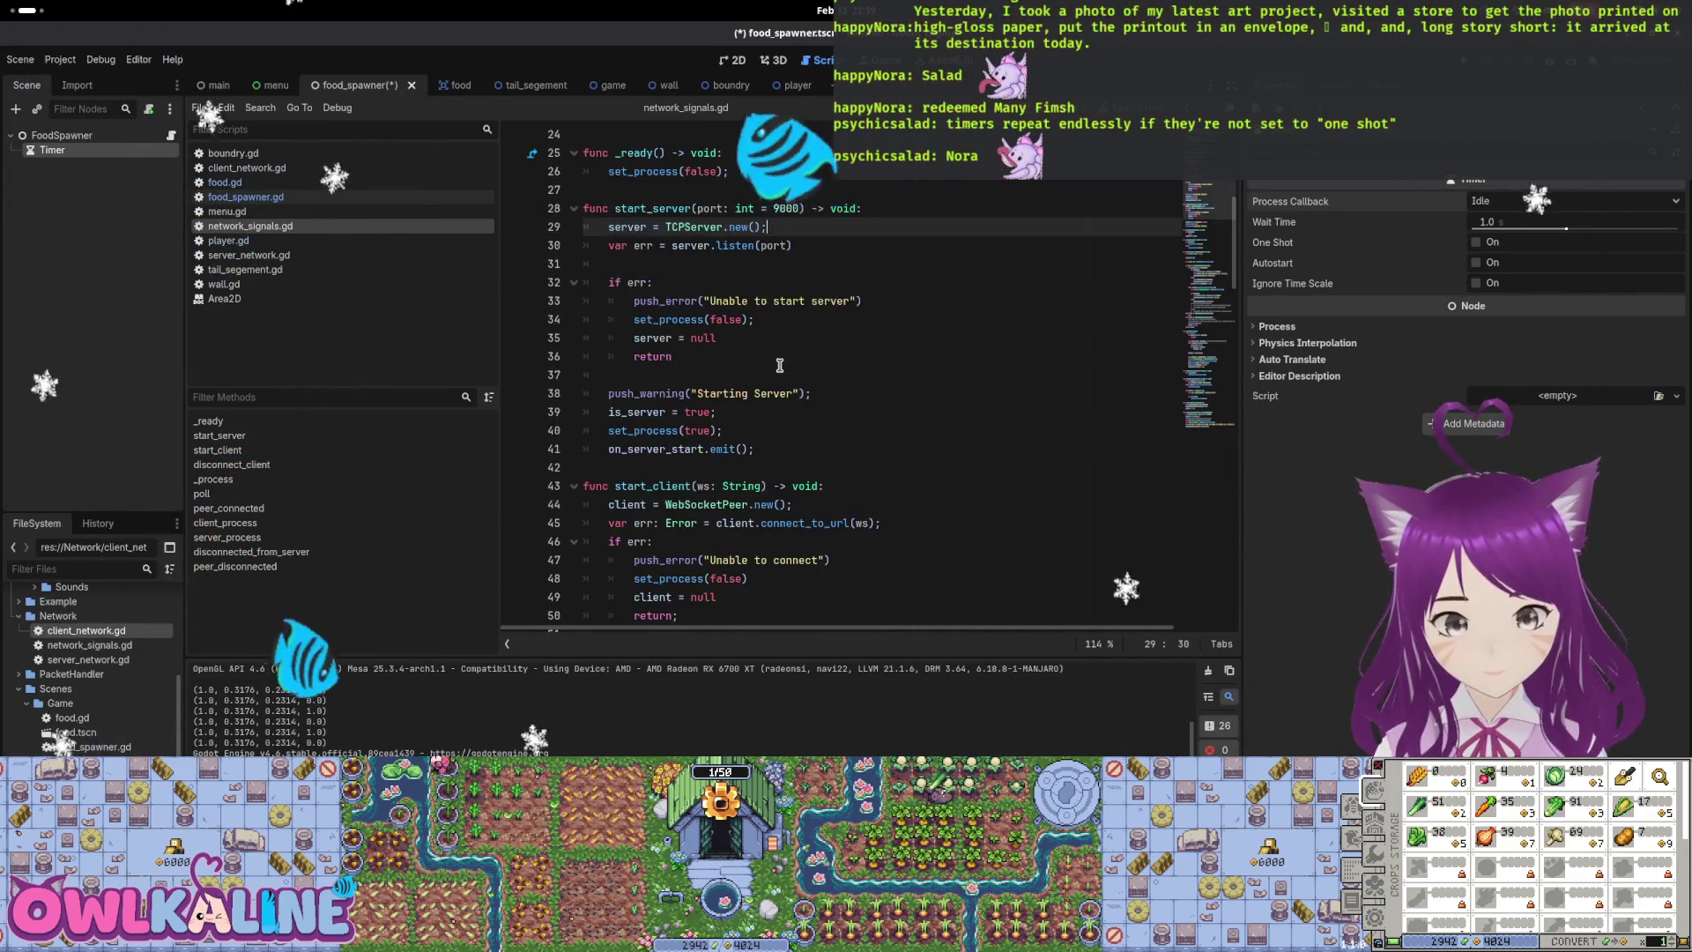
pyautogui.scroll(7, 780, 370)
pyautogui.scroll(-5, 778, 384)
pyautogui.scroll(-5, 777, 390)
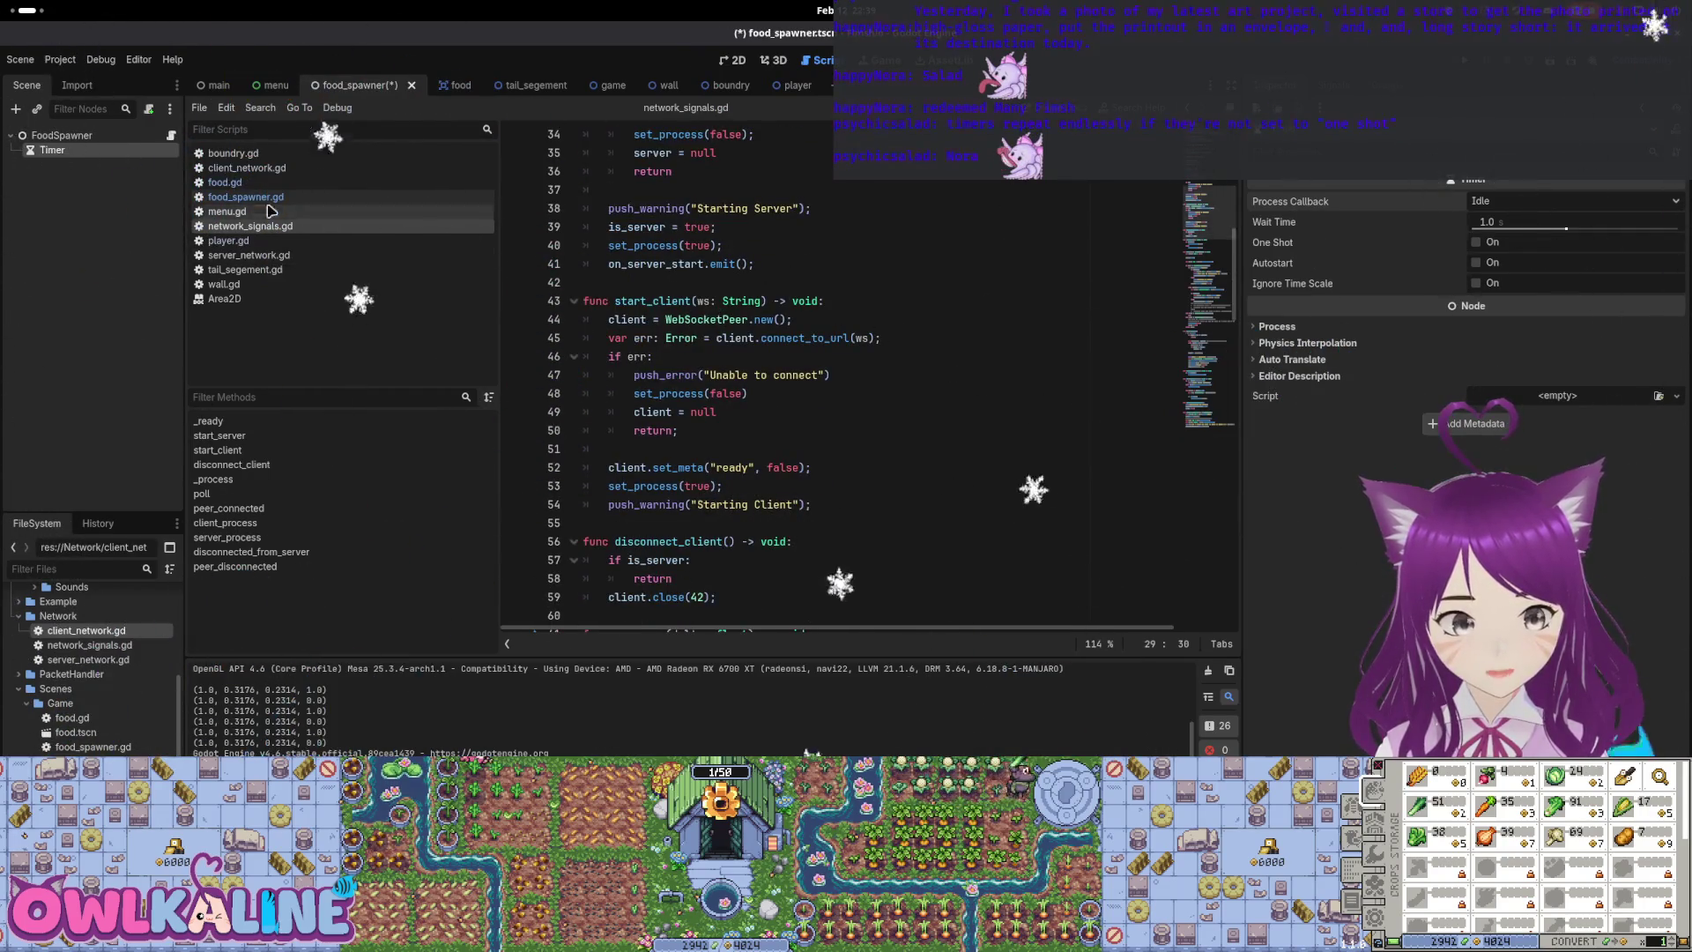
pyautogui.click(172, 137)
pyautogui.scroll(2, 722, 387)
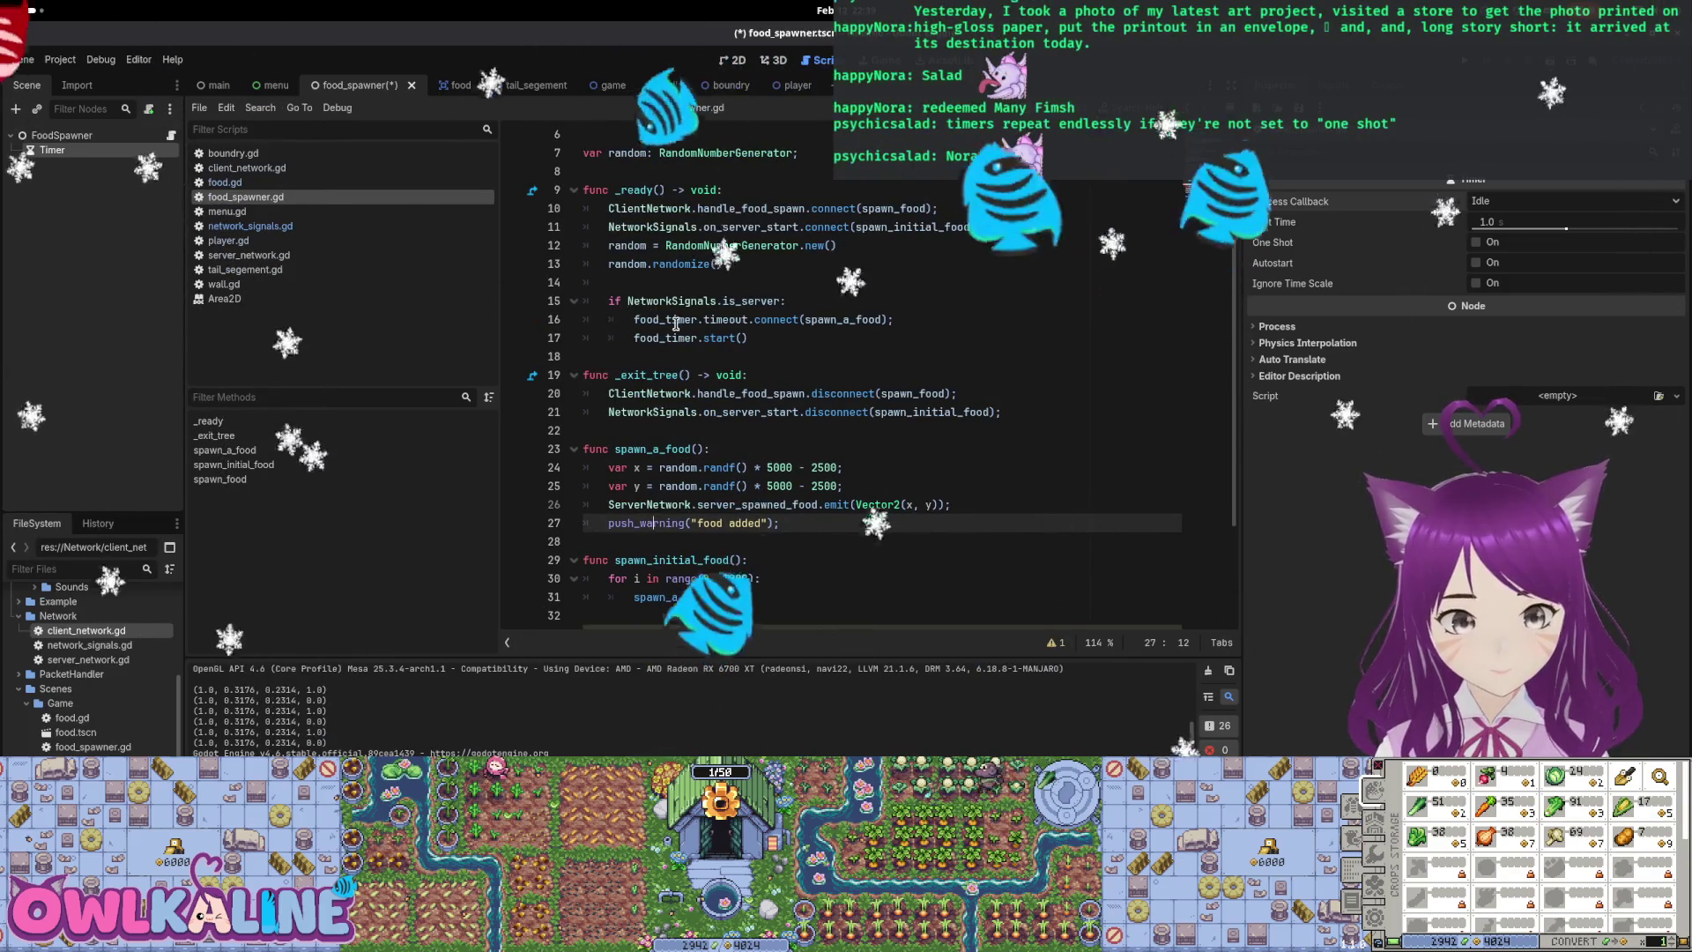
# Duplicate the timeout connection line and declare a new restart_timer function
pyautogui.click(919, 315)
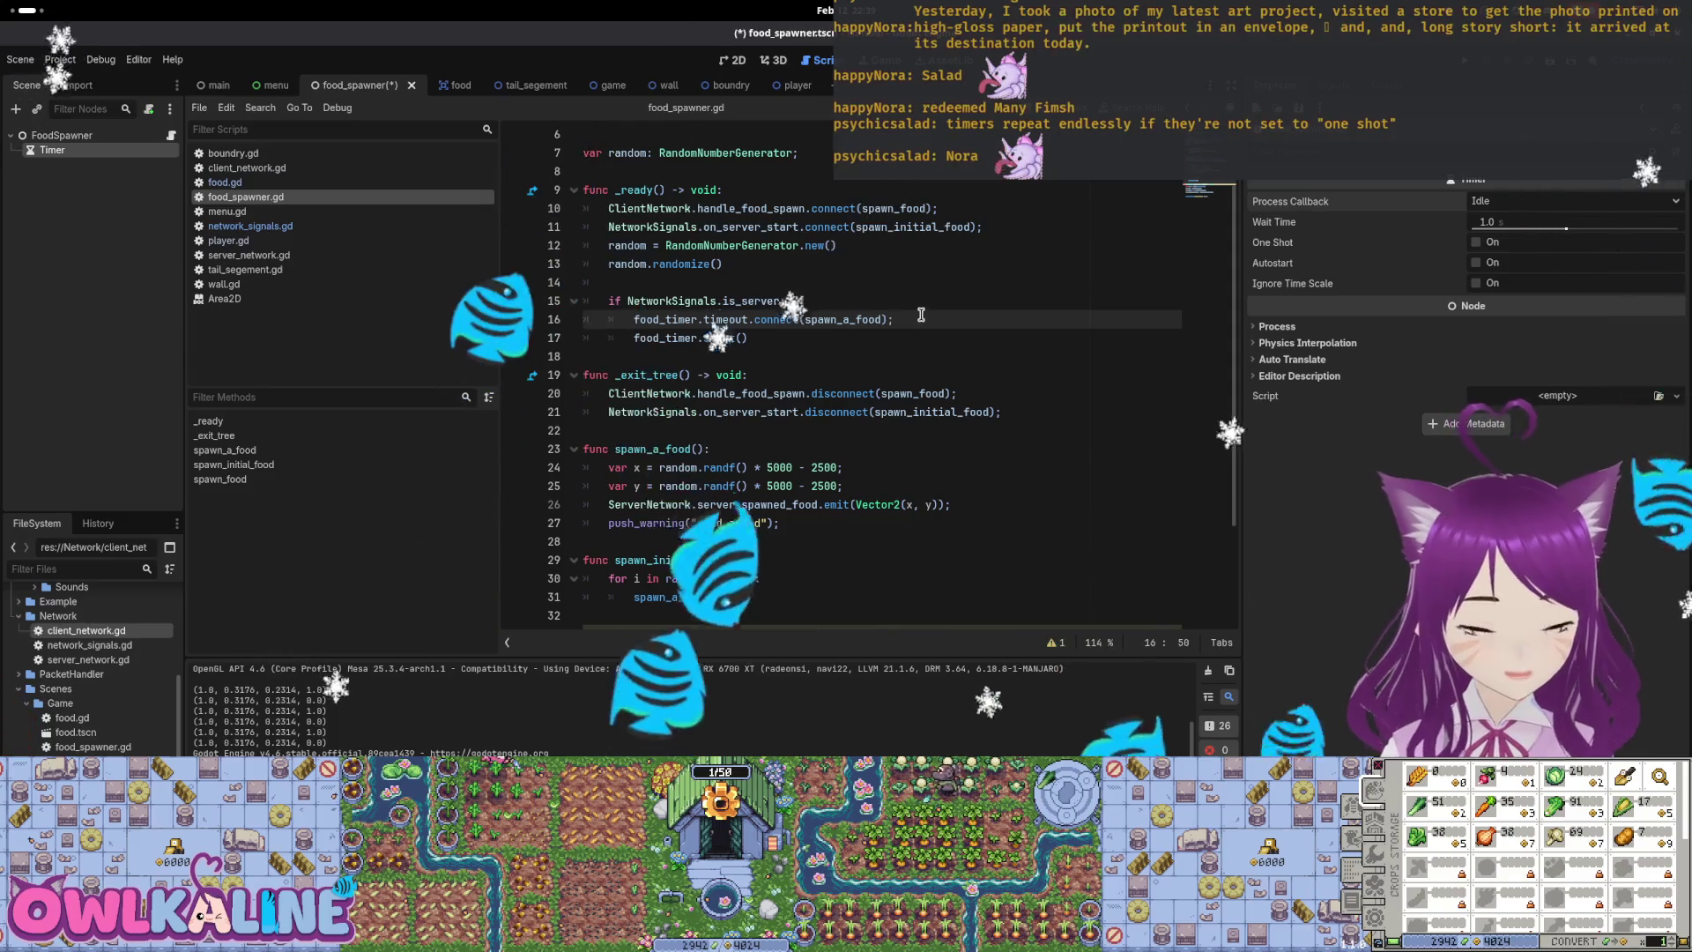
pyautogui.hotkey('ctrl', 'shift', 'd')
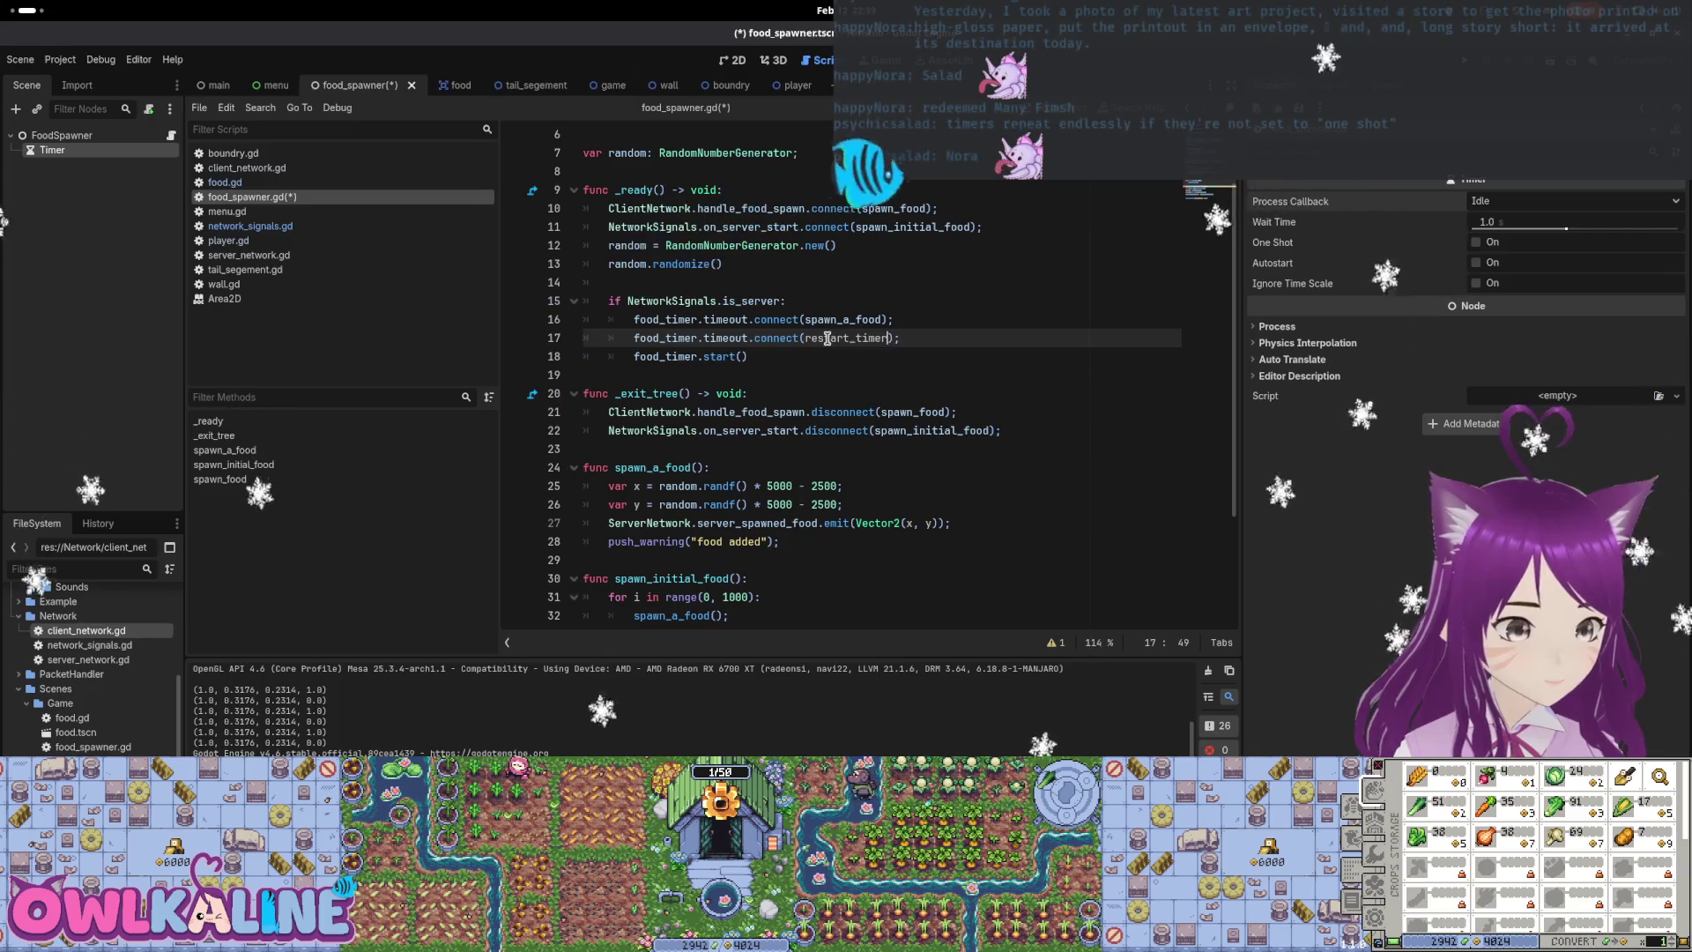
pyautogui.press('Down')
pyautogui.press('Down')
pyautogui.press('Down')
pyautogui.press('Return')
pyautogui.press('Return')
pyautogui.press('Up')
pyautogui.write('fun')
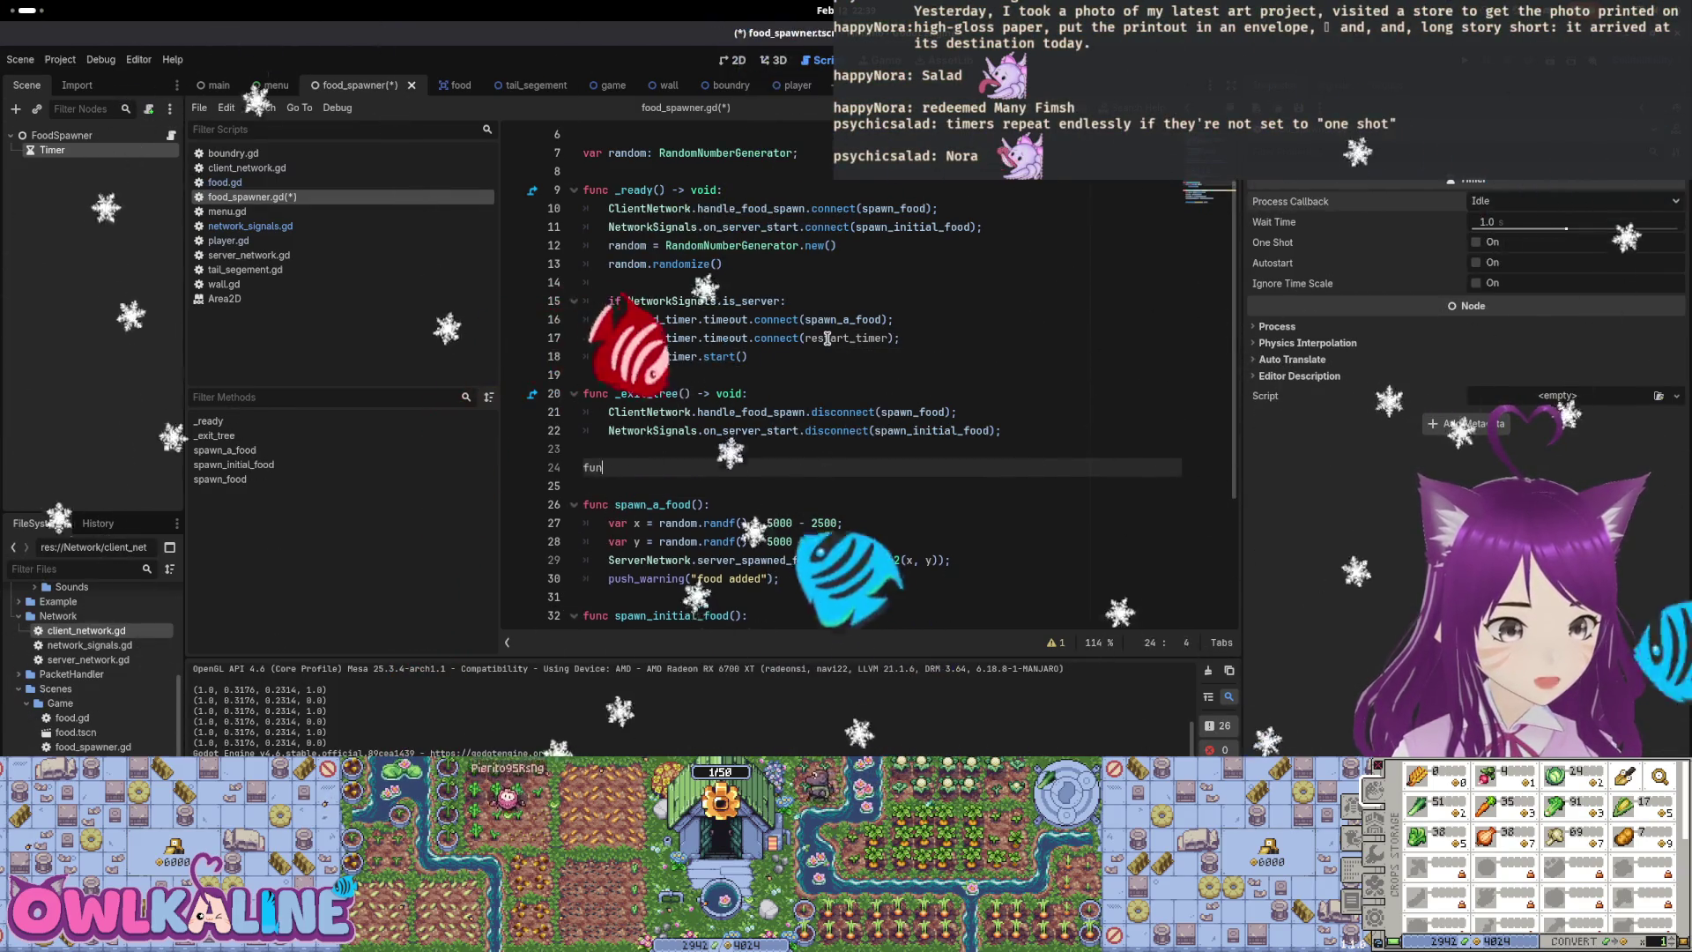
pyautogui.write('c restart_t')
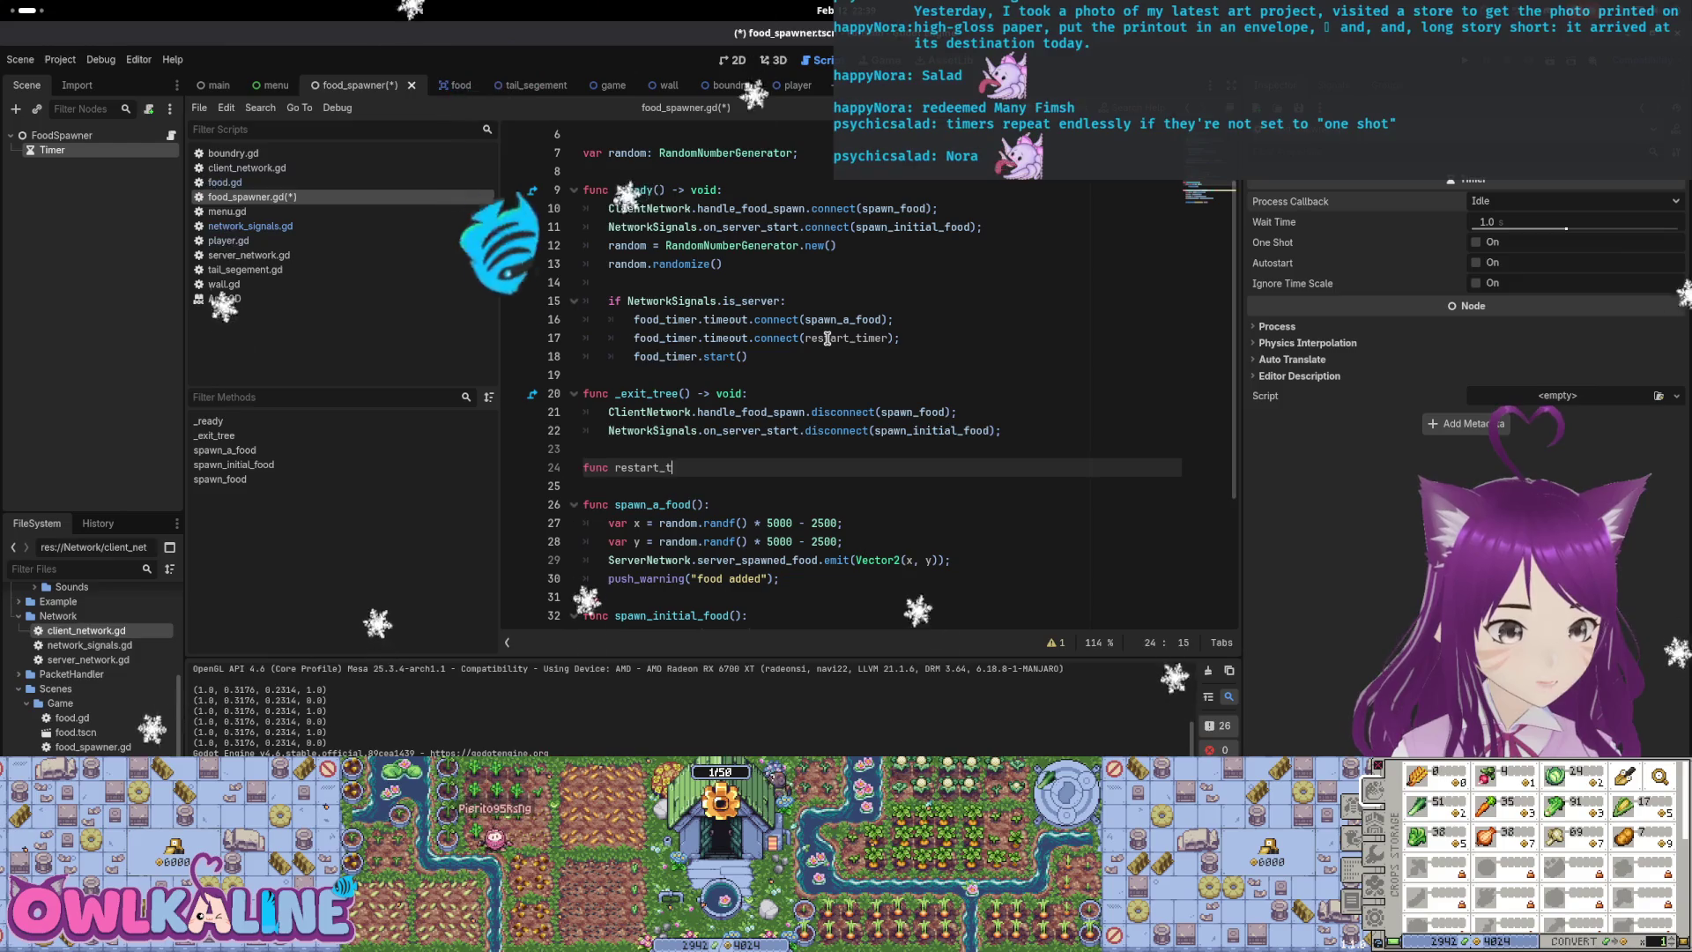
pyautogui.press('Return')
# Move the push_warning("food added") line from spawn_a_food into restart_timer
pyautogui.press('Down')
pyautogui.press('Down')
pyautogui.press('Down')
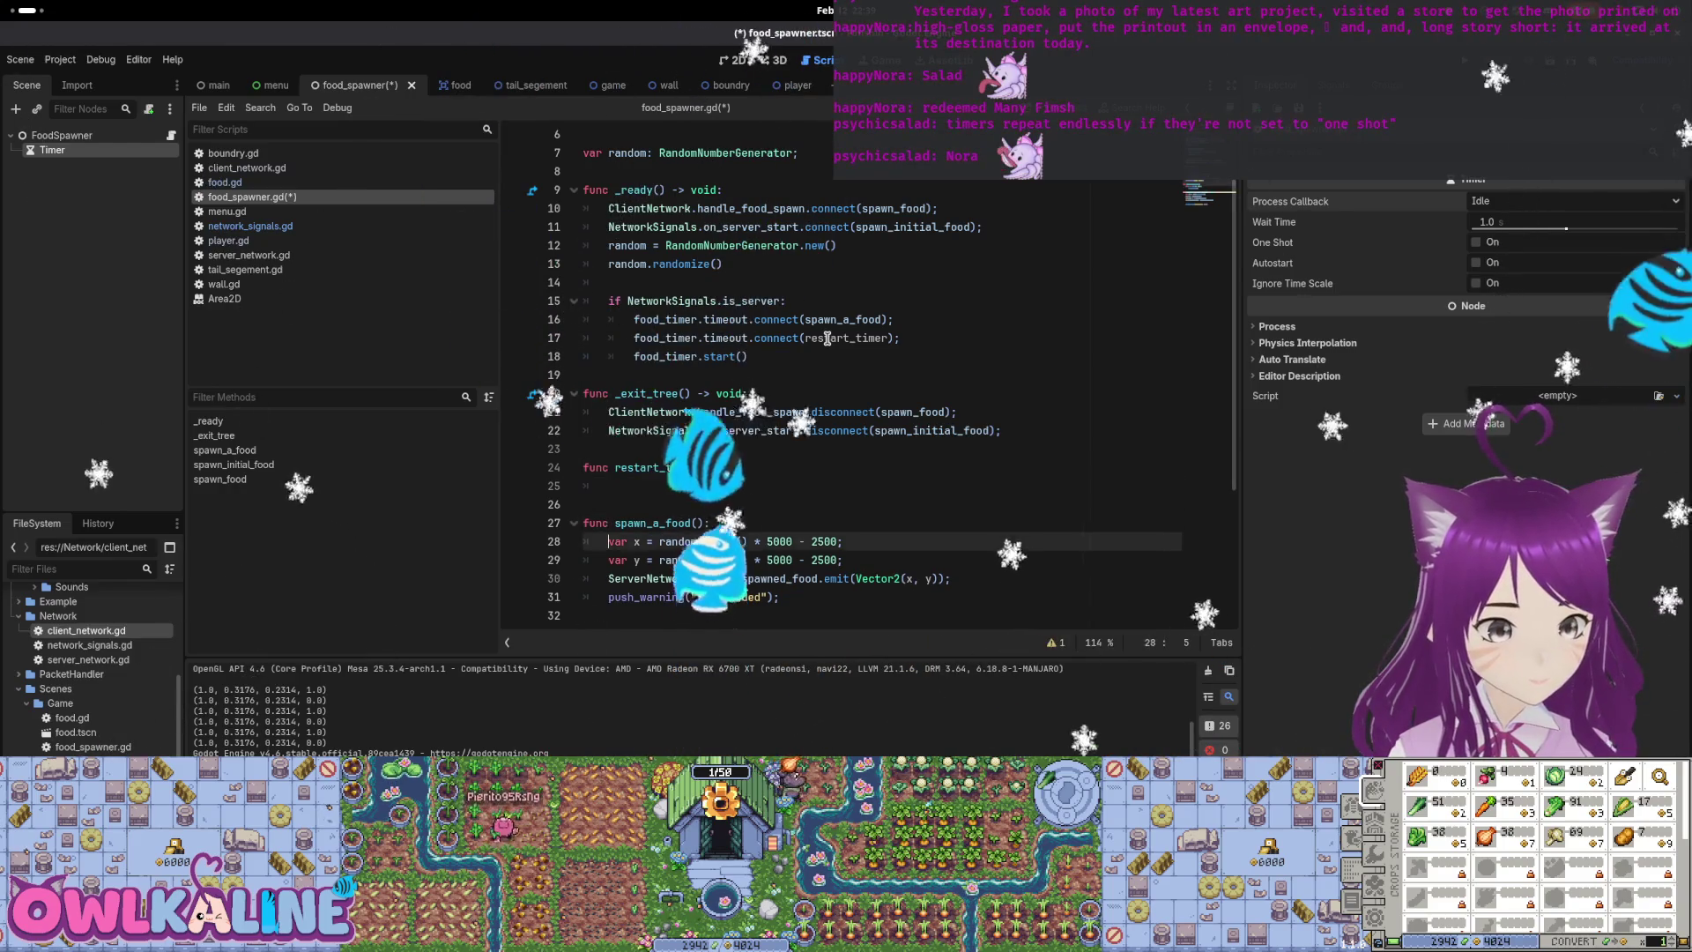
pyautogui.hotkey('shift', 'End')
pyautogui.hotkey('ctrl', 'x')
pyautogui.press('Up')
pyautogui.press('Up')
pyautogui.press('Up')
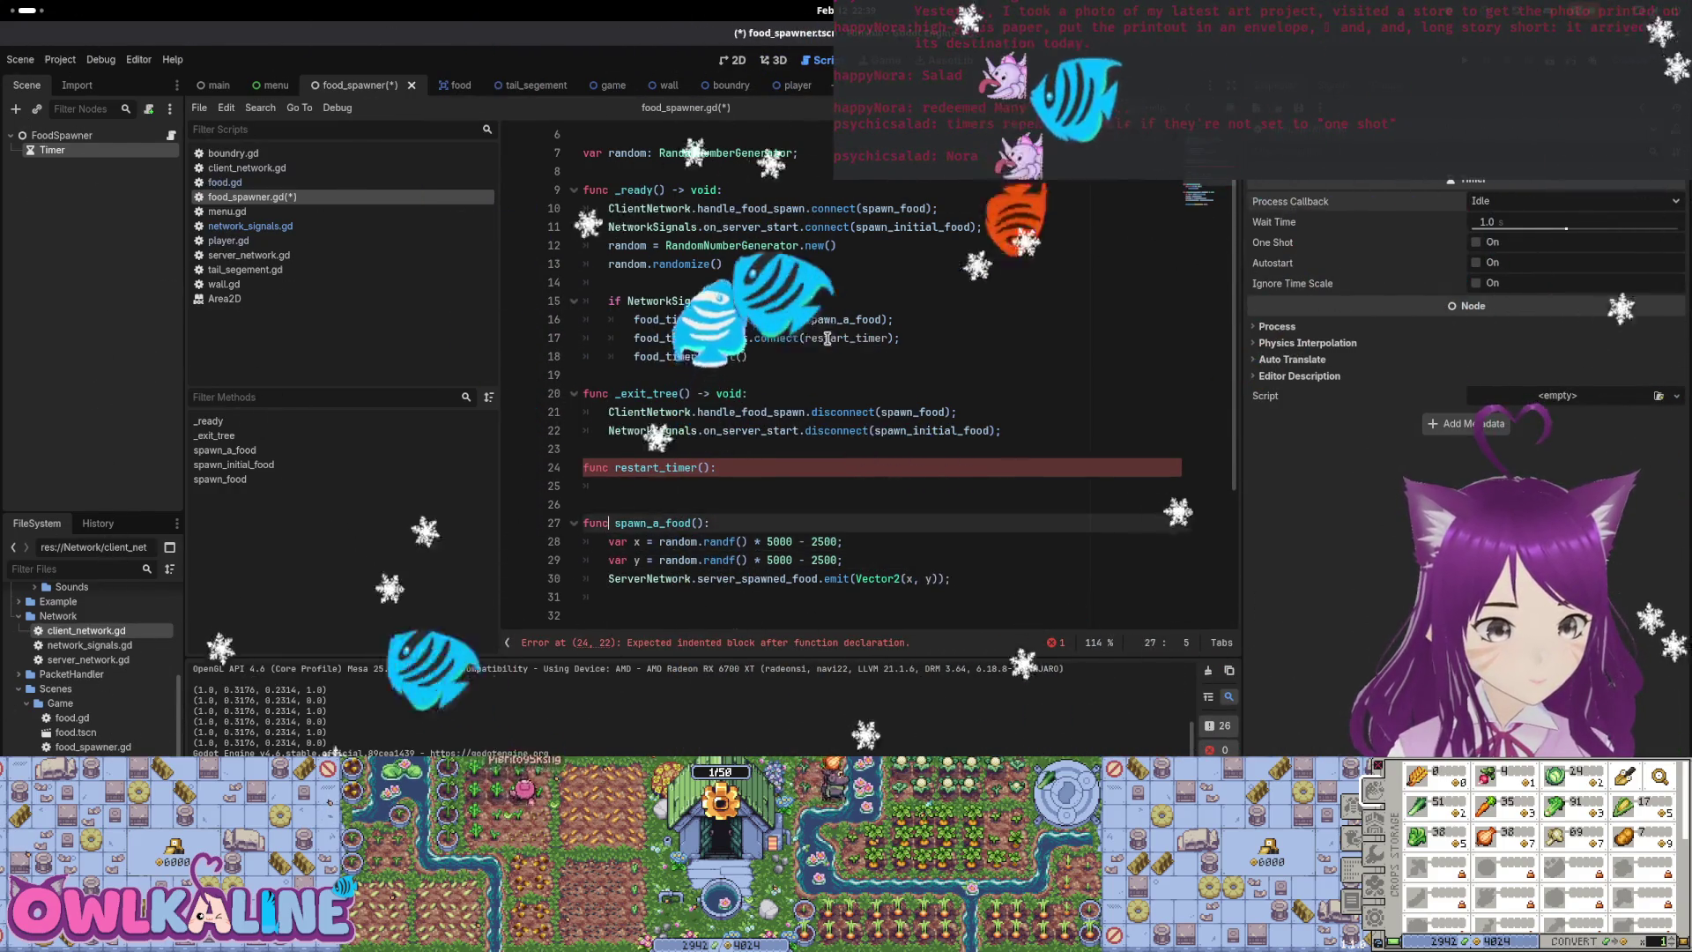
pyautogui.hotkey('ctrl', 'v')
pyautogui.press('Down')
pyautogui.press('Down')
pyautogui.press('Down')
pyautogui.press('Down')
pyautogui.press('Down')
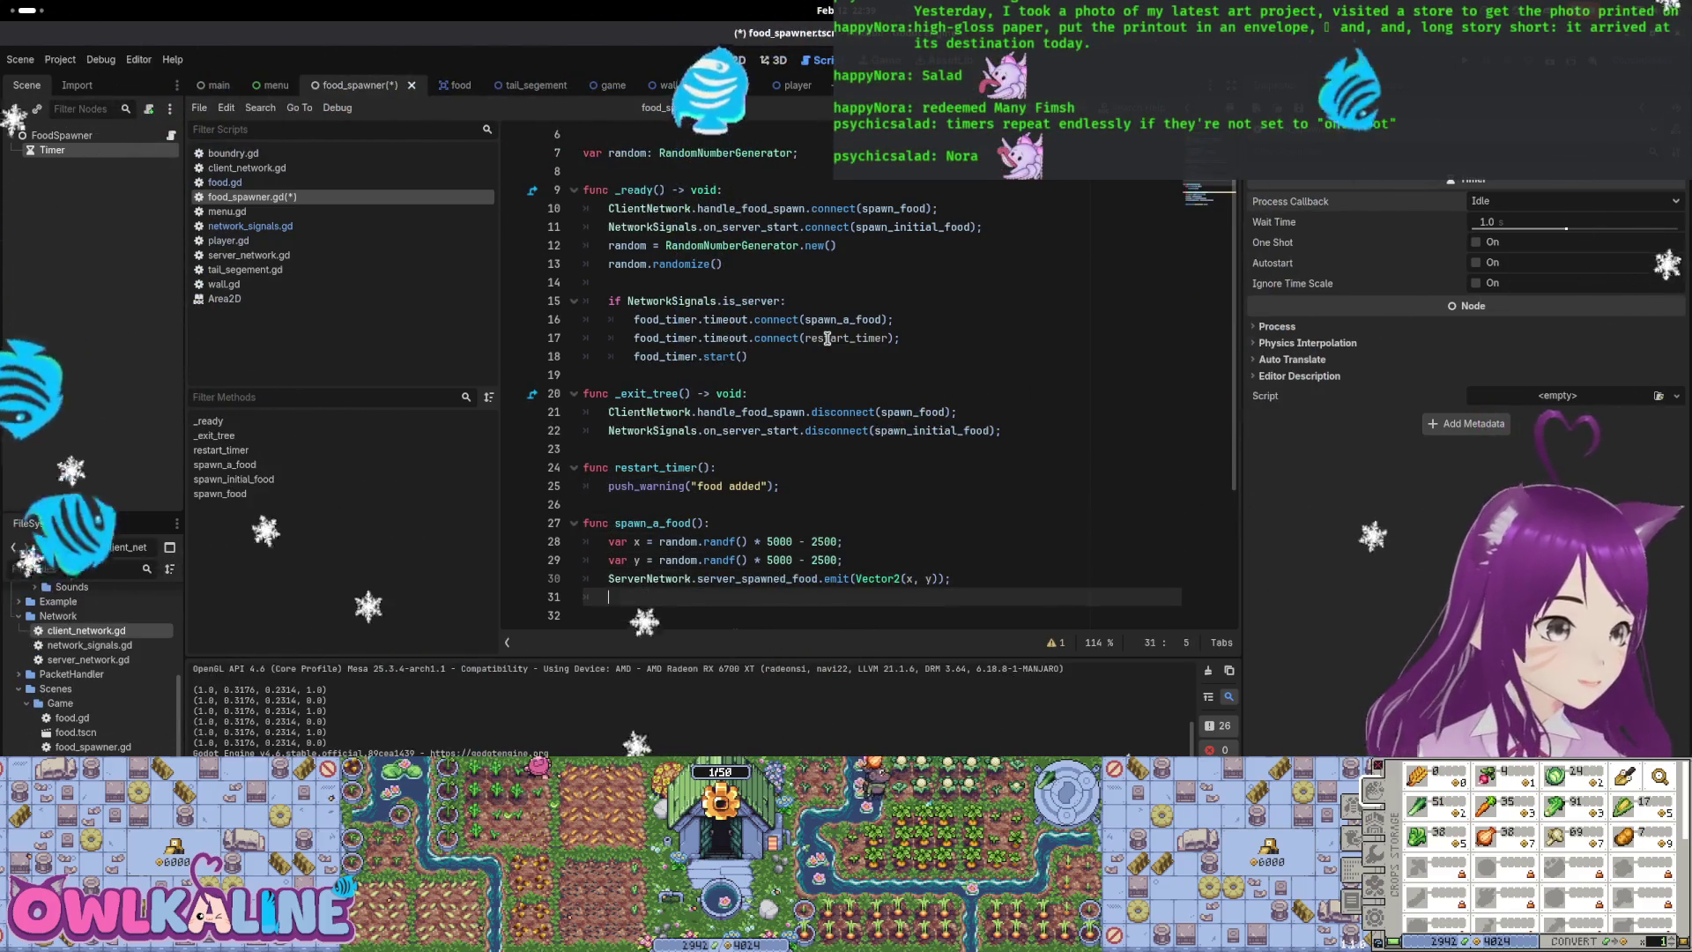
pyautogui.press('BackSpace')
pyautogui.press('Up')
pyautogui.press('Up')
pyautogui.press('Up')
pyautogui.press('End')
pyautogui.press('Up')
pyautogui.press('Up')
pyautogui.press('Up')
# Begin a food_timer.one_shot line inside restart_timer
pyautogui.press('Return')
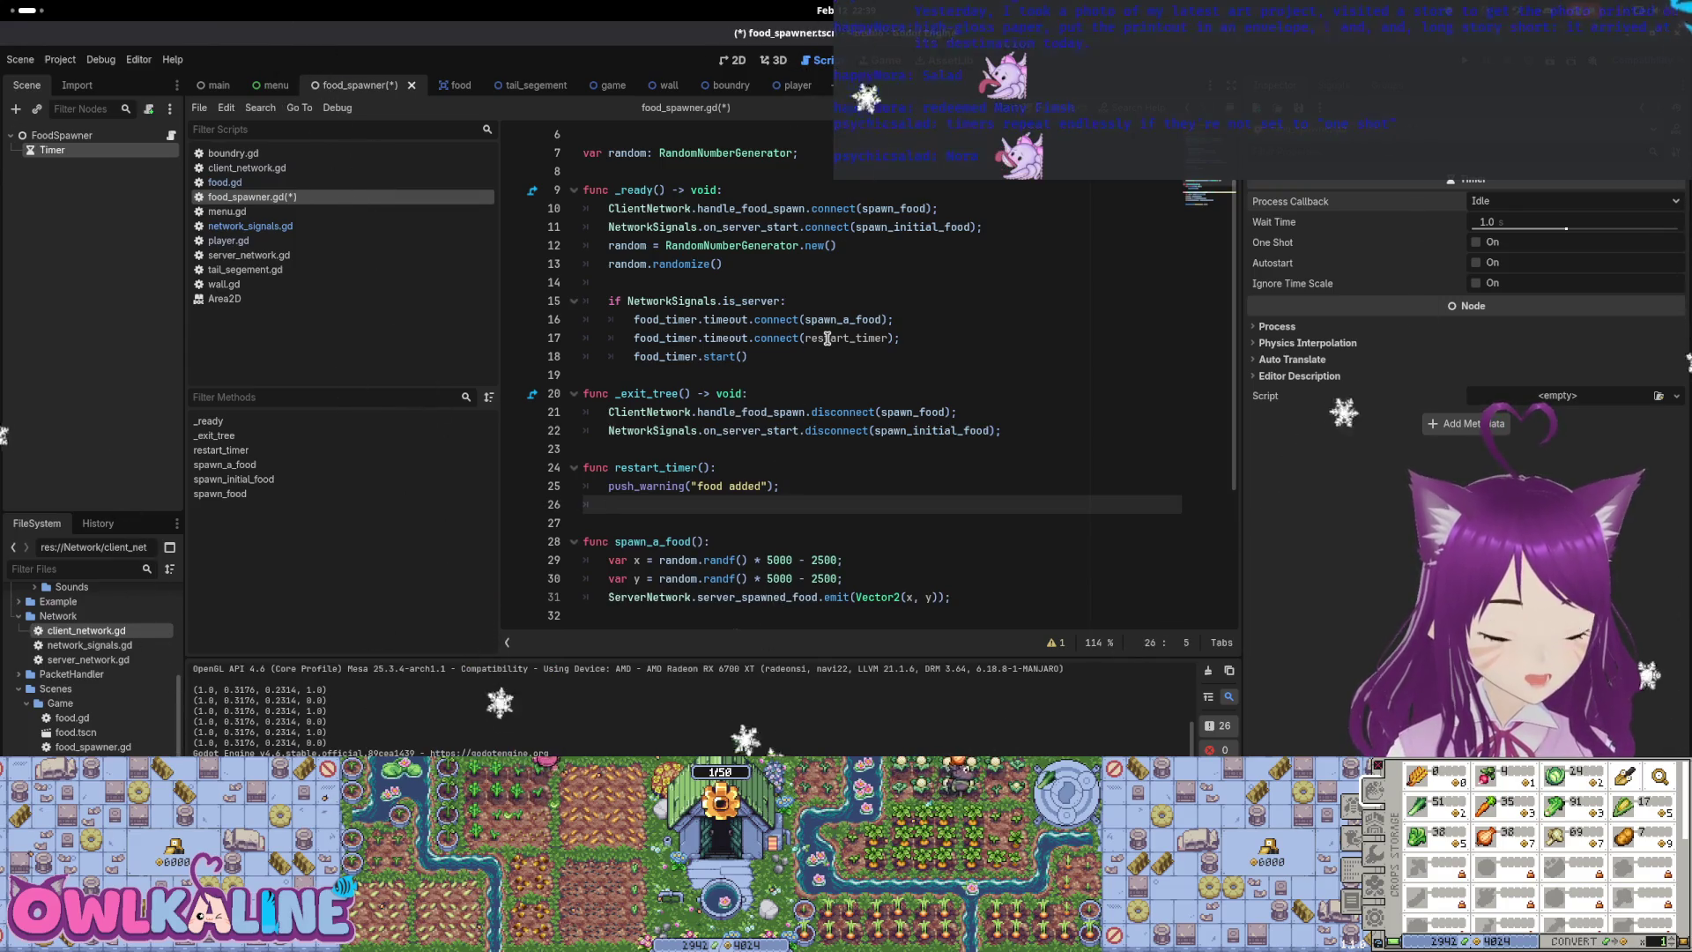
pyautogui.write('.')
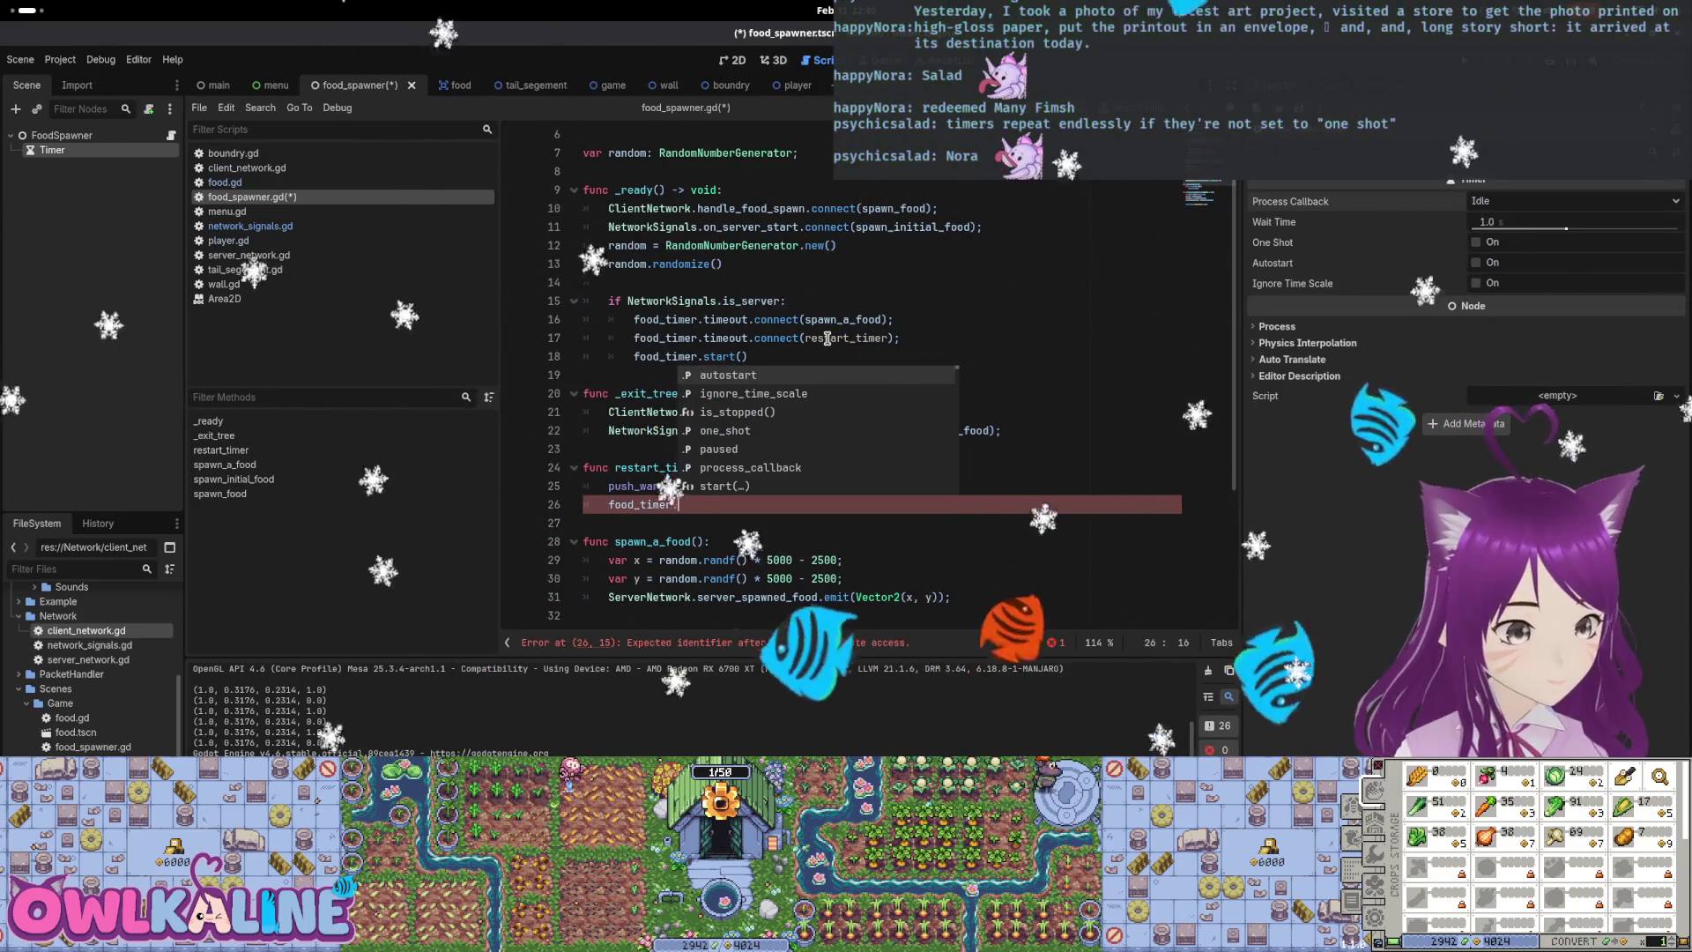
pyautogui.press('Down')
pyautogui.press('Down')
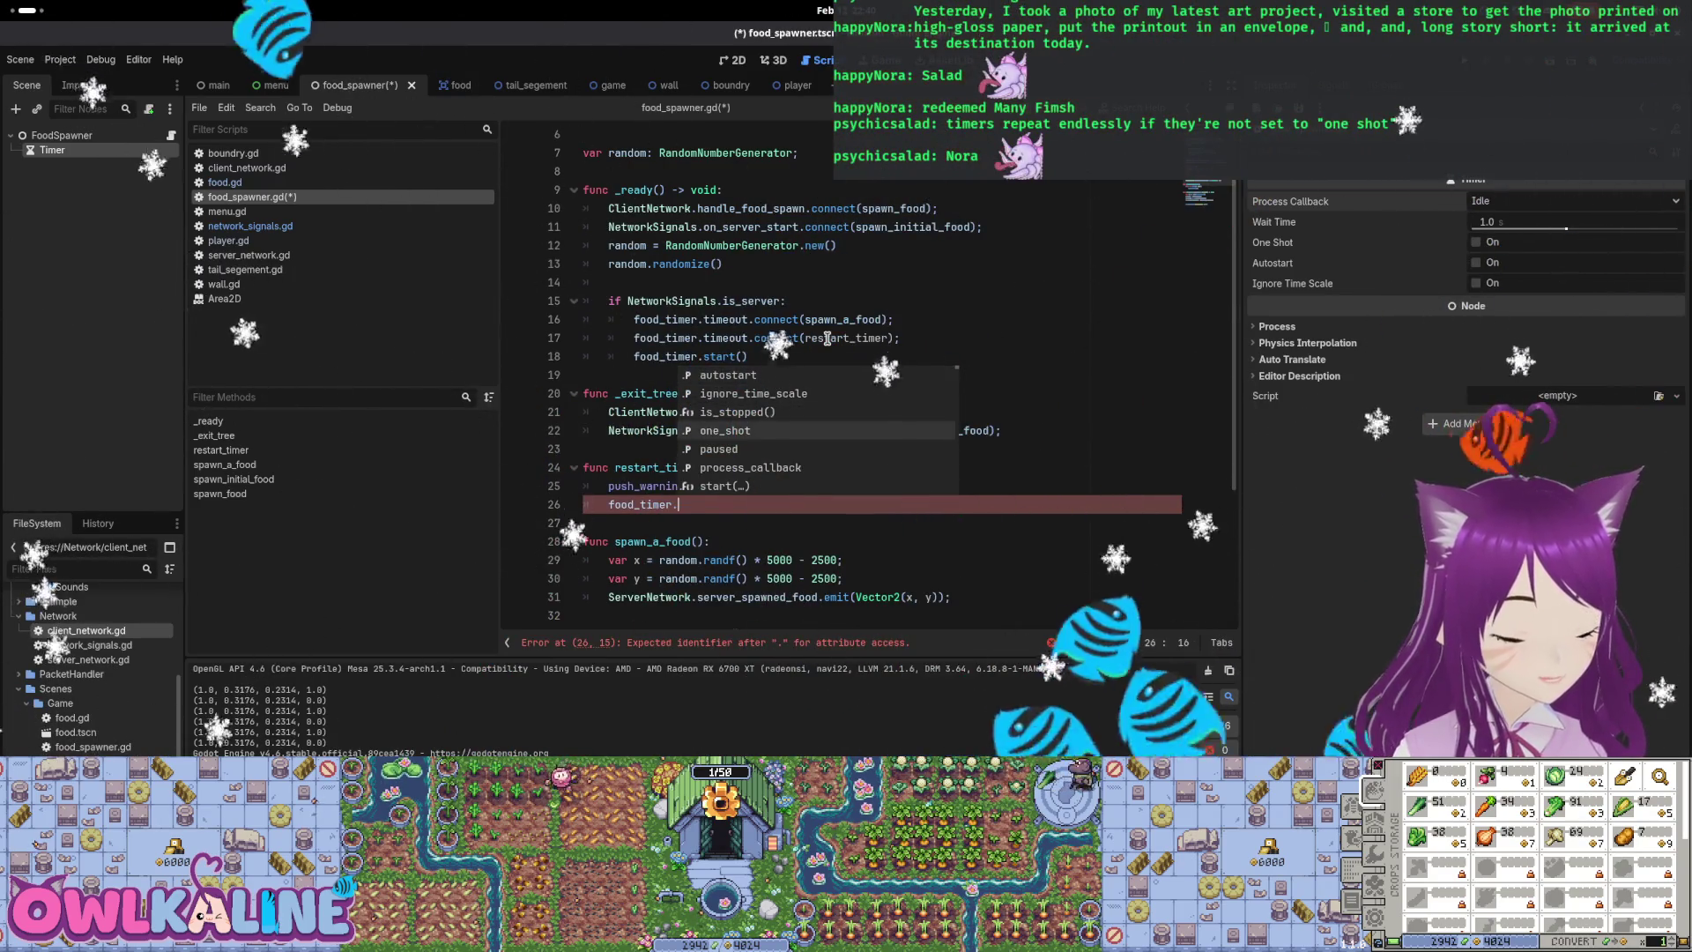
pyautogui.press('Down')
pyautogui.press('Return')
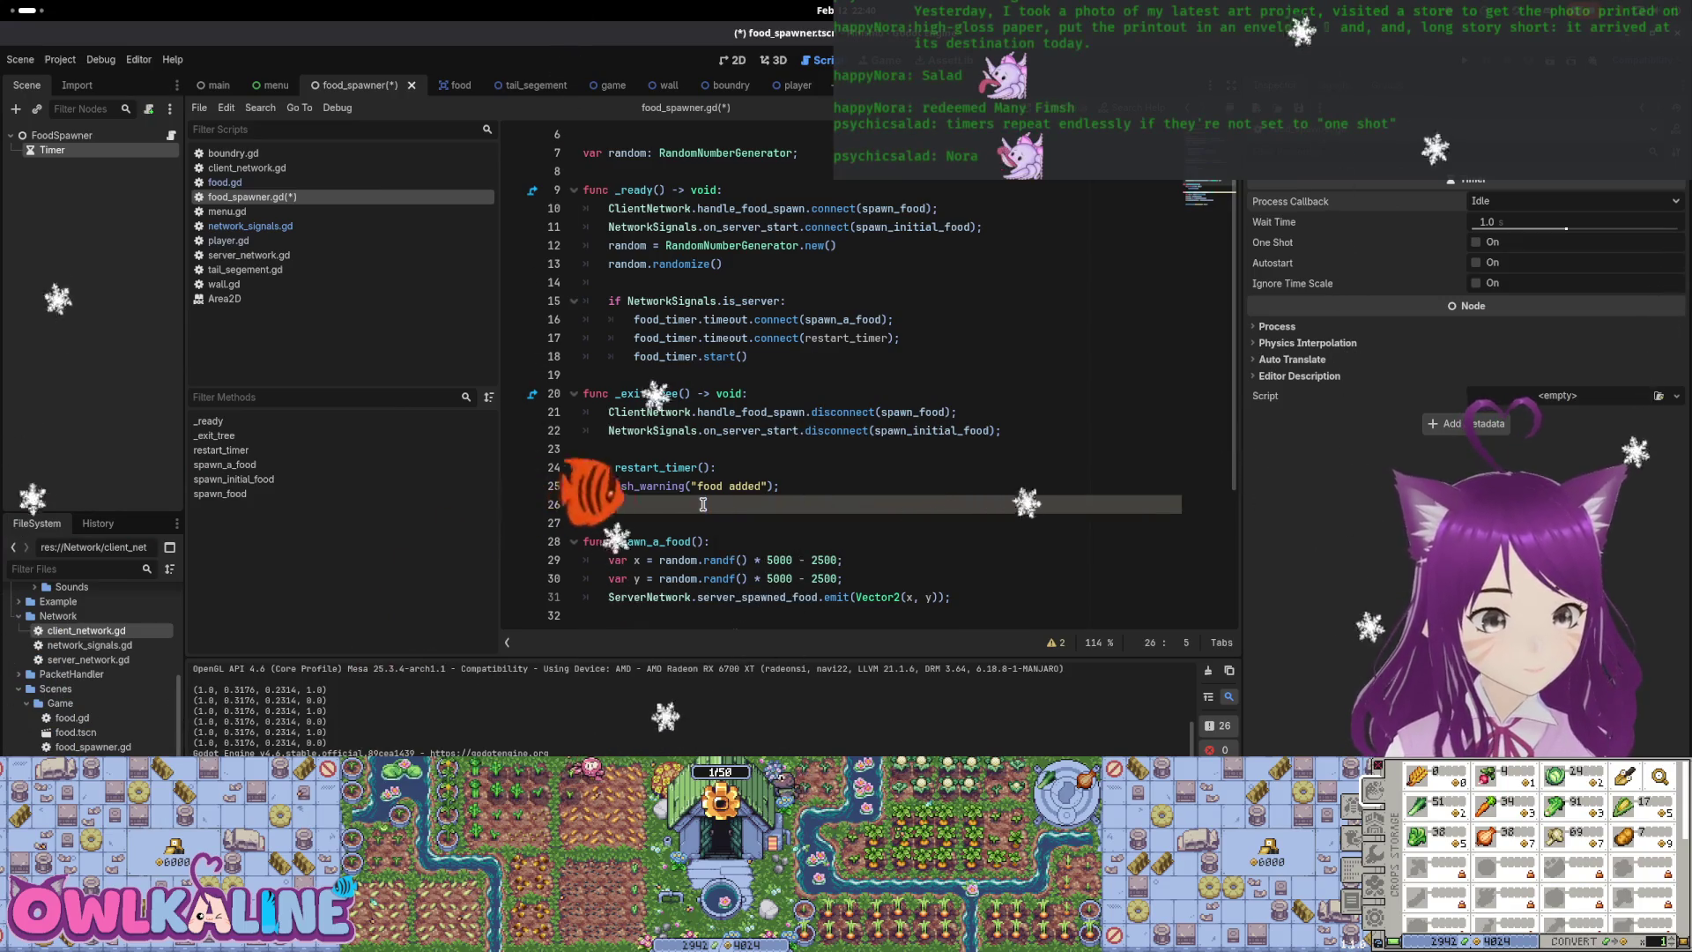
# Delete the unfinished one_shot line, save, and look up the food_timer.start(-1) call
pyautogui.press('BackSpace')
pyautogui.press('BackSpace')
pyautogui.hotkey('ctrl', 's')
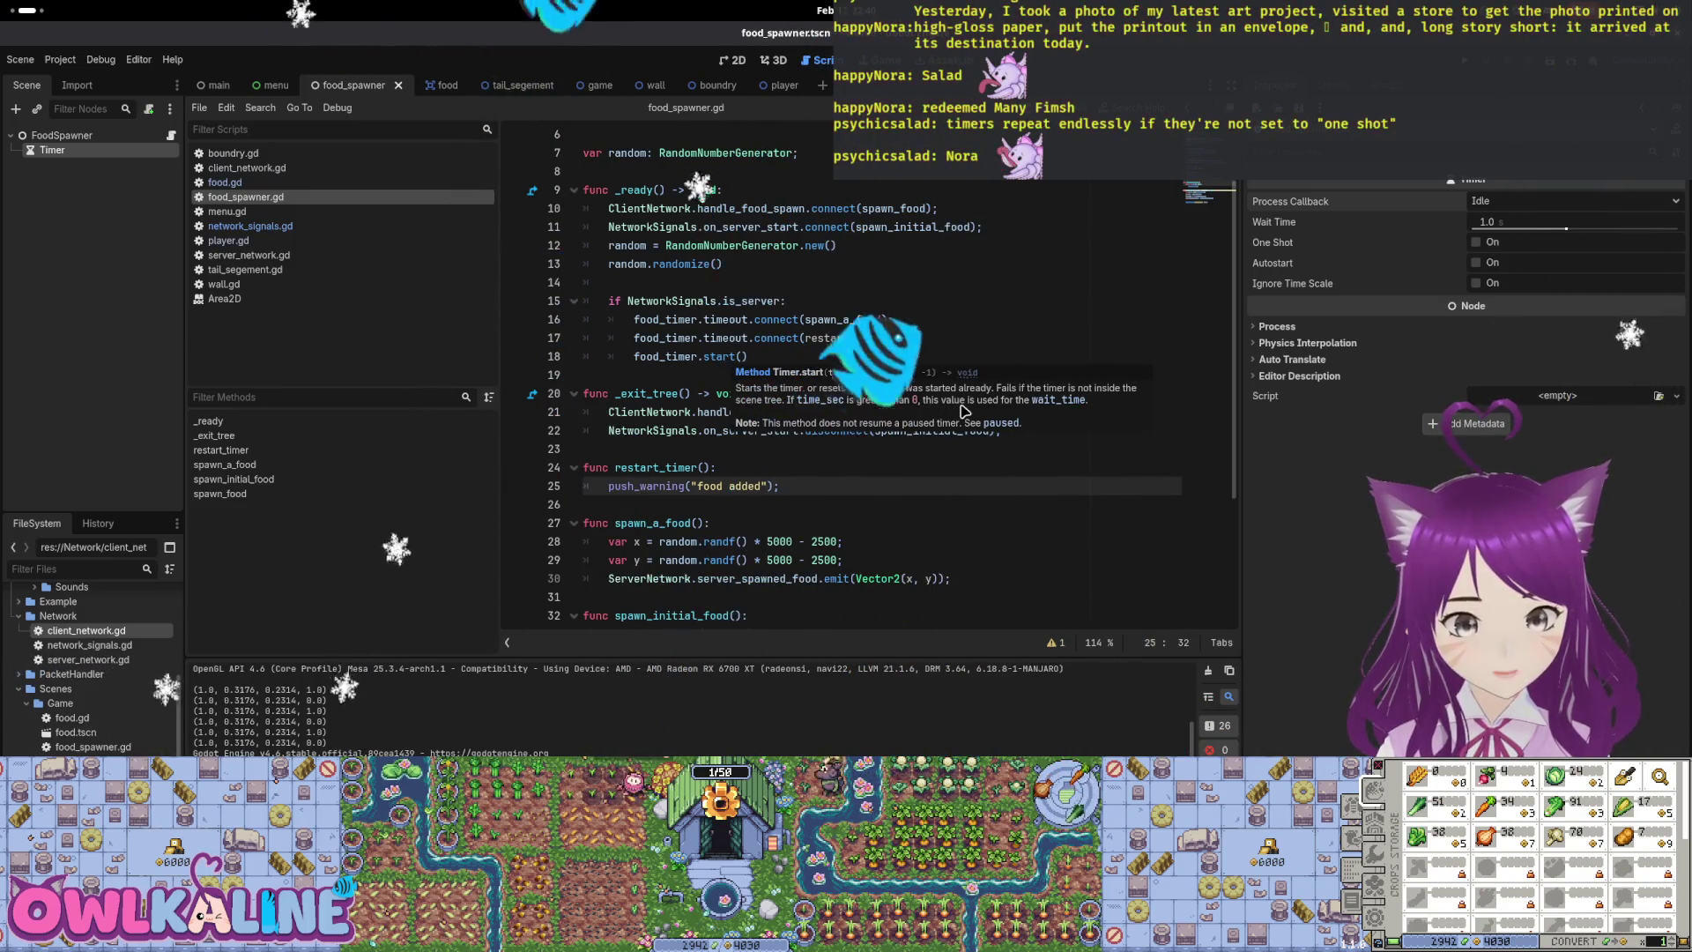
pyautogui.click(740, 355)
pyautogui.write('-1')
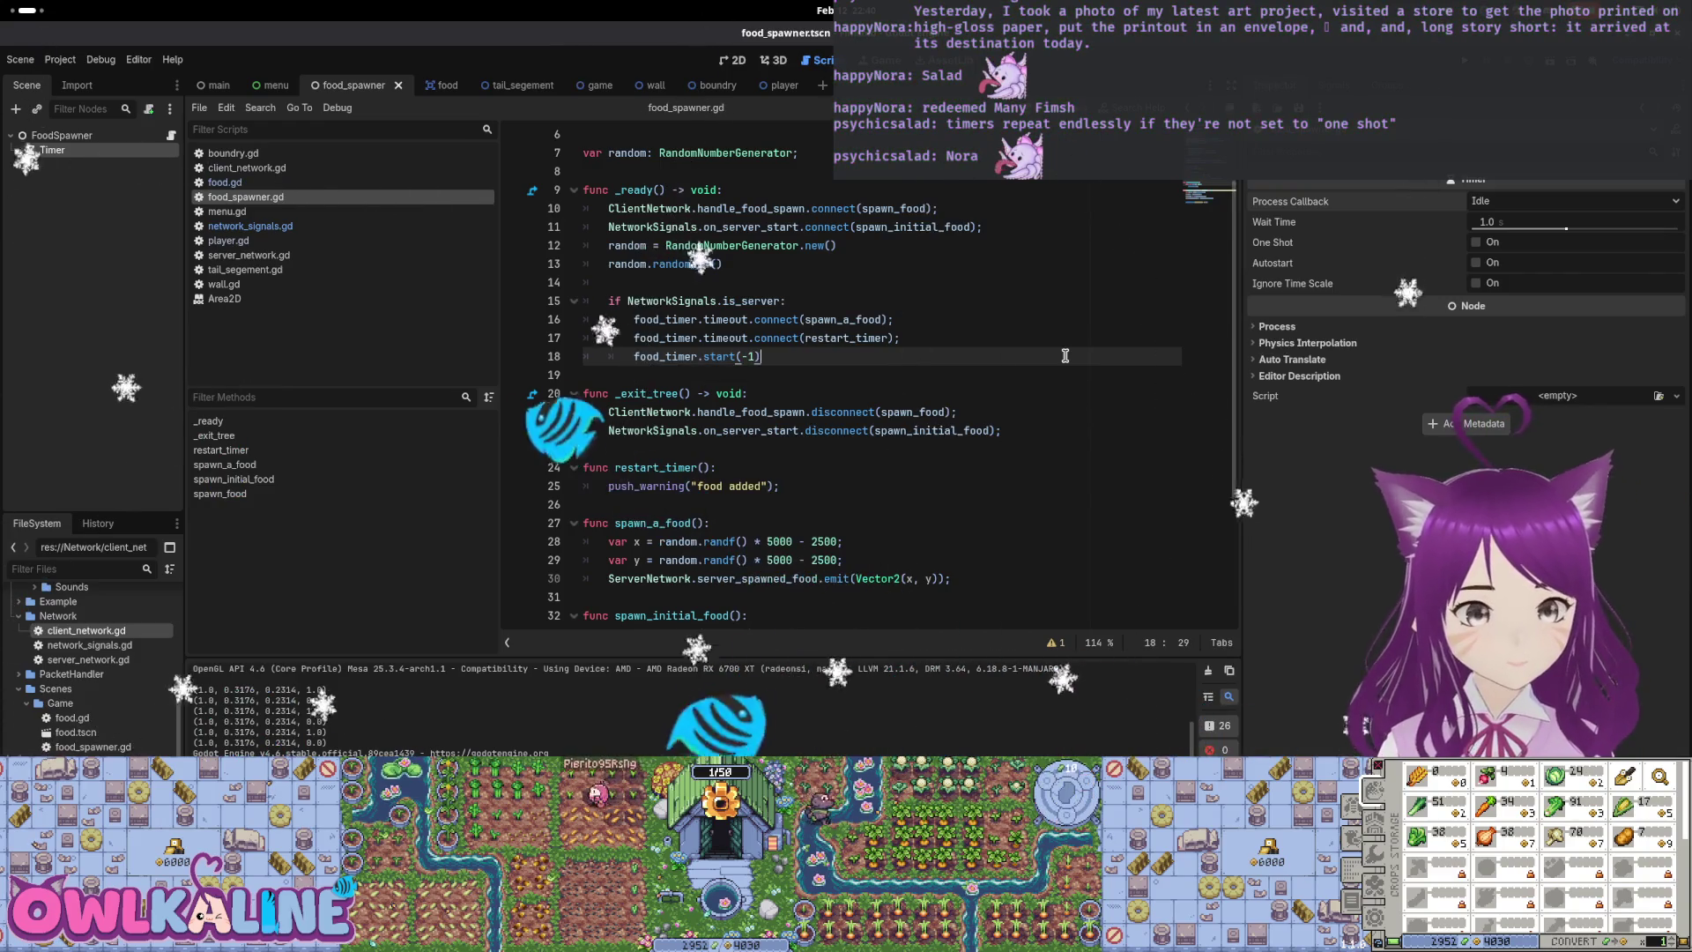
pyautogui.press('Down')
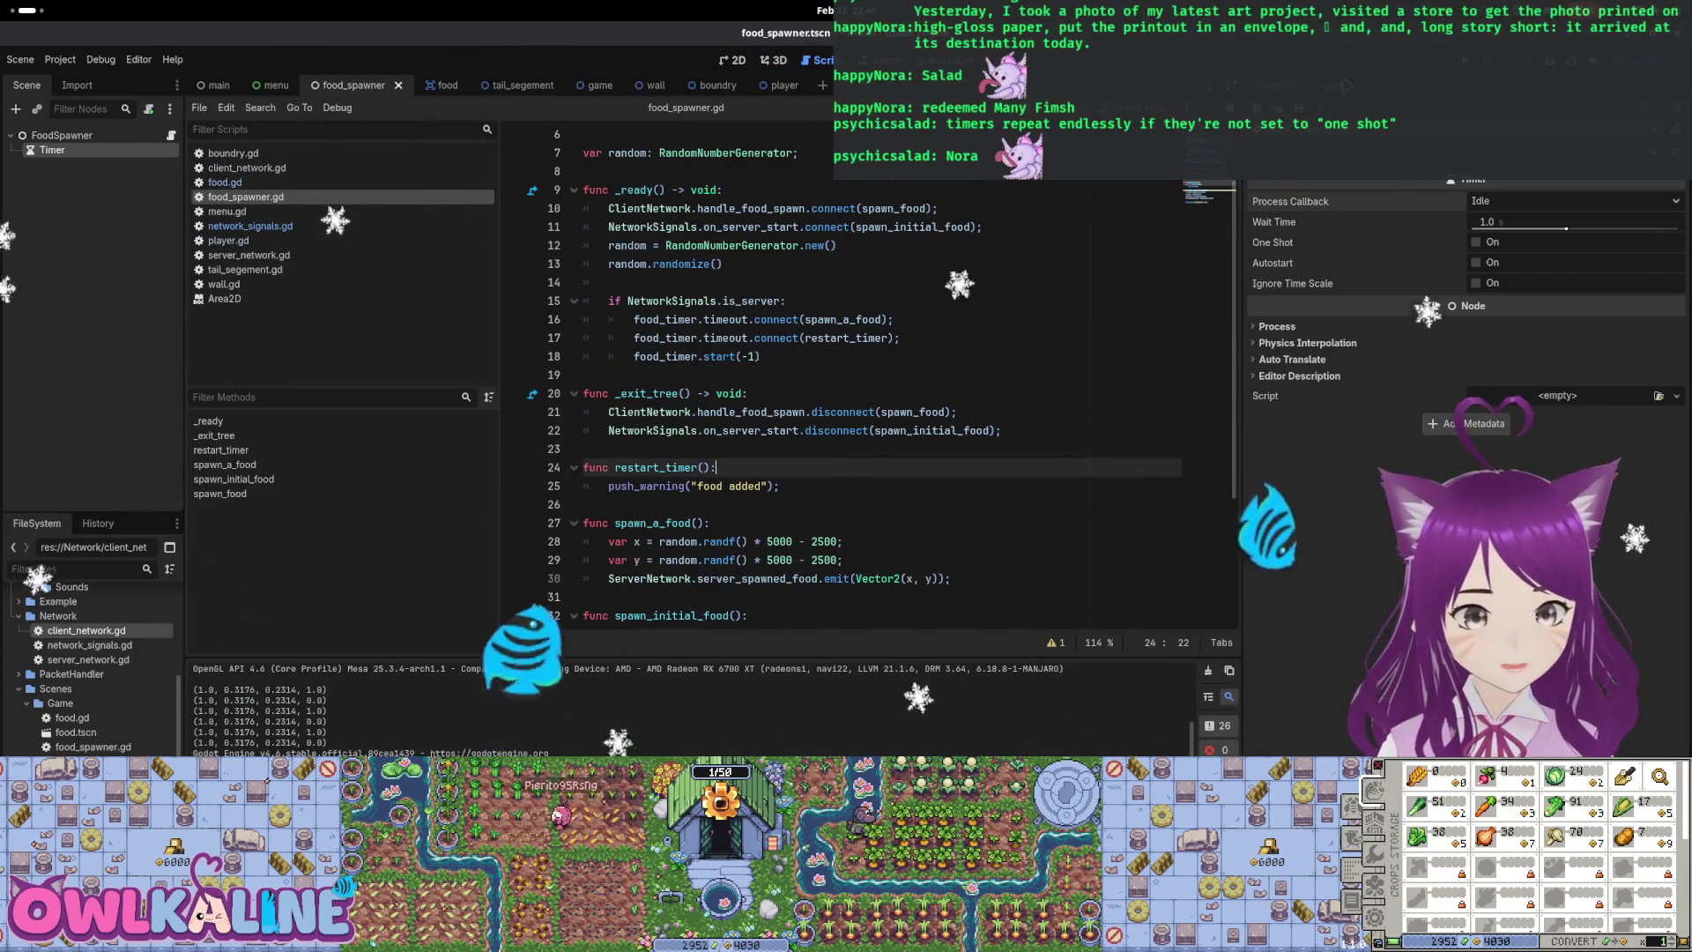
# Run the game as the server, stop it, and compare Session 2 and Session 4 errors
pyautogui.press('F5')
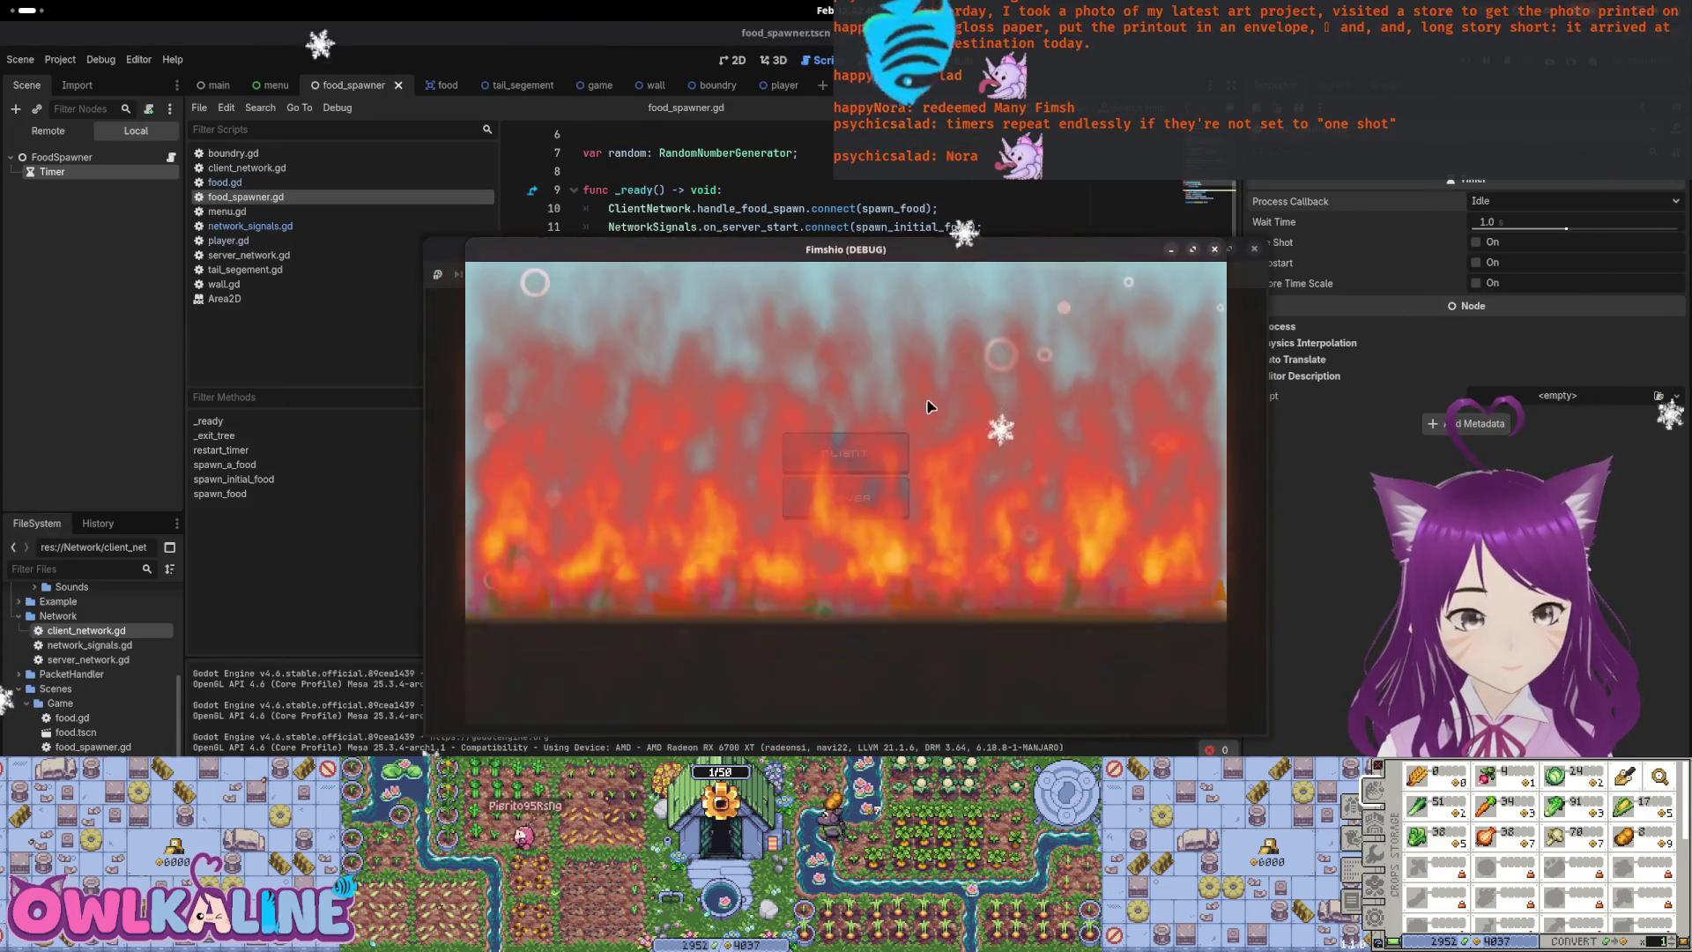
pyautogui.click(843, 496)
pyautogui.moveTo(841, 261)
pyautogui.mouseDown()
pyautogui.moveTo(877, 264)
pyautogui.moveTo(877, 214)
pyautogui.mouseUp()
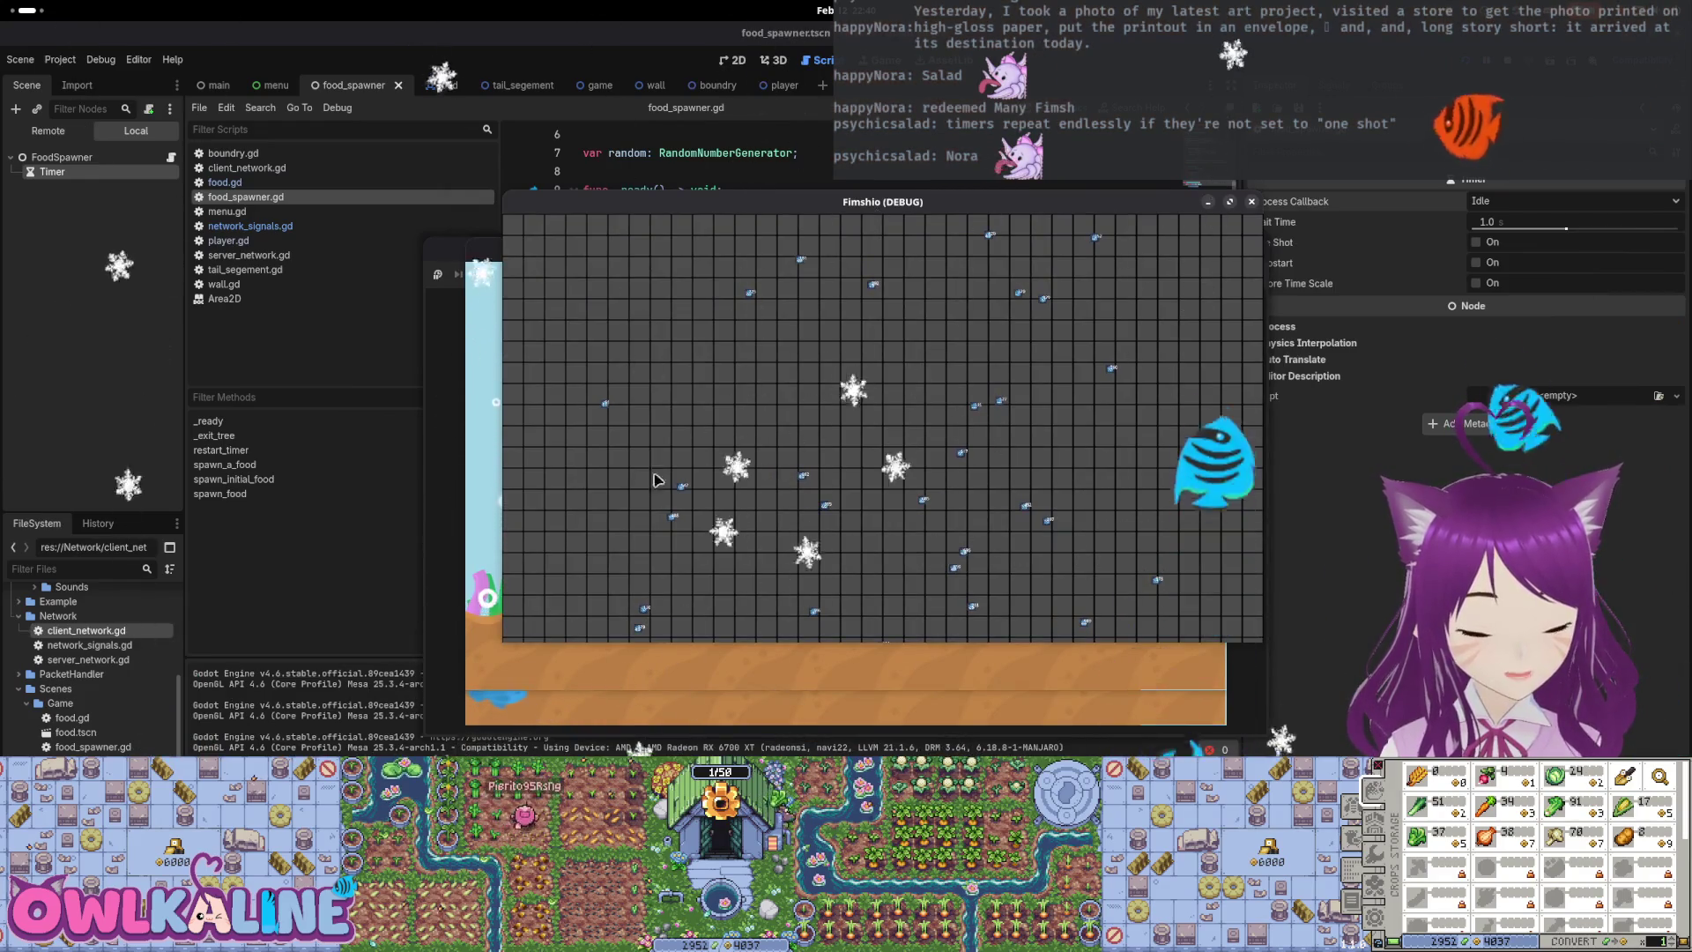
pyautogui.press('F8')
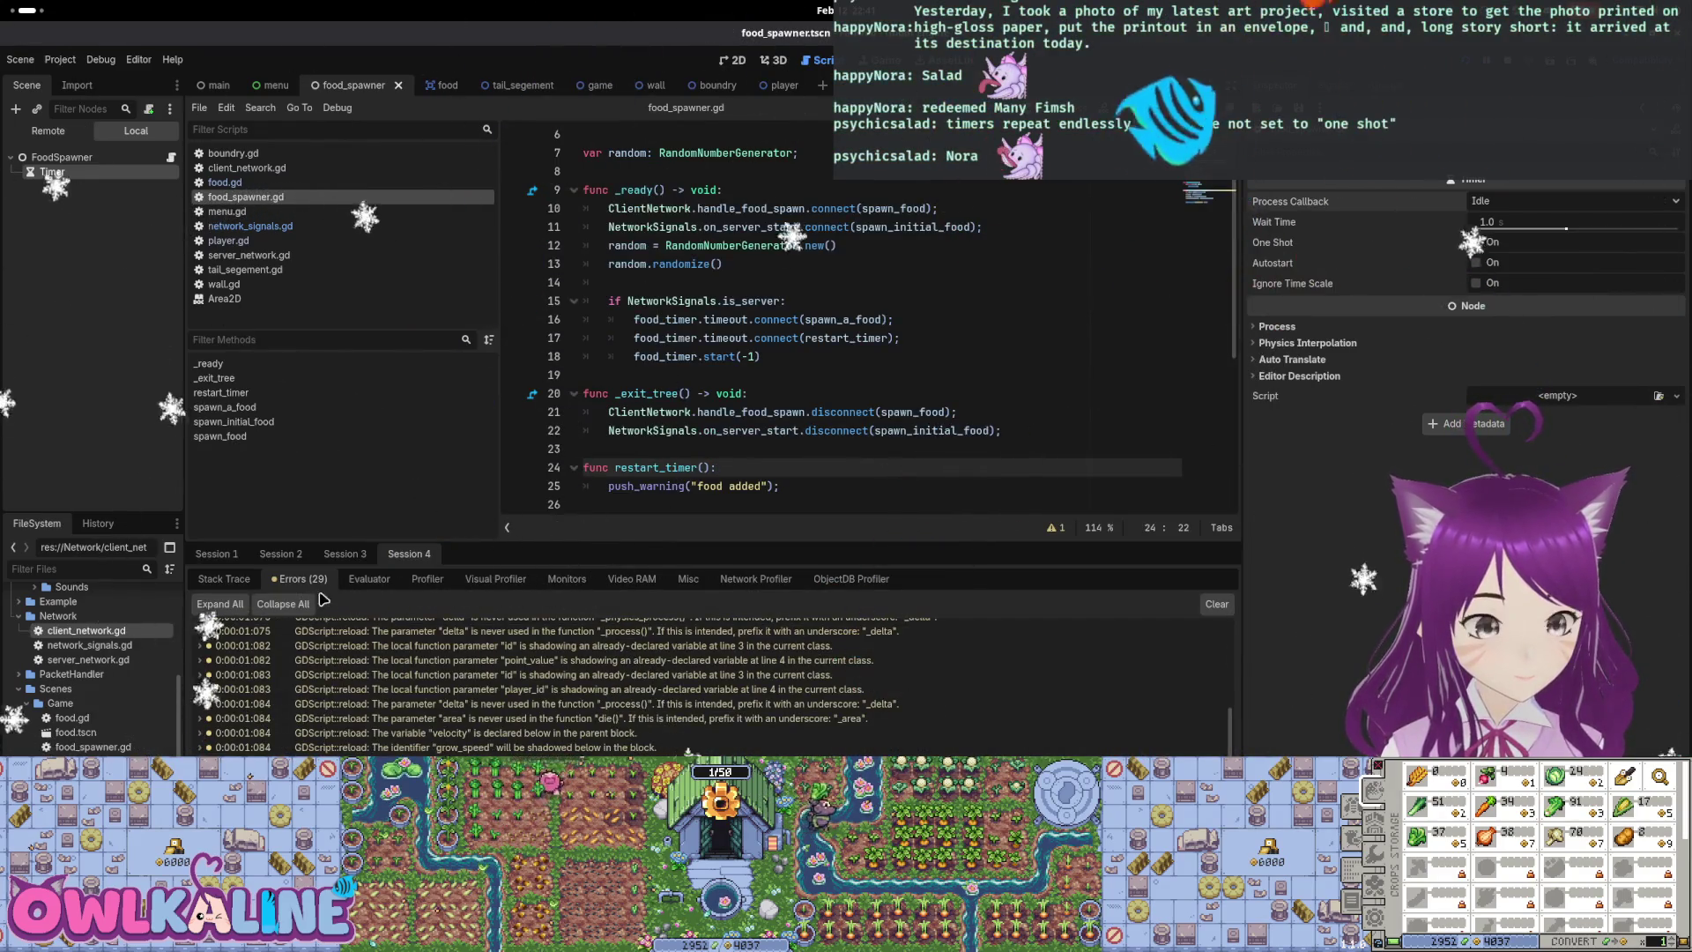
pyautogui.click(298, 554)
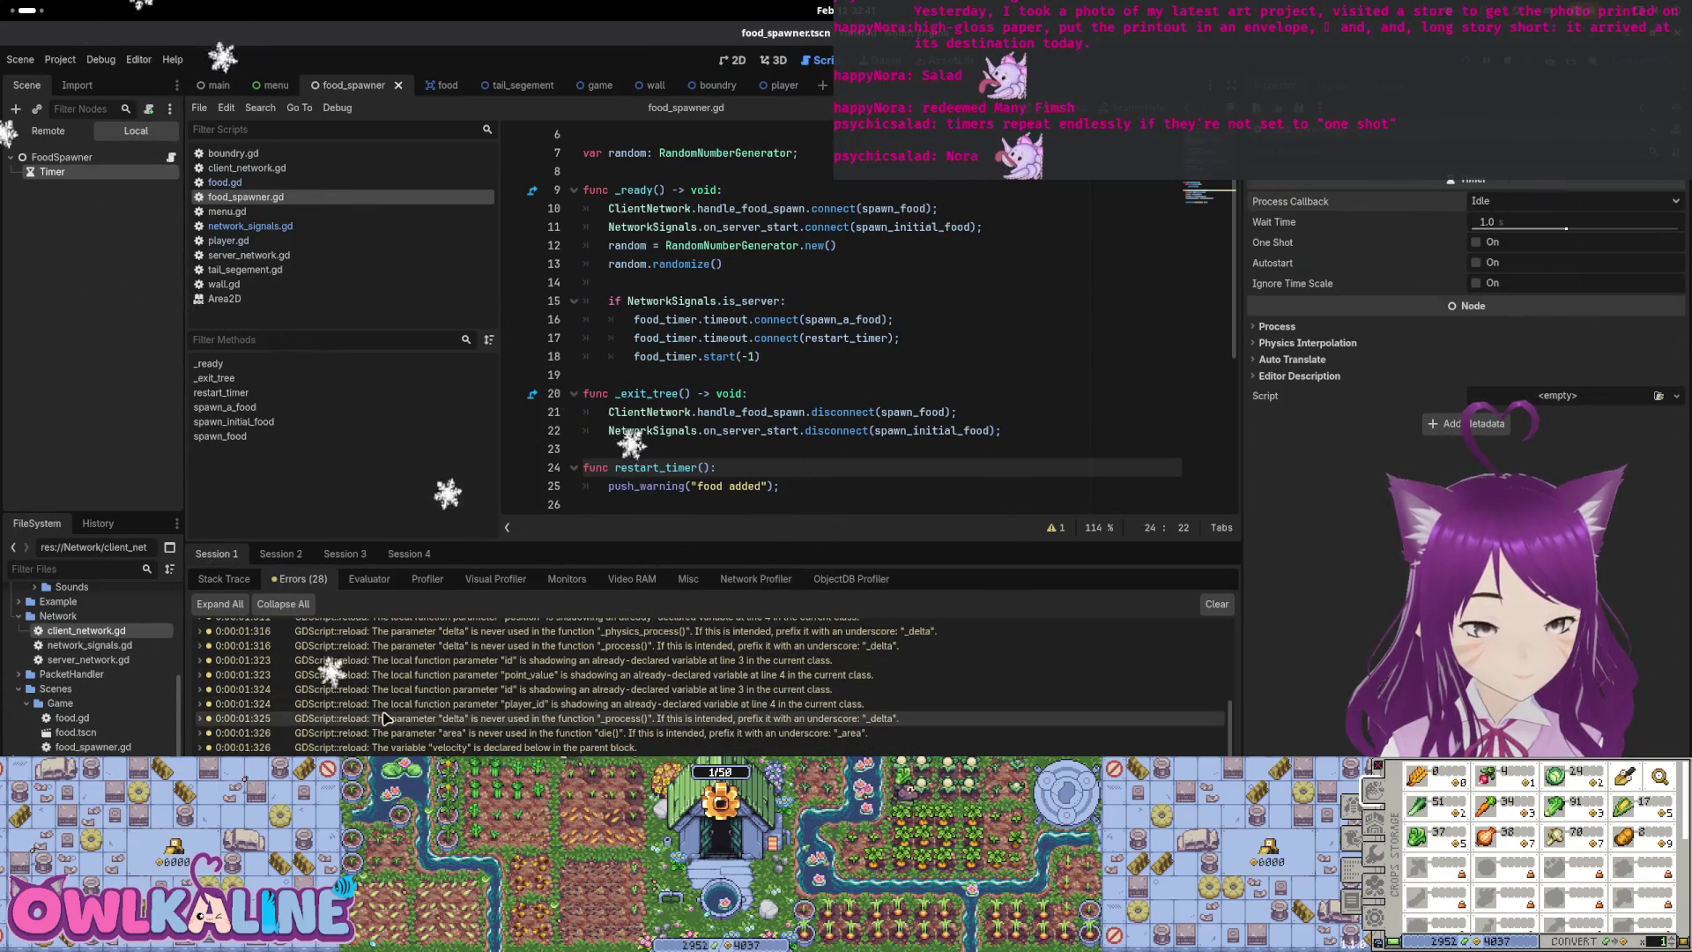
pyautogui.click(419, 555)
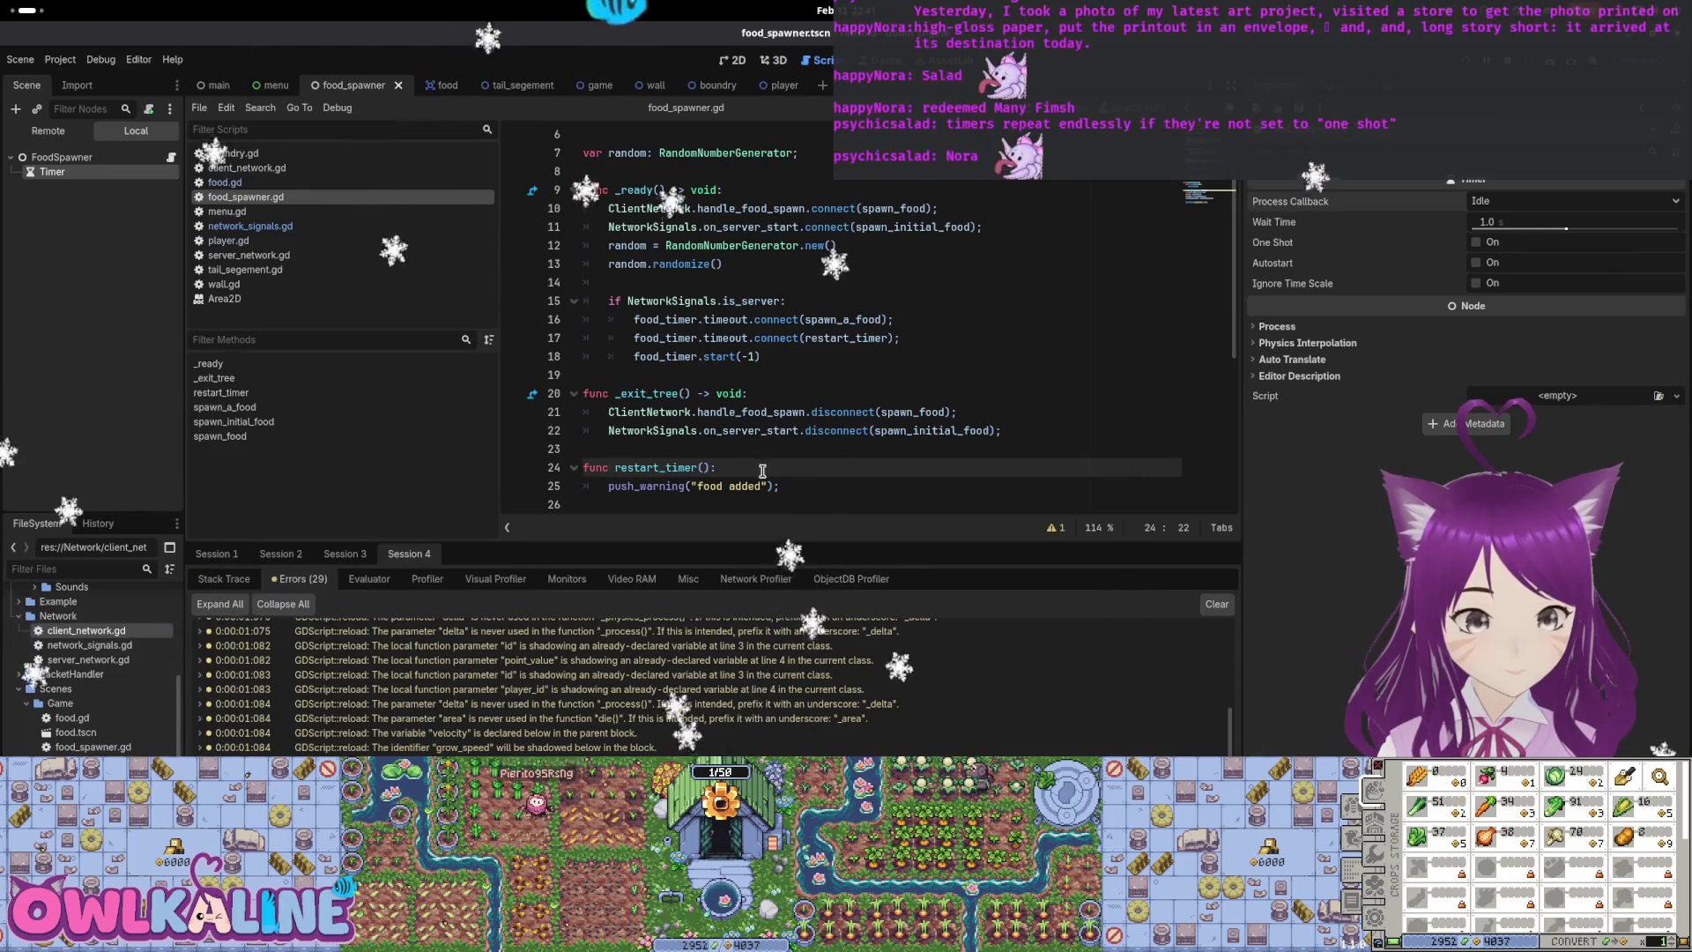
# Scroll through food_spawner.gd, then bring up the Fimshio (DEBUG) game window and close it
pyautogui.scroll(2, 762, 470)
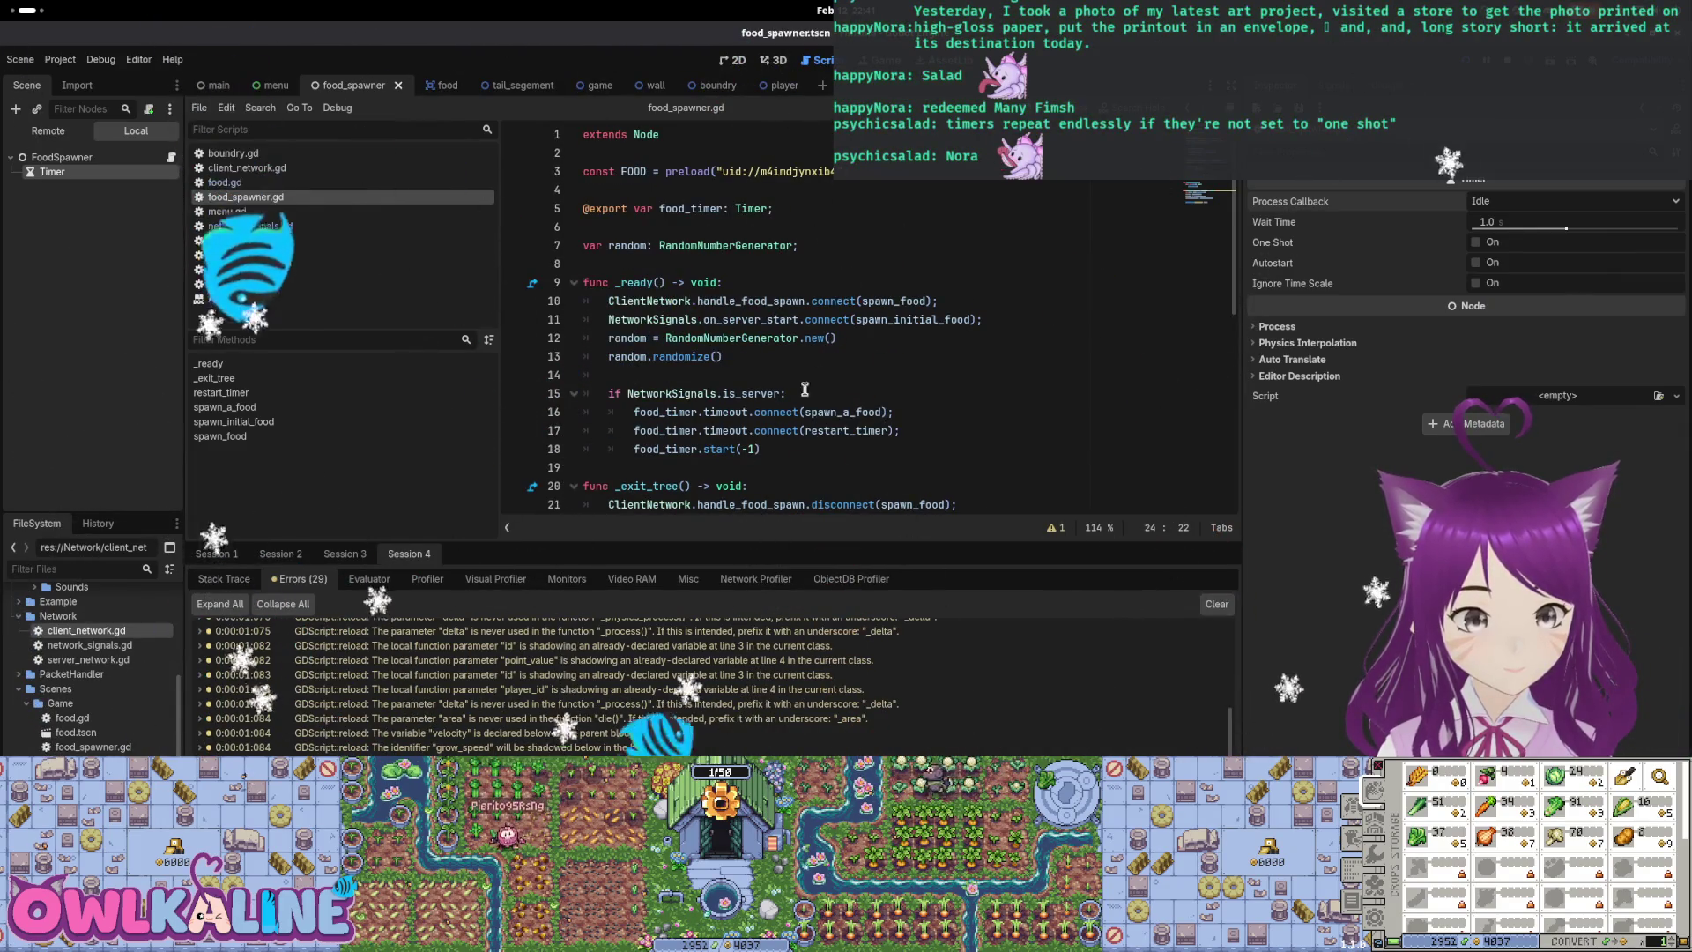
pyautogui.scroll(-3, 805, 389)
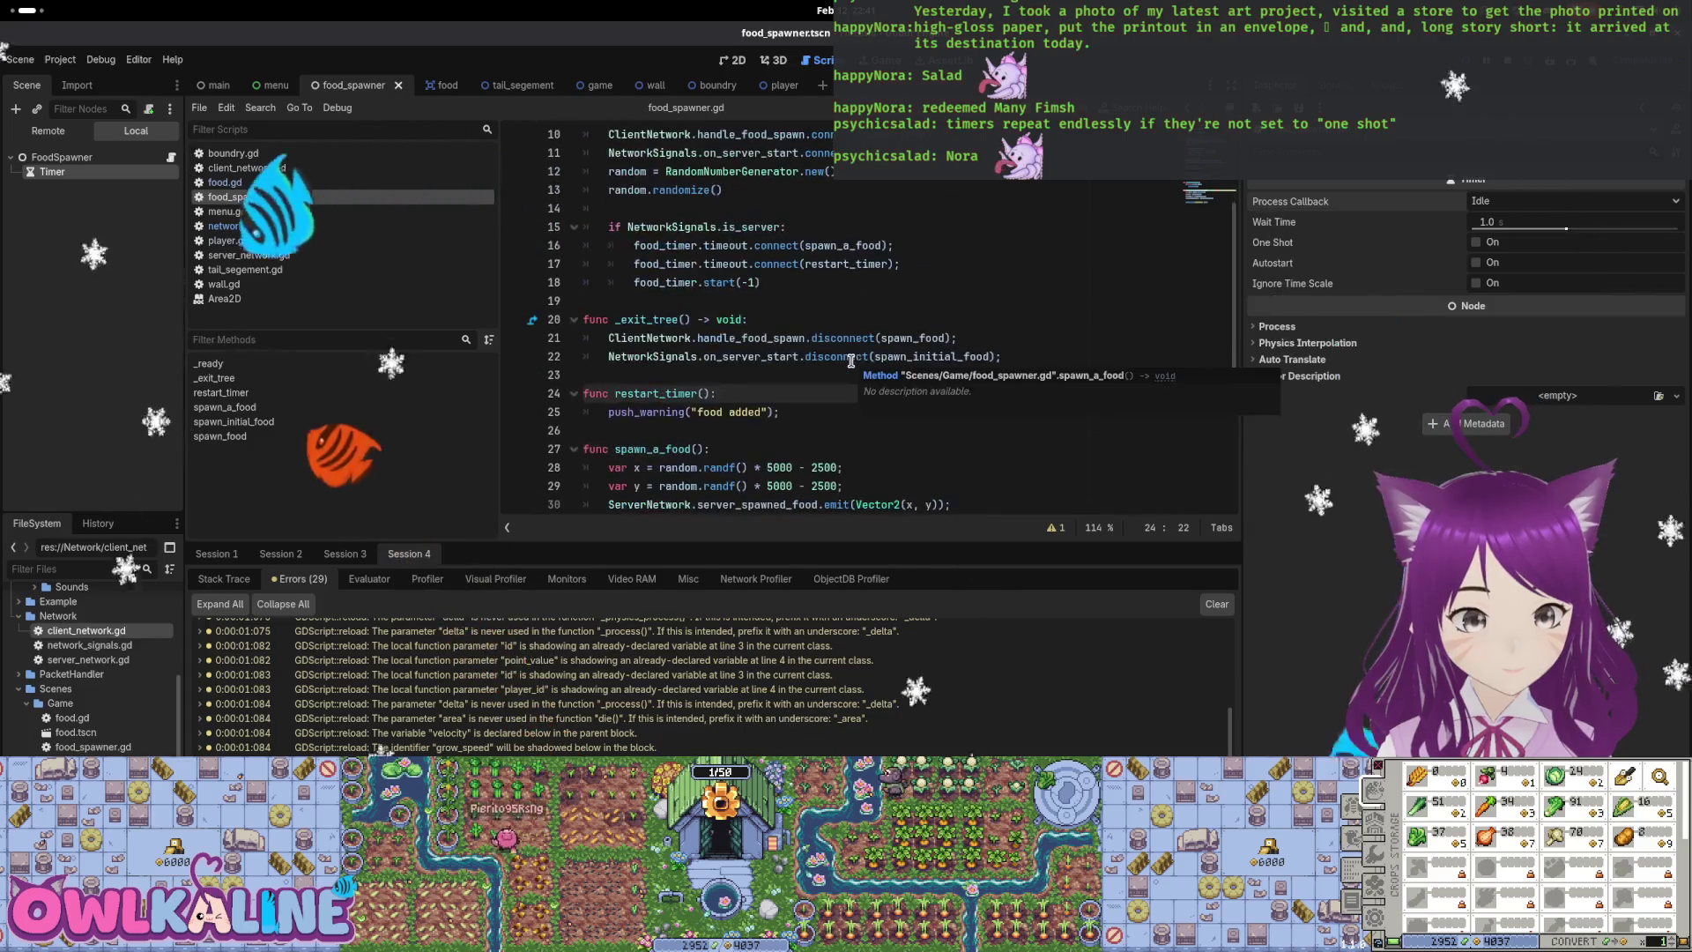
pyautogui.scroll(-4, 838, 429)
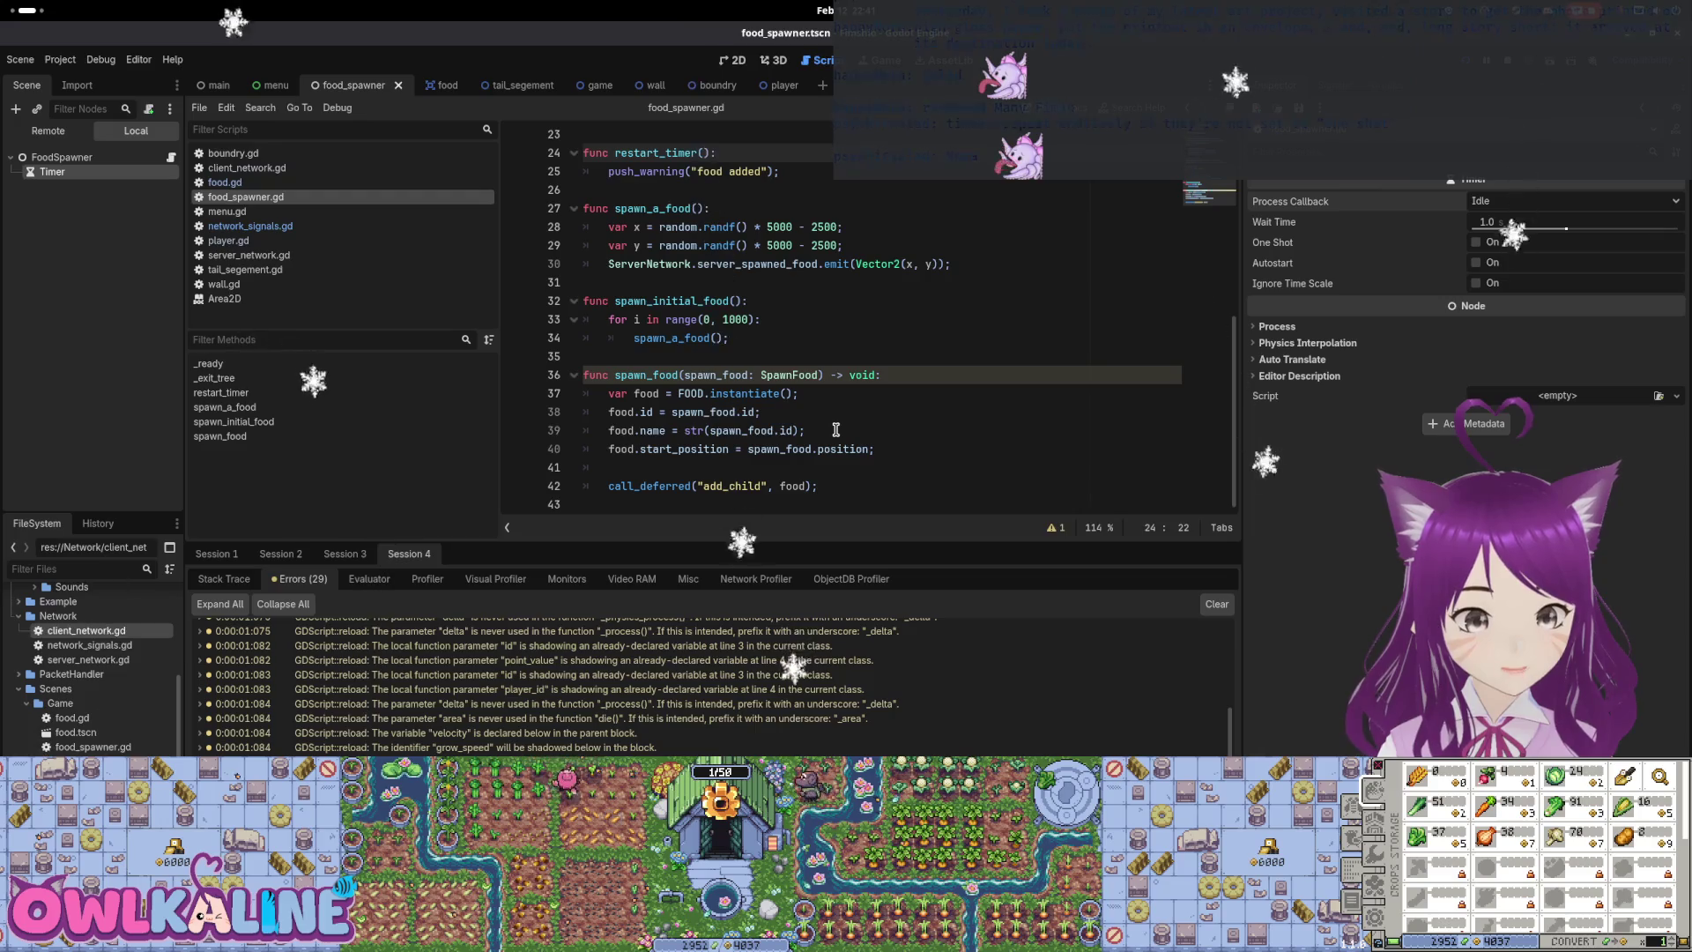
pyautogui.scroll(2, 835, 429)
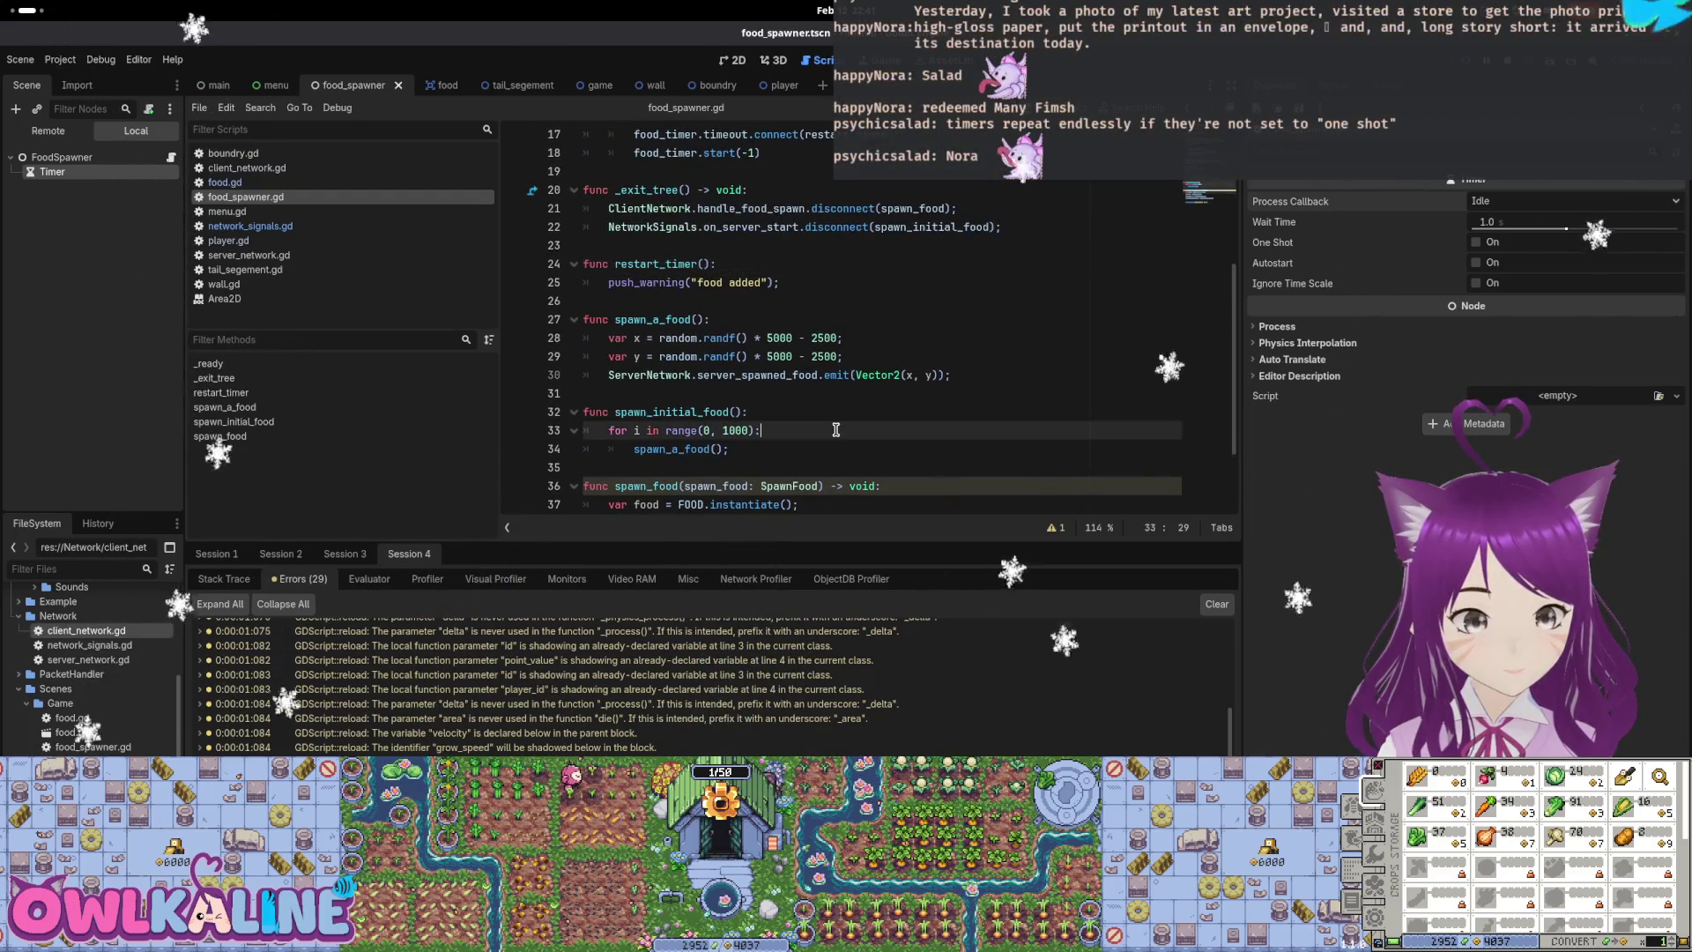
pyautogui.scroll(1, 821, 396)
pyautogui.scroll(1, 810, 344)
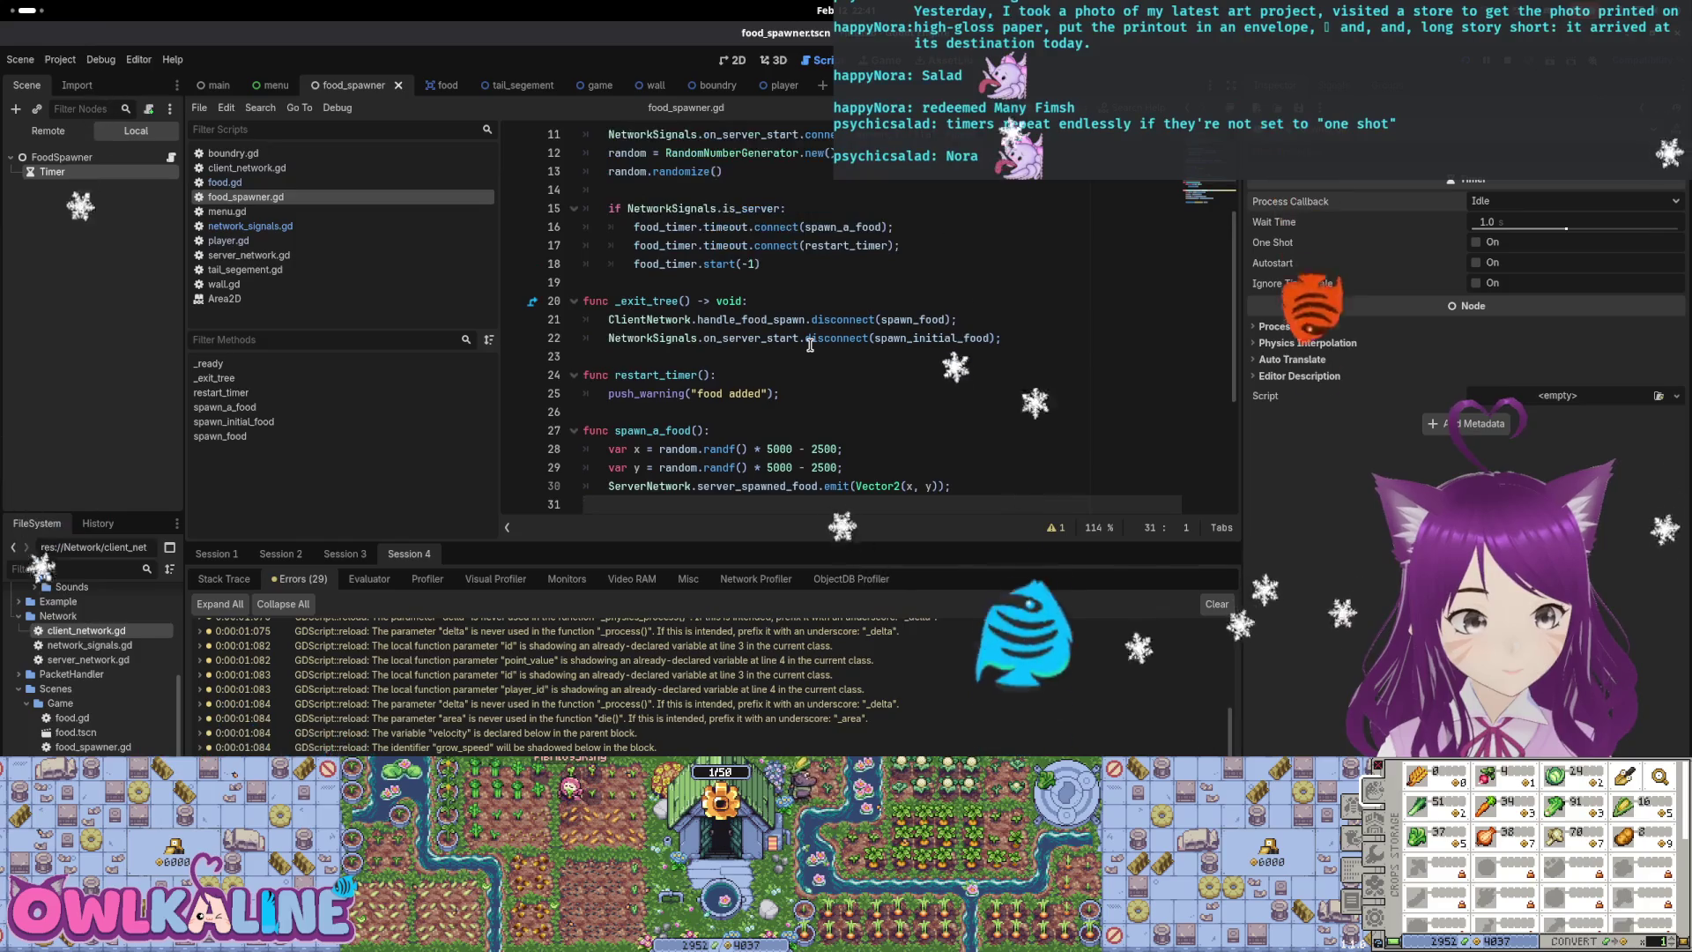
pyautogui.scroll(1, 806, 381)
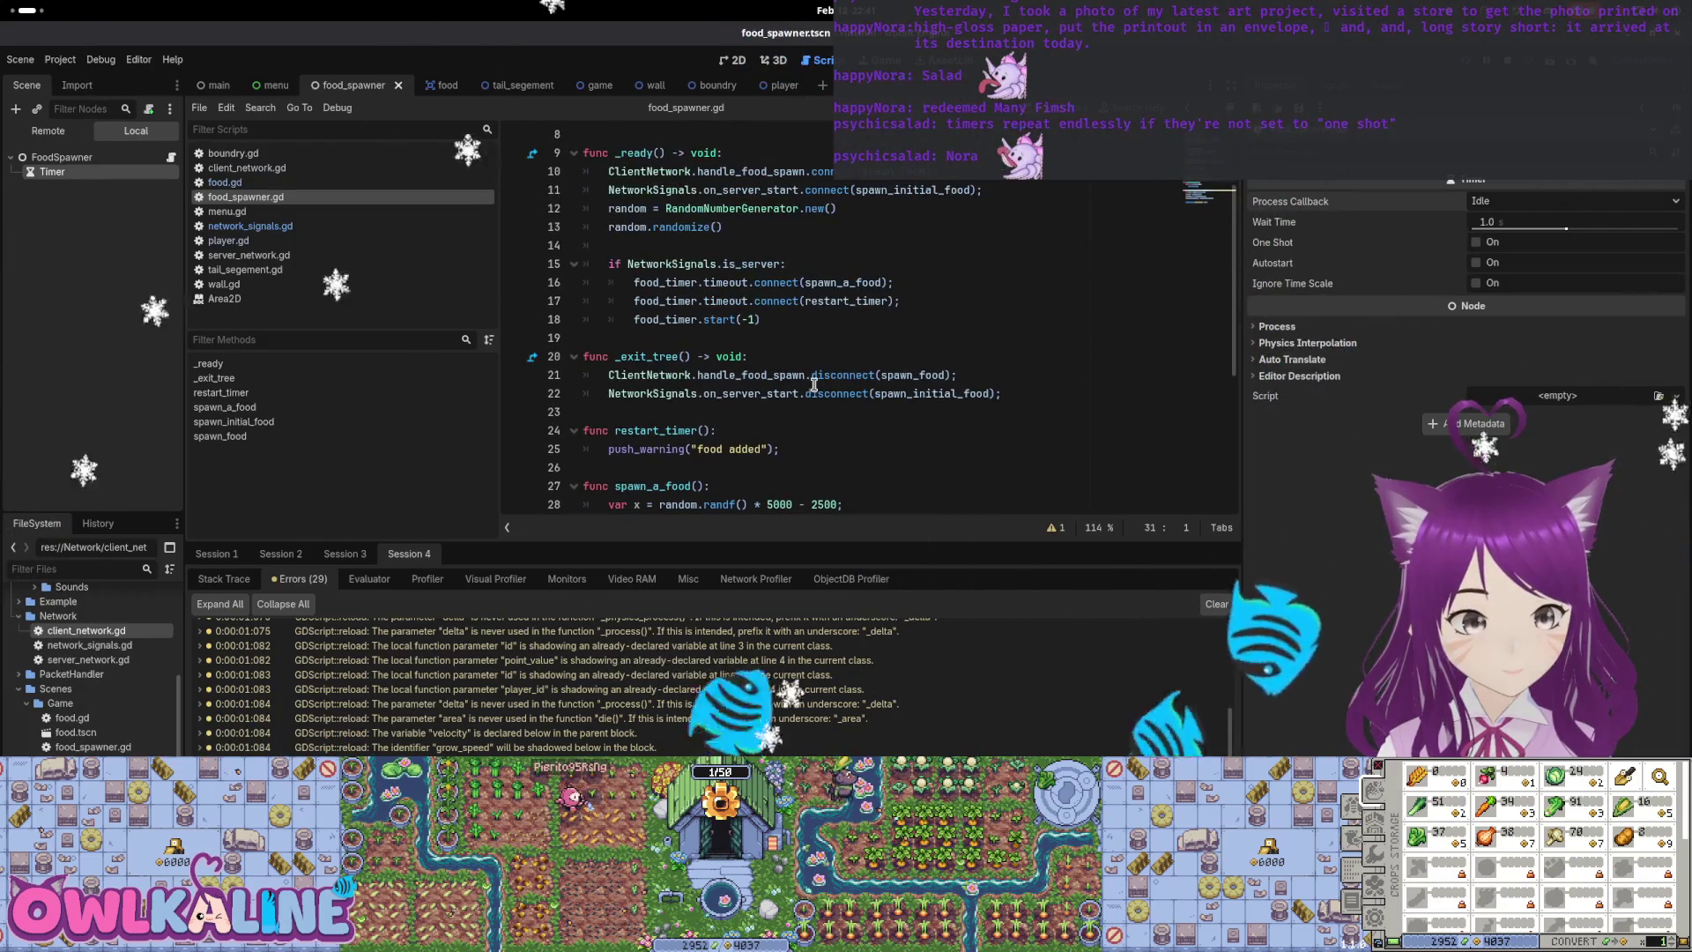
pyautogui.scroll(-2, 782, 364)
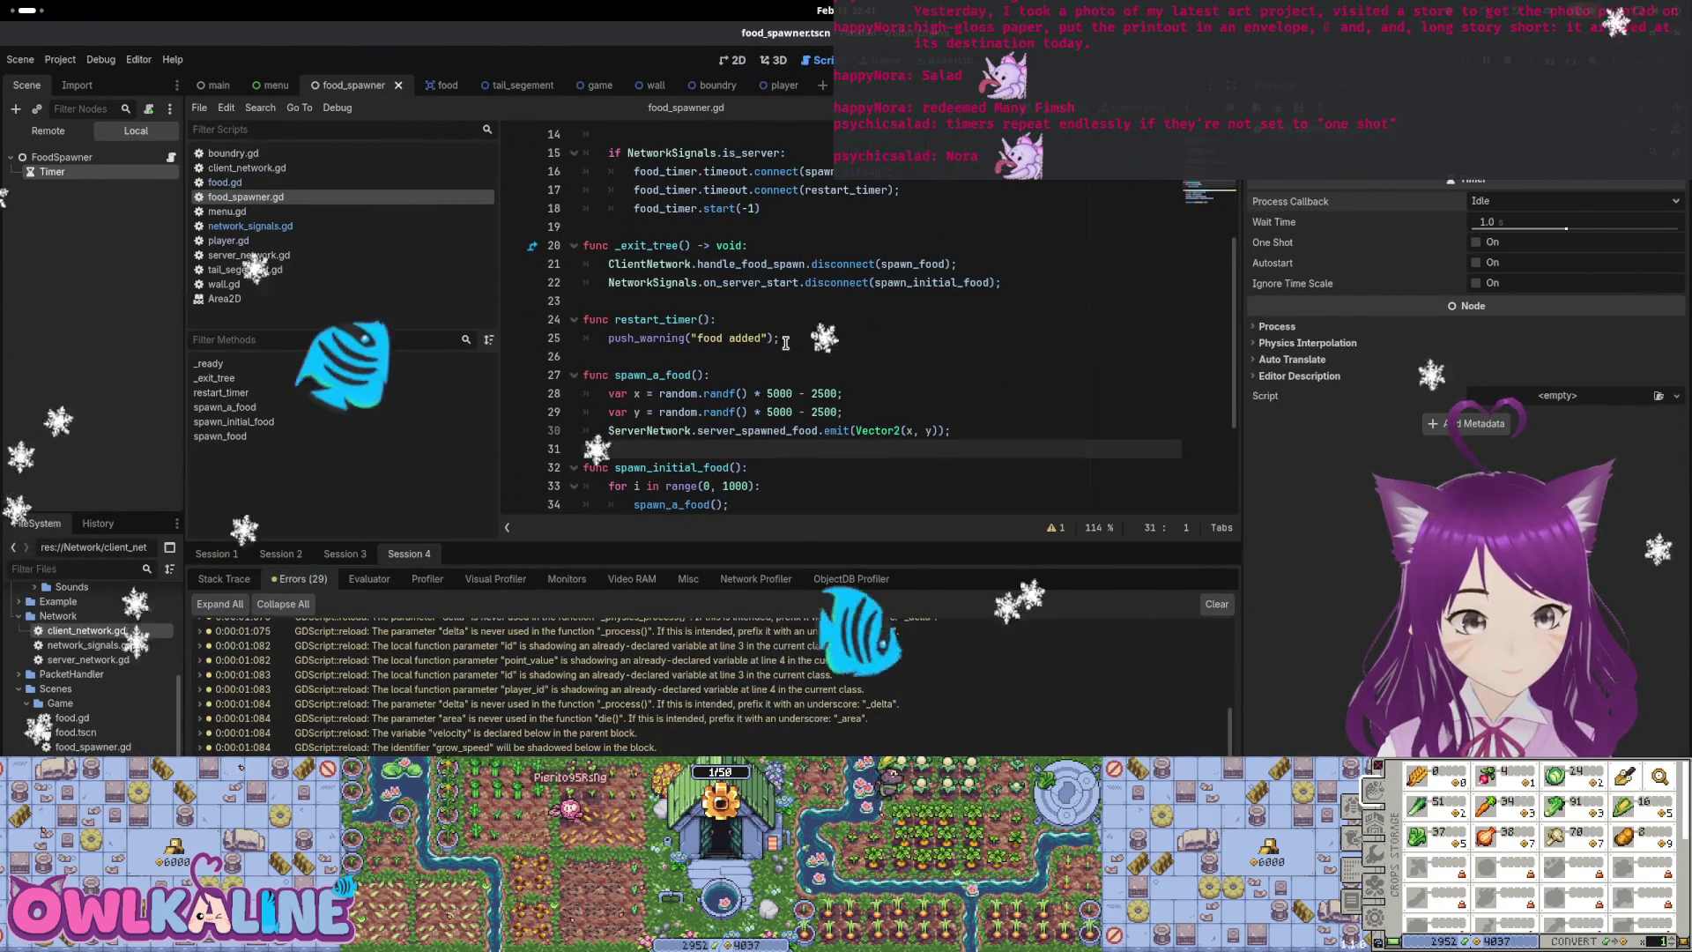
pyautogui.press('super')
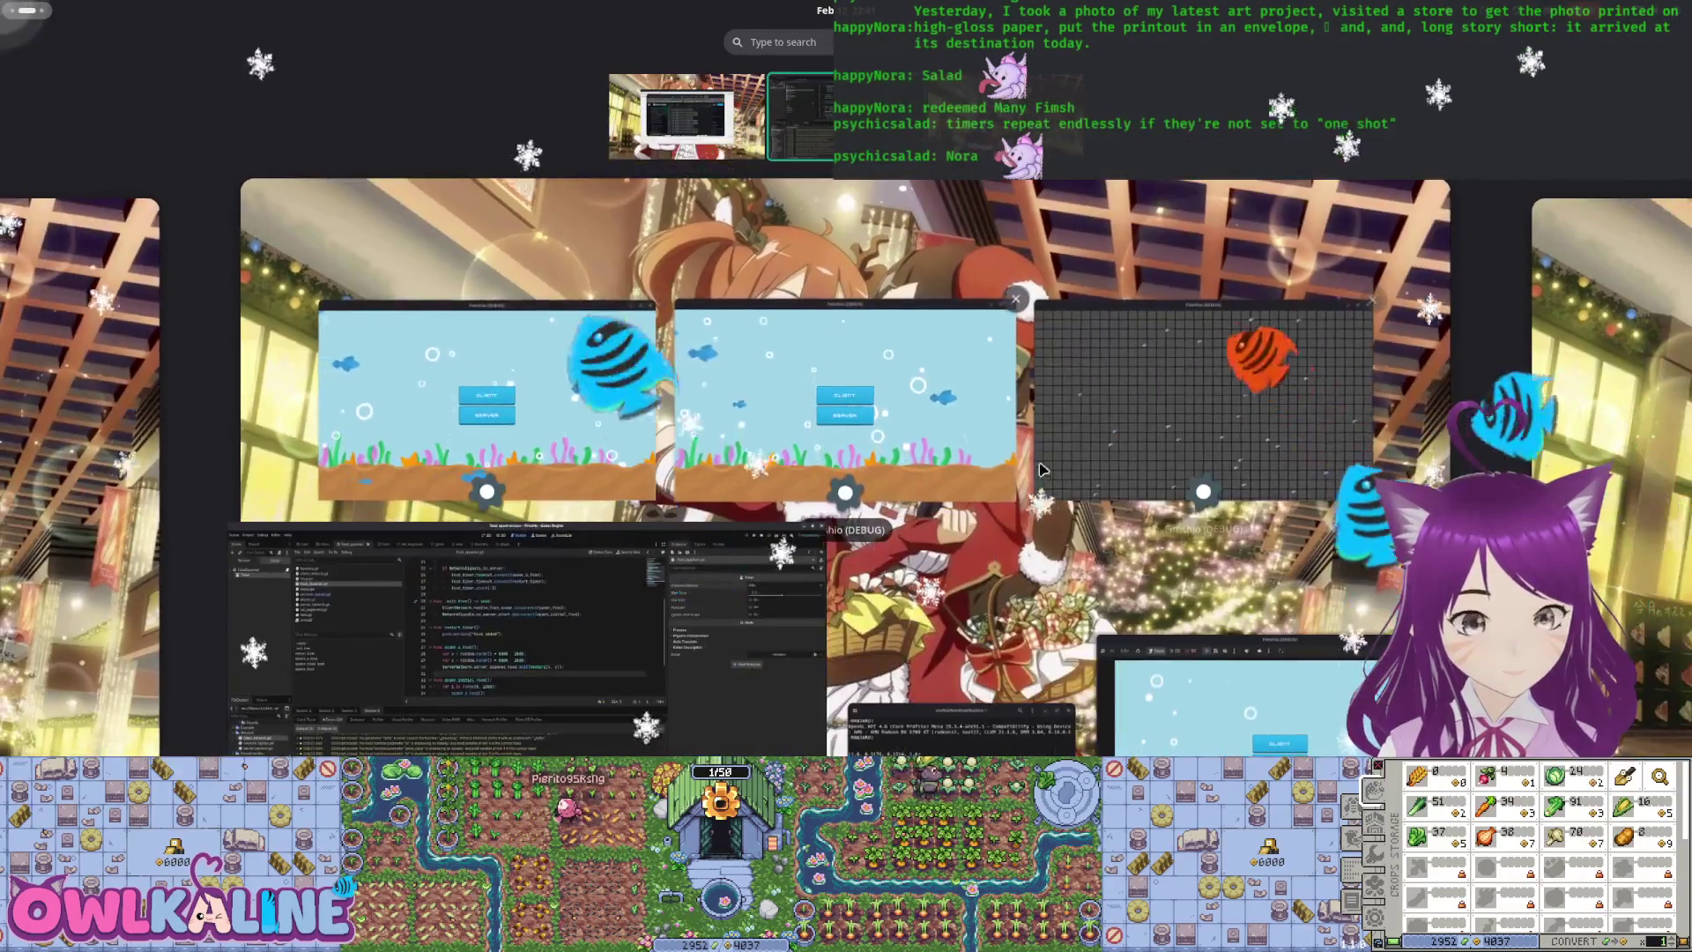
pyautogui.click(1036, 454)
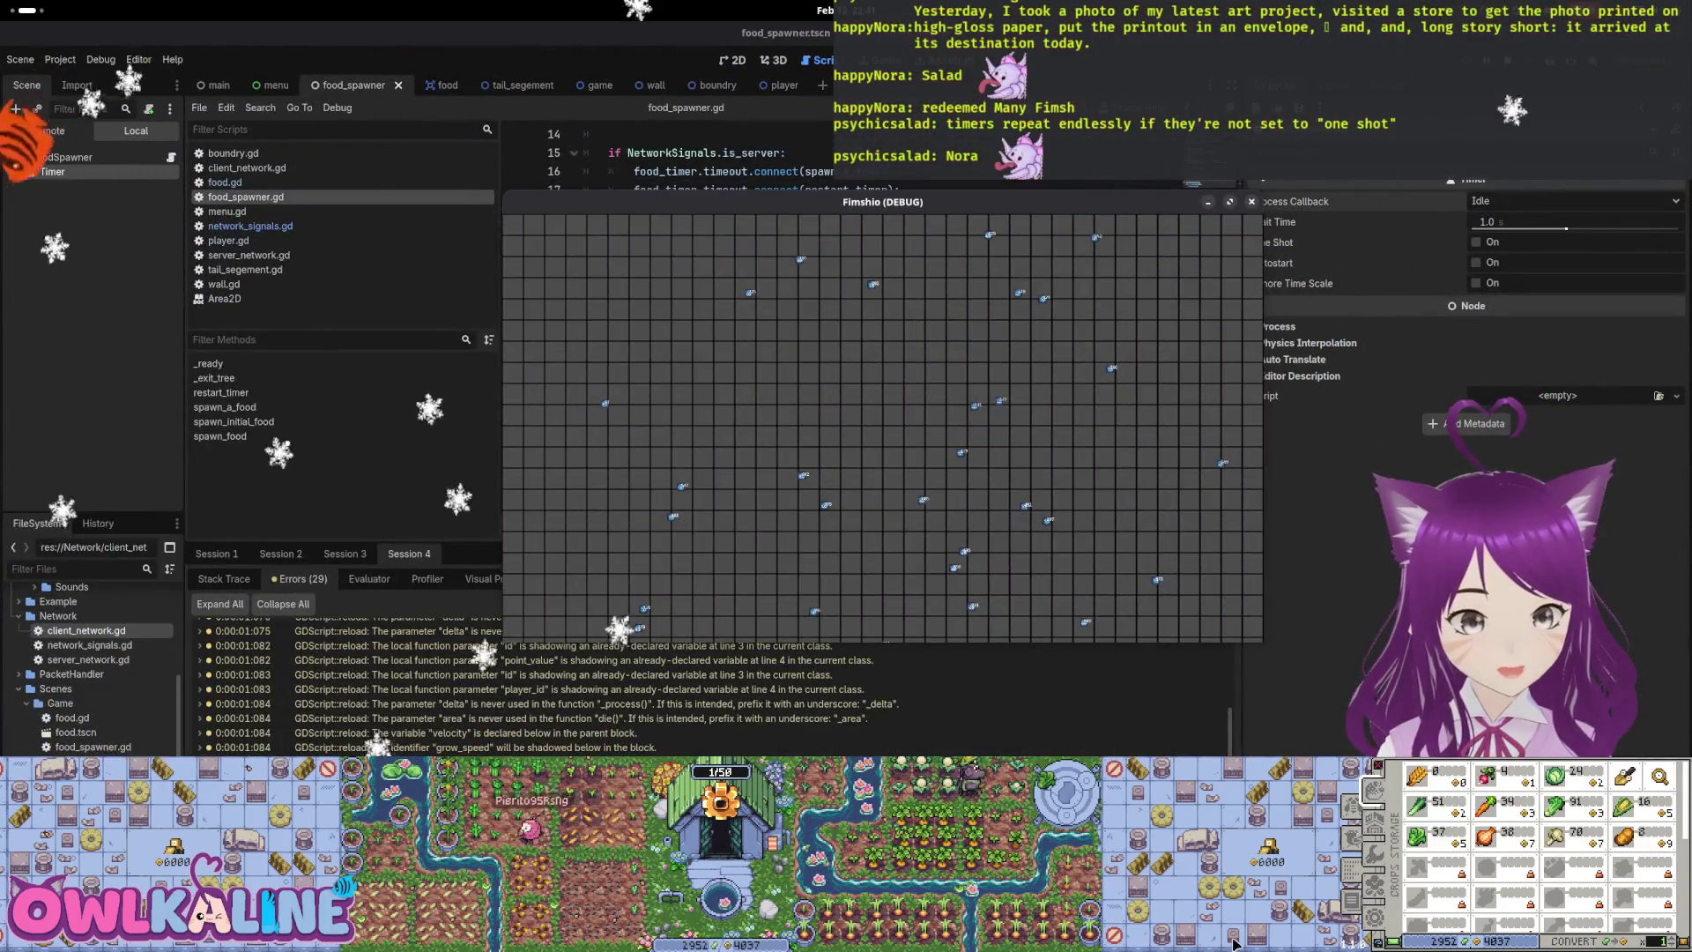
pyautogui.click(1251, 202)
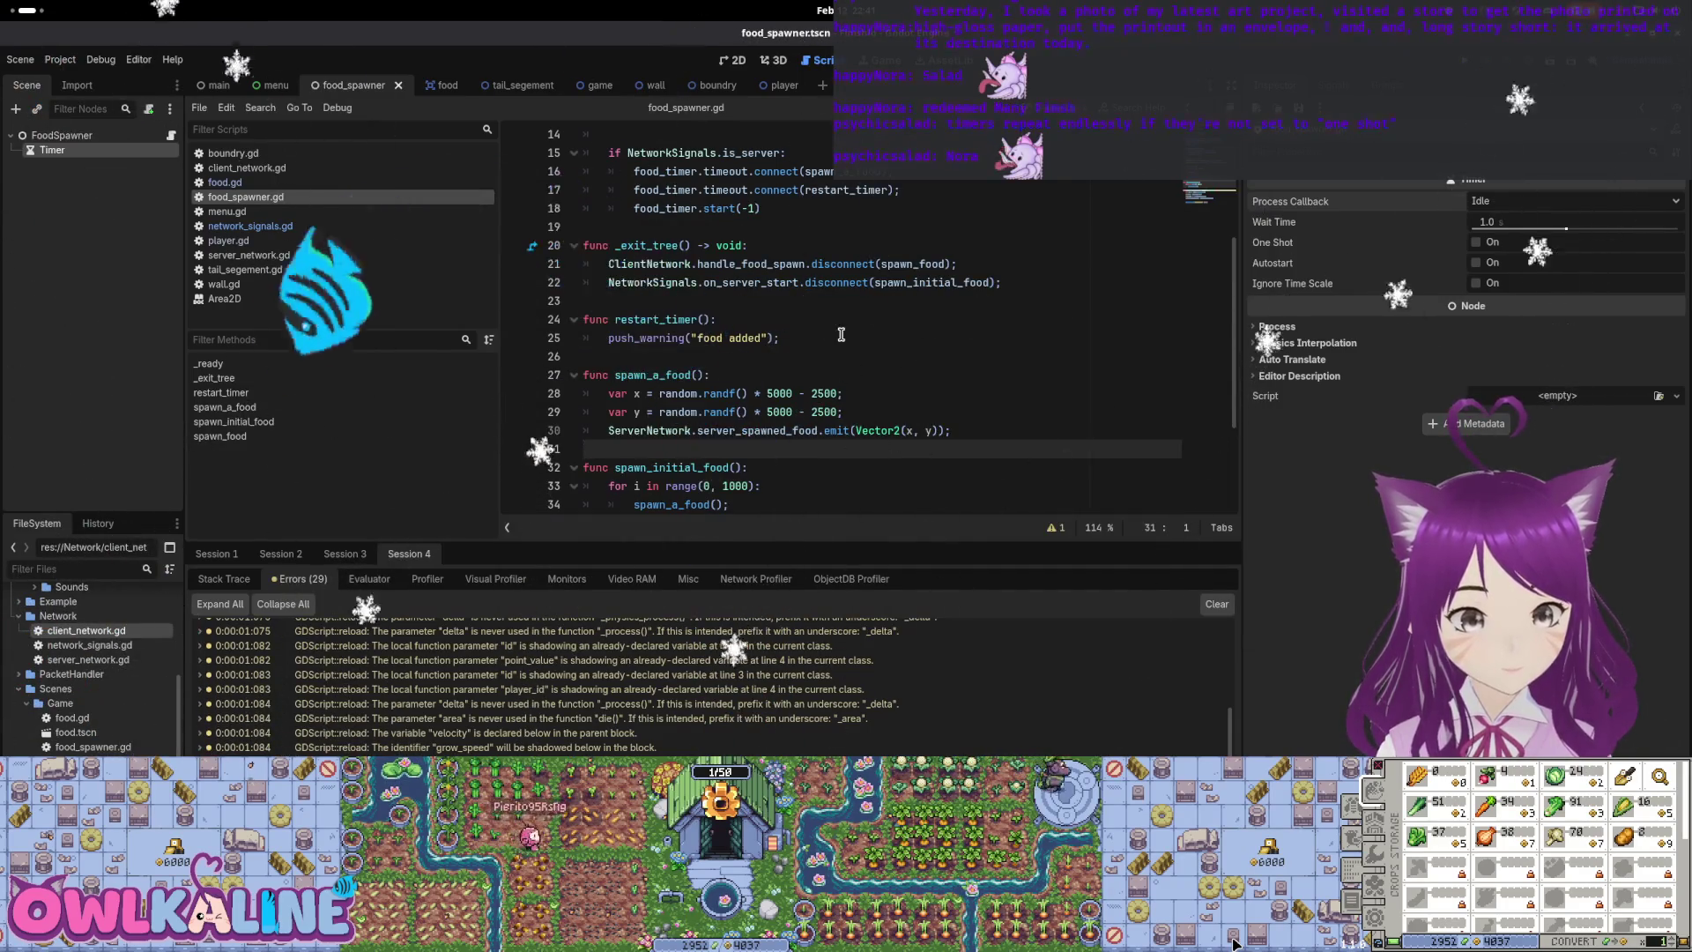
# Inspect the food_timer, spawn_a_food and restart_timer references in the food spawner script
pyautogui.scroll(2, 797, 358)
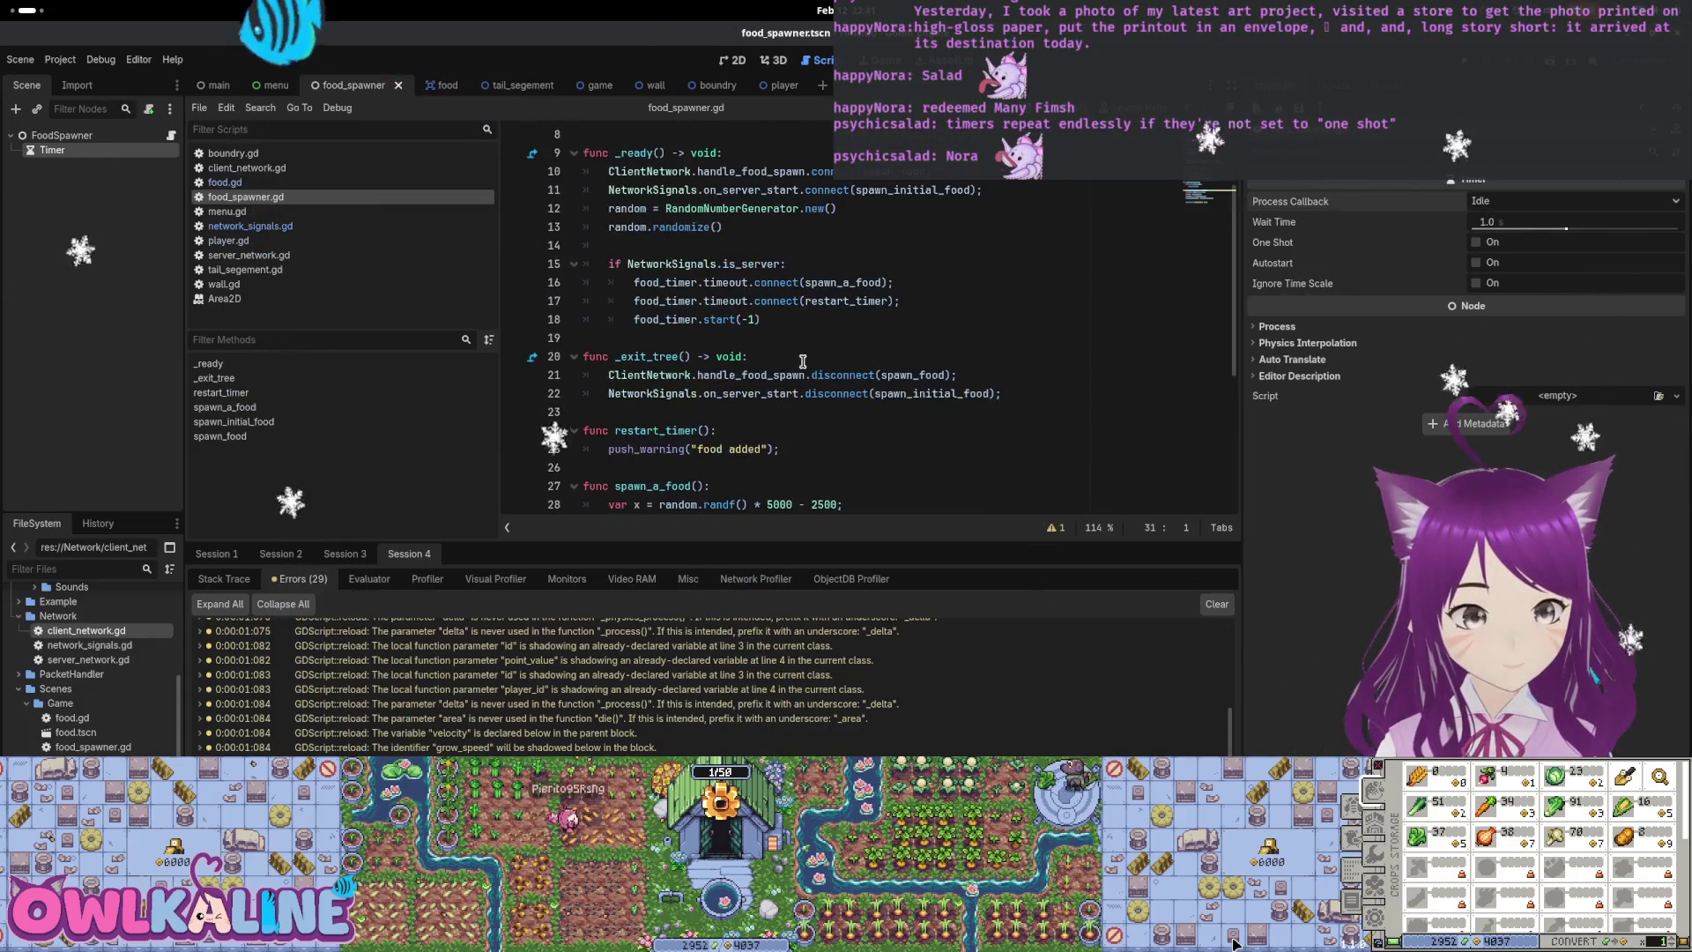
pyautogui.doubleClick(692, 282)
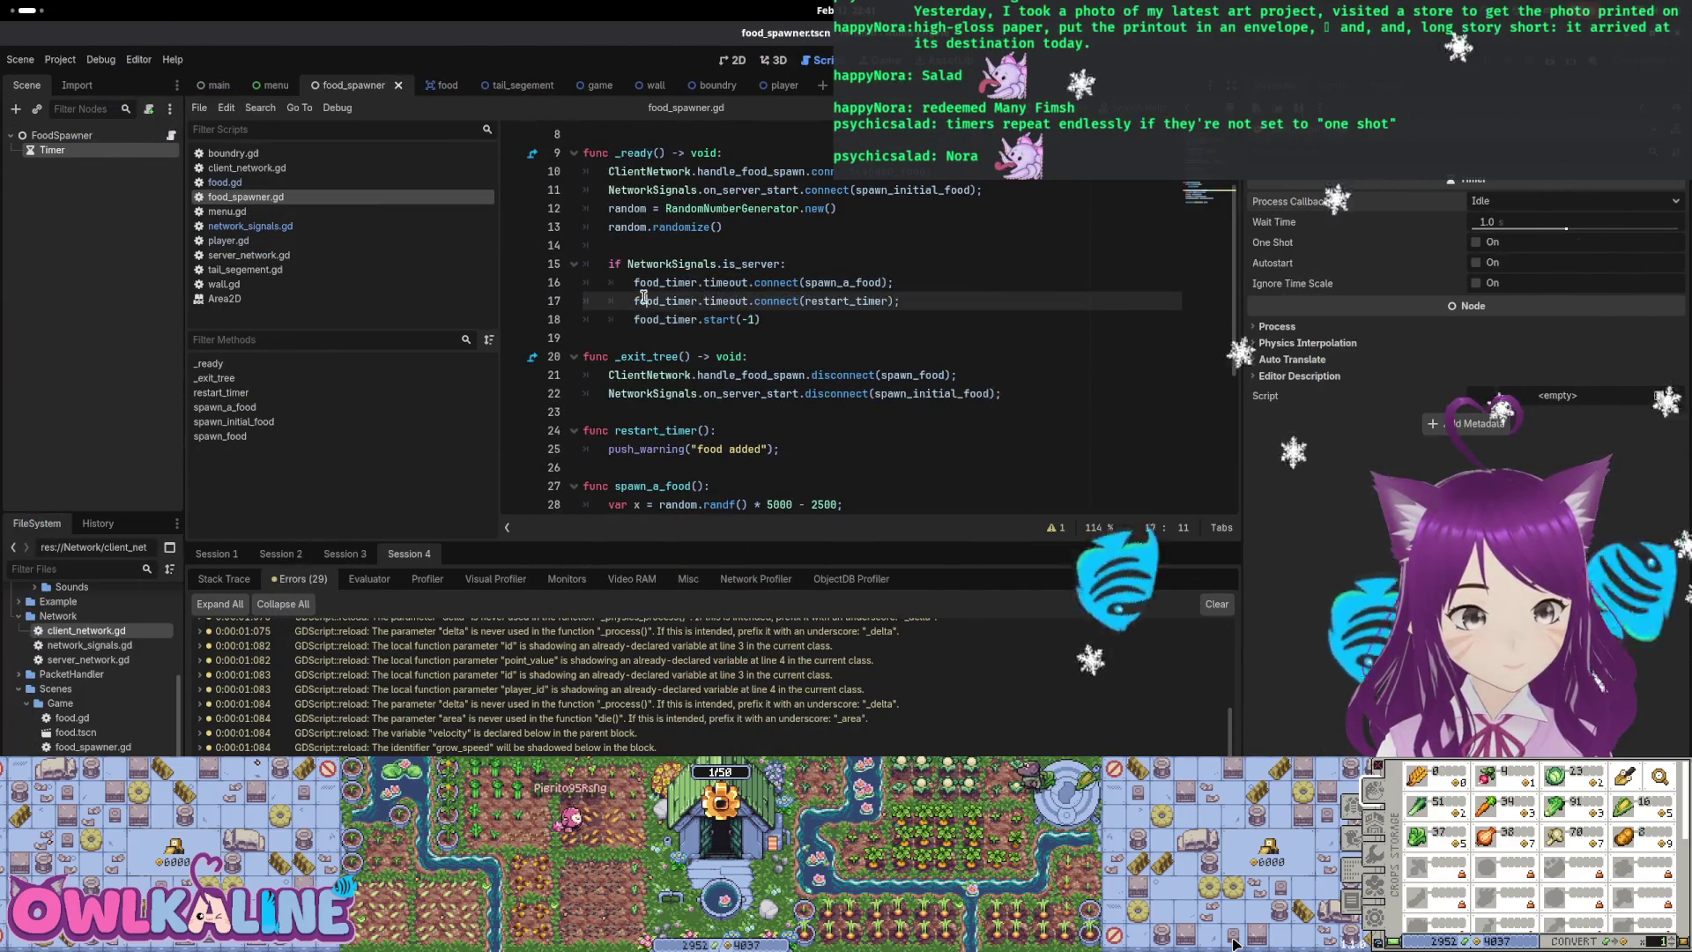
pyautogui.click(666, 329)
pyautogui.scroll(2, 690, 330)
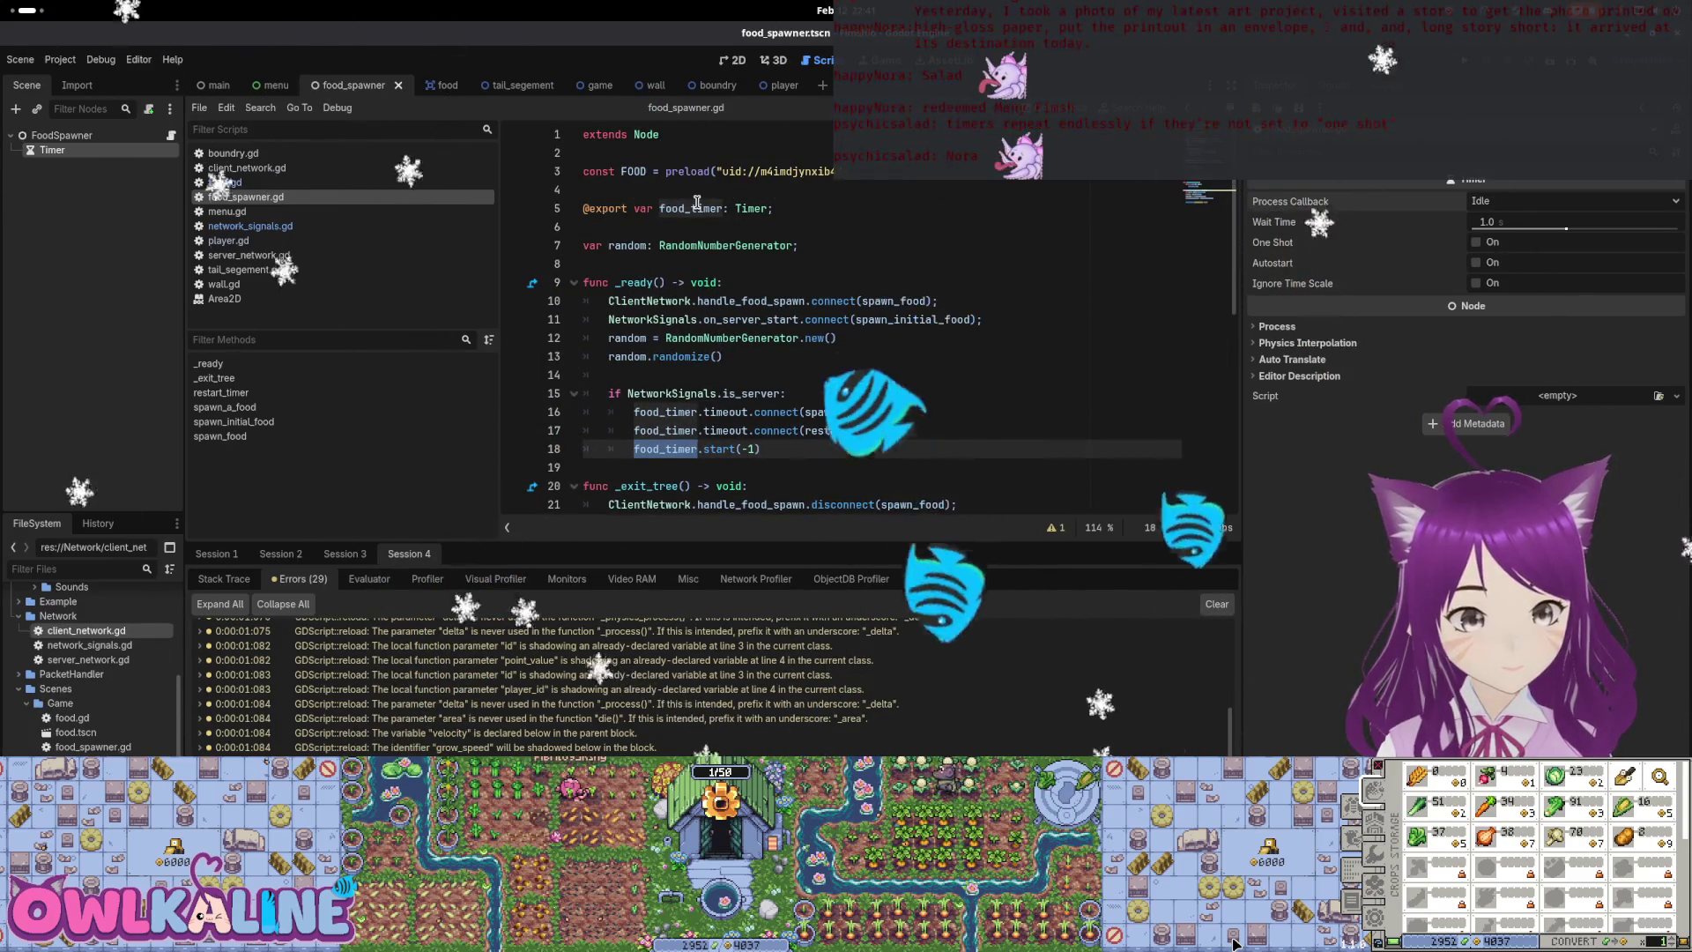
pyautogui.scroll(-2, 783, 308)
pyautogui.doubleClick(846, 301)
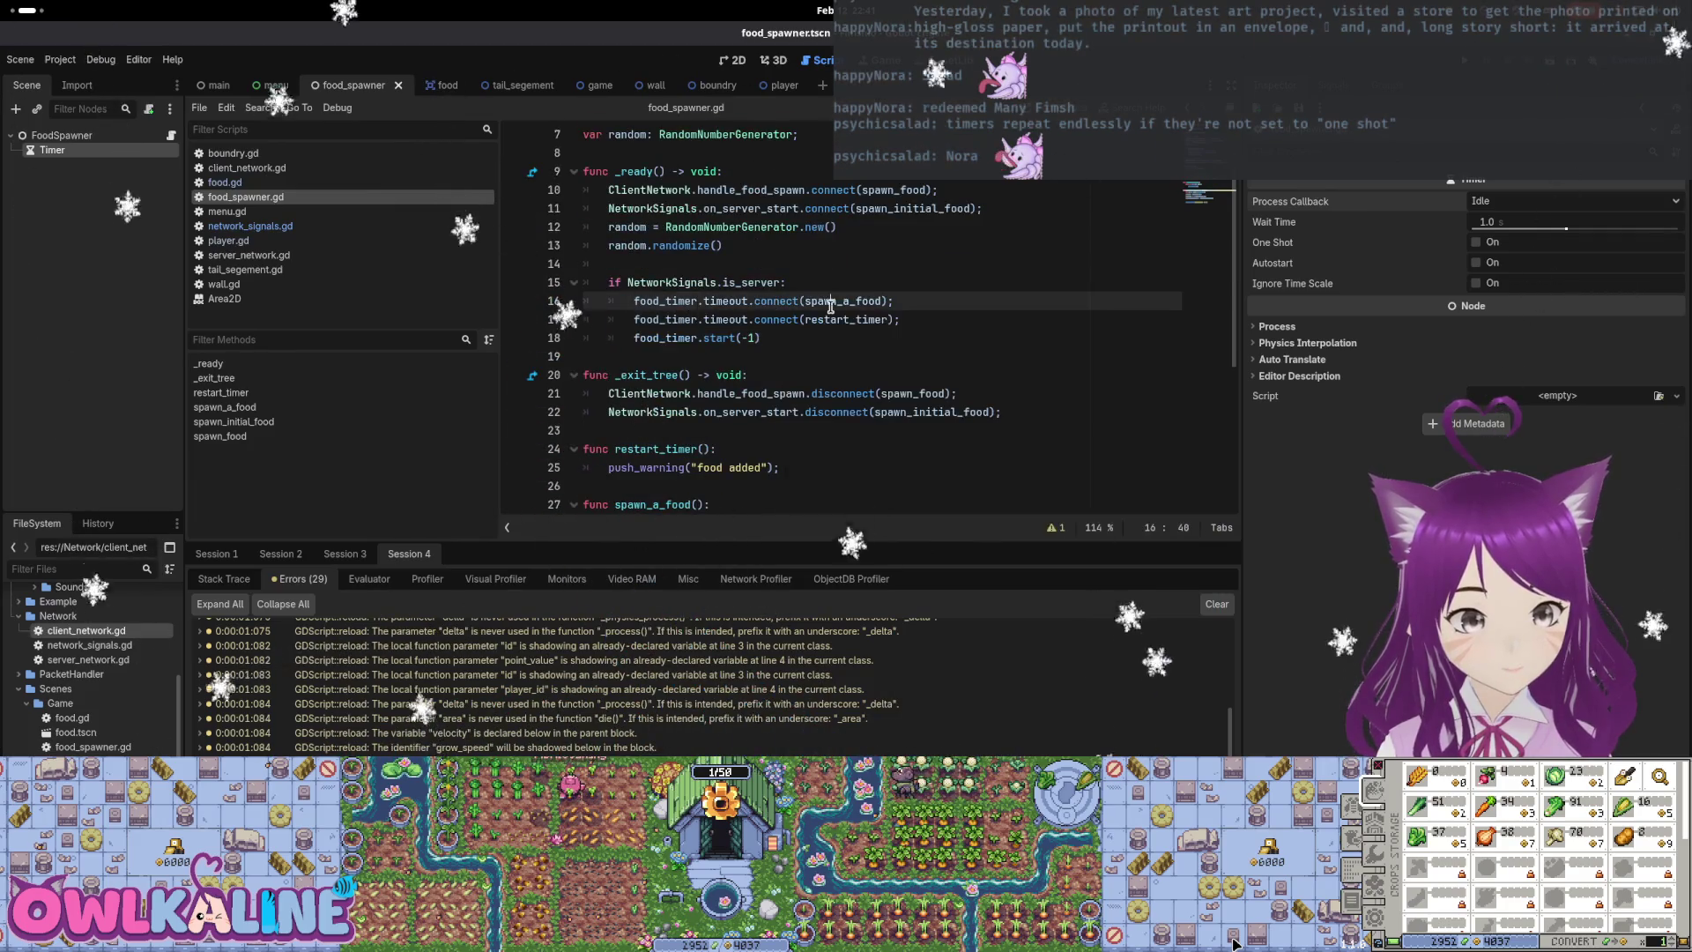
pyautogui.scroll(-3, 846, 301)
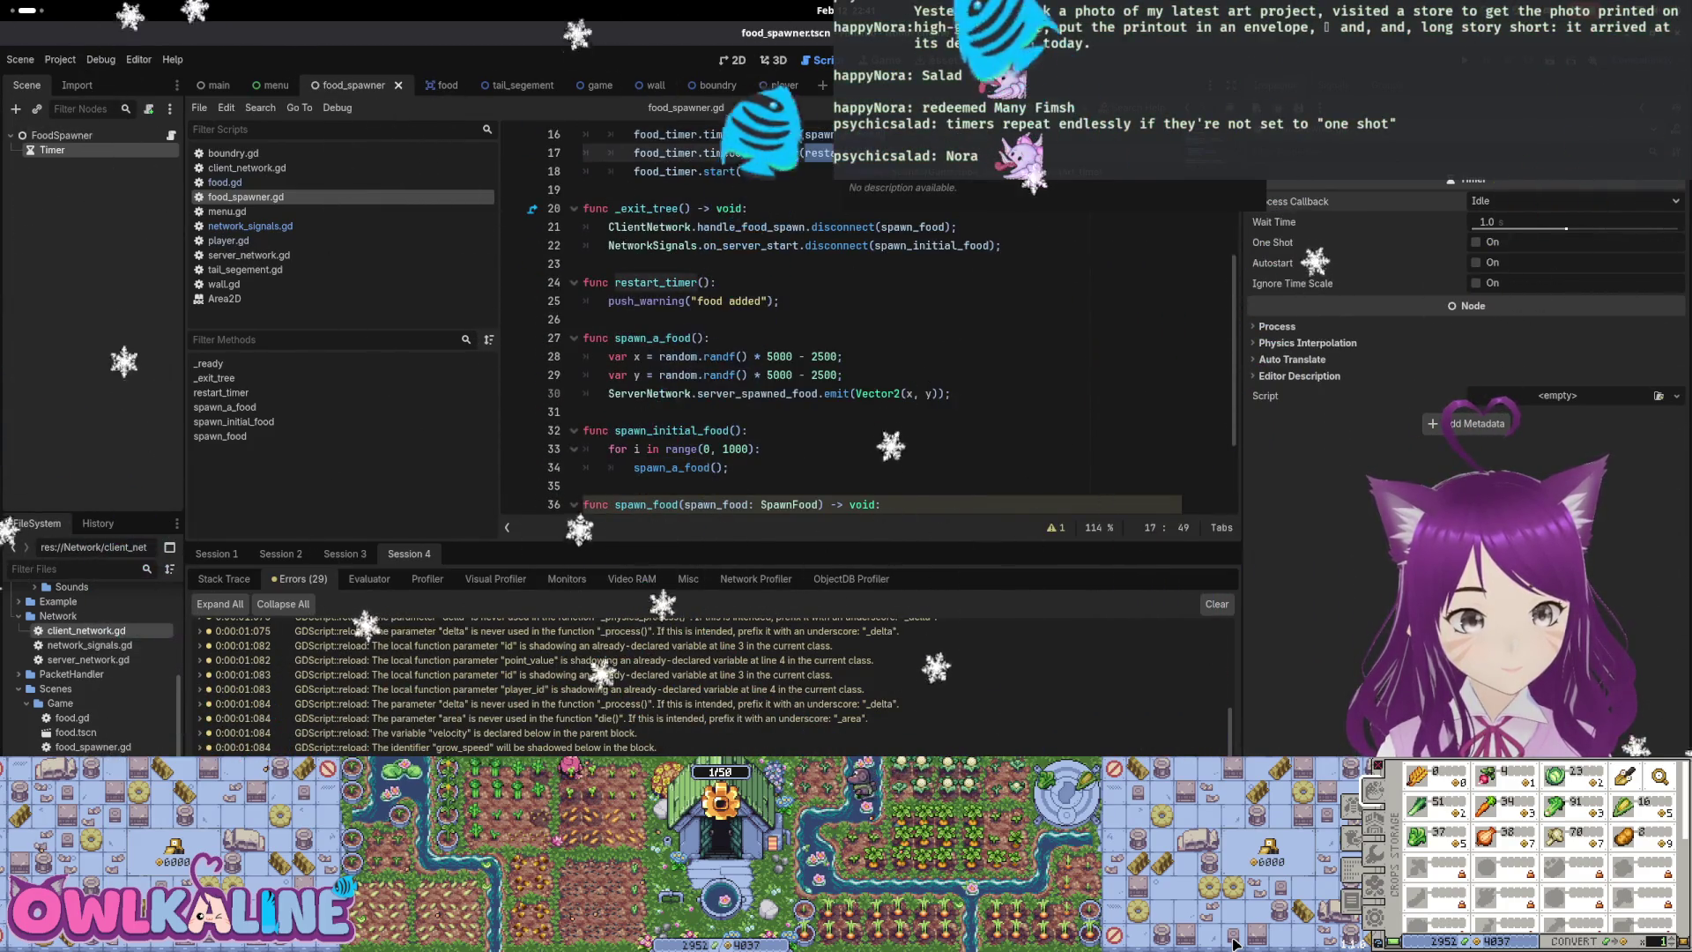
pyautogui.scroll(2, 743, 264)
pyautogui.doubleClick(845, 263)
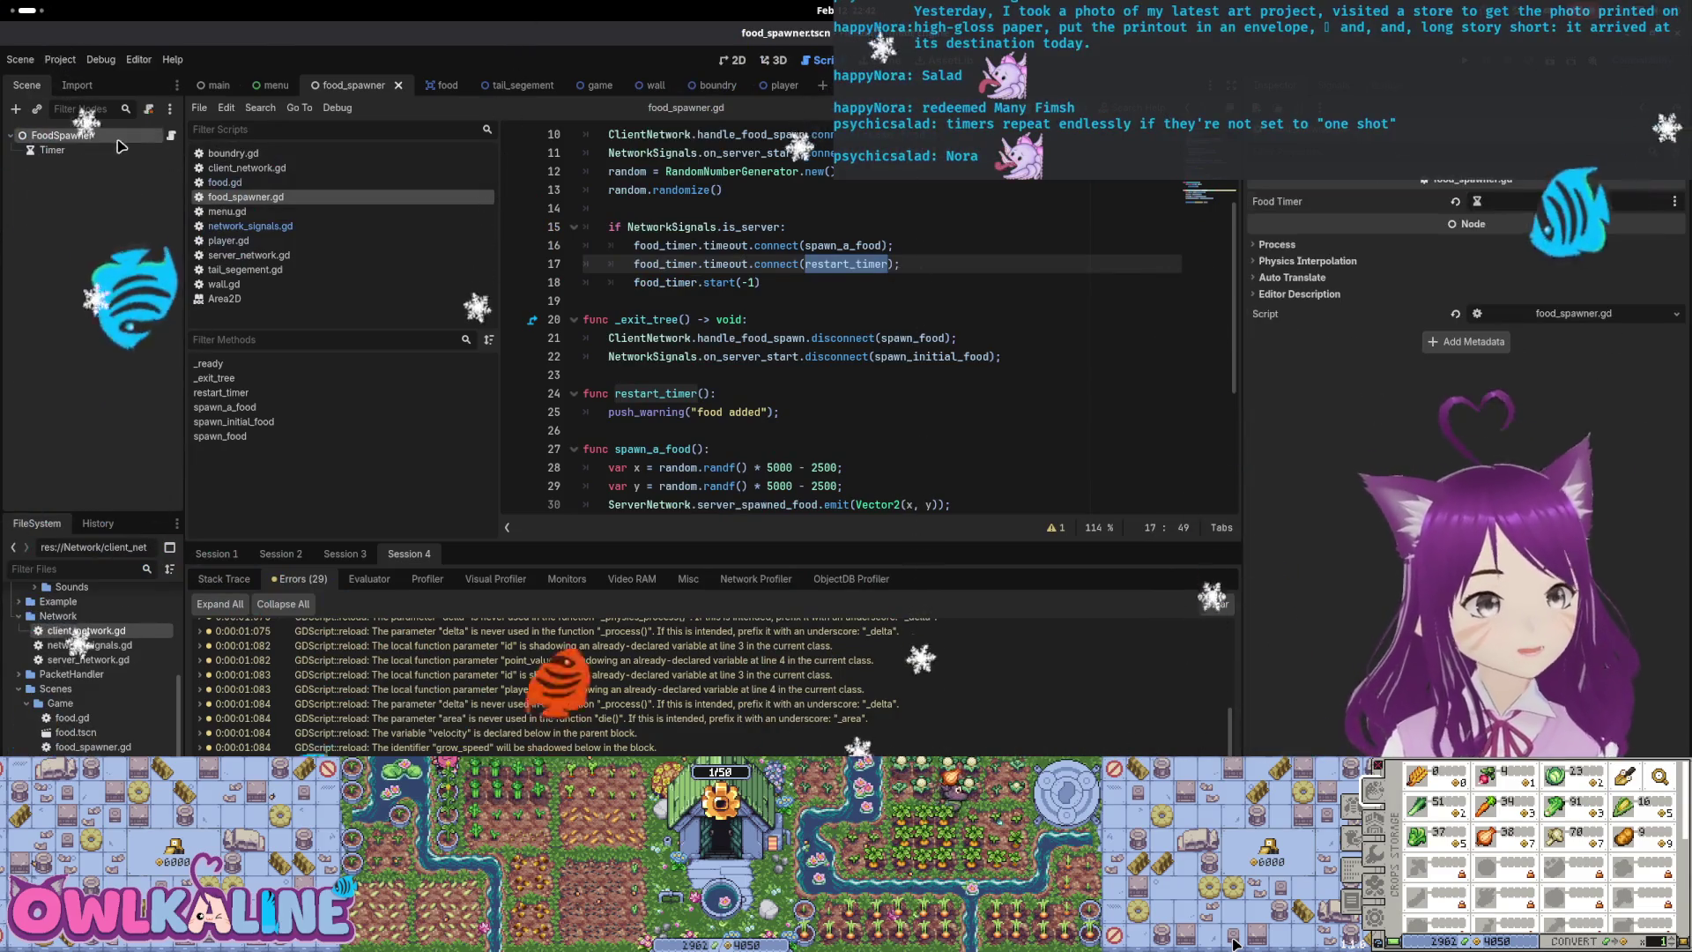
# Show the Timer node's settings and widen the Inspector to read its values
pyautogui.click(84, 152)
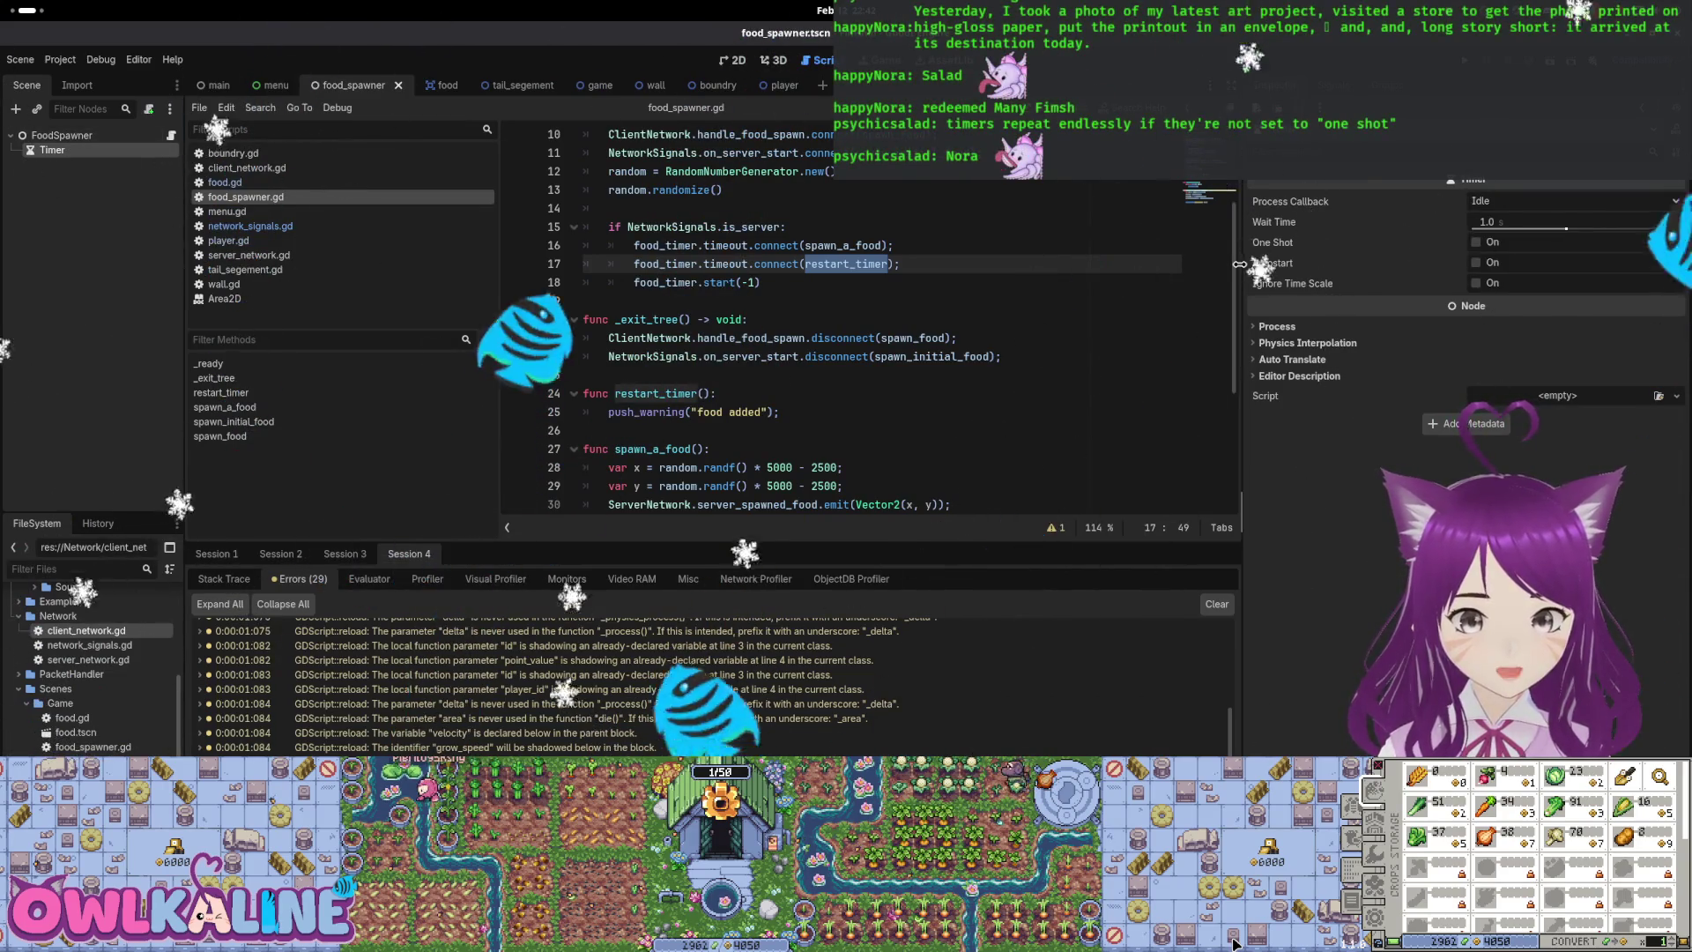
pyautogui.moveTo(1239, 263); pyautogui.dragTo(939, 264)
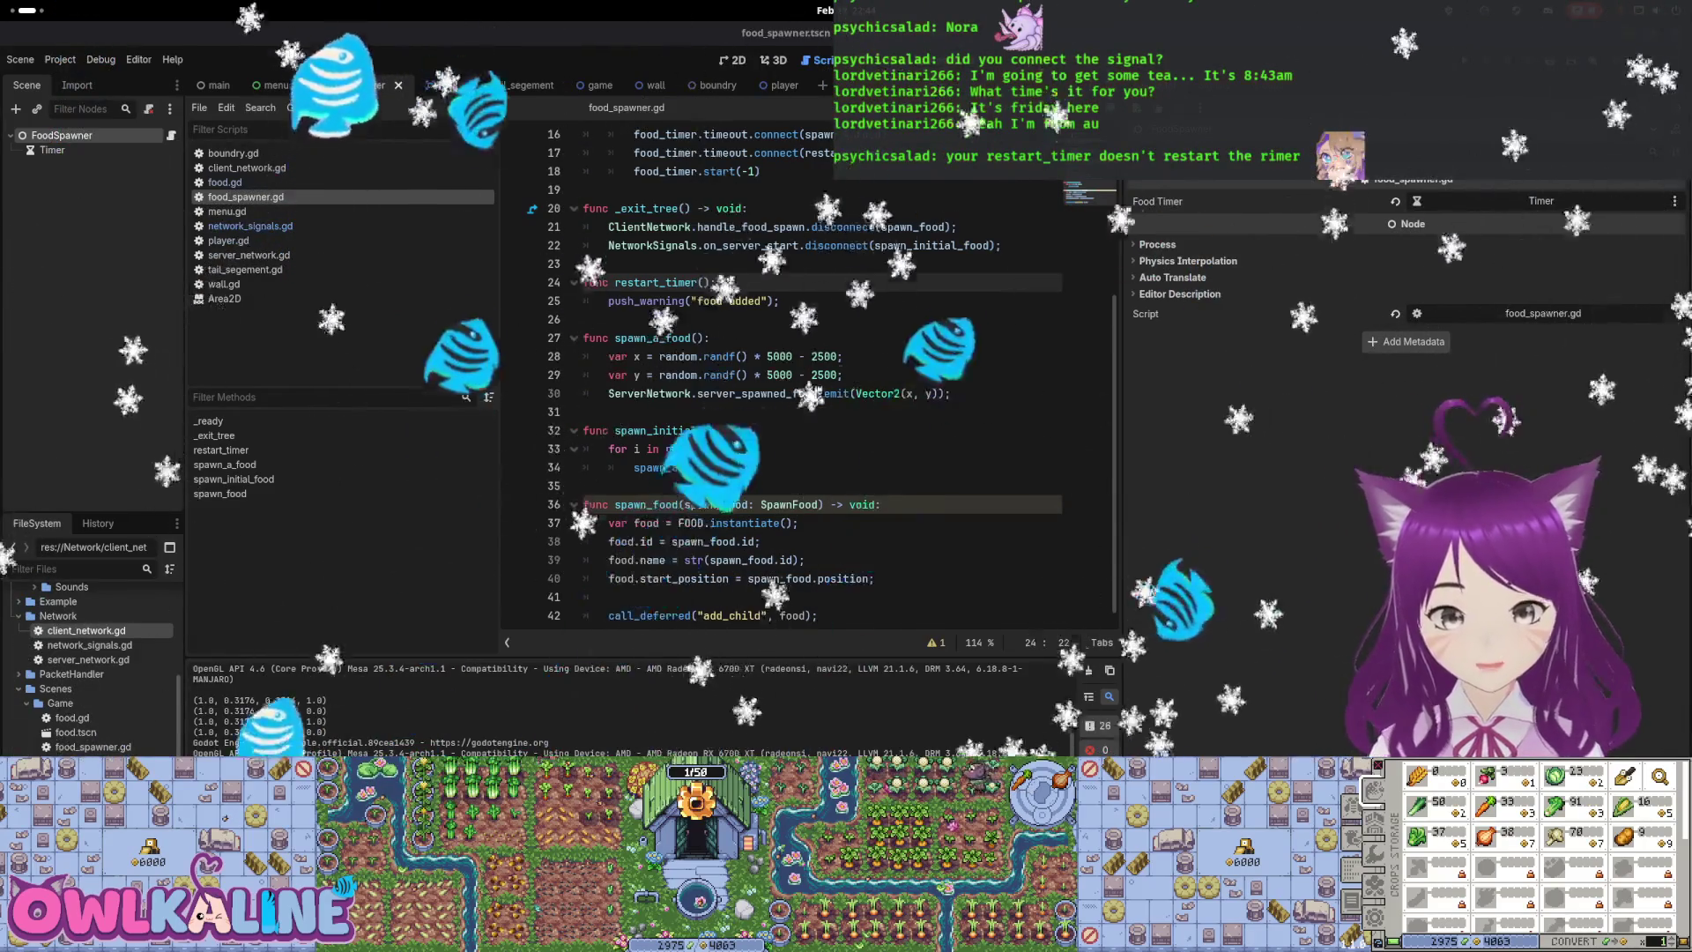
pyautogui.click(724, 449)
pyautogui.scroll(1, 732, 473)
pyautogui.click(740, 340)
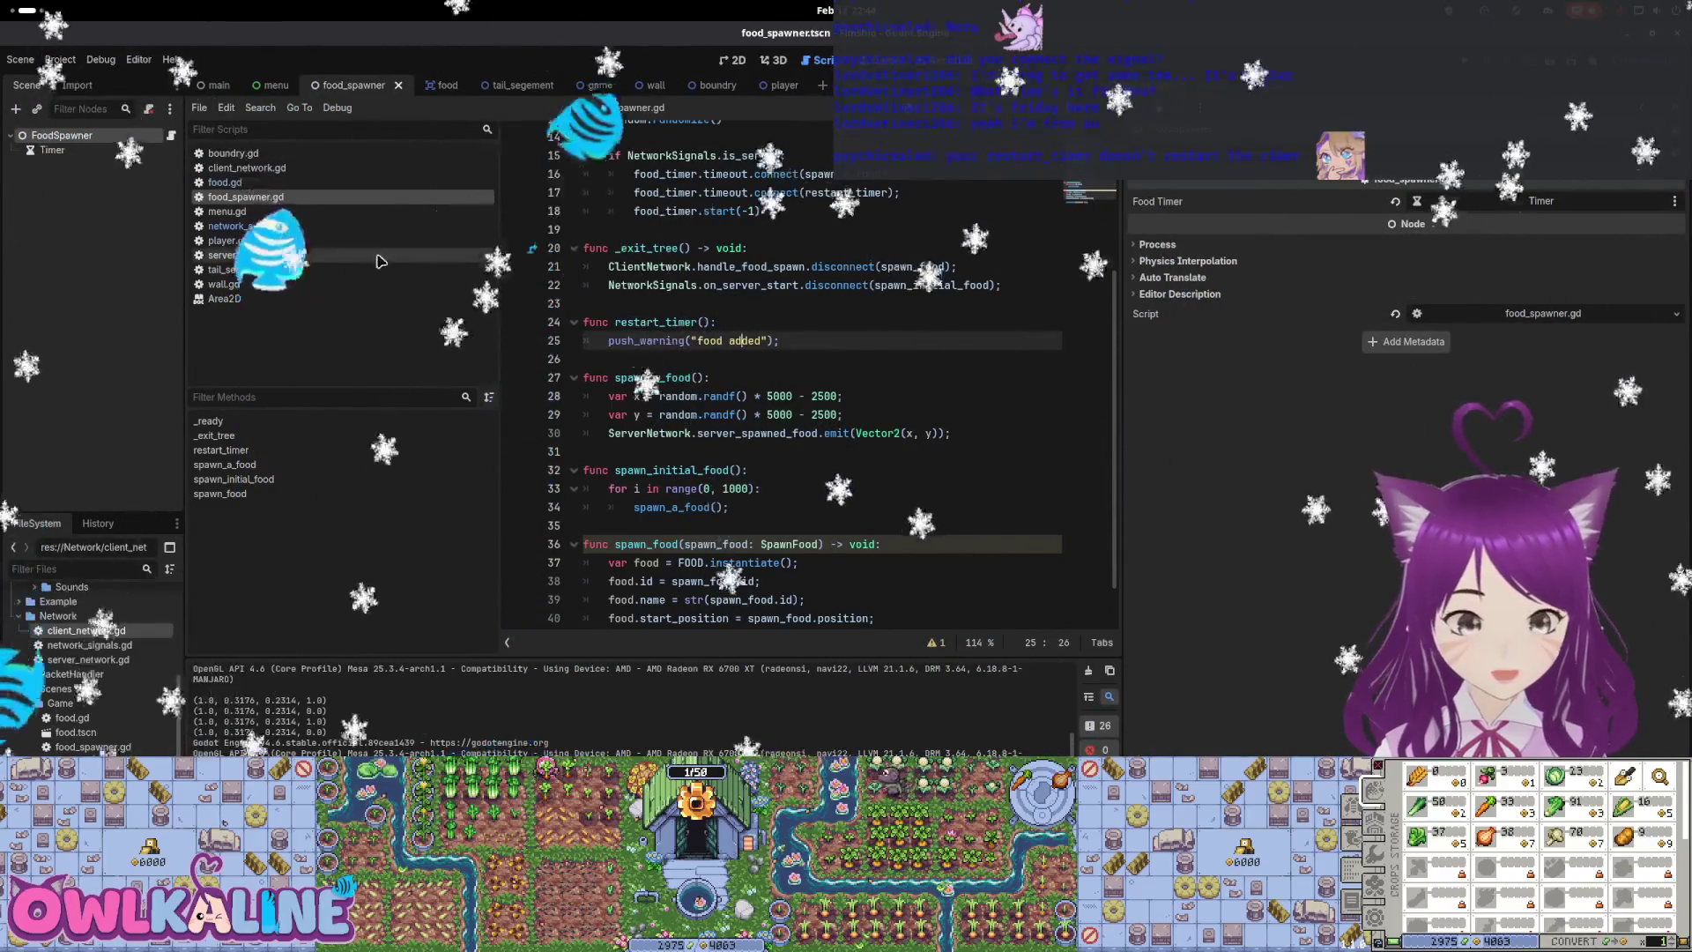
pyautogui.click(49, 150)
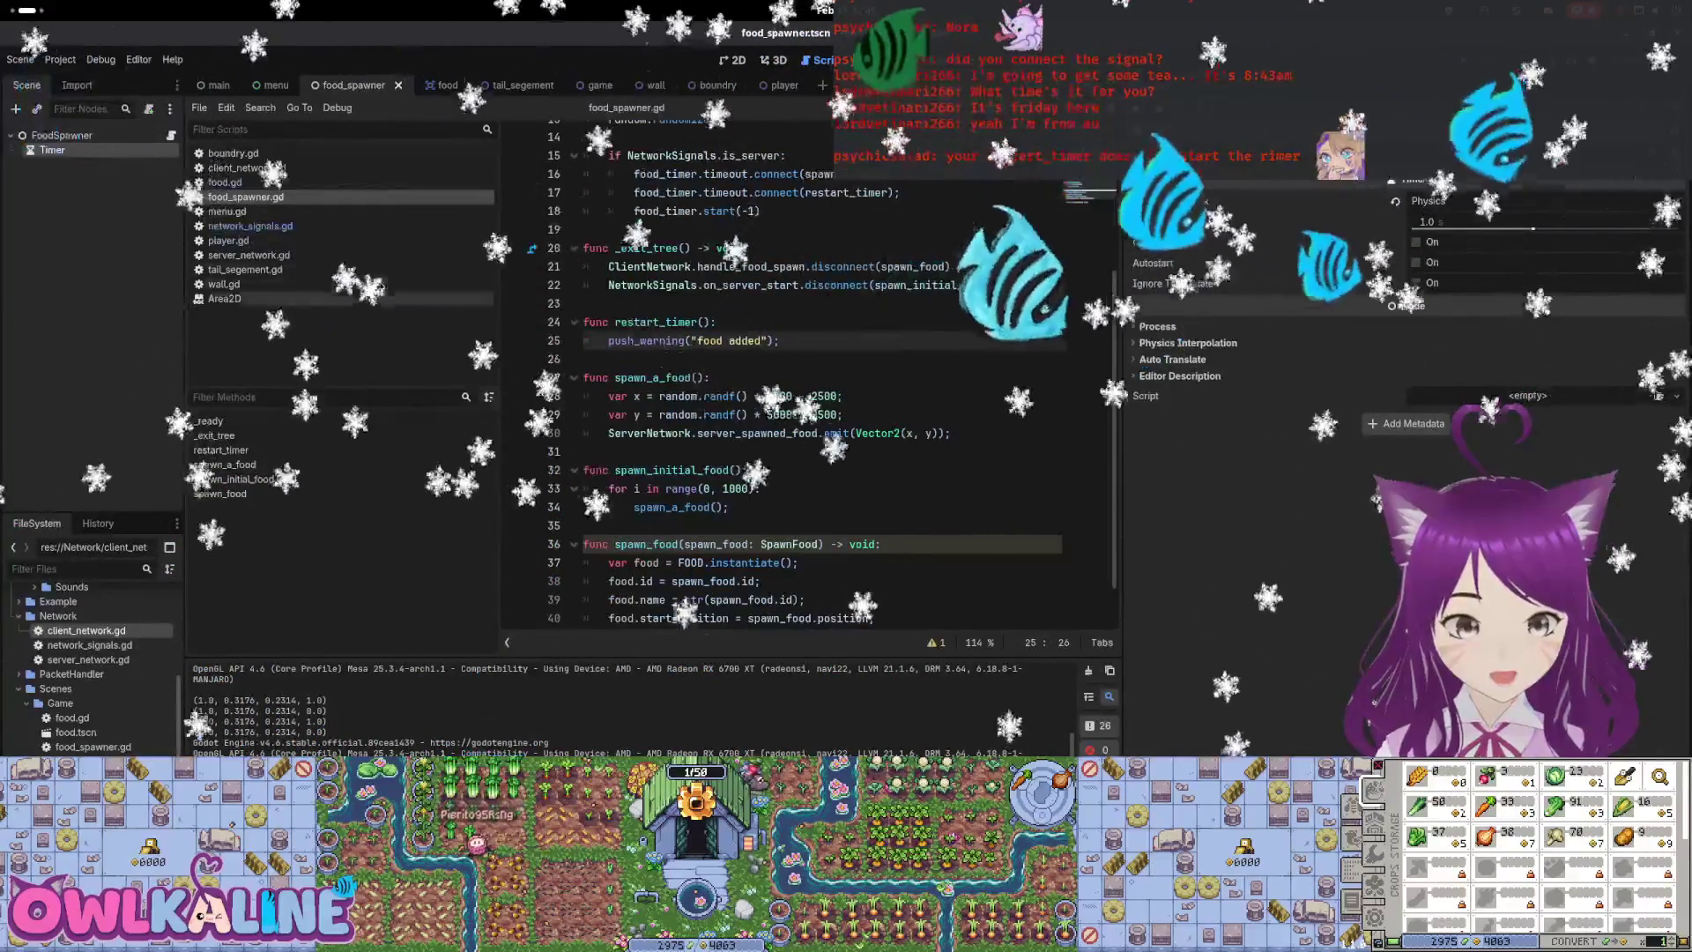
pyautogui.click(161, 137)
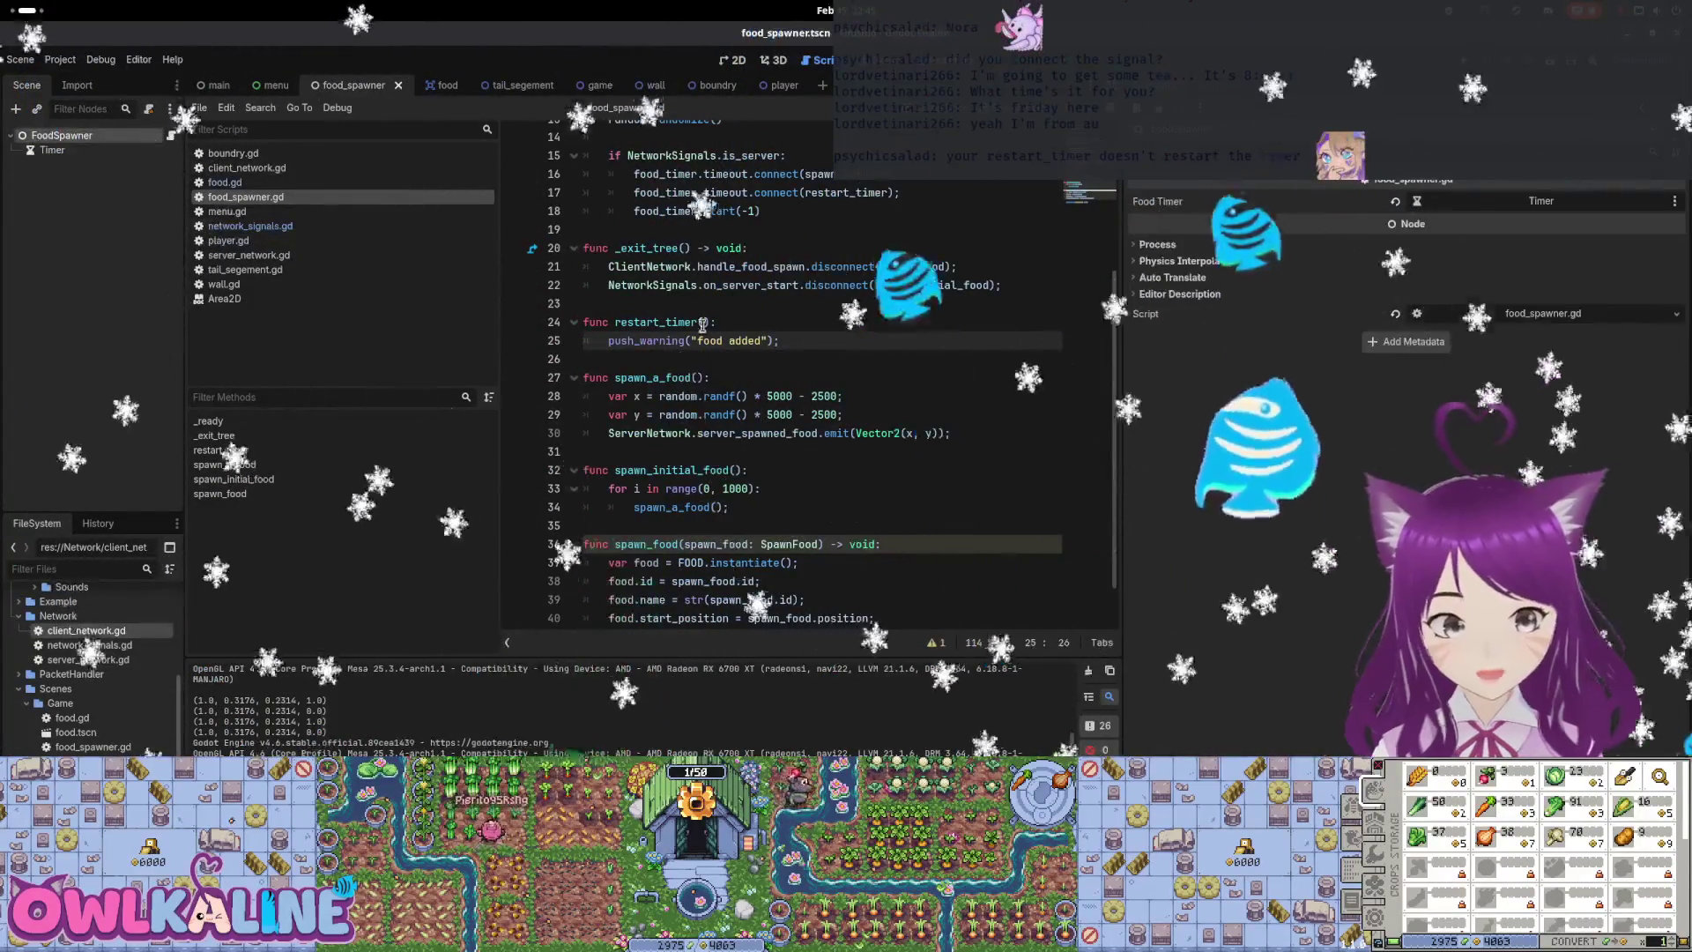
pyautogui.scroll(-1, 734, 415)
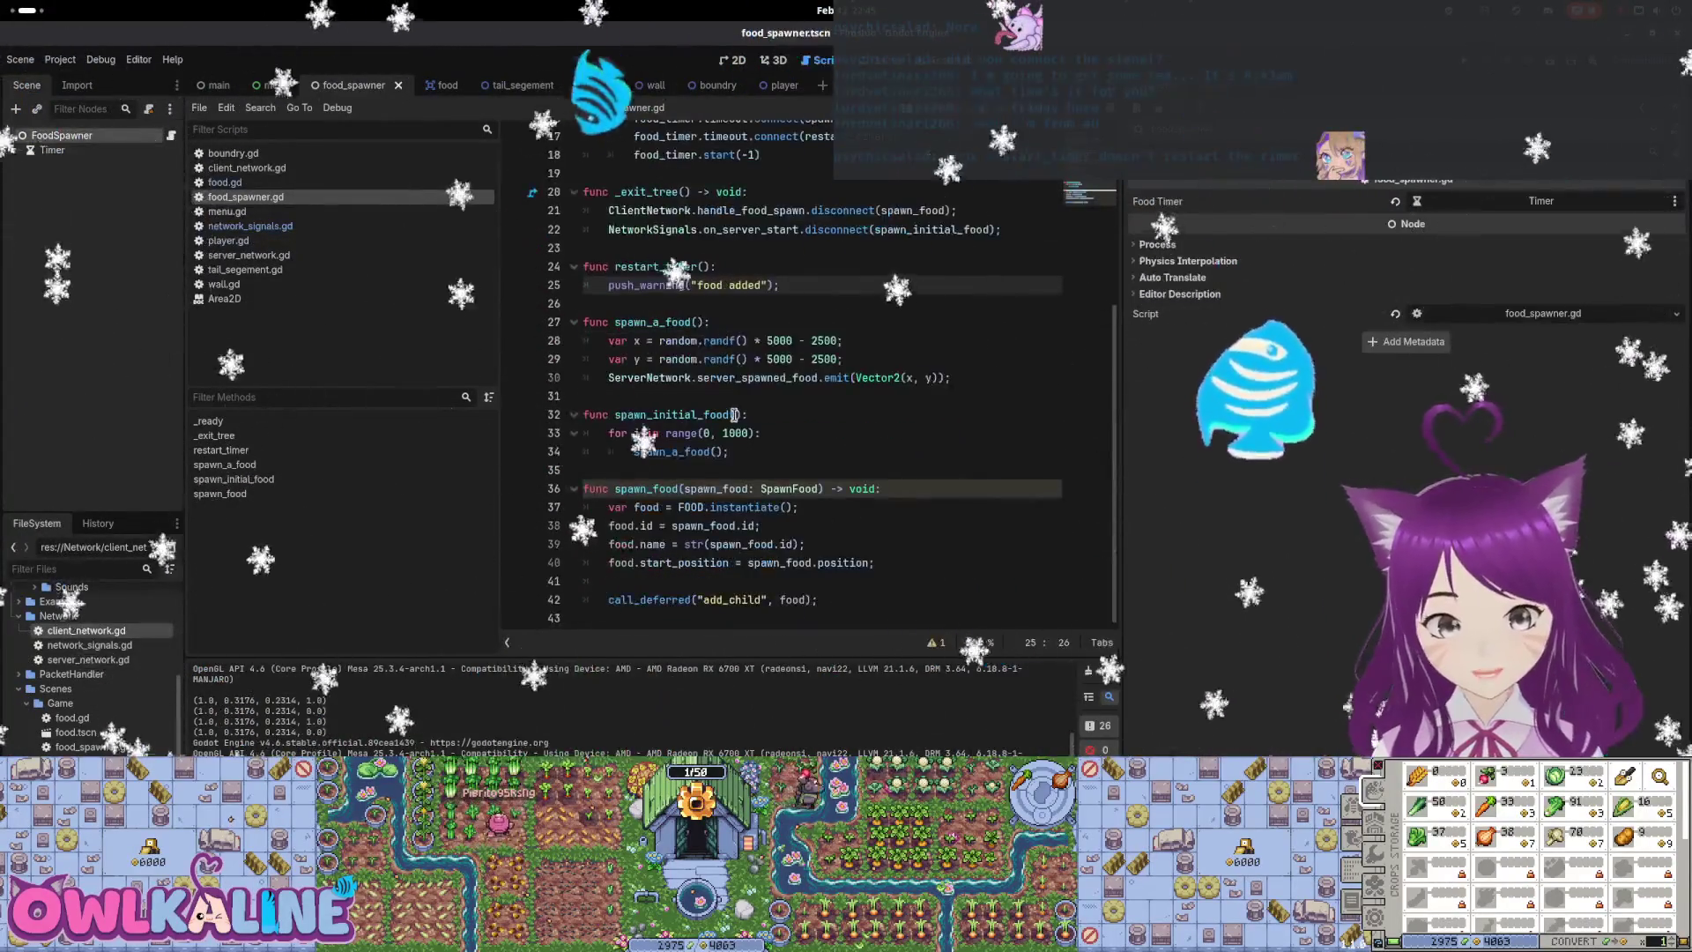
pyautogui.click(818, 280)
pyautogui.moveTo(761, 155); pyautogui.dragTo(643, 138)
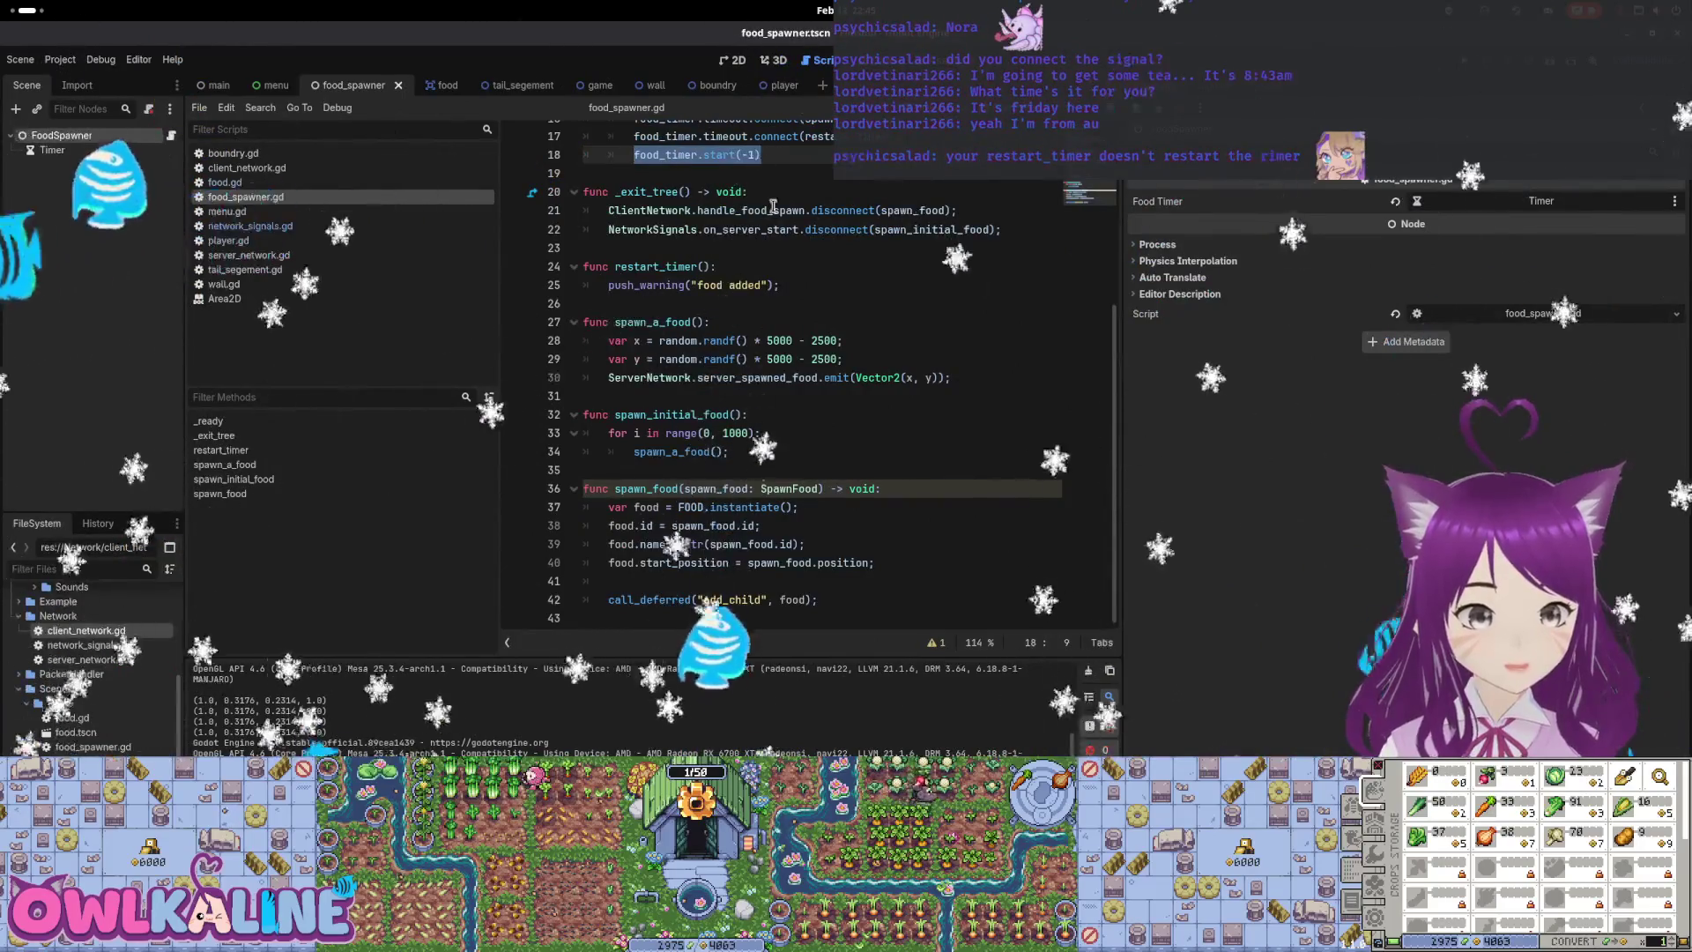
pyautogui.click(792, 274)
pyautogui.click(807, 290)
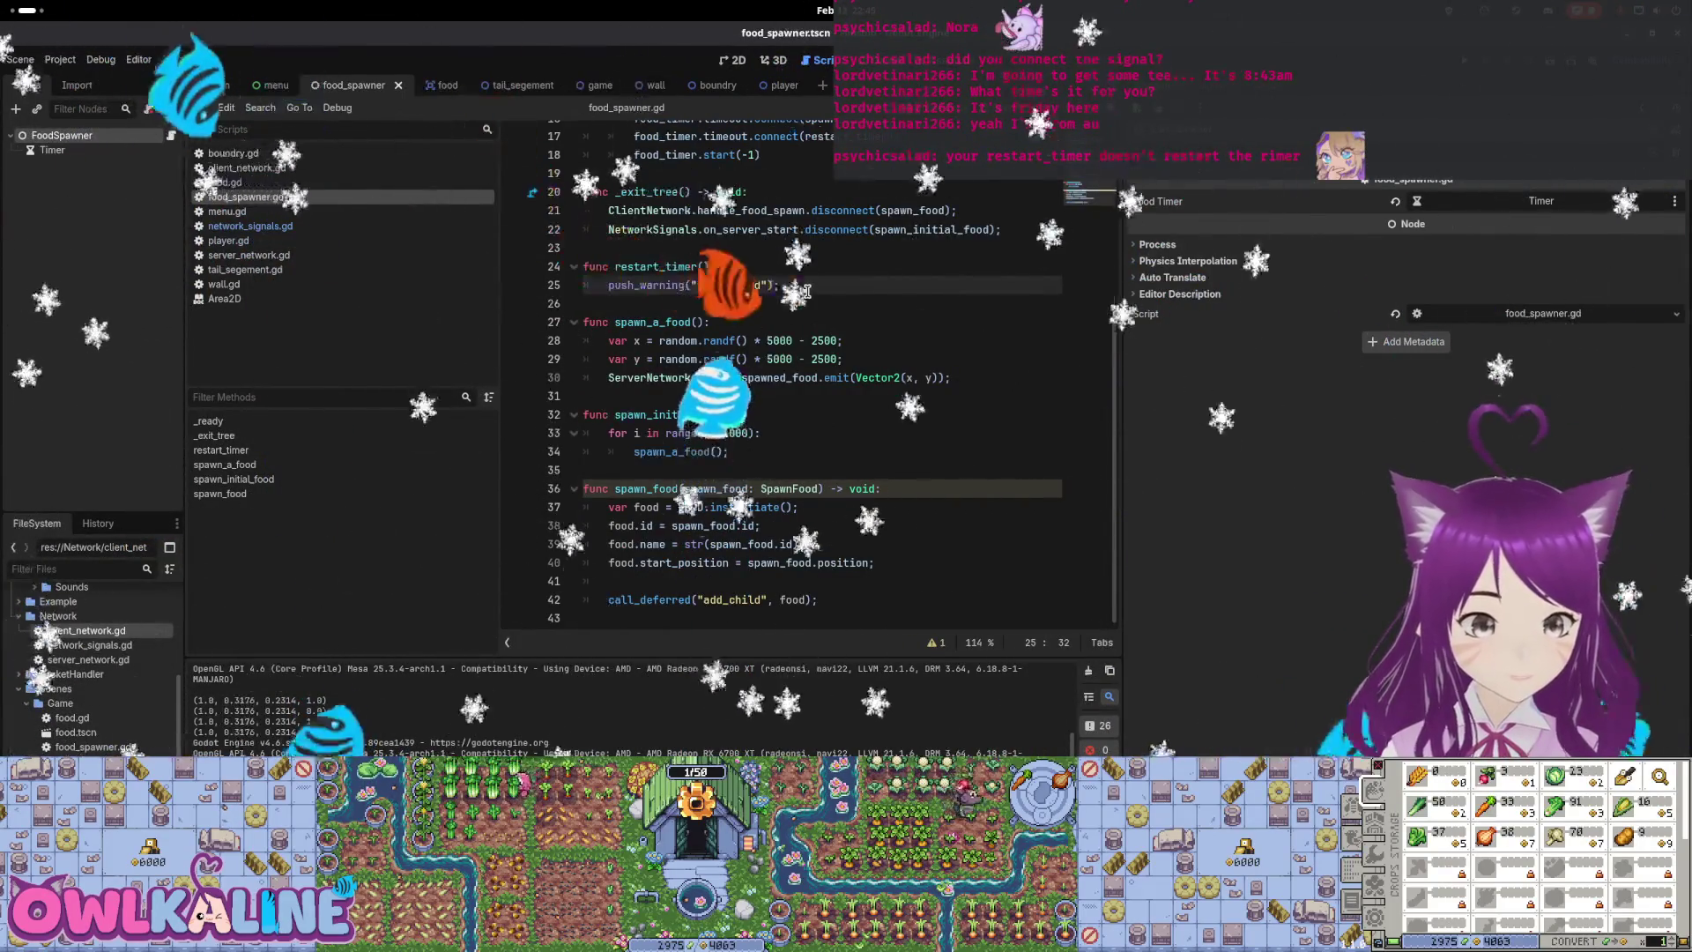
# Add food_timer.start(-1) below the warning in restart_timer() and run the project
pyautogui.press('Return')
pyautogui.write('food_timer.start(-1)')
pyautogui.scroll(3, 794, 352)
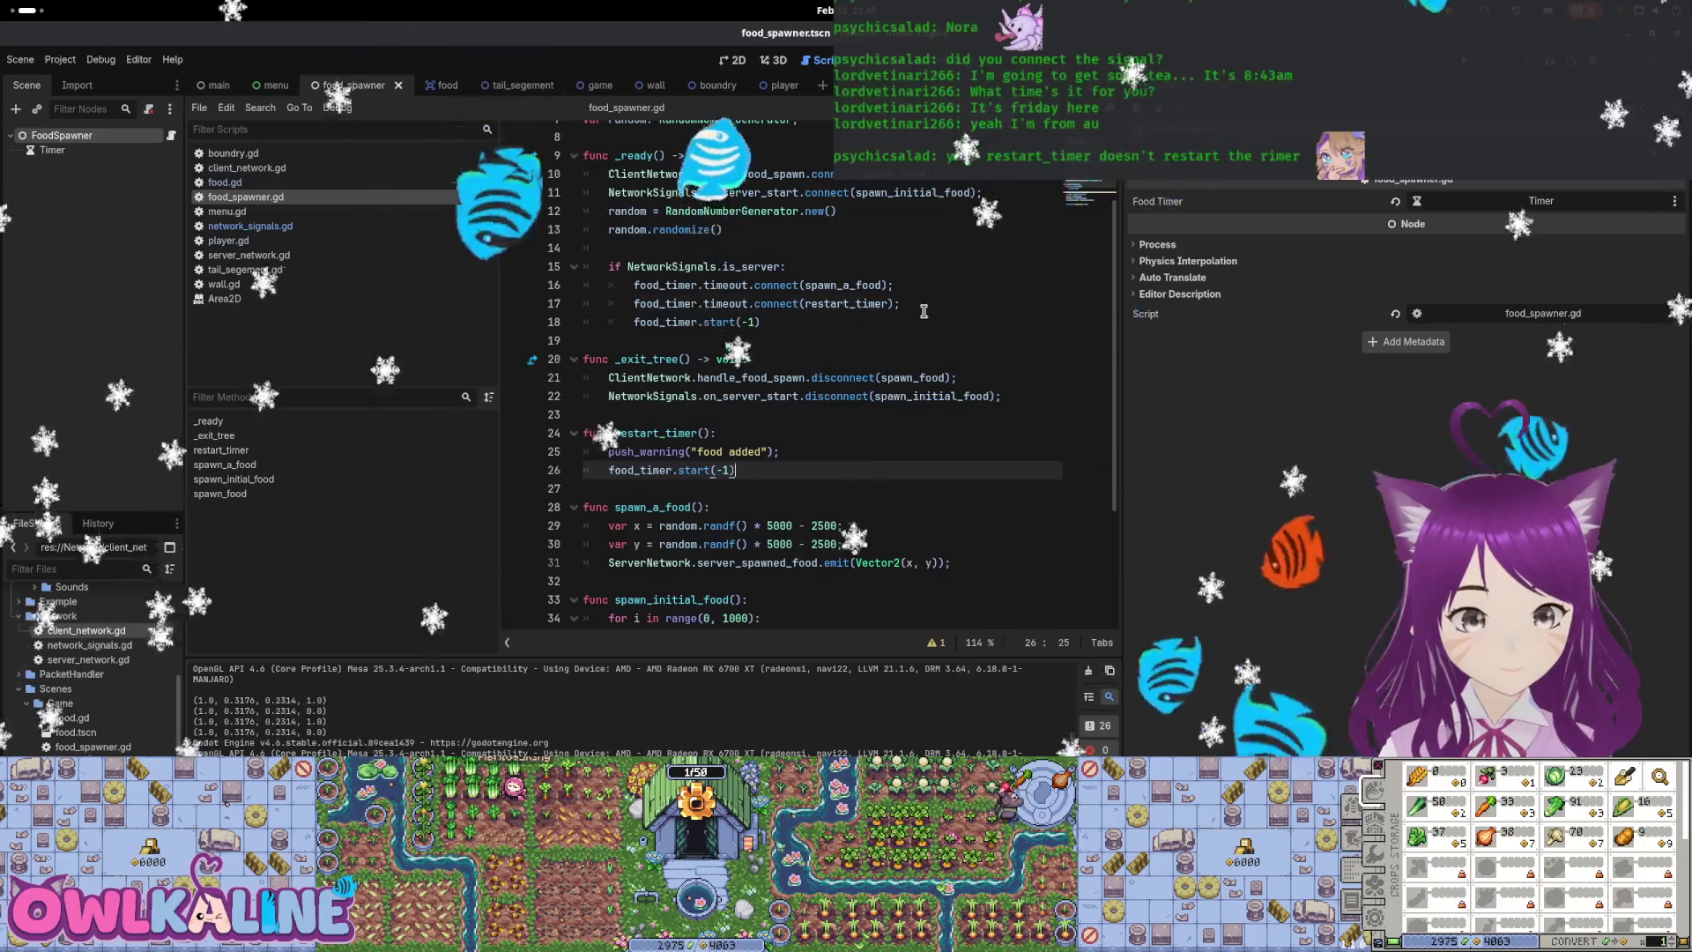
pyautogui.moveTo(899, 303); pyautogui.dragTo(759, 303)
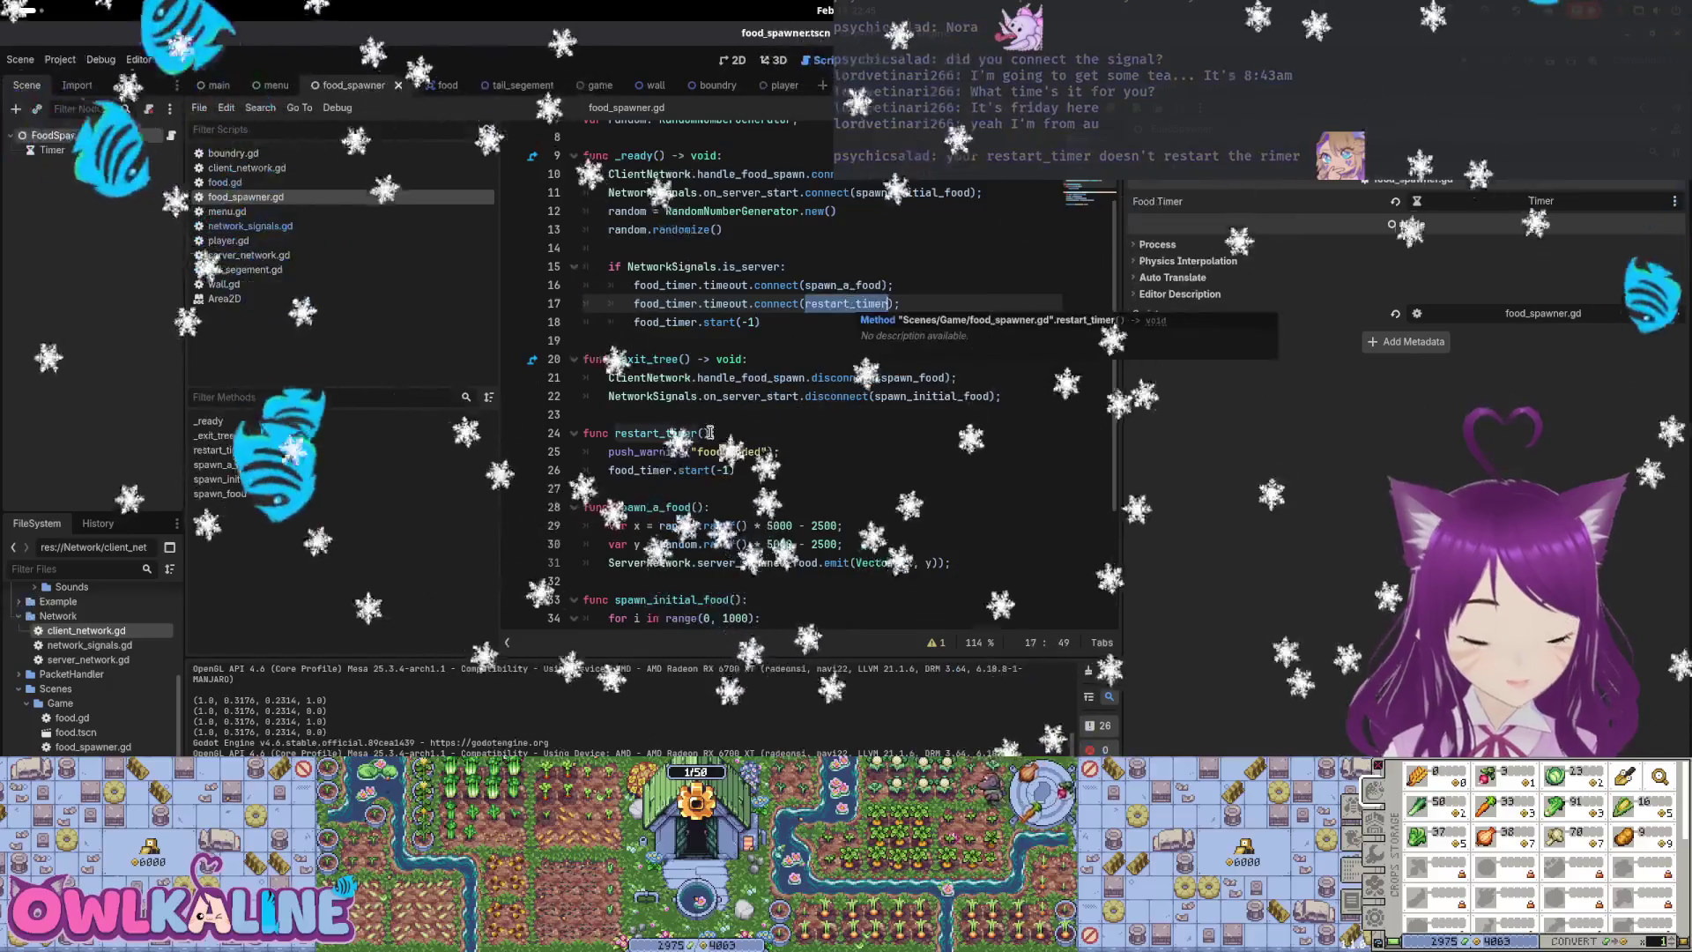
pyautogui.click(779, 452)
pyautogui.scroll(-2, 779, 451)
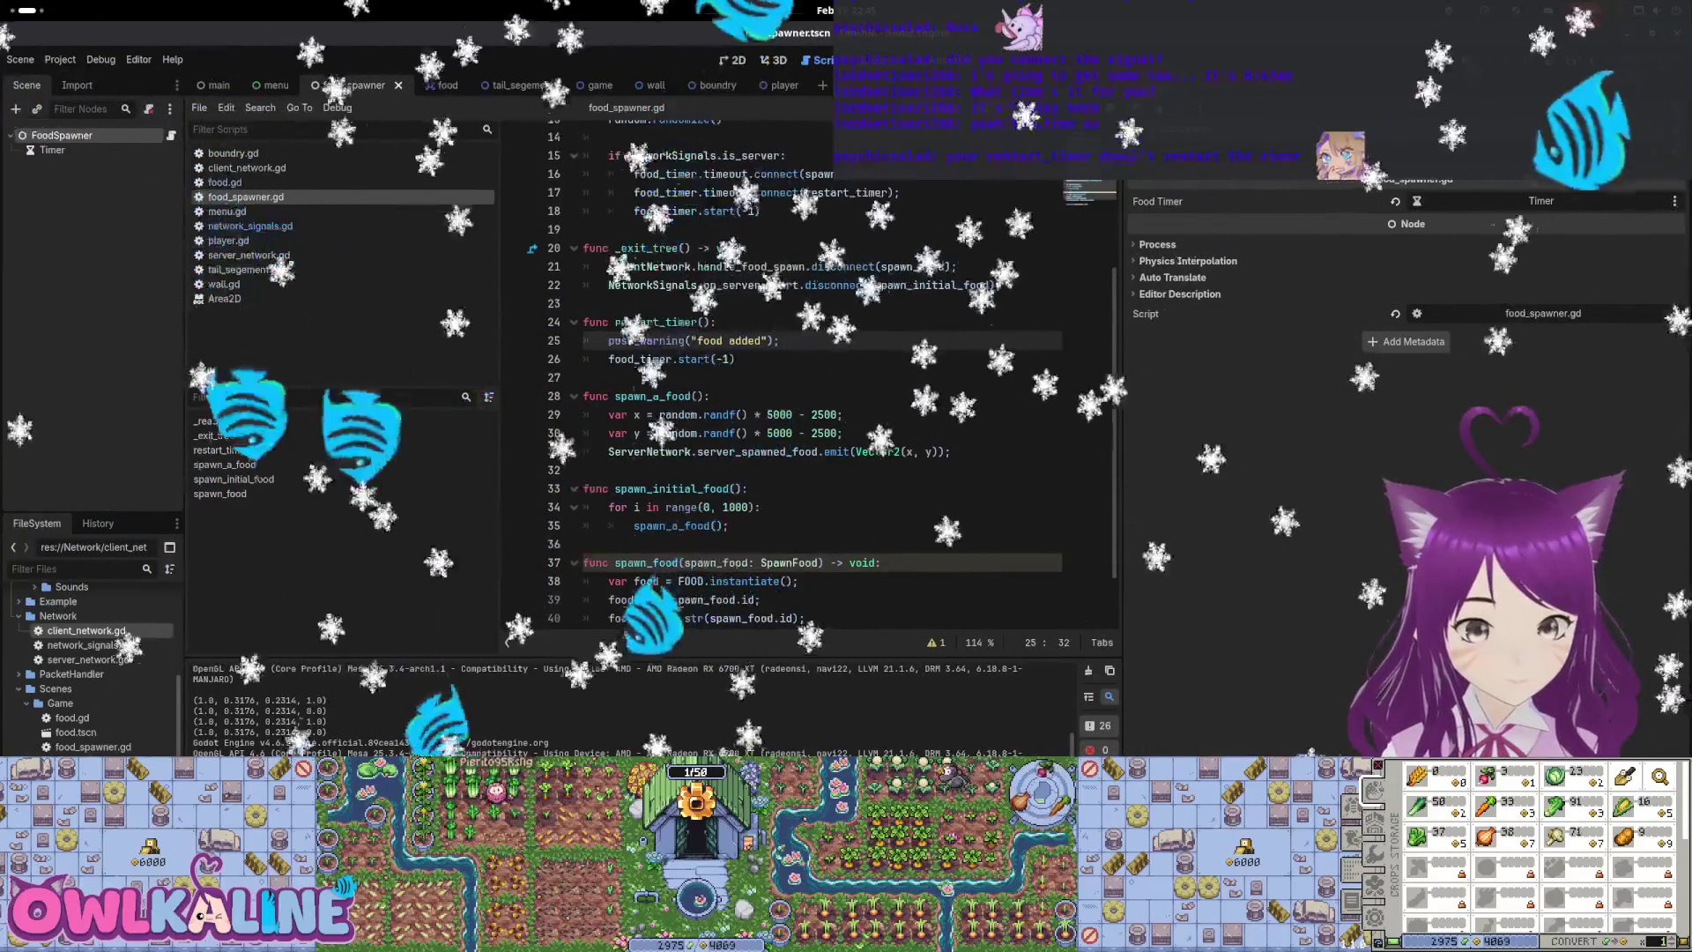
pyautogui.press('F5')
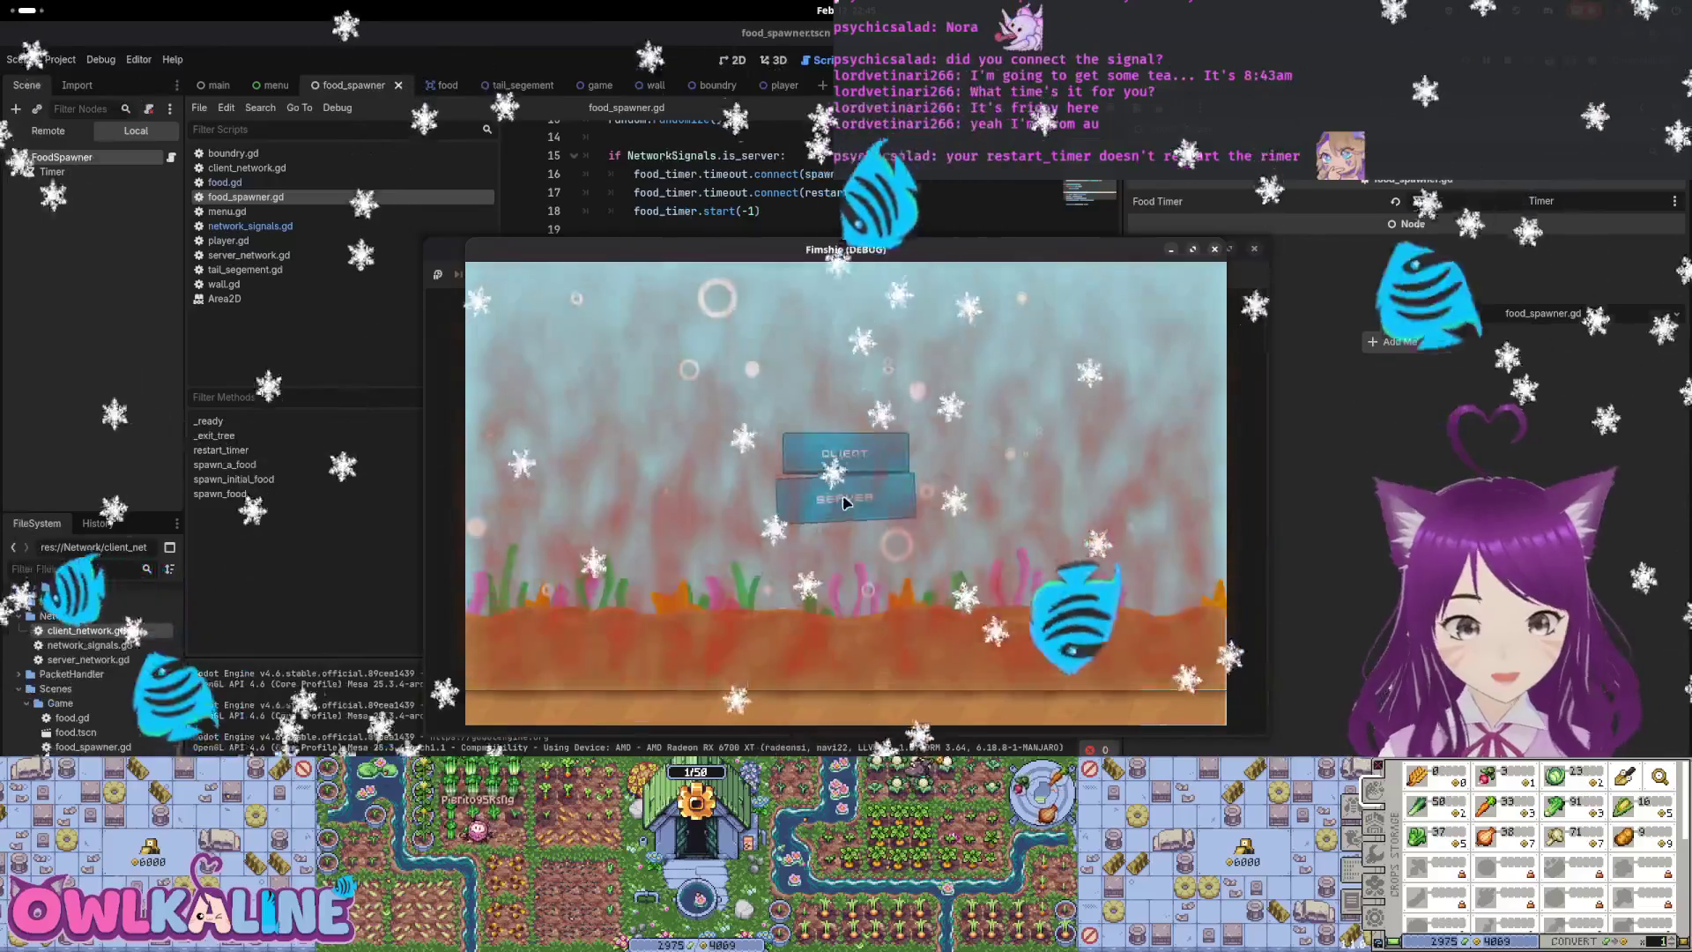
# Test the game as server, stop it, and review the spawn_initial_food loop
pyautogui.click(843, 501)
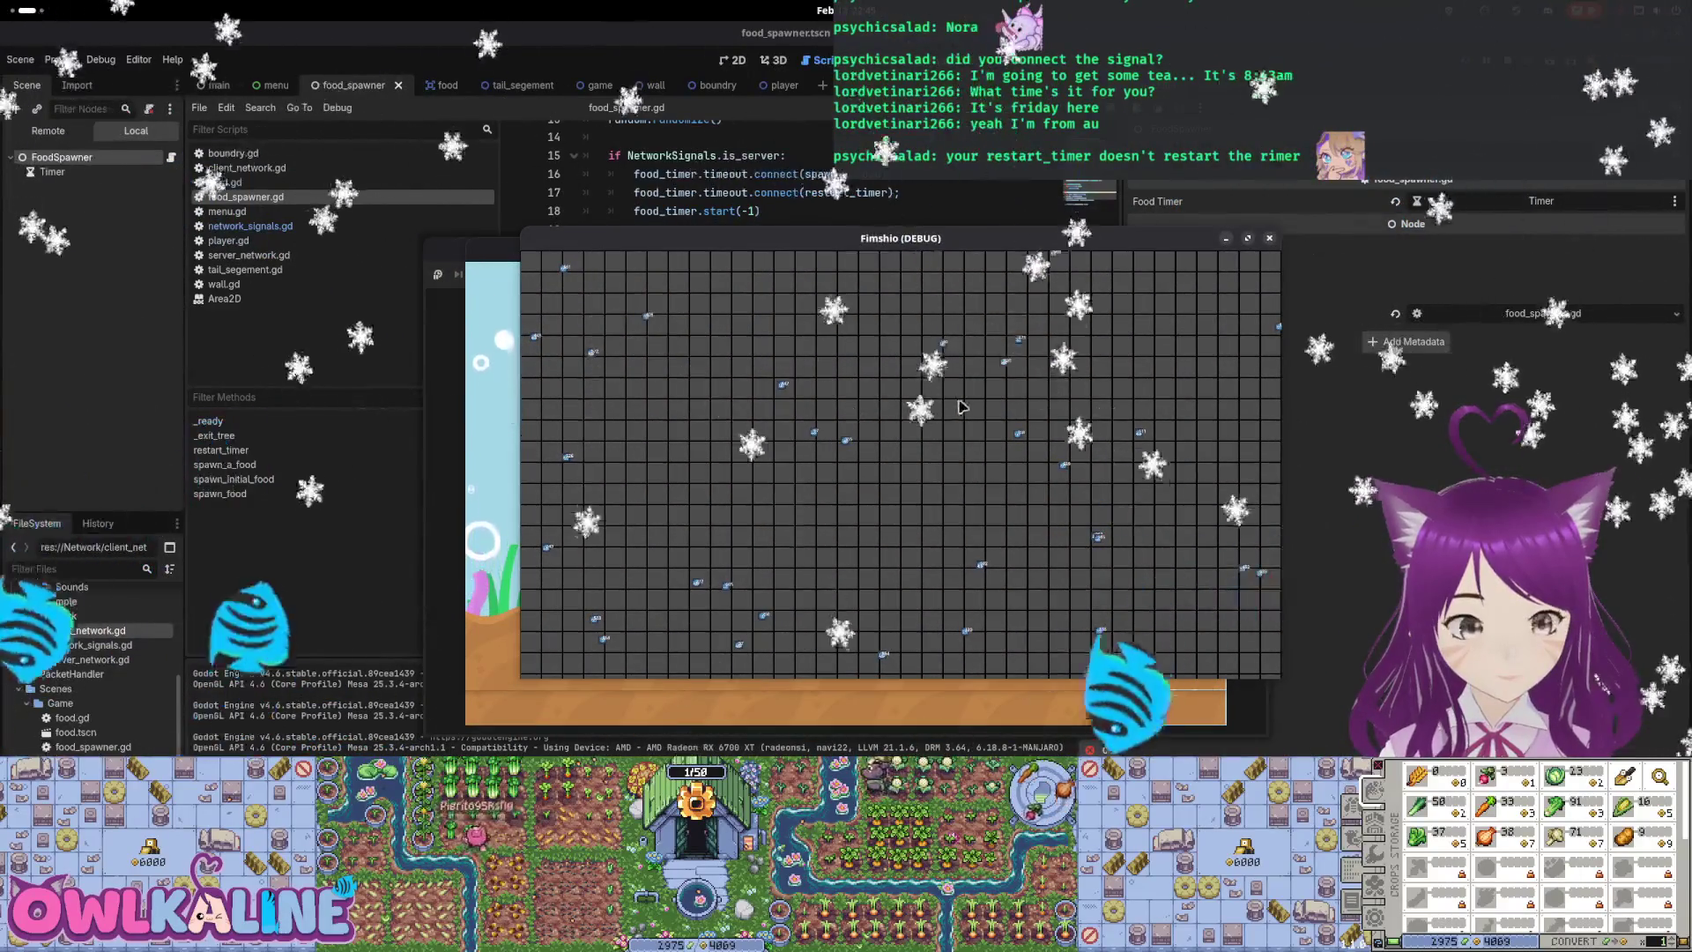
pyautogui.press('F8')
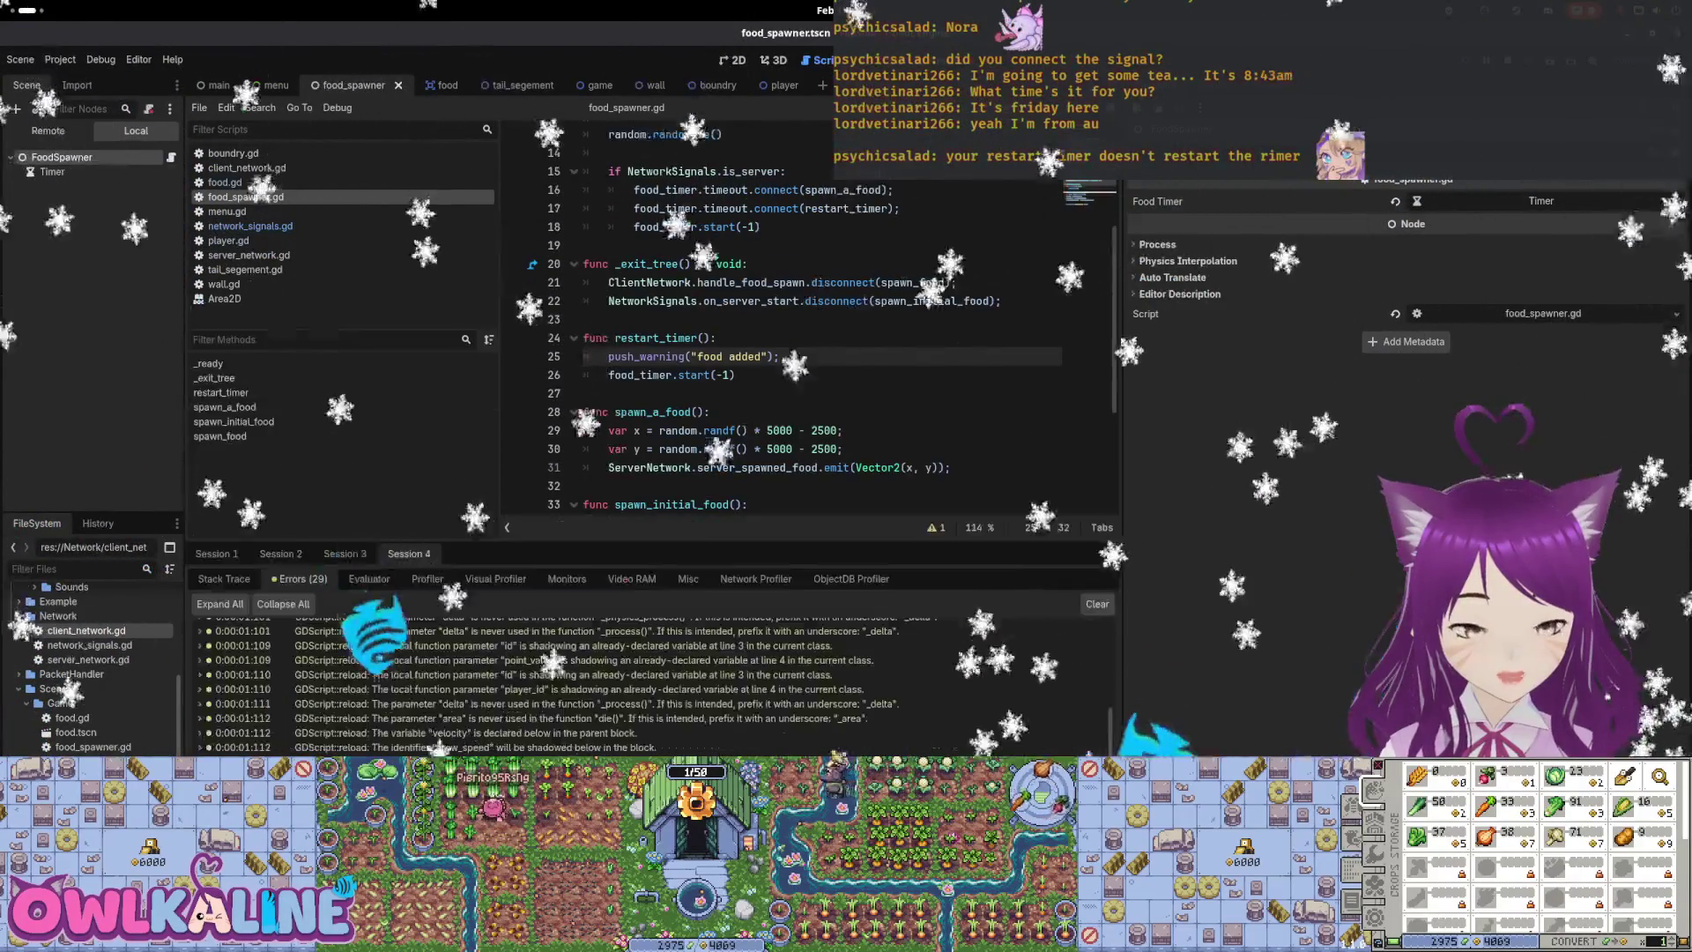
pyautogui.scroll(-3, 793, 353)
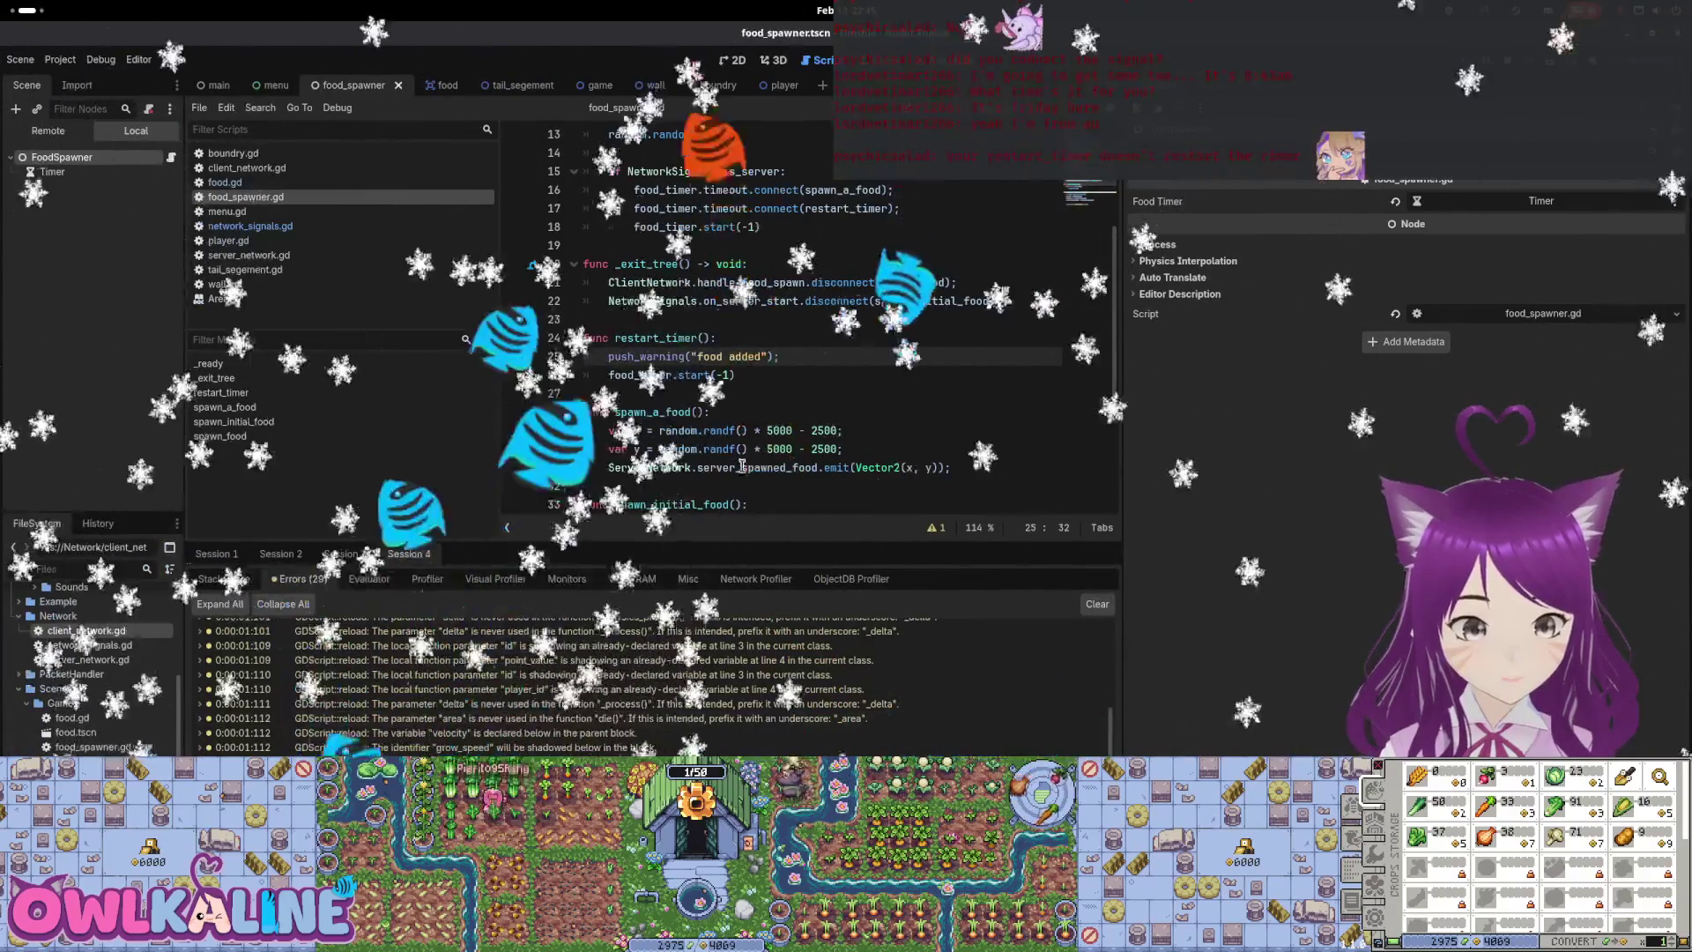
pyautogui.click(583, 319)
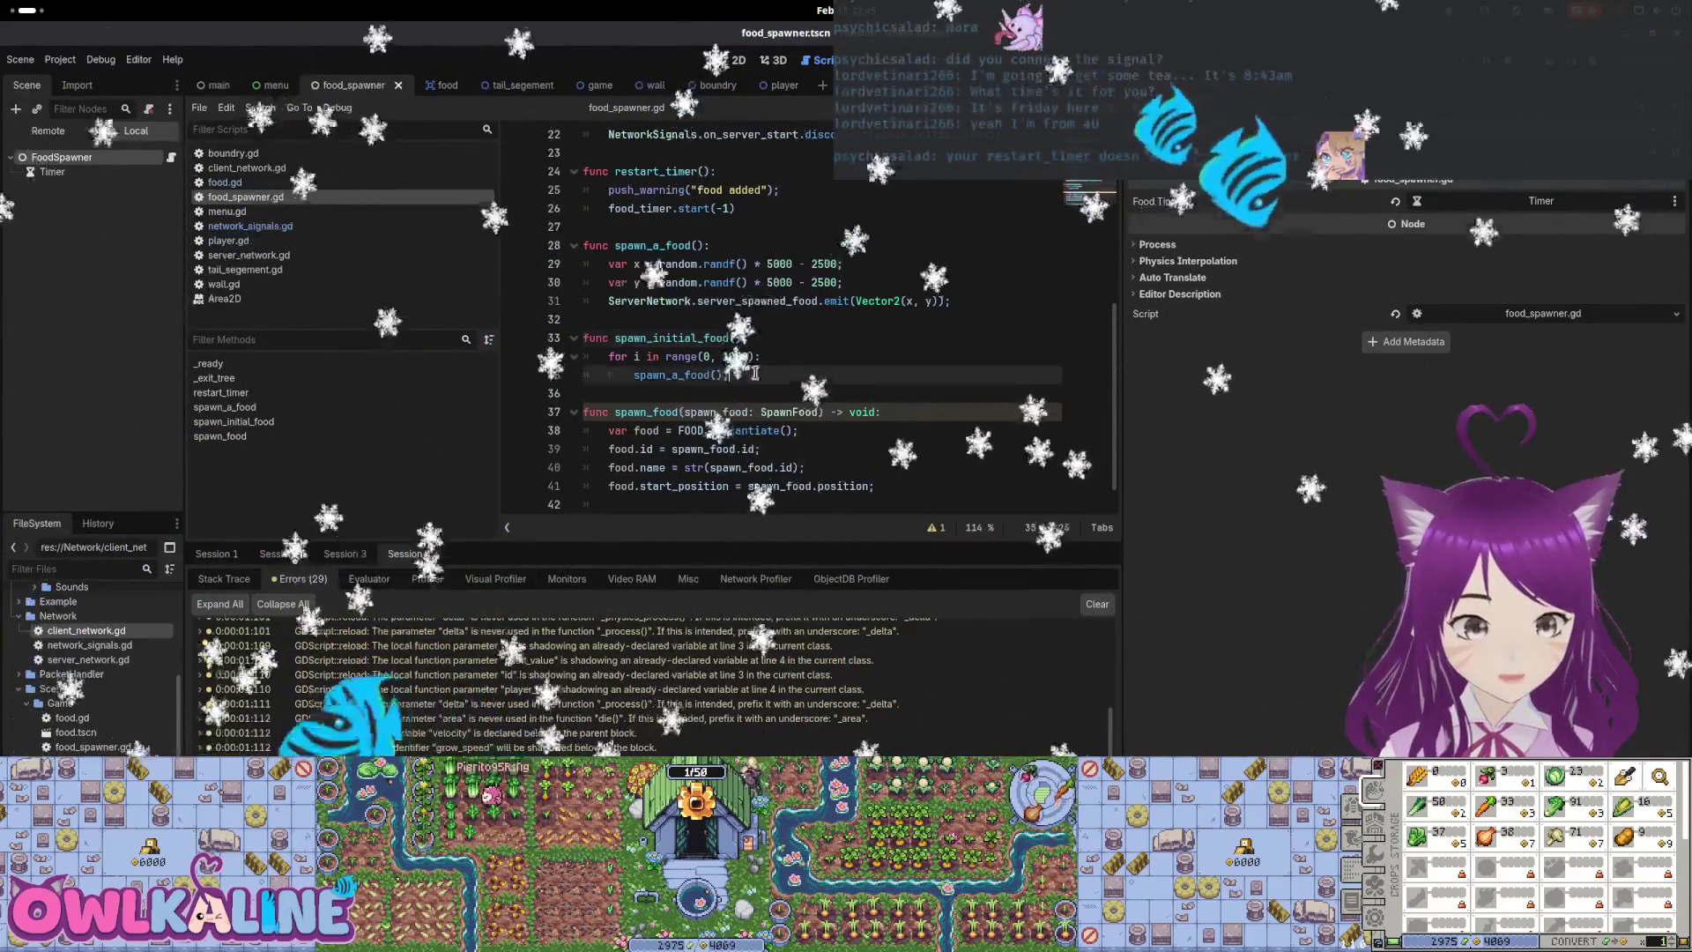
pyautogui.moveTo(755, 373); pyautogui.dragTo(584, 357)
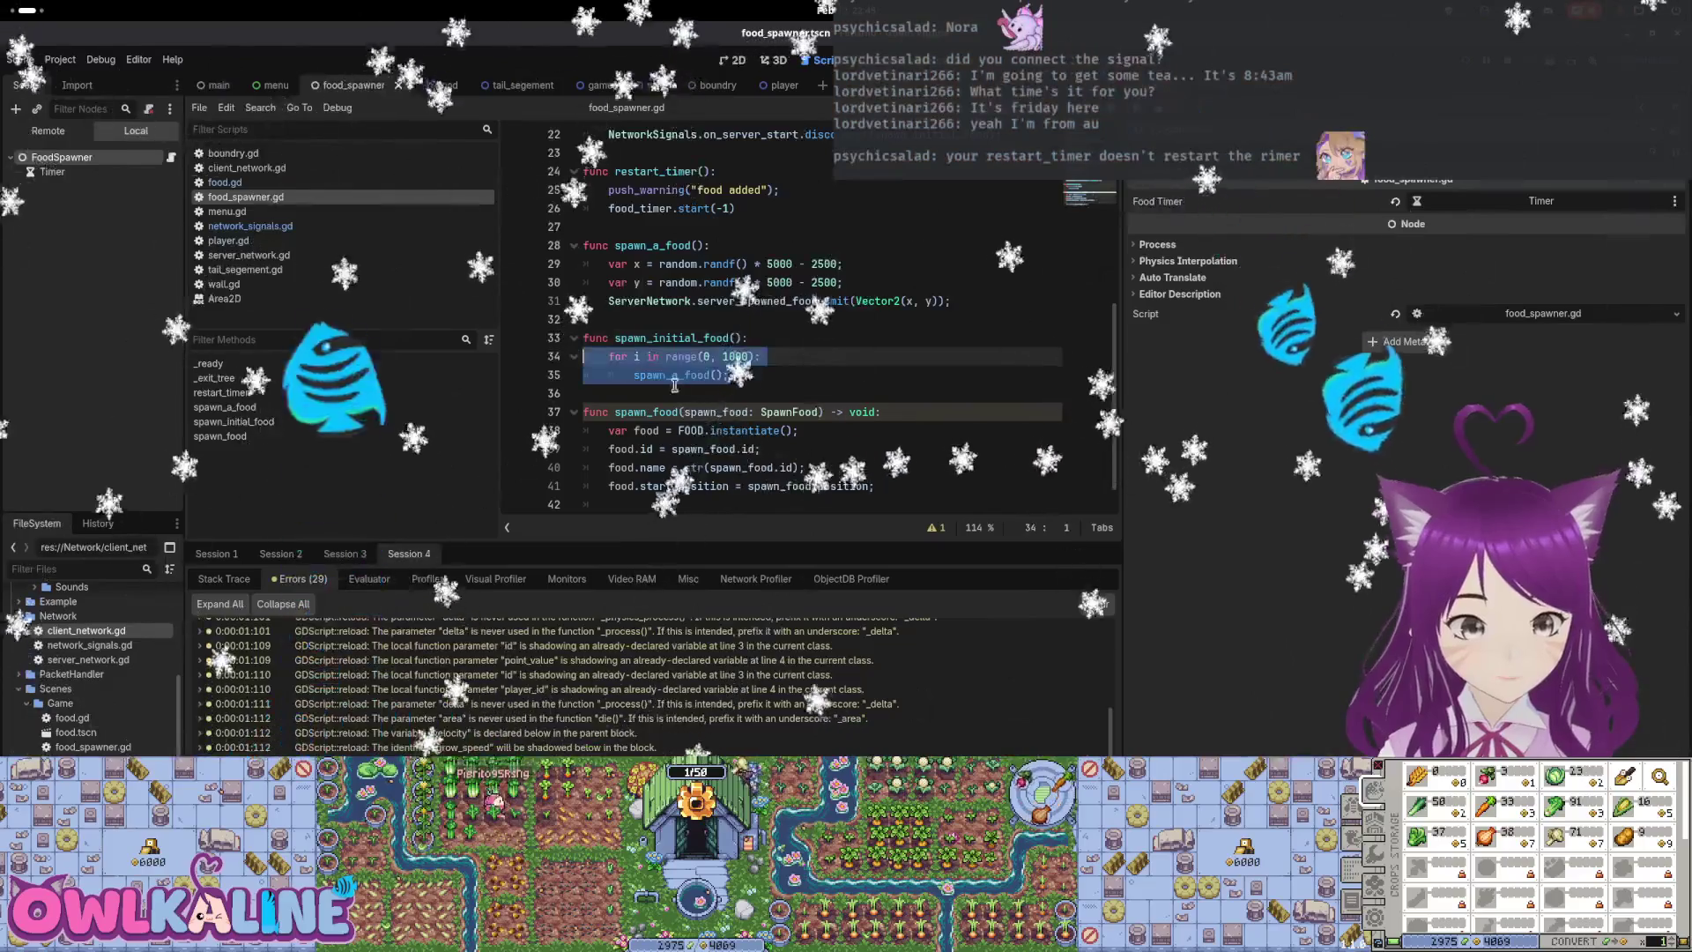
pyautogui.click(729, 375)
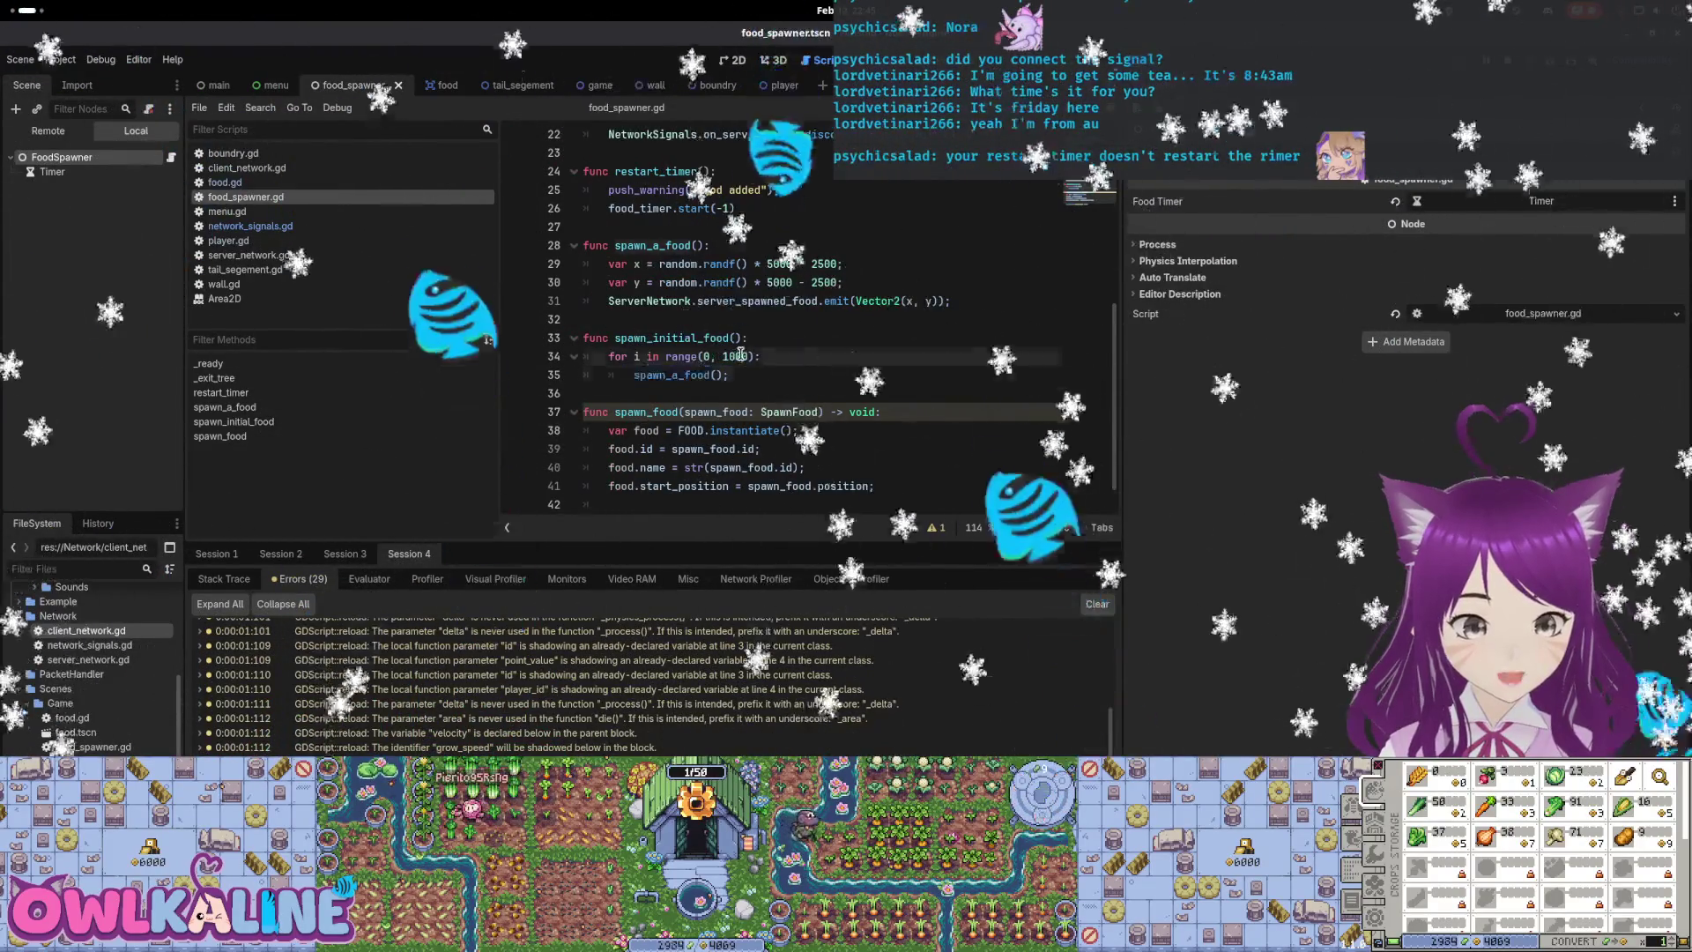
# Review the timeout connection to spawn_a_food and the timer start line in restart_timer
pyautogui.scroll(2, 729, 374)
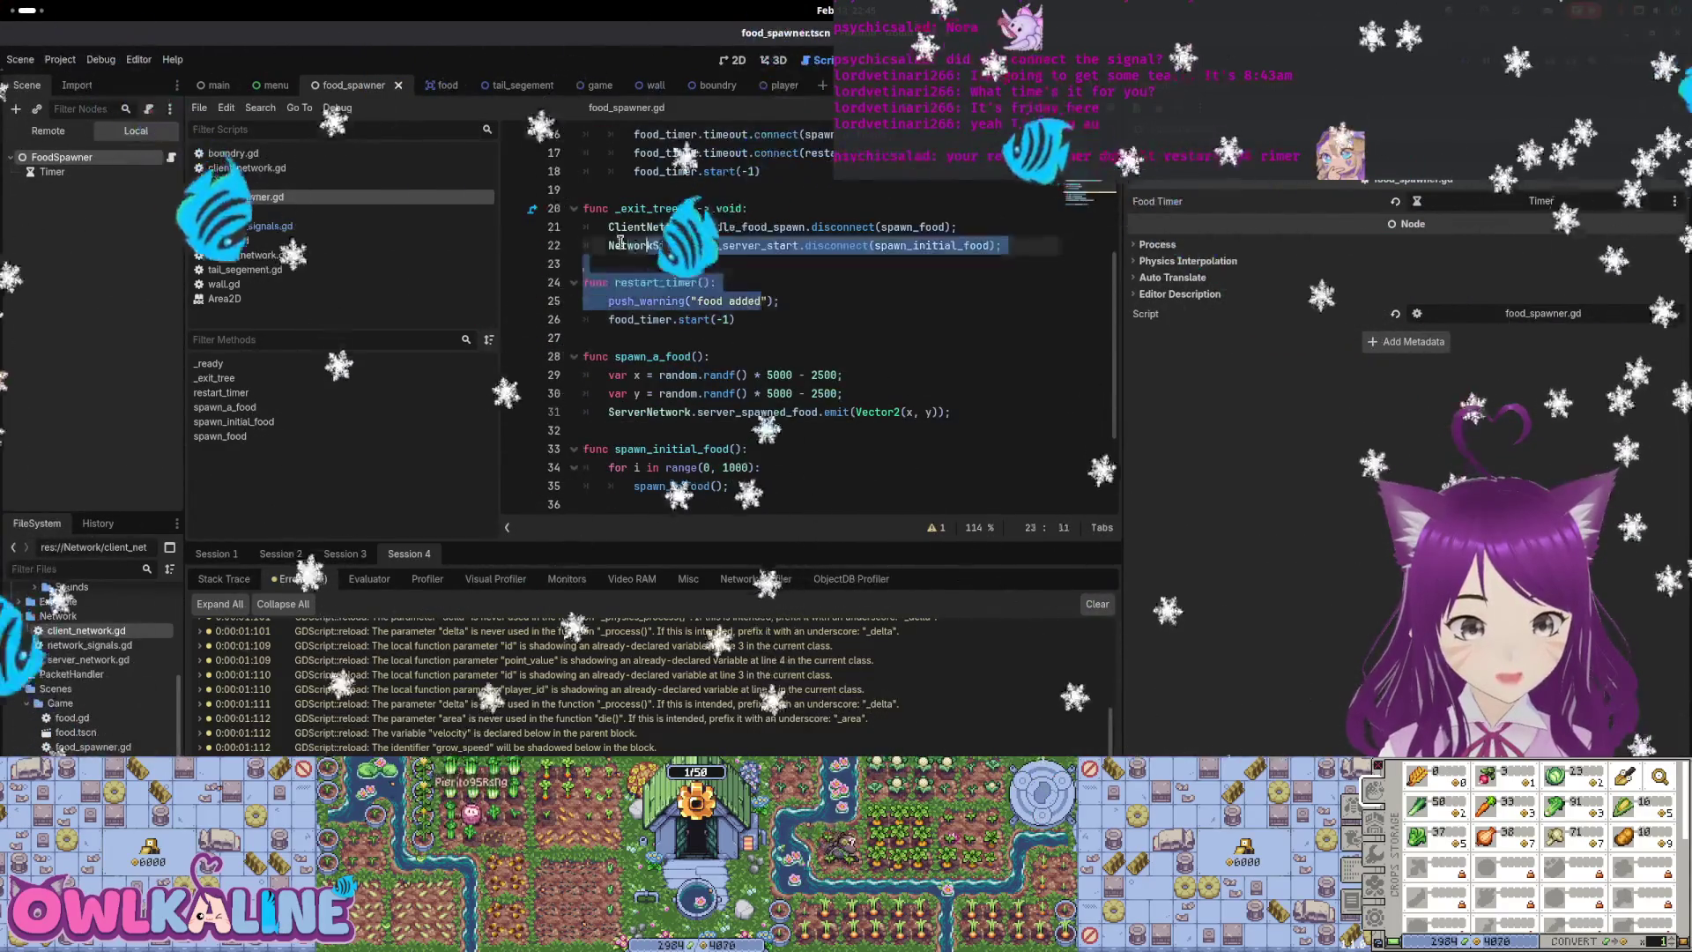
pyautogui.click(718, 363)
pyautogui.scroll(3, 717, 363)
pyautogui.doubleClick(846, 303)
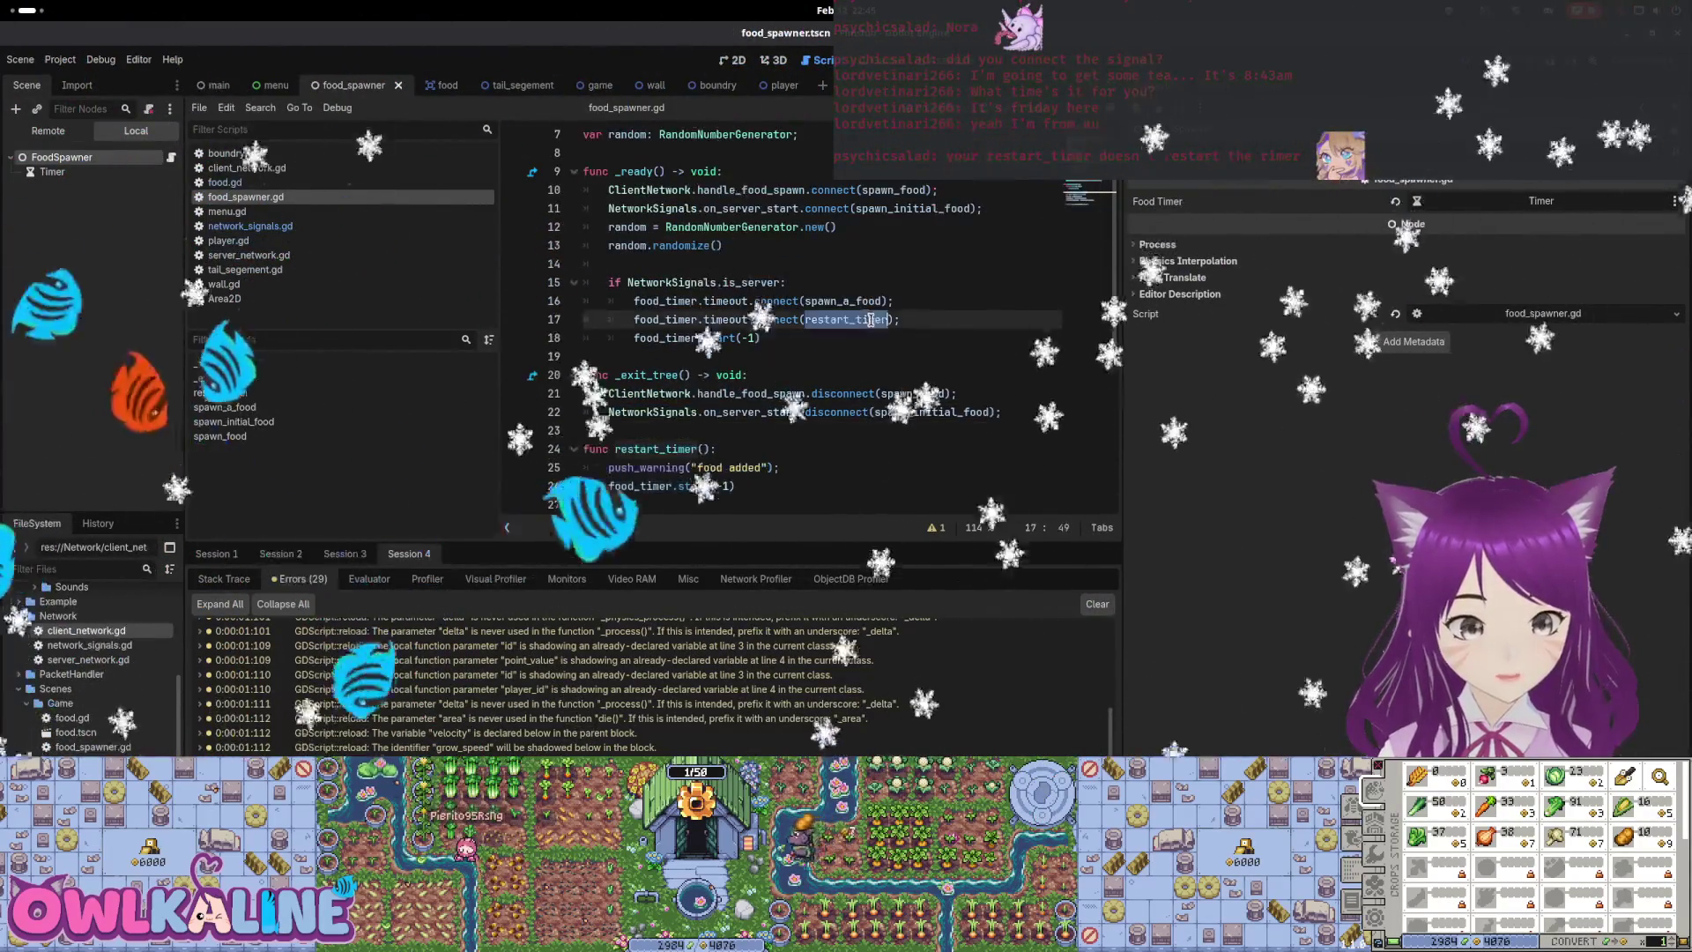
pyautogui.scroll(-3, 857, 311)
pyautogui.click(700, 296)
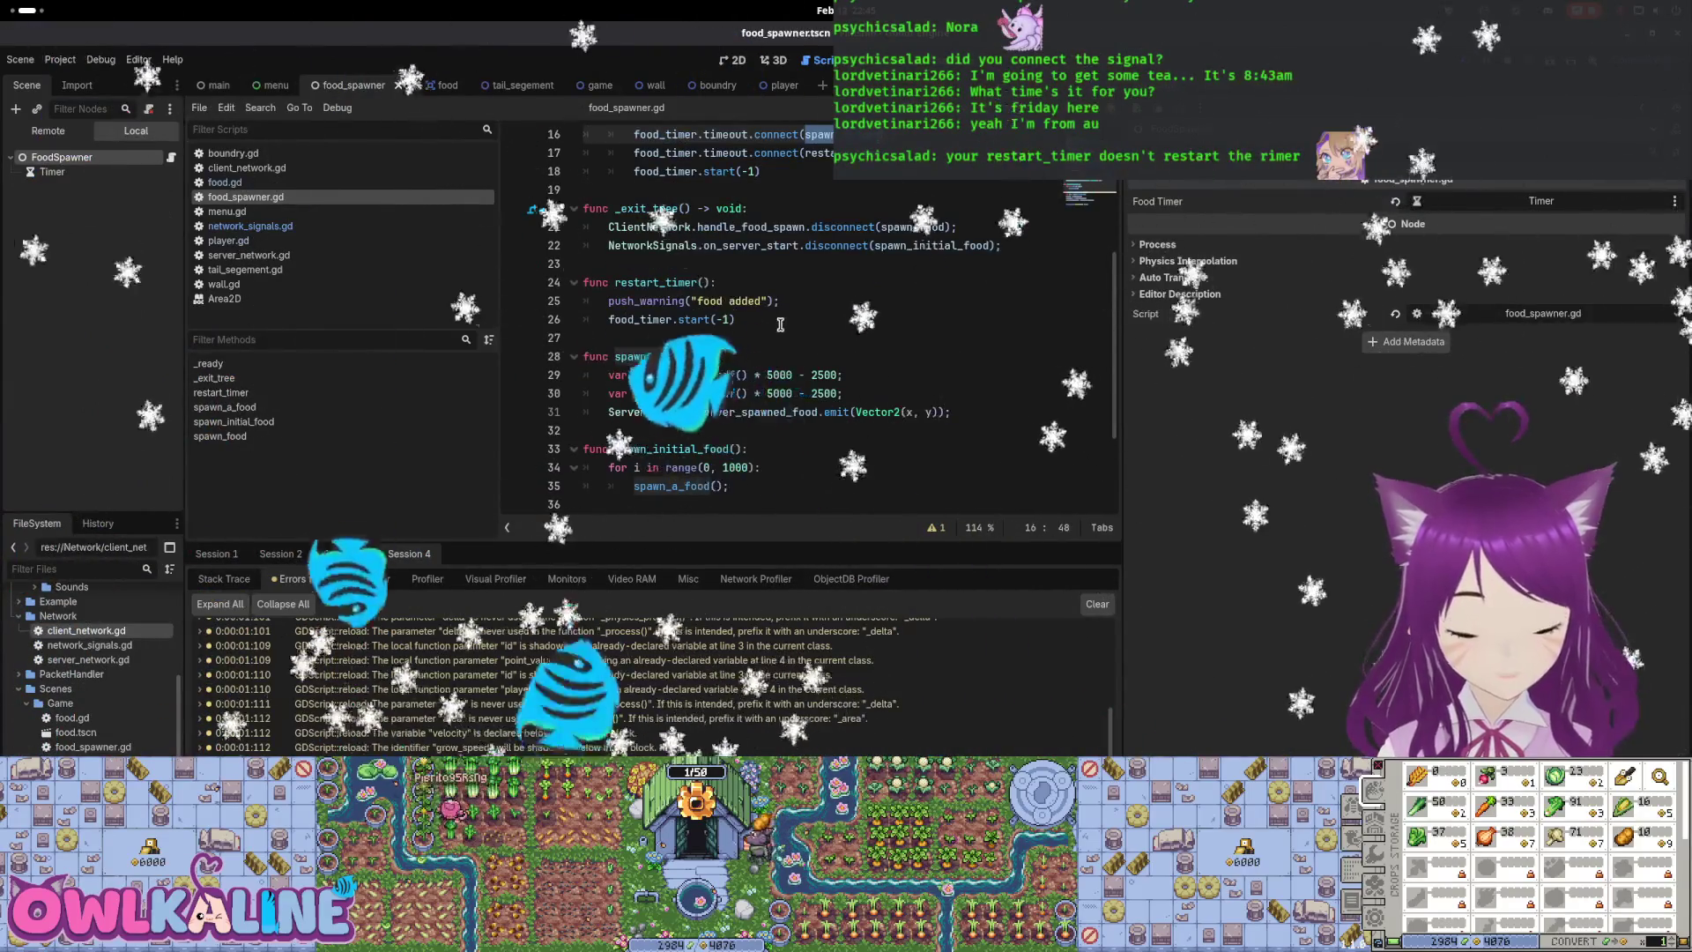
pyautogui.press('Down')
pyautogui.press('End')
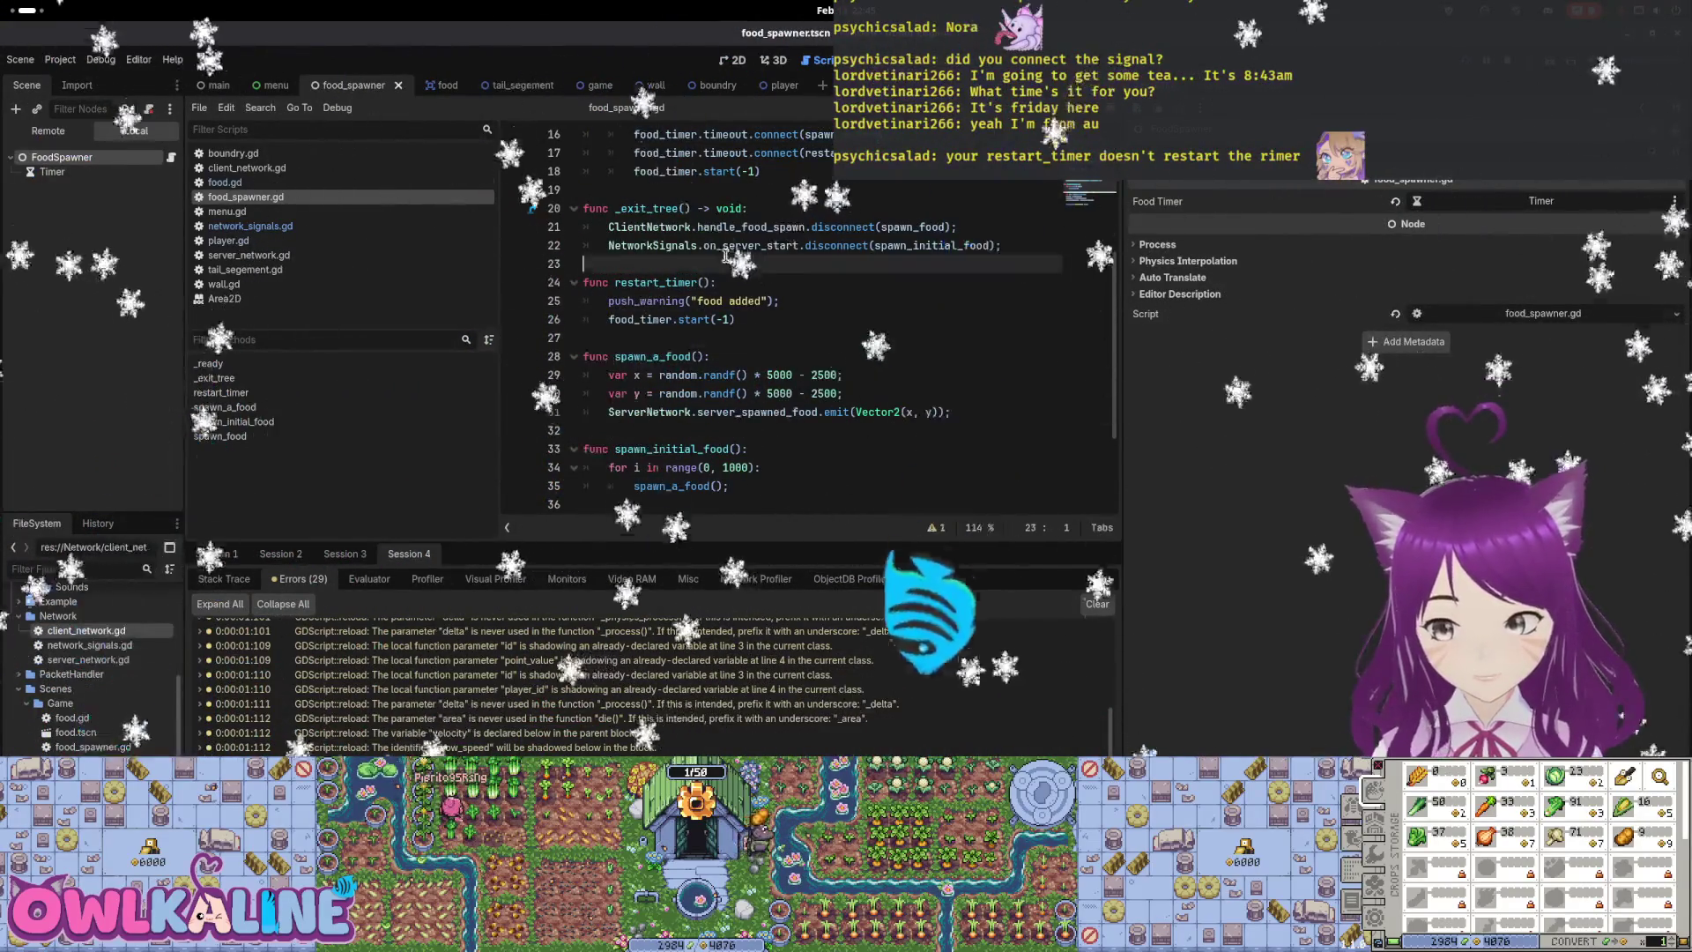
pyautogui.scroll(1, 736, 249)
pyautogui.click(754, 463)
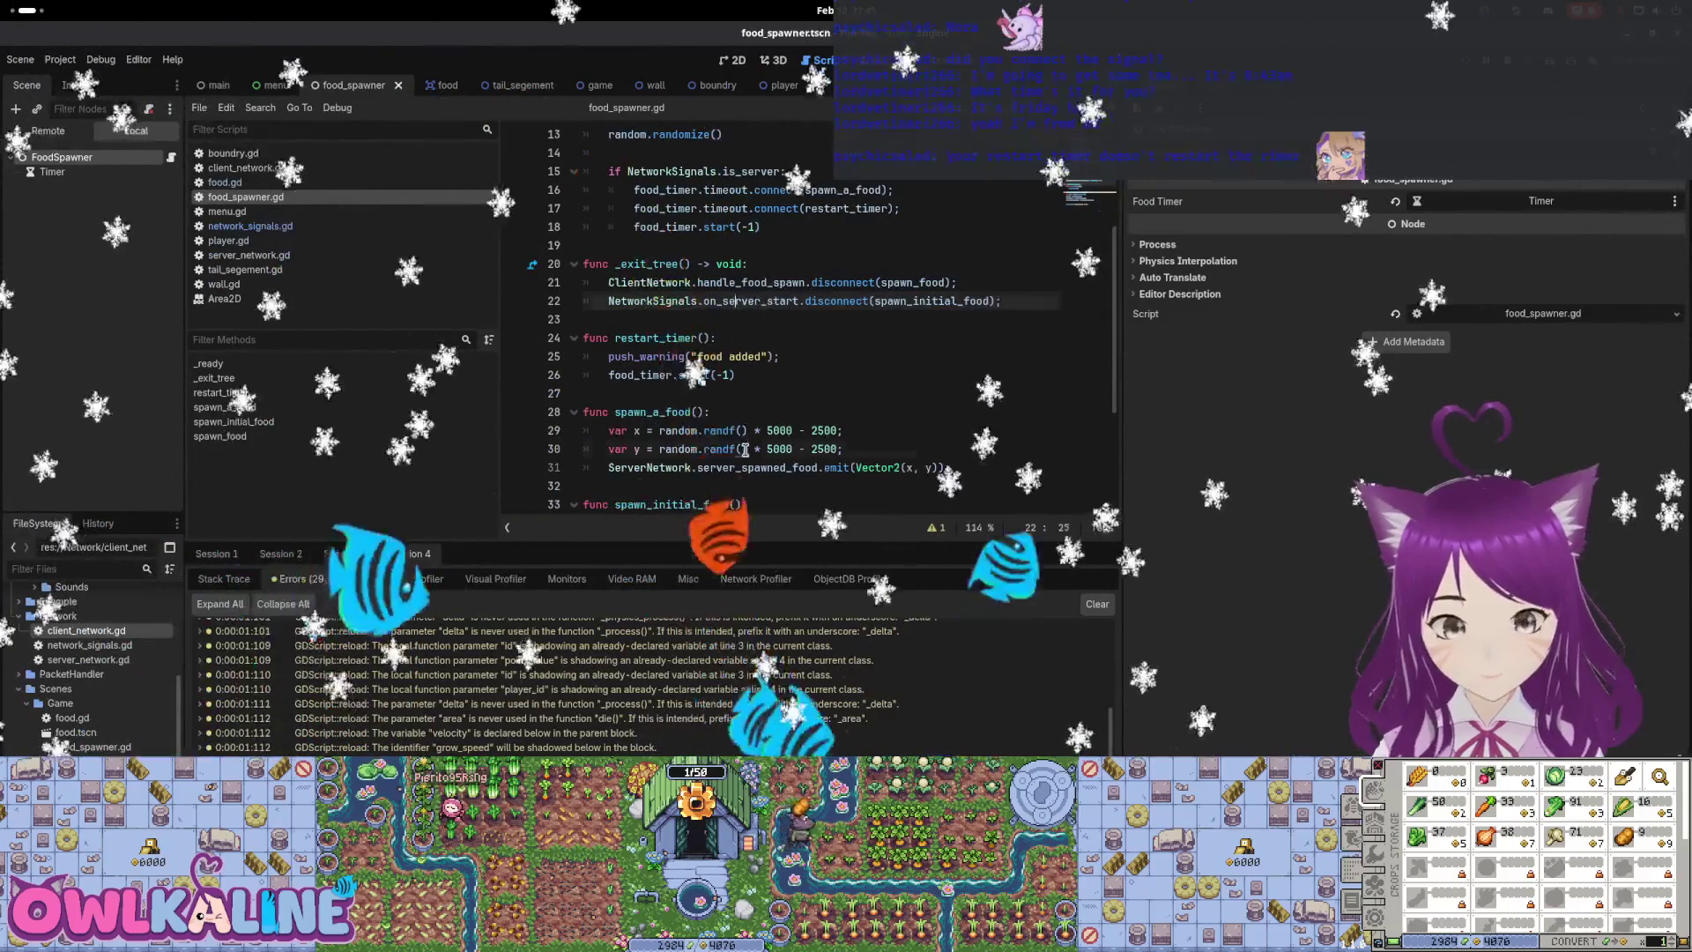
# Check the spawn_initial_food disconnect and line 16's timeout connection, then show the Timer's properties
pyautogui.click(749, 331)
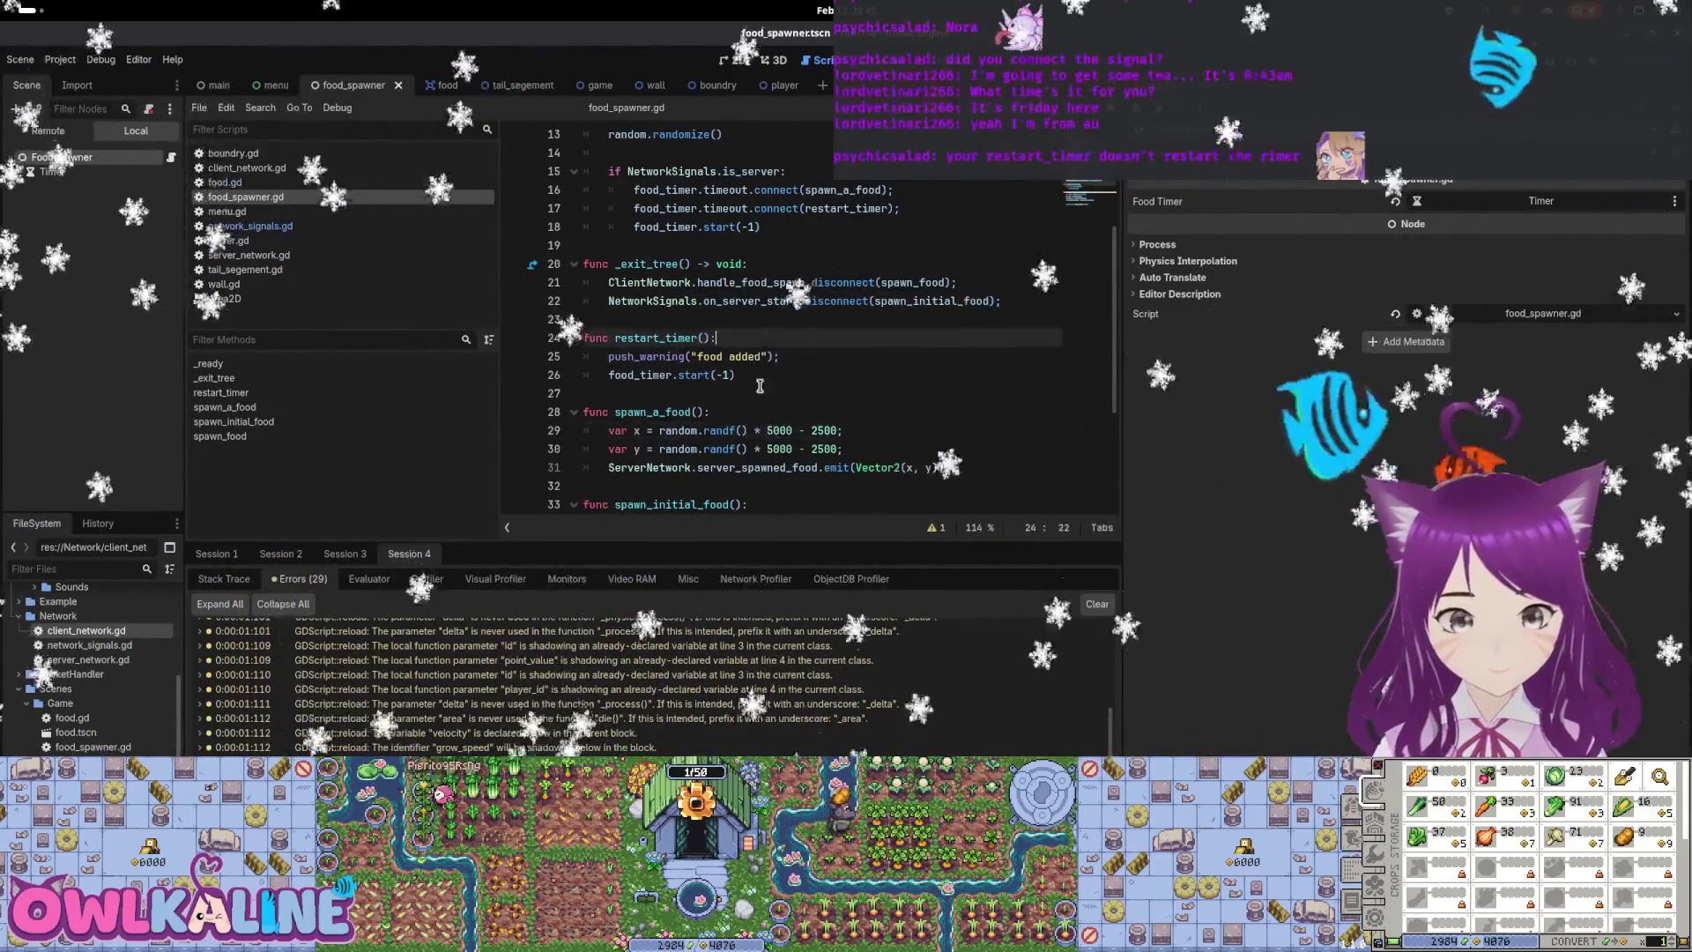
pyautogui.click(772, 395)
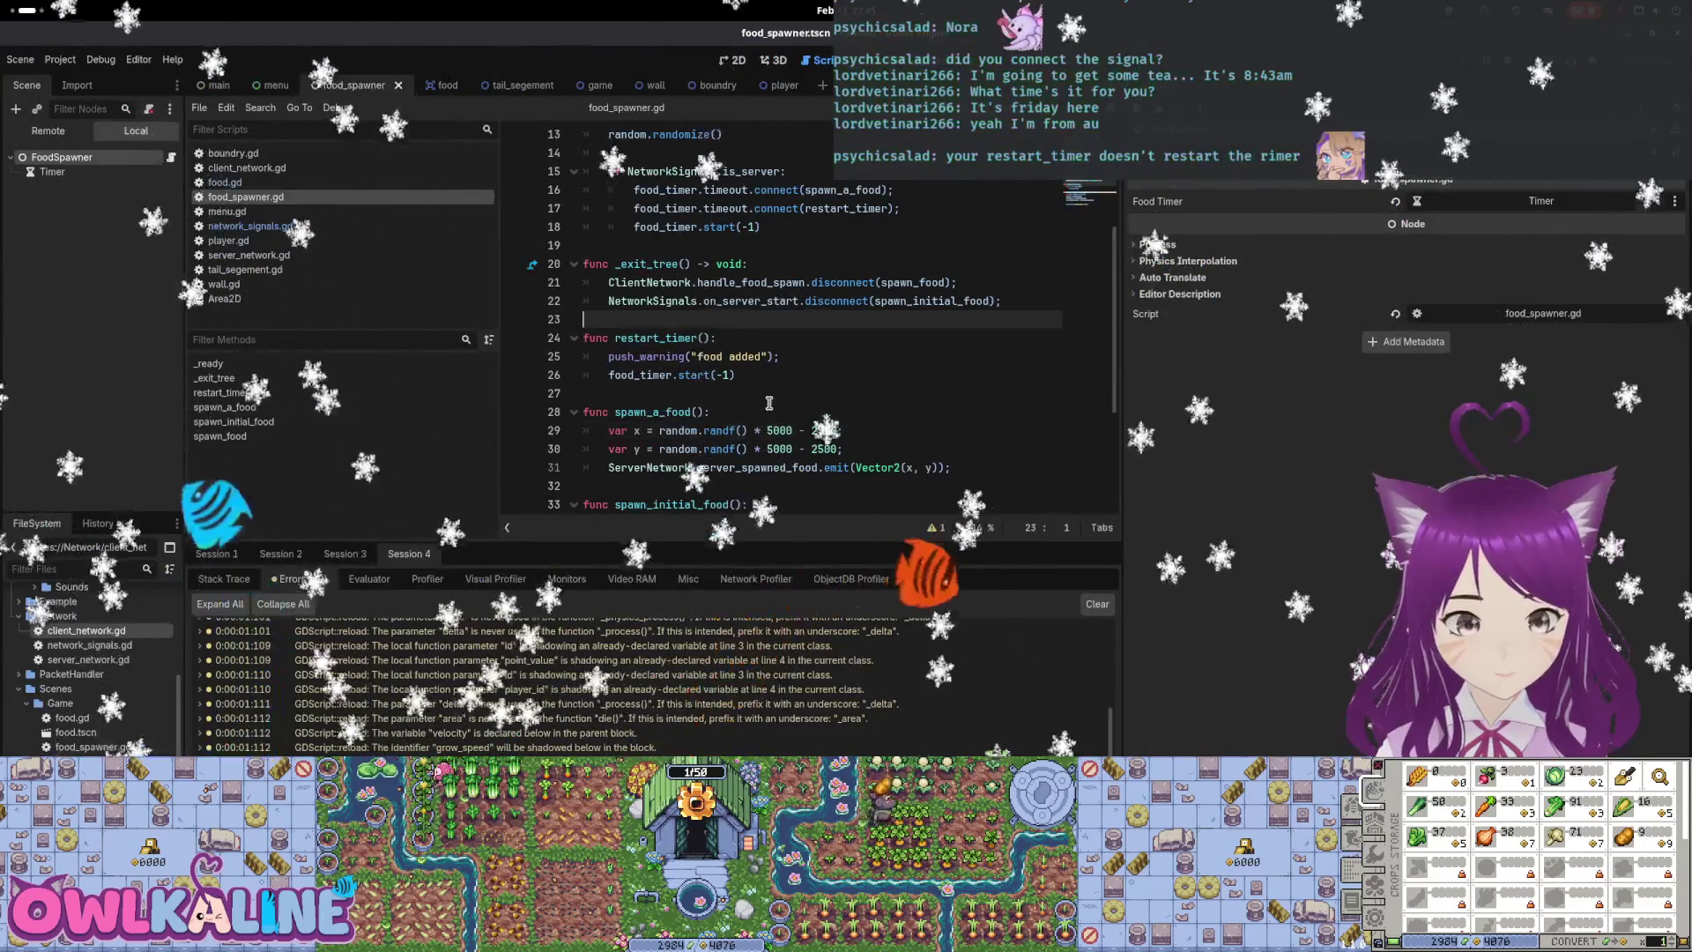
pyautogui.scroll(2, 772, 395)
pyautogui.click(938, 408)
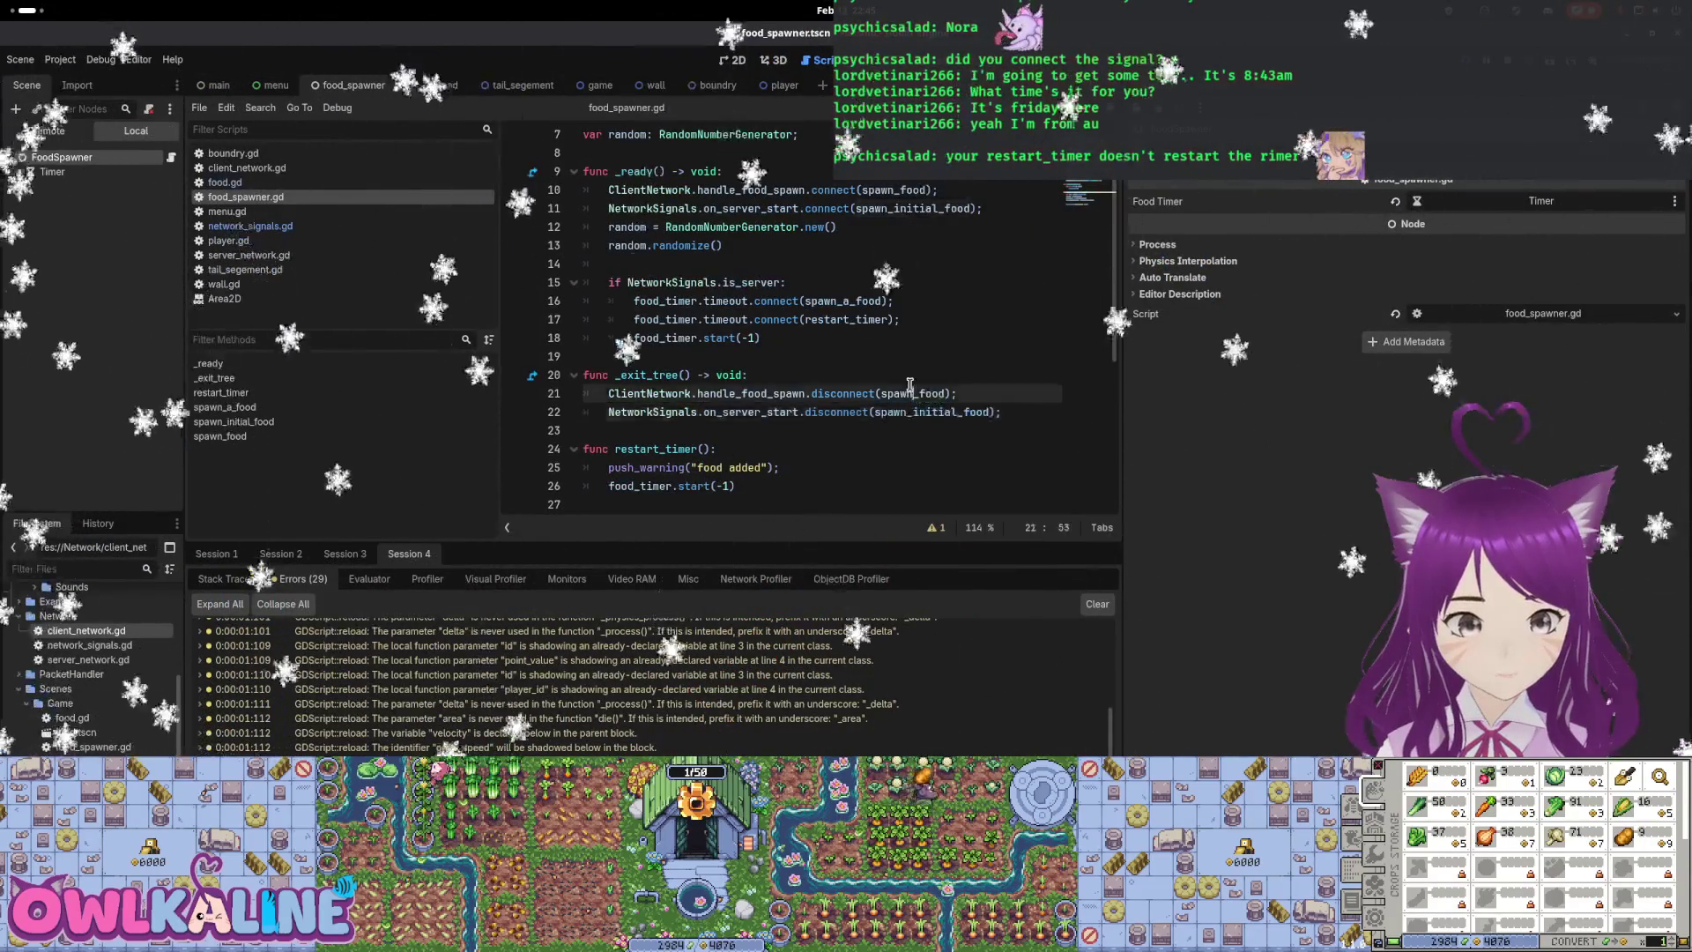
pyautogui.scroll(1, 684, 380)
pyautogui.click(697, 356)
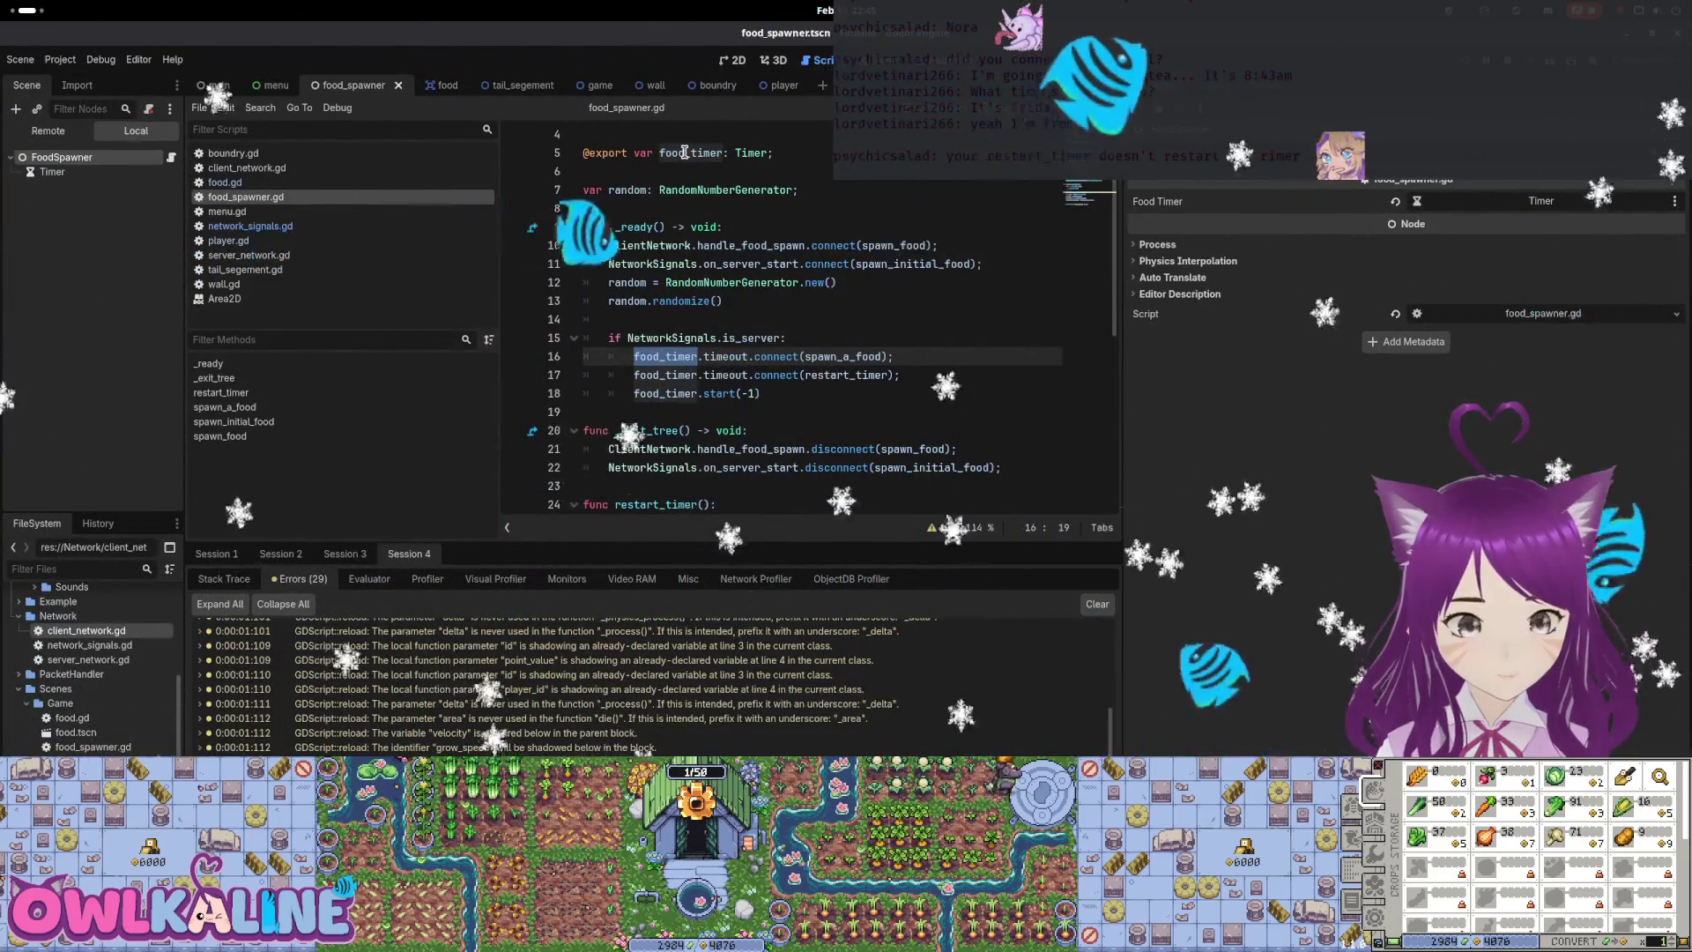
pyautogui.moveTo(726, 351)
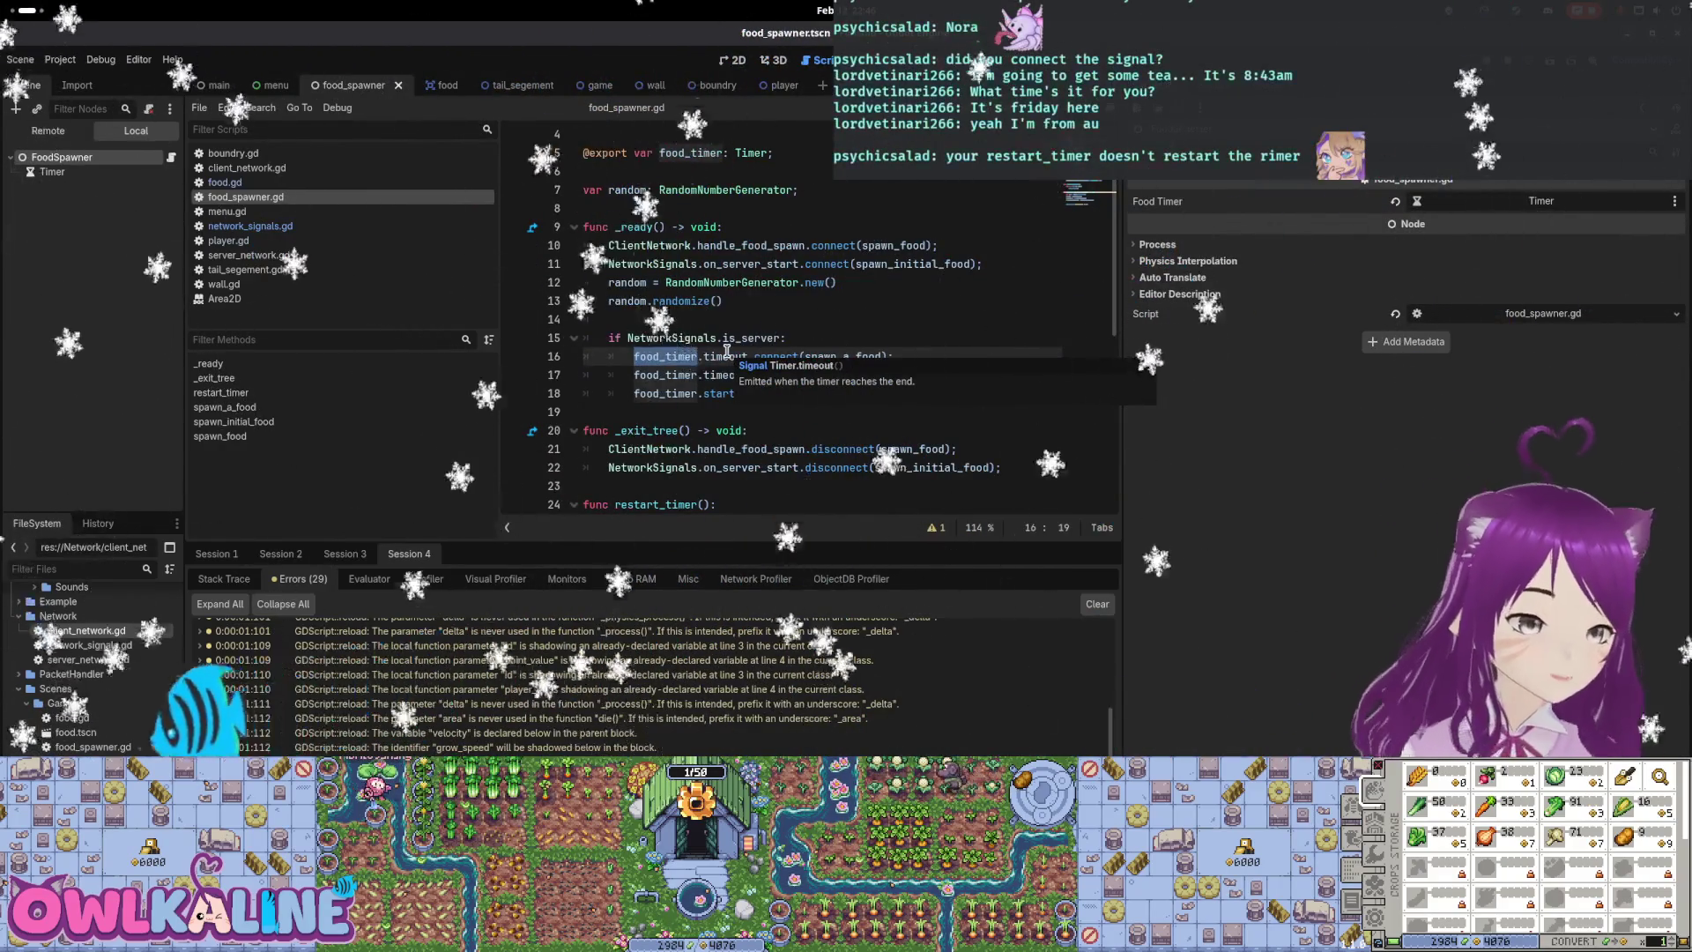
pyautogui.doubleClick(726, 356)
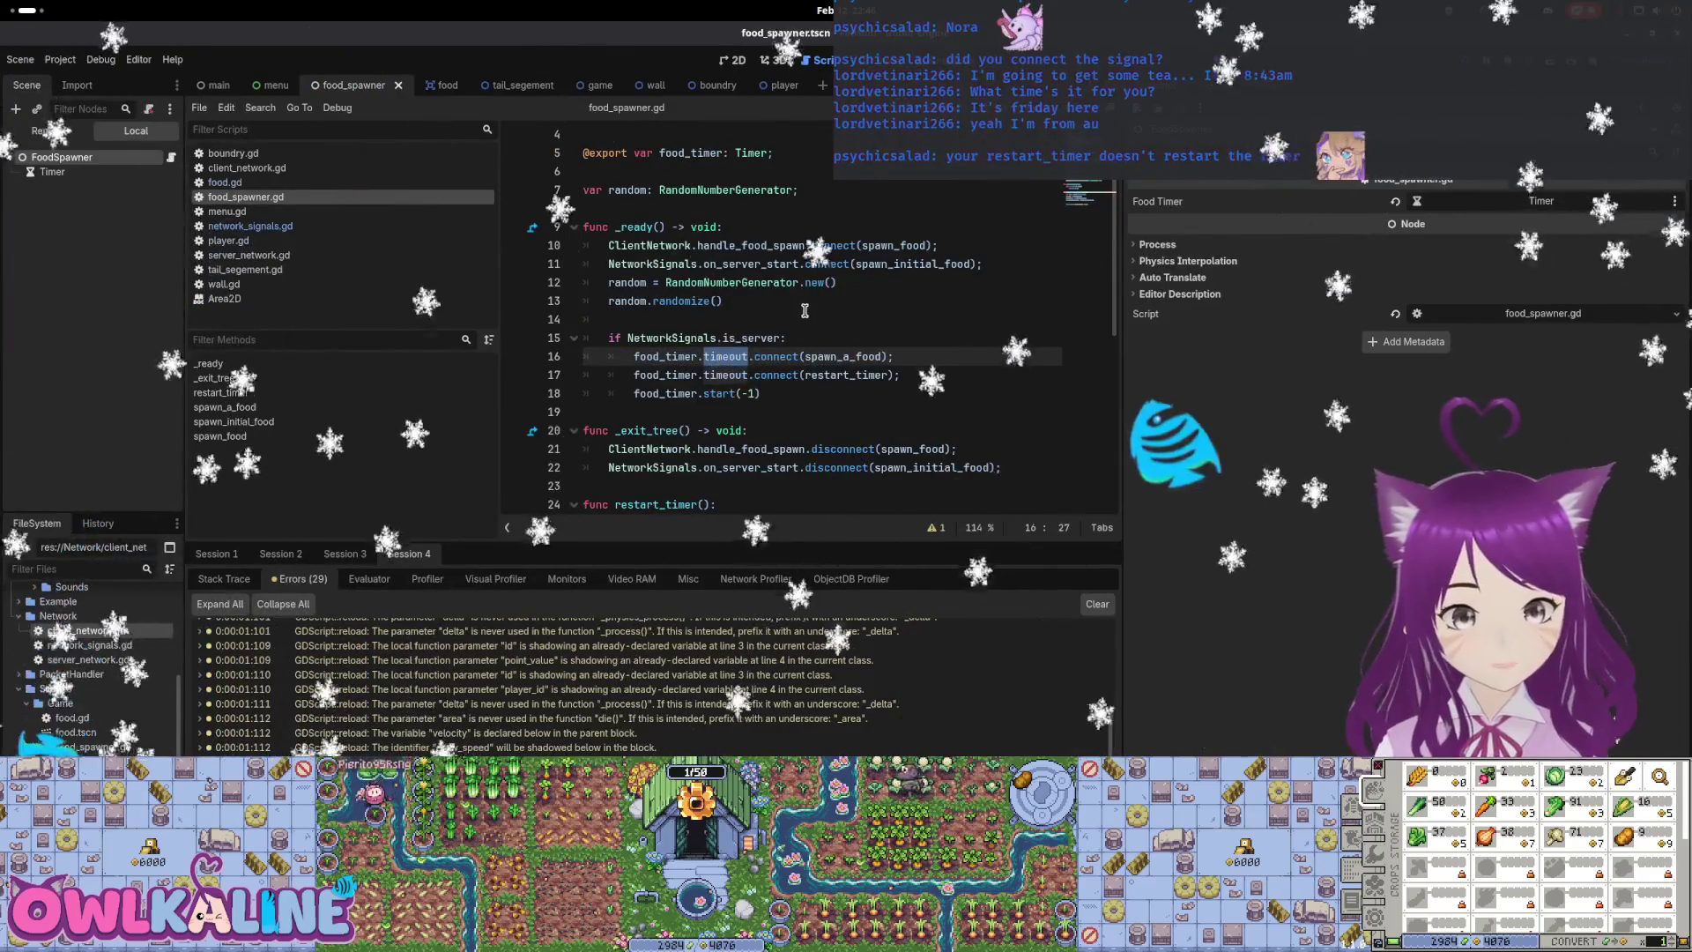
pyautogui.click(62, 172)
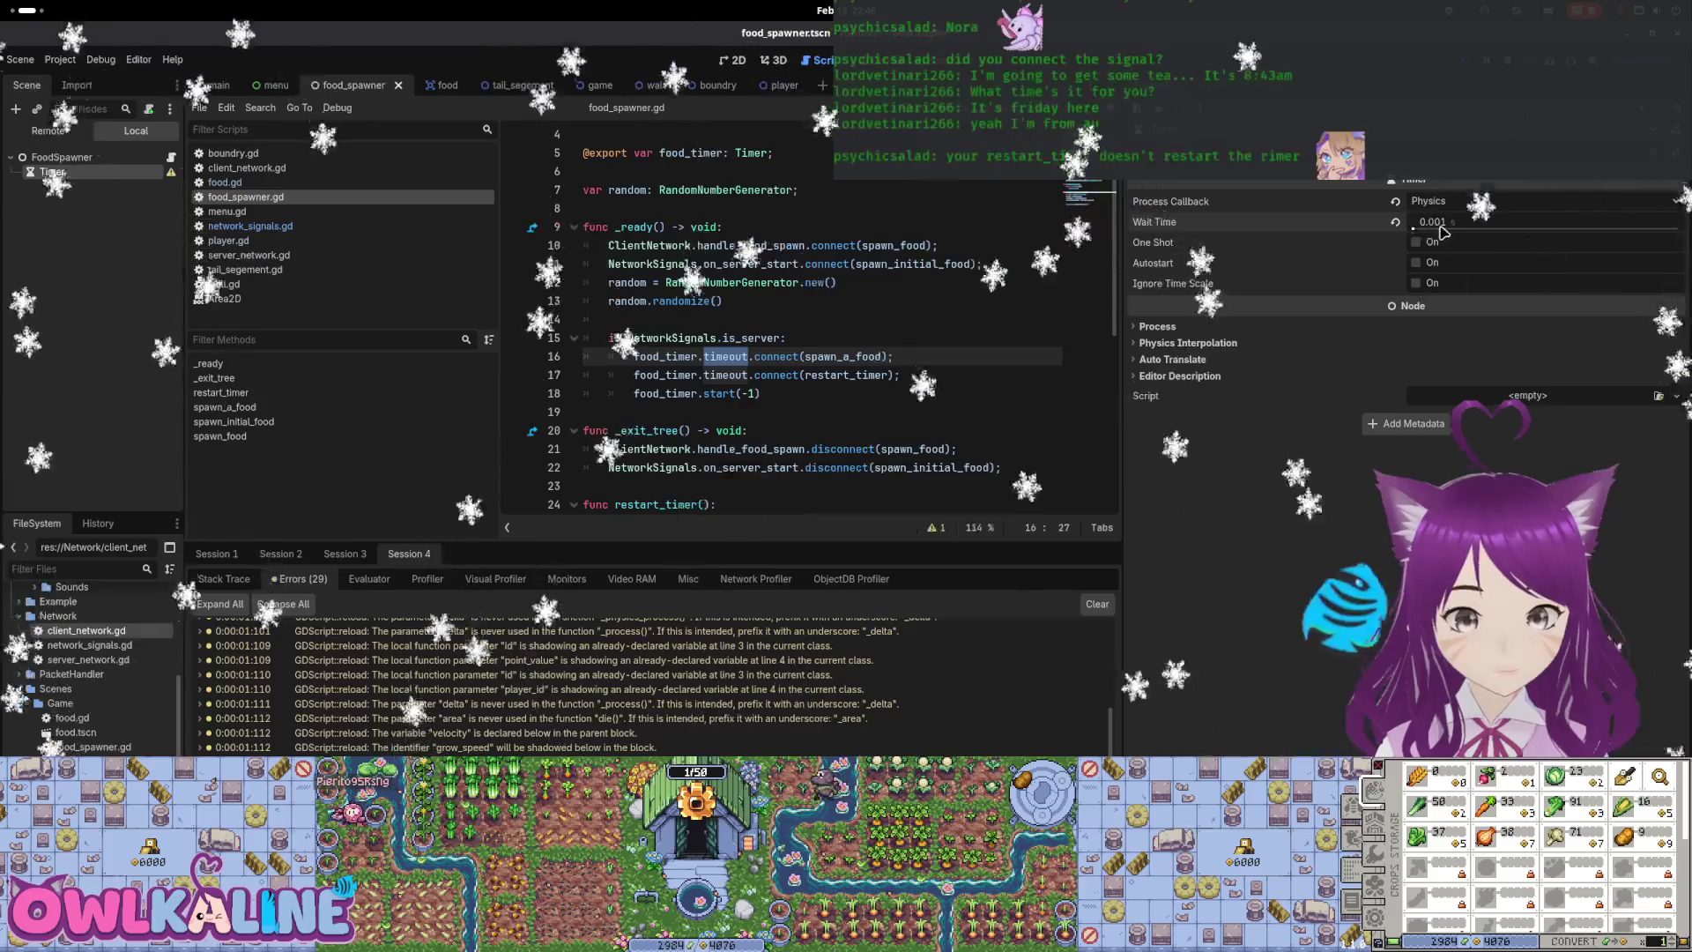
# Run the game with one server window and one client window, then stop both
pyautogui.press('F5')
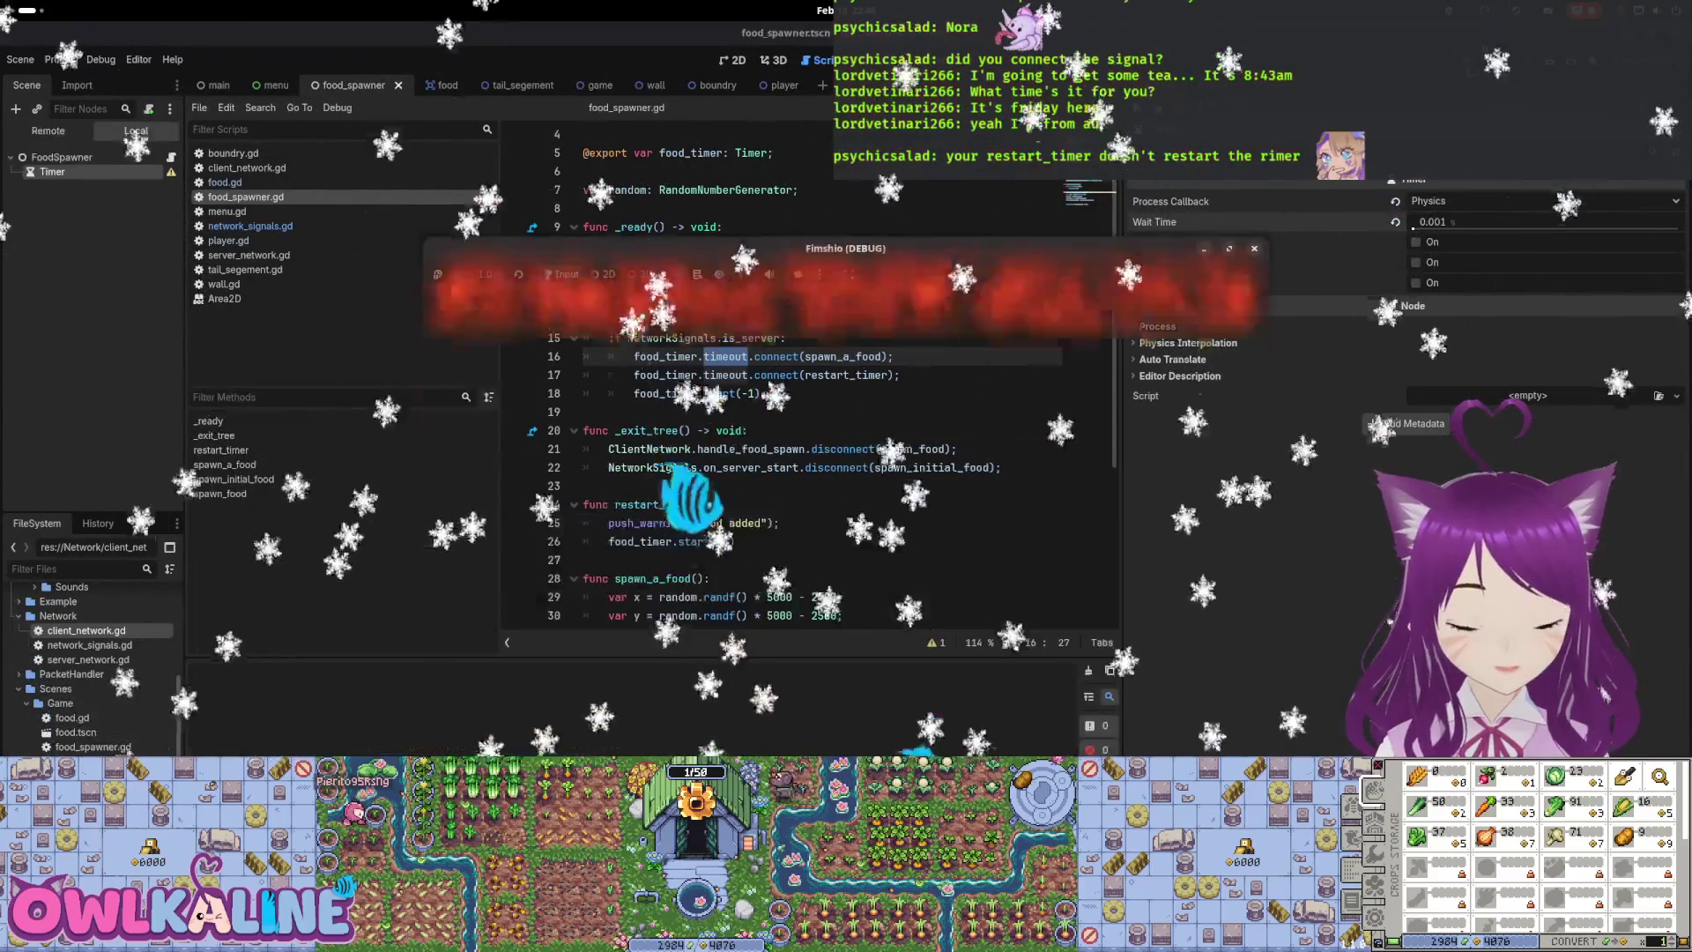
pyautogui.click(859, 509)
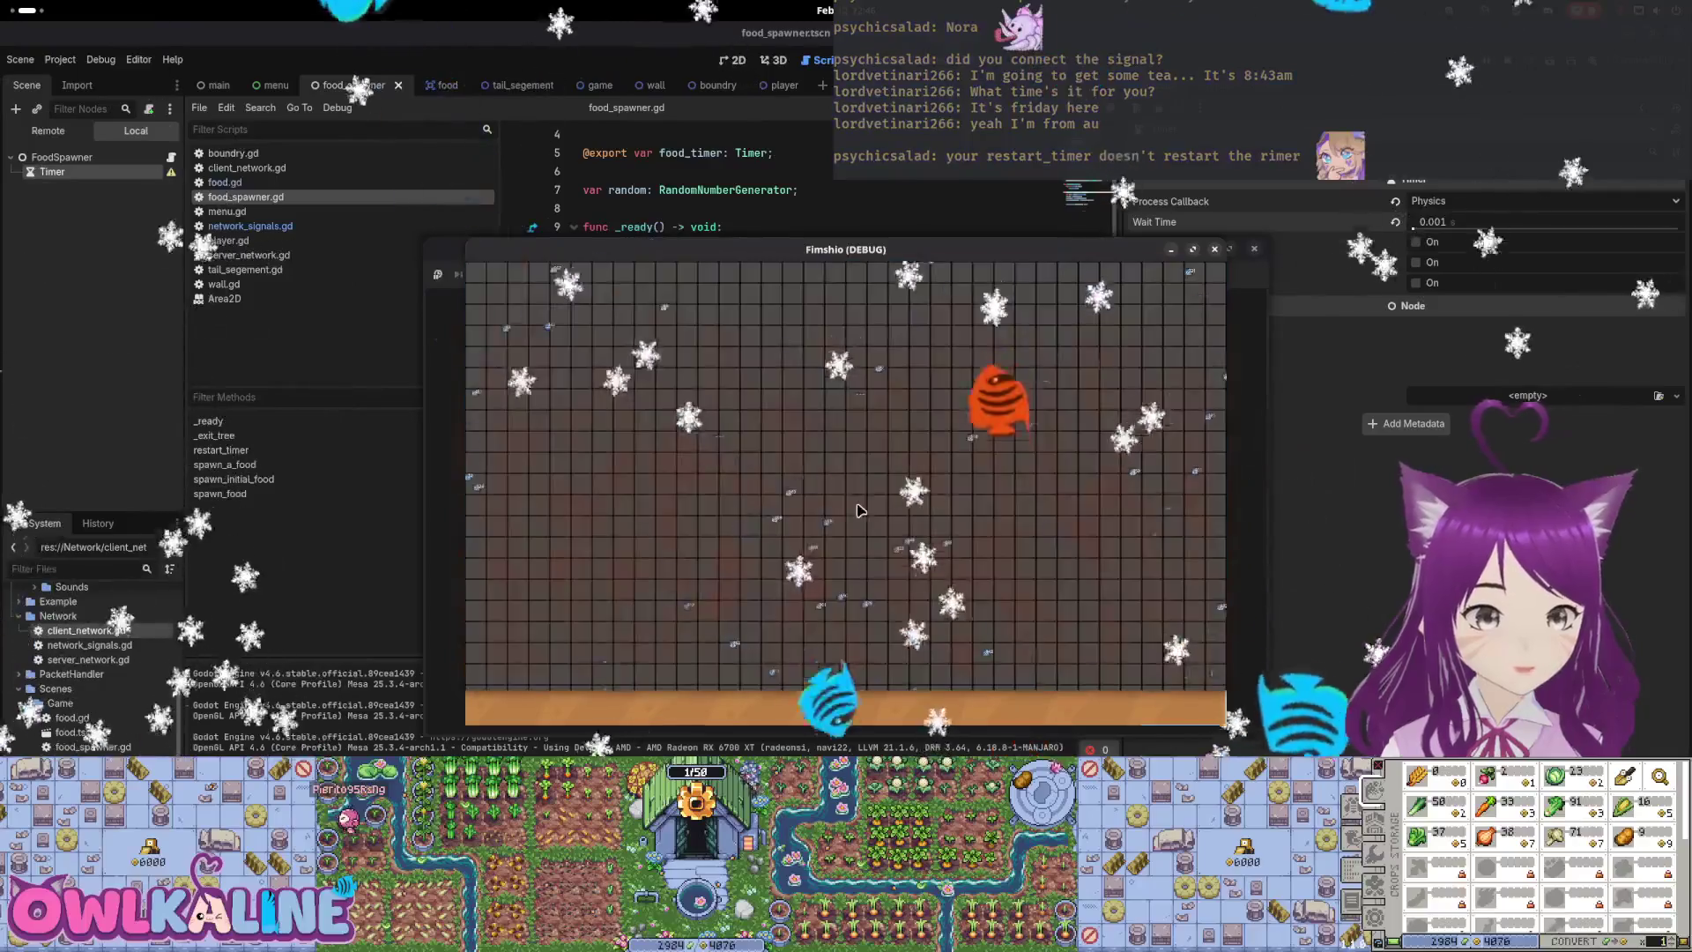
pyautogui.moveTo(828, 282); pyautogui.dragTo(1107, 283)
pyautogui.click(790, 453)
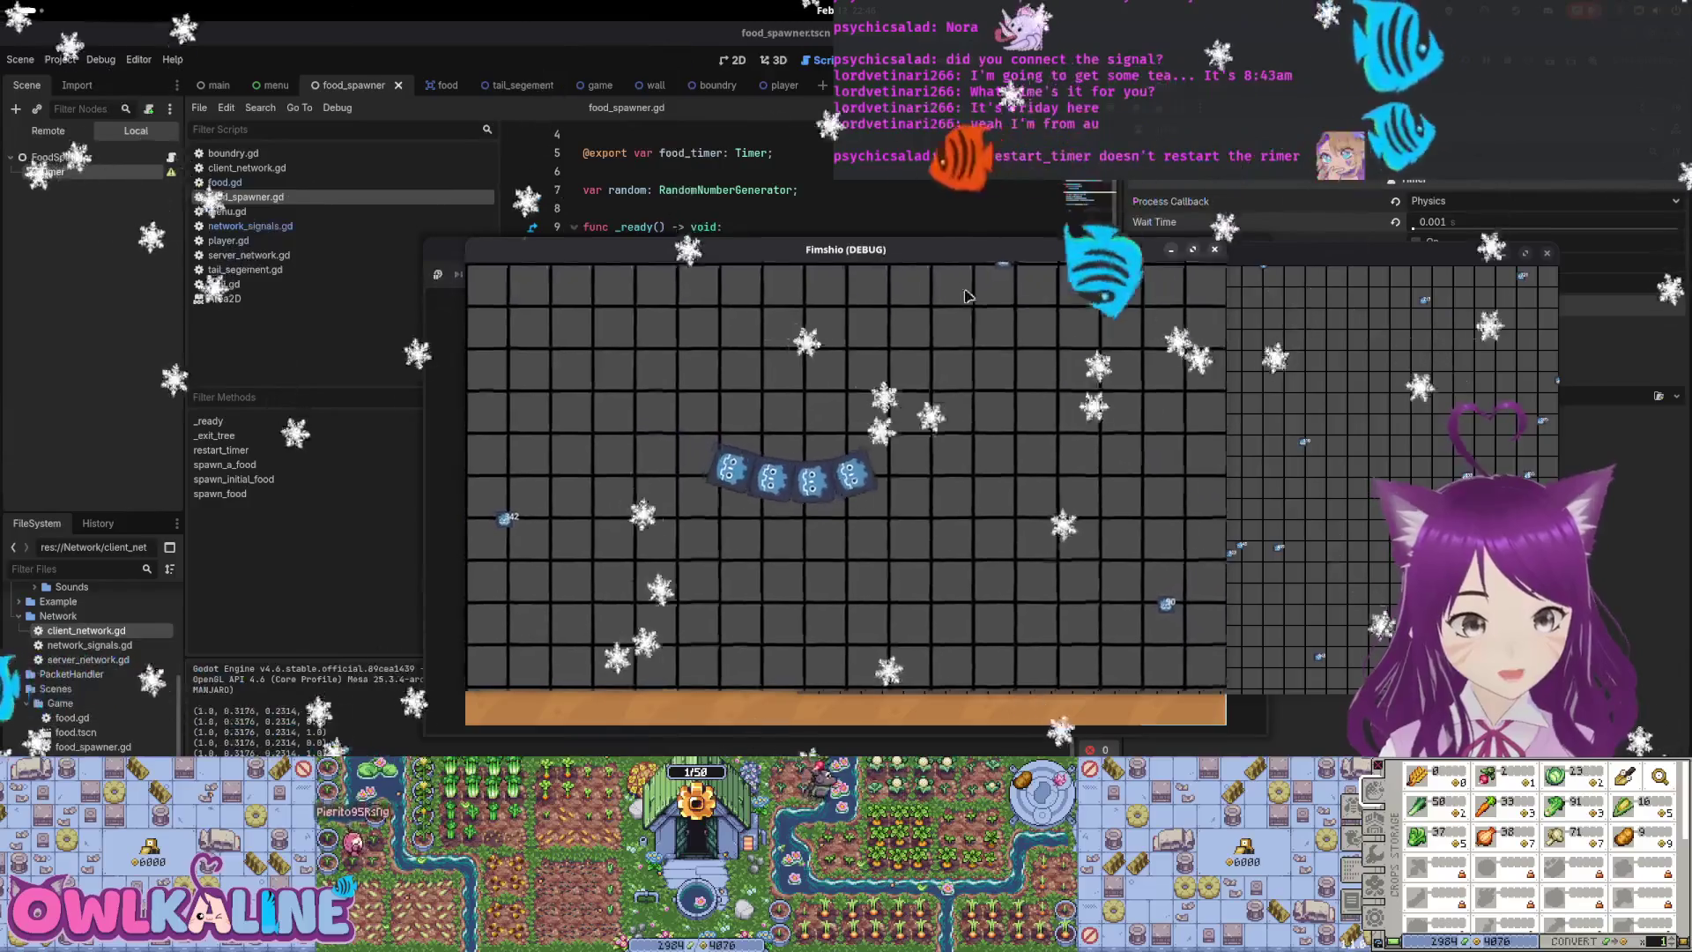
pyautogui.press('F8')
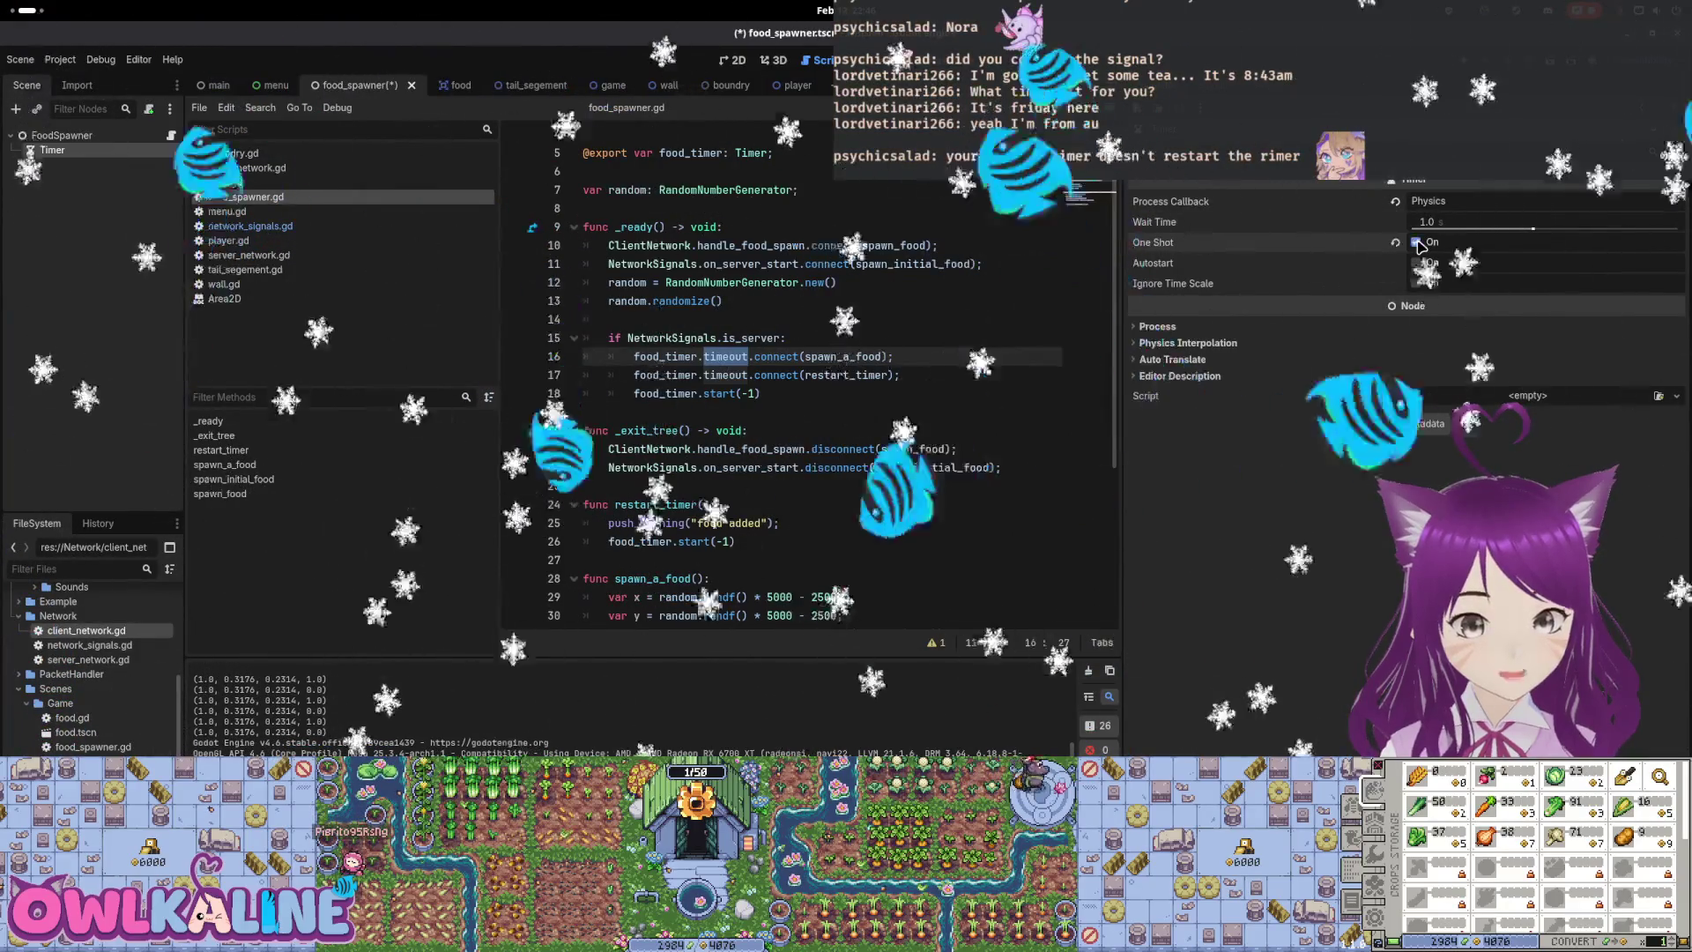
# Relaunch the game, join from its start menu, and stop it again
pyautogui.scroll(-2, 828, 419)
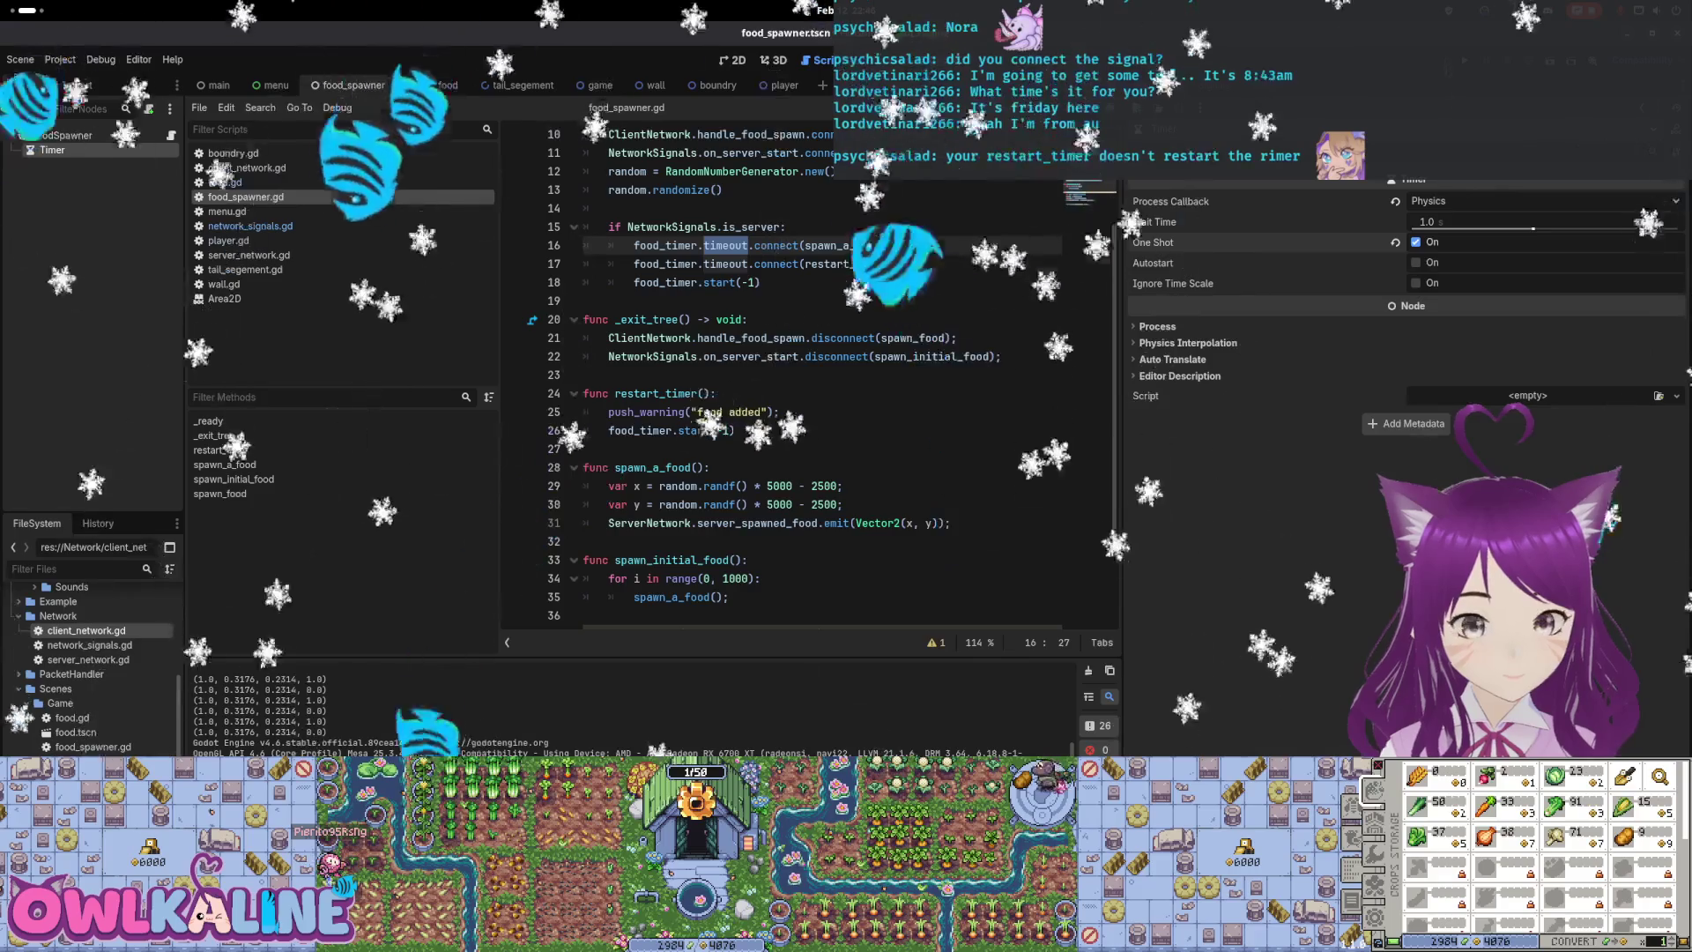
pyautogui.press('F5')
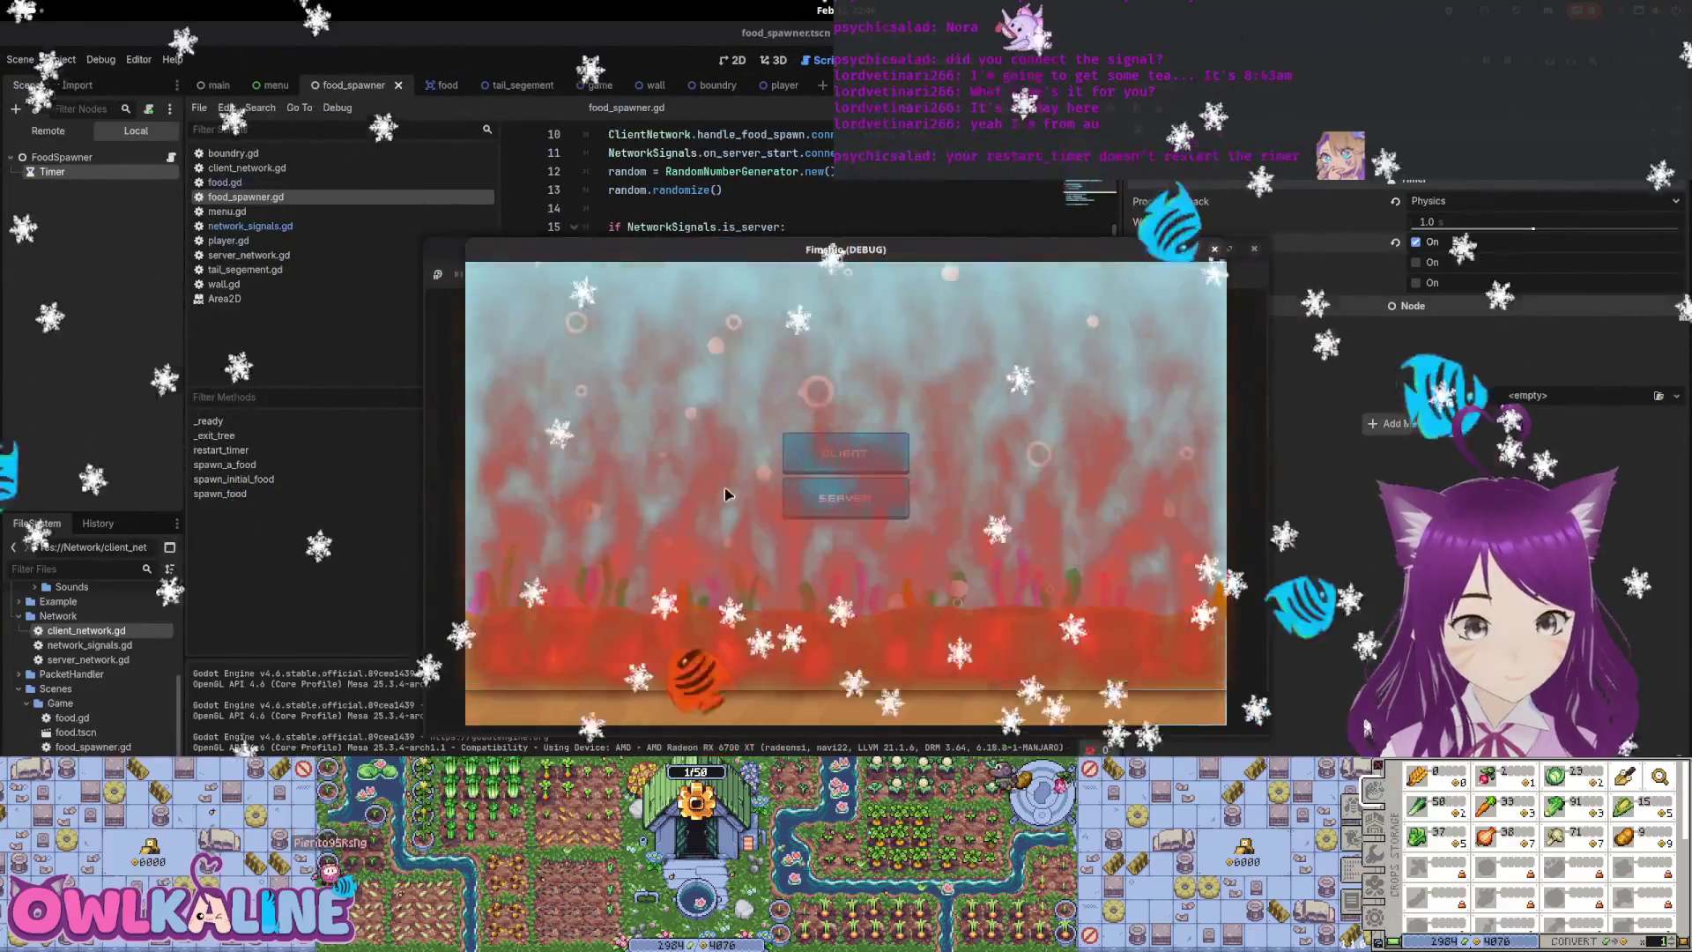
pyautogui.click(881, 495)
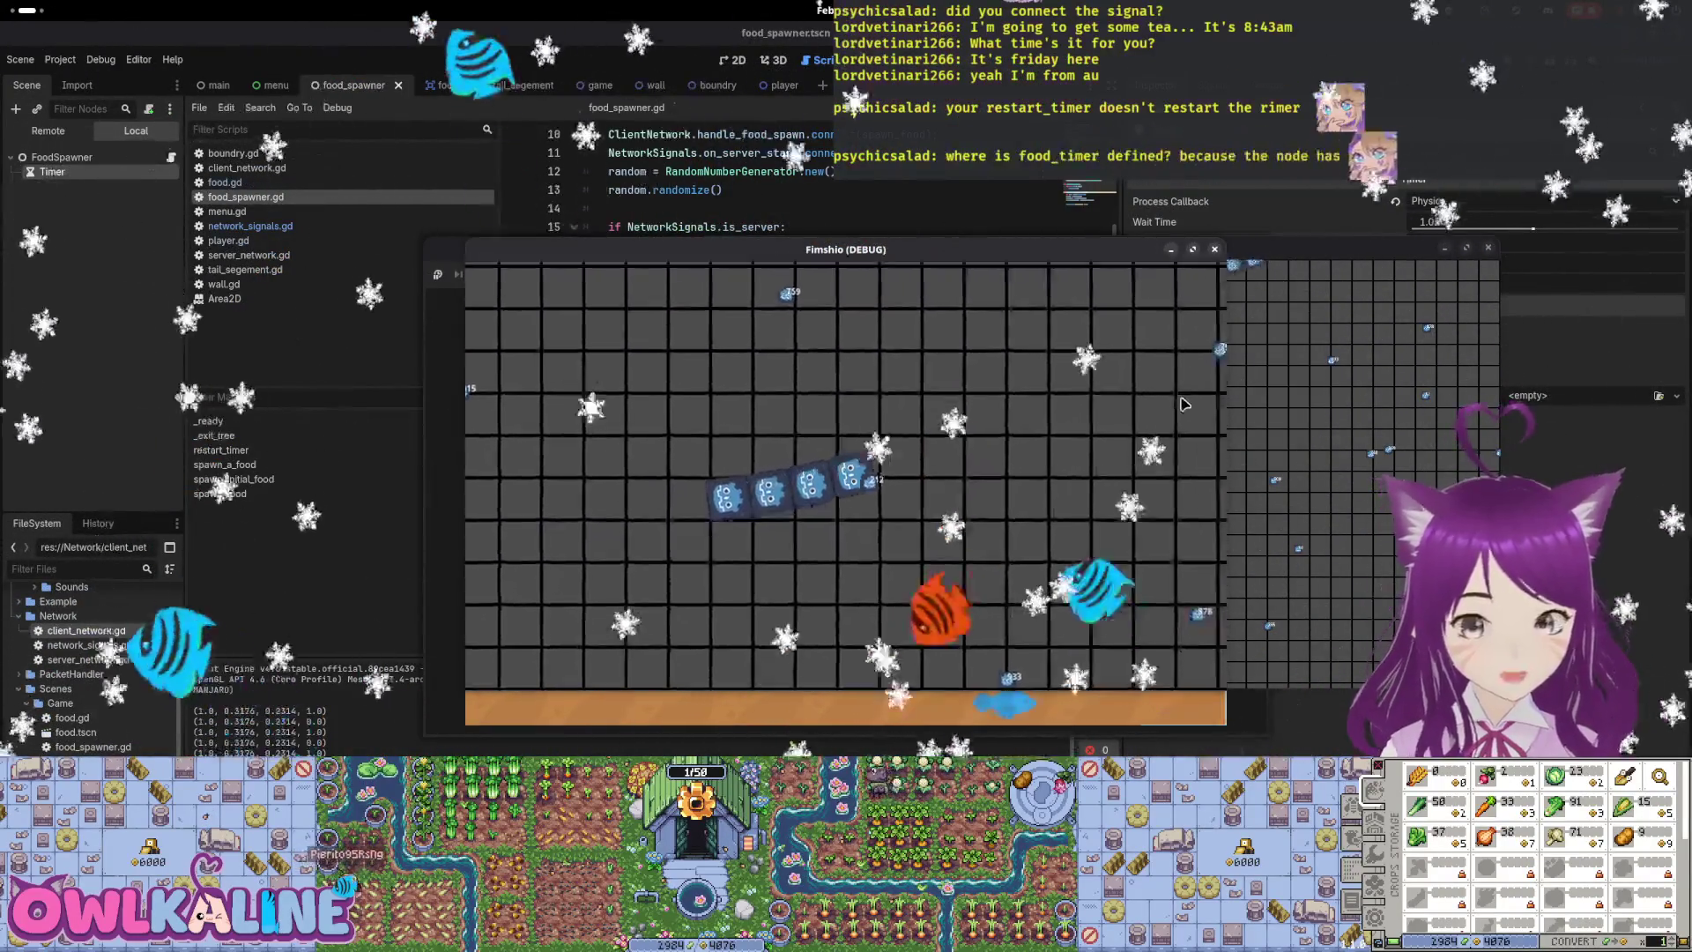
pyautogui.press('F8')
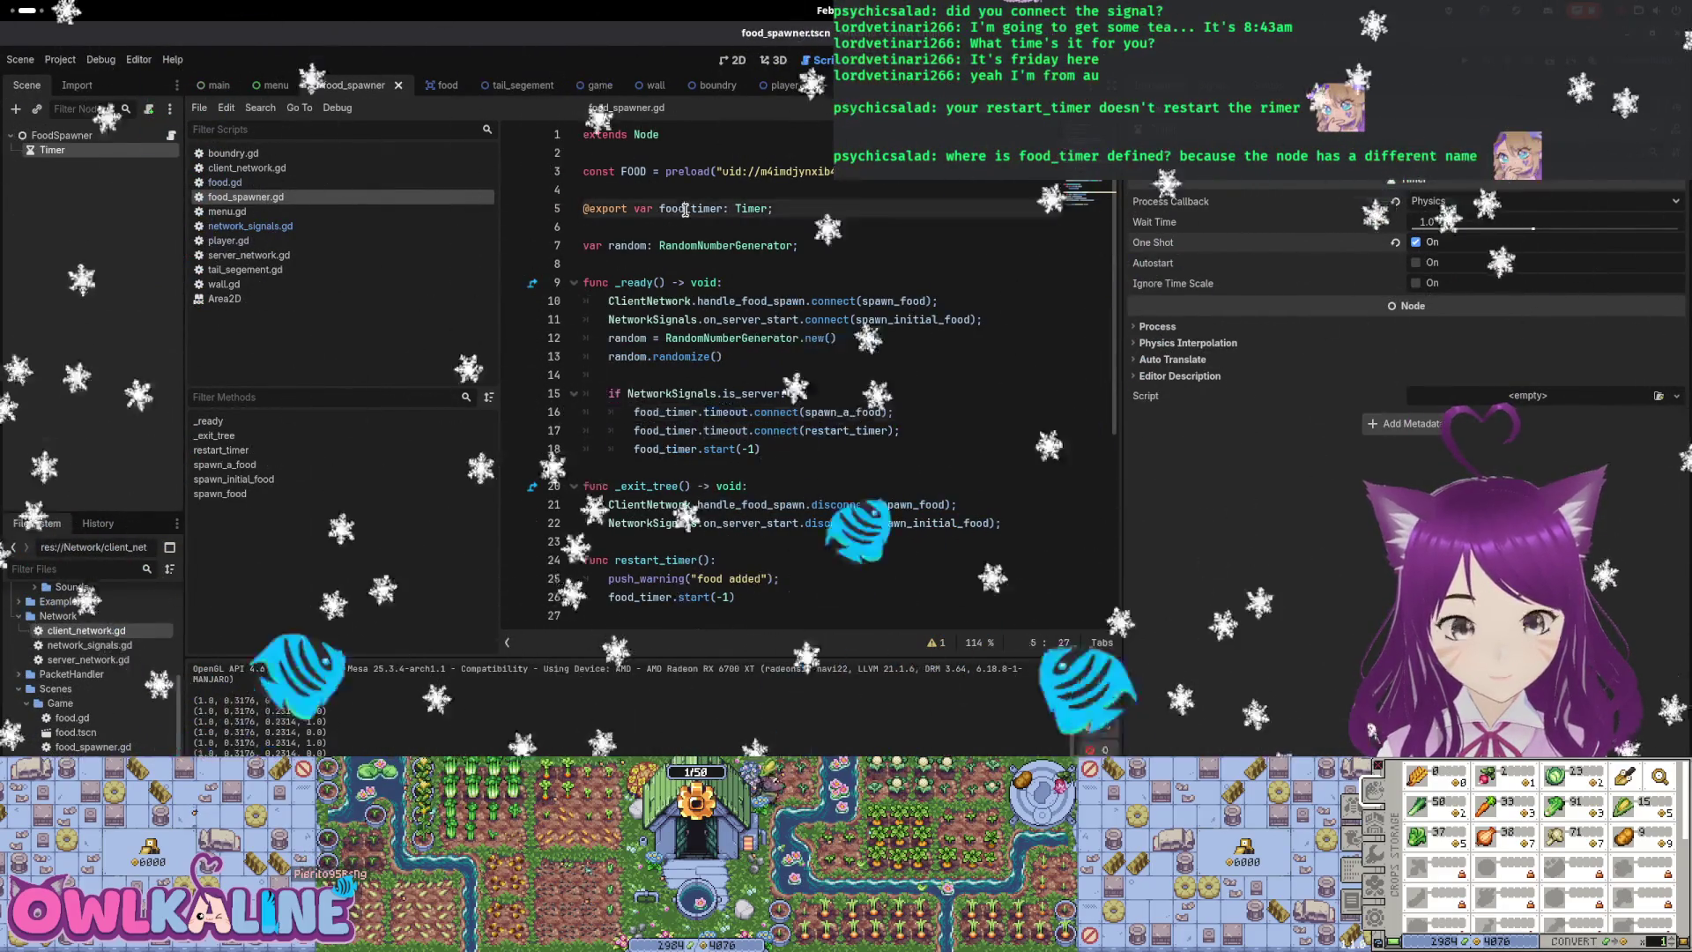
# Examine the food_timer export declaration and its Timer type on line 5
pyautogui.moveTo(773, 209); pyautogui.dragTo(577, 210)
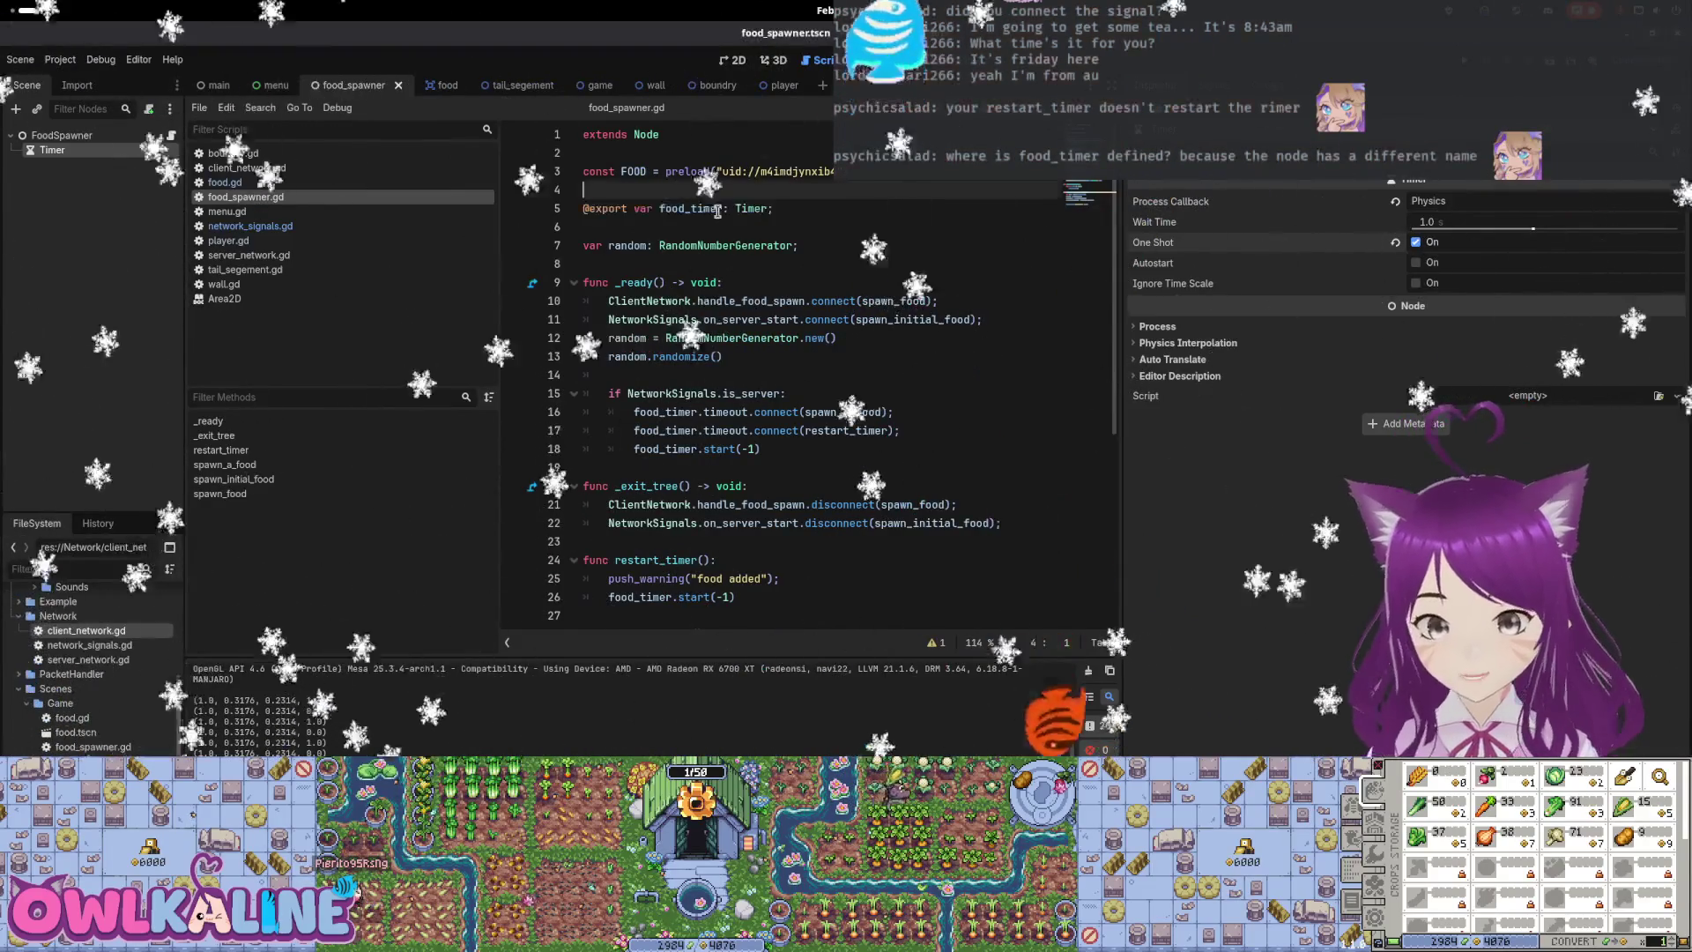
pyautogui.click(600, 209)
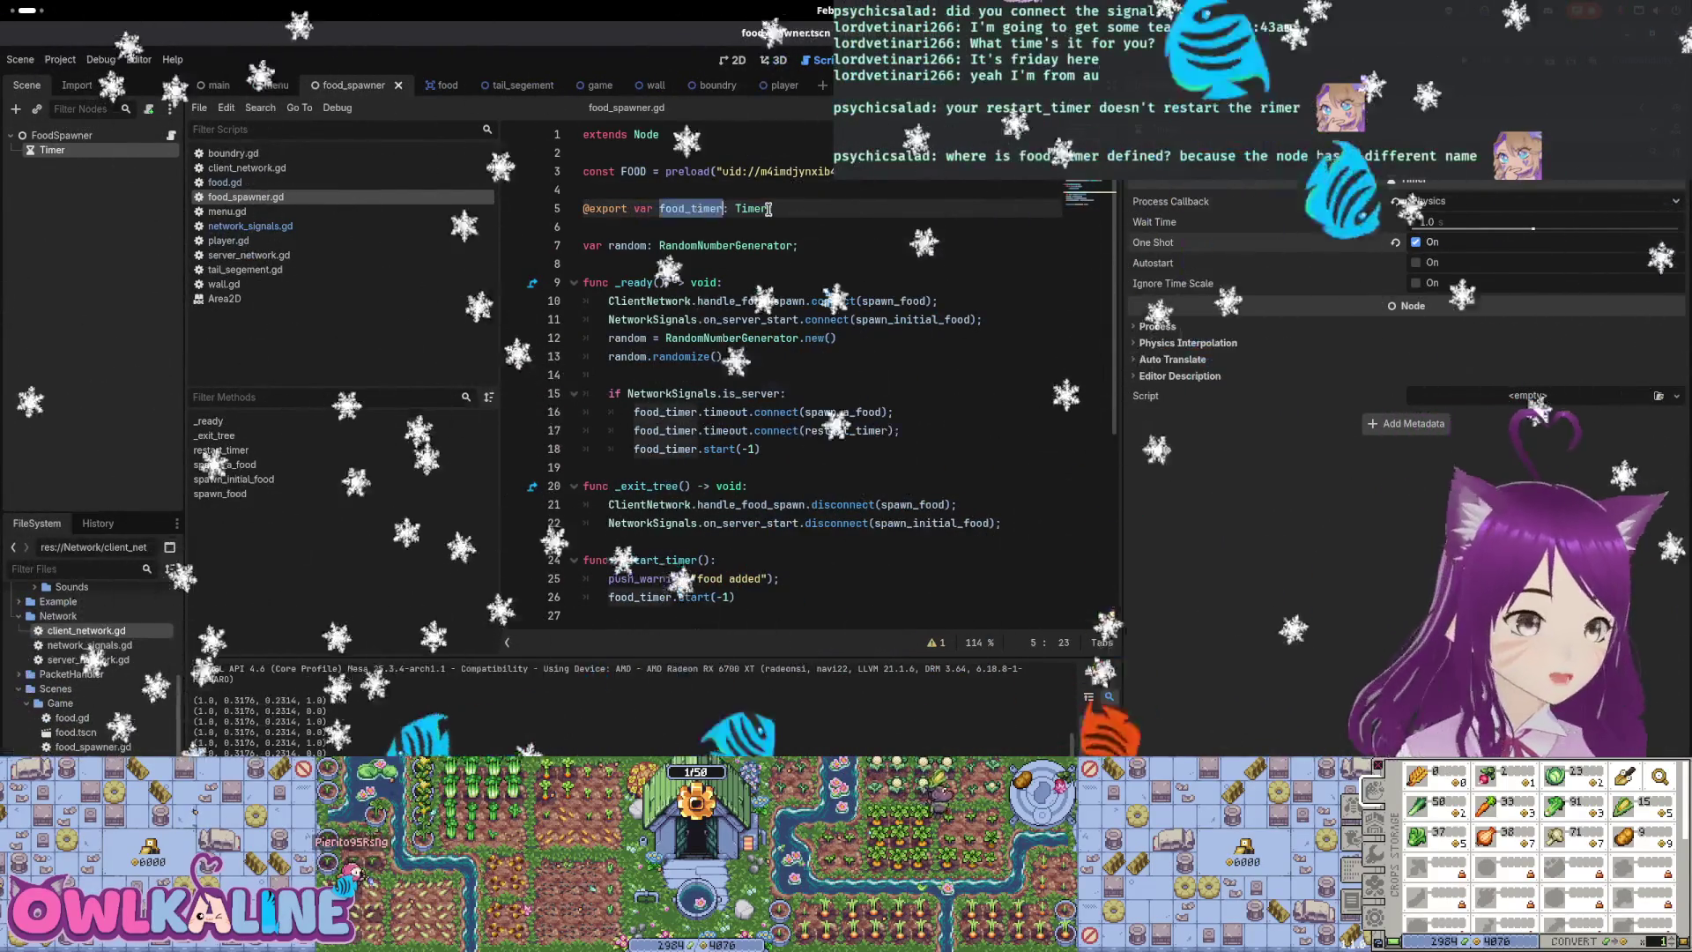
pyautogui.doubleClick(751, 209)
pyautogui.moveTo(751, 209)
# Drag the Timer node into FoodSpawner's Food Timer slot, then maximize the editor again
pyautogui.click(105, 134)
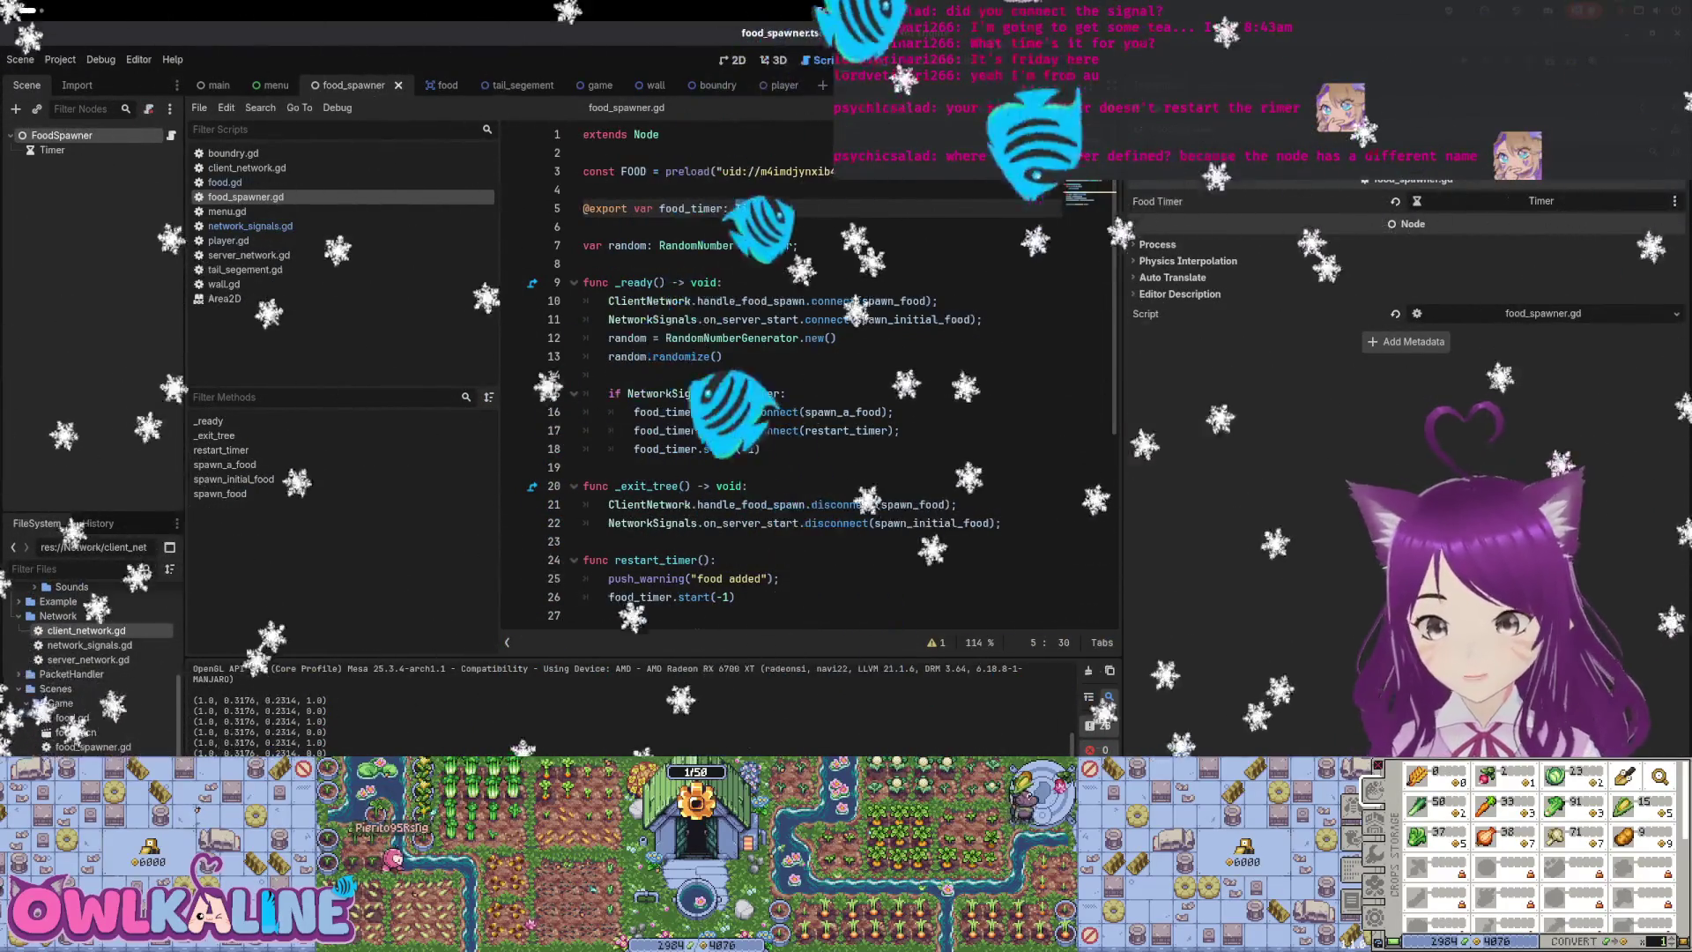
pyautogui.moveTo(970, 32)
pyautogui.mouseDown()
pyautogui.moveTo(917, 180)
pyautogui.moveTo(759, 196)
pyautogui.mouseUp()
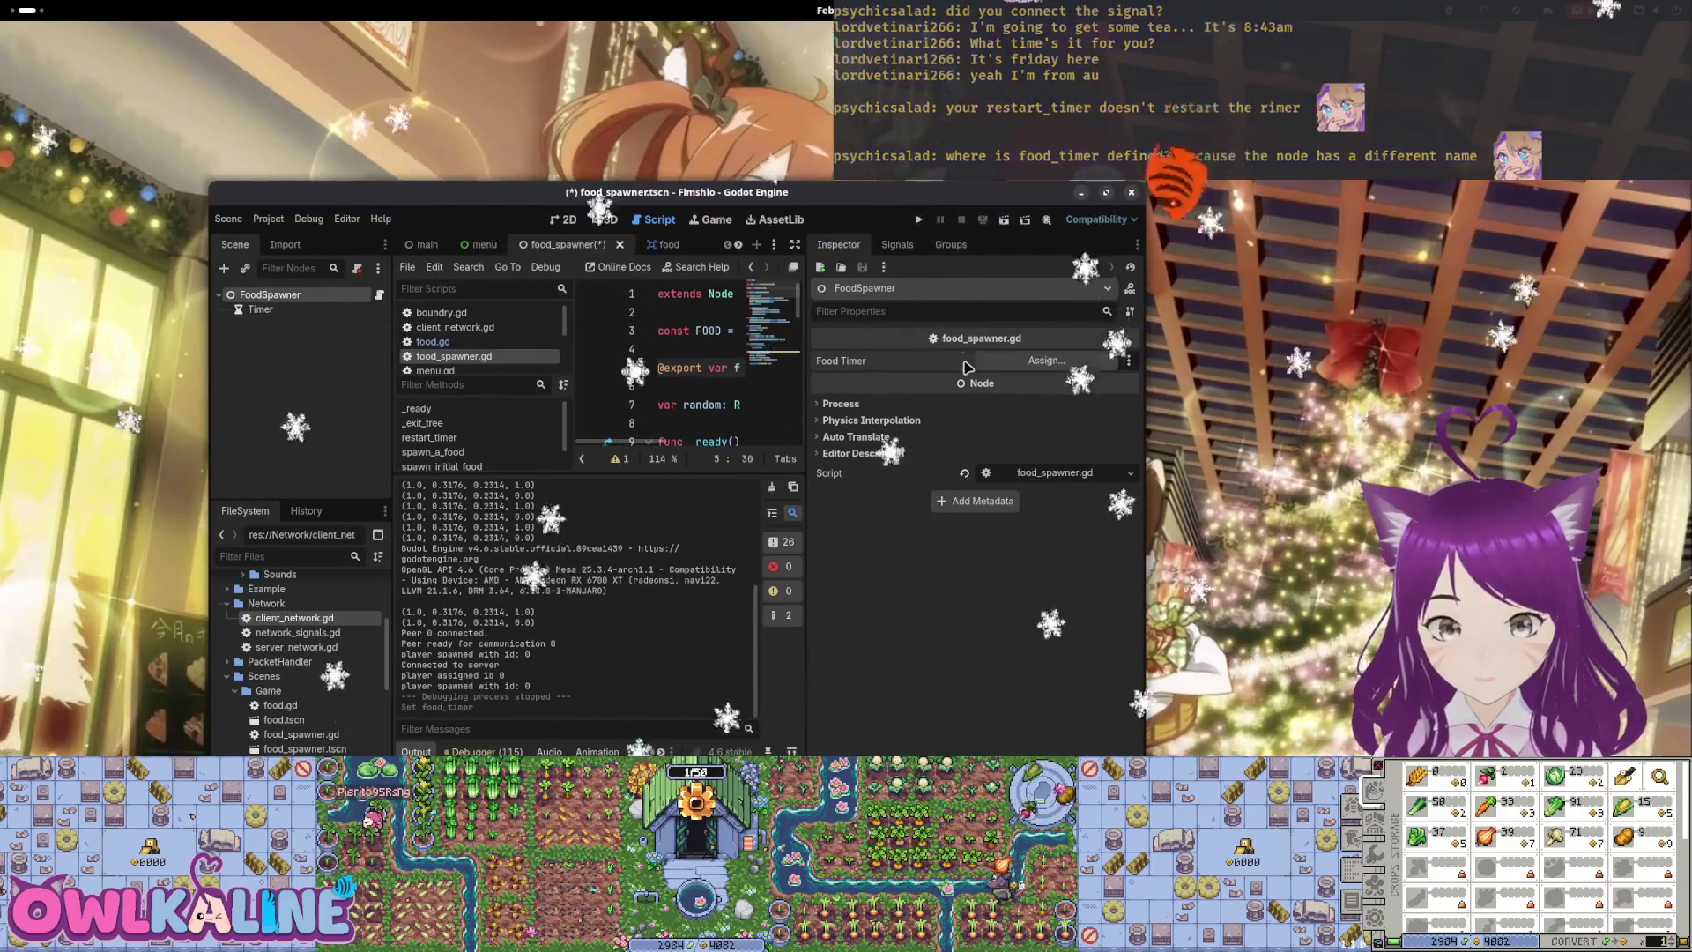
pyautogui.click(264, 309)
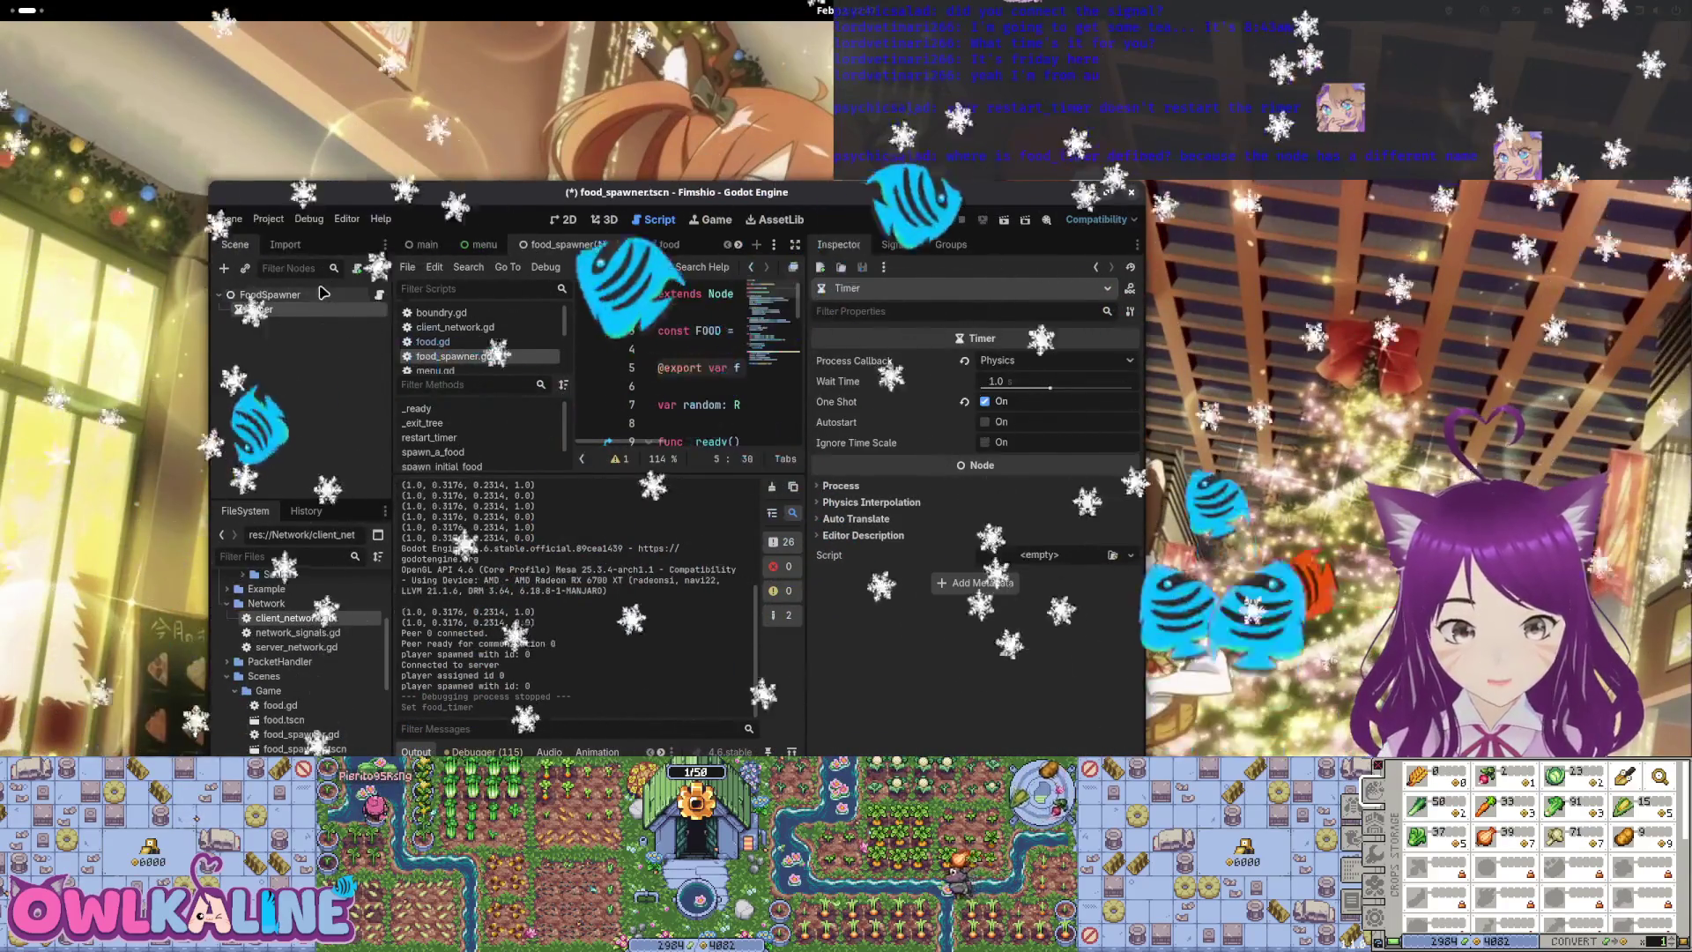
pyautogui.click(269, 295)
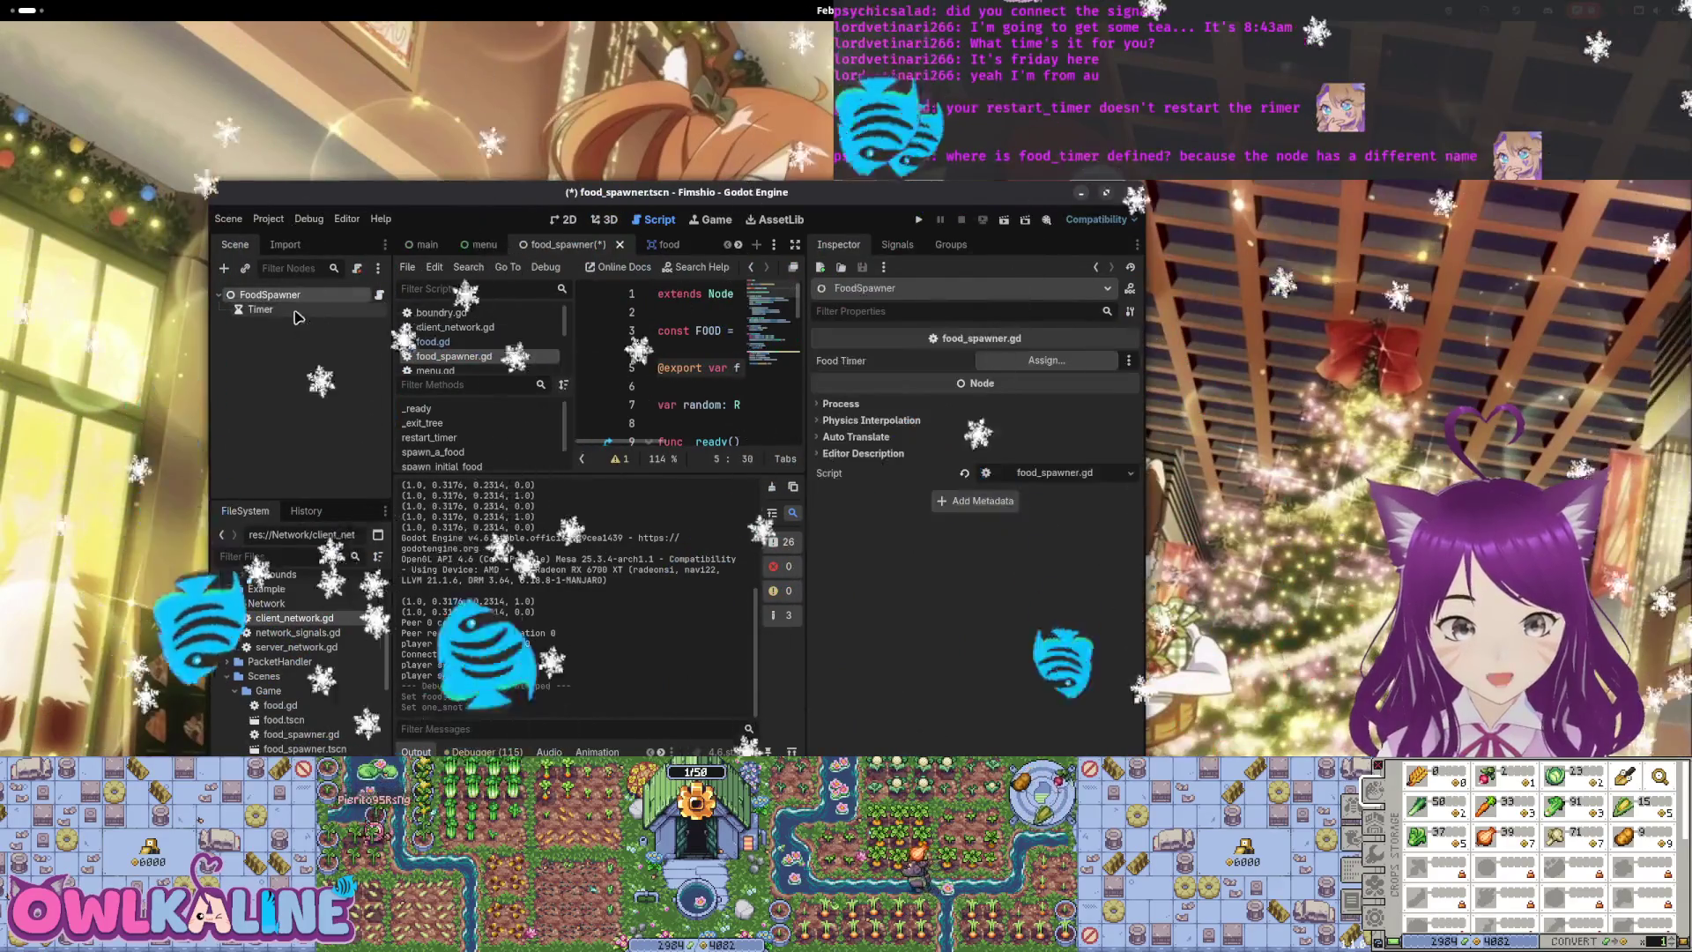
pyautogui.moveTo(260, 309); pyautogui.dragTo(1046, 360)
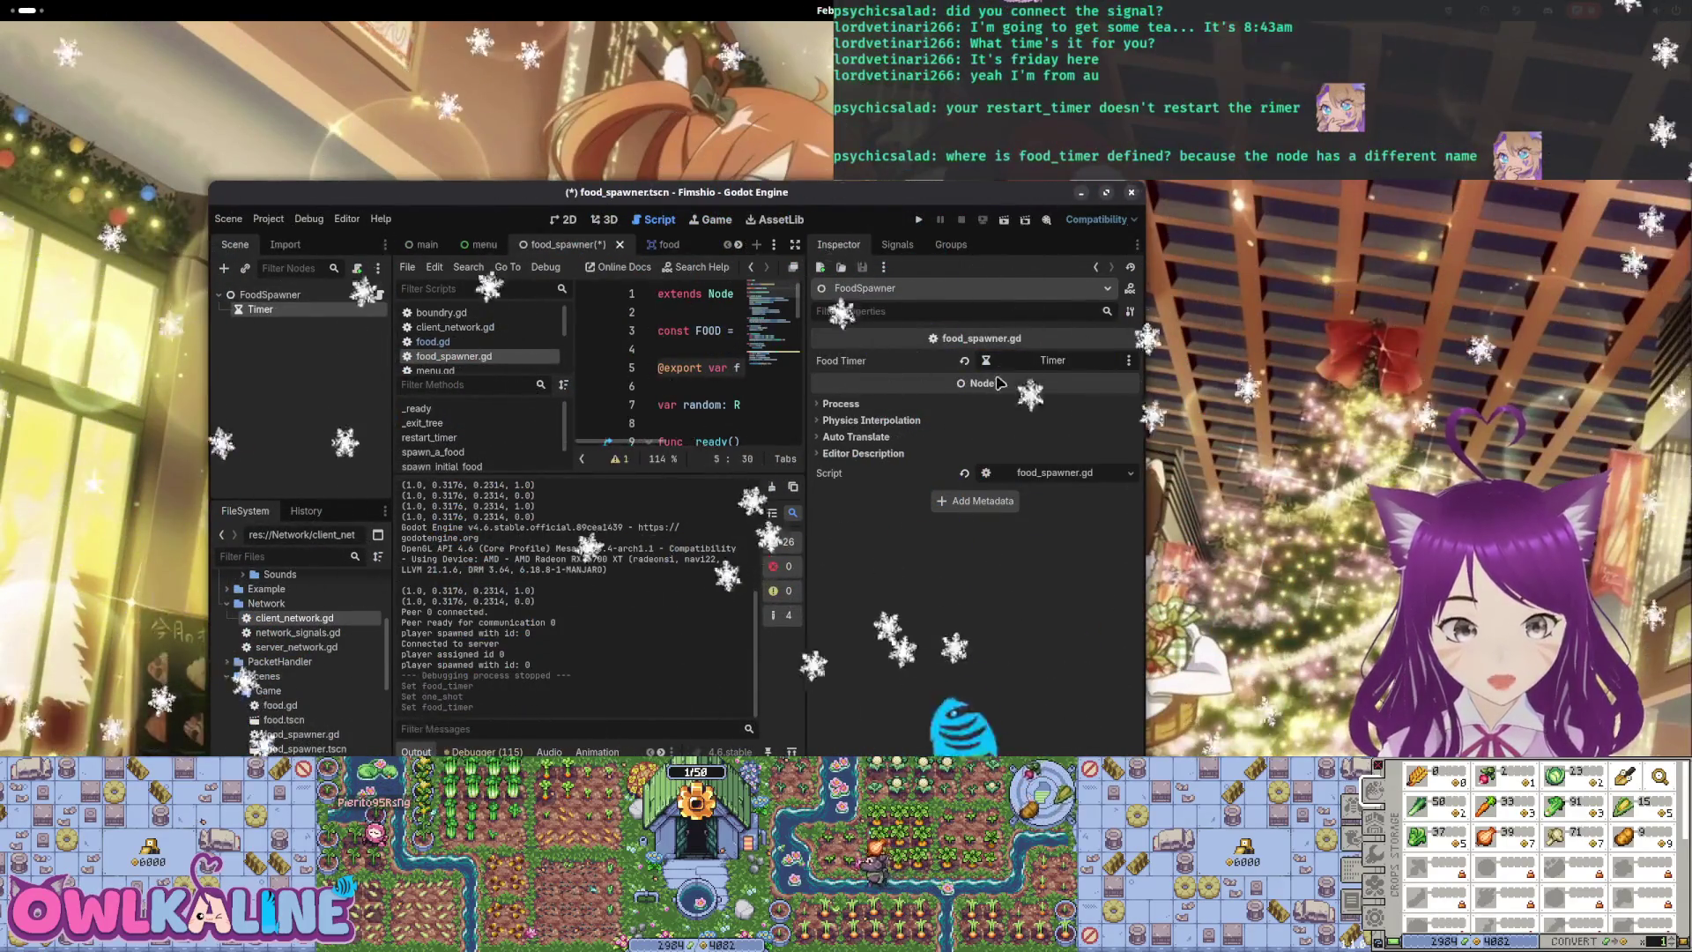
pyautogui.click(262, 303)
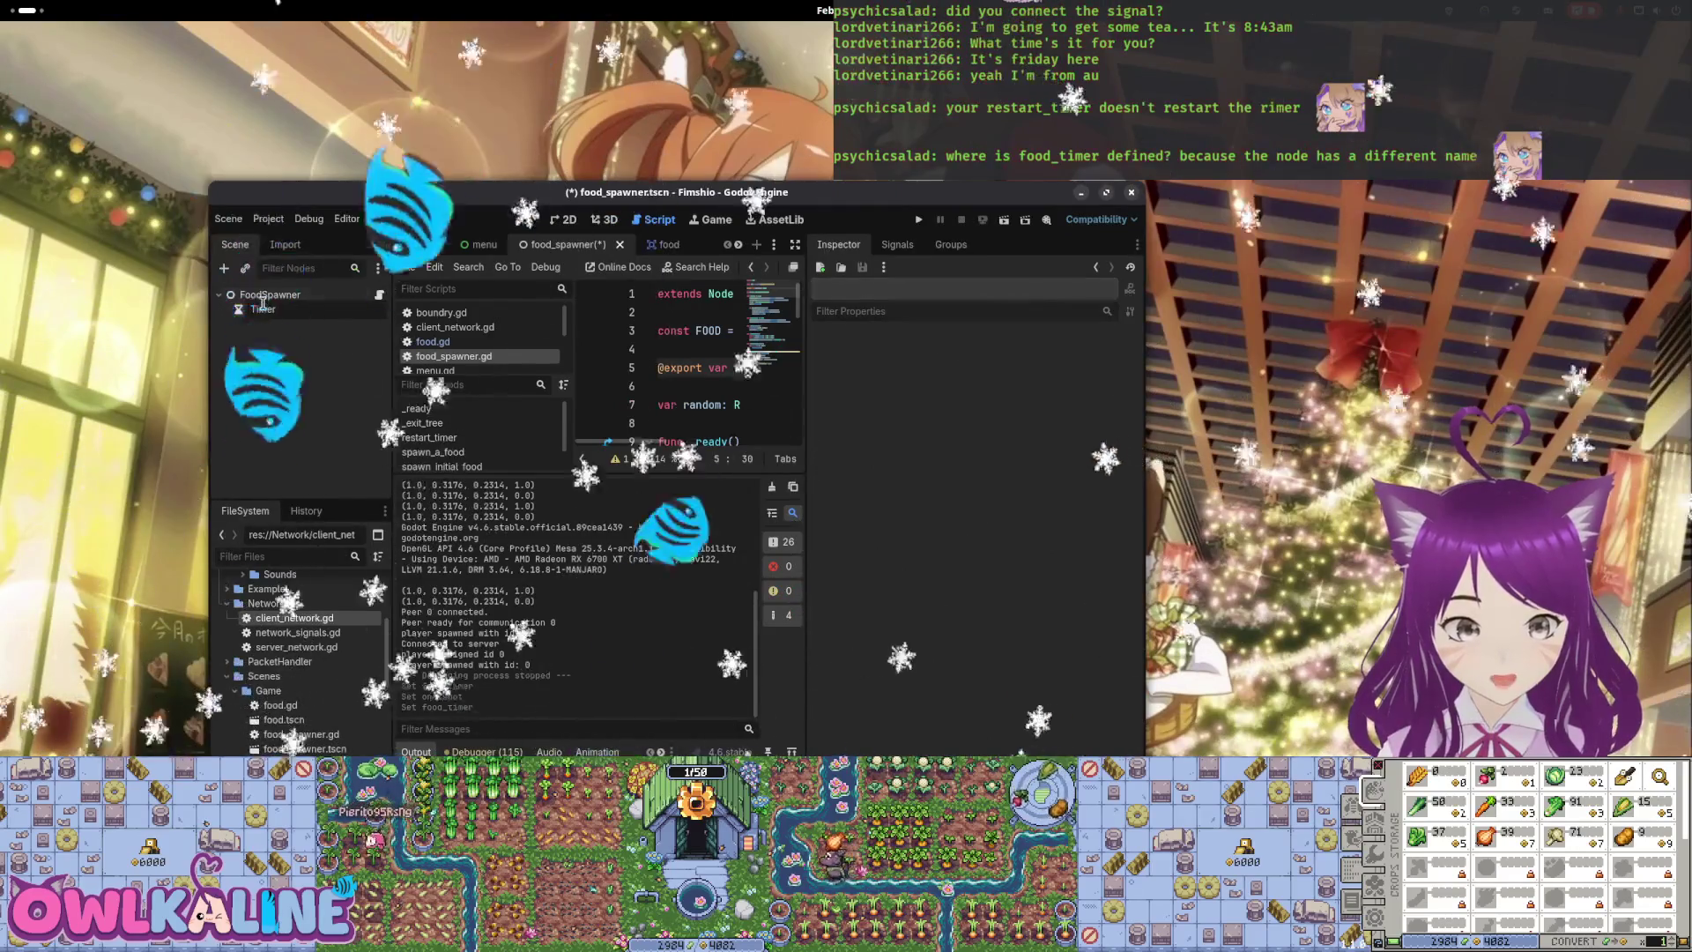
pyautogui.click(708, 368)
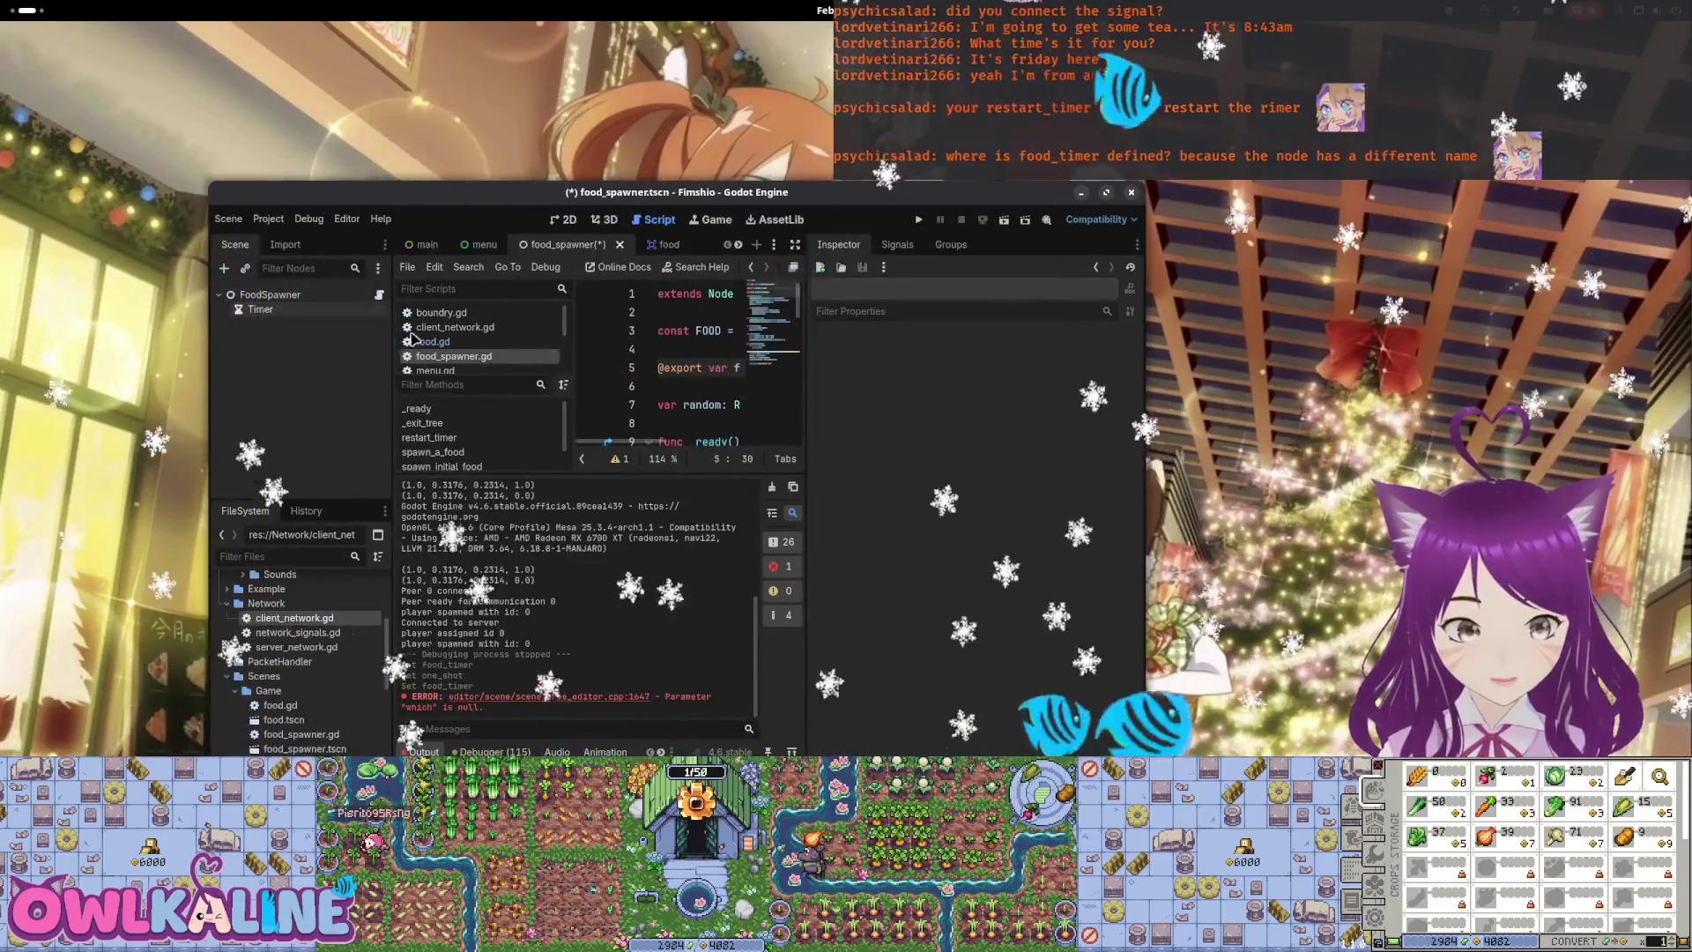
pyautogui.doubleClick(729, 192)
pyautogui.doubleClick(691, 208)
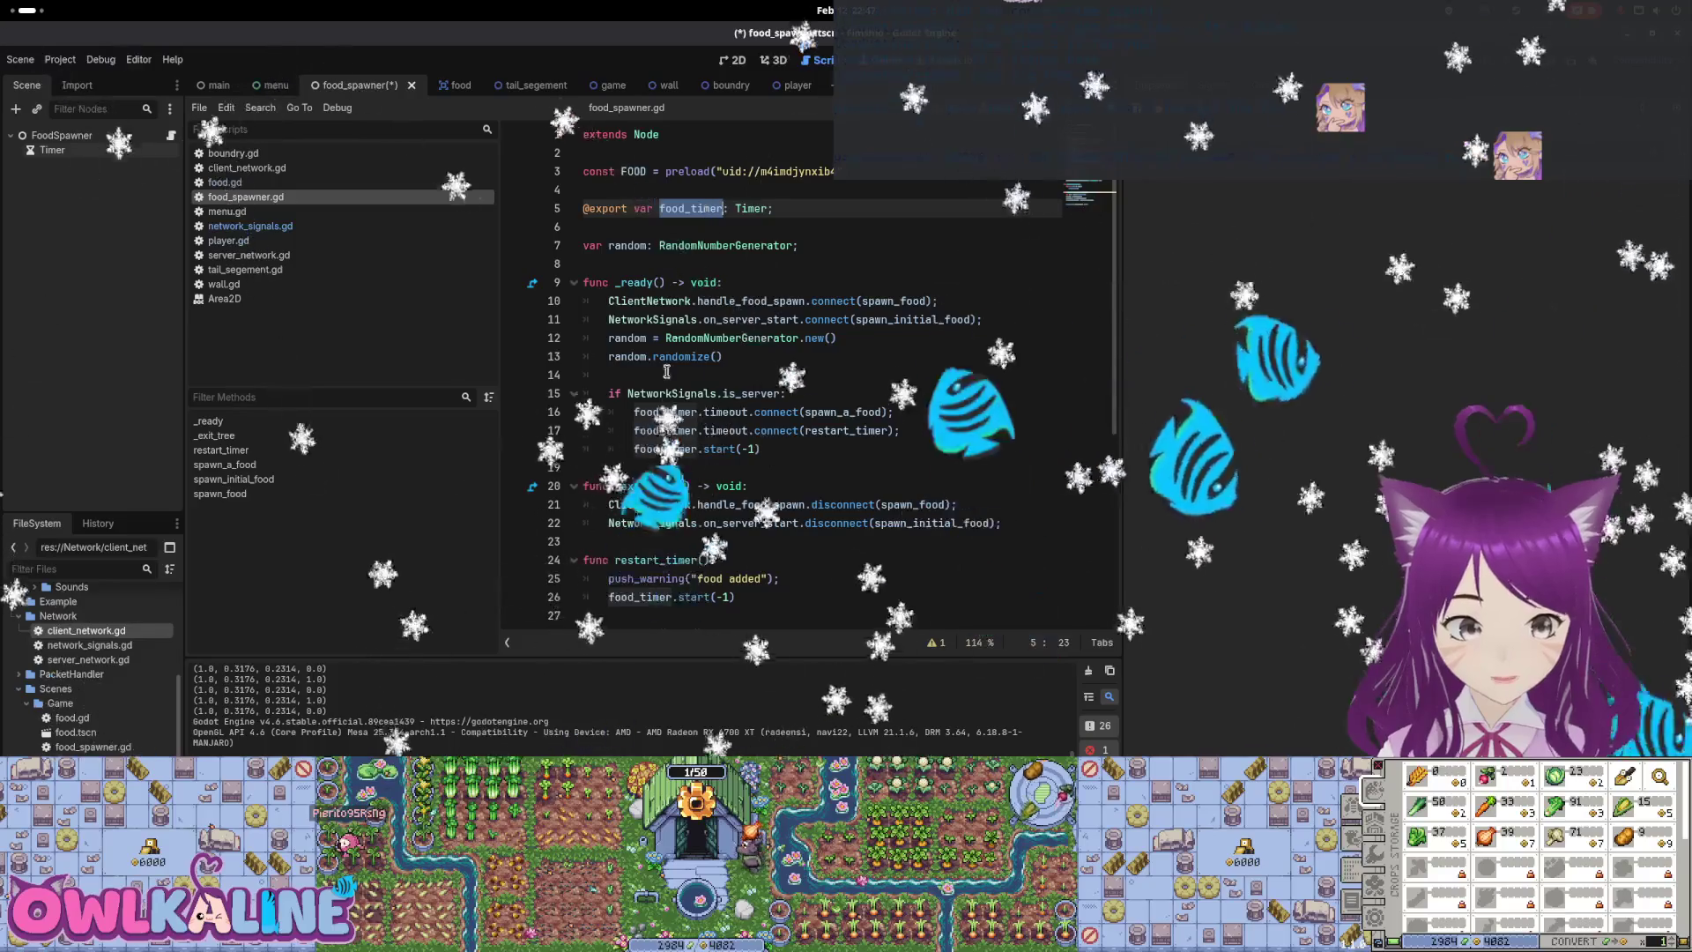
# Review the two timeout connection lines and the food_timer.start call on line 18
pyautogui.moveTo(585, 411); pyautogui.dragTo(796, 431)
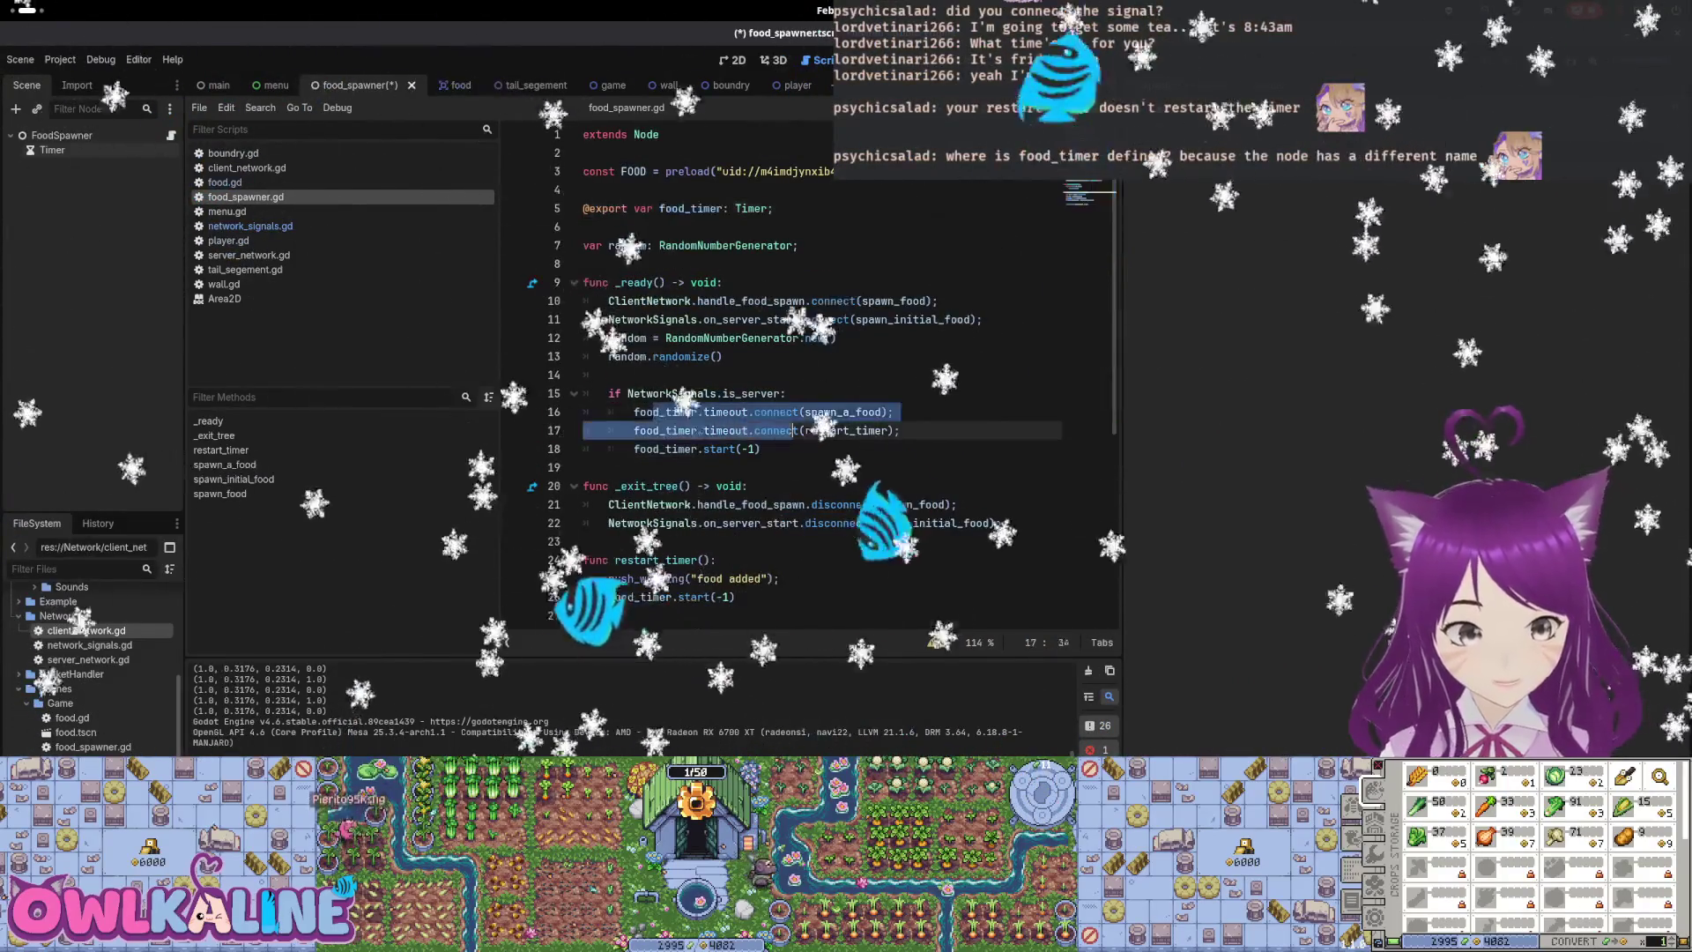
pyautogui.moveTo(665, 449); pyautogui.dragTo(733, 449)
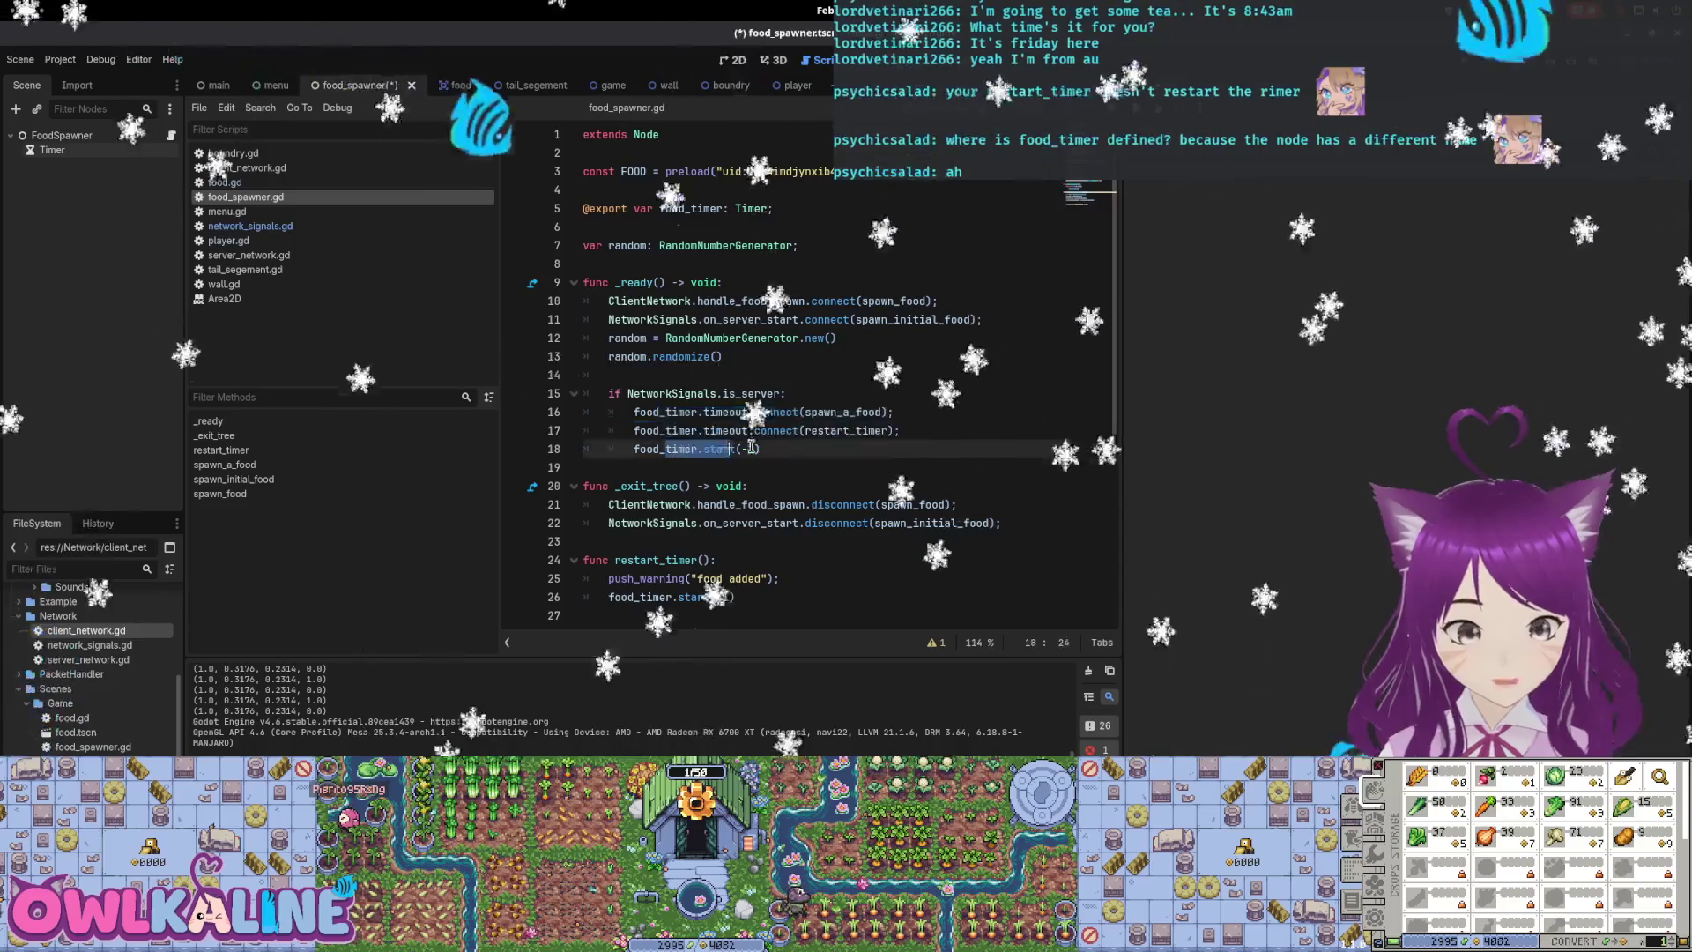
pyautogui.scroll(-3, 715, 385)
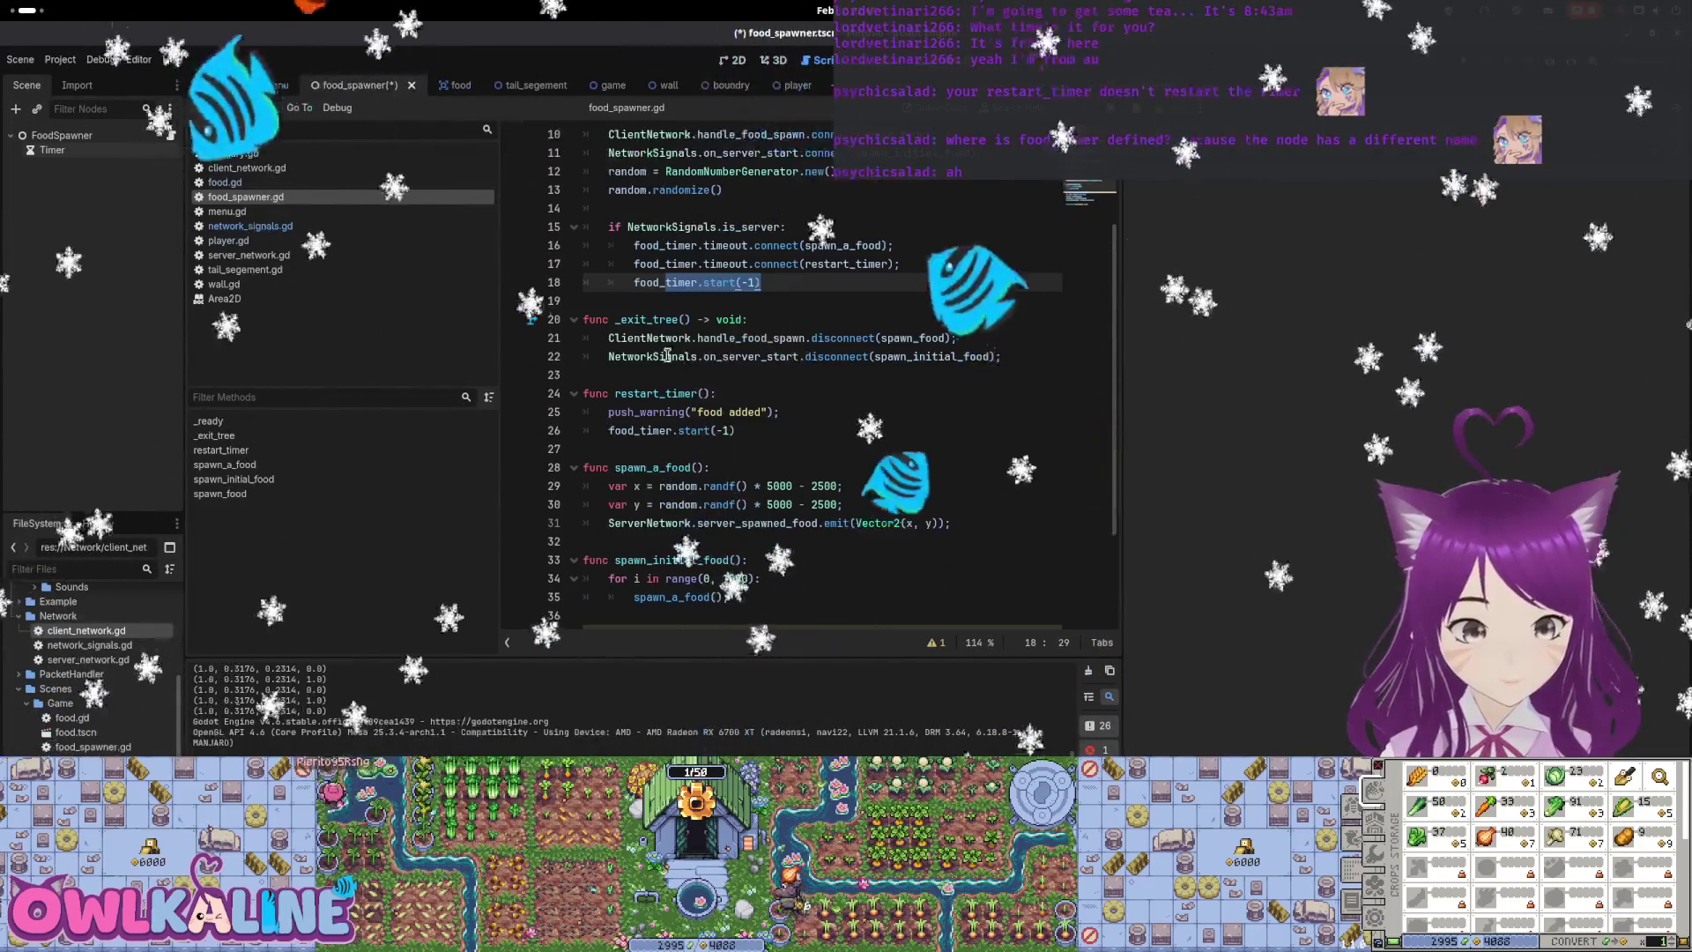
pyautogui.scroll(-3, 697, 338)
pyautogui.scroll(6, 723, 338)
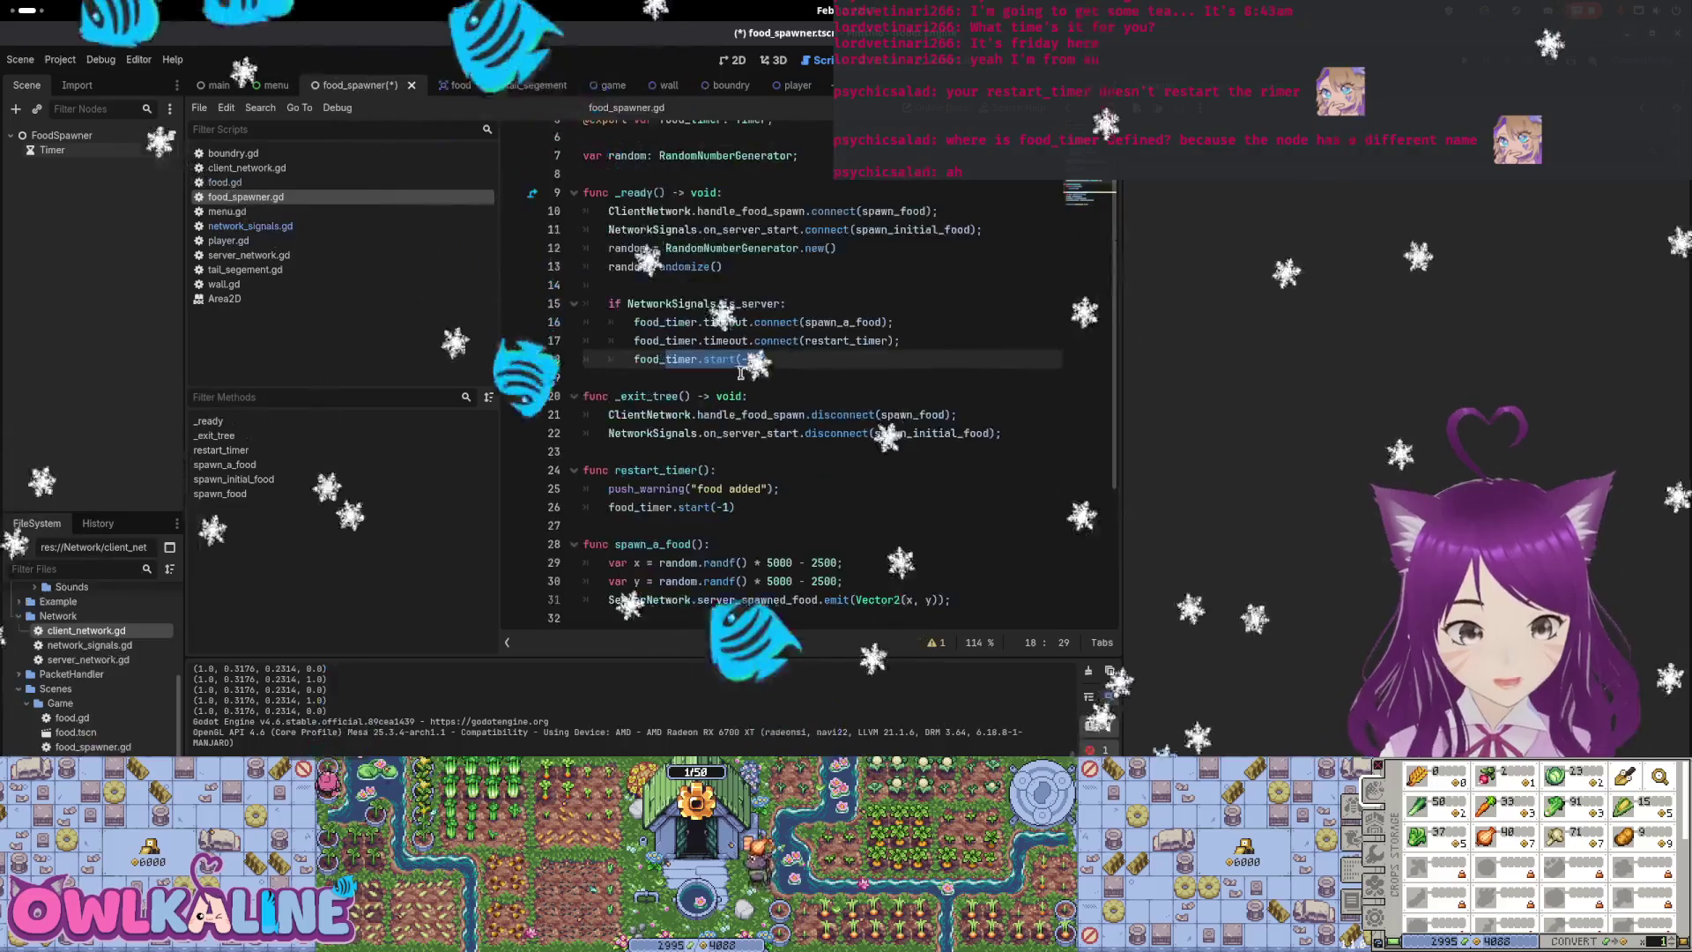
pyautogui.click(754, 339)
pyautogui.click(690, 339)
# Save the script, run the game, join from one window, and stop the run
pyautogui.hotkey('ctrl', 's')
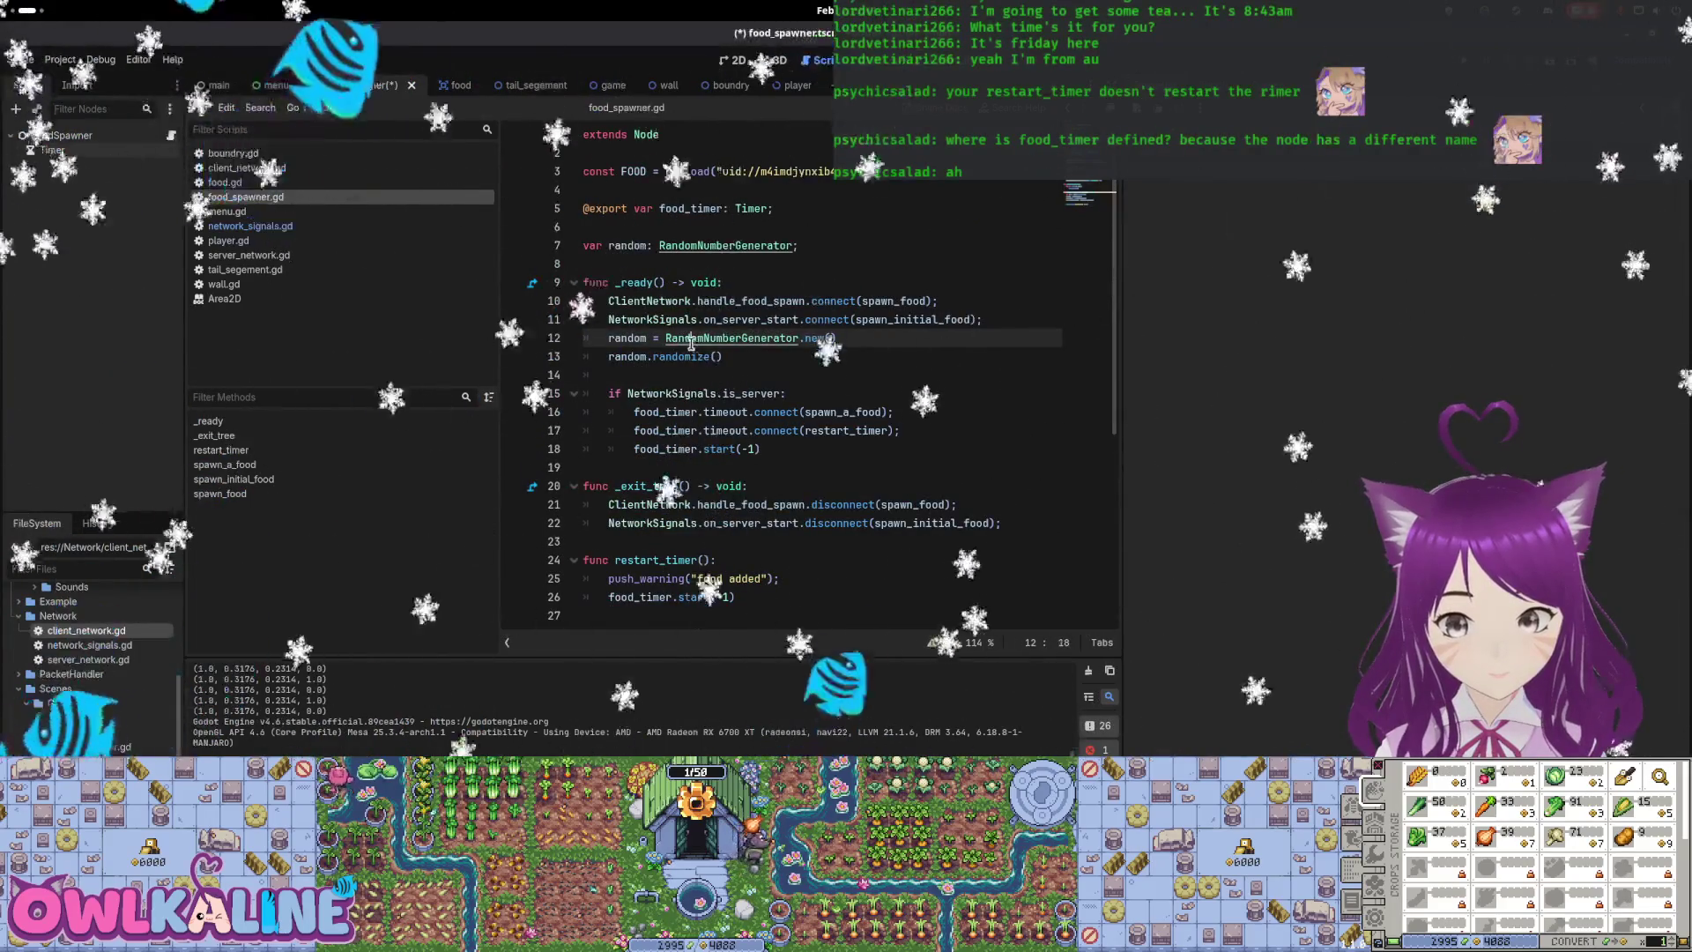
pyautogui.press('F5')
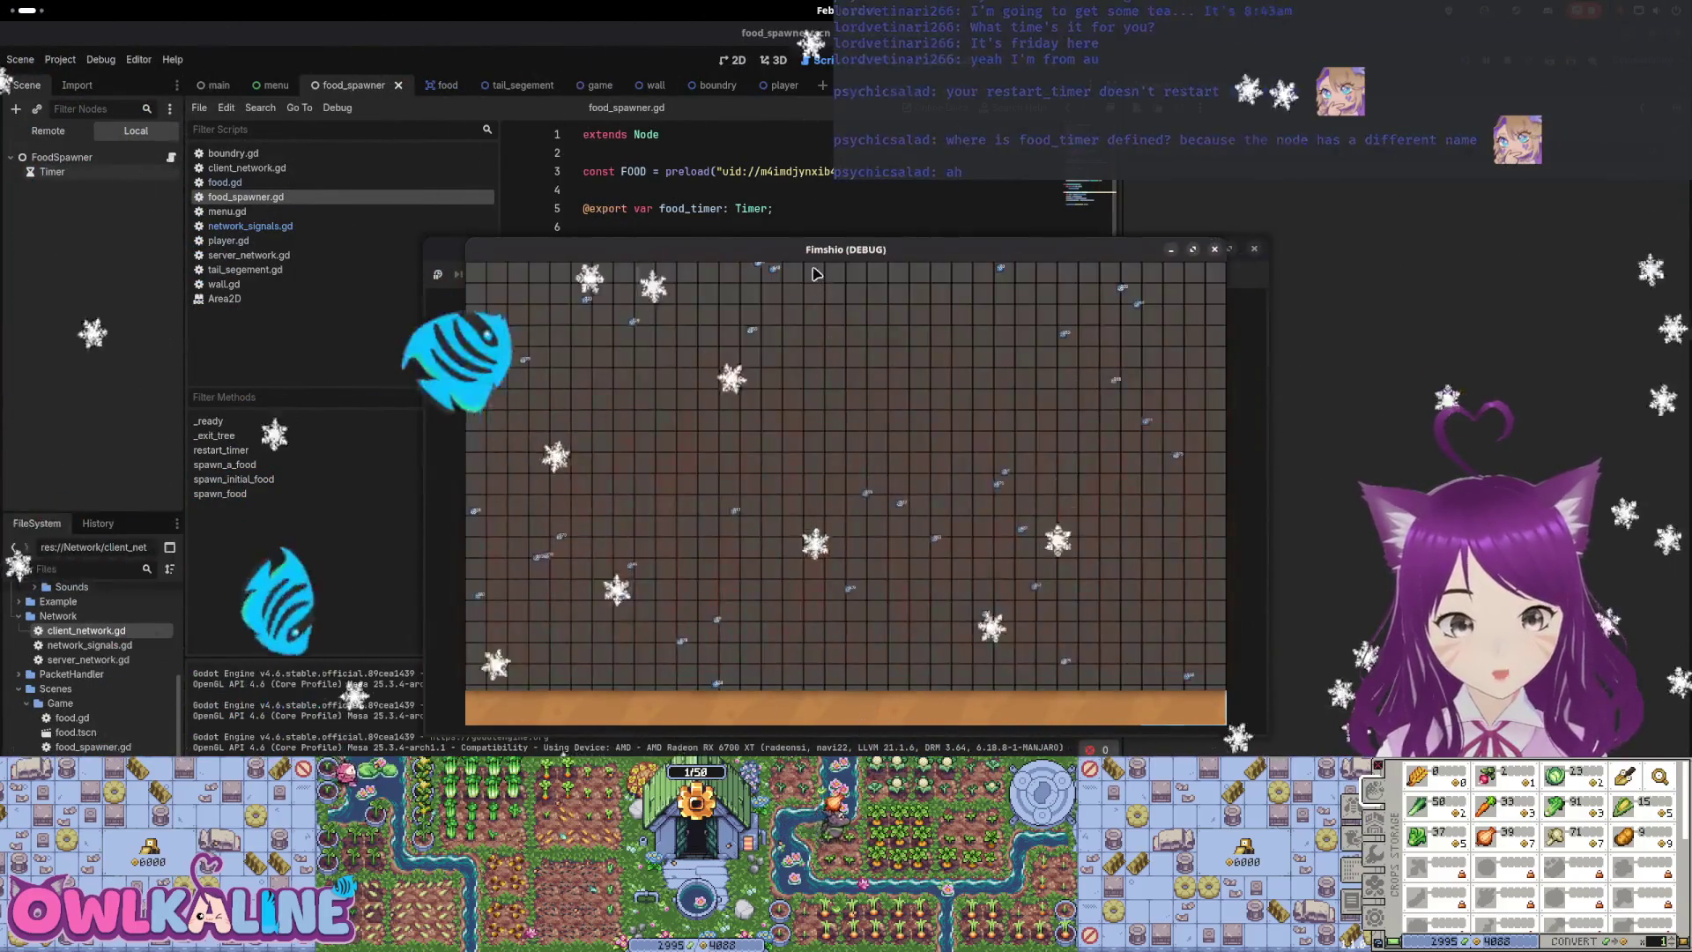
pyautogui.moveTo(921, 249)
pyautogui.mouseDown()
pyautogui.moveTo(1204, 226)
pyautogui.moveTo(1158, 257)
pyautogui.moveTo(1106, 257)
pyautogui.mouseUp()
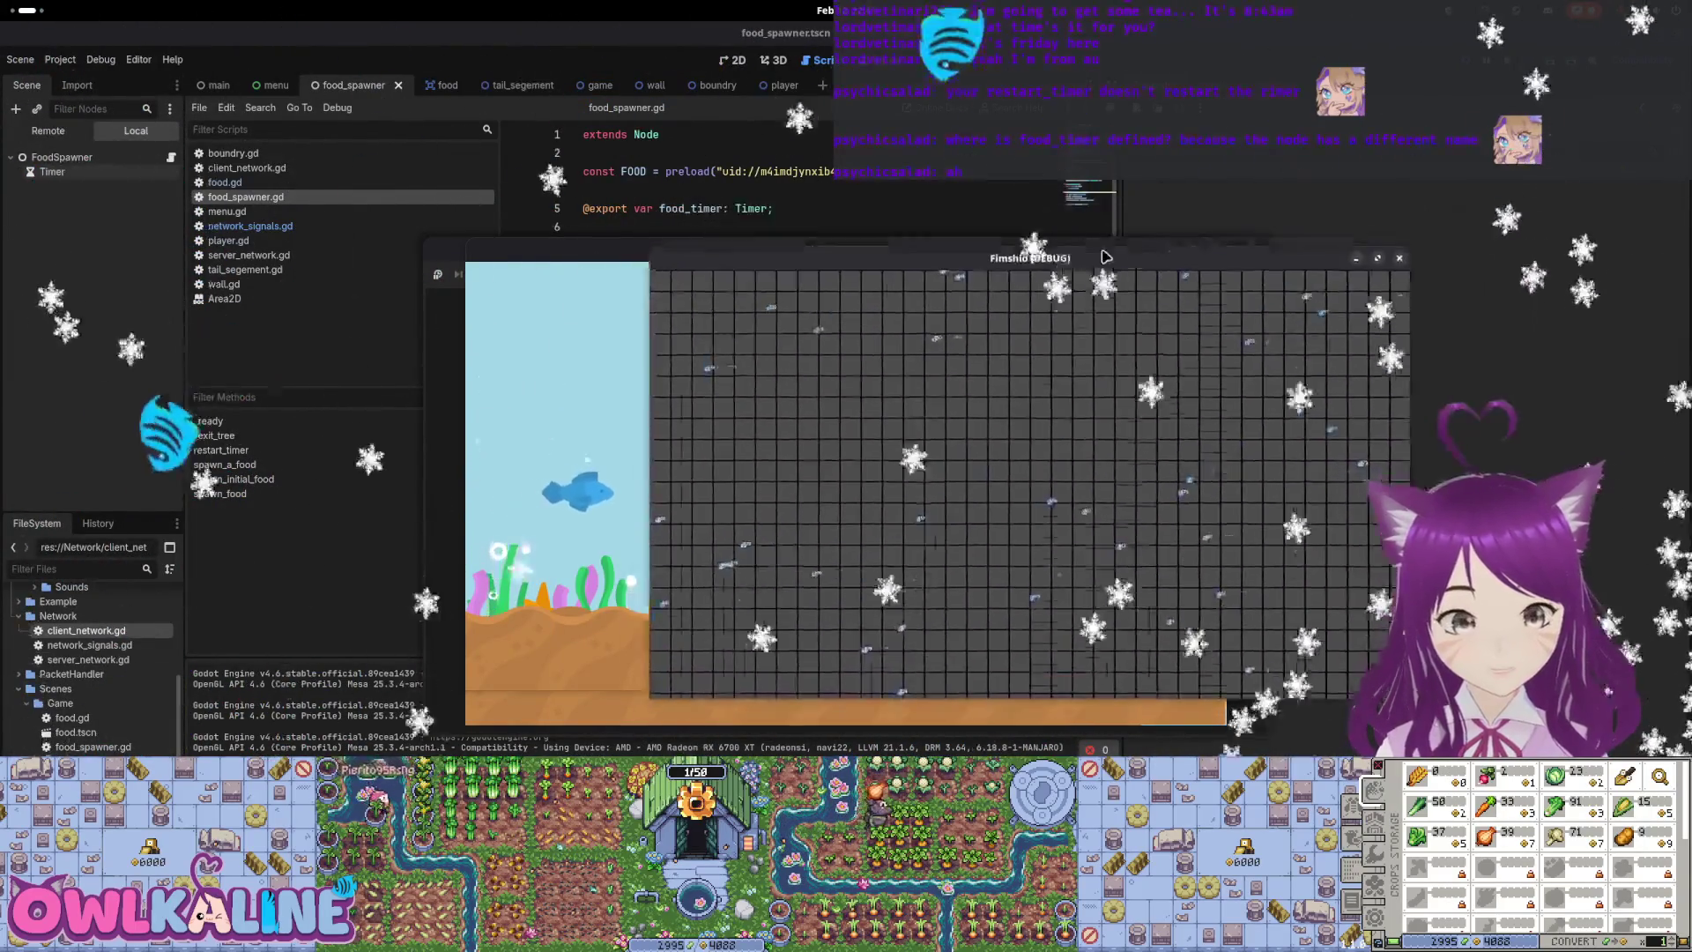
pyautogui.click(855, 450)
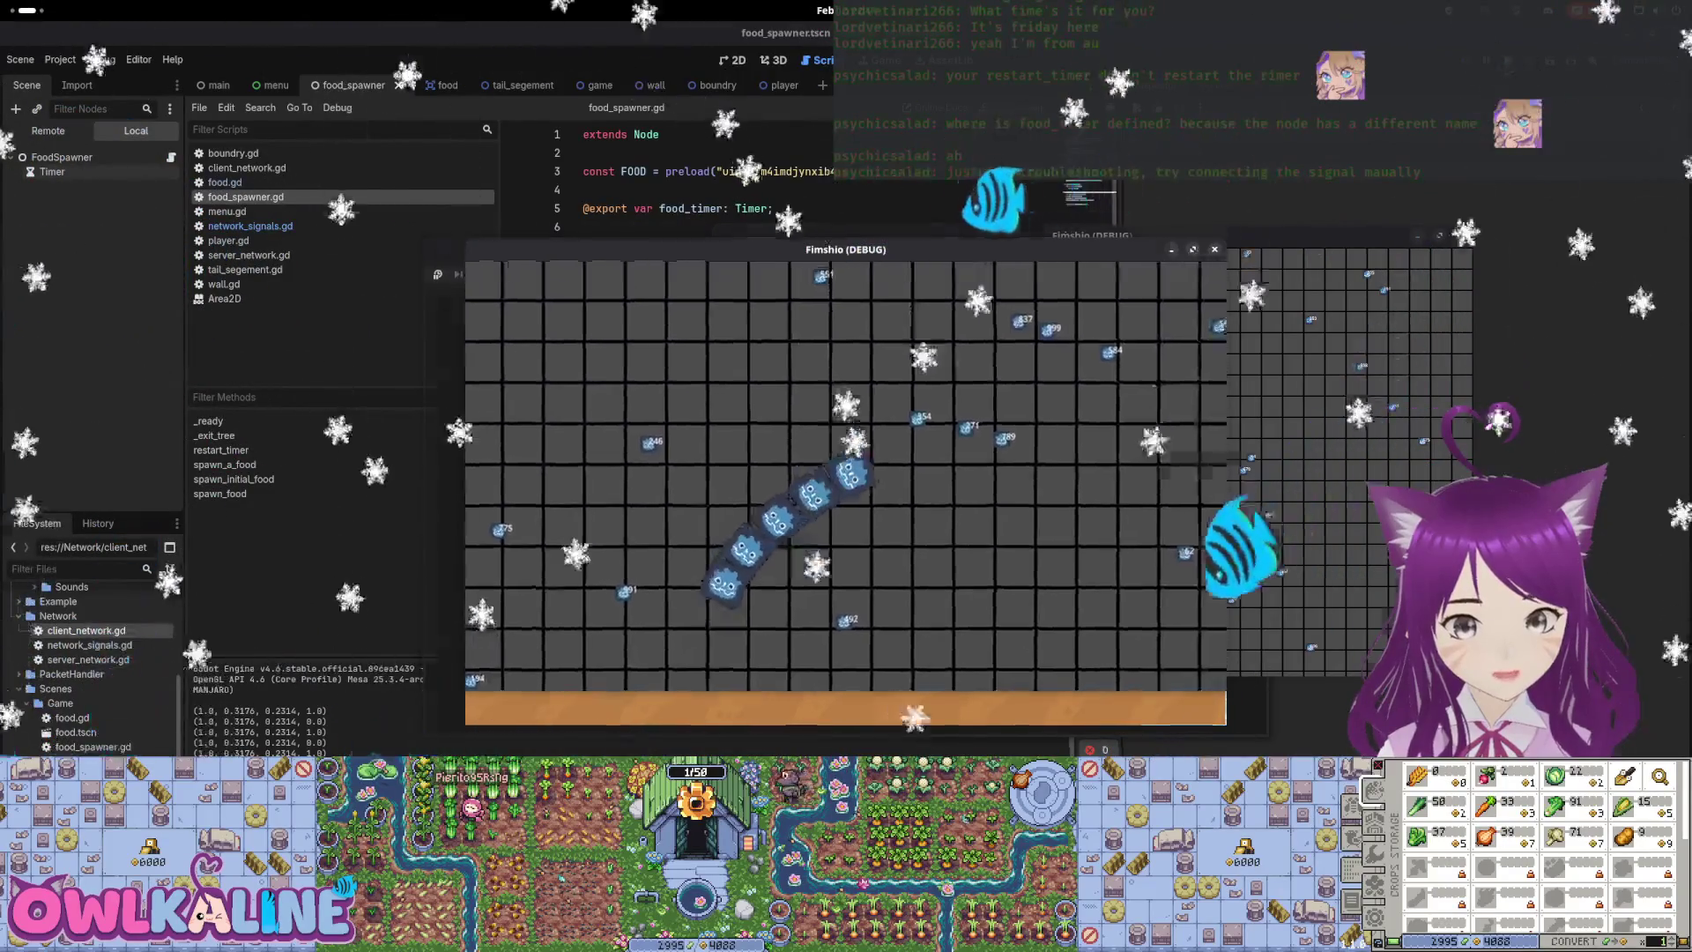
pyautogui.press('F8')
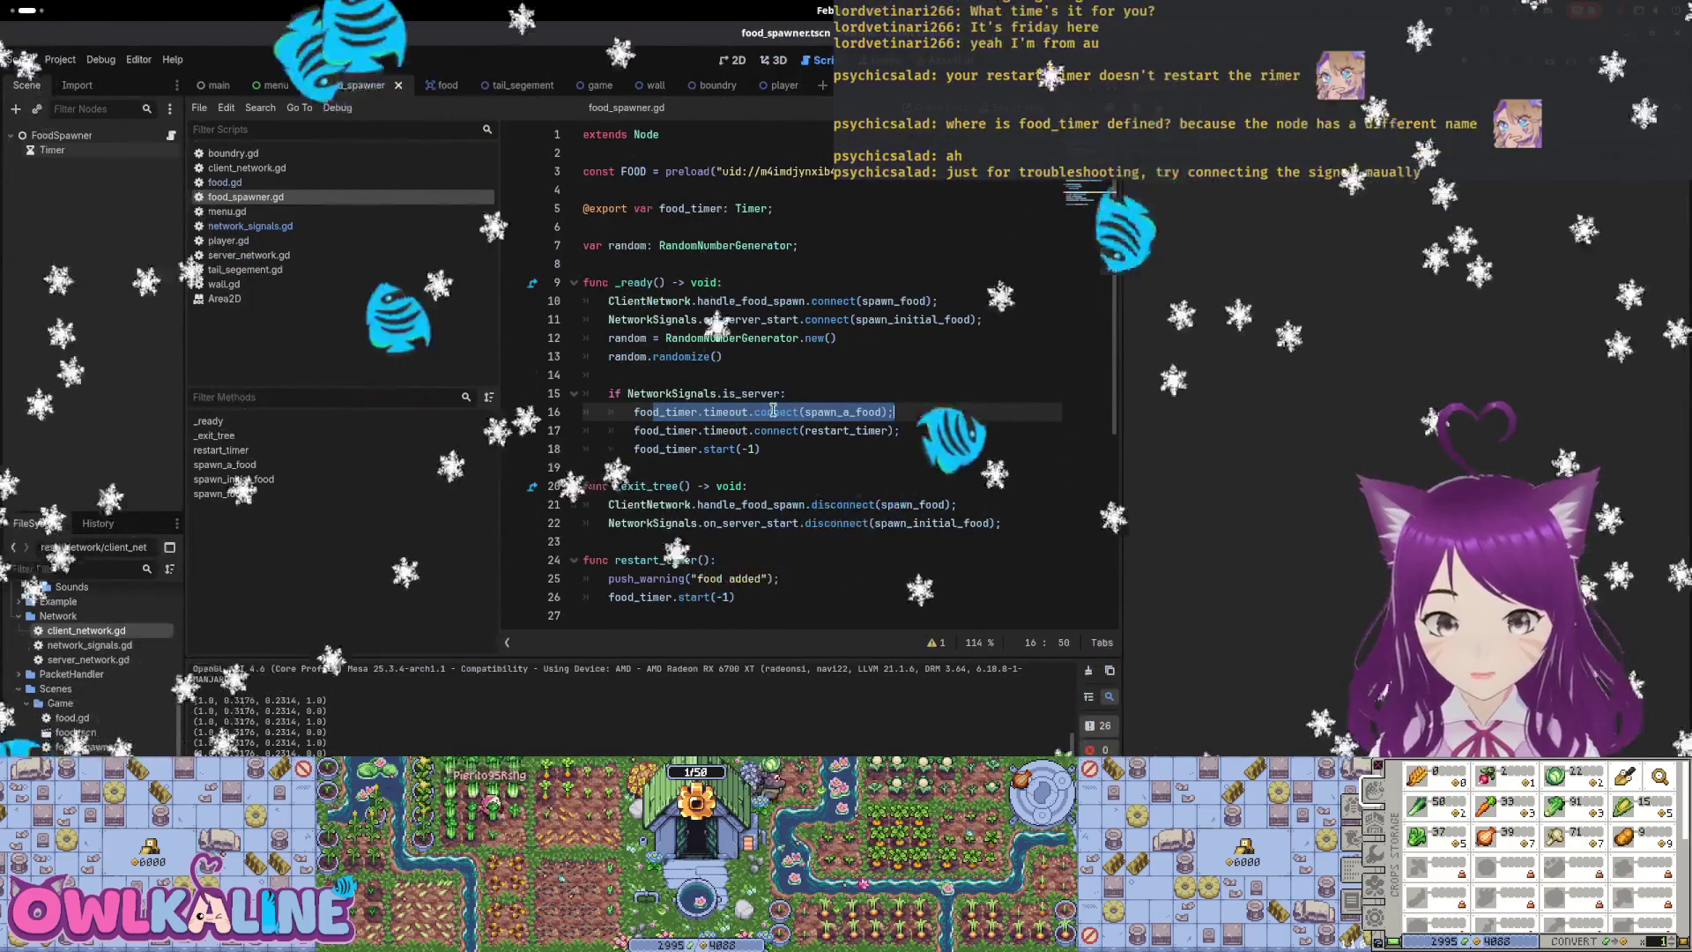
# After reviewing the timeout connection lines, list the Timer node's signals in the Node dock
pyautogui.moveTo(773, 411)
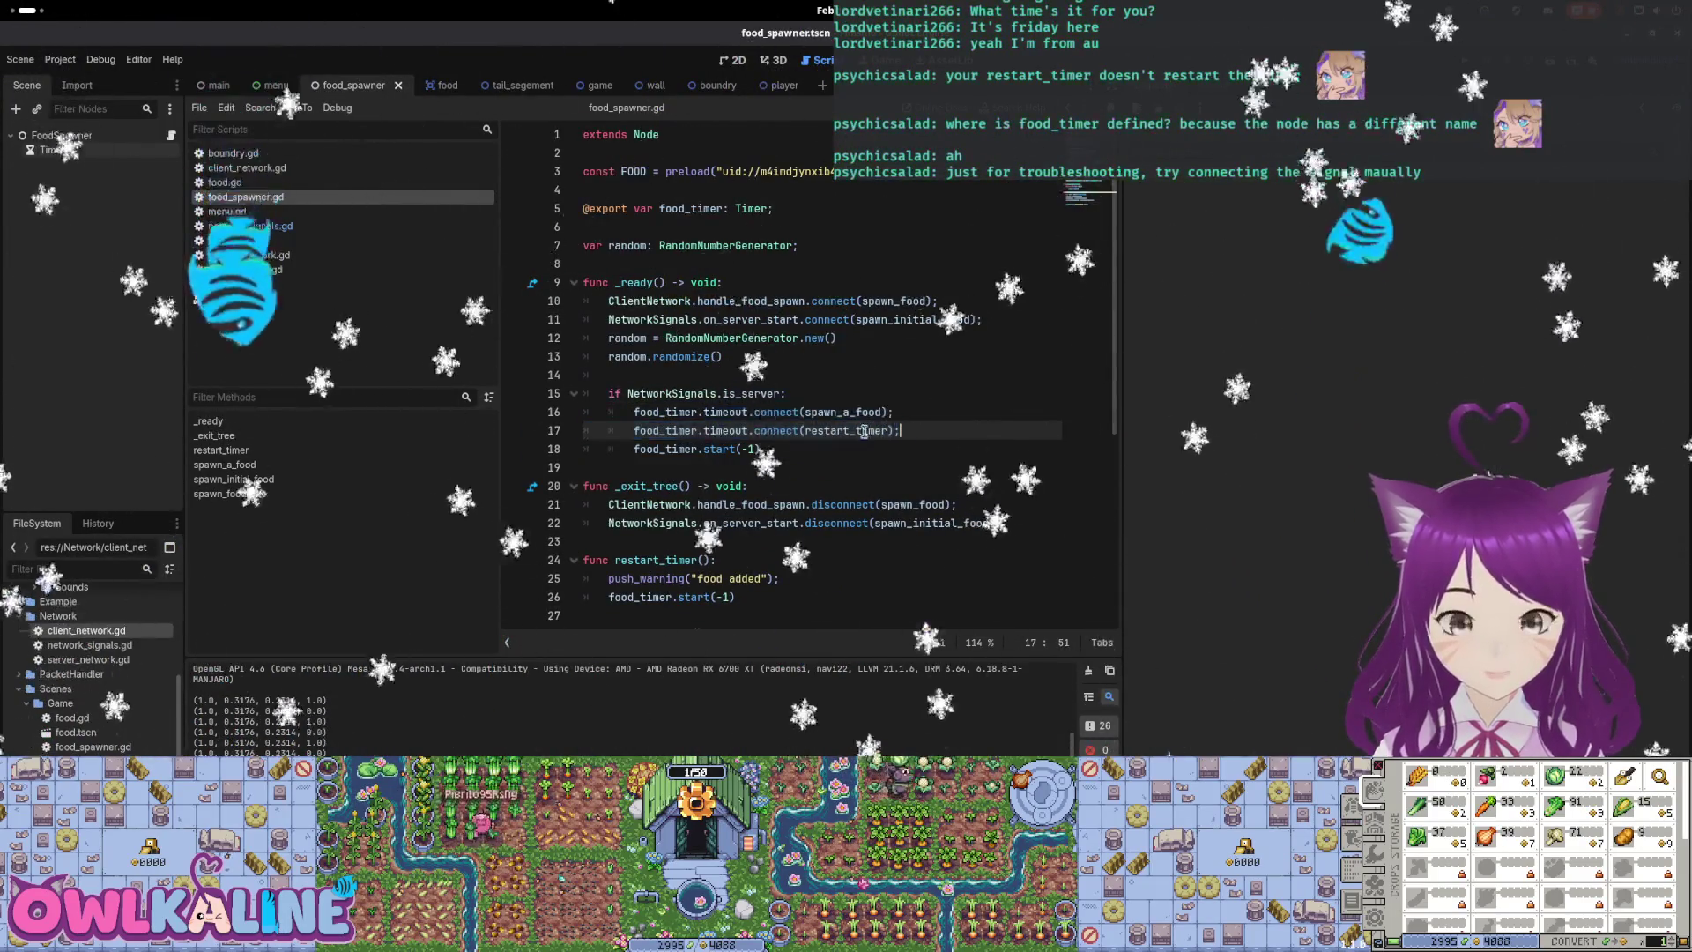
pyautogui.moveTo(886, 430); pyautogui.dragTo(663, 414)
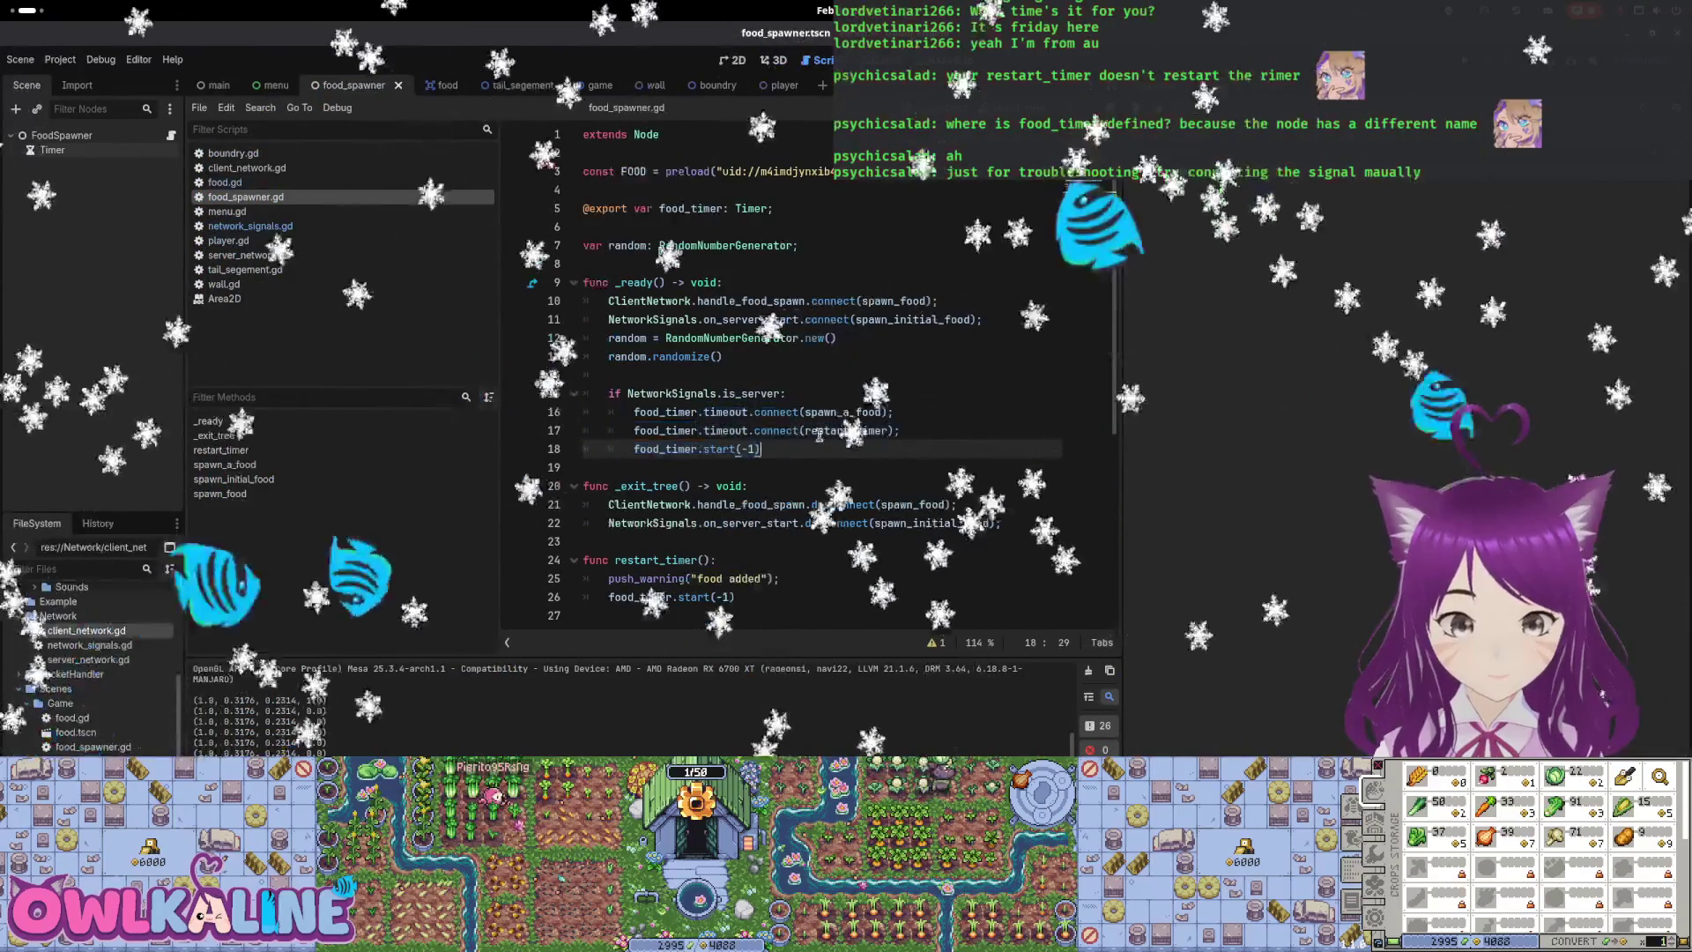
pyautogui.click(785, 431)
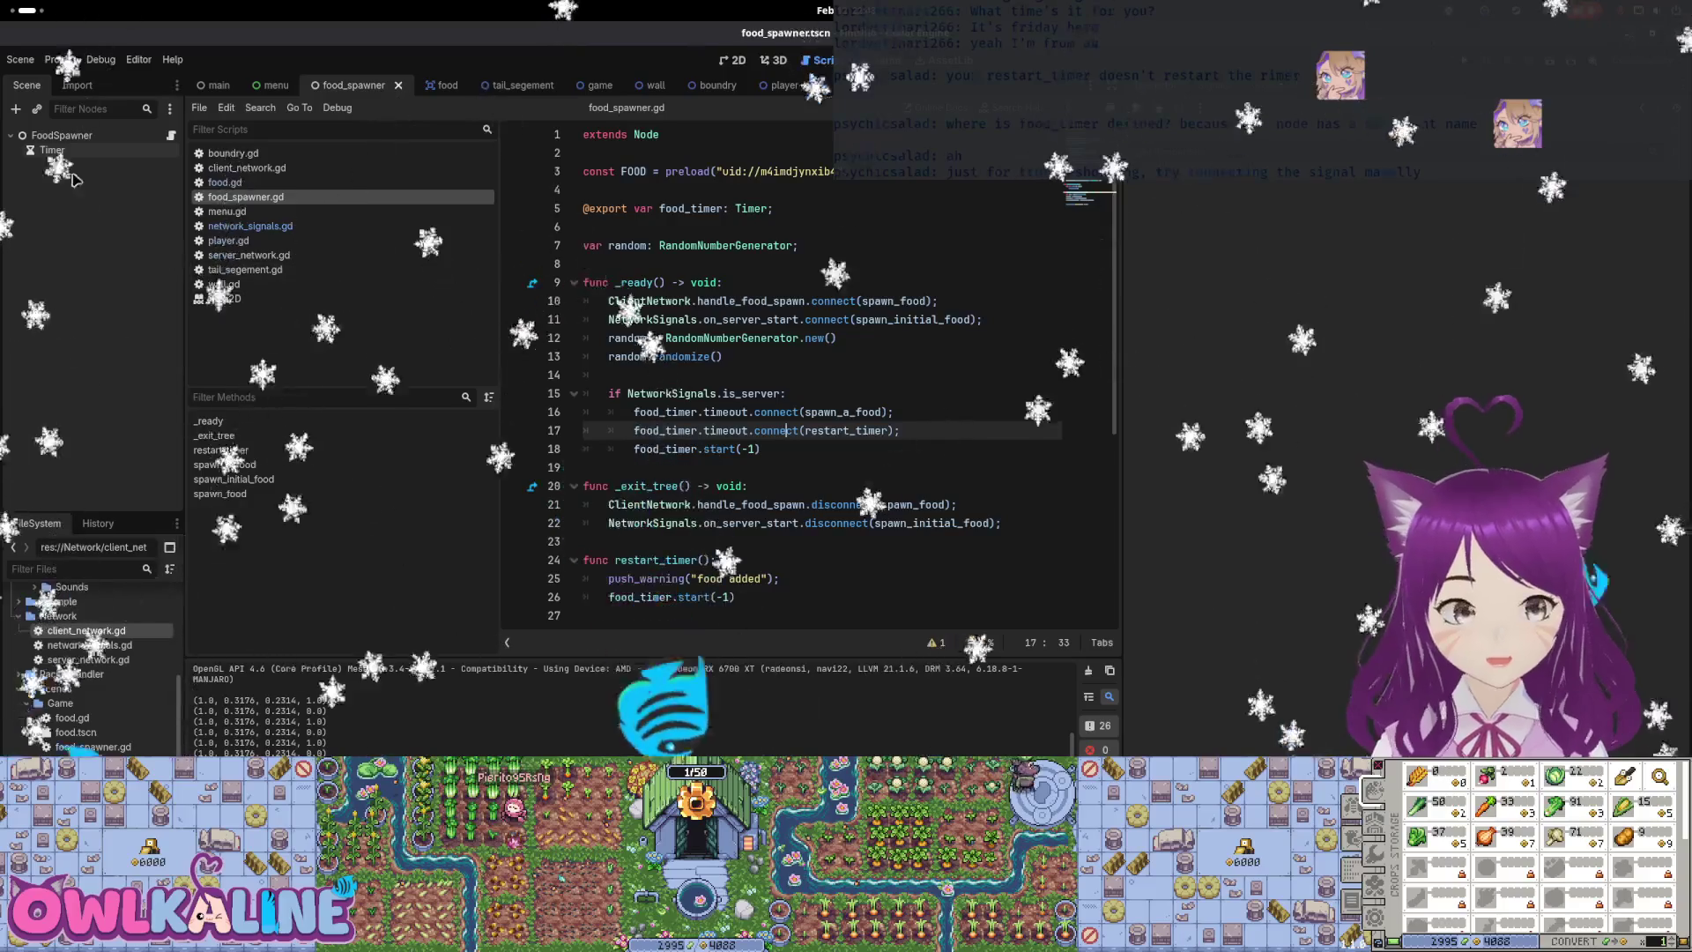
pyautogui.click(63, 136)
pyautogui.click(70, 152)
pyautogui.click(1225, 85)
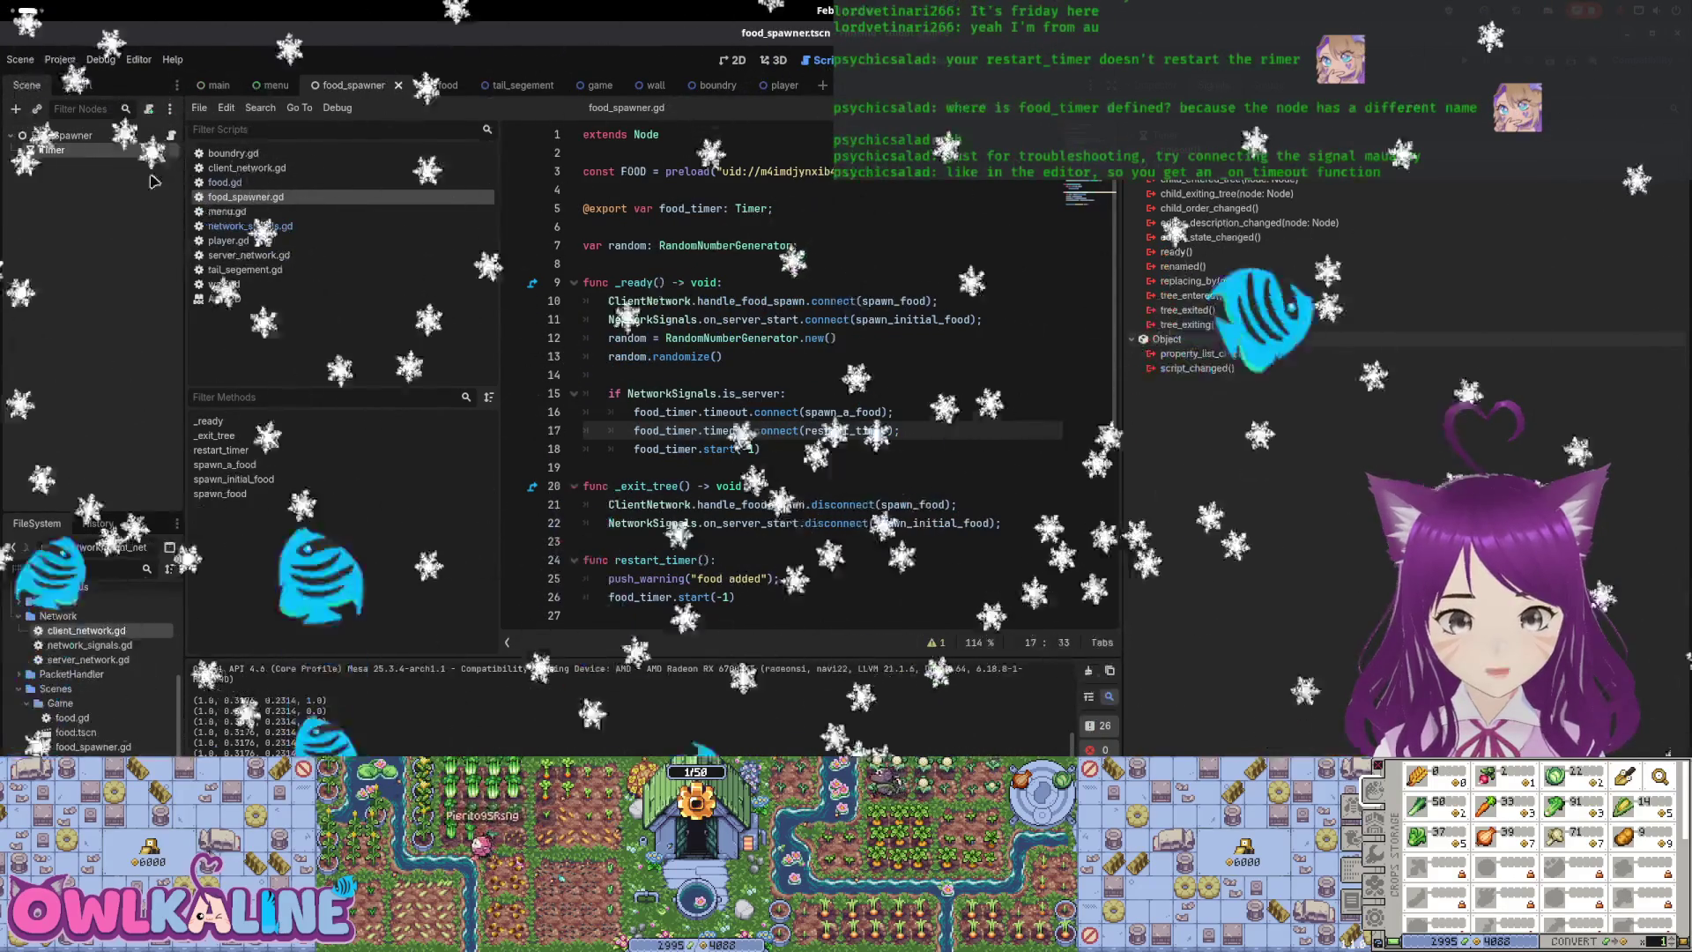
# Connect the Timer's timeout signal to a new _on_timer_timeout method and delete the blank line above it
pyautogui.doubleClick(1181, 150)
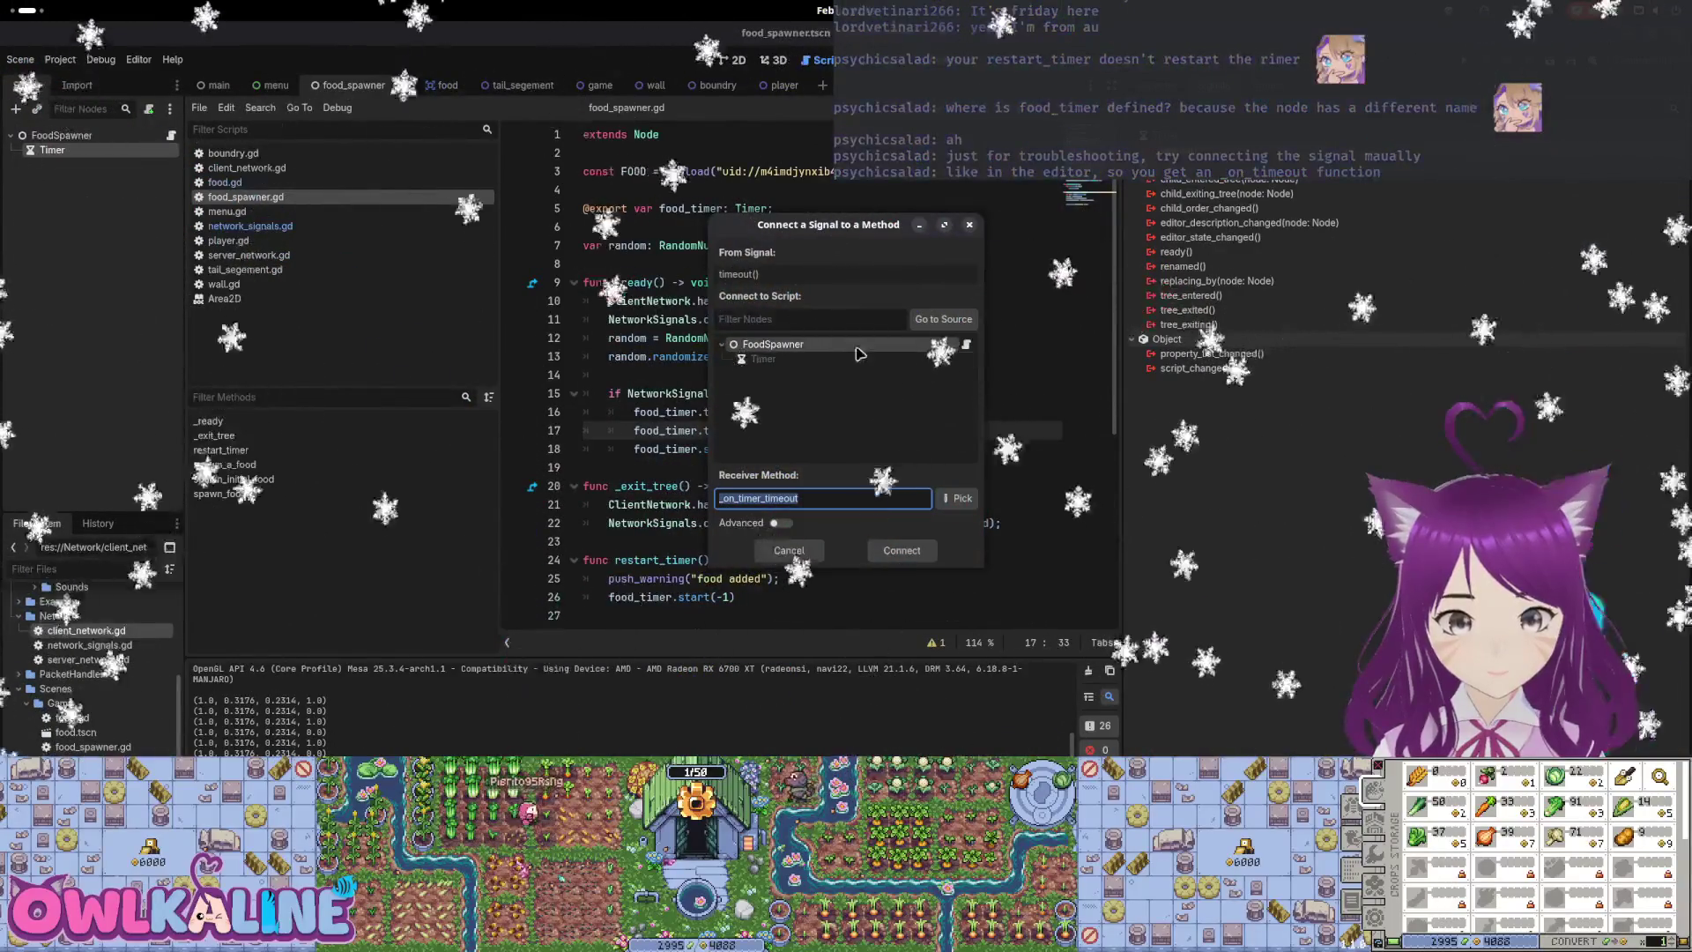
pyautogui.click(900, 550)
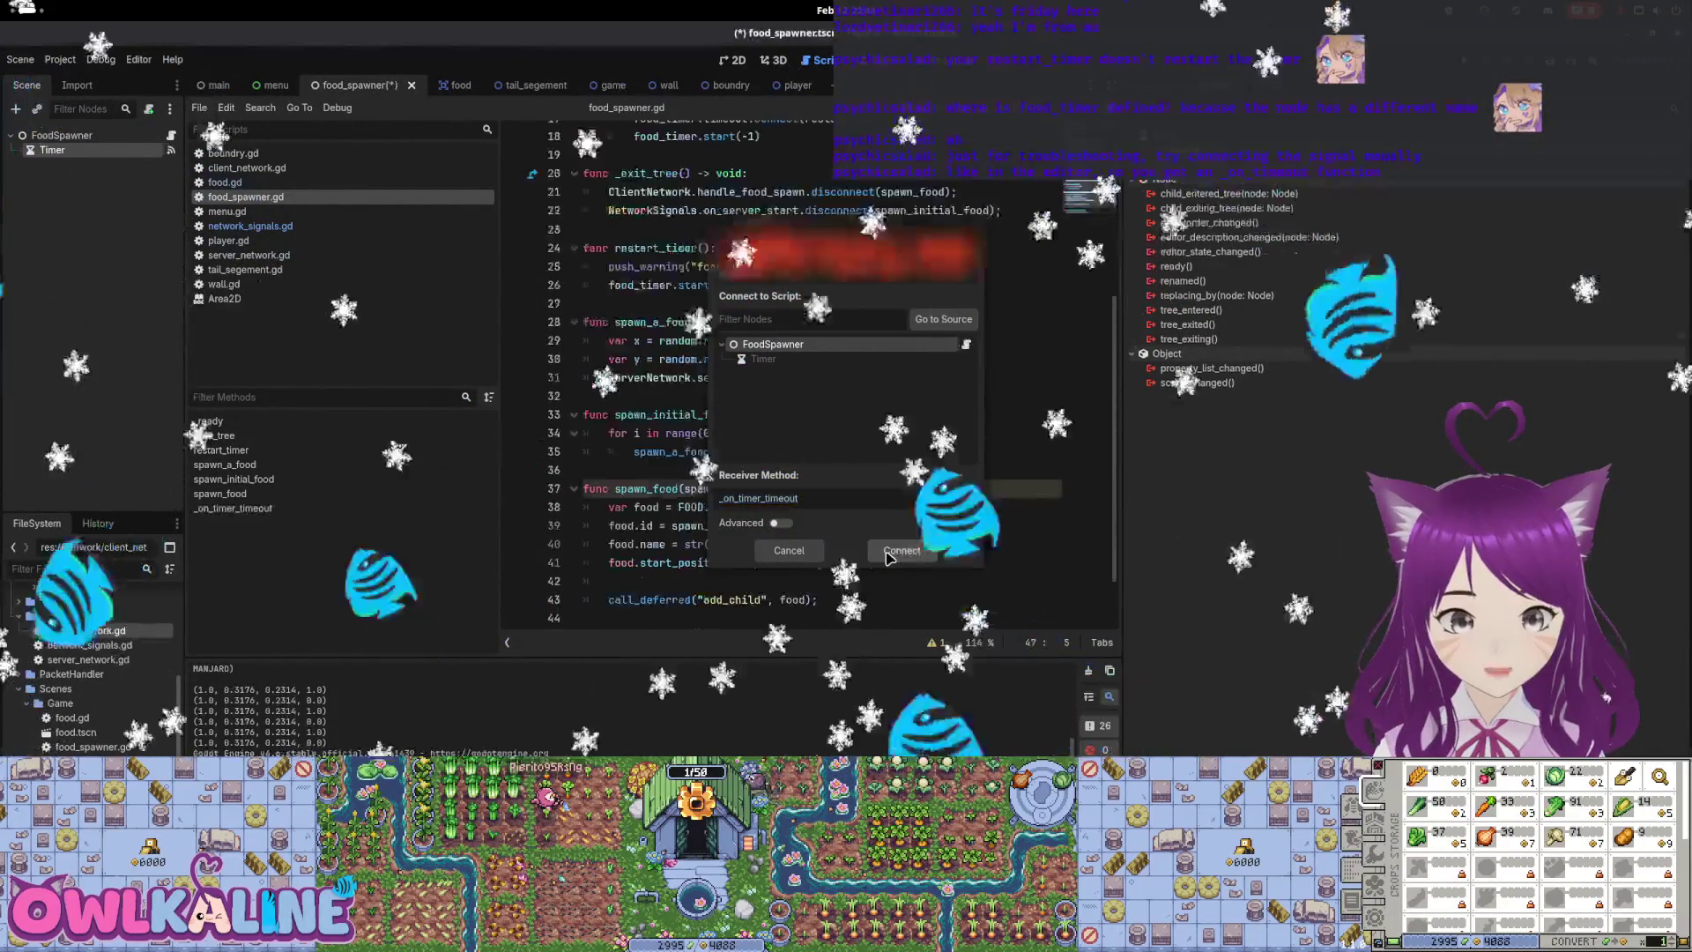
pyautogui.scroll(-1, 705, 573)
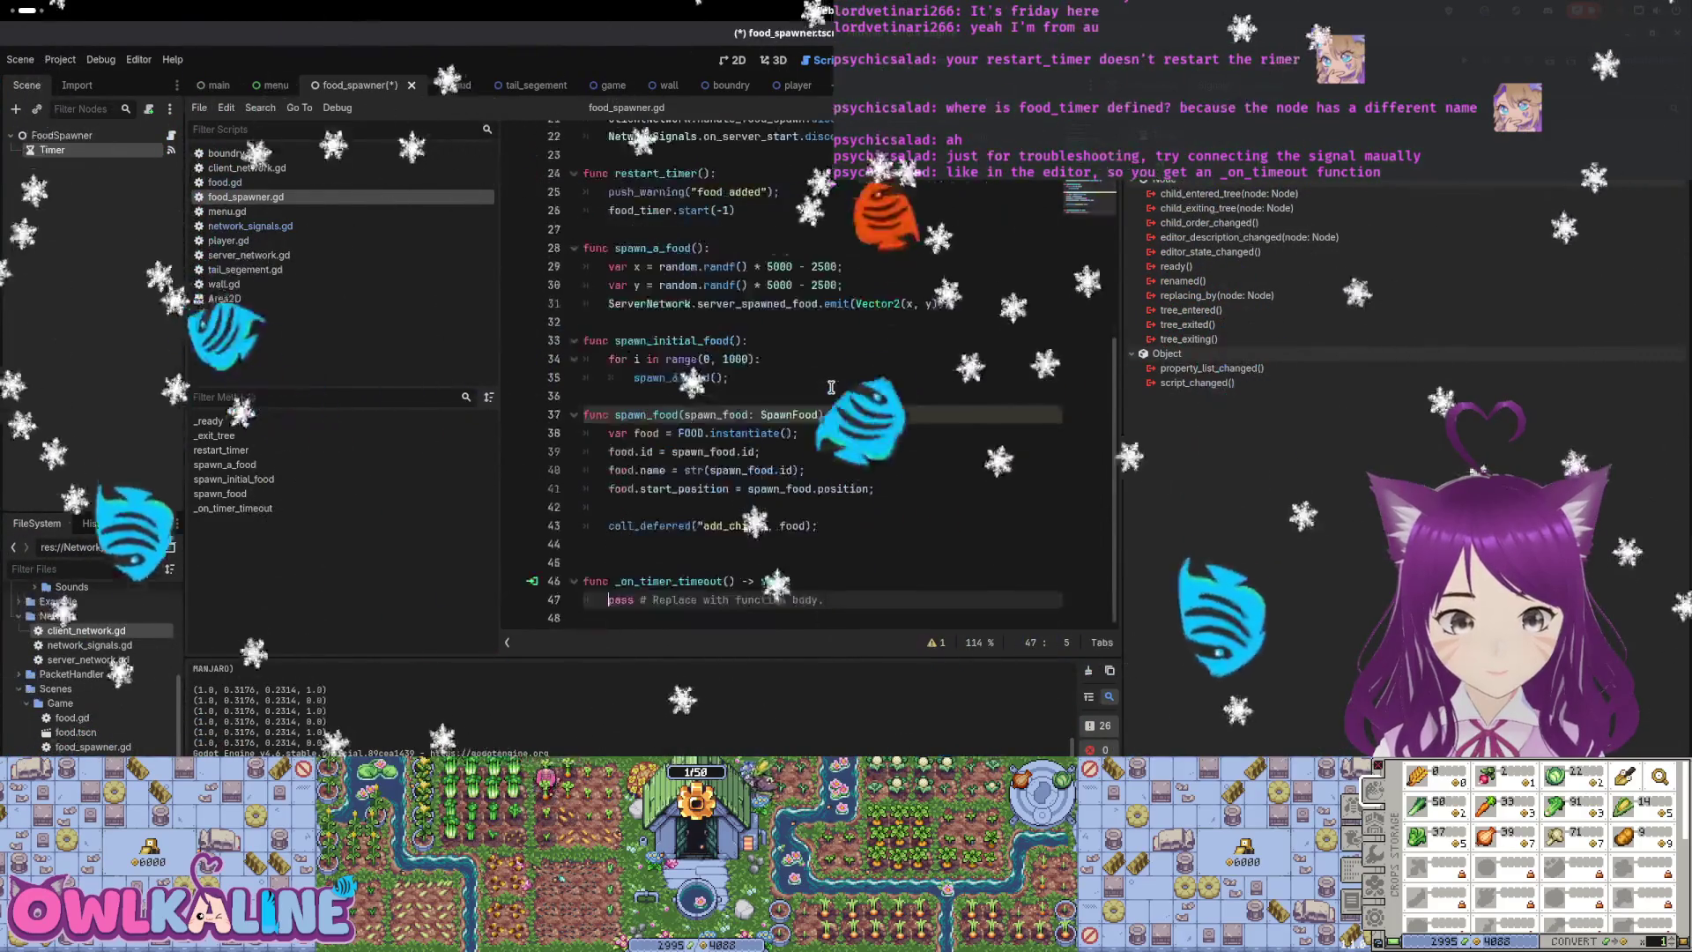
pyautogui.click(531, 562)
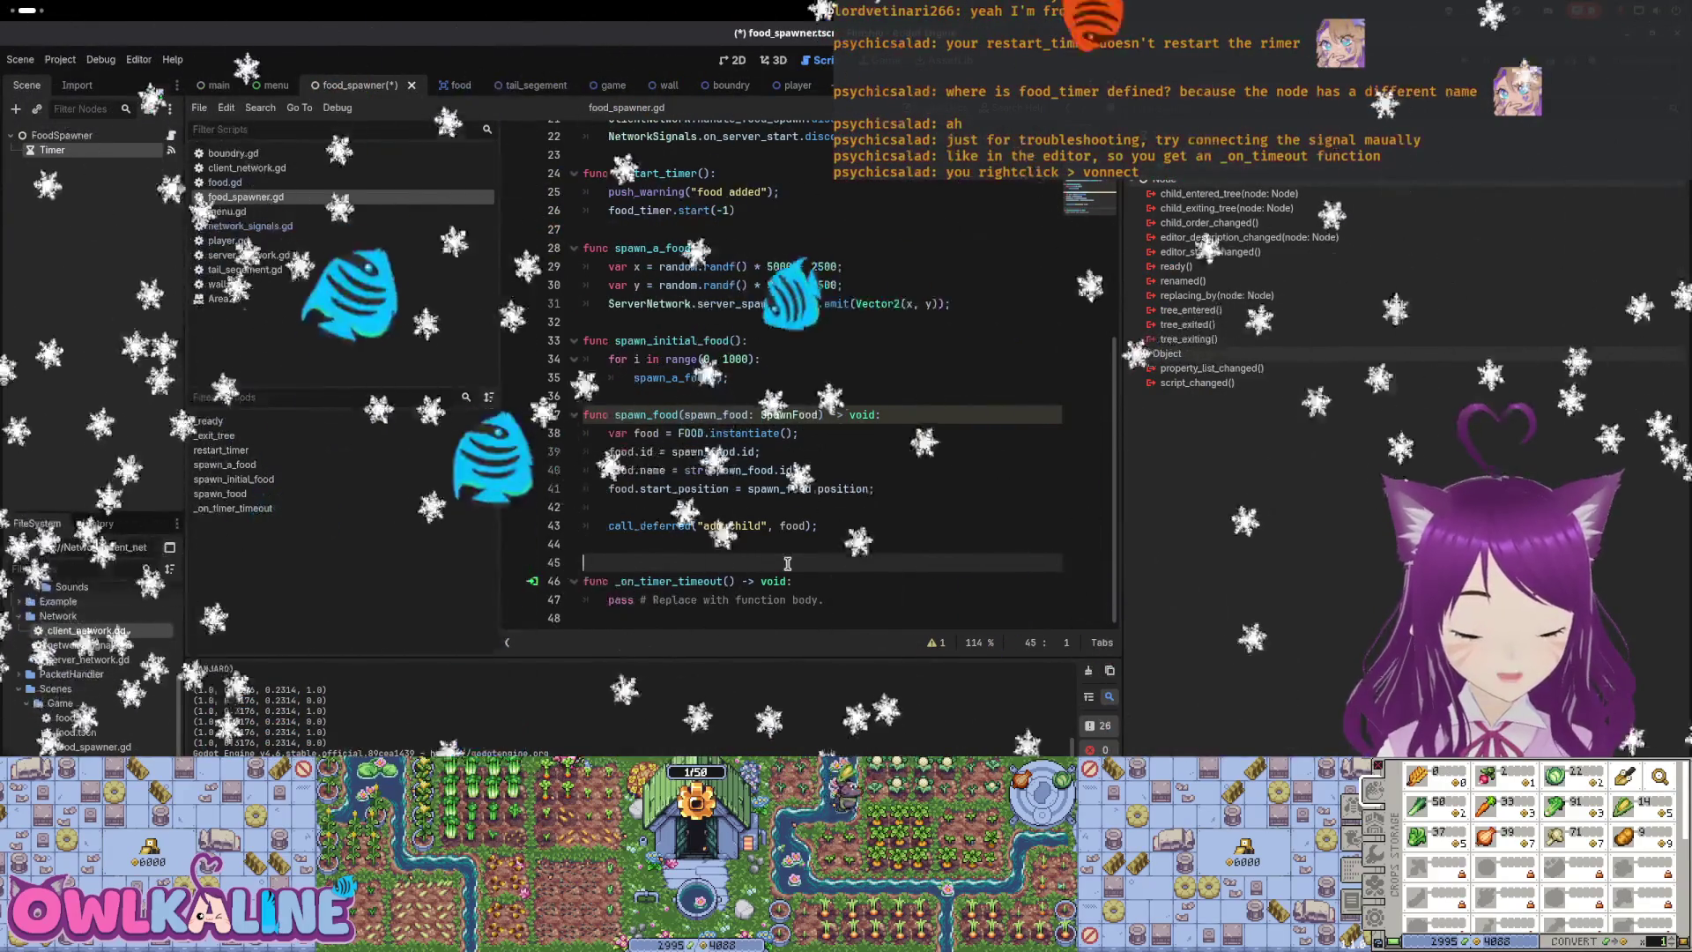
pyautogui.press('BackSpace')
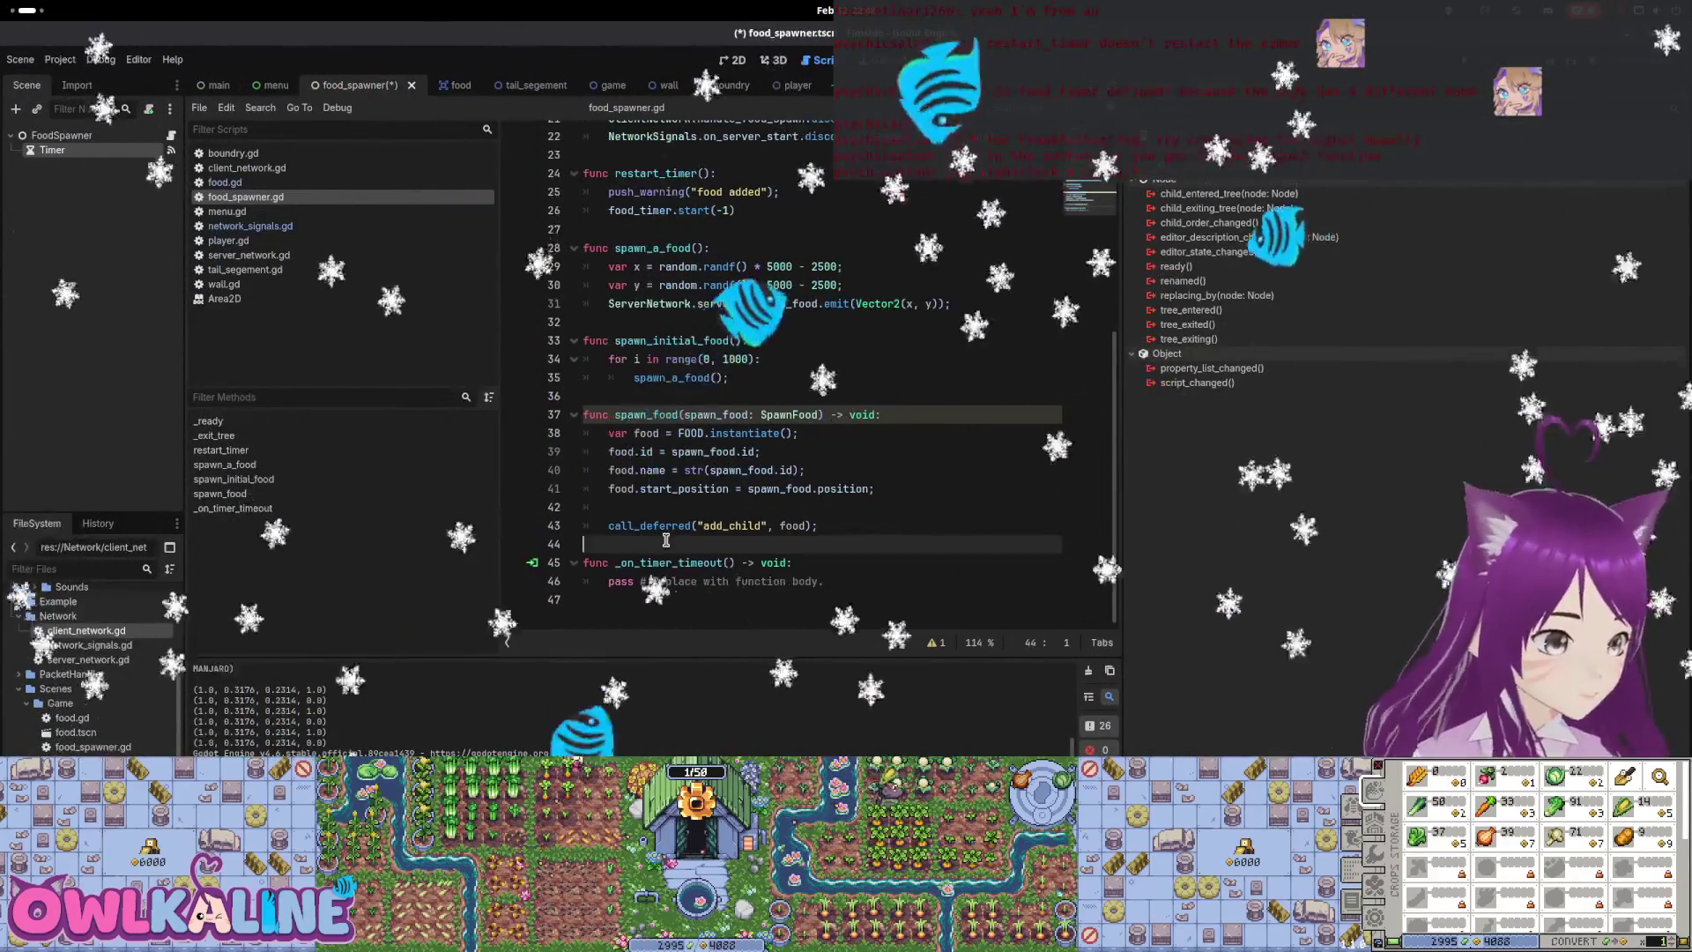
pyautogui.scroll(5, 705, 441)
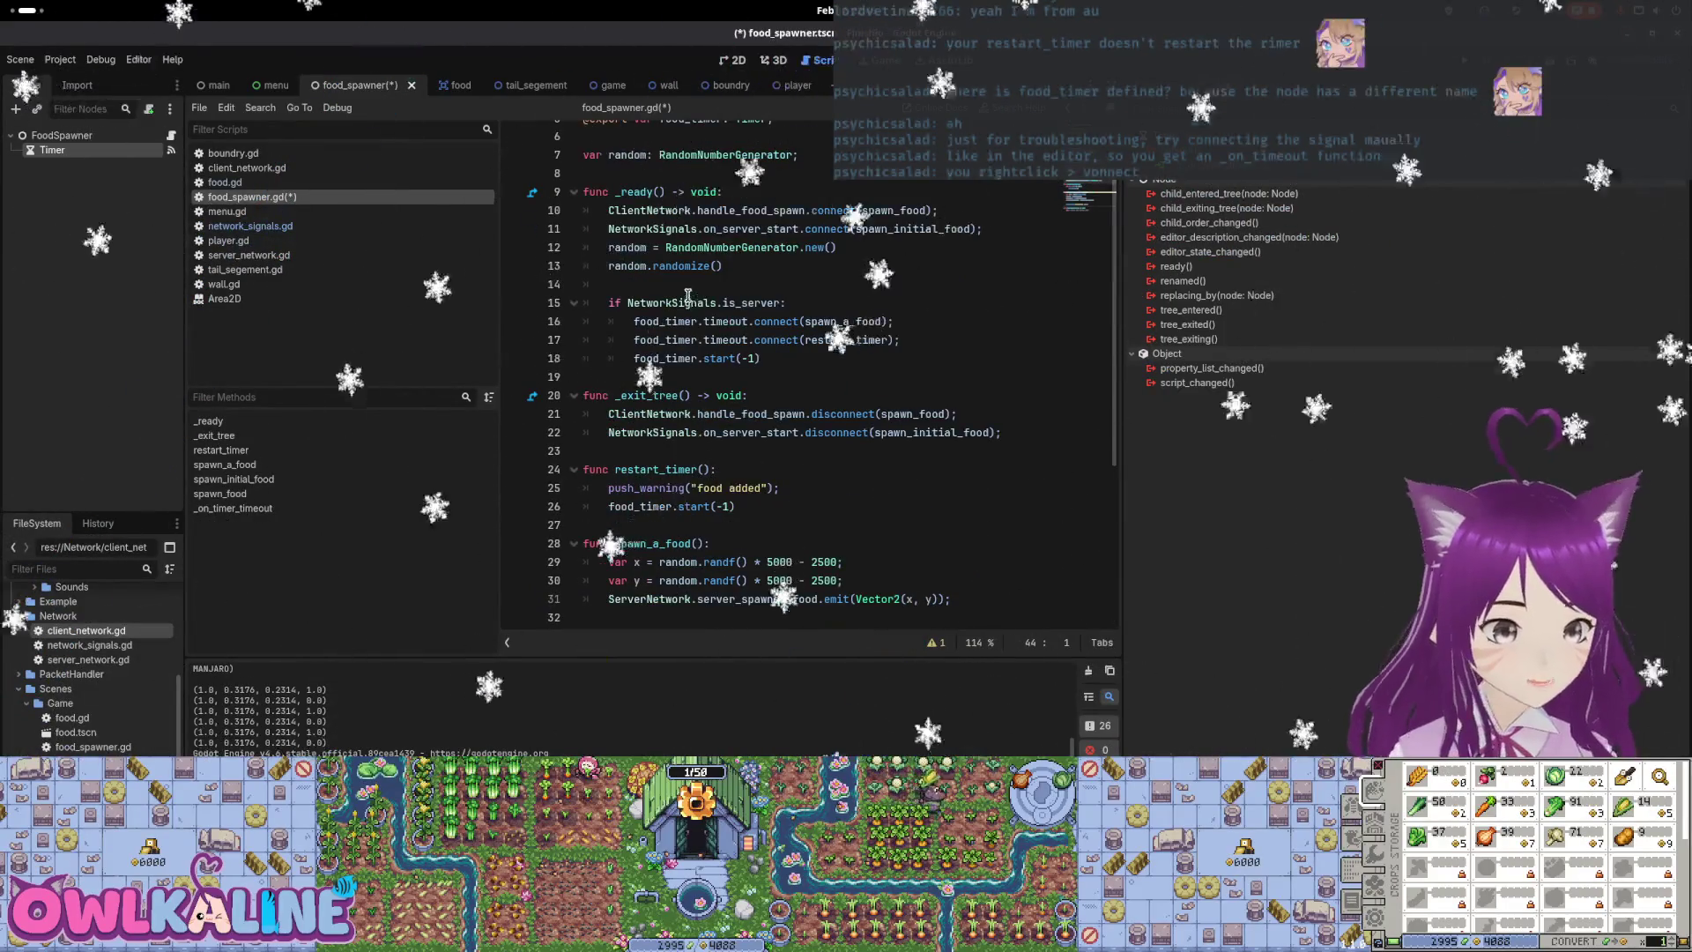
# Replace pass in _on_timer_timeout with push_warning("timer timed out") and run the game
pyautogui.scroll(2, 688, 295)
pyautogui.moveTo(762, 319); pyautogui.dragTo(850, 319)
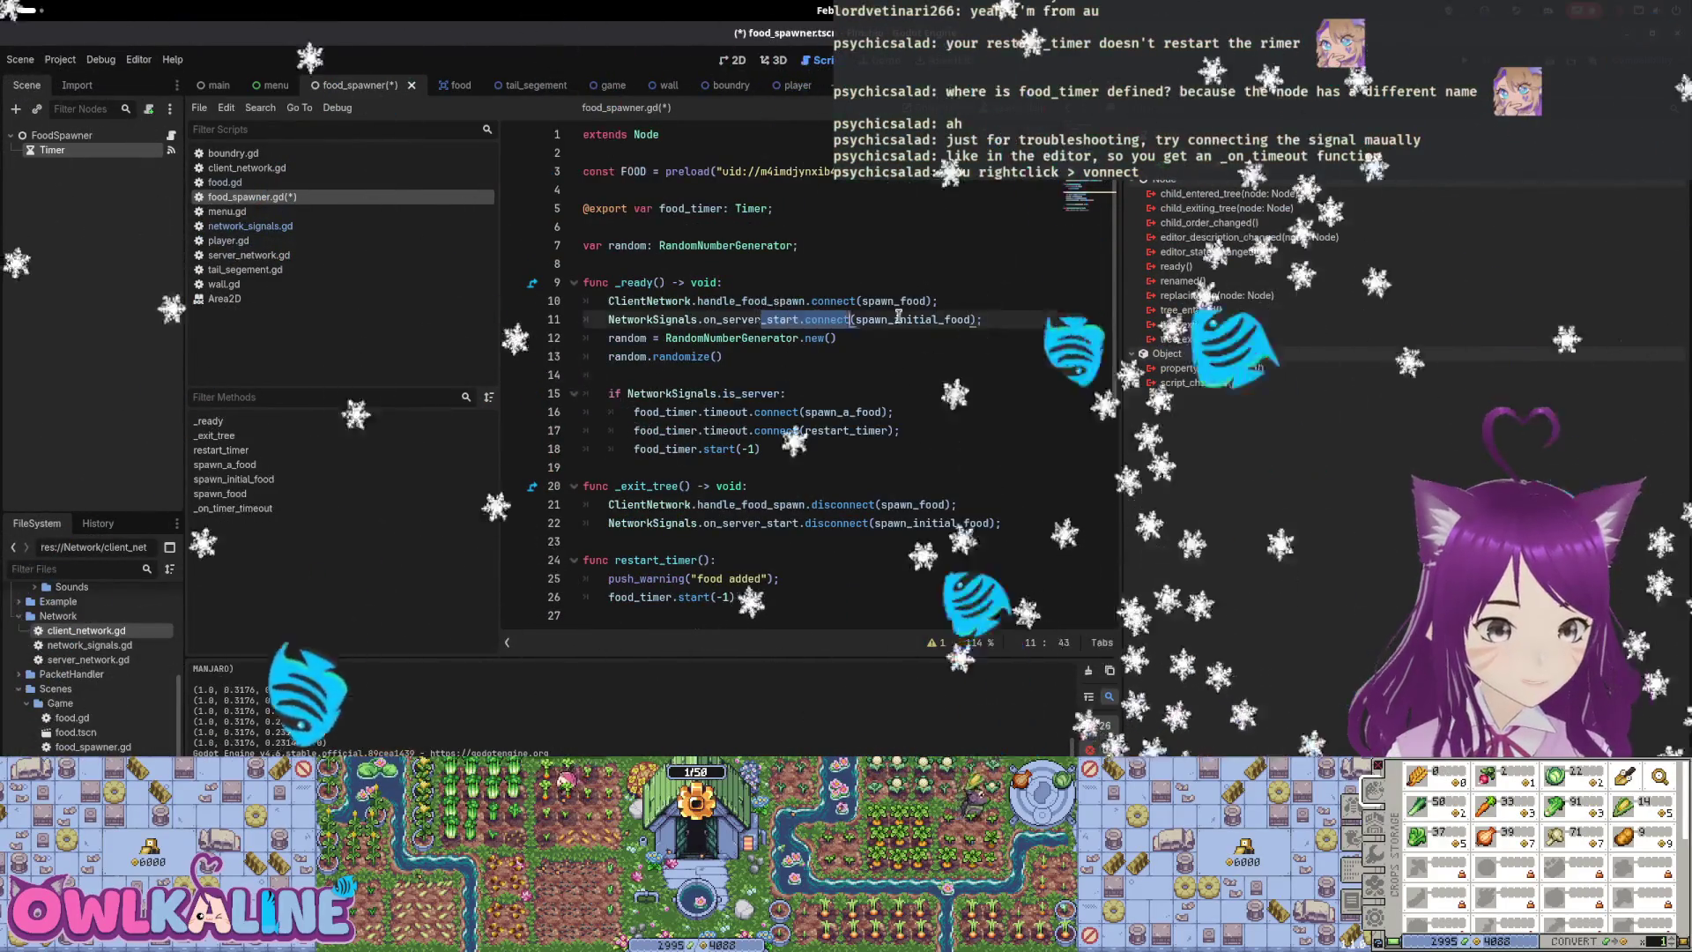
pyautogui.click(932, 319)
pyautogui.scroll(-6, 793, 397)
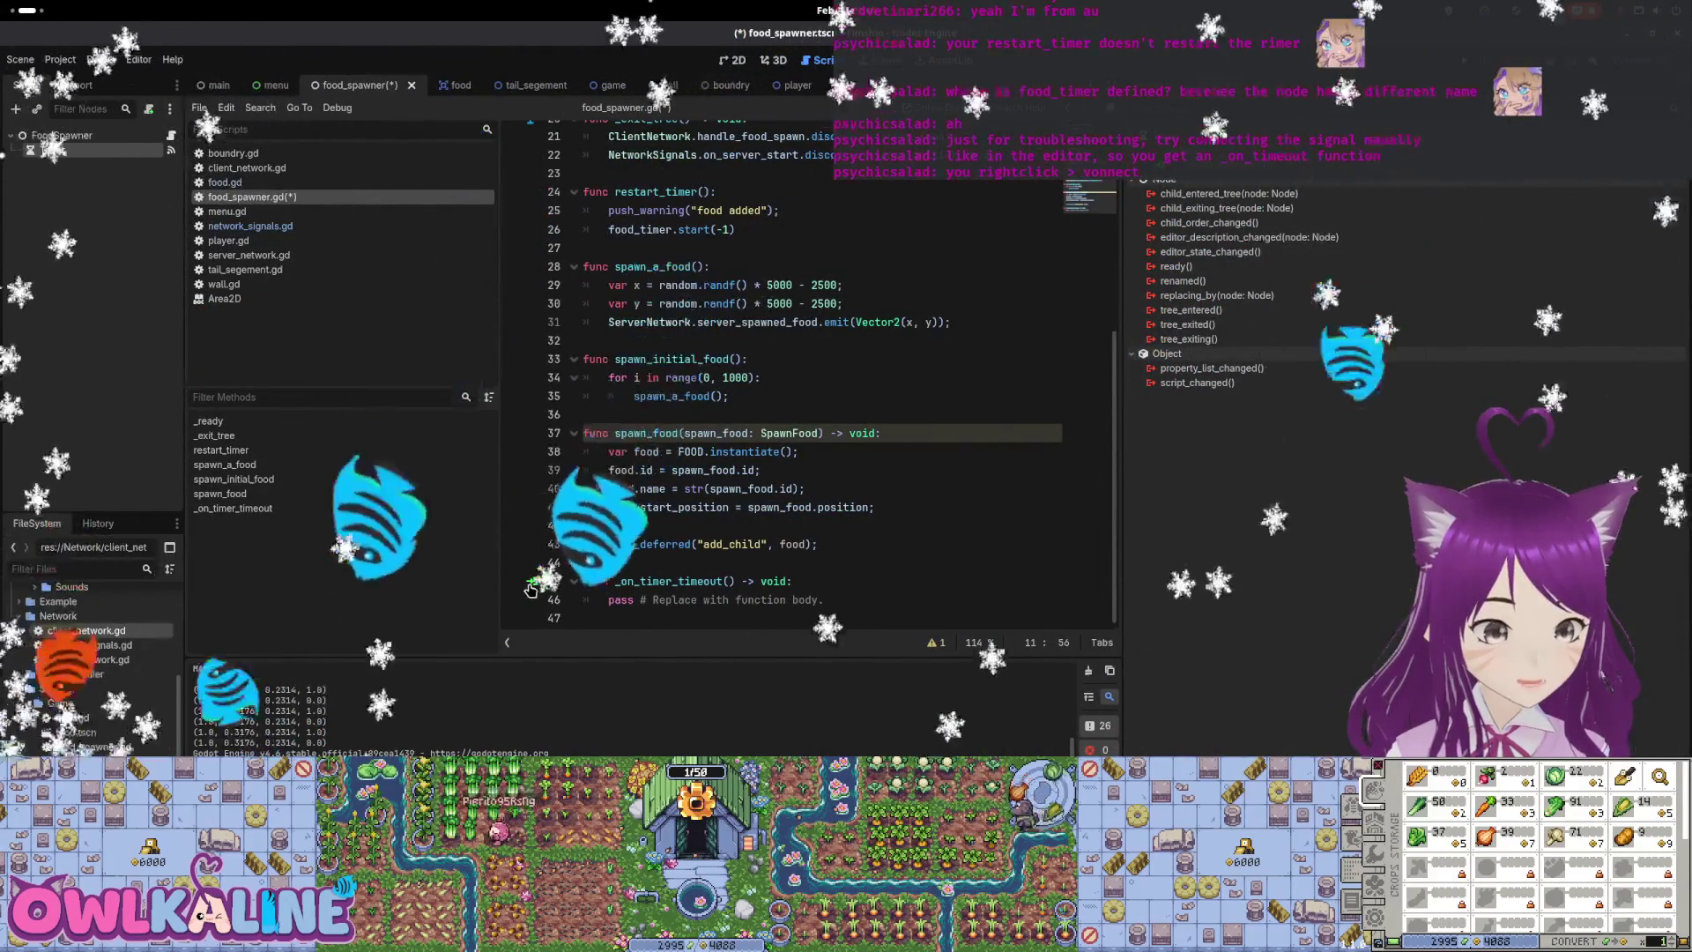
pyautogui.moveTo(608, 599); pyautogui.dragTo(867, 597)
pyautogui.press('BackSpace')
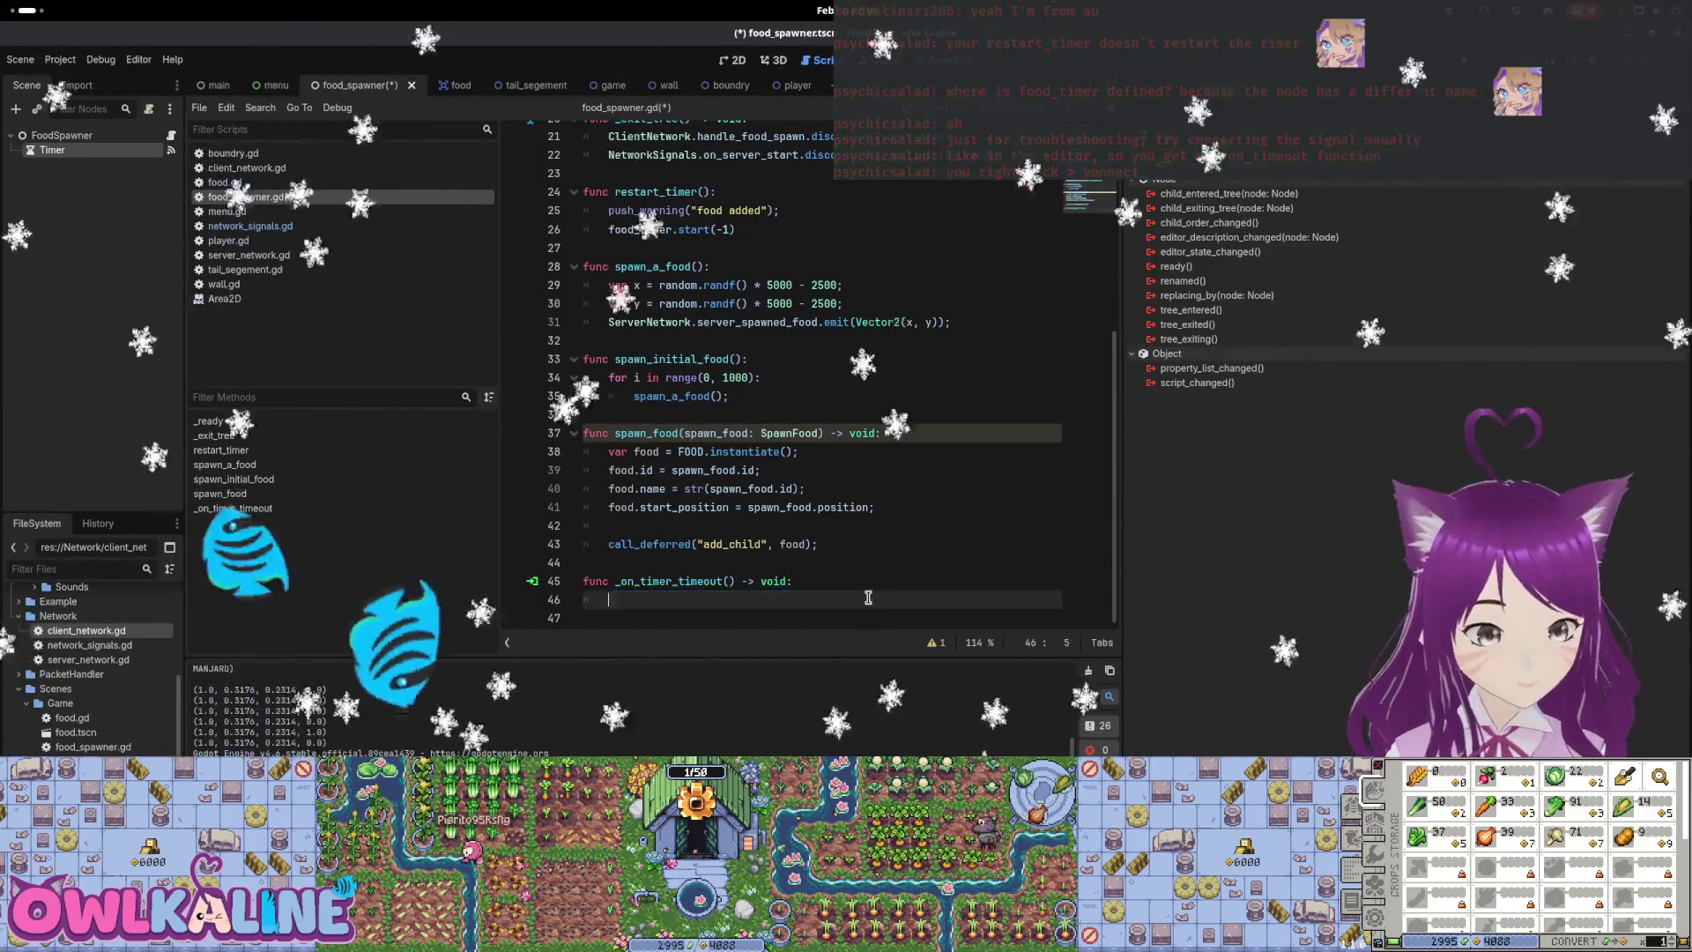
pyautogui.write('print(')
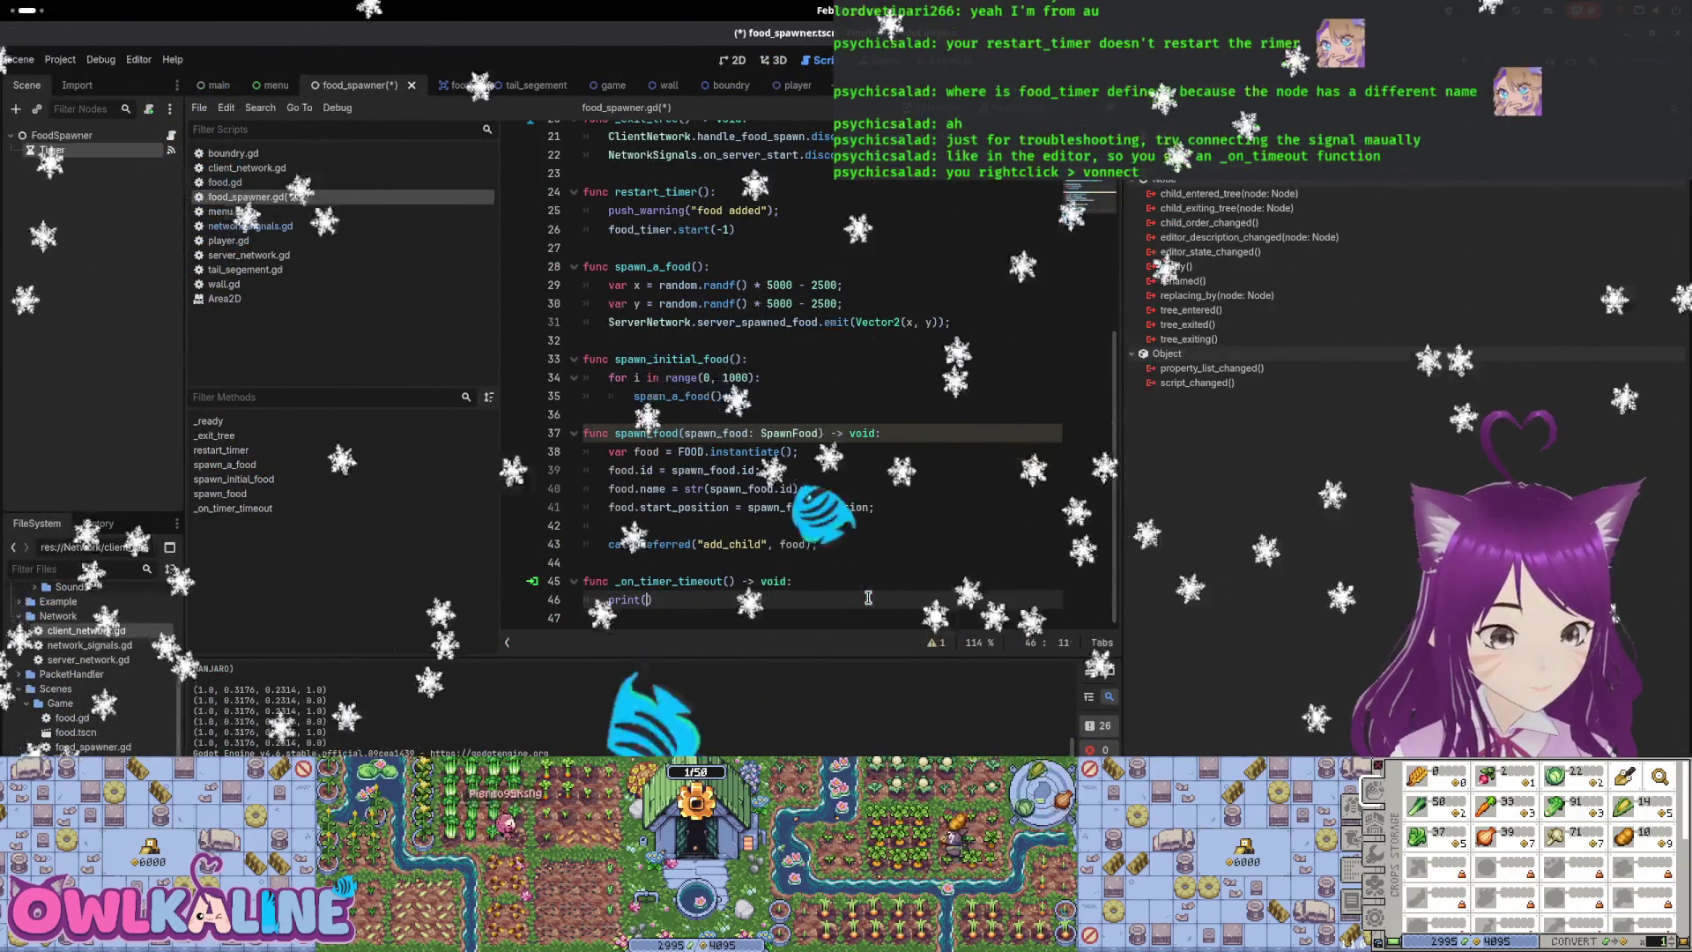
pyautogui.press('BackSpace')
pyautogui.press('BackSpace')
pyautogui.press('BackSpace')
pyautogui.write('ush_')
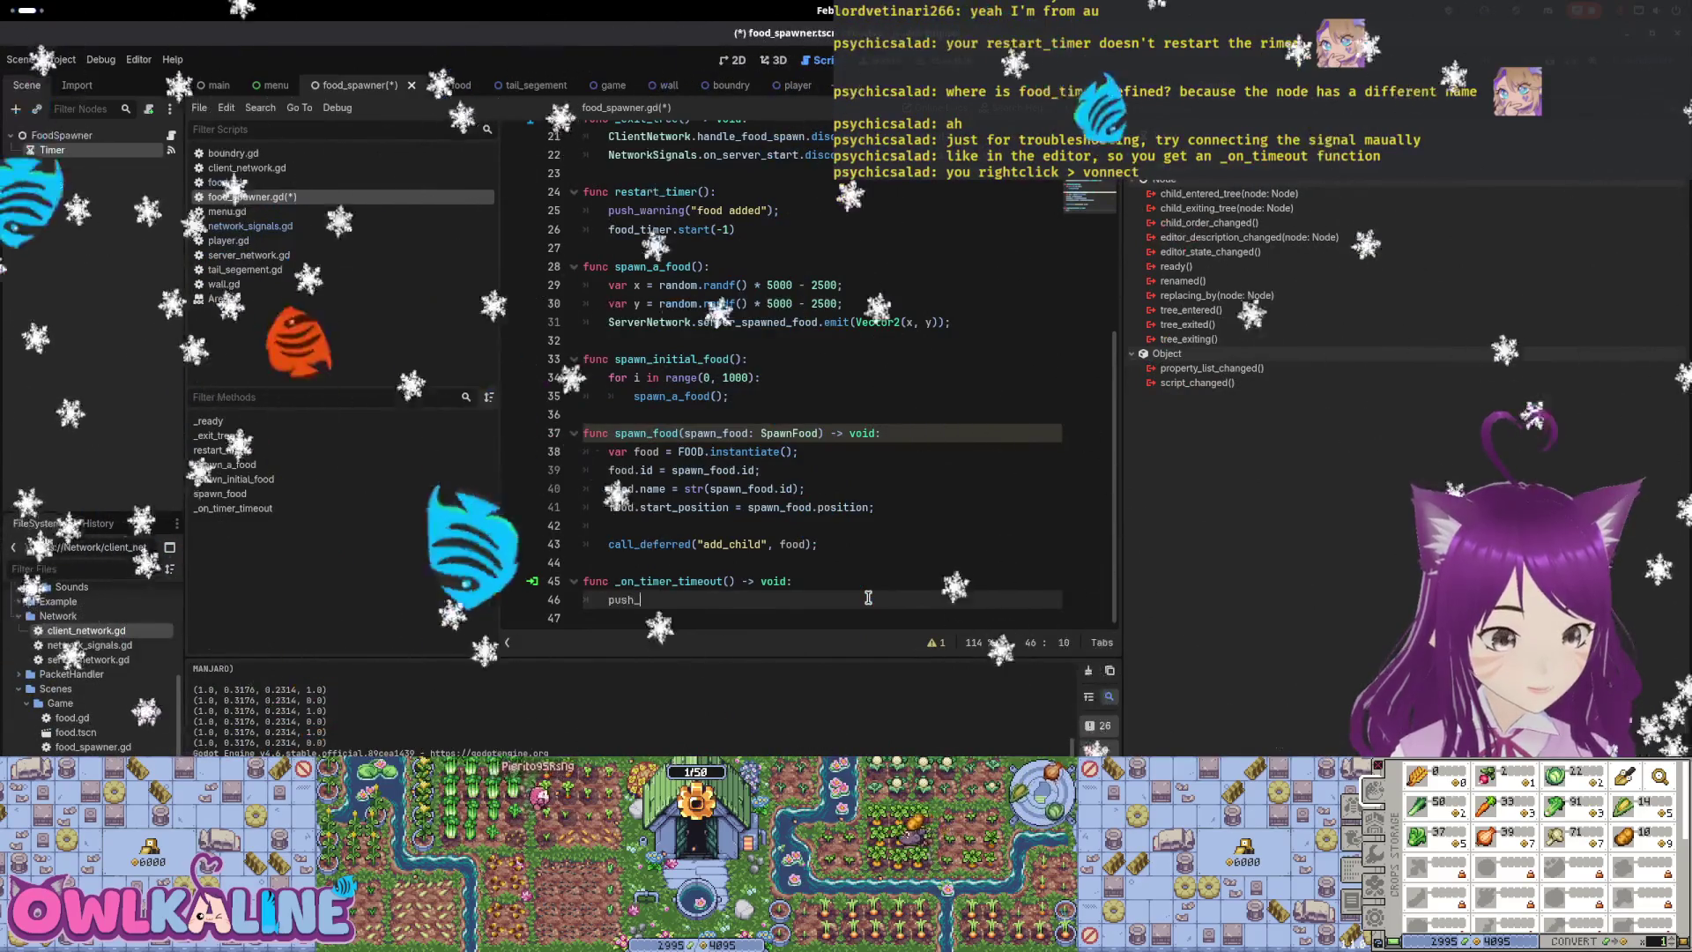
pyautogui.write('warning("')
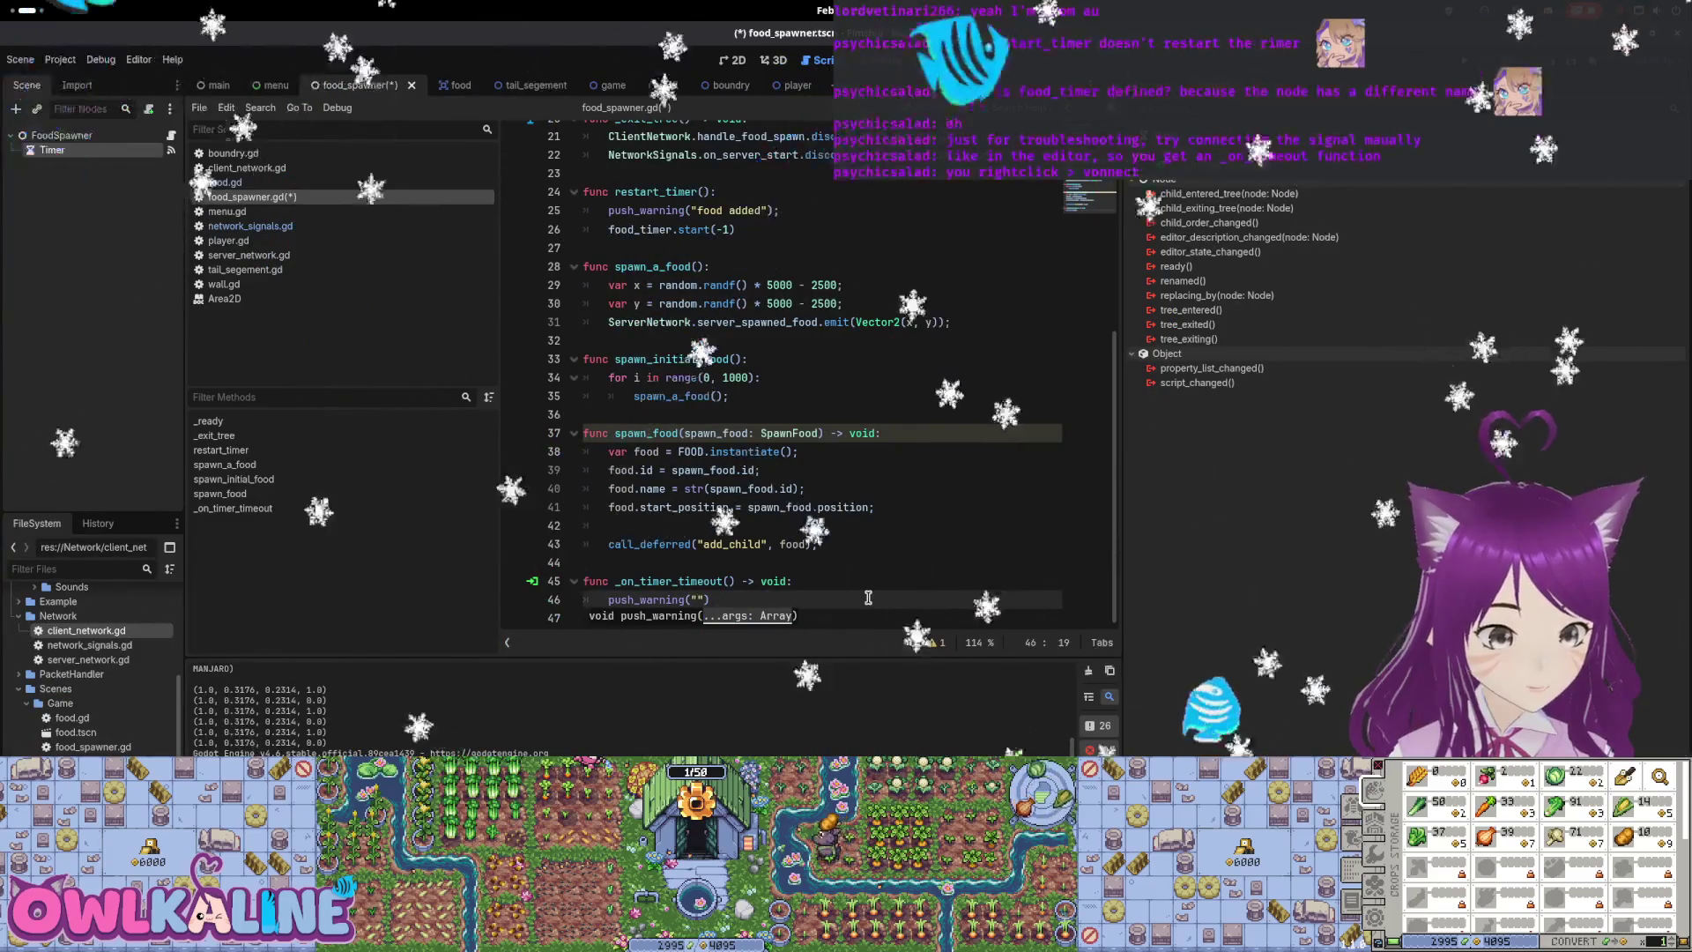
pyautogui.write('timer timed out')
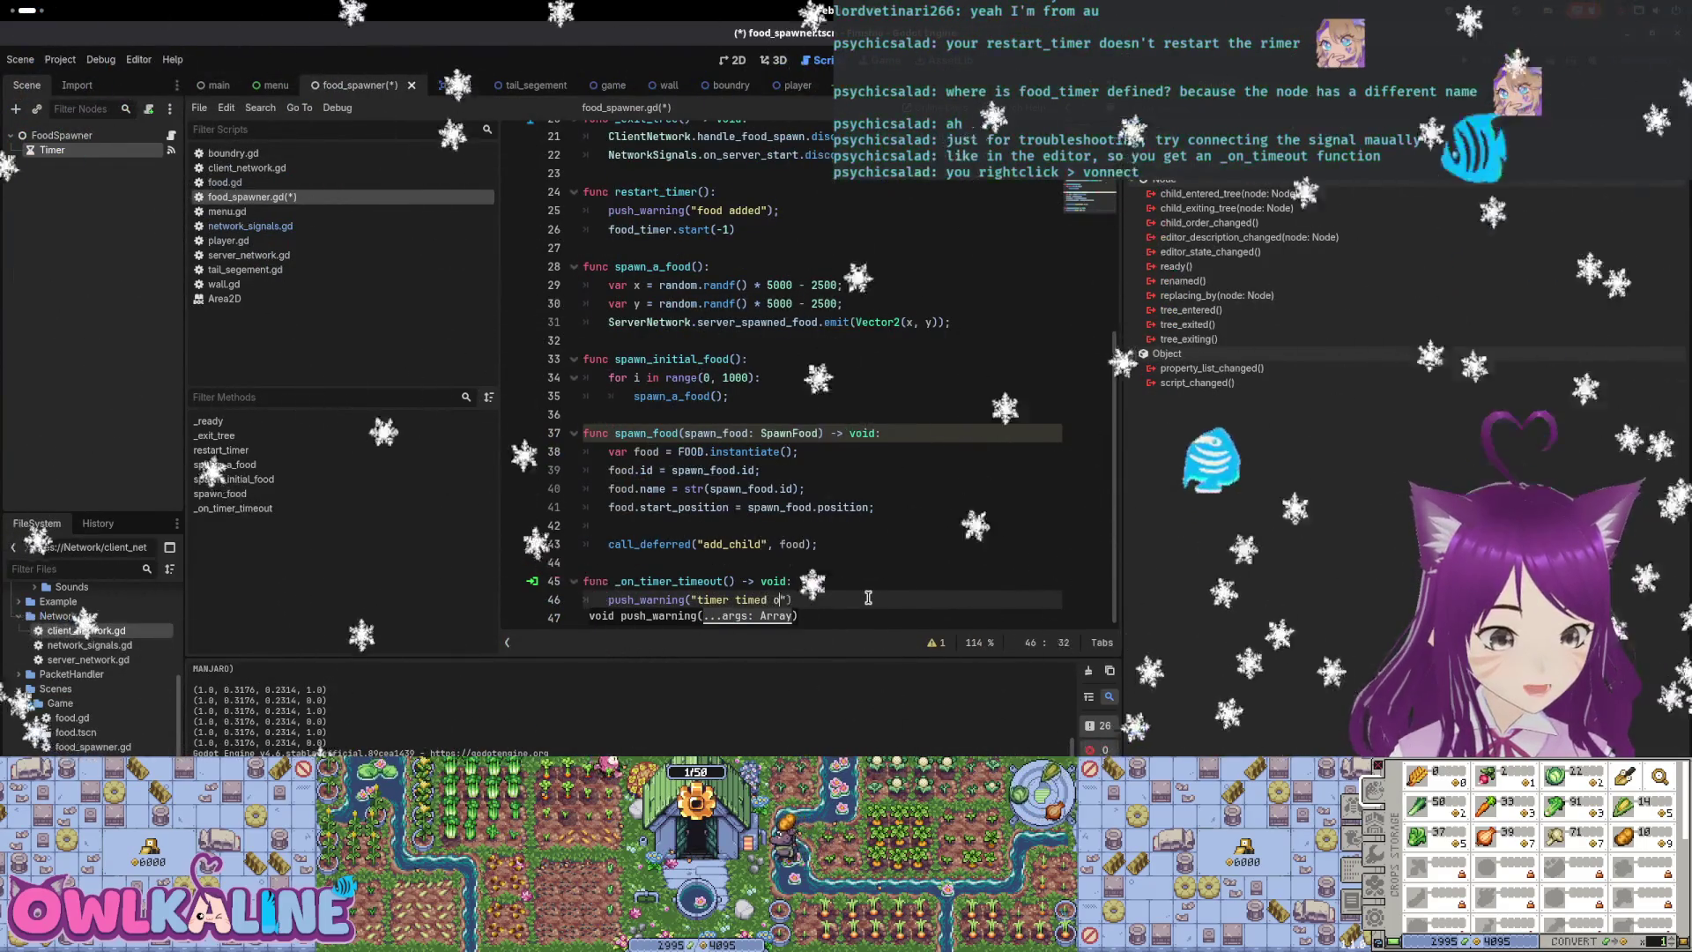
pyautogui.write('")')
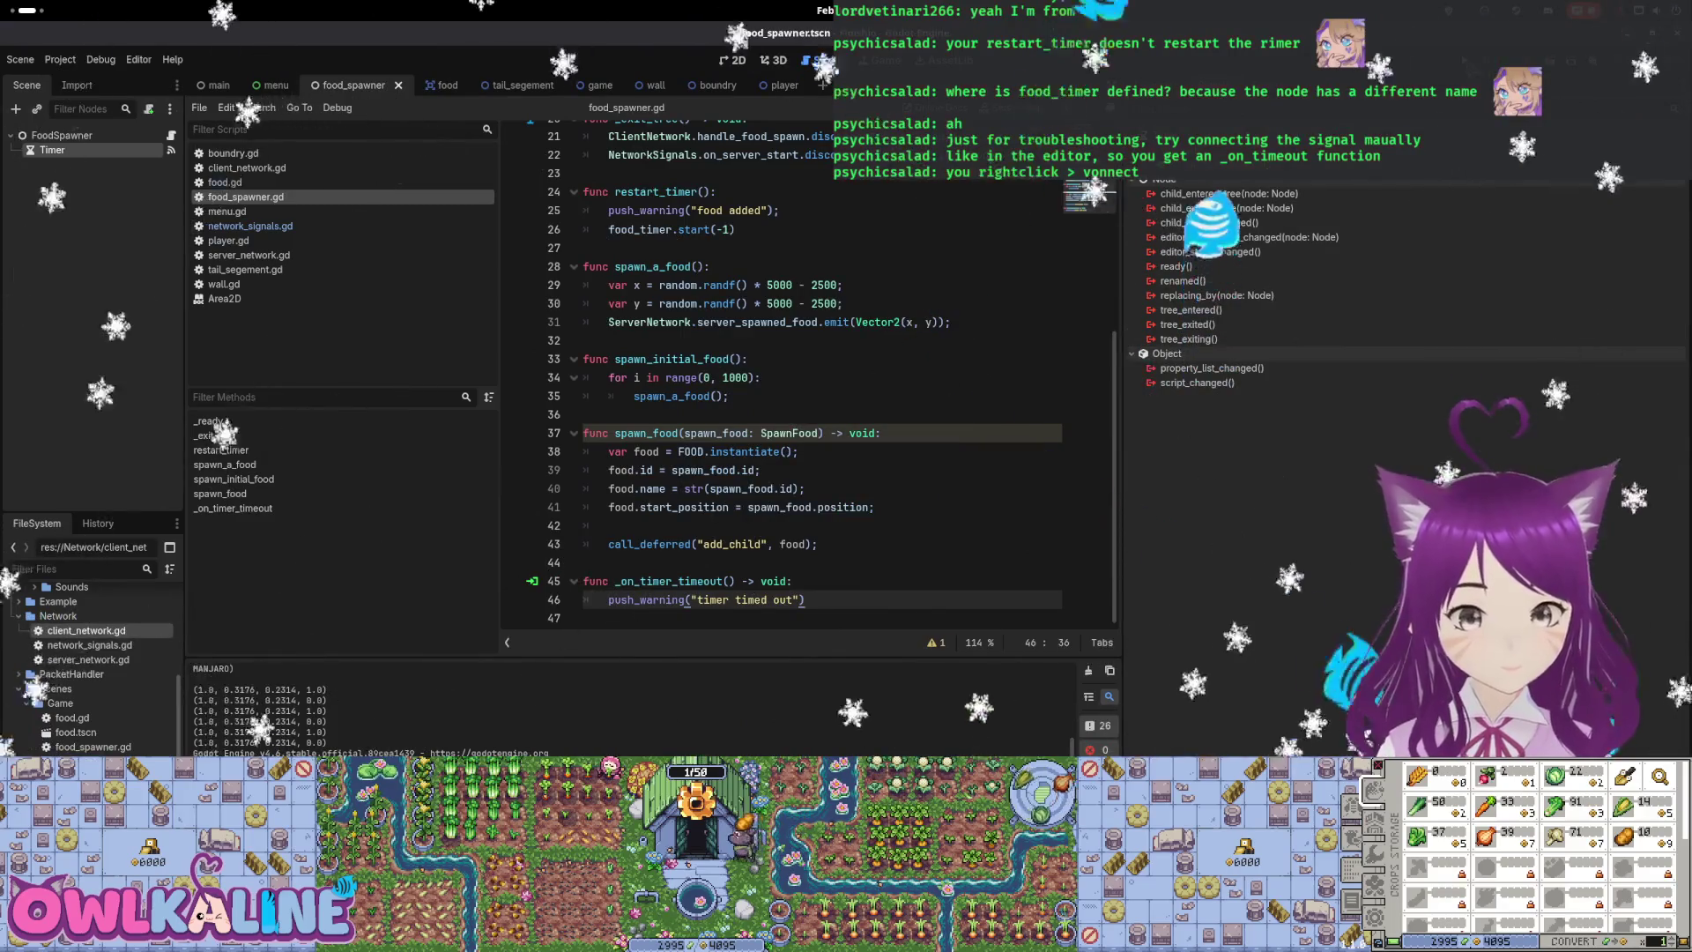
pyautogui.press('F5')
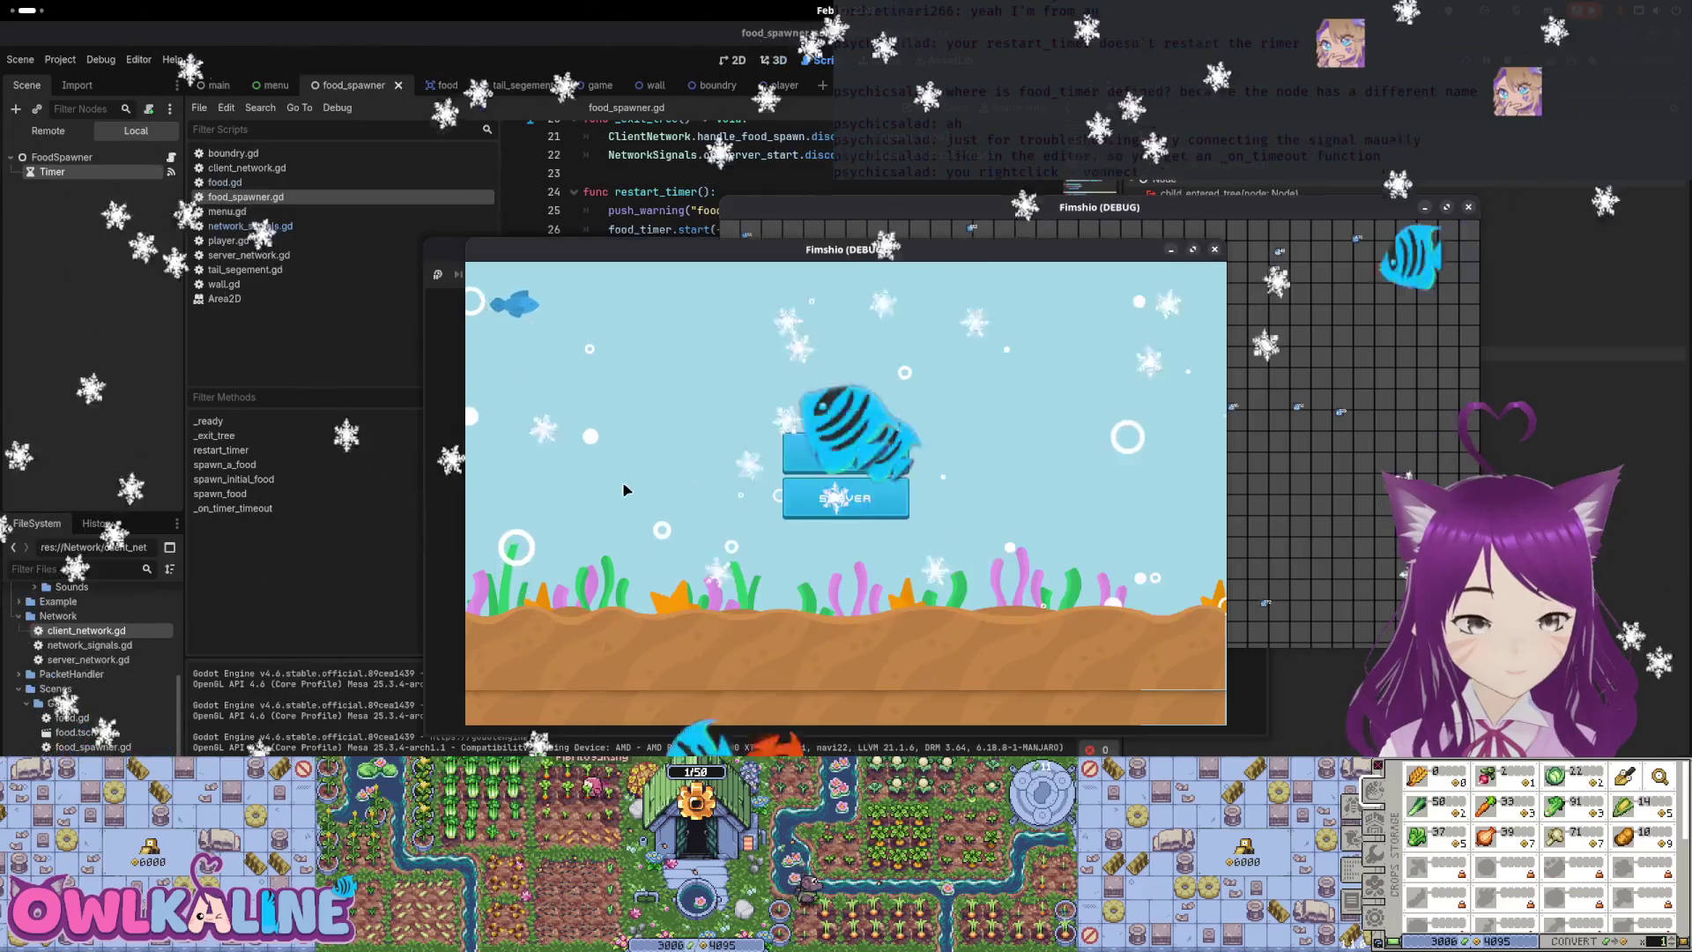
# Join the game as a client, compare both debug windows, then close them
pyautogui.click(845, 453)
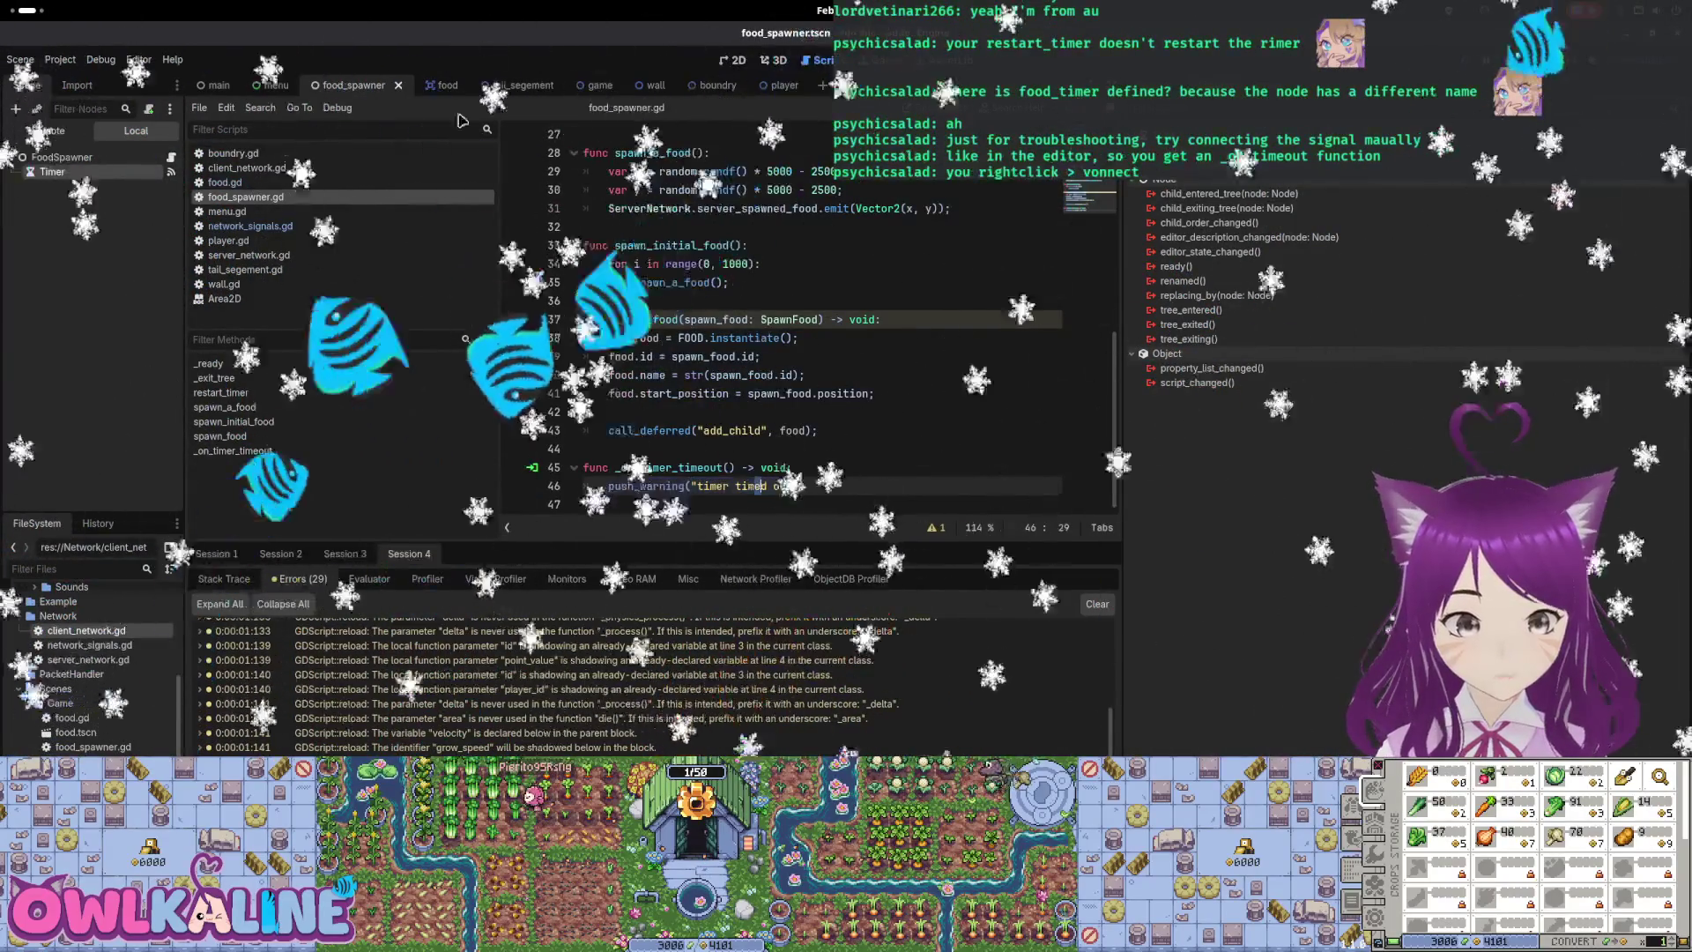
pyautogui.press('super+Tab')
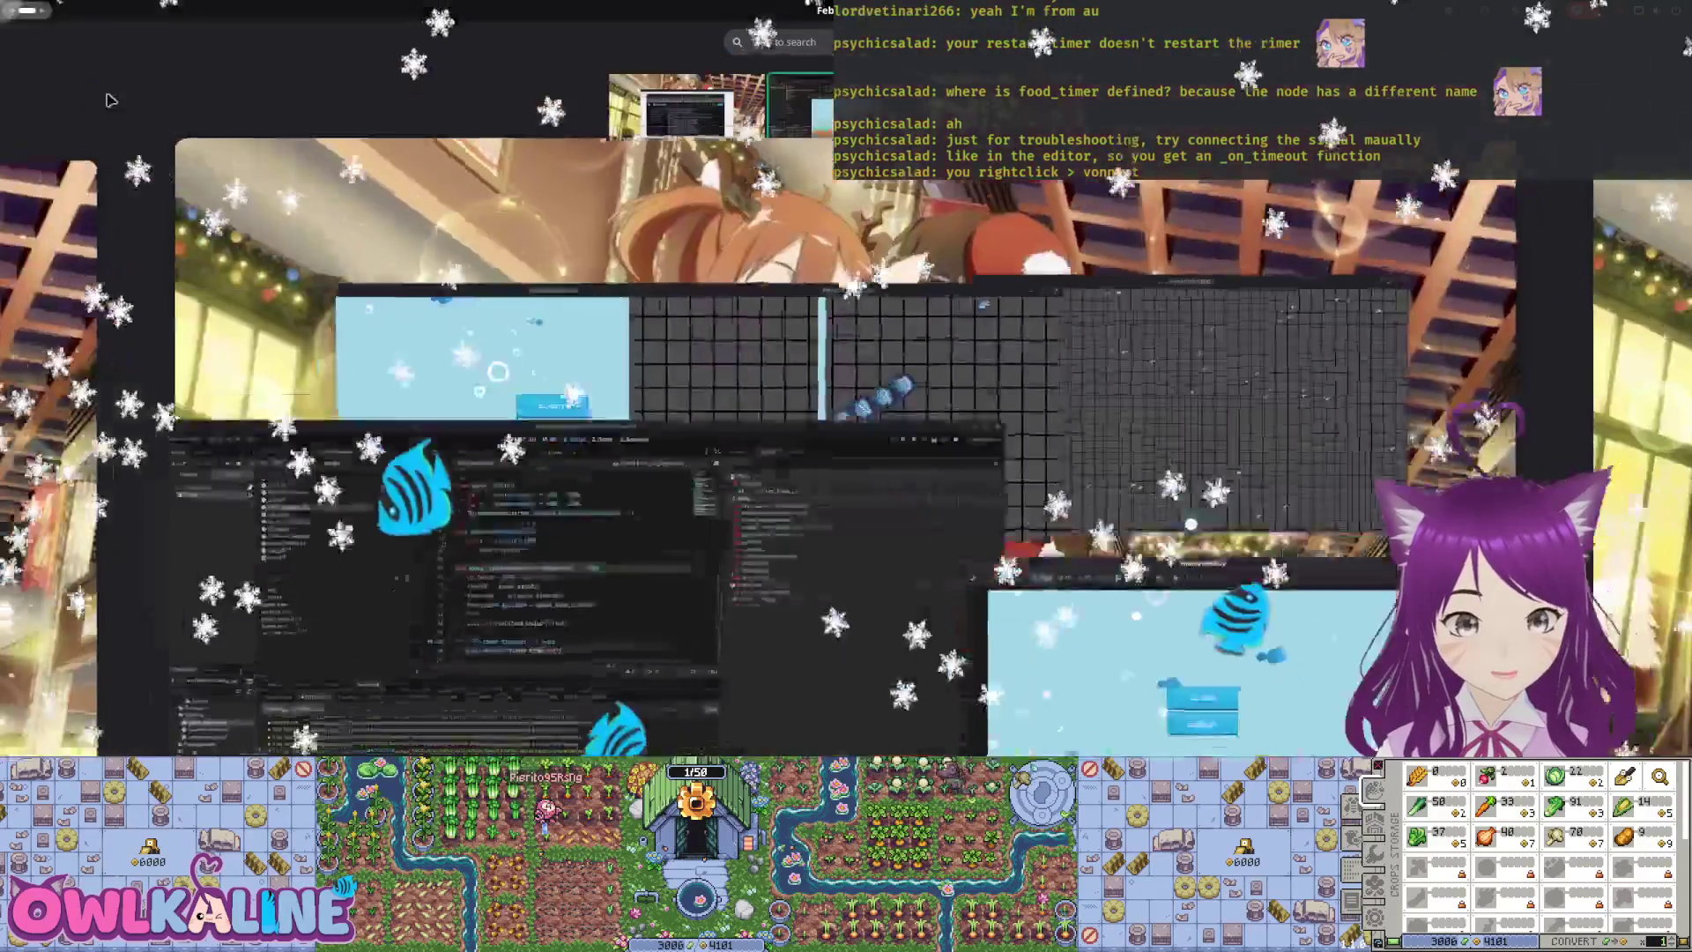
pyautogui.hotkey('alt', 'Tab')
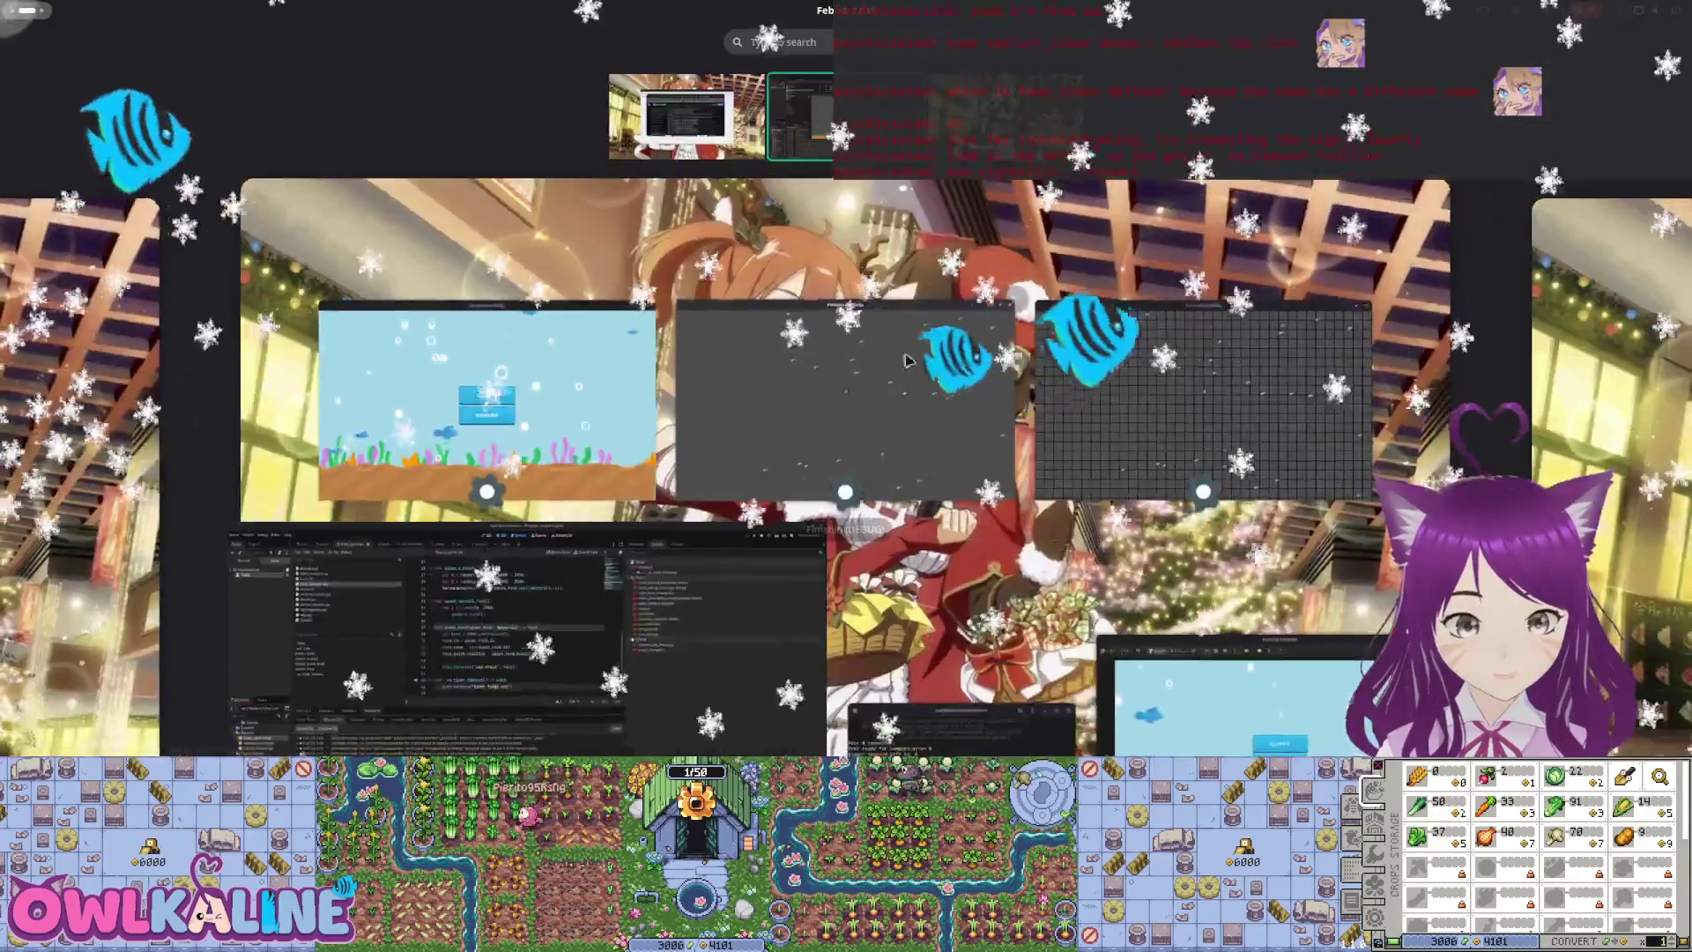
pyautogui.moveTo(1157, 230)
pyautogui.mouseDown()
pyautogui.moveTo(1067, 240)
pyautogui.moveTo(1013, 423)
pyautogui.moveTo(1033, 517)
pyautogui.moveTo(1231, 497)
pyautogui.moveTo(902, 353)
pyautogui.moveTo(907, 286)
pyautogui.moveTo(907, 334)
pyautogui.moveTo(1339, 327)
pyautogui.moveTo(1335, 266)
pyautogui.moveTo(924, 276)
pyautogui.mouseUp()
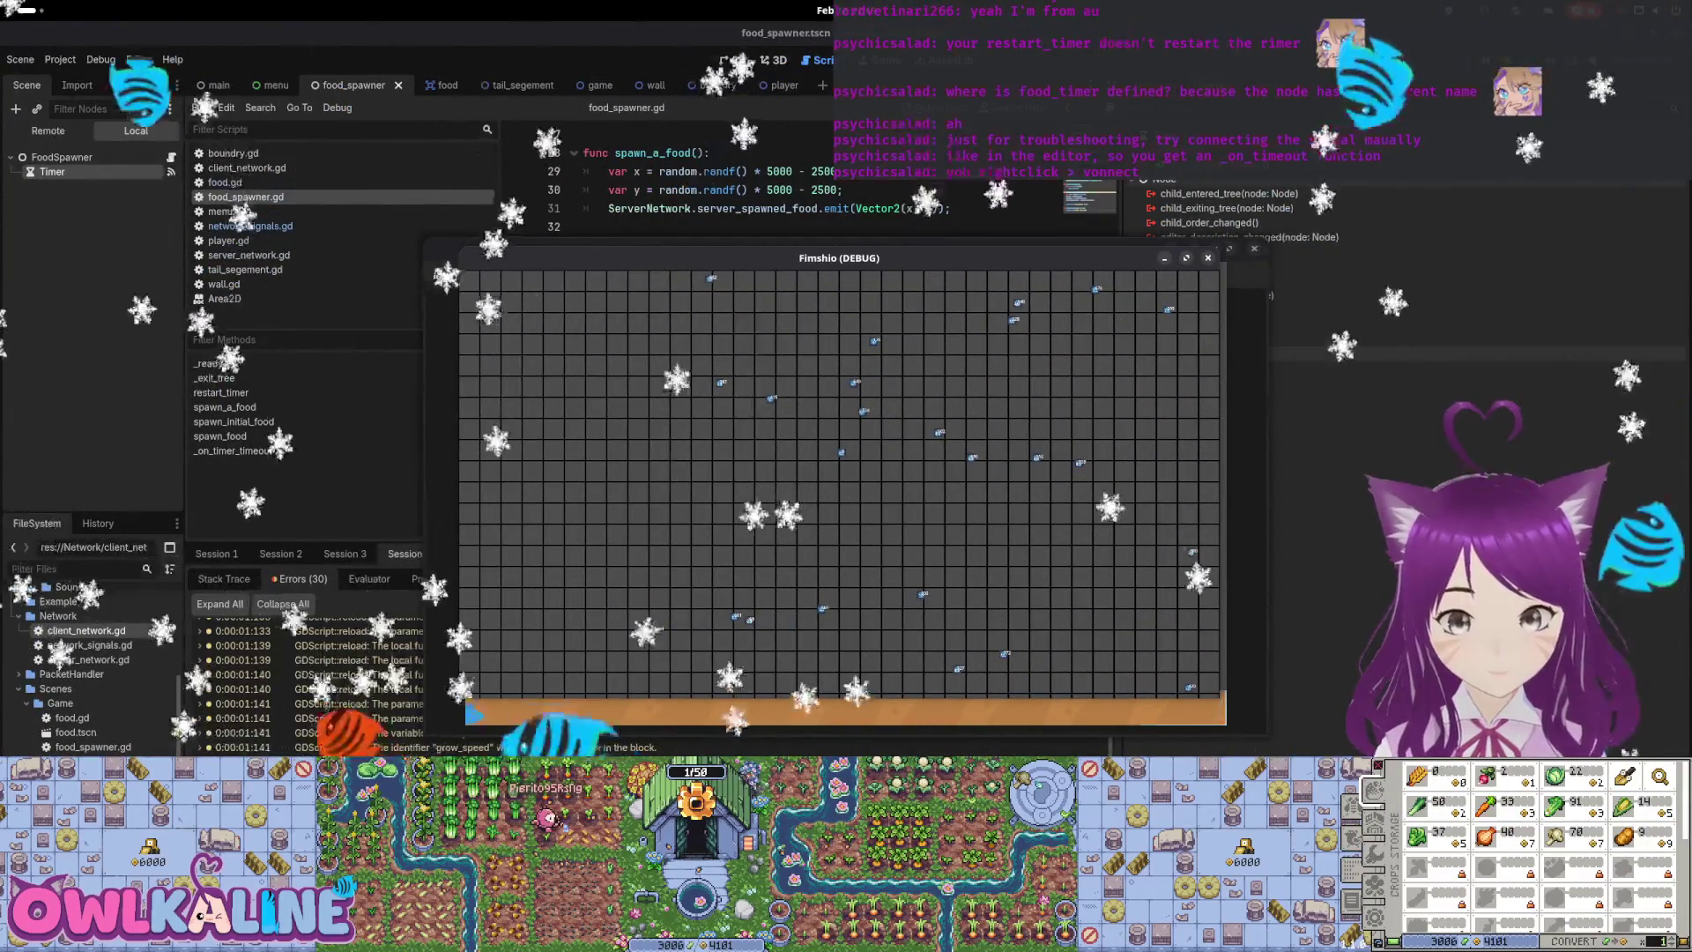
pyautogui.click(1207, 257)
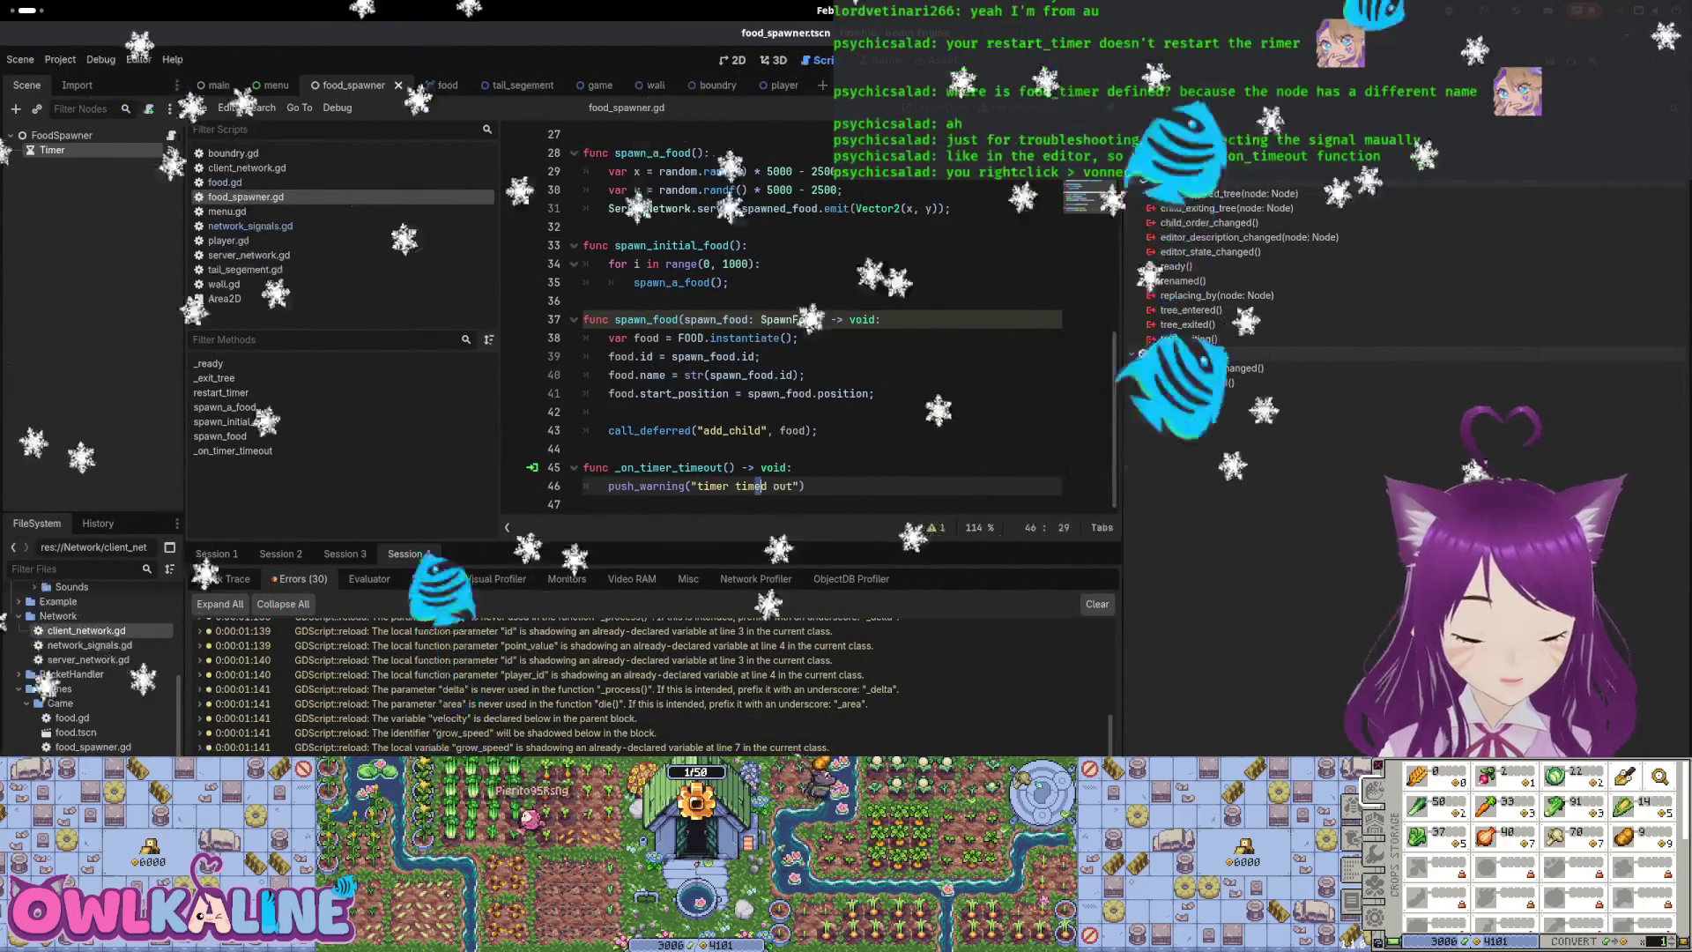
# Confirm the Timer node's 3.0 s wait time and Autostart setting, then rerun the project
pyautogui.click(720, 467)
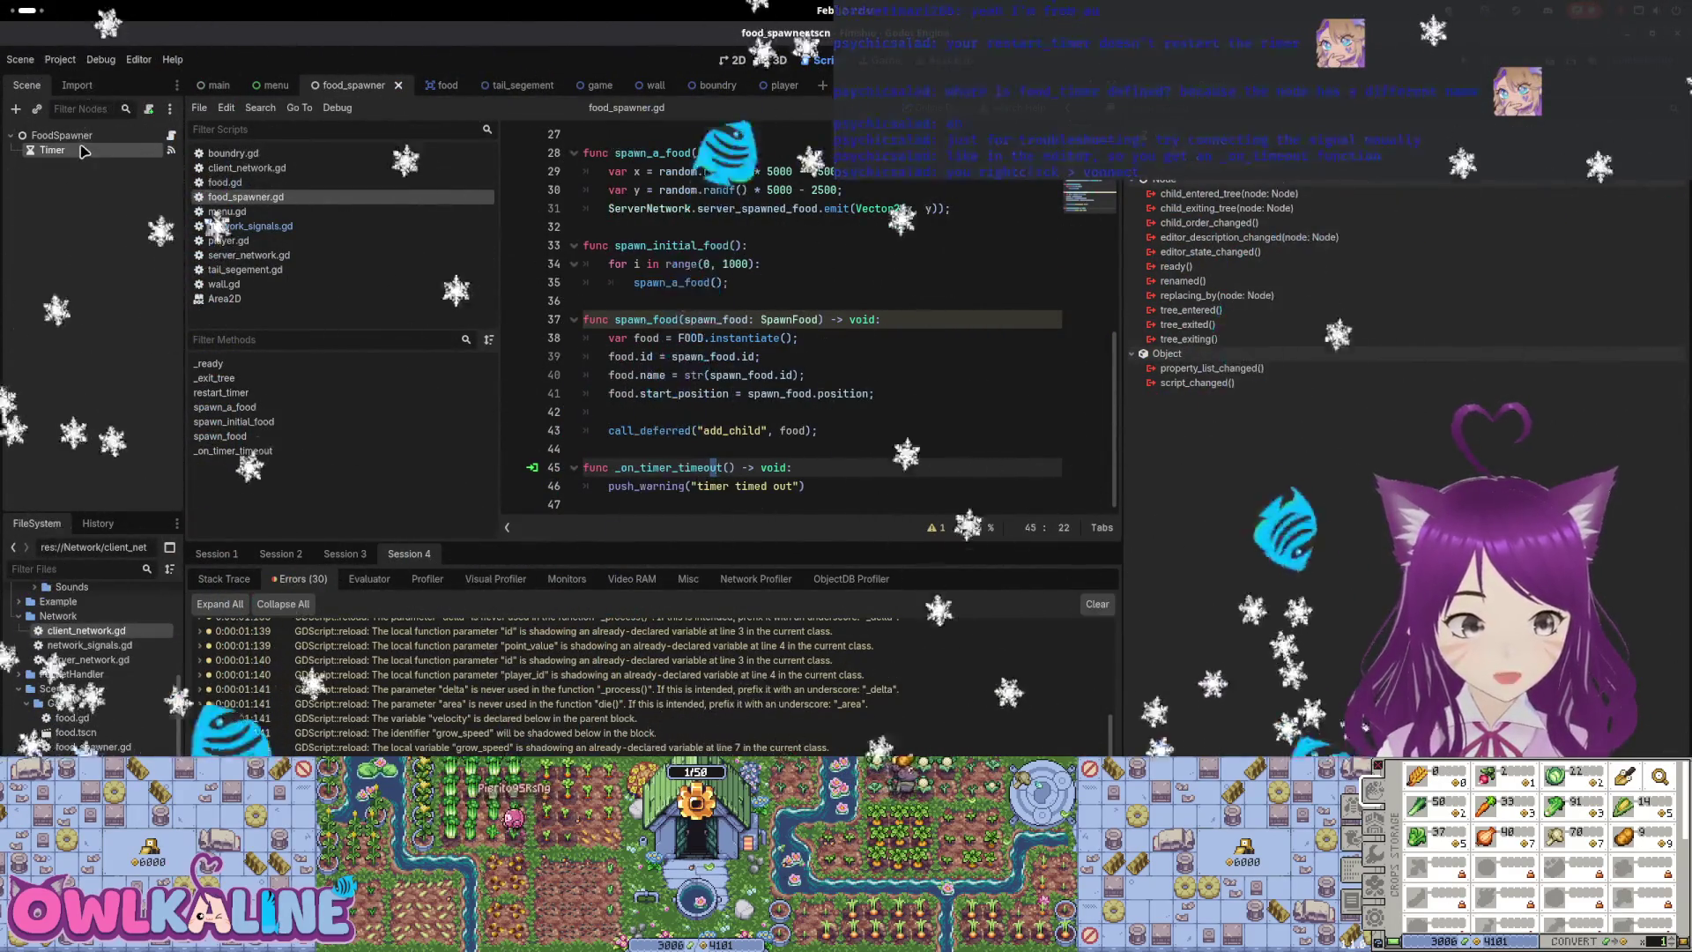
pyautogui.click(1155, 84)
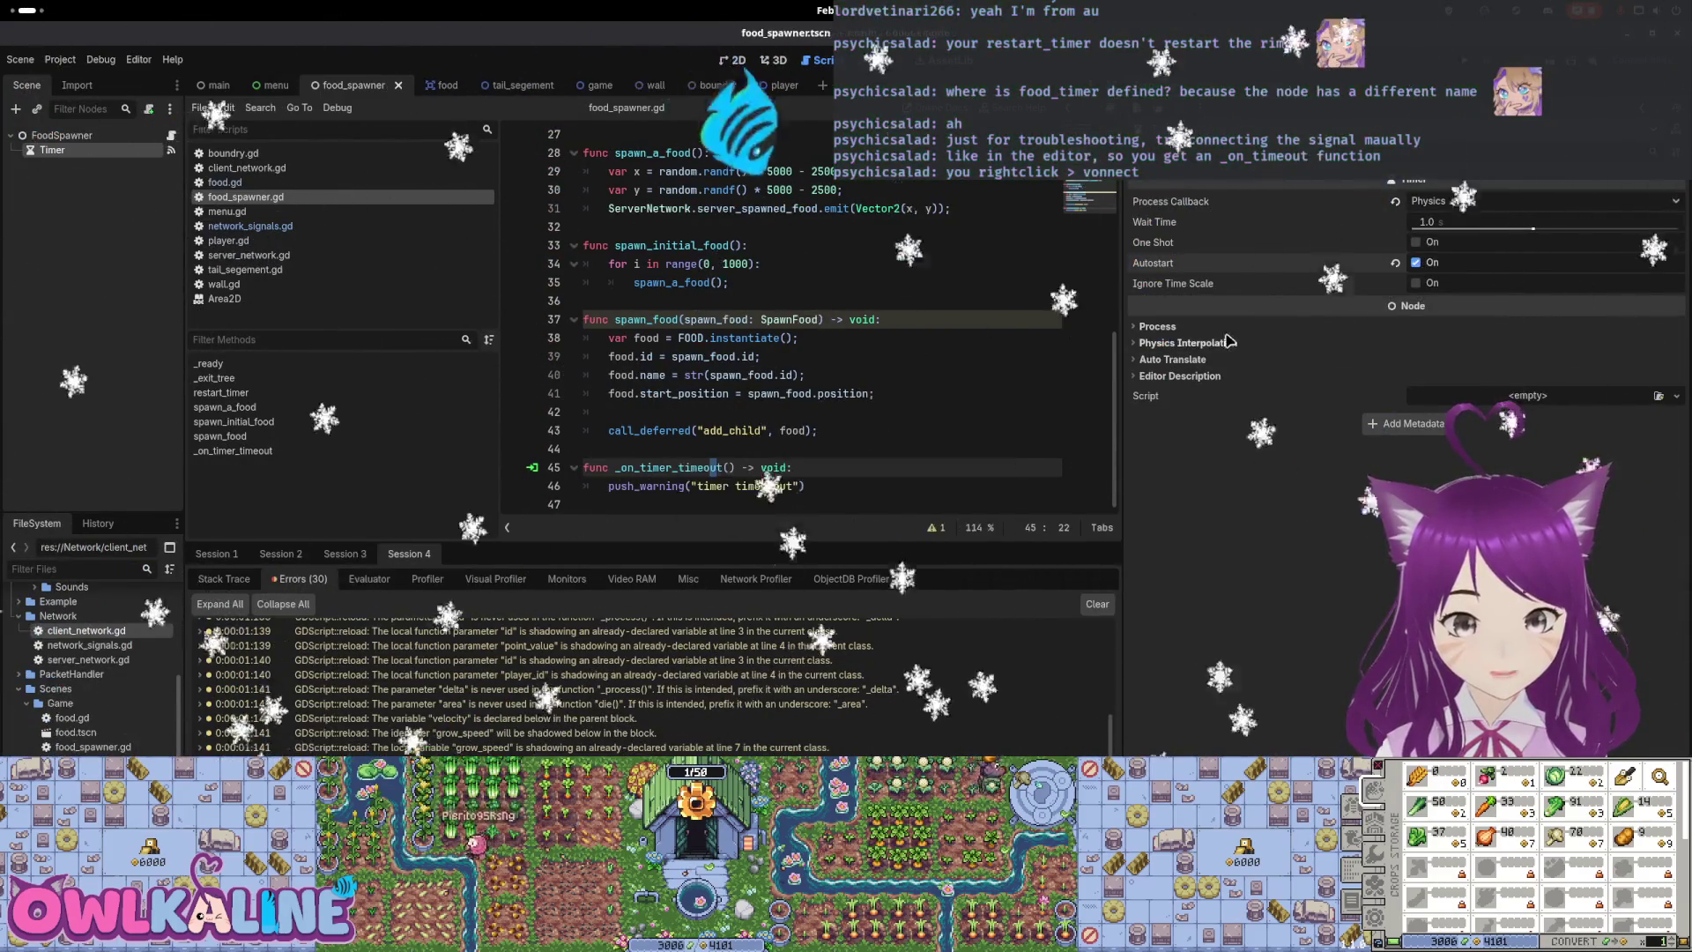
pyautogui.press('F5')
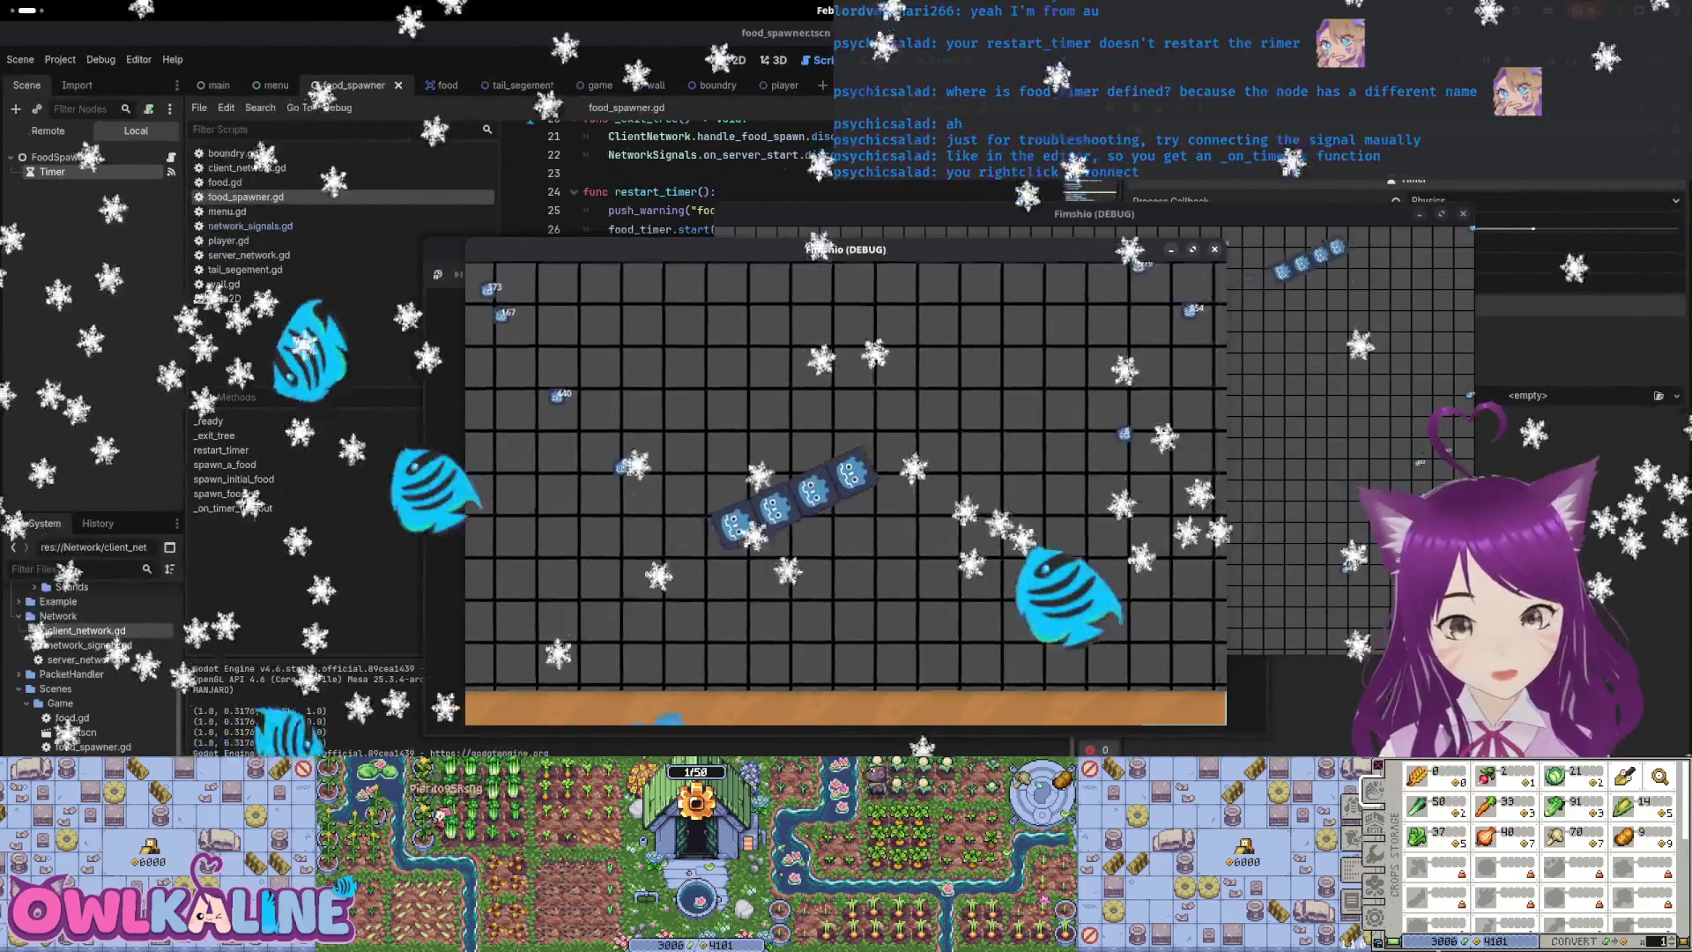
# Stop the game, review the Session 3 debugger errors, and return to the top of the script
pyautogui.press('F8')
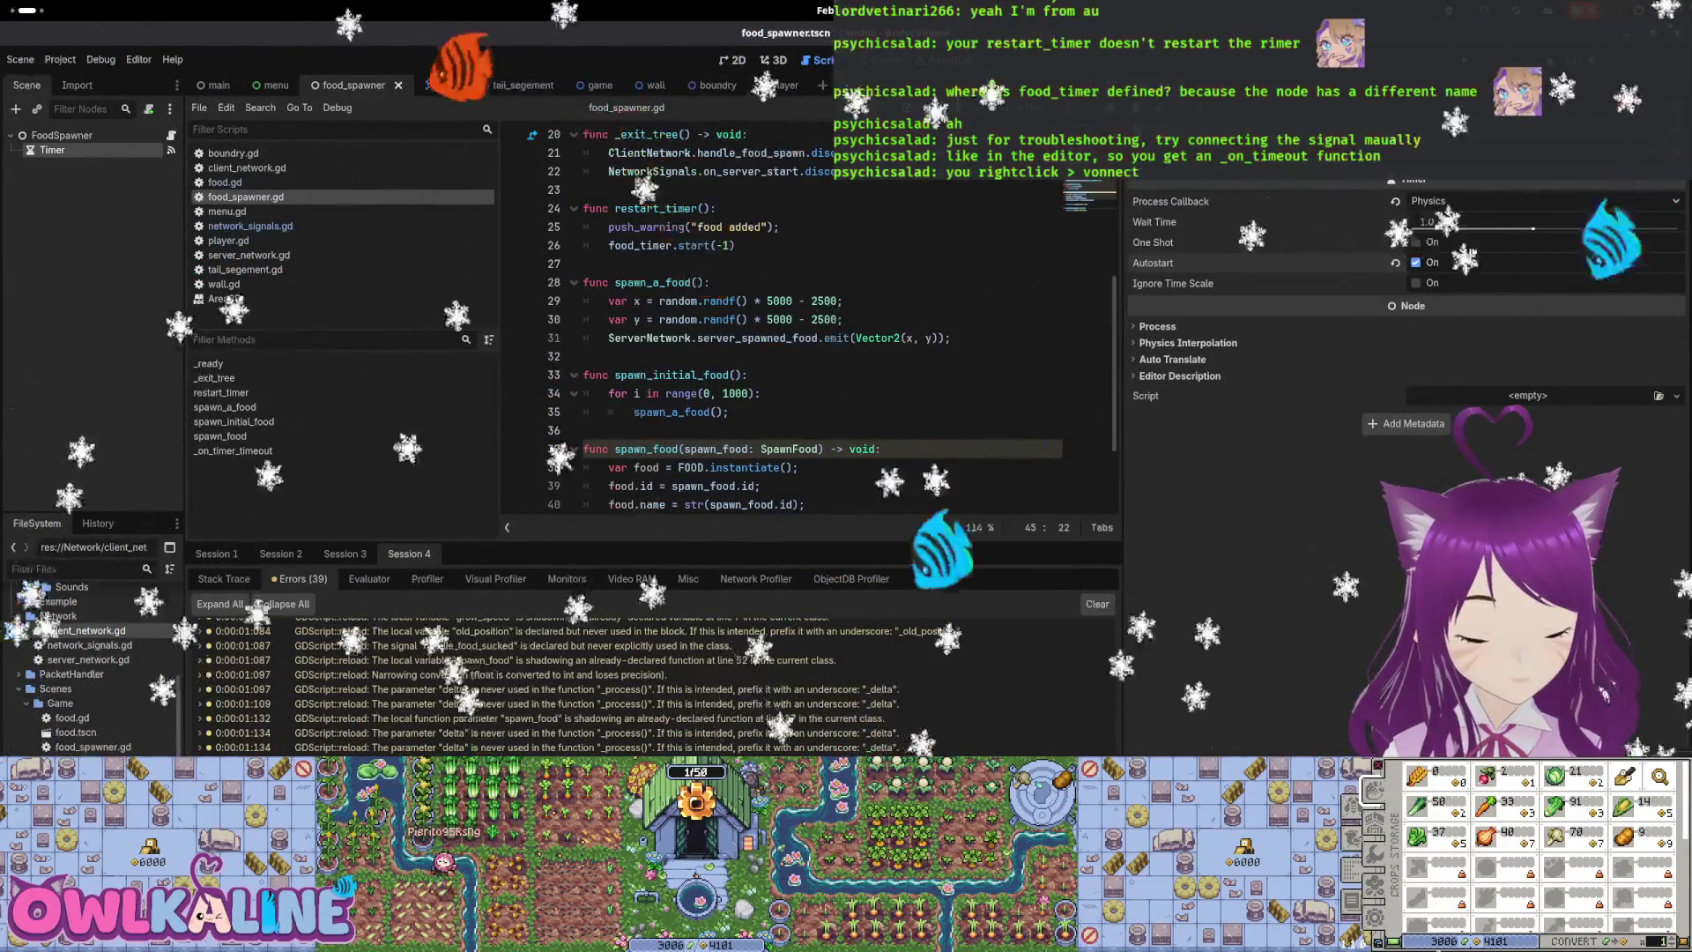
pyautogui.click(345, 554)
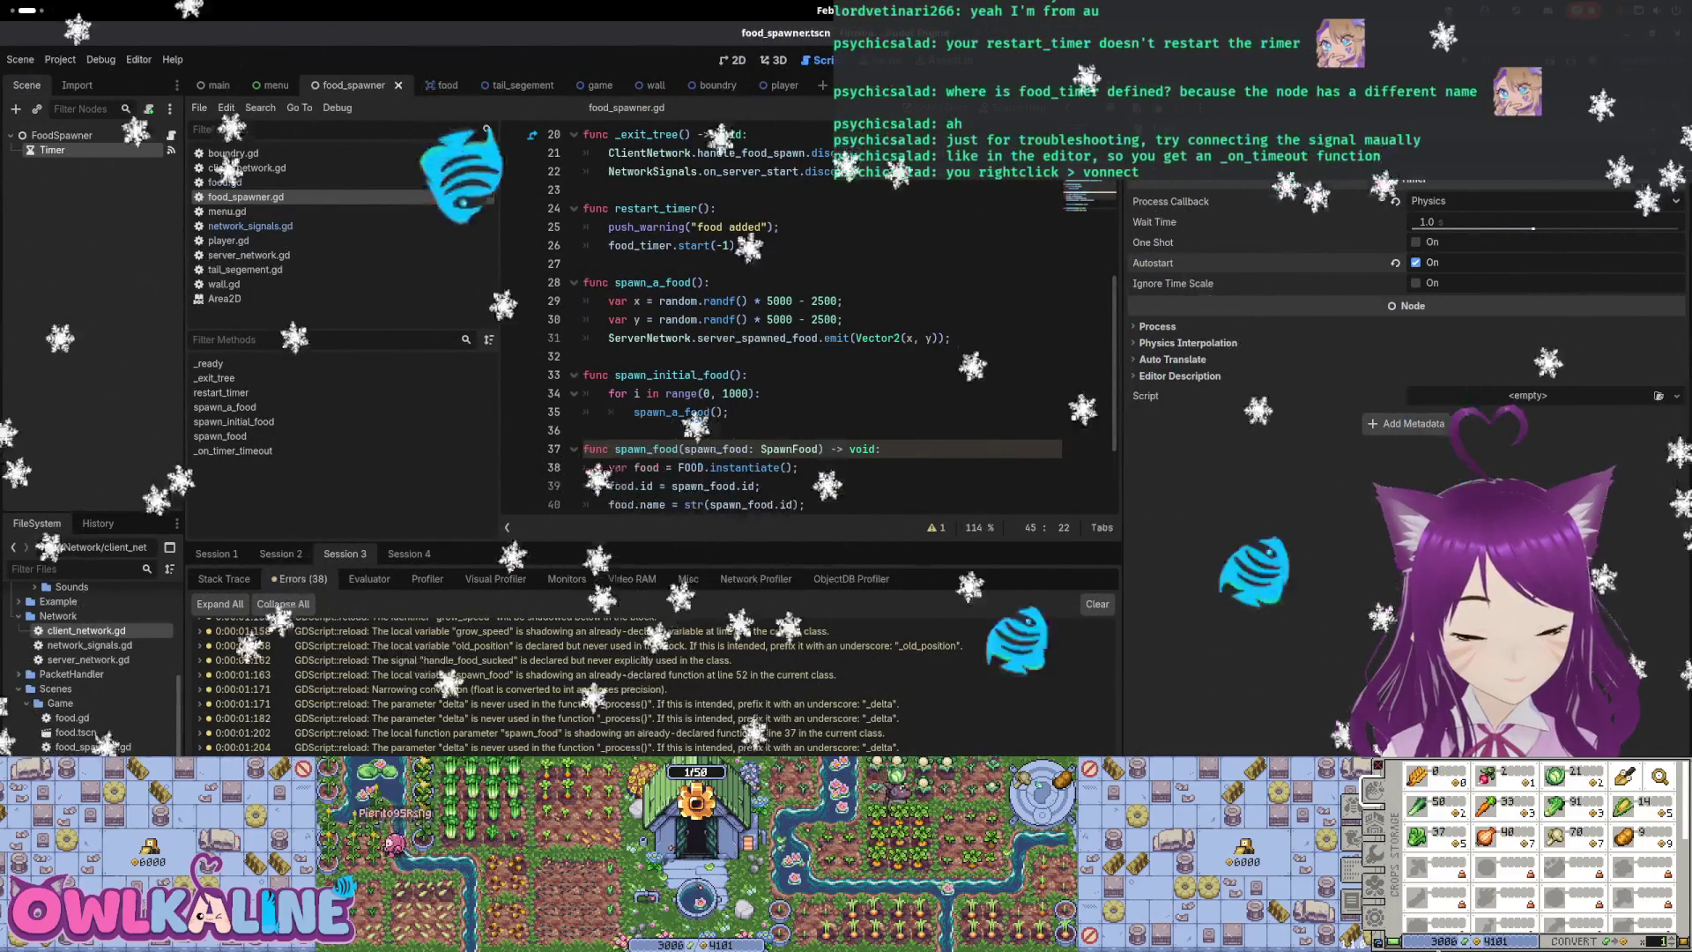
pyautogui.scroll(6, 668, 393)
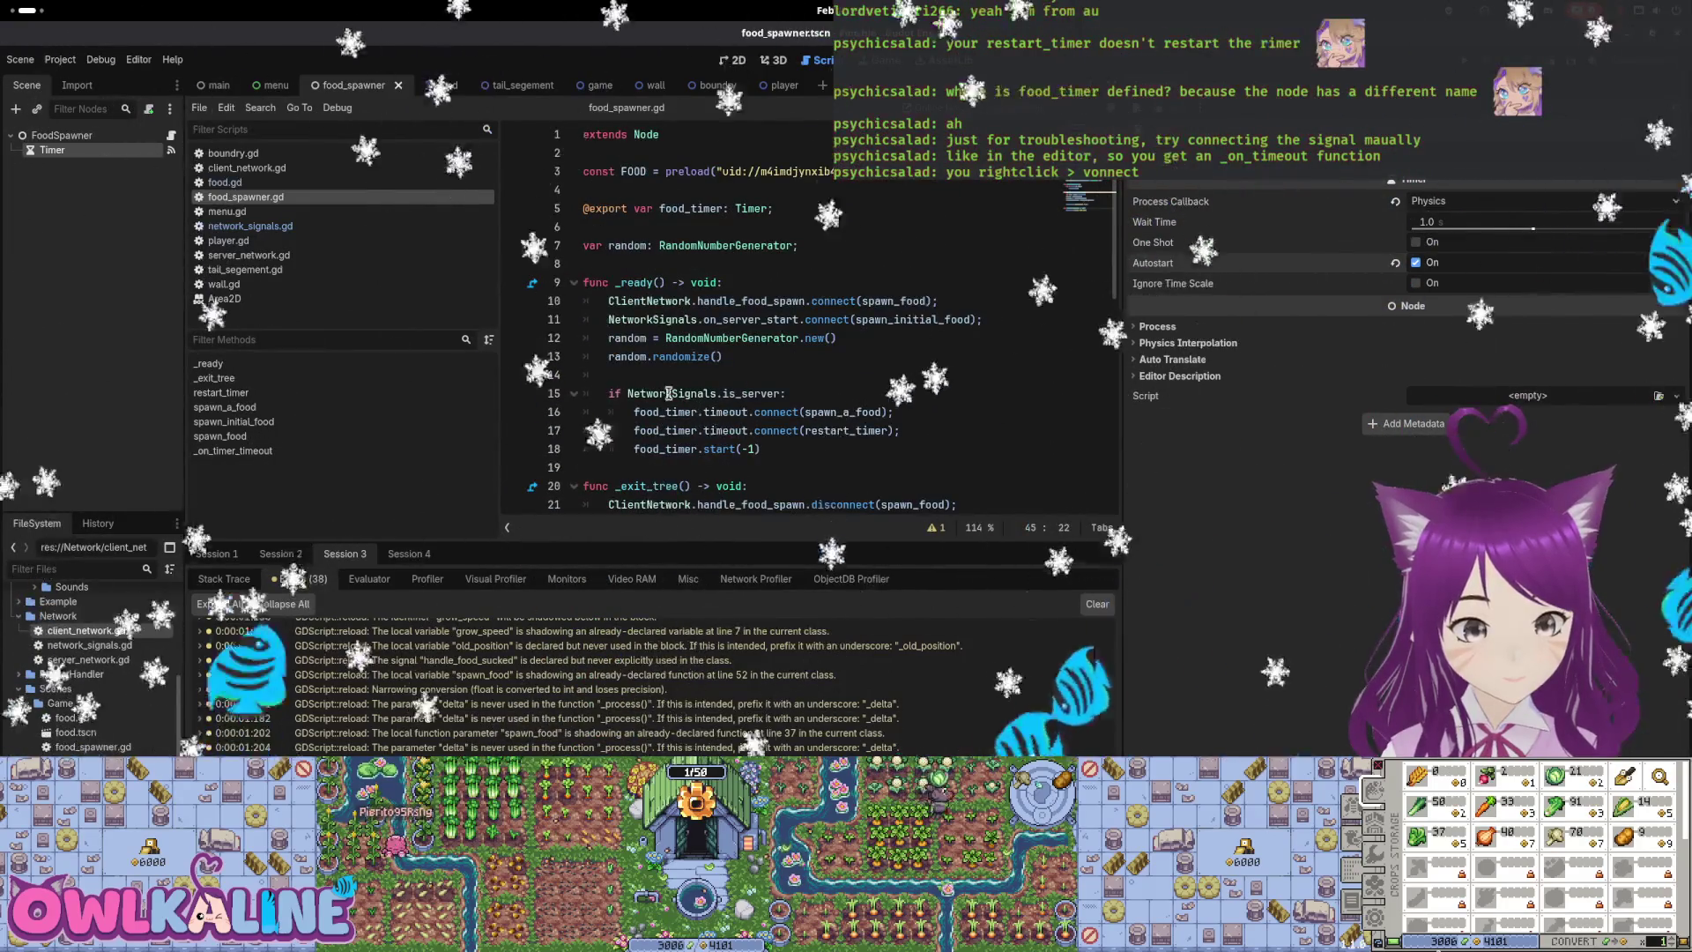
pyautogui.doubleClick(746, 391)
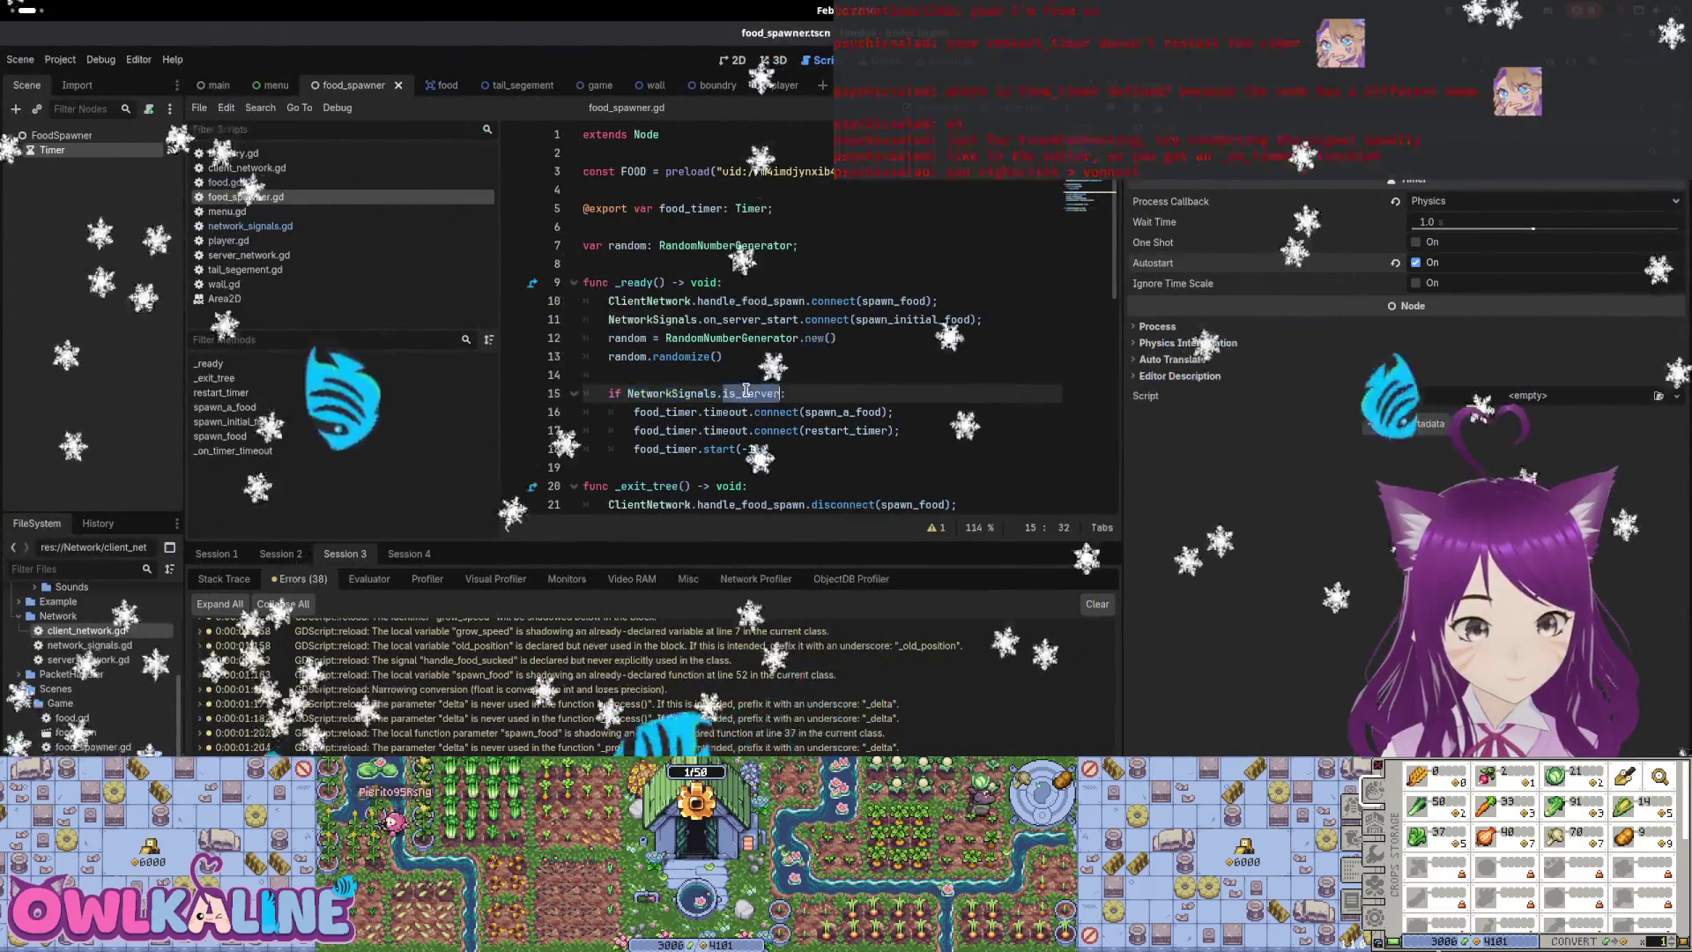
pyautogui.scroll(-7, 705, 414)
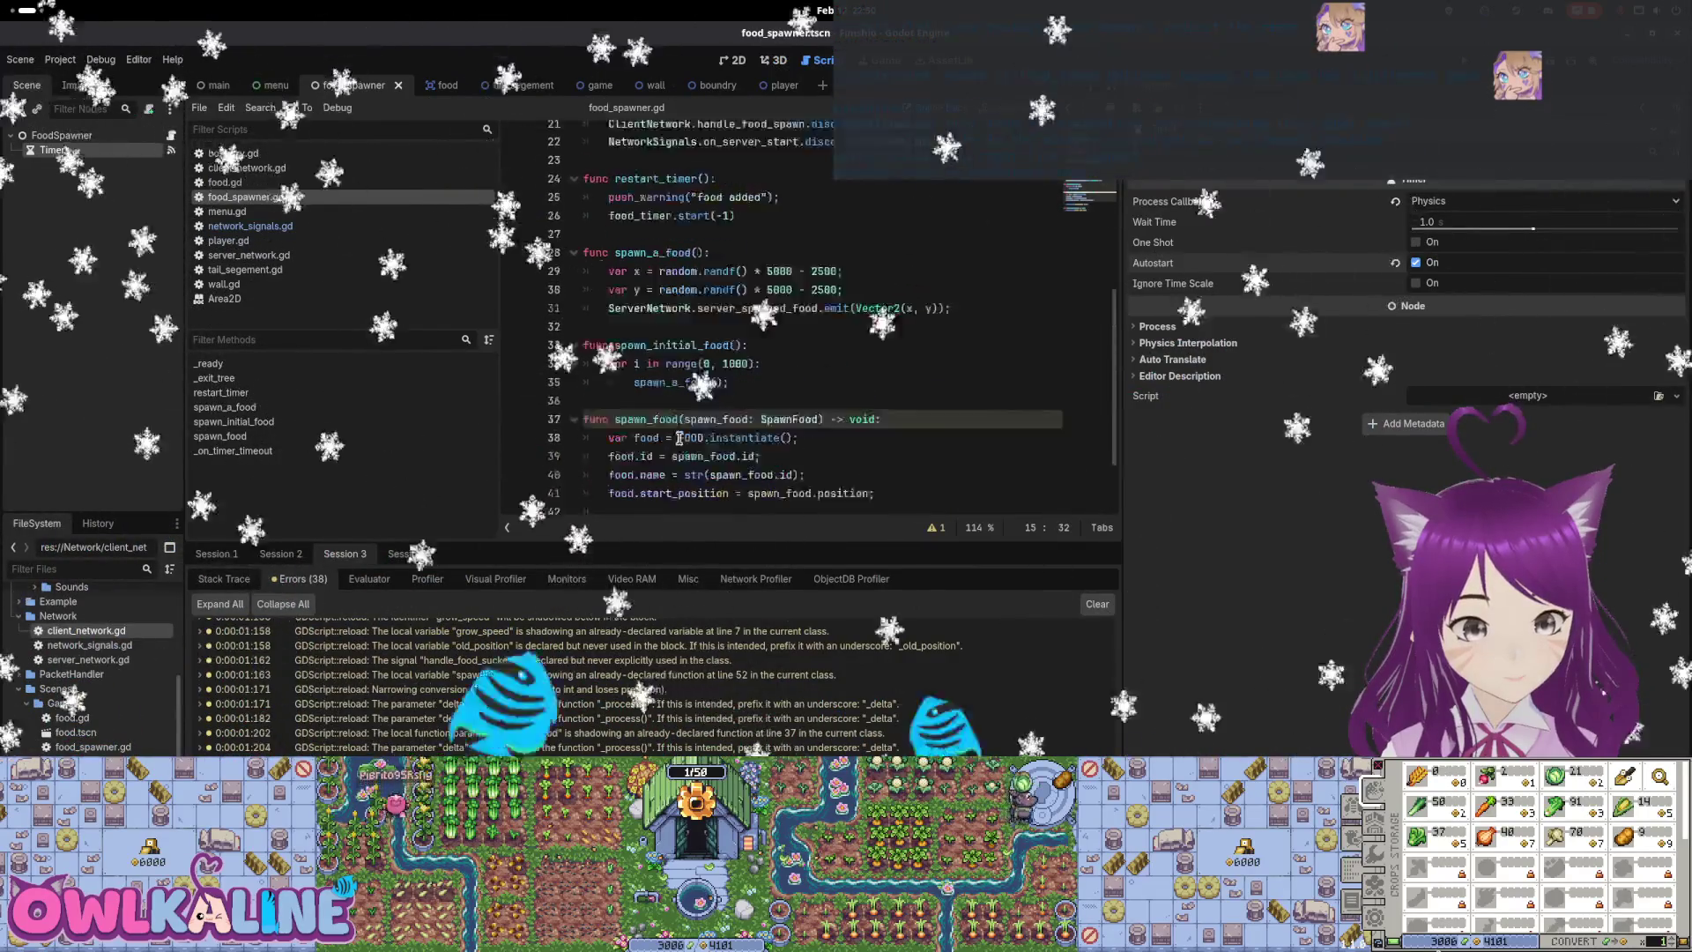
pyautogui.scroll(6, 678, 437)
pyautogui.hotkey('shift', 'Up')
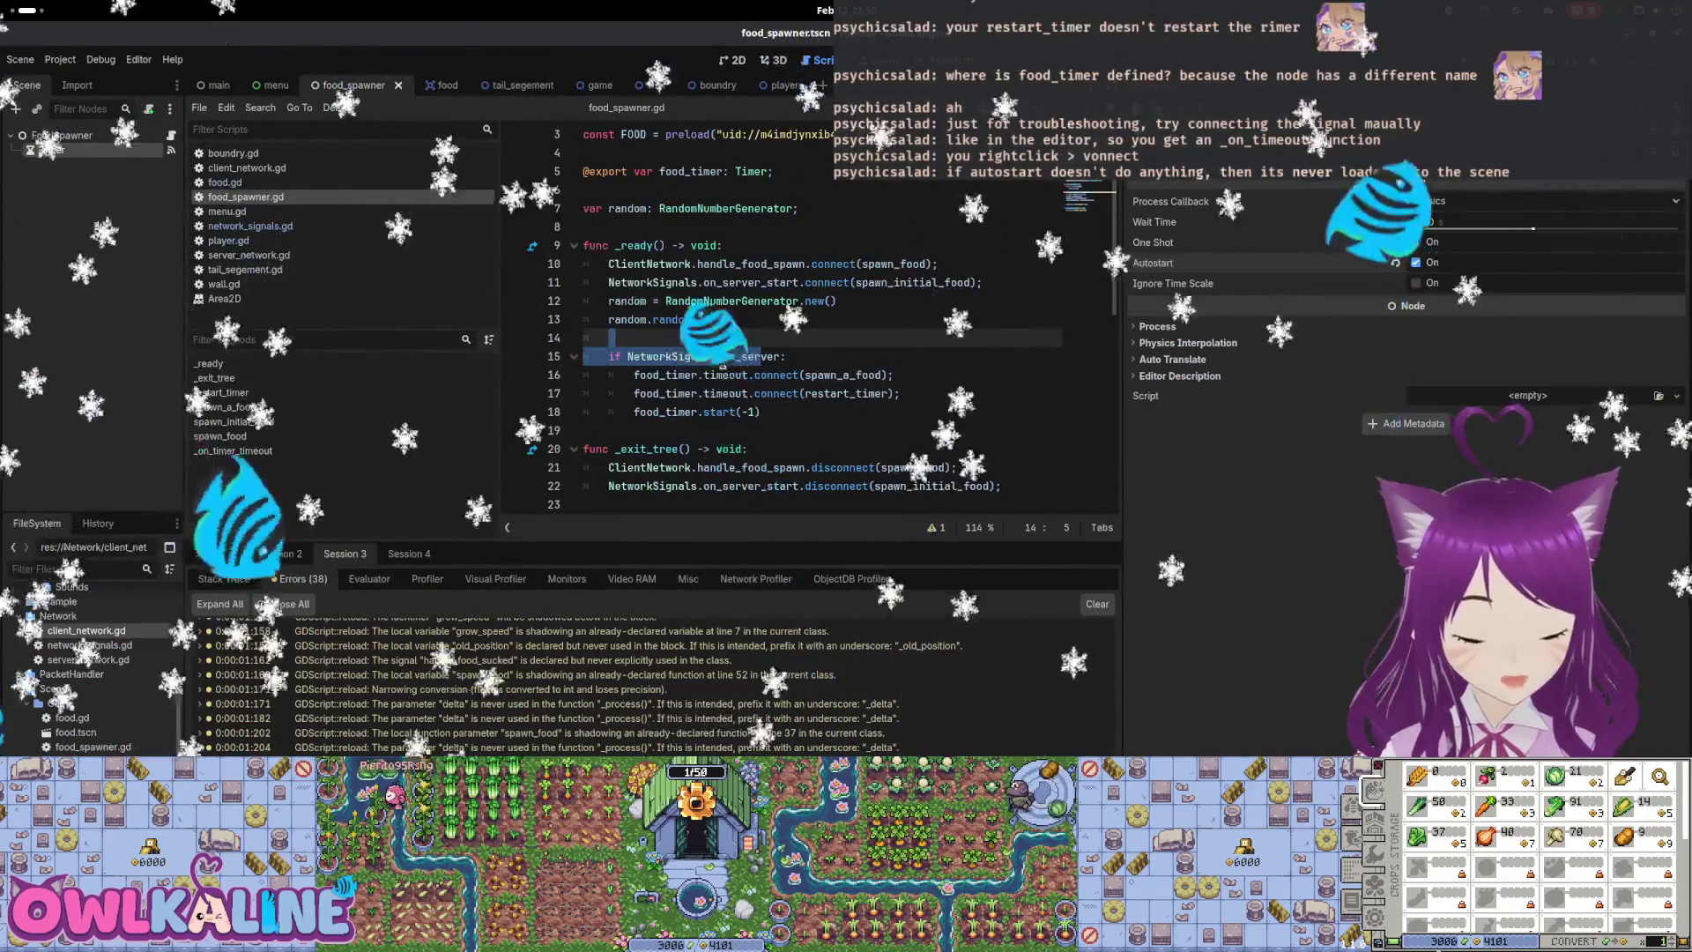
pyautogui.click(730, 356)
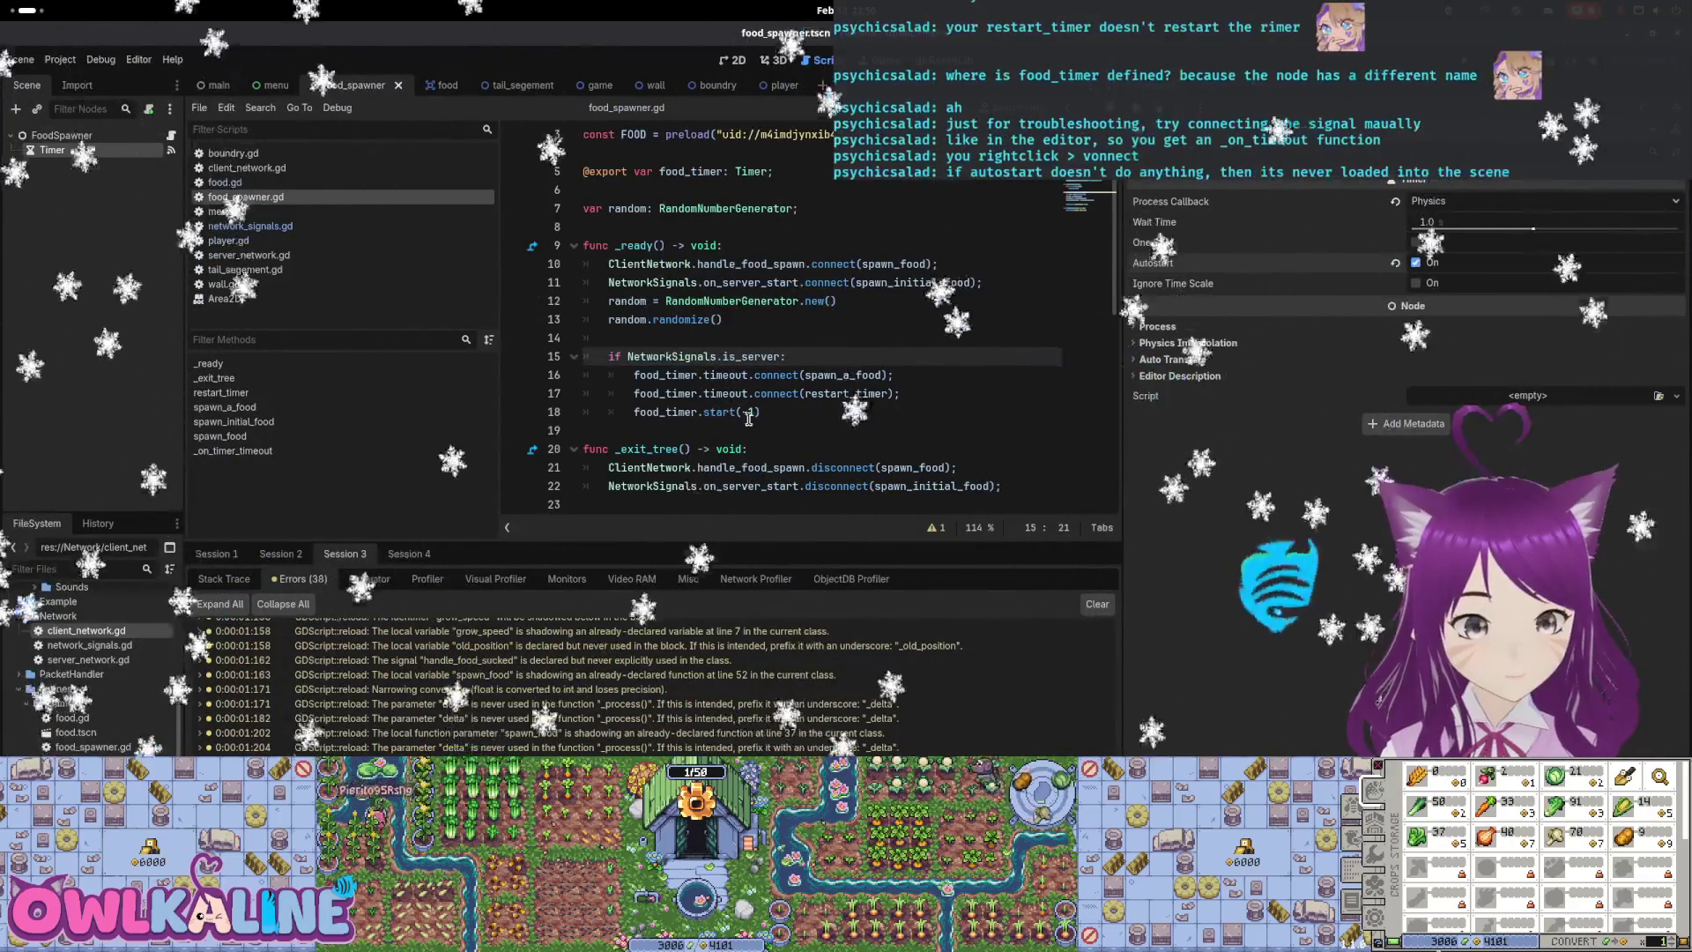
pyautogui.moveTo(761, 412)
pyautogui.mouseDown()
pyautogui.moveTo(670, 393)
pyautogui.moveTo(559, 407)
pyautogui.mouseUp()
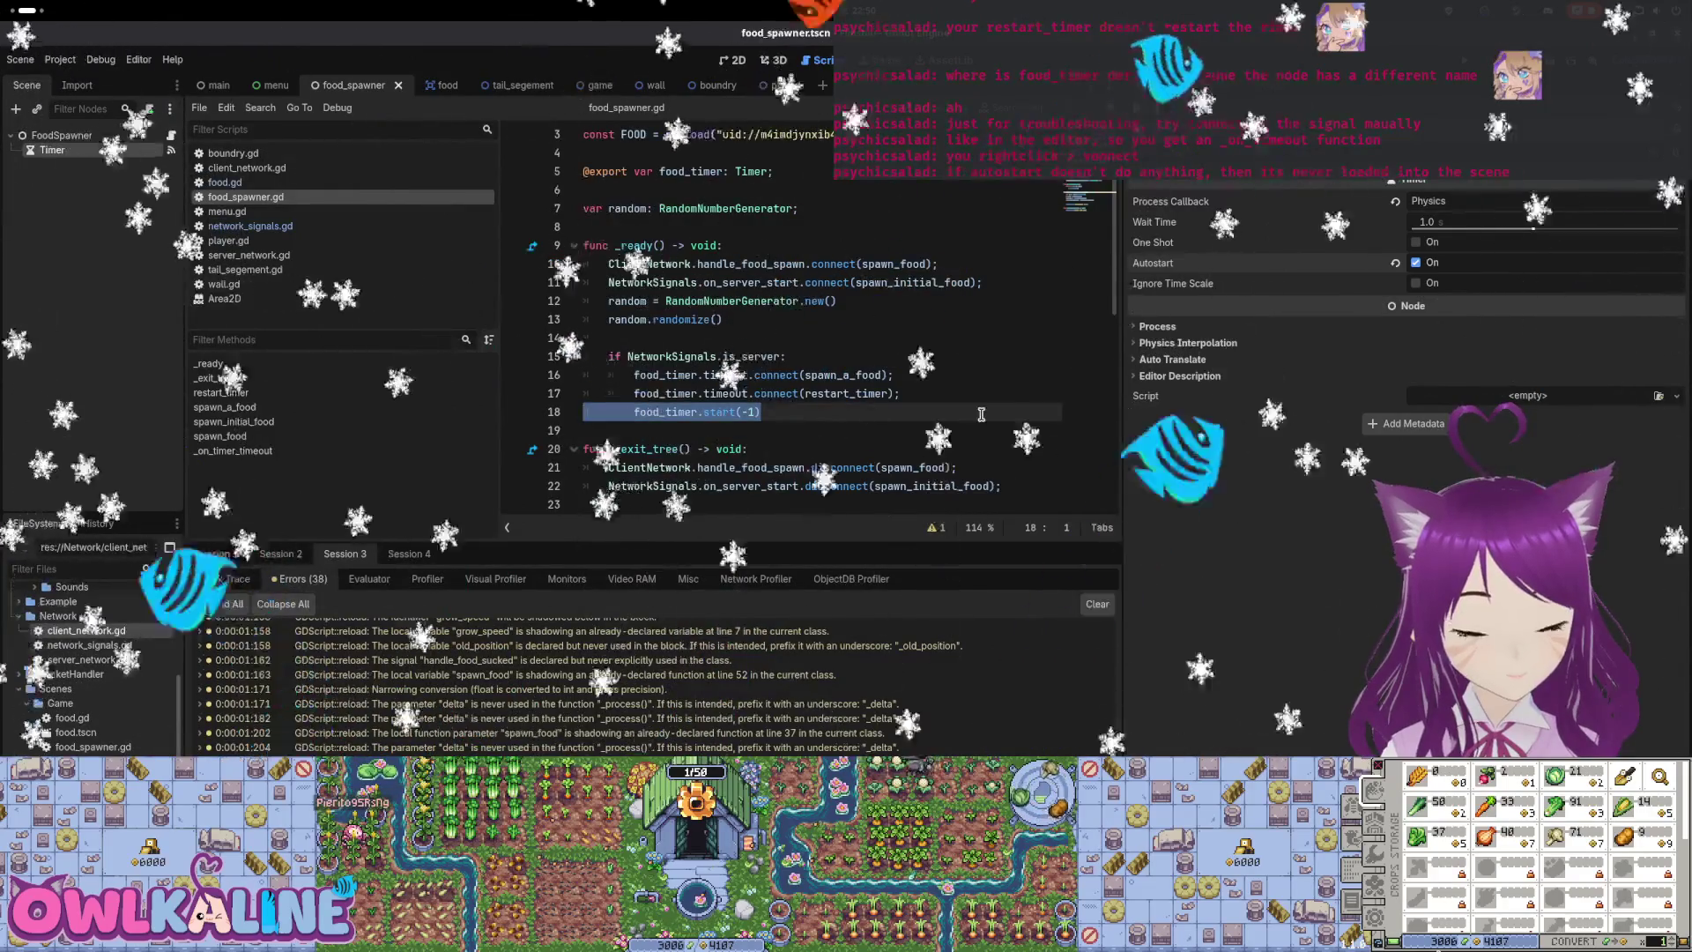
pyautogui.press('BackSpace')
pyautogui.press('BackSpace')
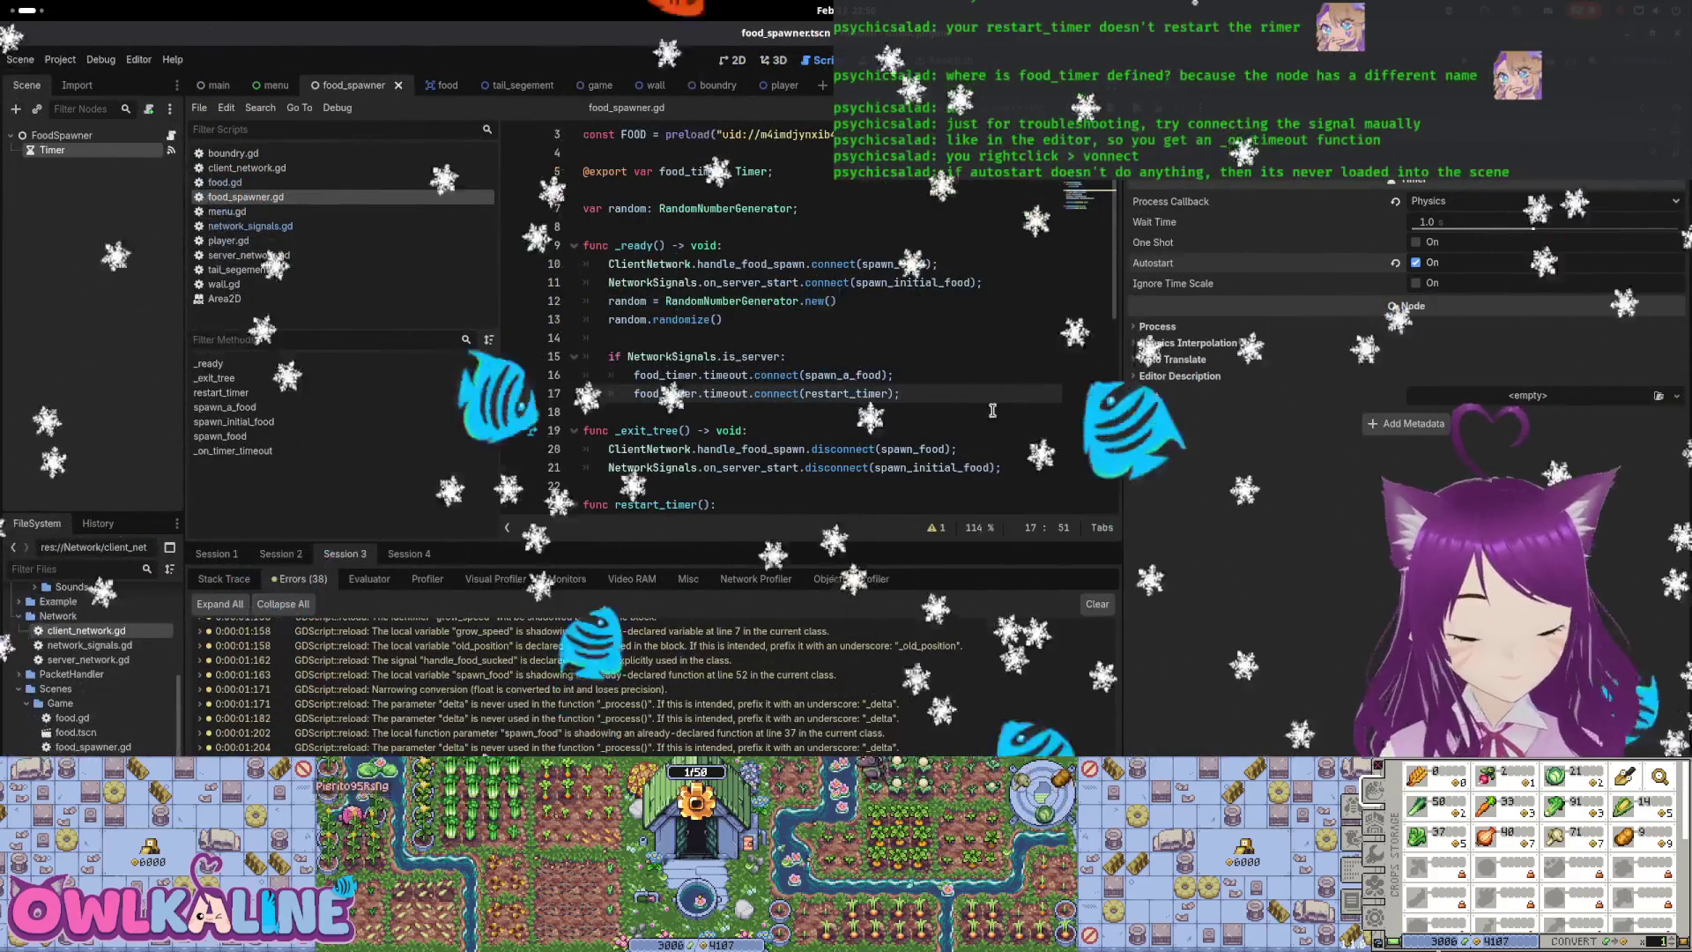
pyautogui.moveTo(901, 393); pyautogui.dragTo(749, 373)
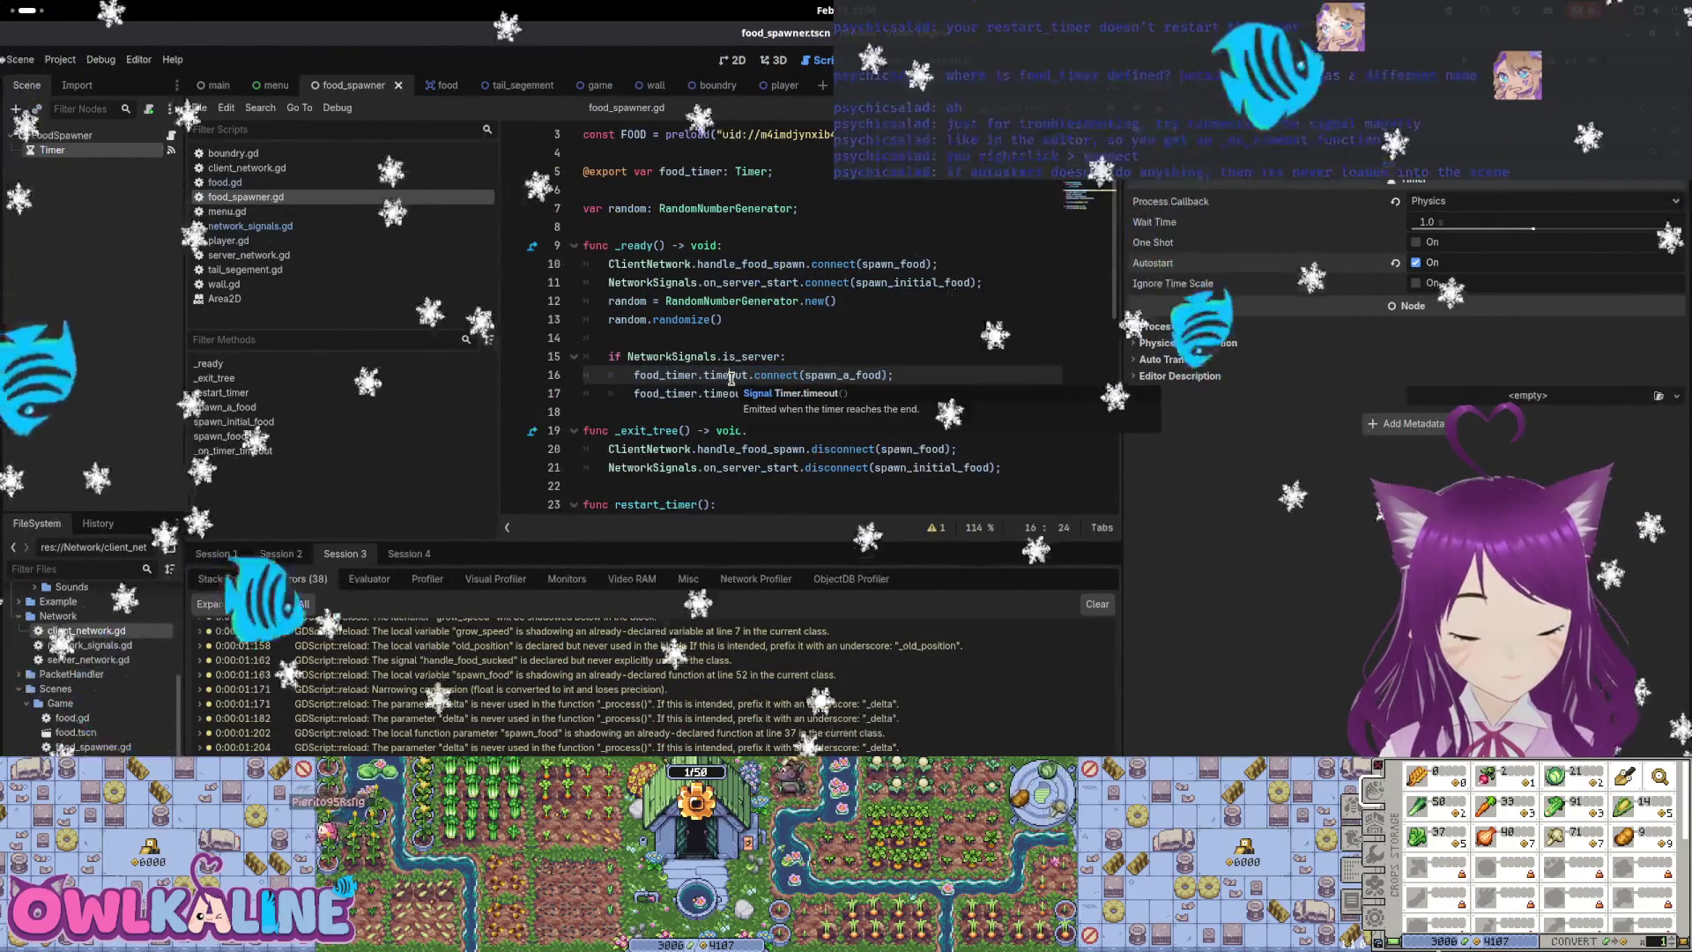
pyautogui.doubleClick(731, 377)
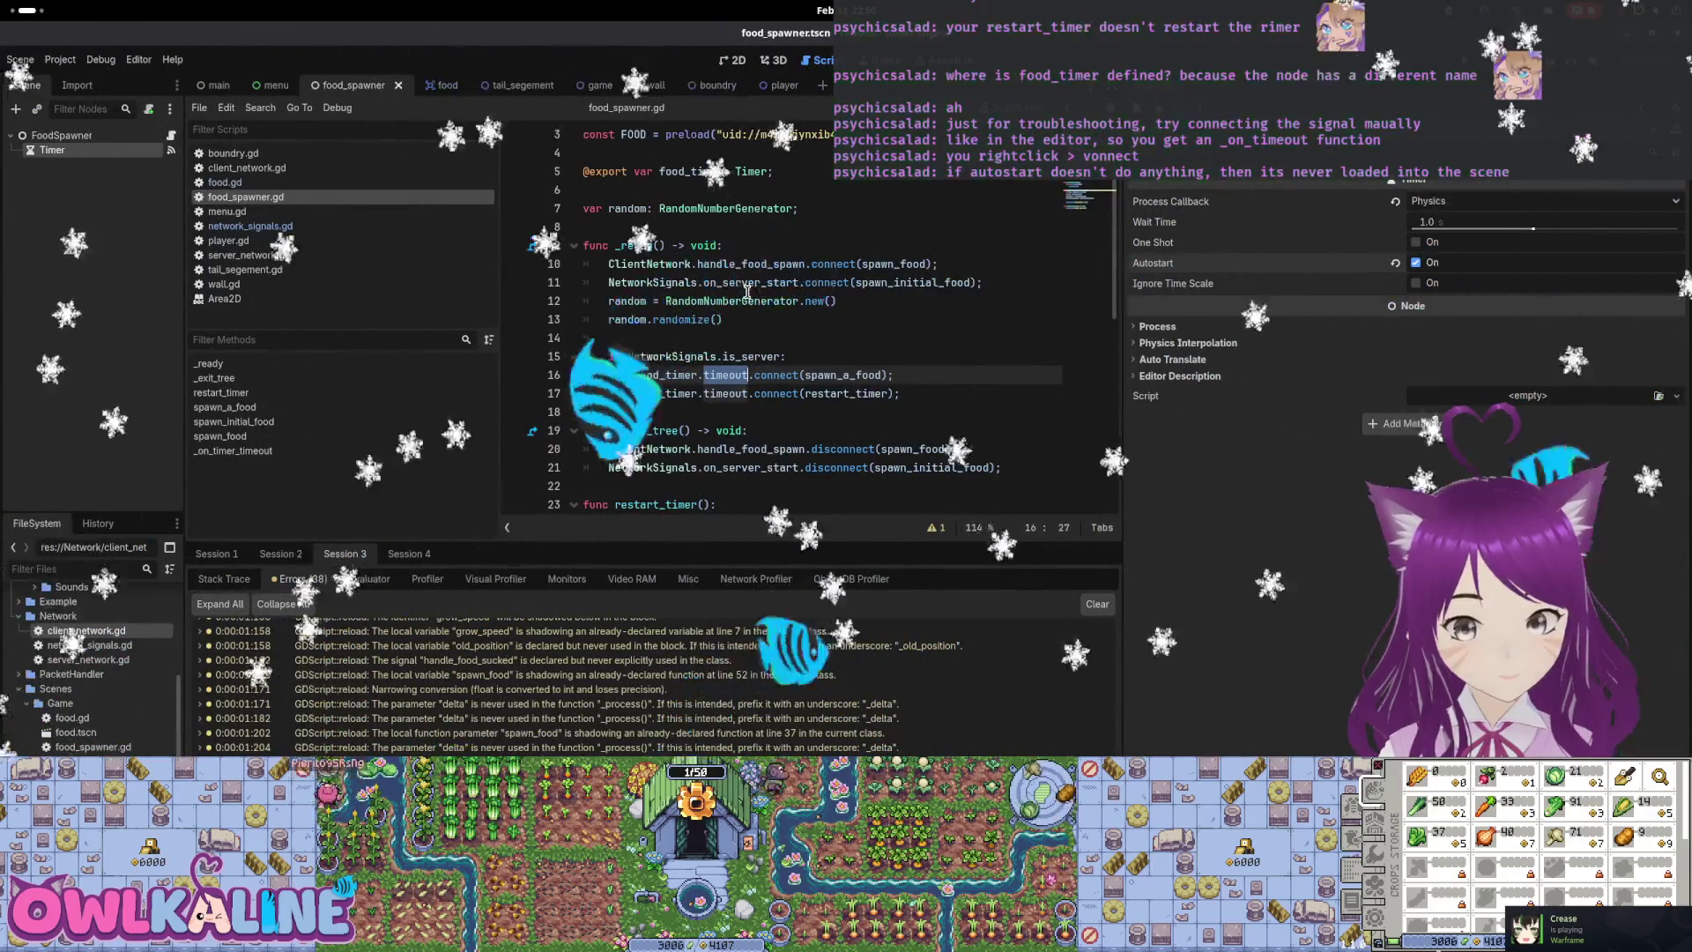
pyautogui.scroll(-7, 845, 380)
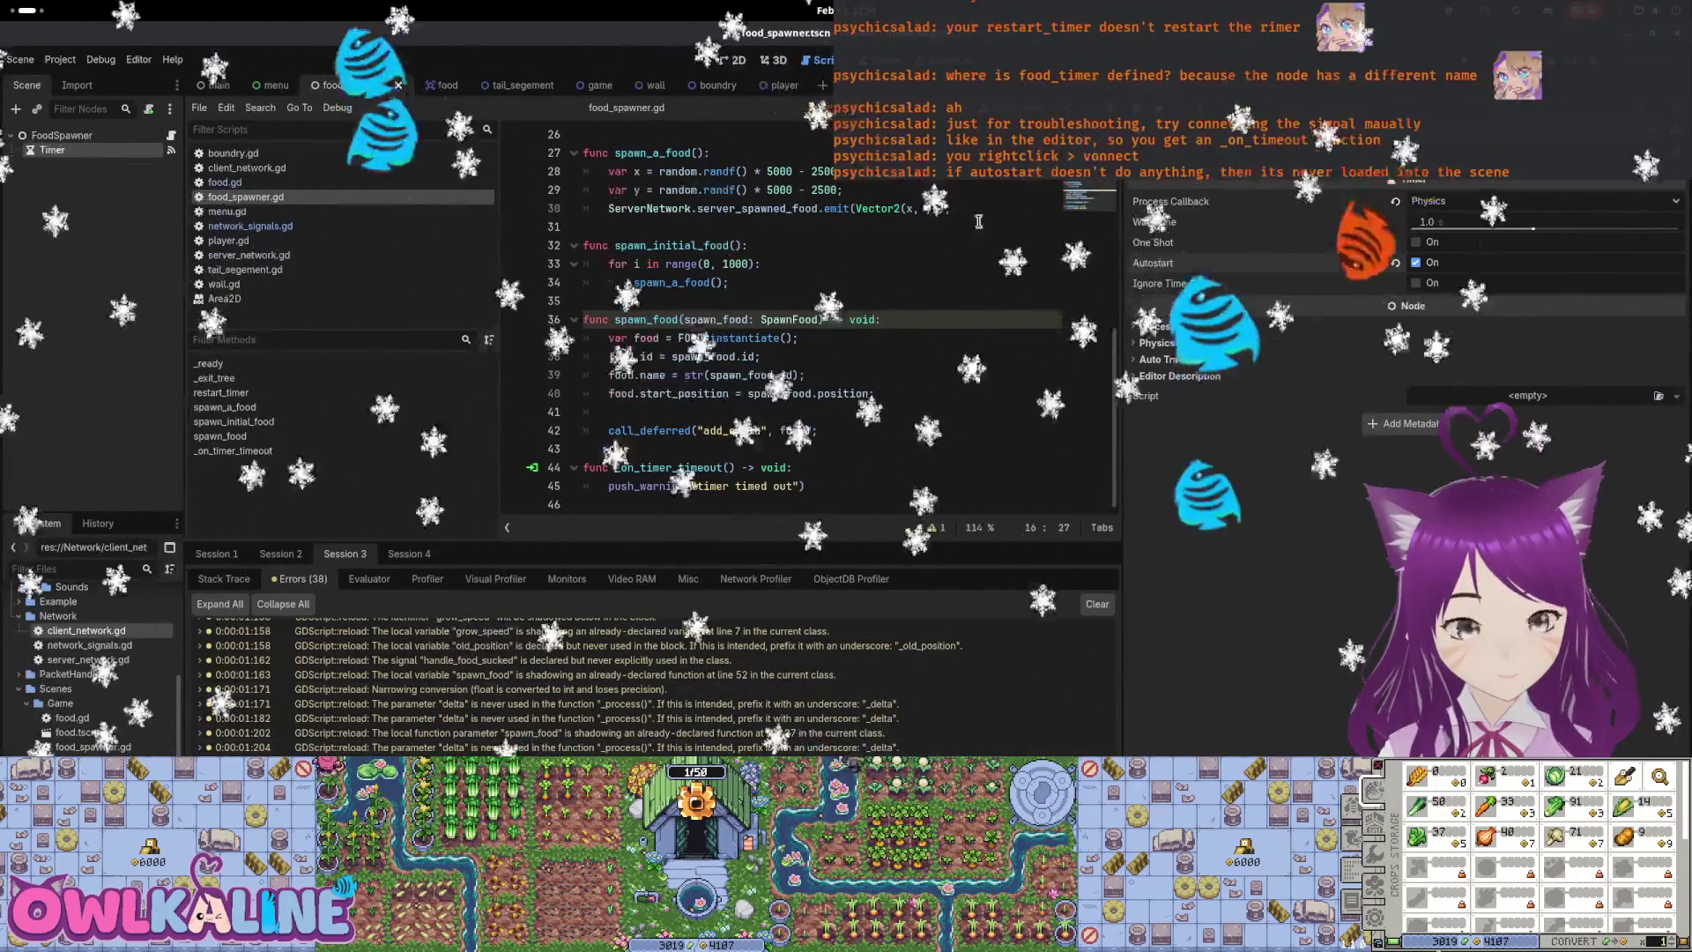
pyautogui.press('F5')
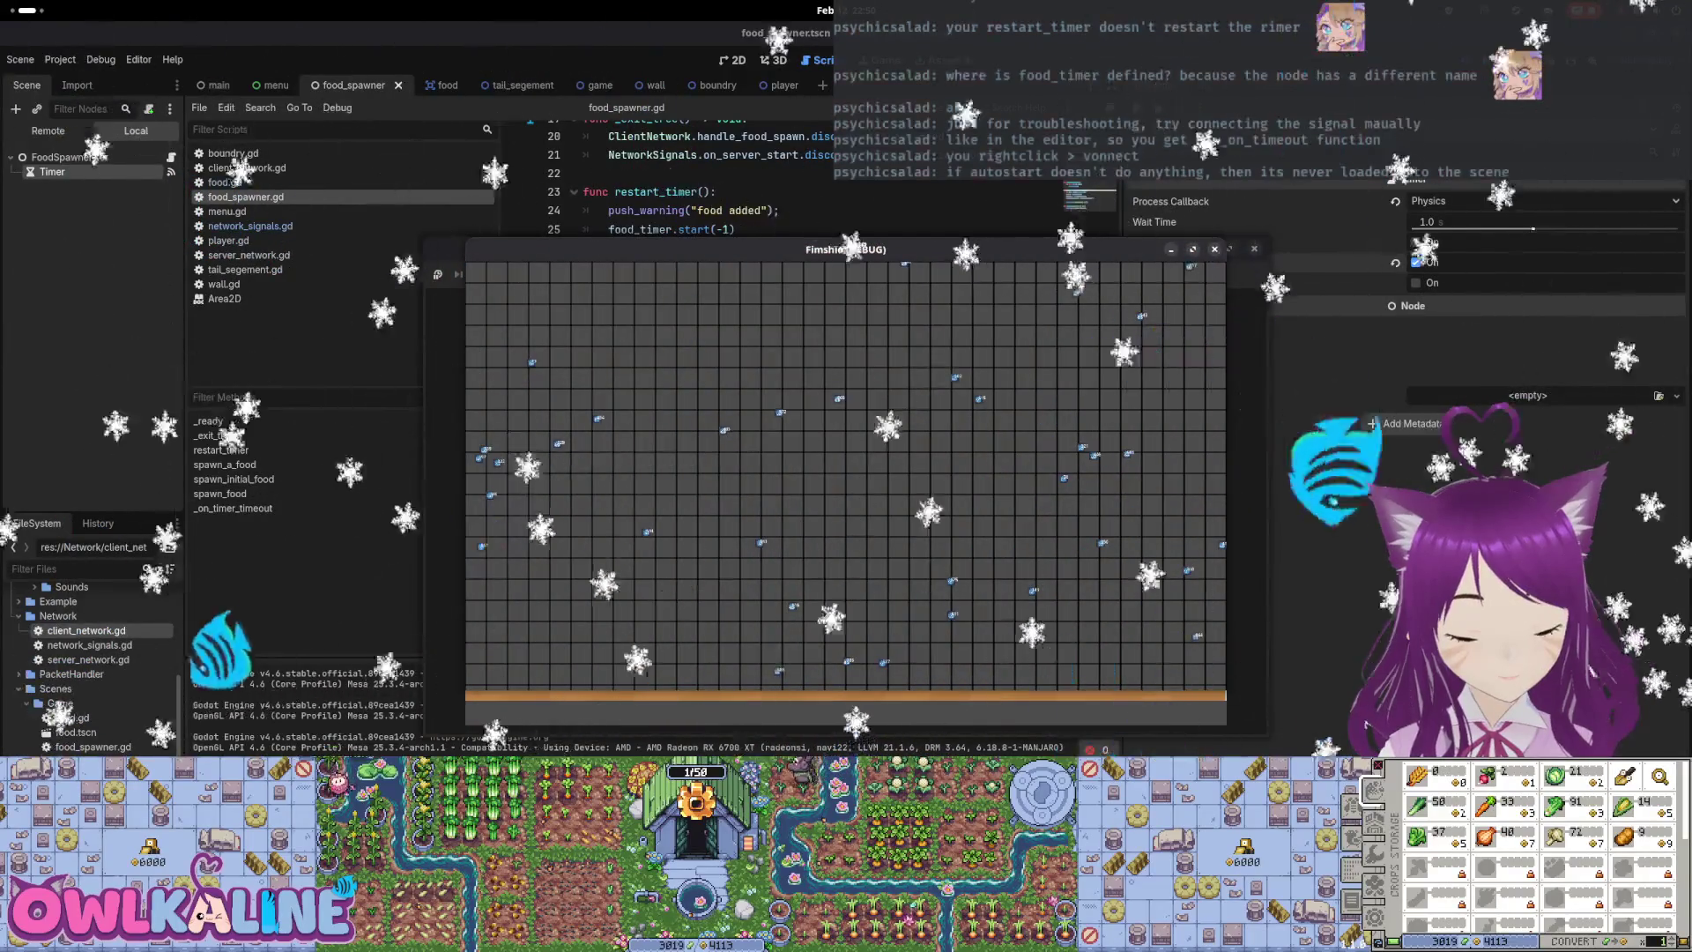
pyautogui.press('F8')
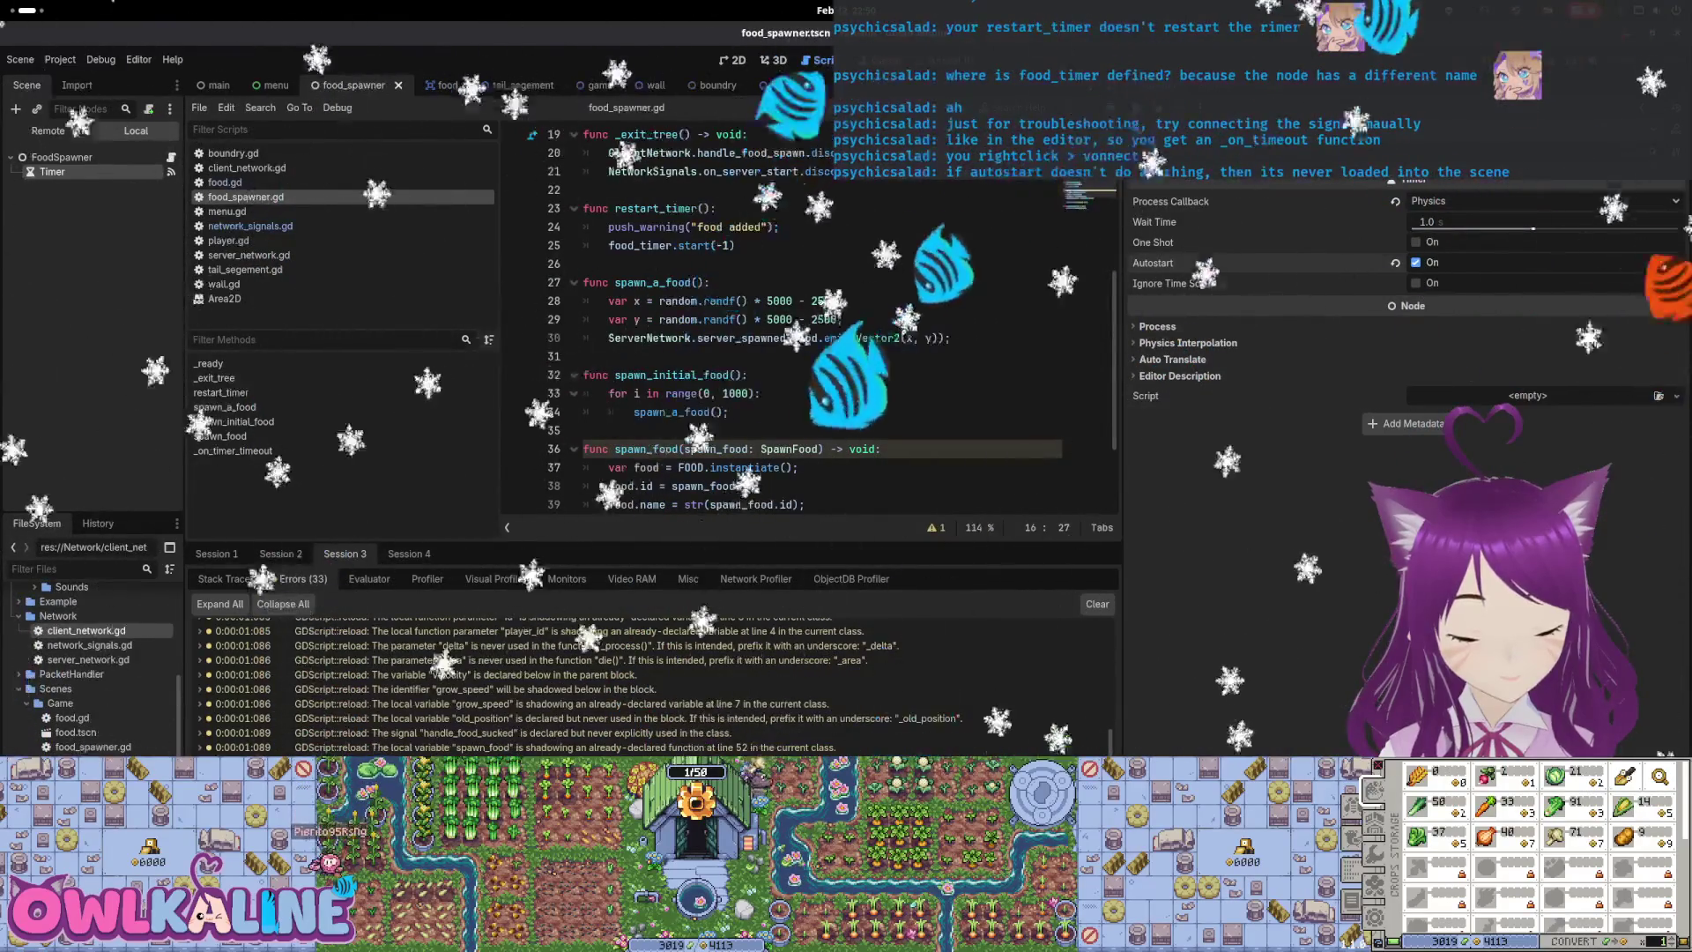
pyautogui.scroll(-2, 654, 471)
pyautogui.doubleClick(668, 467)
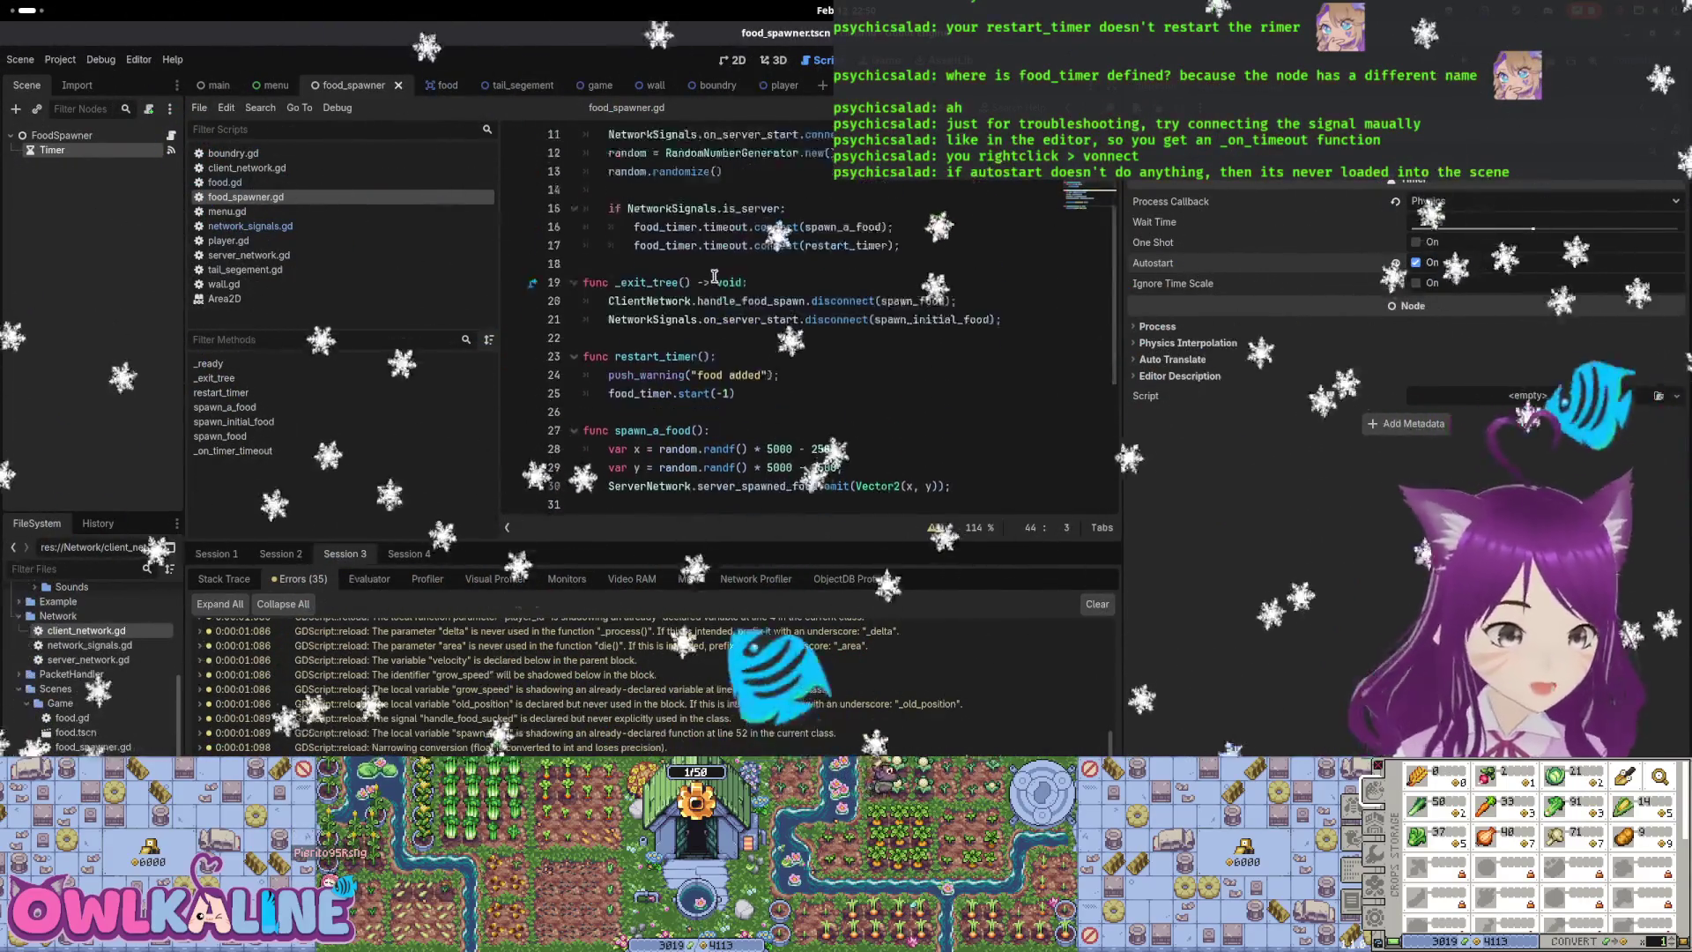
pyautogui.scroll(2, 846, 352)
pyautogui.click(812, 371)
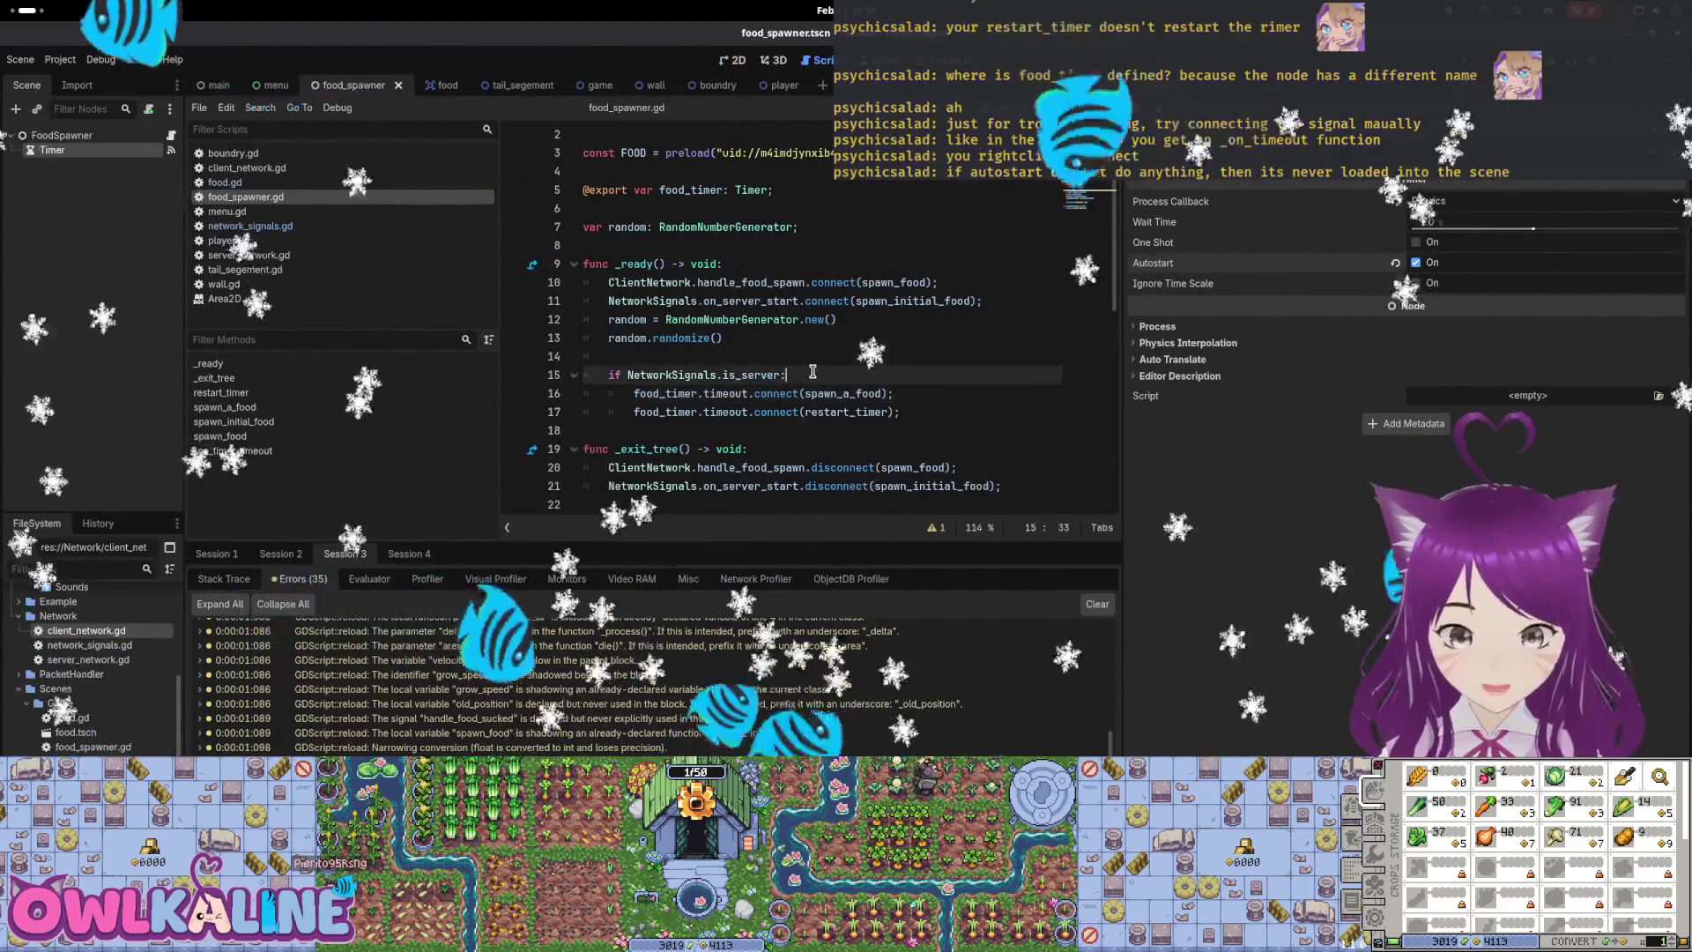
pyautogui.press('Return')
pyautogui.write('food_timer')
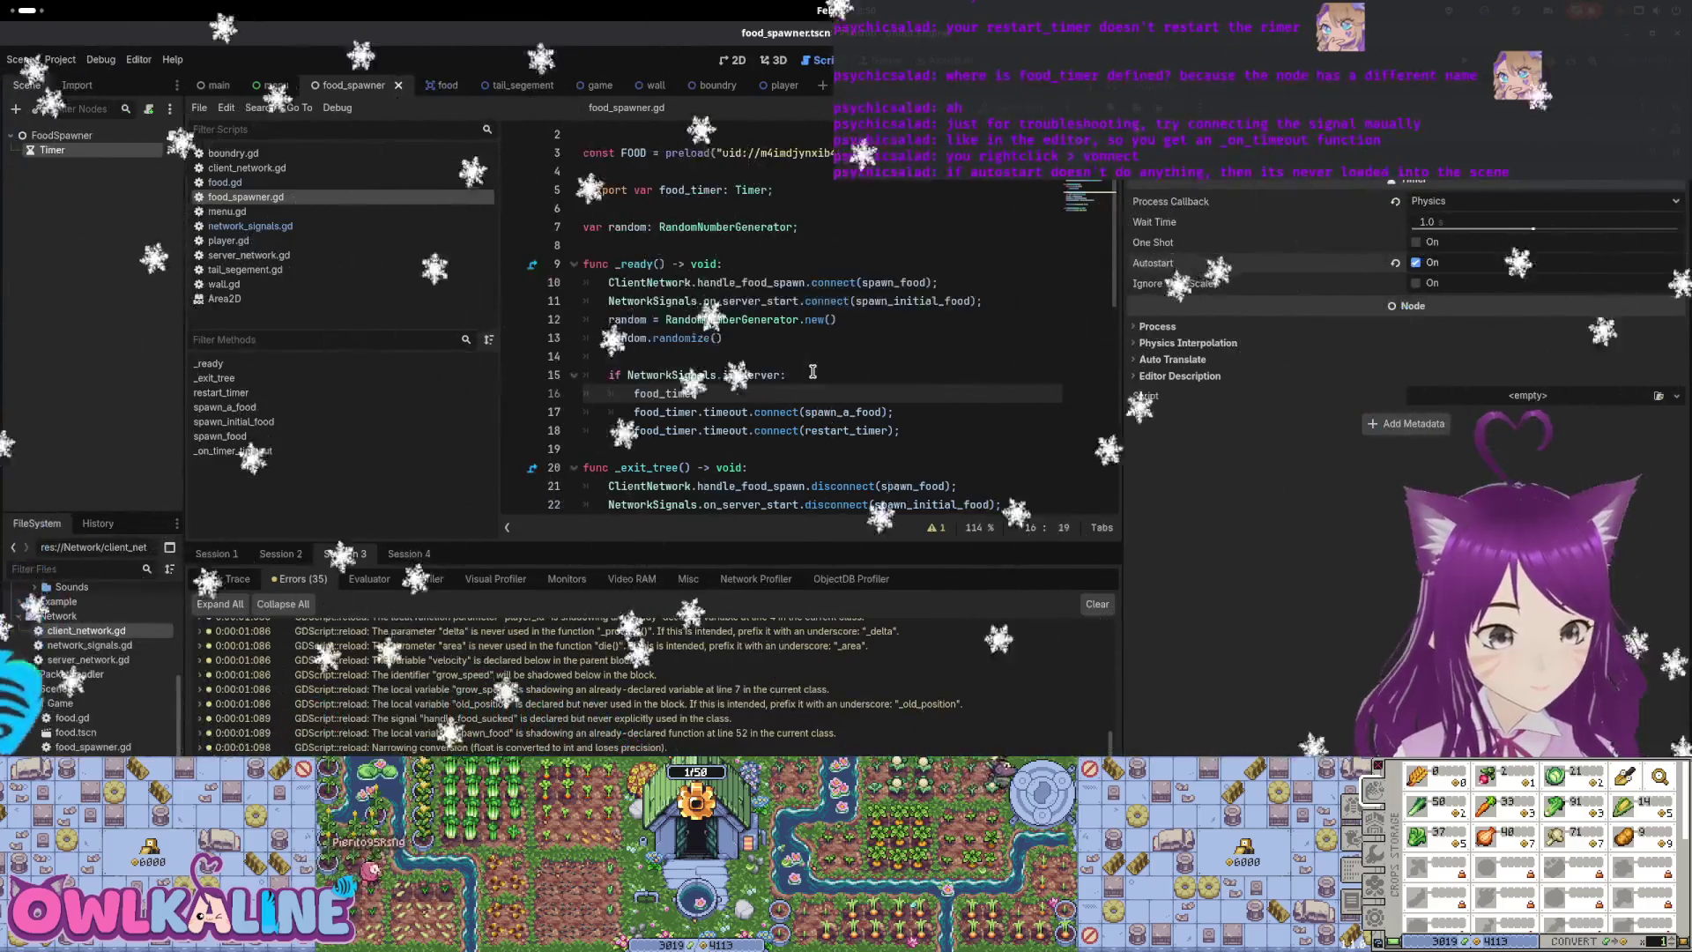
pyautogui.write('.')
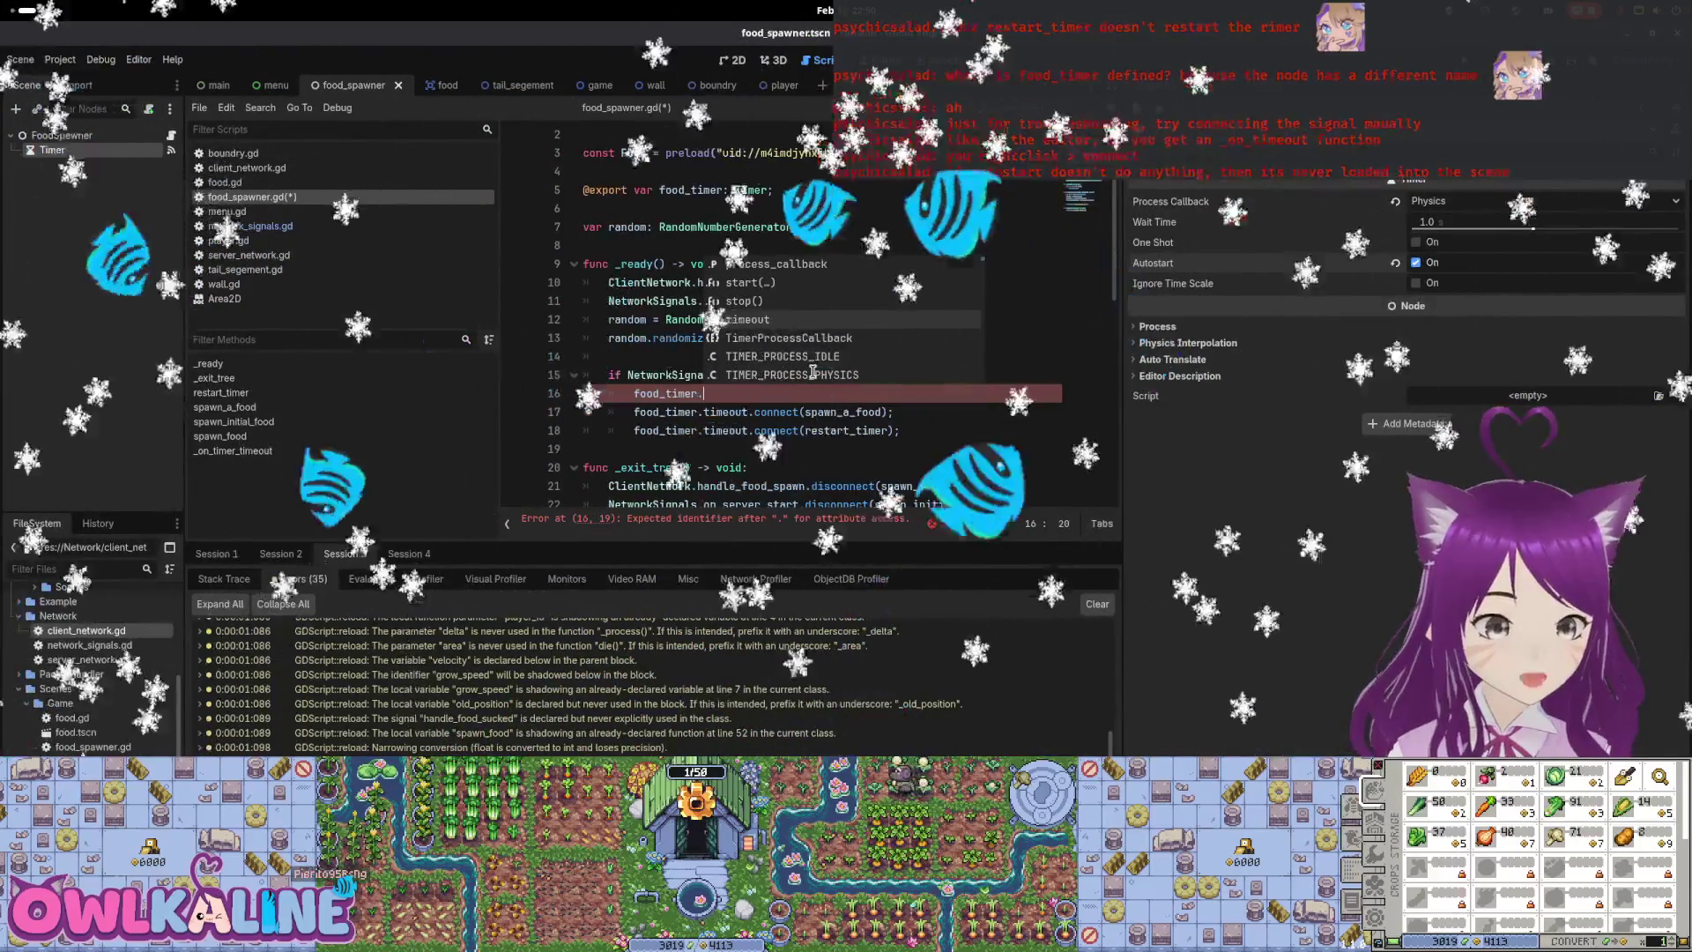
pyautogui.press('Down')
pyautogui.press('Down')
pyautogui.press('Down')
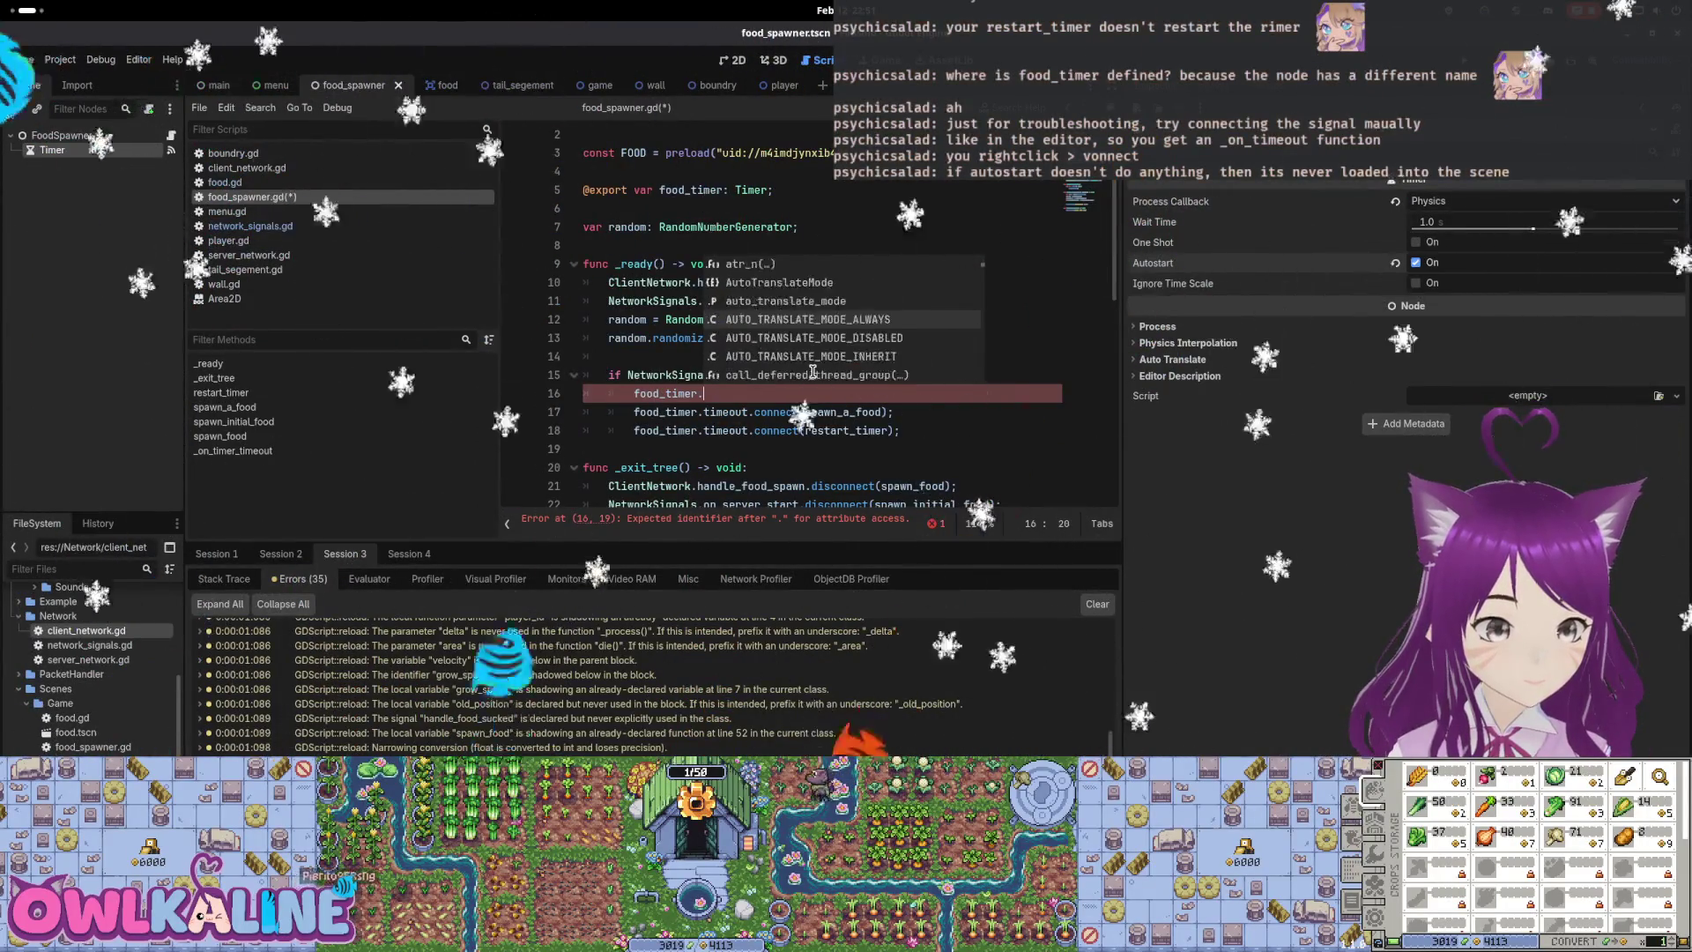
pyautogui.press('Down')
pyautogui.press('Down')
pyautogui.press('Down')
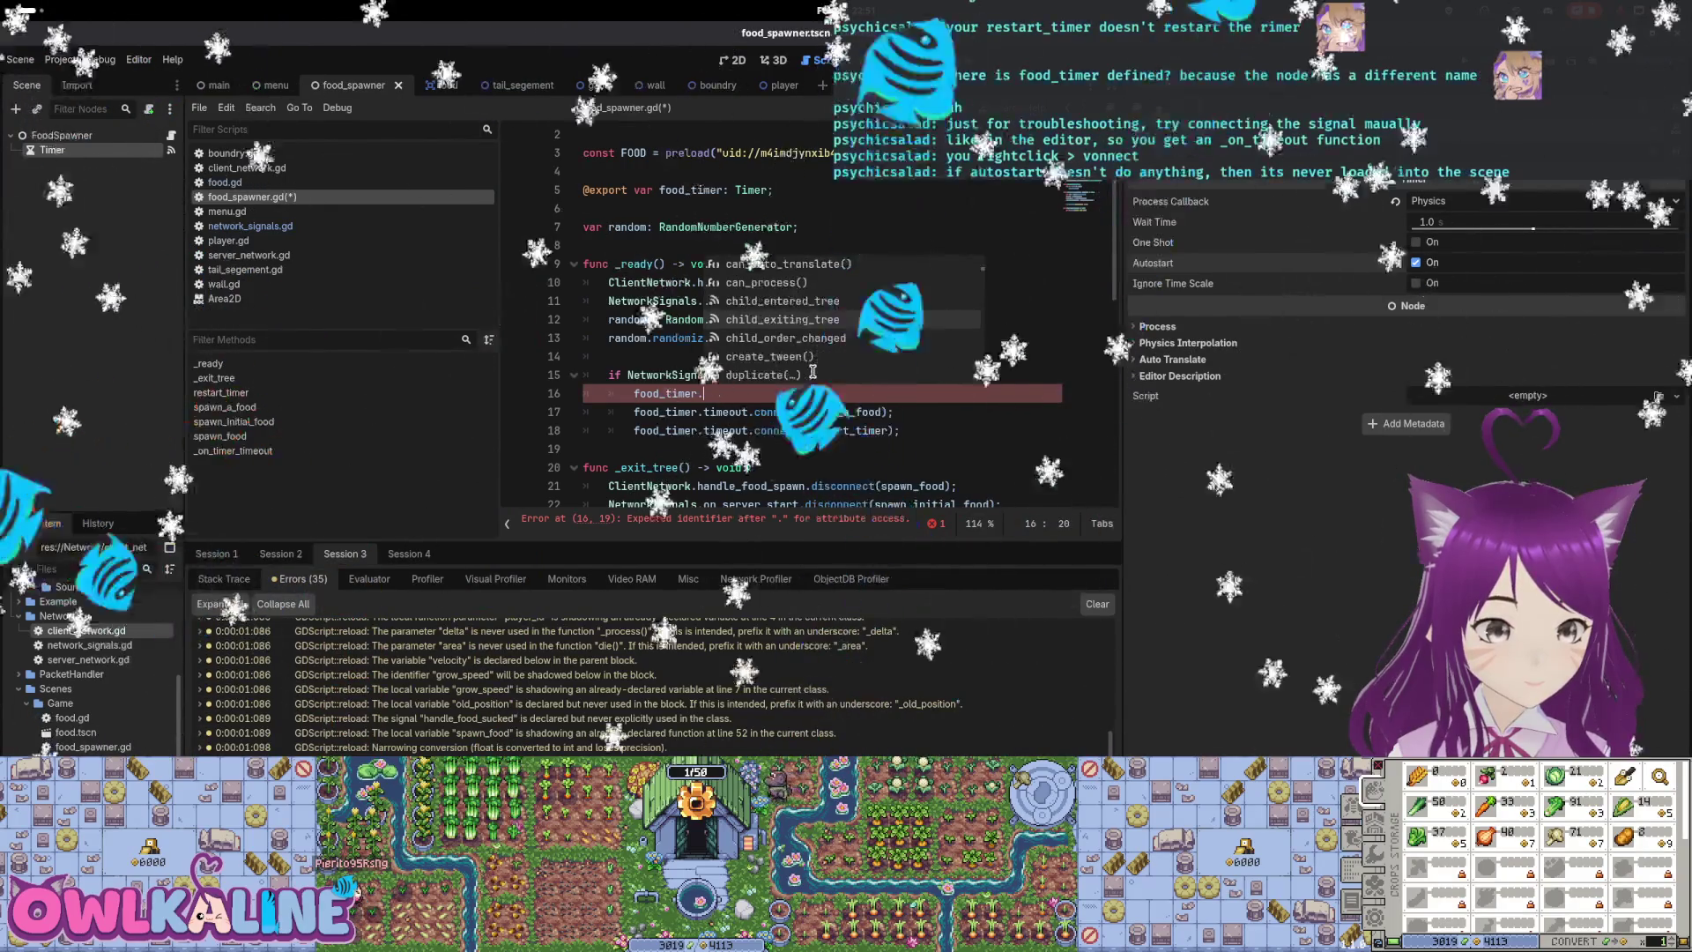
pyautogui.press('Down')
pyautogui.press('Down')
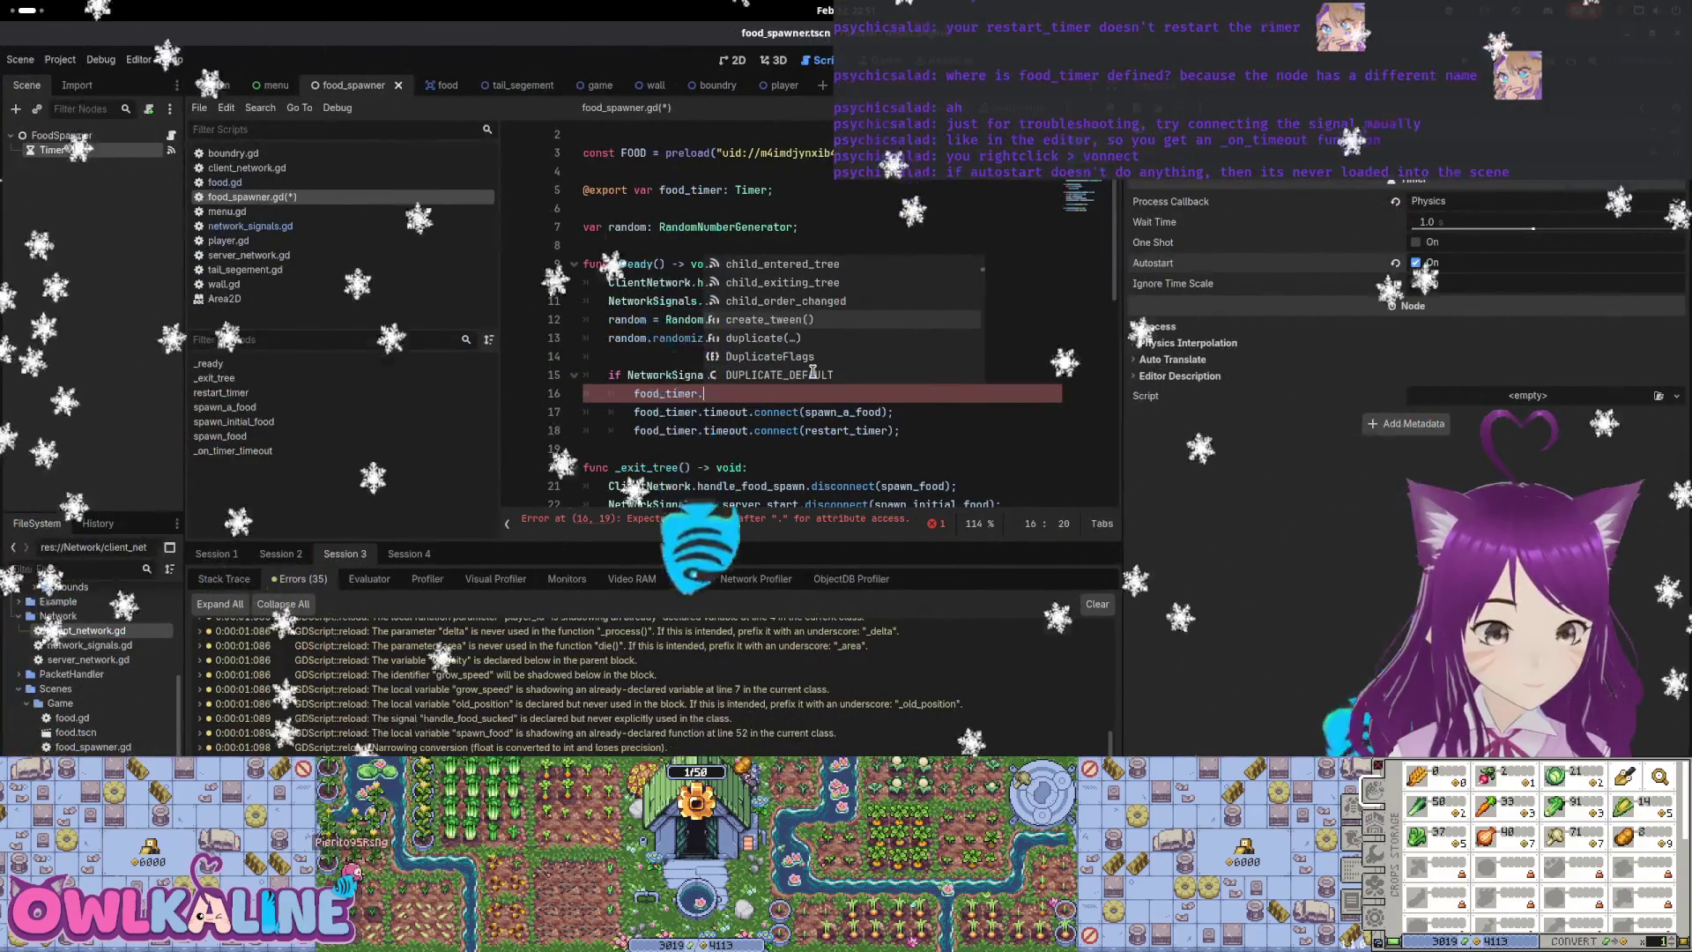
pyautogui.press('Down')
pyautogui.press('Down')
pyautogui.press('Down')
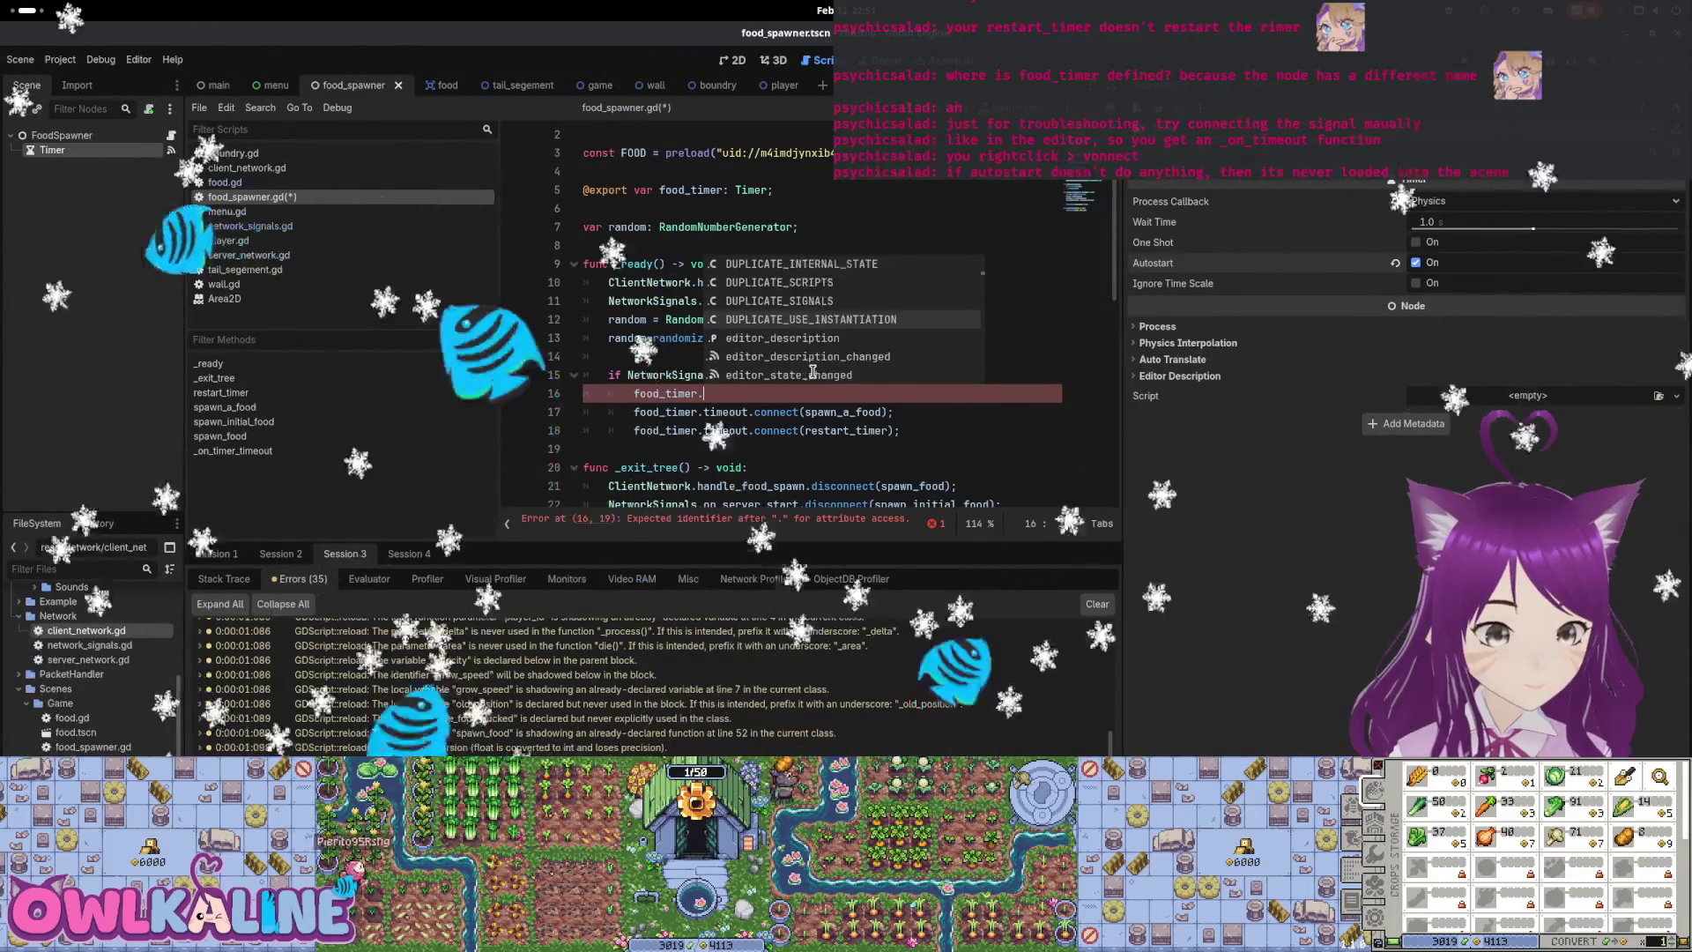
pyautogui.press('Down')
pyautogui.press('Down')
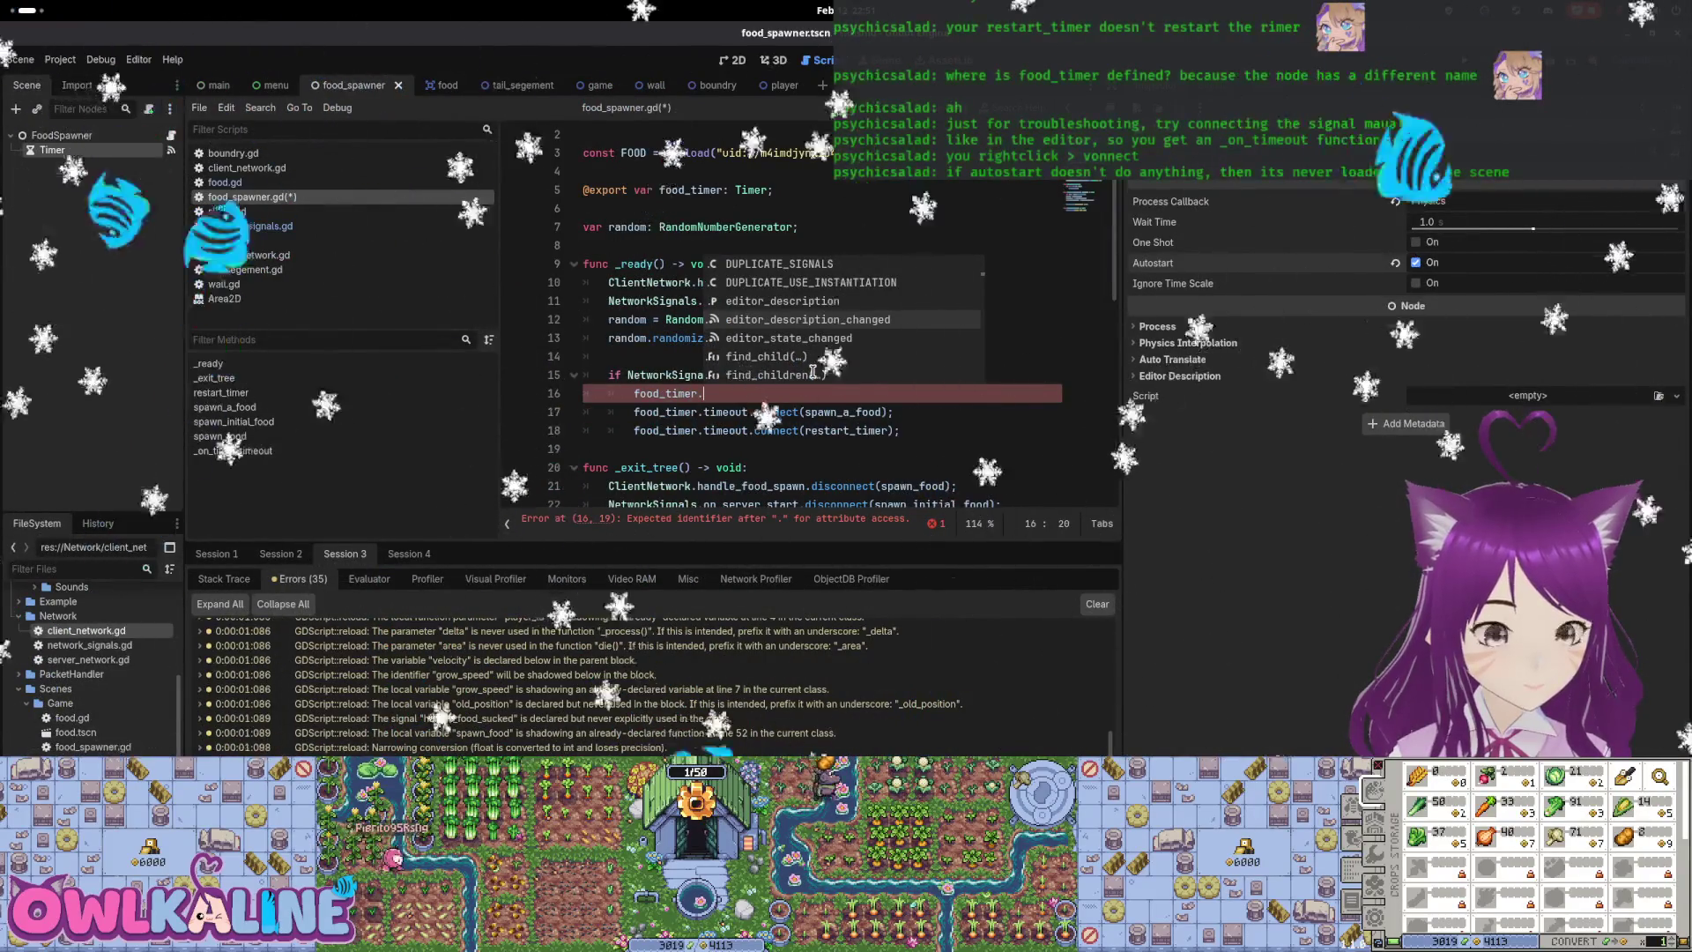
pyautogui.press('Down')
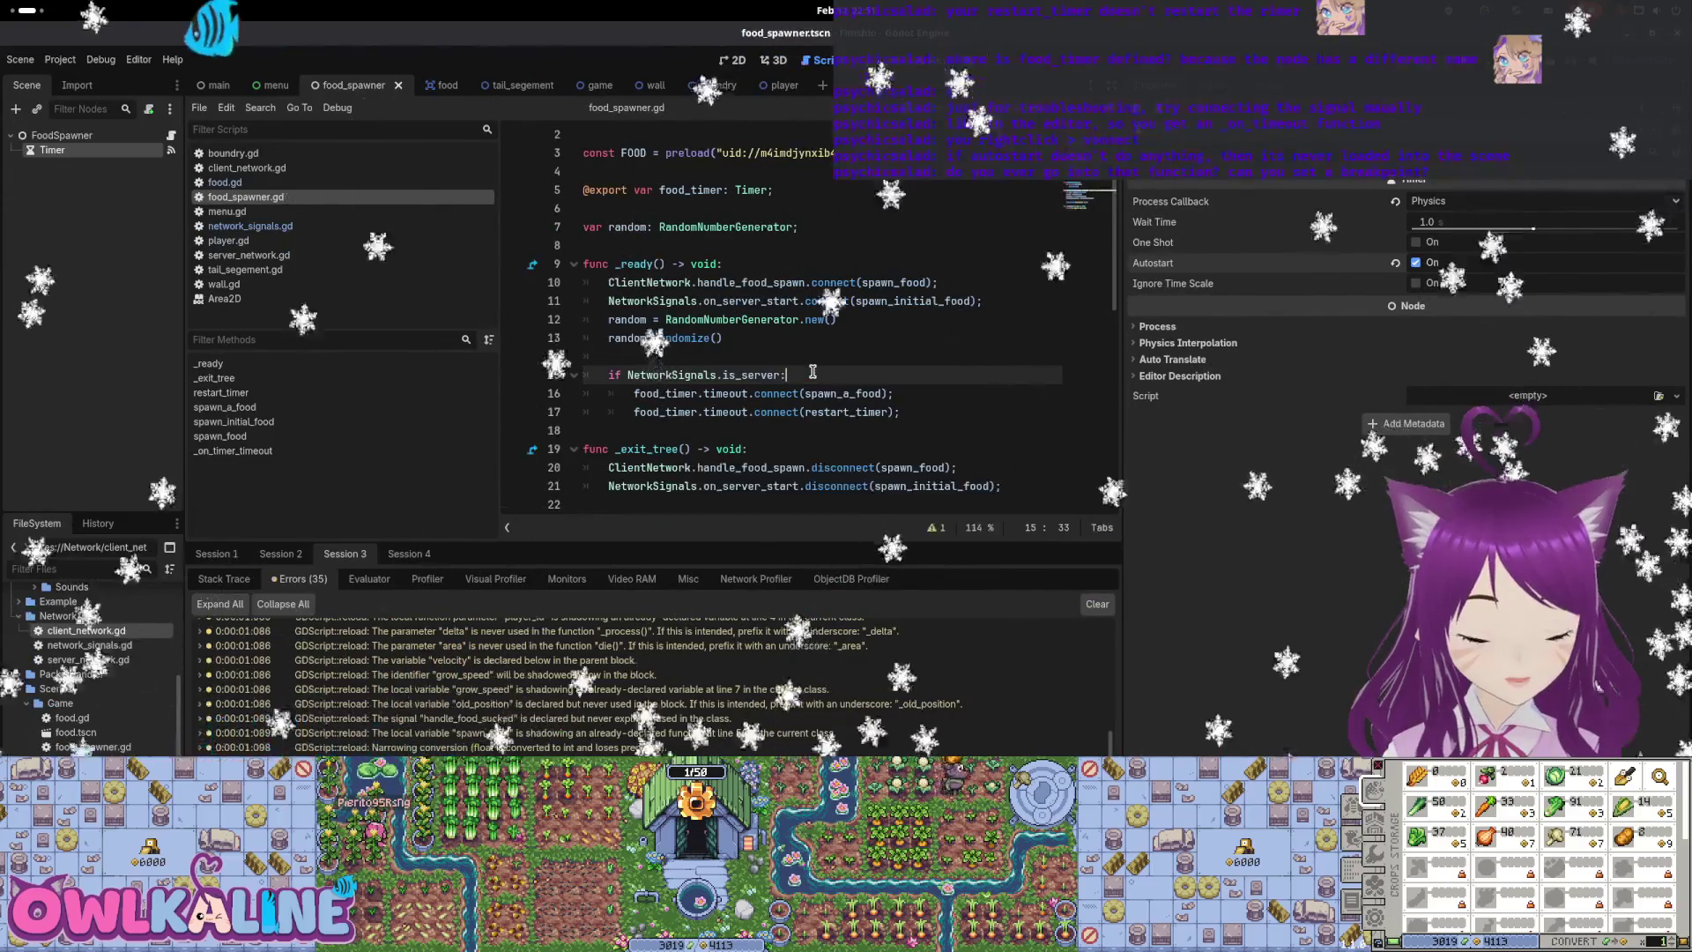
pyautogui.press('Up')
pyautogui.press('Up')
pyautogui.press('Up')
pyautogui.hotkey('ctrl', 's')
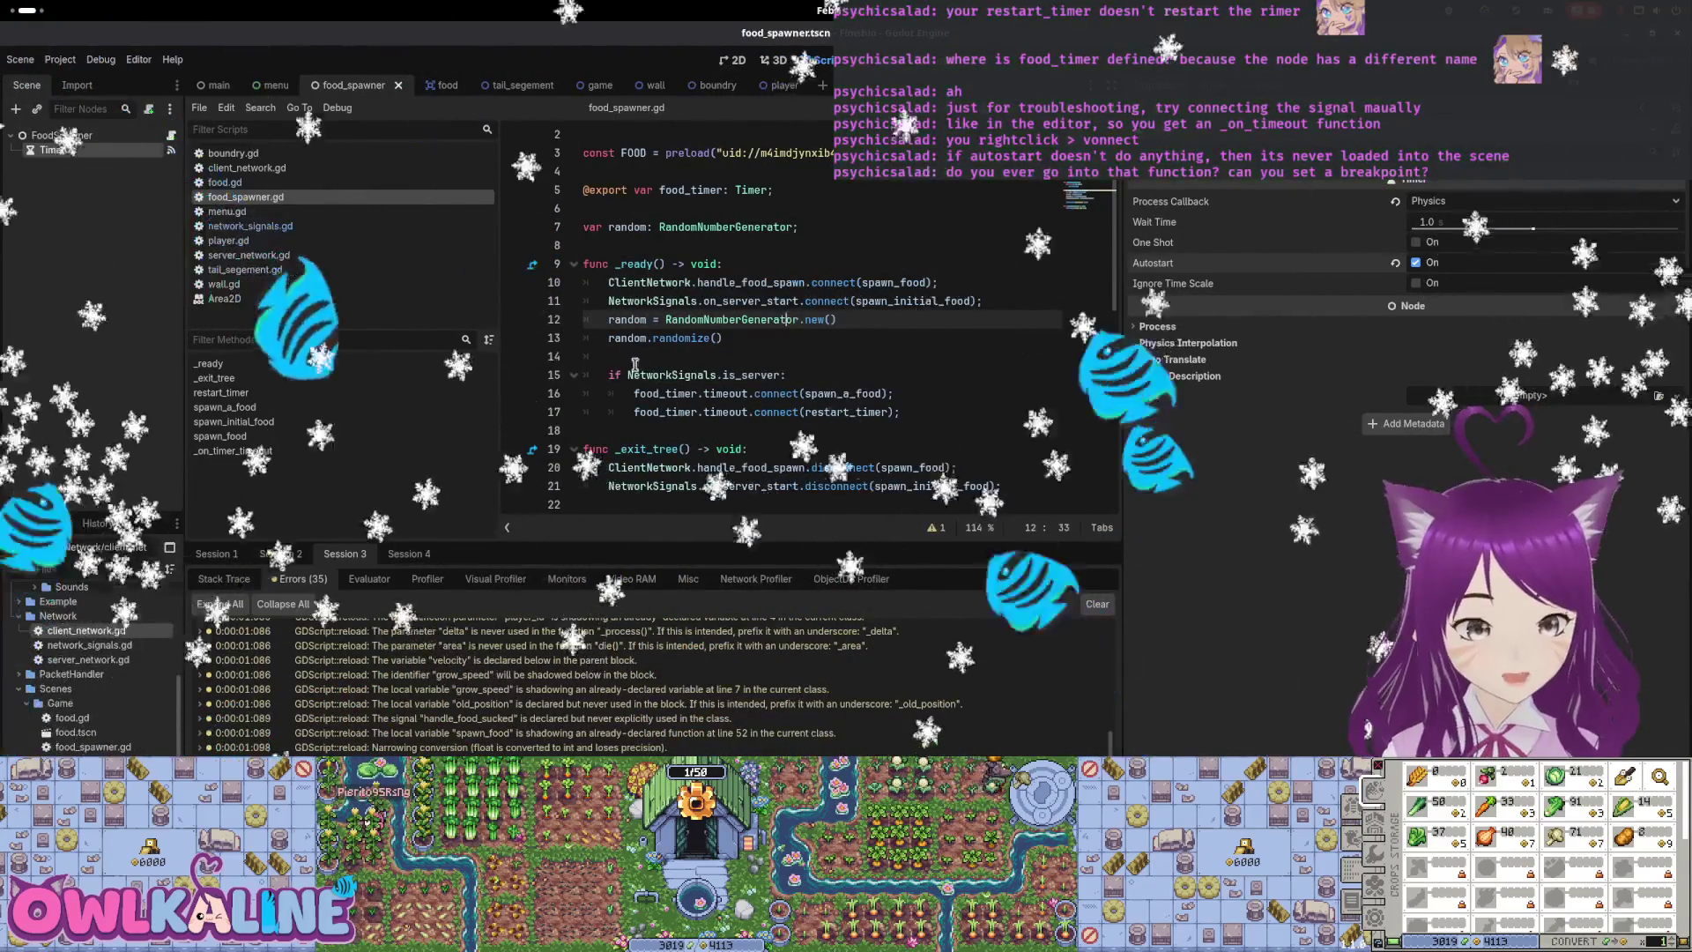
pyautogui.doubleClick(627, 319)
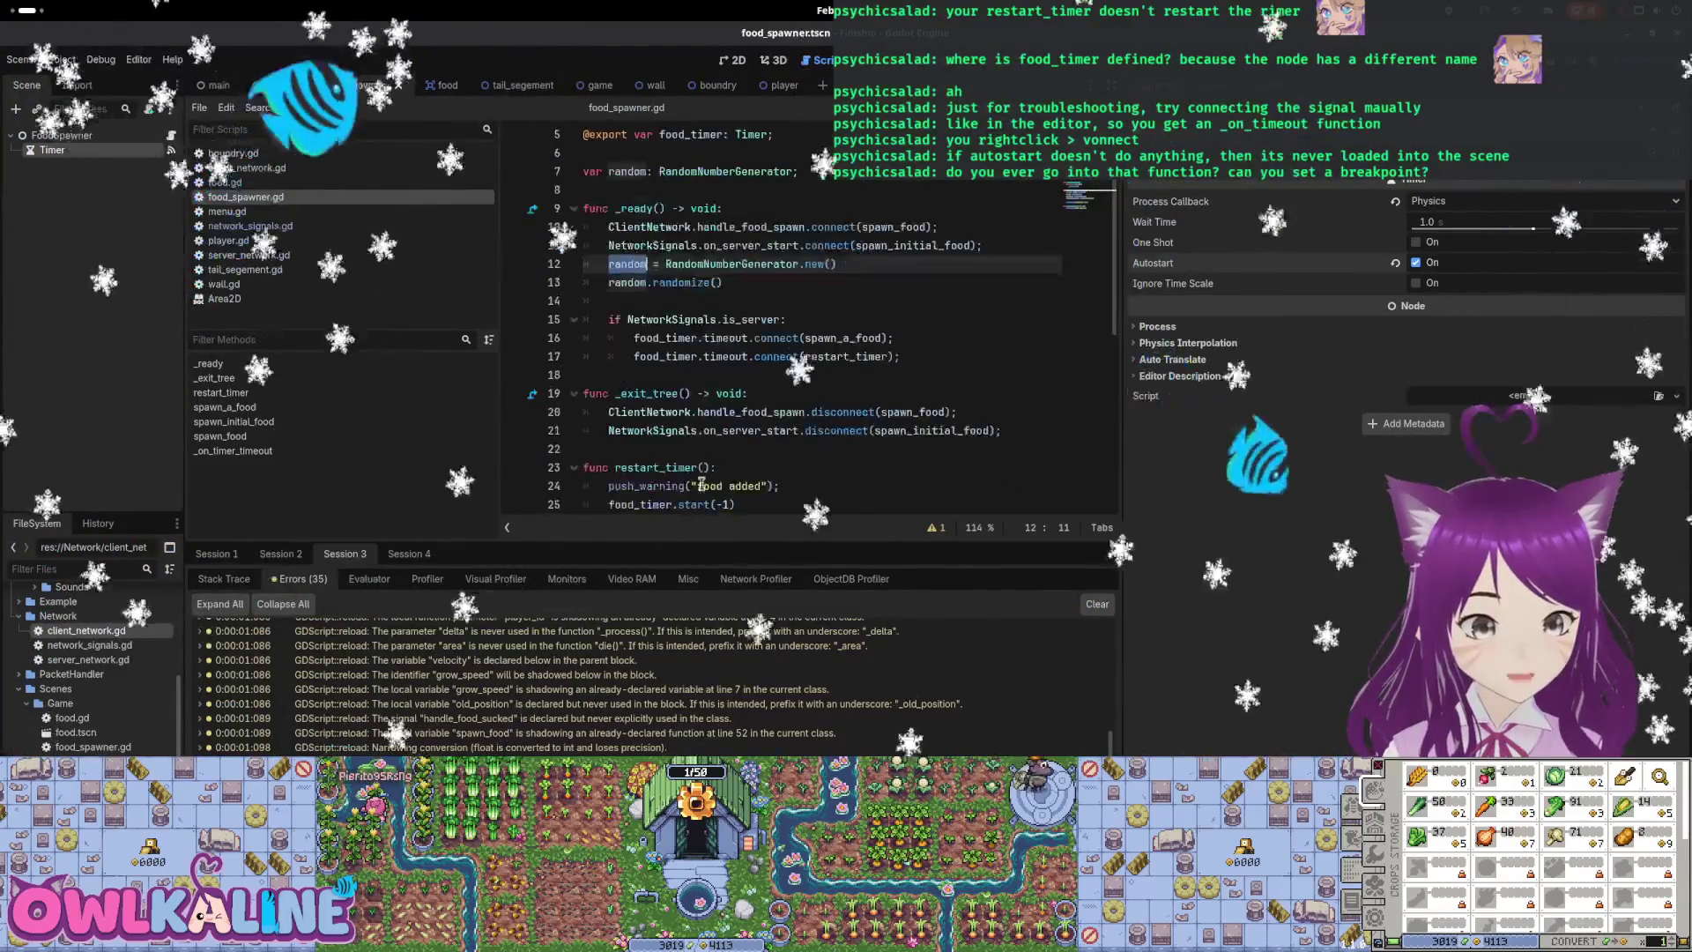
pyautogui.scroll(1, 685, 352)
pyautogui.doubleClick(916, 300)
# Inspect the spawn_initial_food and spawn_food callback names in _ready
pyautogui.doubleClick(891, 320)
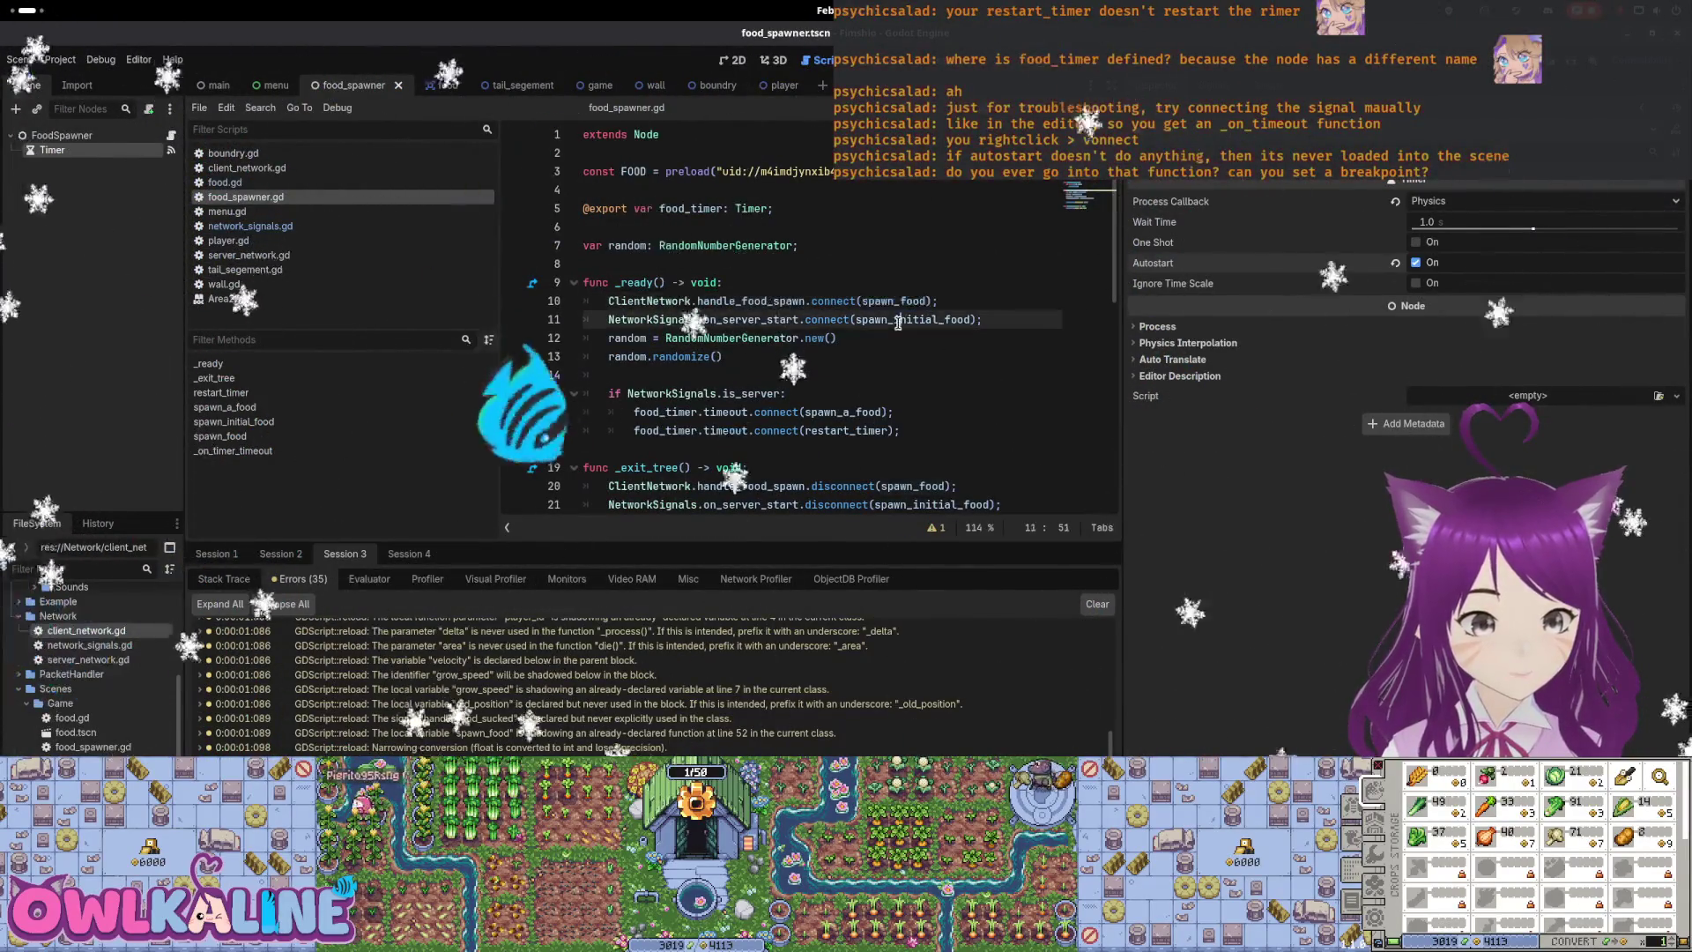
pyautogui.doubleClick(908, 300)
pyautogui.doubleClick(891, 320)
pyautogui.scroll(-1, 825, 299)
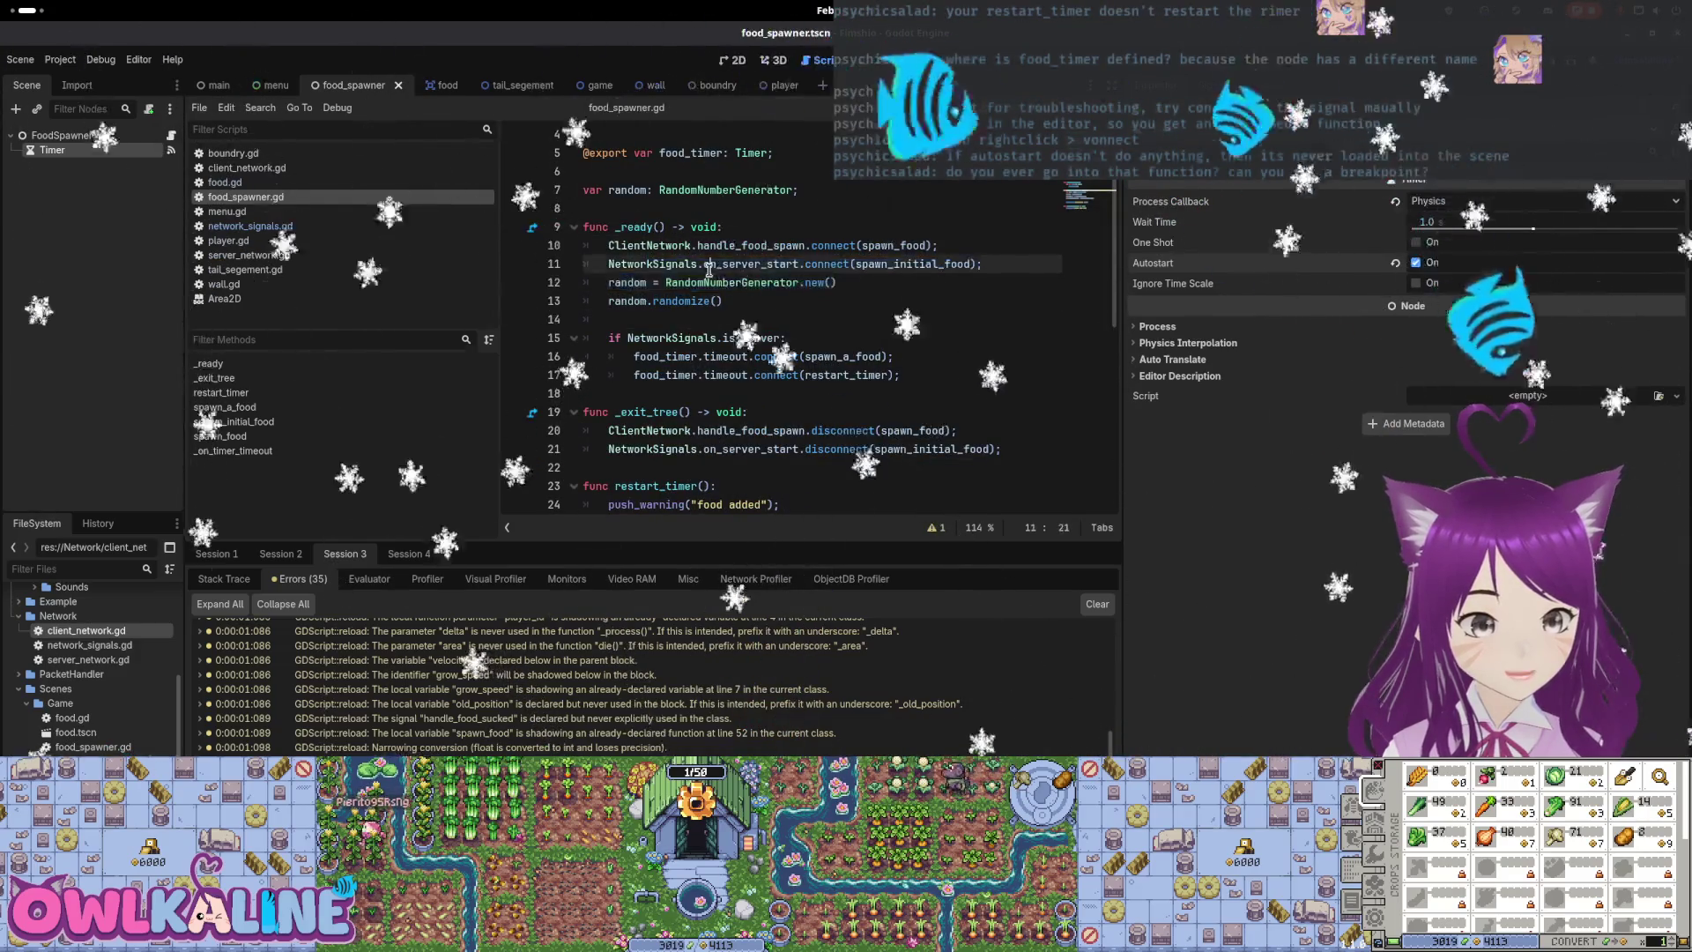
# Add push_warning("i came here") under the is_server check and run the game
pyautogui.press('Down')
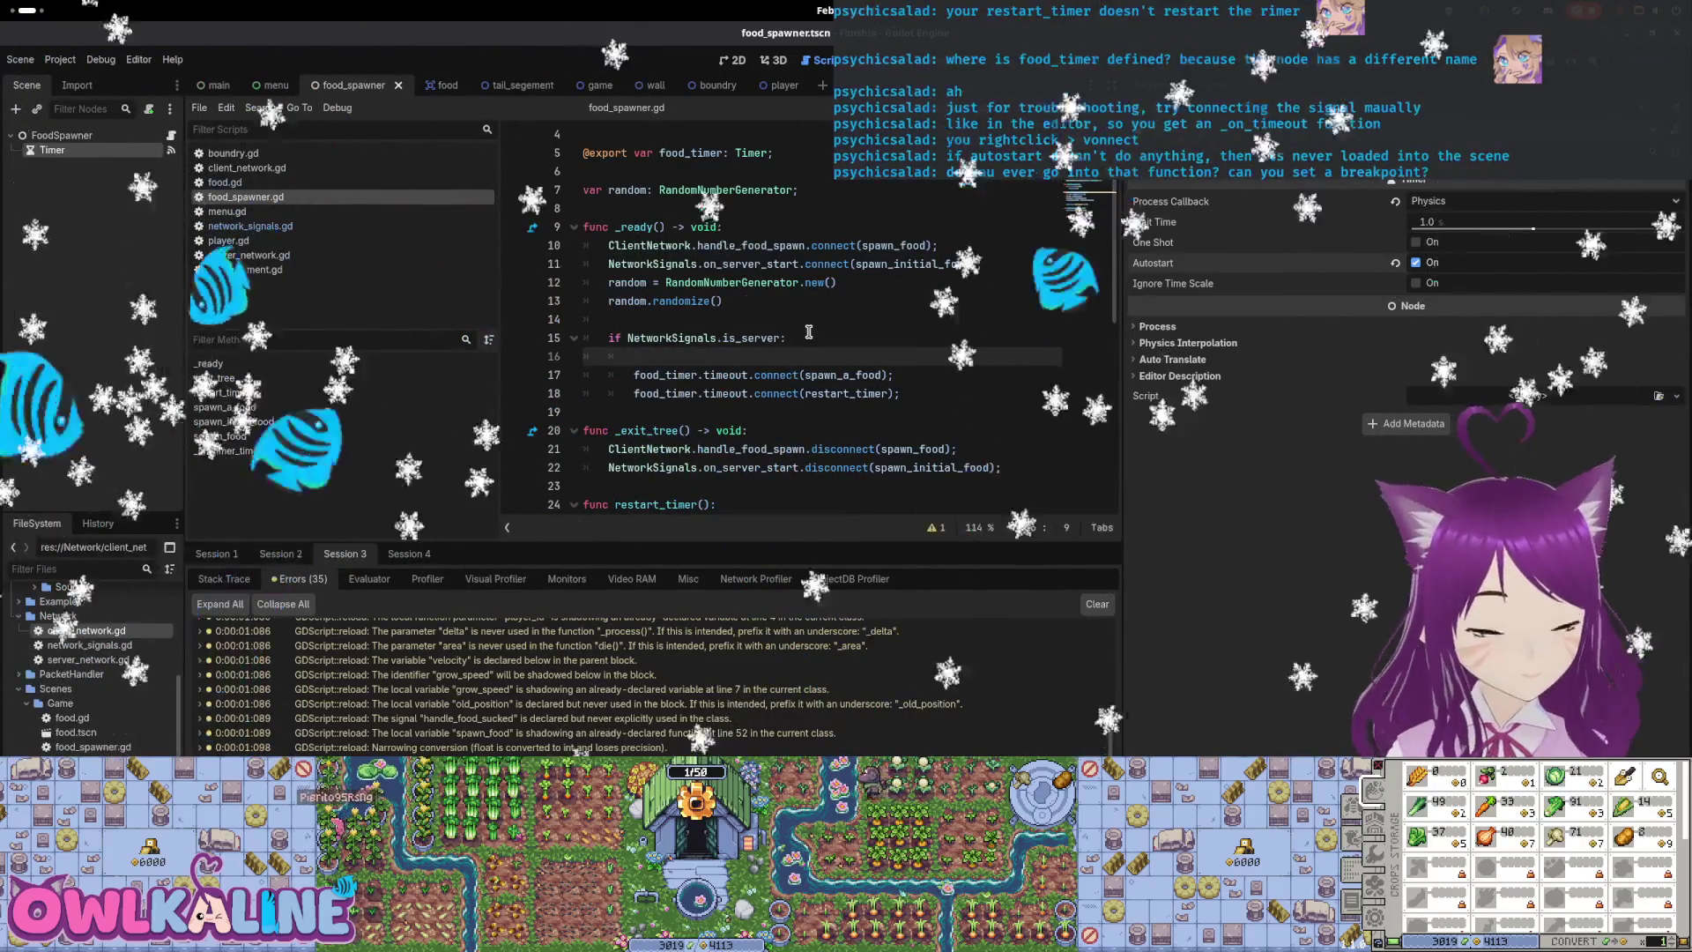
pyautogui.press('End')
pyautogui.press('Return')
pyautogui.write('push_warn')
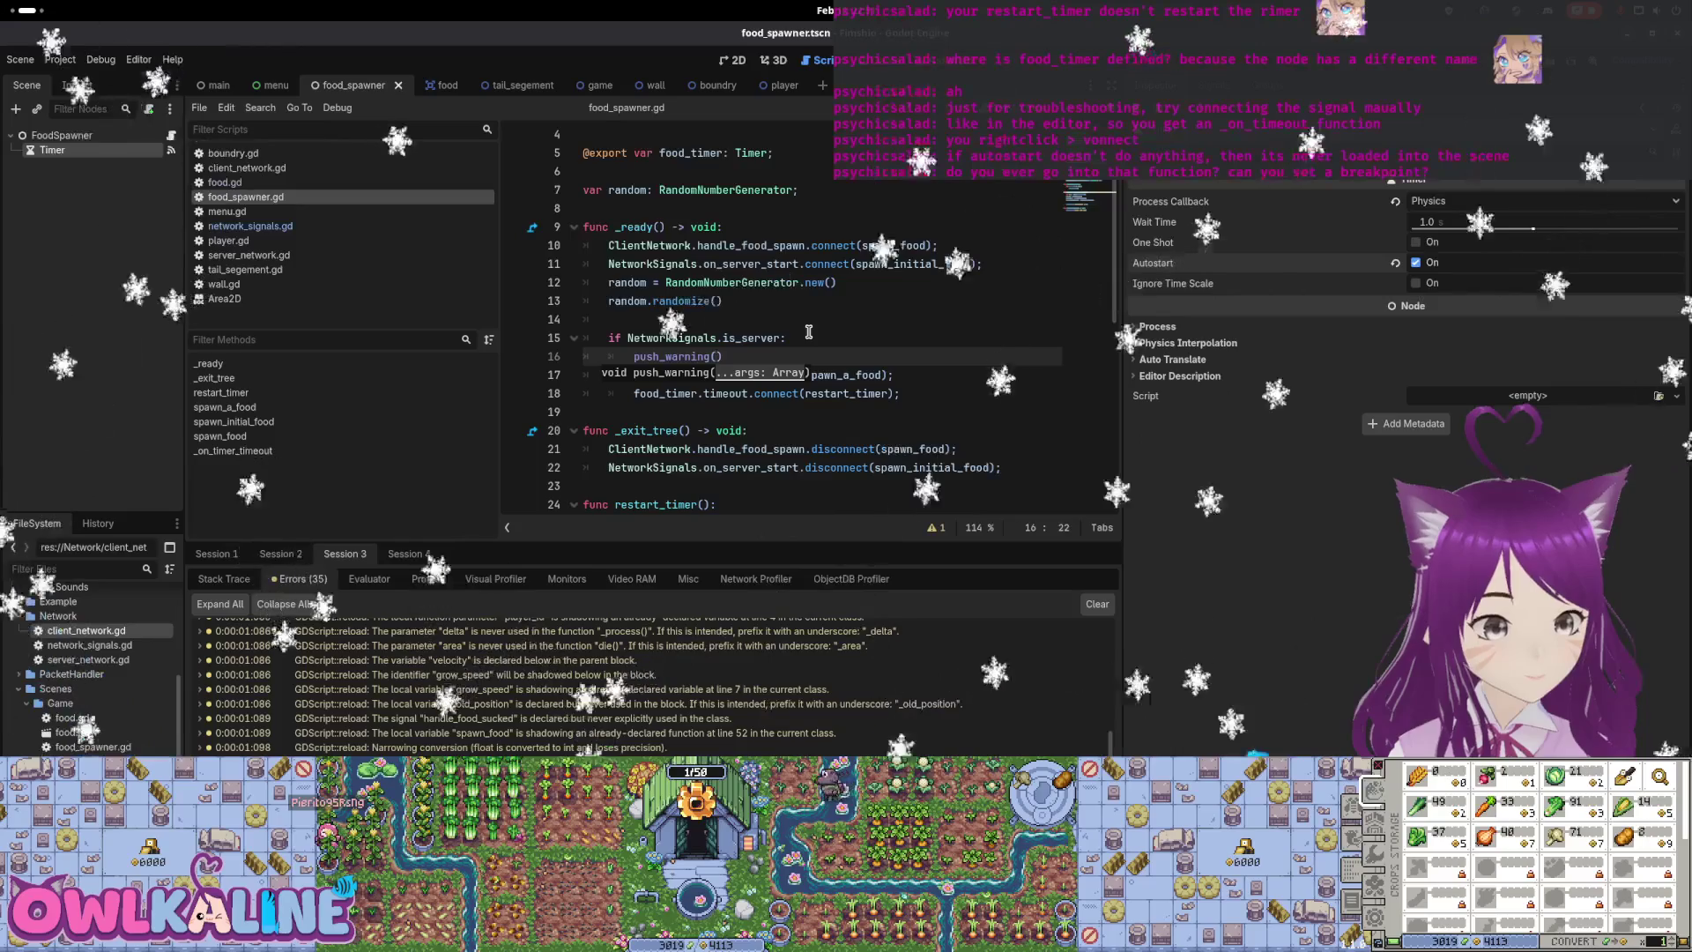
pyautogui.write('ing("i came h')
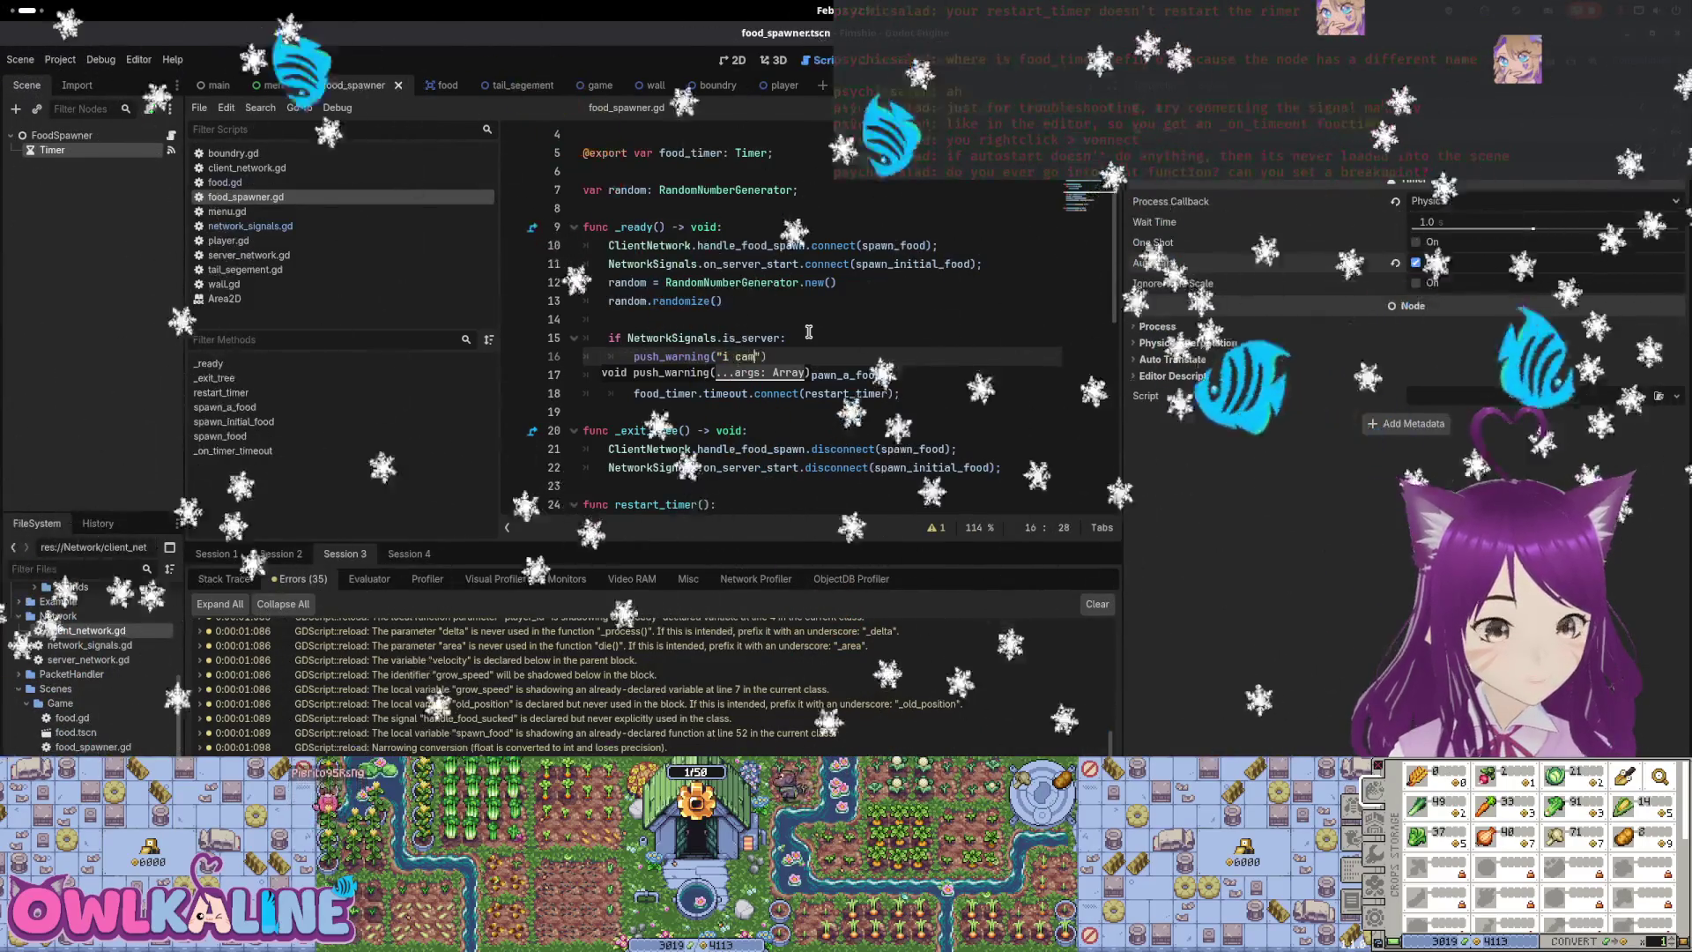
pyautogui.write('ere")')
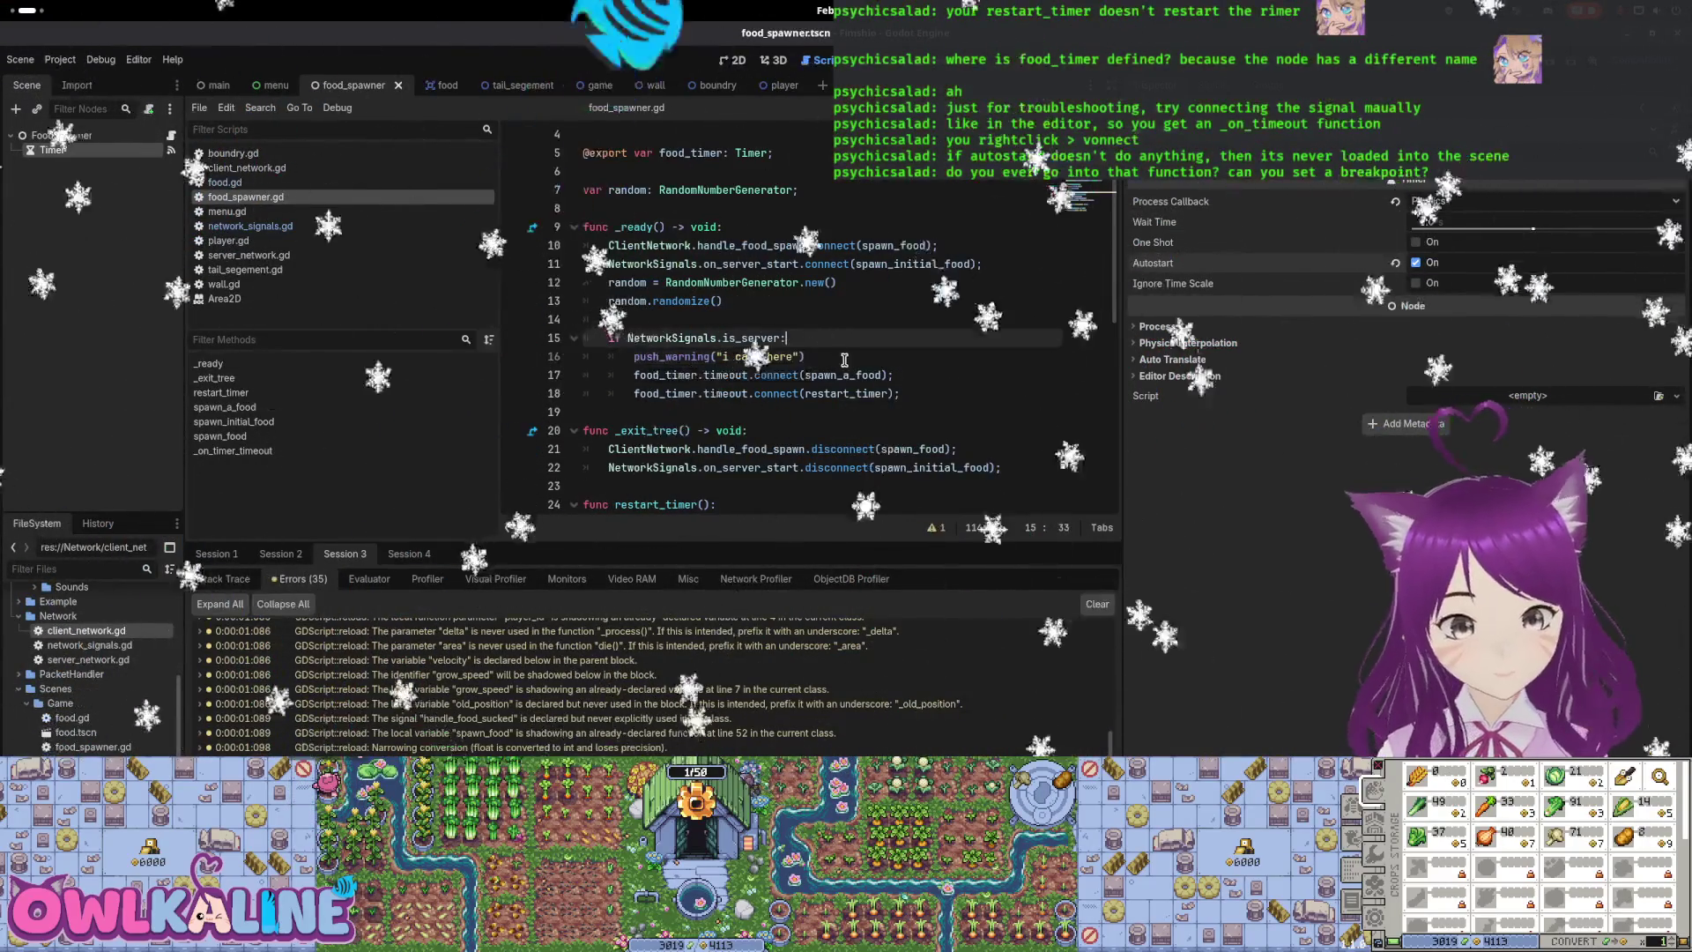
pyautogui.press('F5')
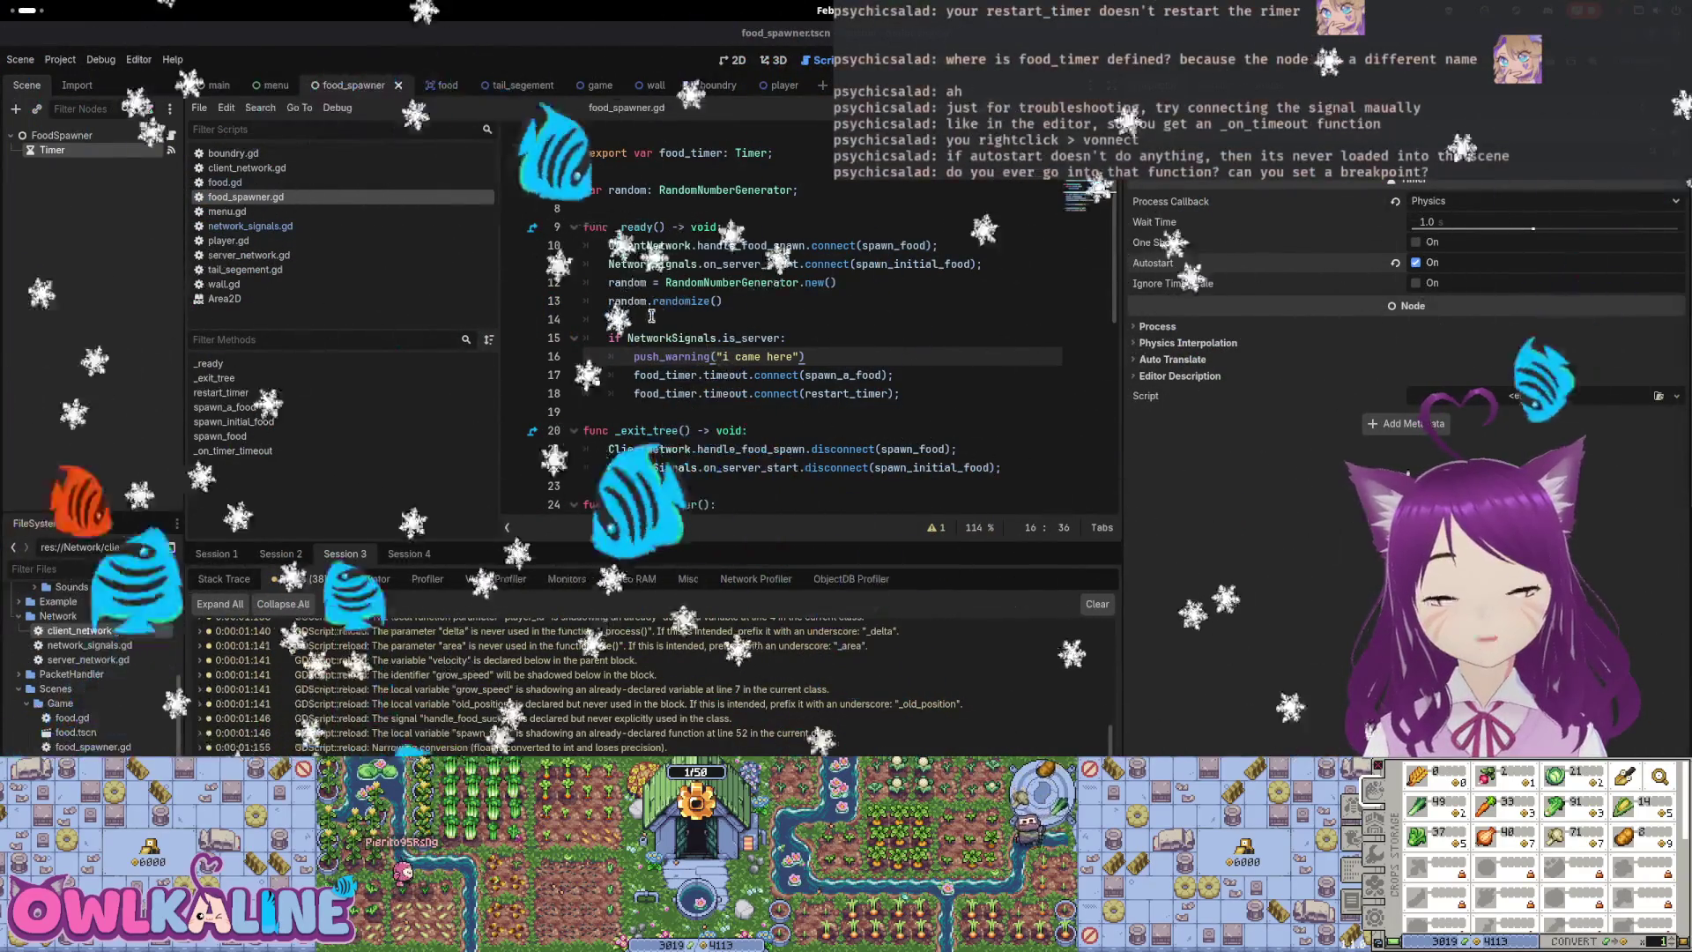
pyautogui.moveTo(805, 356)
pyautogui.mouseDown()
pyautogui.moveTo(608, 337)
pyautogui.moveTo(585, 319)
pyautogui.mouseUp()
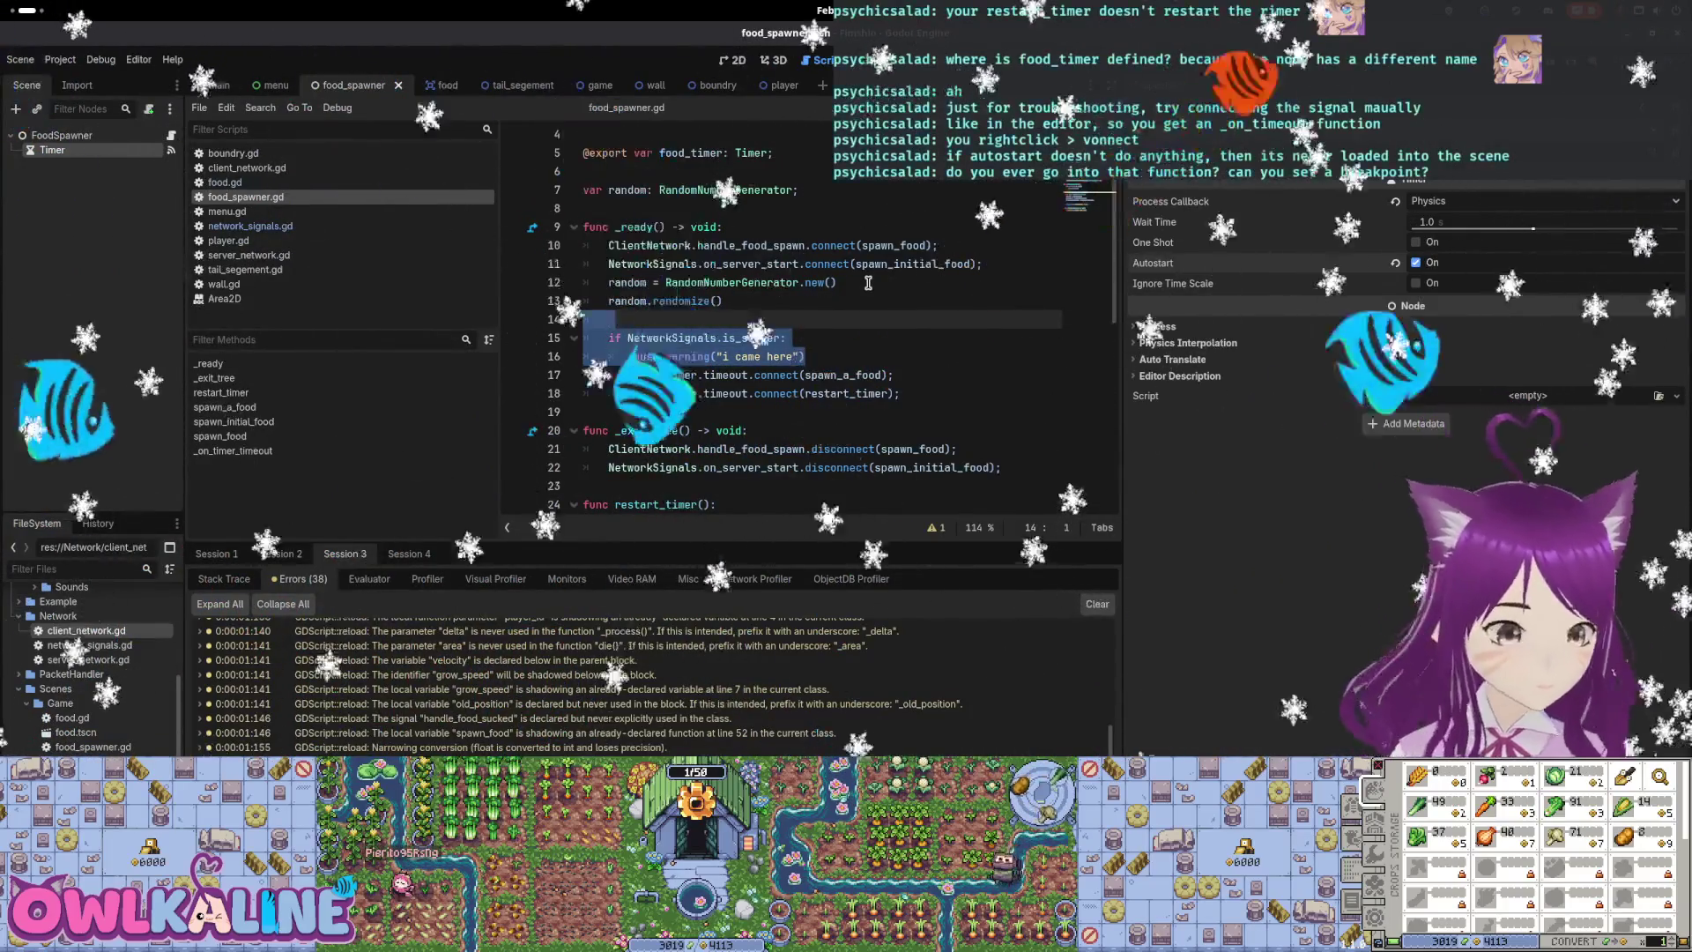
pyautogui.press('Delete')
pyautogui.press('Down')
pyautogui.hotkey('shift', 'Tab')
pyautogui.press('Down')
pyautogui.hotkey('shift', 'Tab')
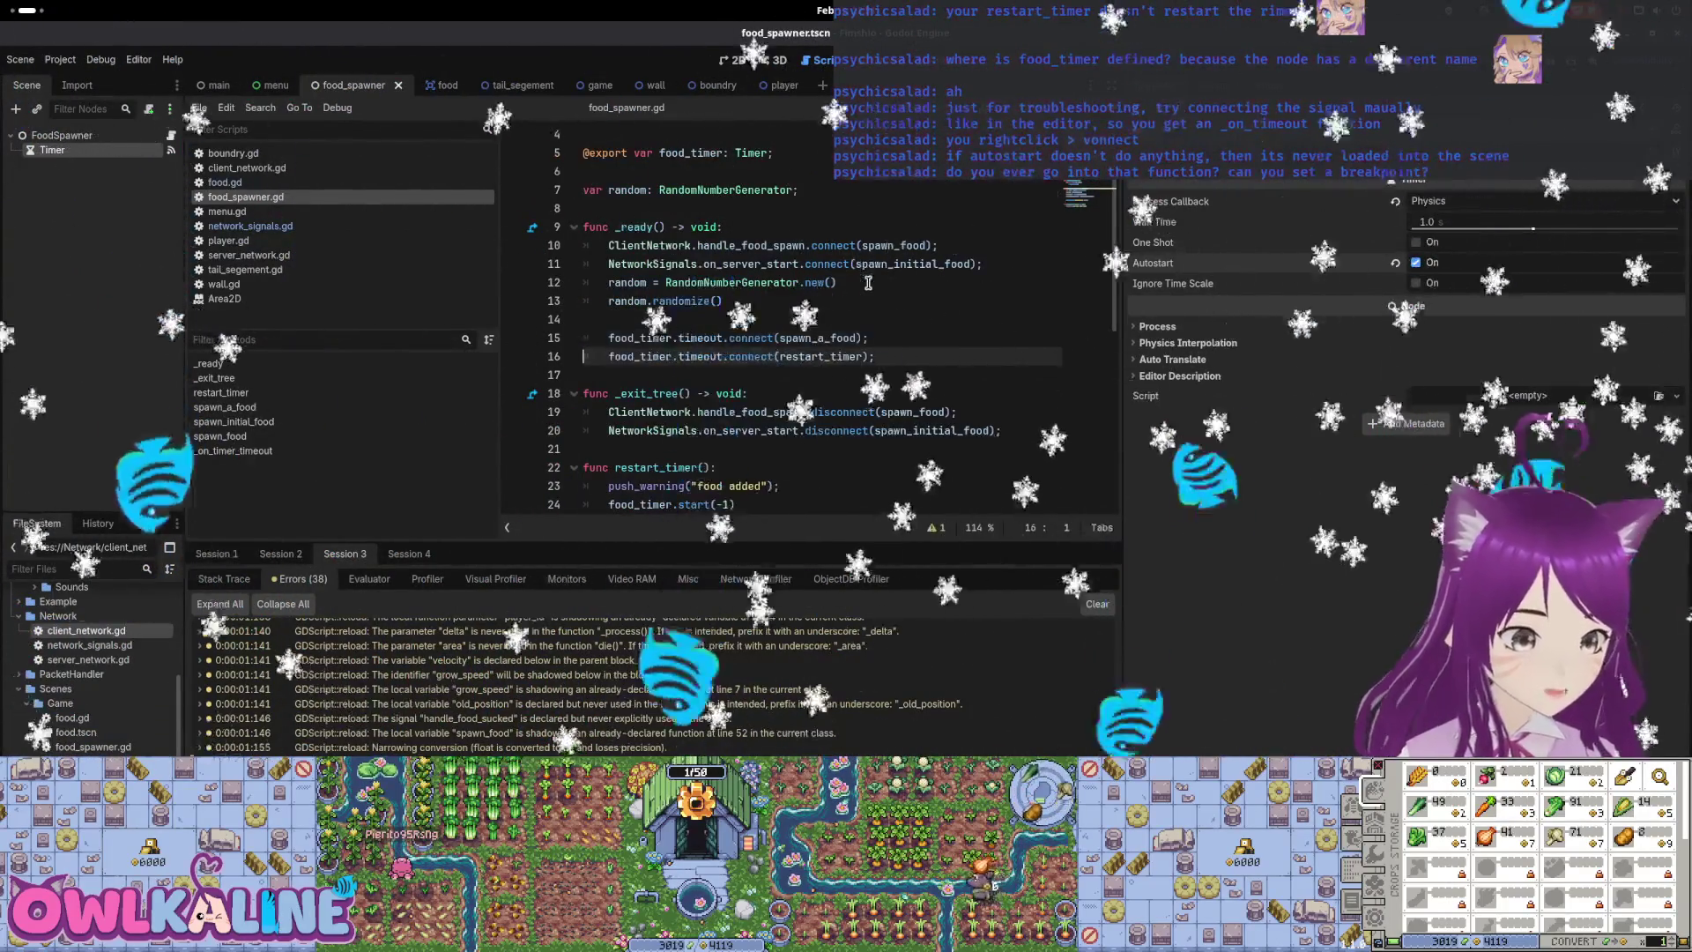
pyautogui.press('Up')
pyautogui.press('Up')
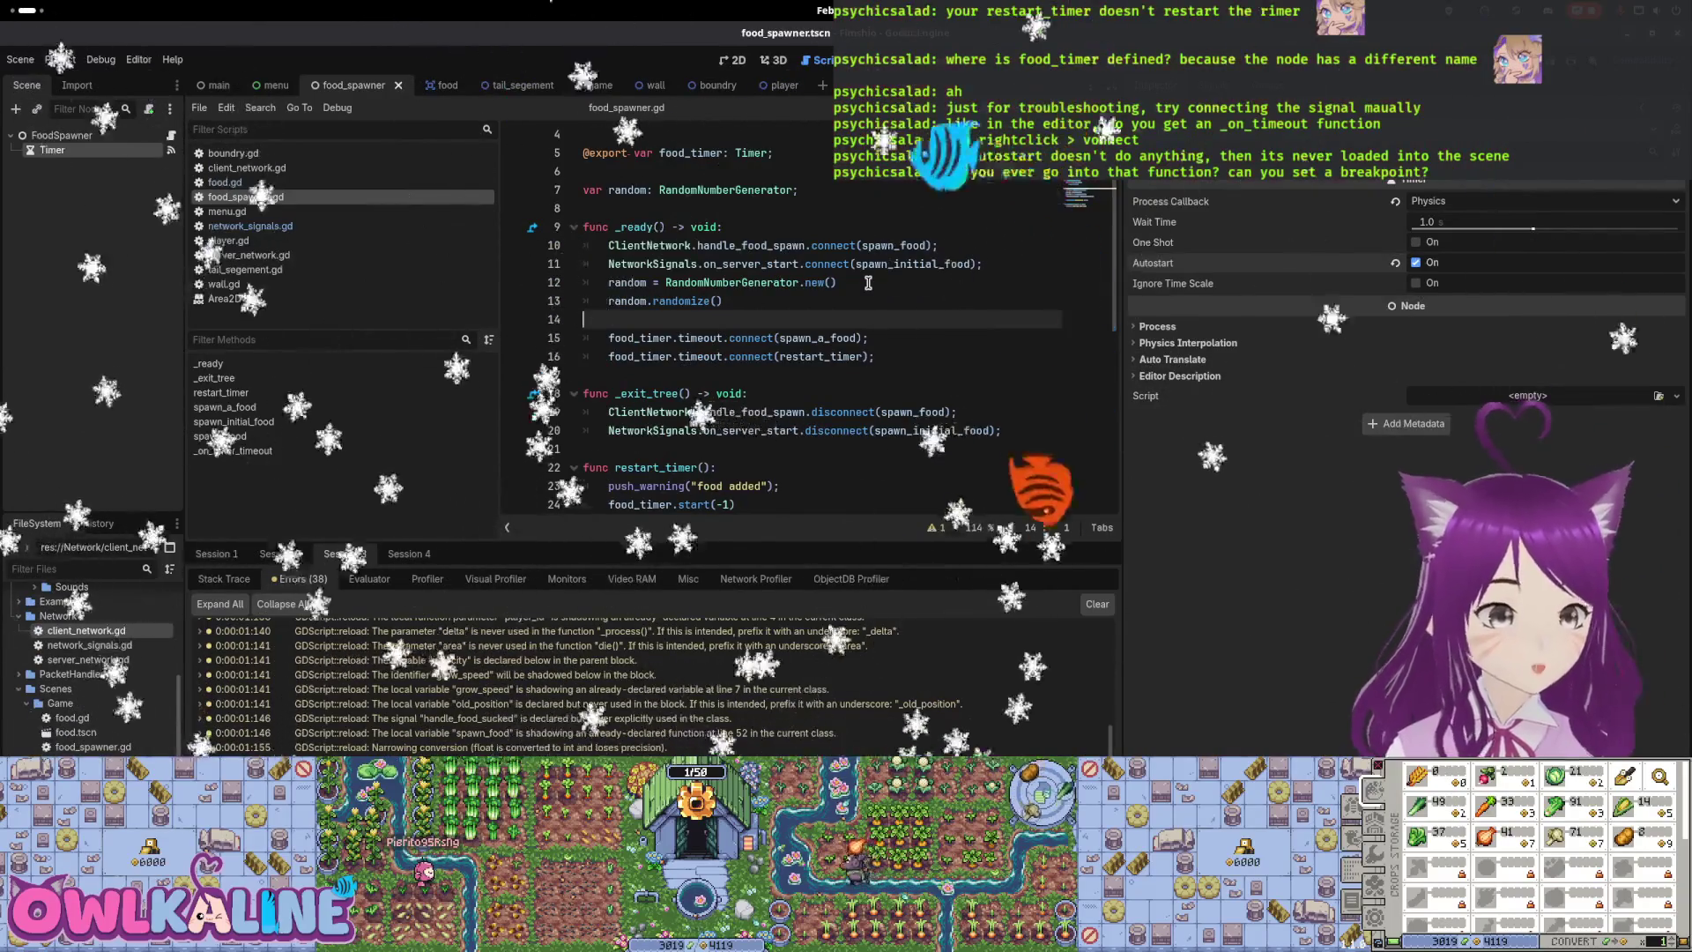
pyautogui.hotkey('ctrl', 'z')
pyautogui.hotkey('ctrl', 'z')
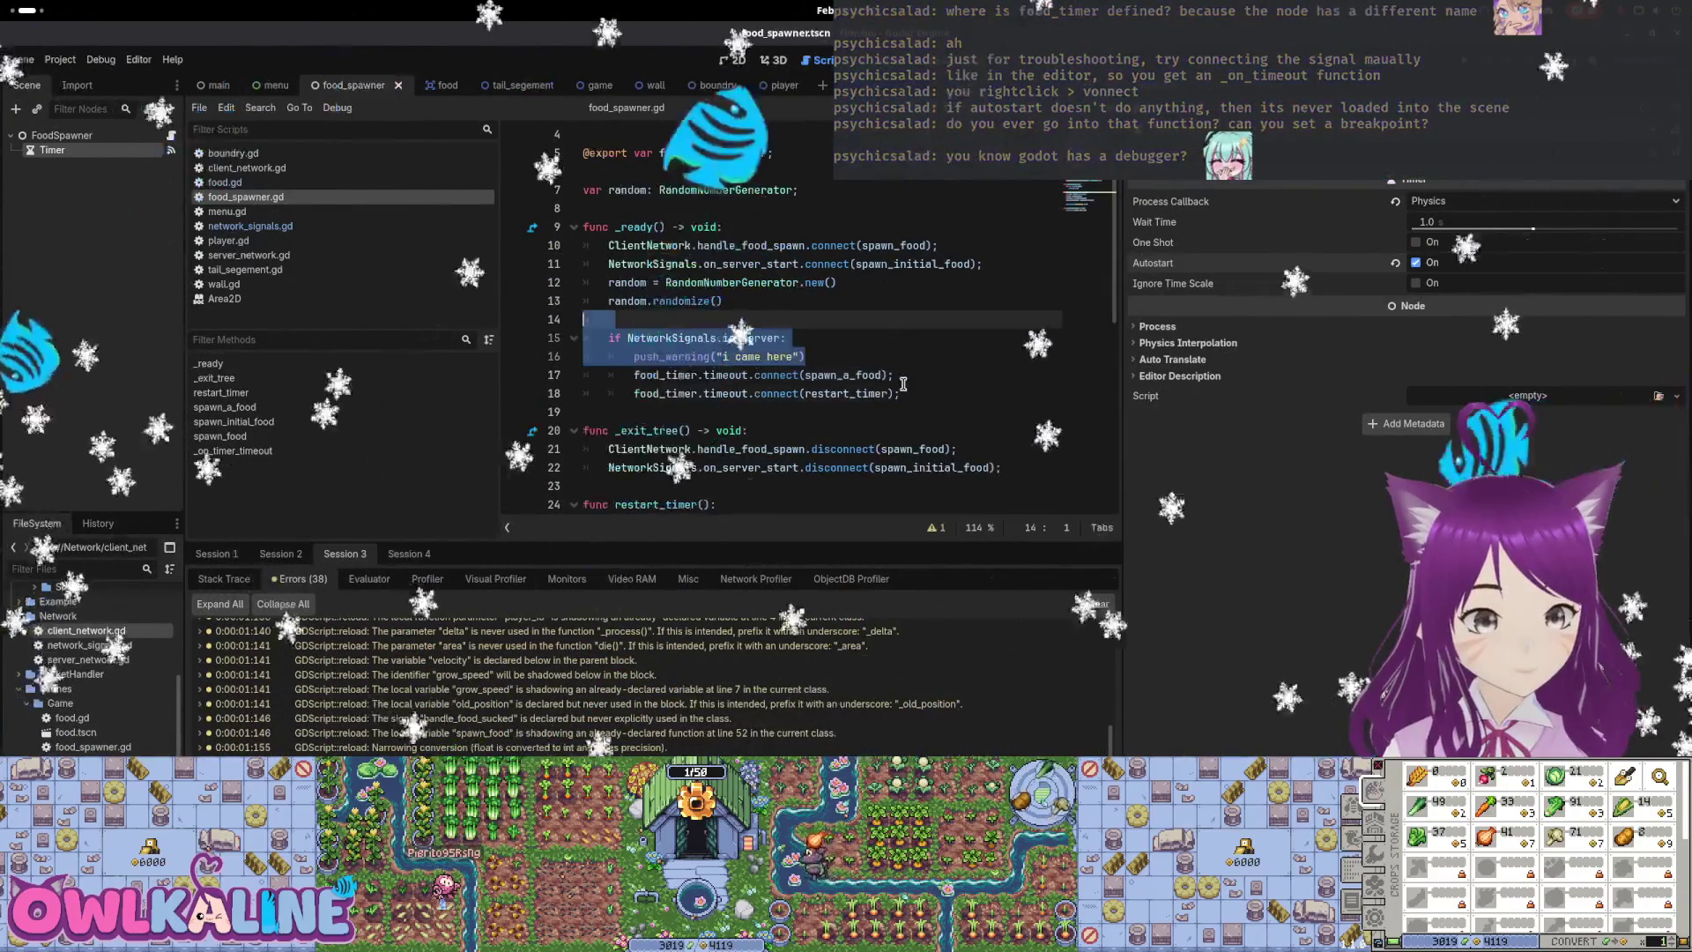
pyautogui.hotkey('ctrl', 'shift', 'z')
pyautogui.hotkey('ctrl', 'shift', 'z')
pyautogui.scroll(-3, 748, 349)
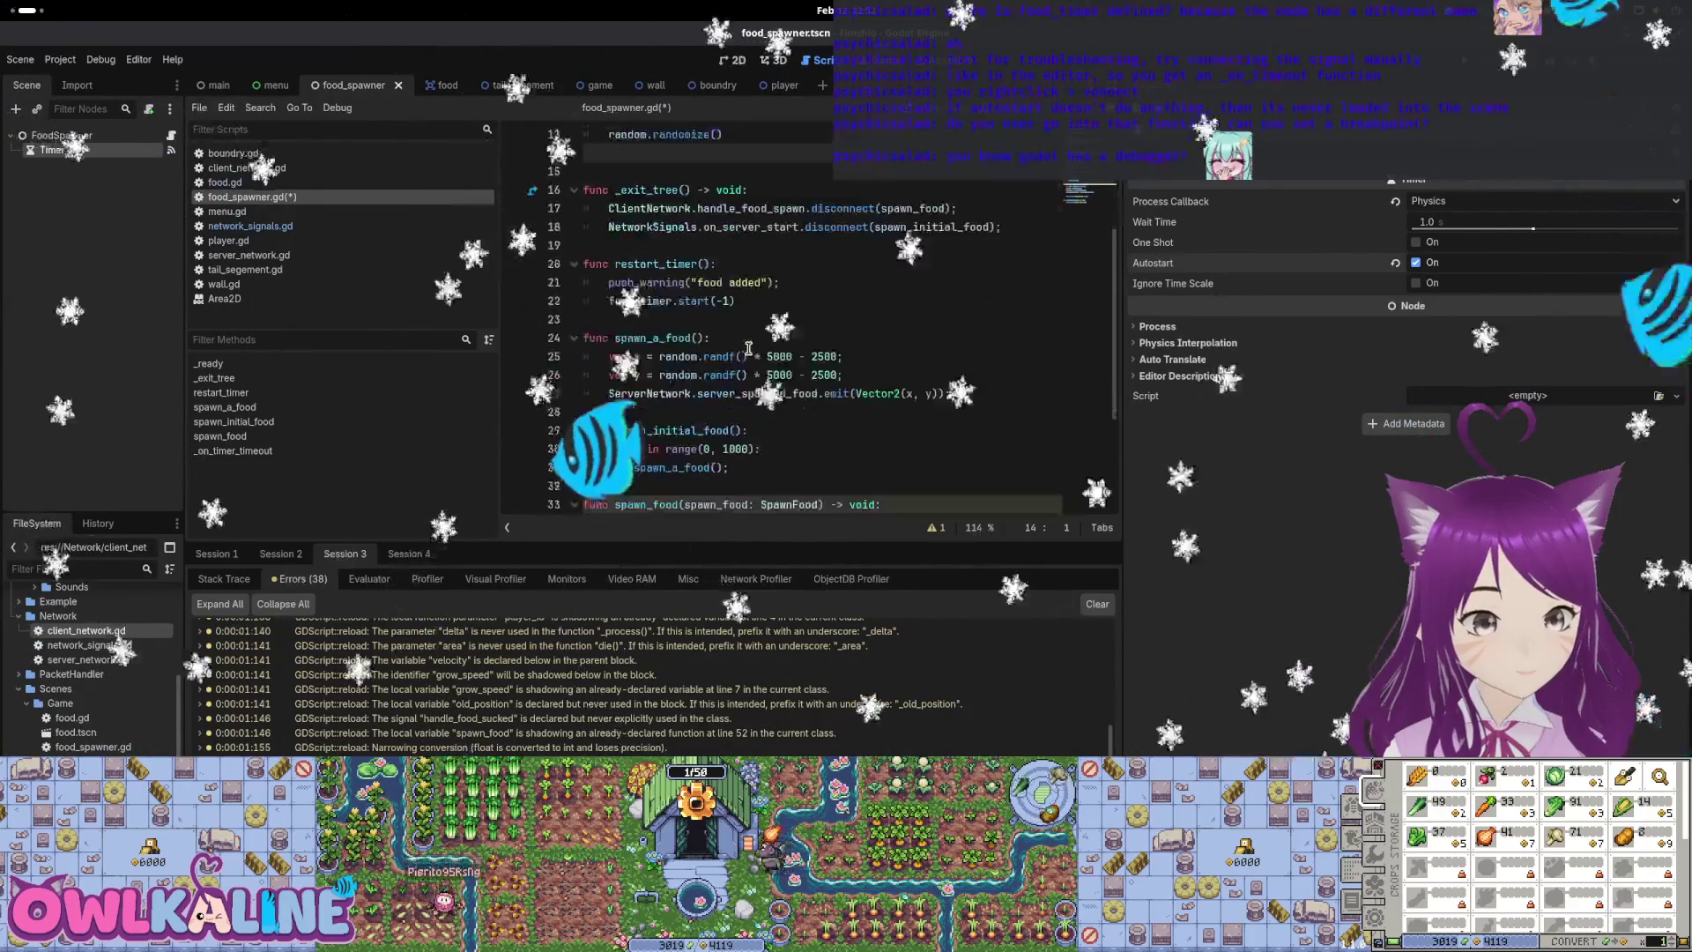
pyautogui.scroll(-3, 658, 338)
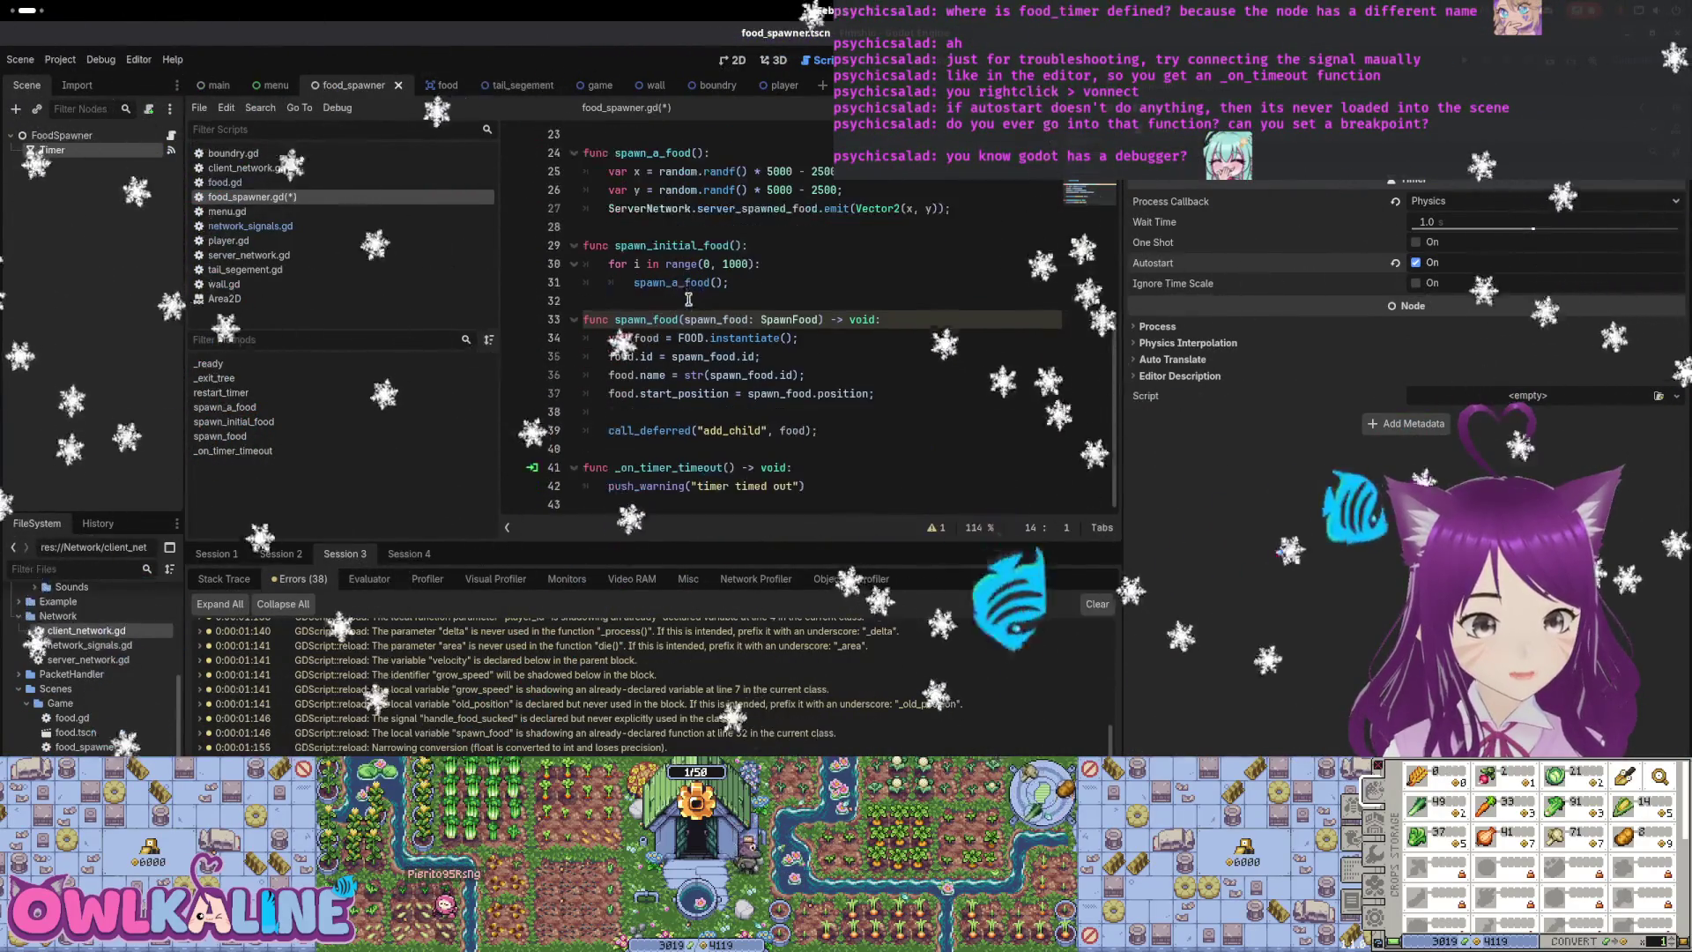
pyautogui.scroll(3, 756, 330)
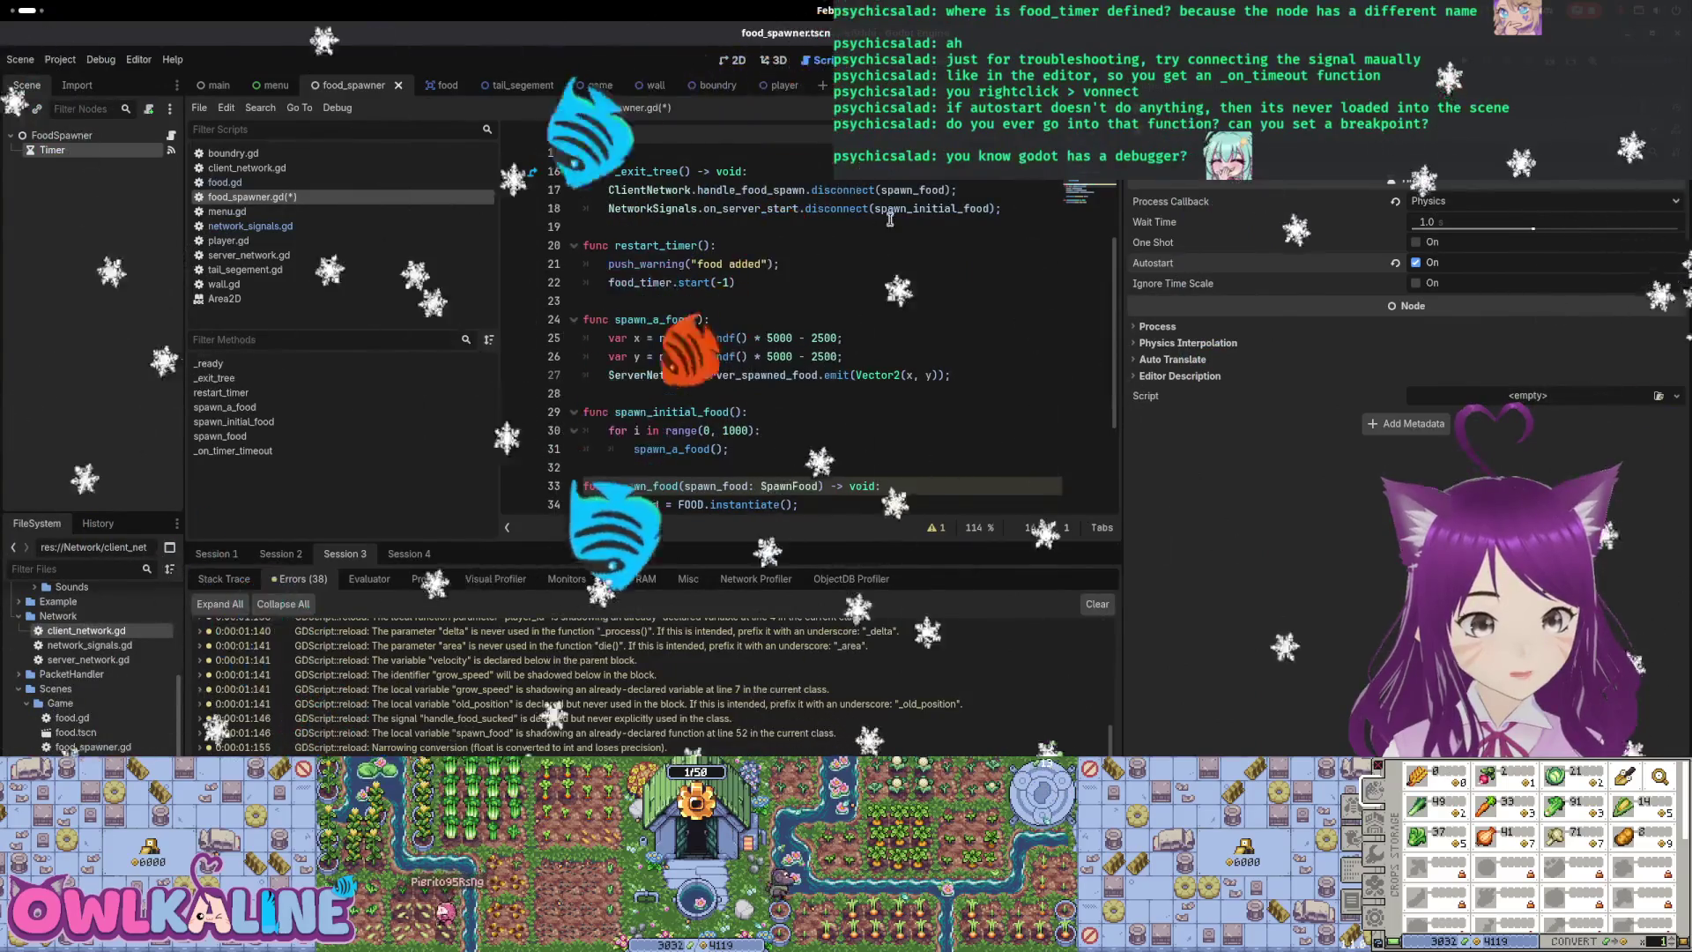
pyautogui.doubleClick(771, 208)
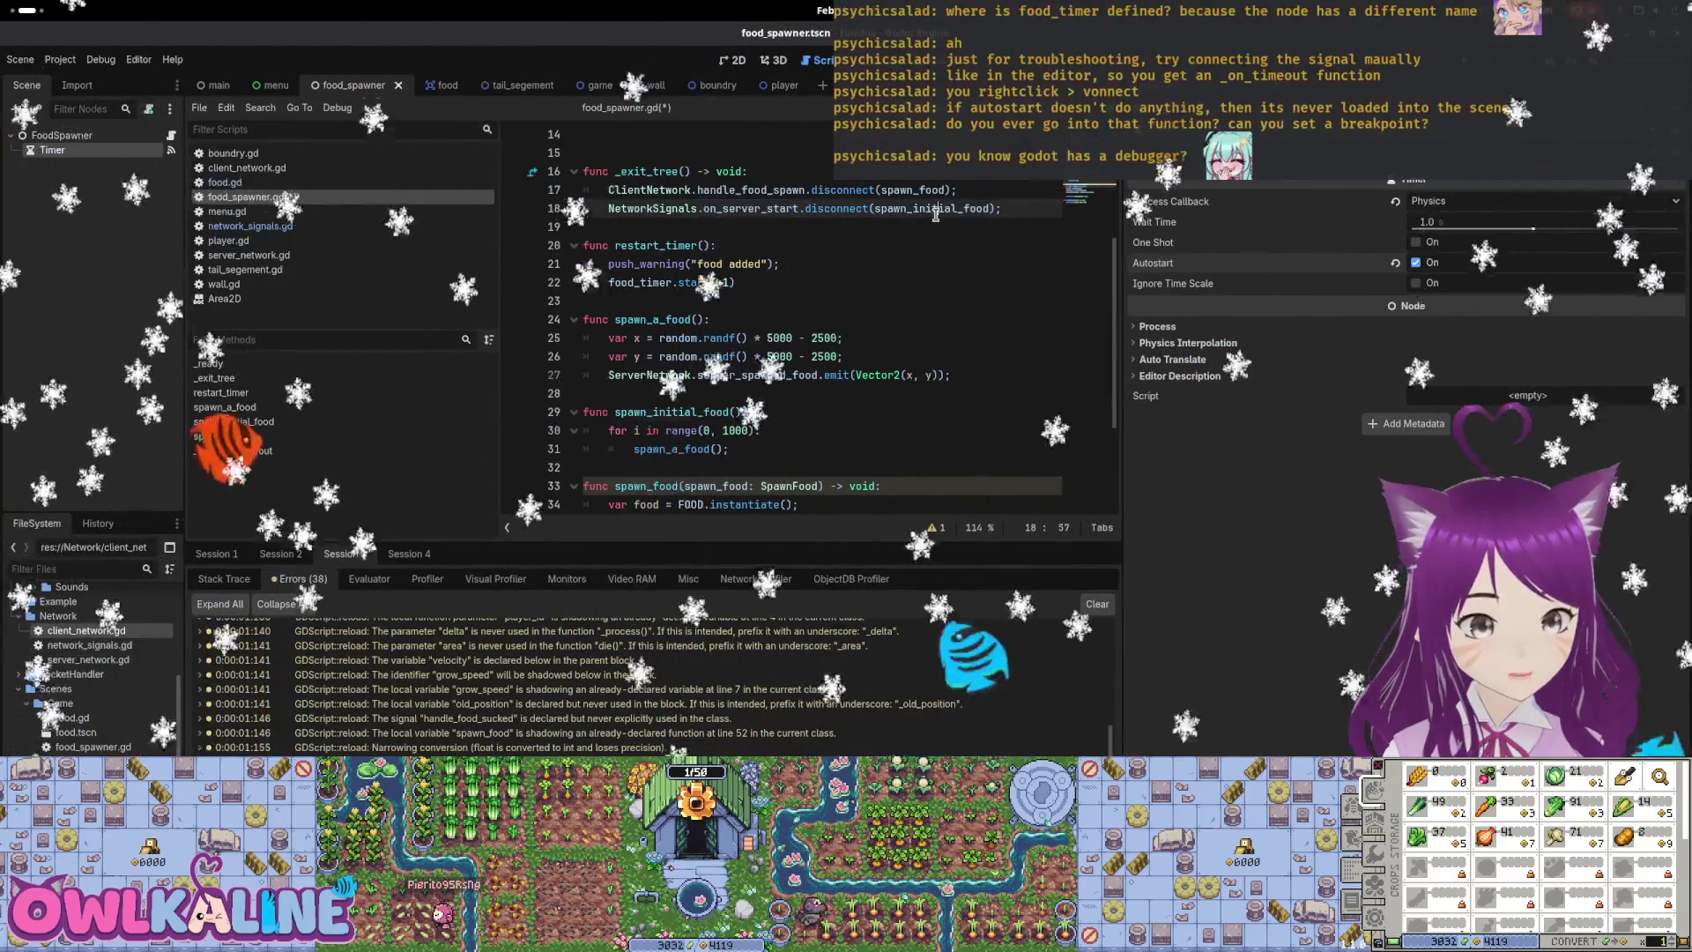
pyautogui.scroll(-3, 793, 282)
pyautogui.scroll(2, 702, 346)
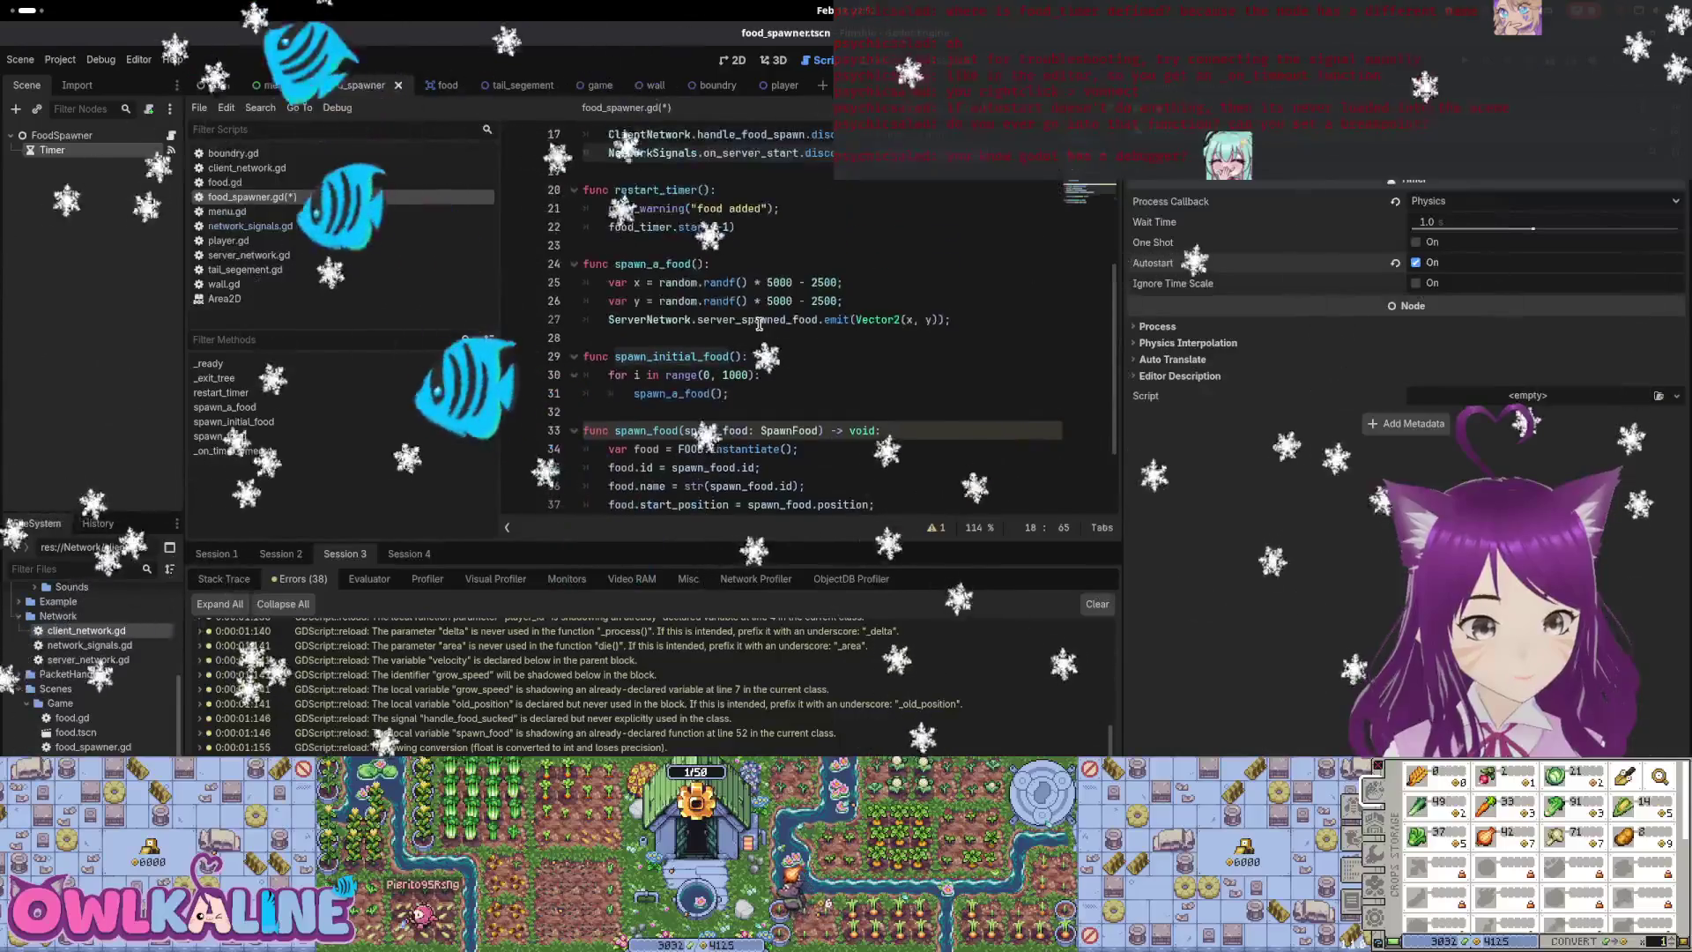
# Declare a server_start function below spawn_a_food and paste in the timer-connecting body
pyautogui.click(715, 337)
pyautogui.press('Return')
pyautogui.write('g')
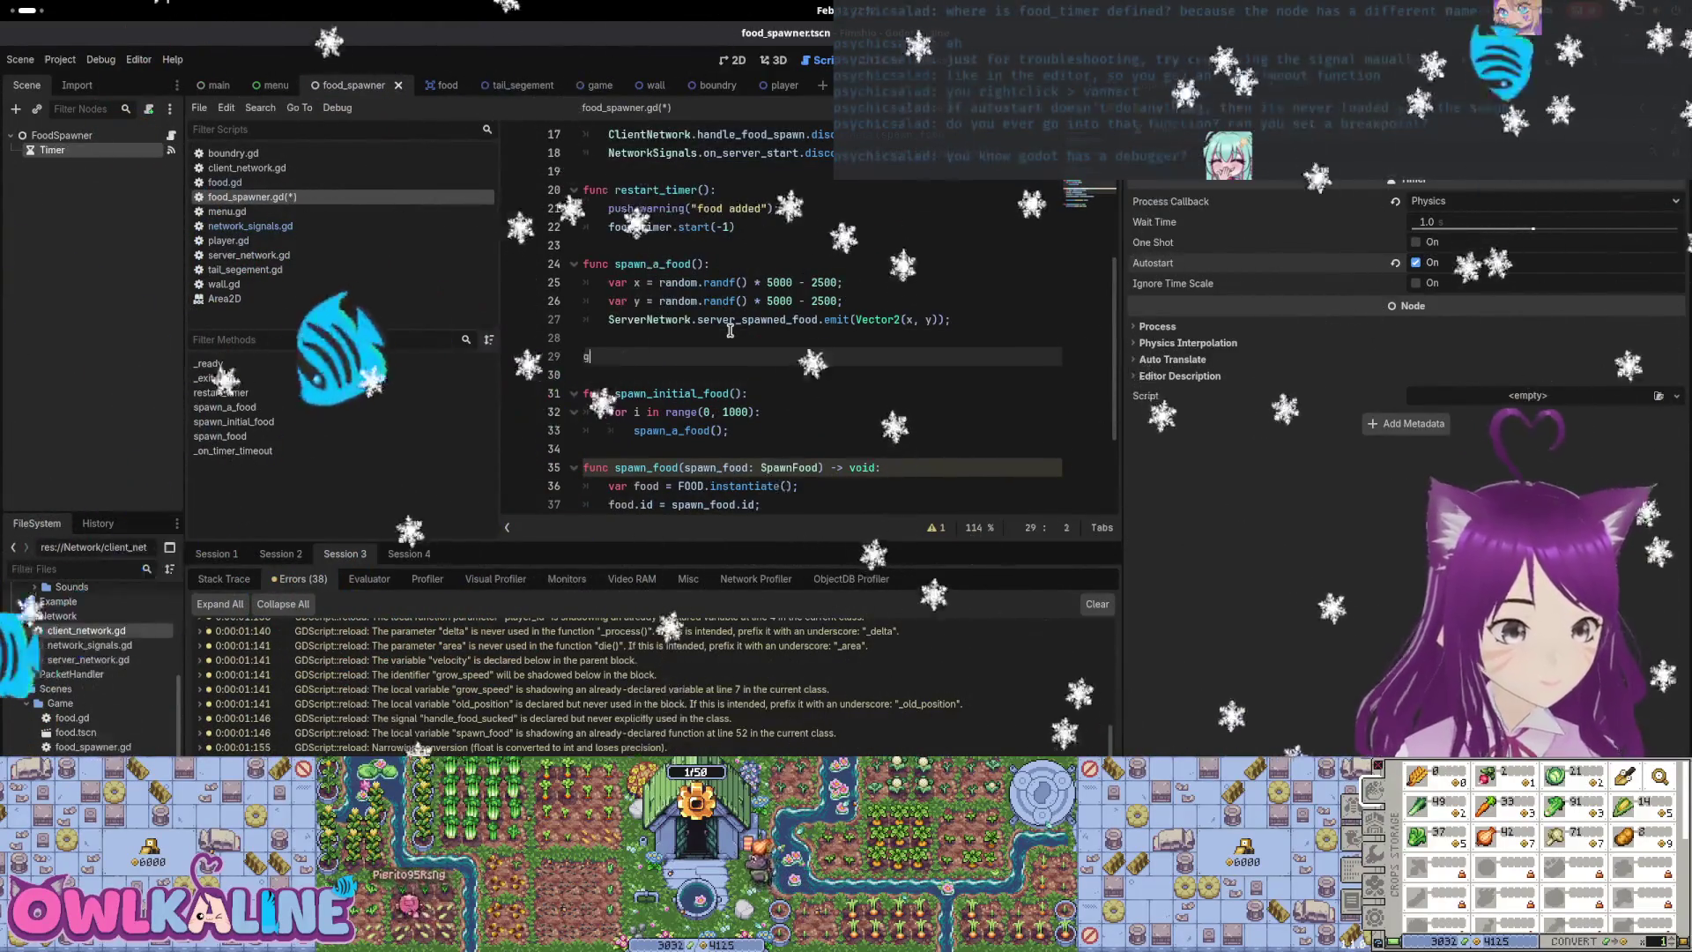
pyautogui.press('BackSpace')
pyautogui.write('func serv')
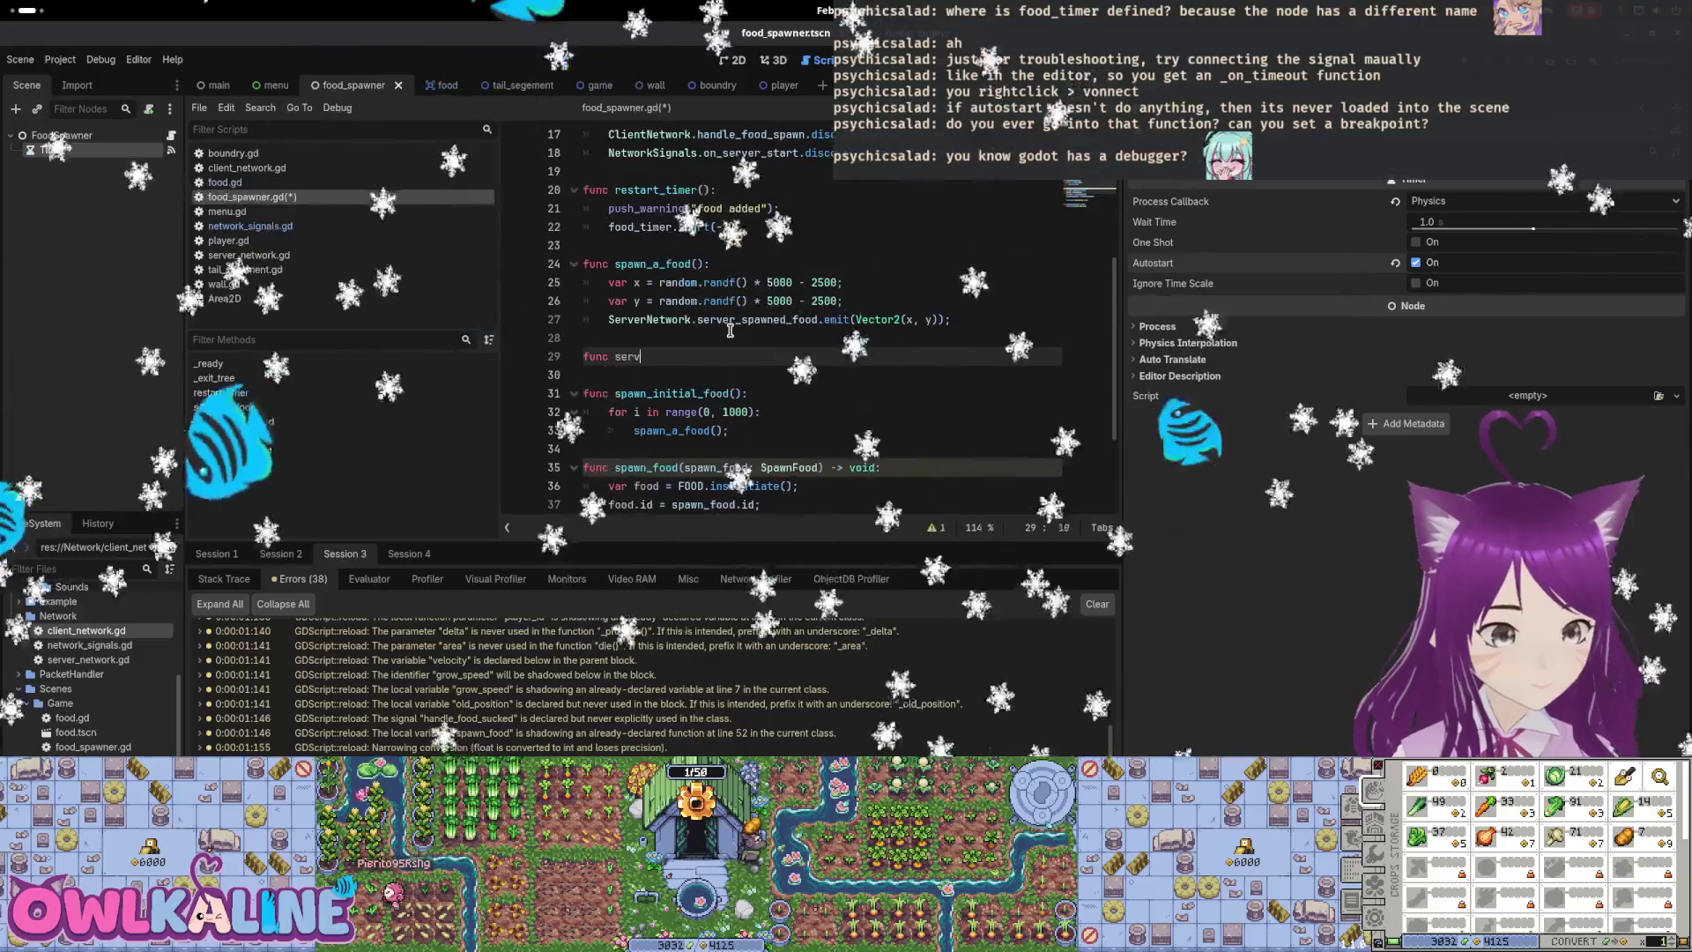
pyautogui.write('er_start():')
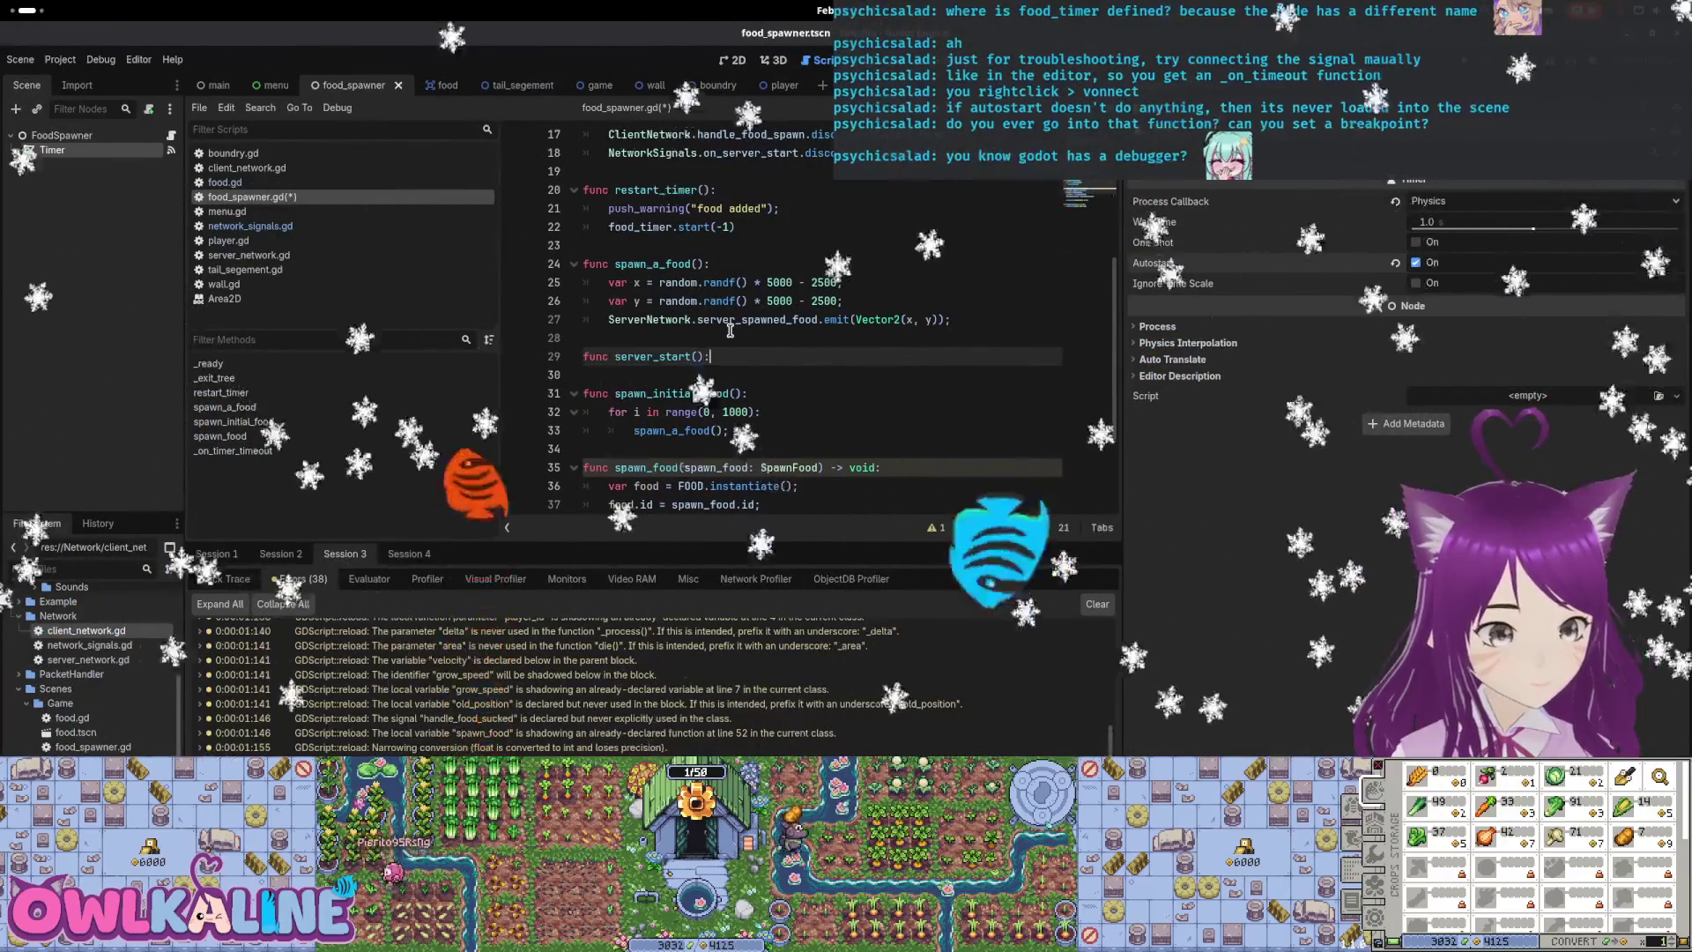
pyautogui.hotkey('ctrl', 'v')
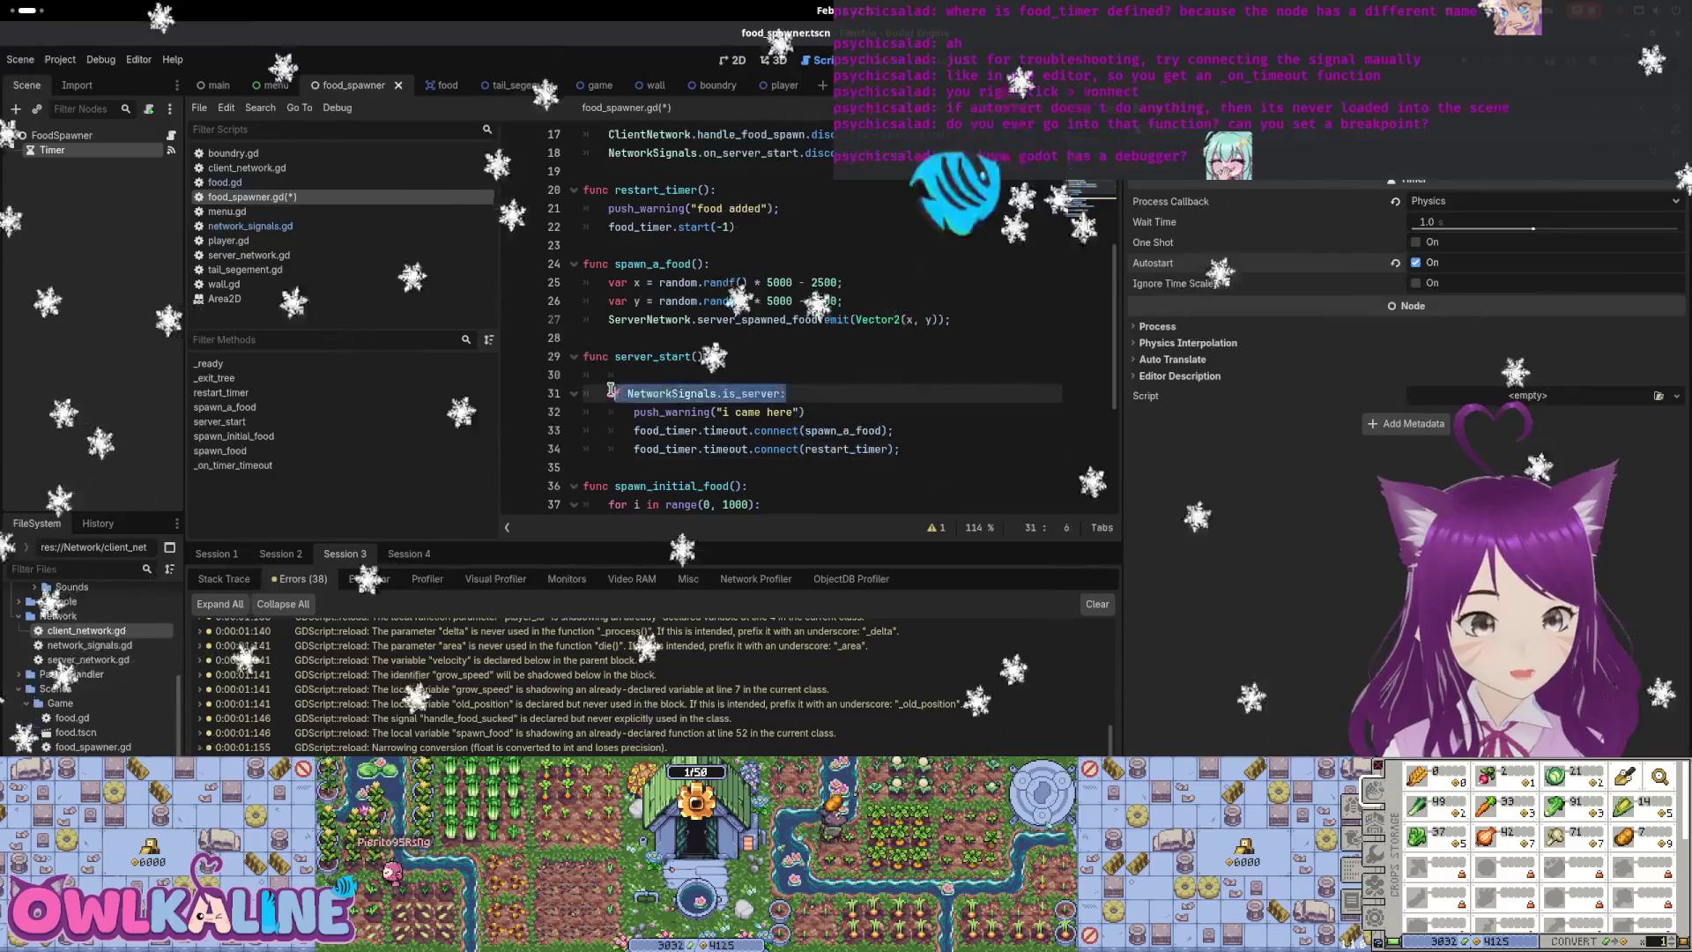
# Strip the is_server check, debug warning, and restart_timer connection from server_start
pyautogui.press('BackSpace')
pyautogui.press('BackSpace')
pyautogui.press('BackSpace')
pyautogui.press('Down')
pyautogui.press('End')
pyautogui.hotkey('shift', 'Home')
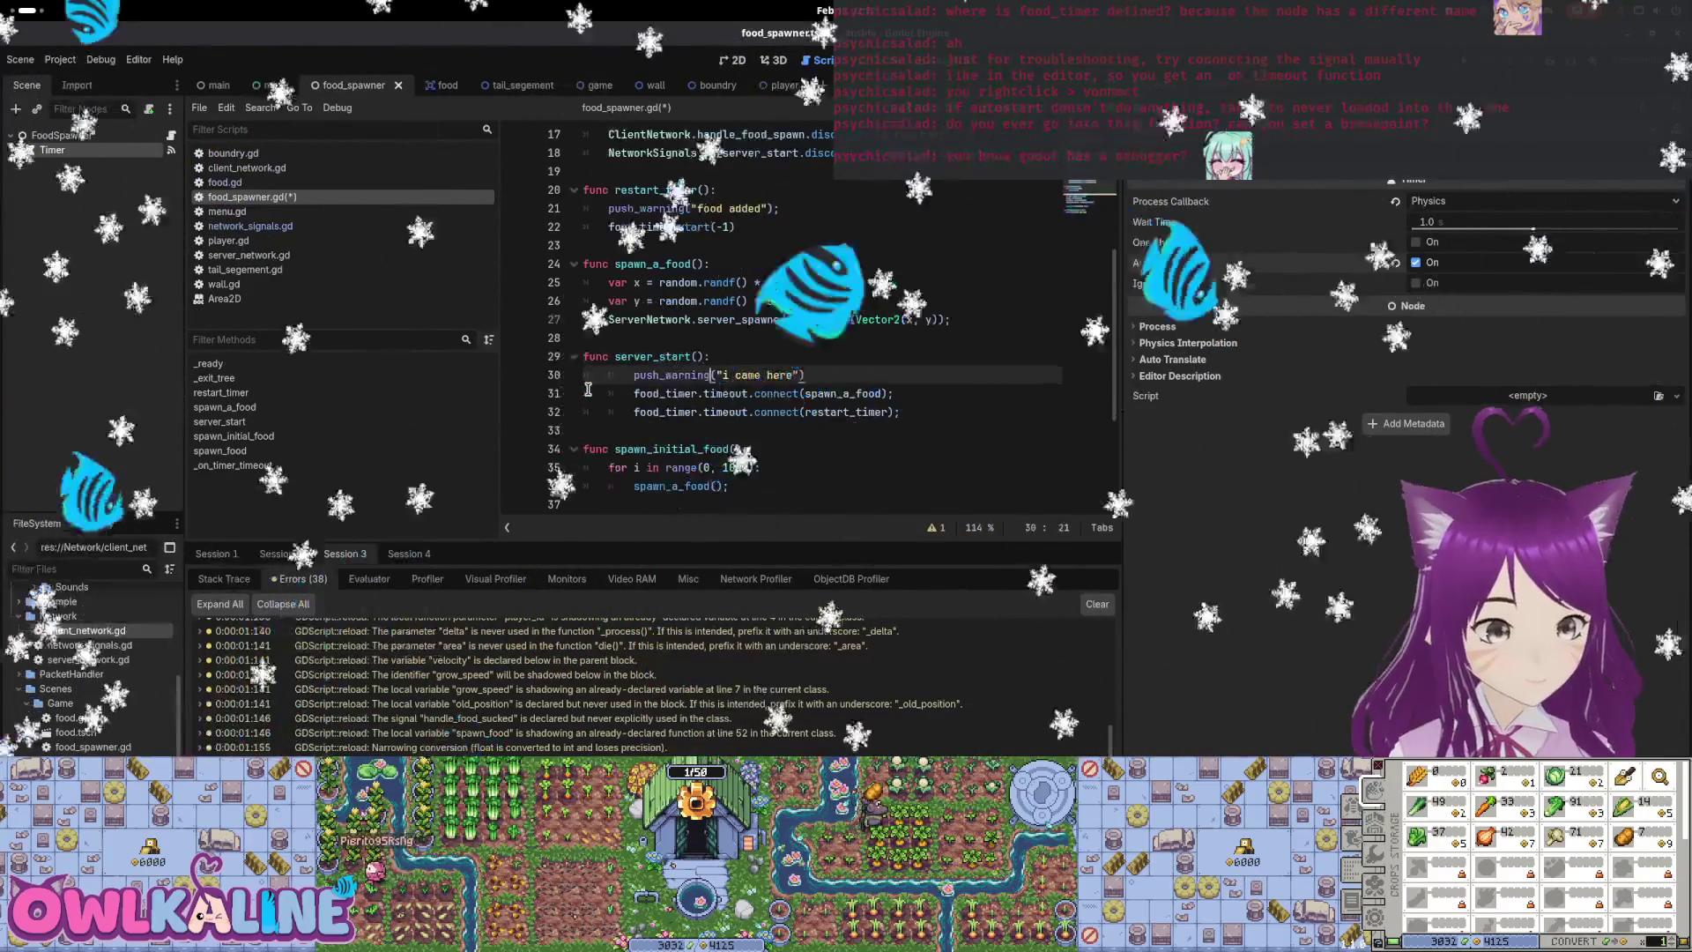
pyautogui.press('Down')
pyautogui.press('Home')
pyautogui.press('BackSpace')
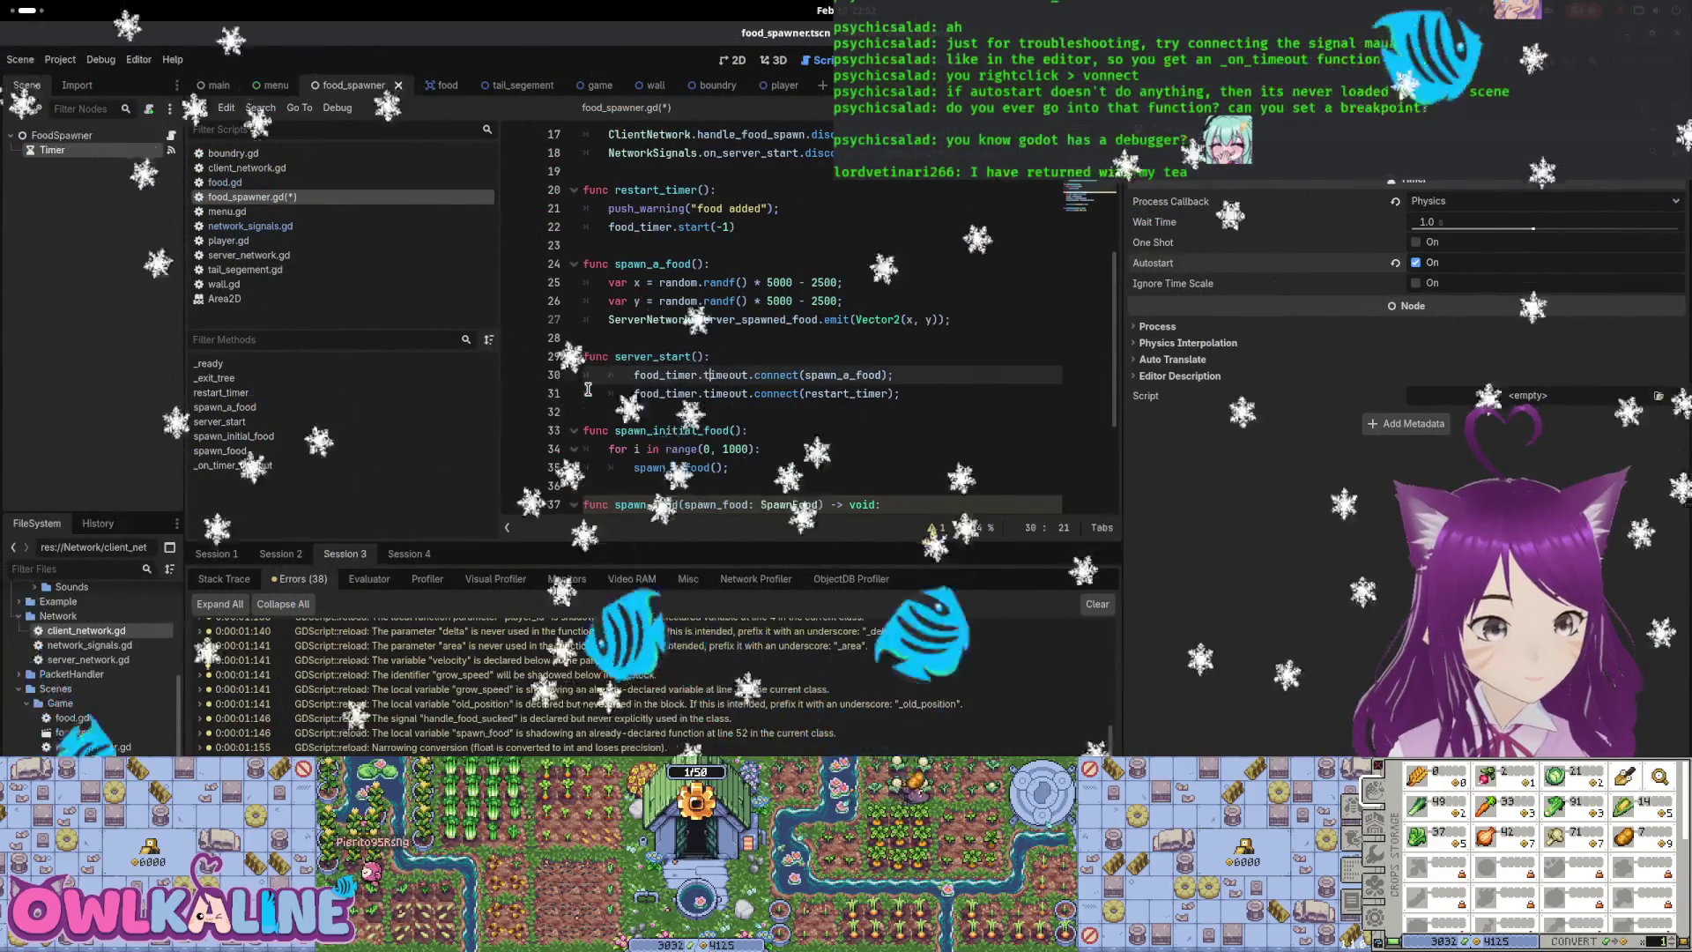
pyautogui.press('Down')
pyautogui.press('Home')
pyautogui.hotkey('shift', 'End')
pyautogui.press('BackSpace')
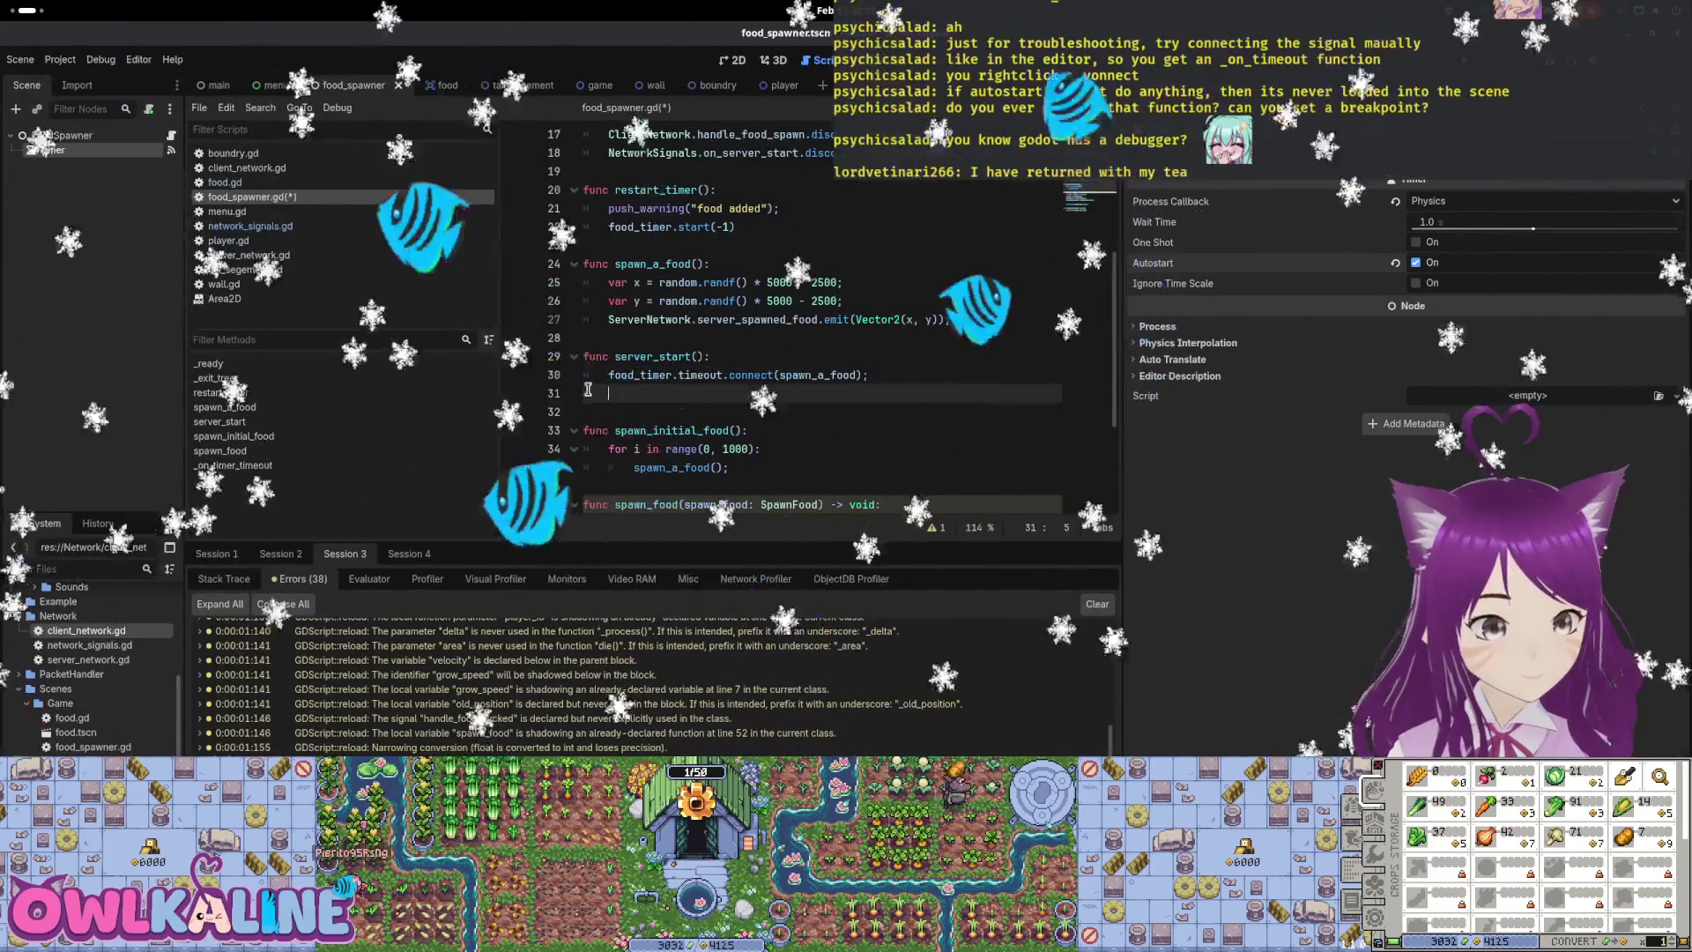
# Add a spawn_initial_food() call to server_start and save the script
pyautogui.scroll(2, 884, 276)
pyautogui.write('spawn_initial_food);')
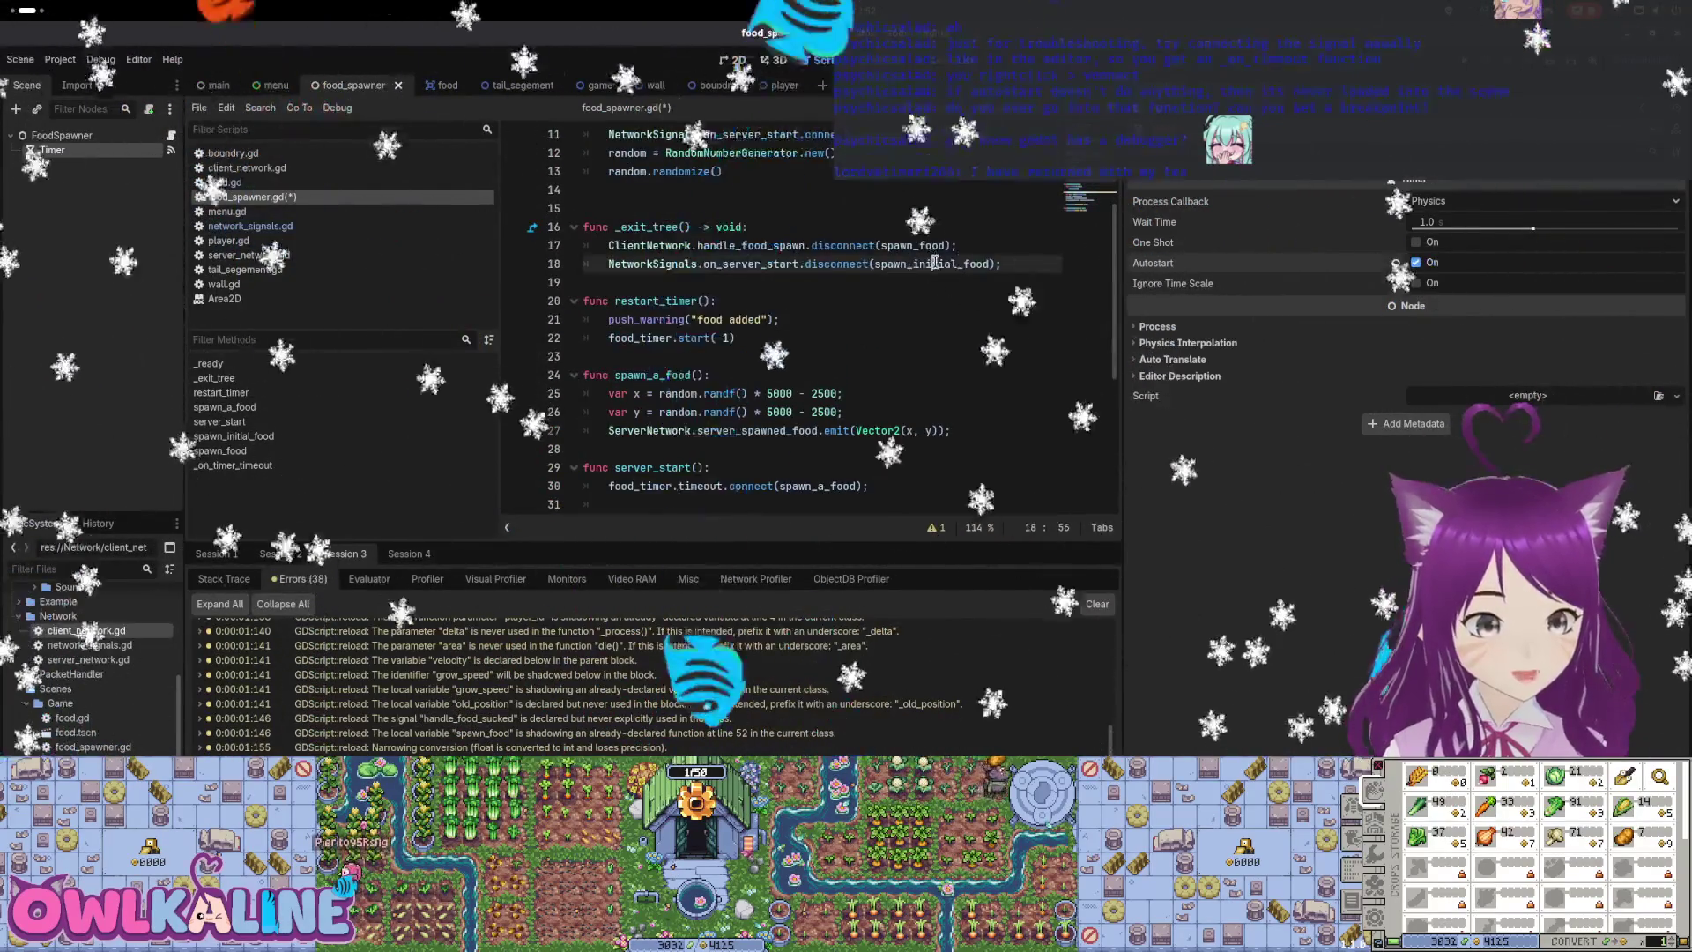
pyautogui.scroll(-2, 783, 373)
pyautogui.write('();')
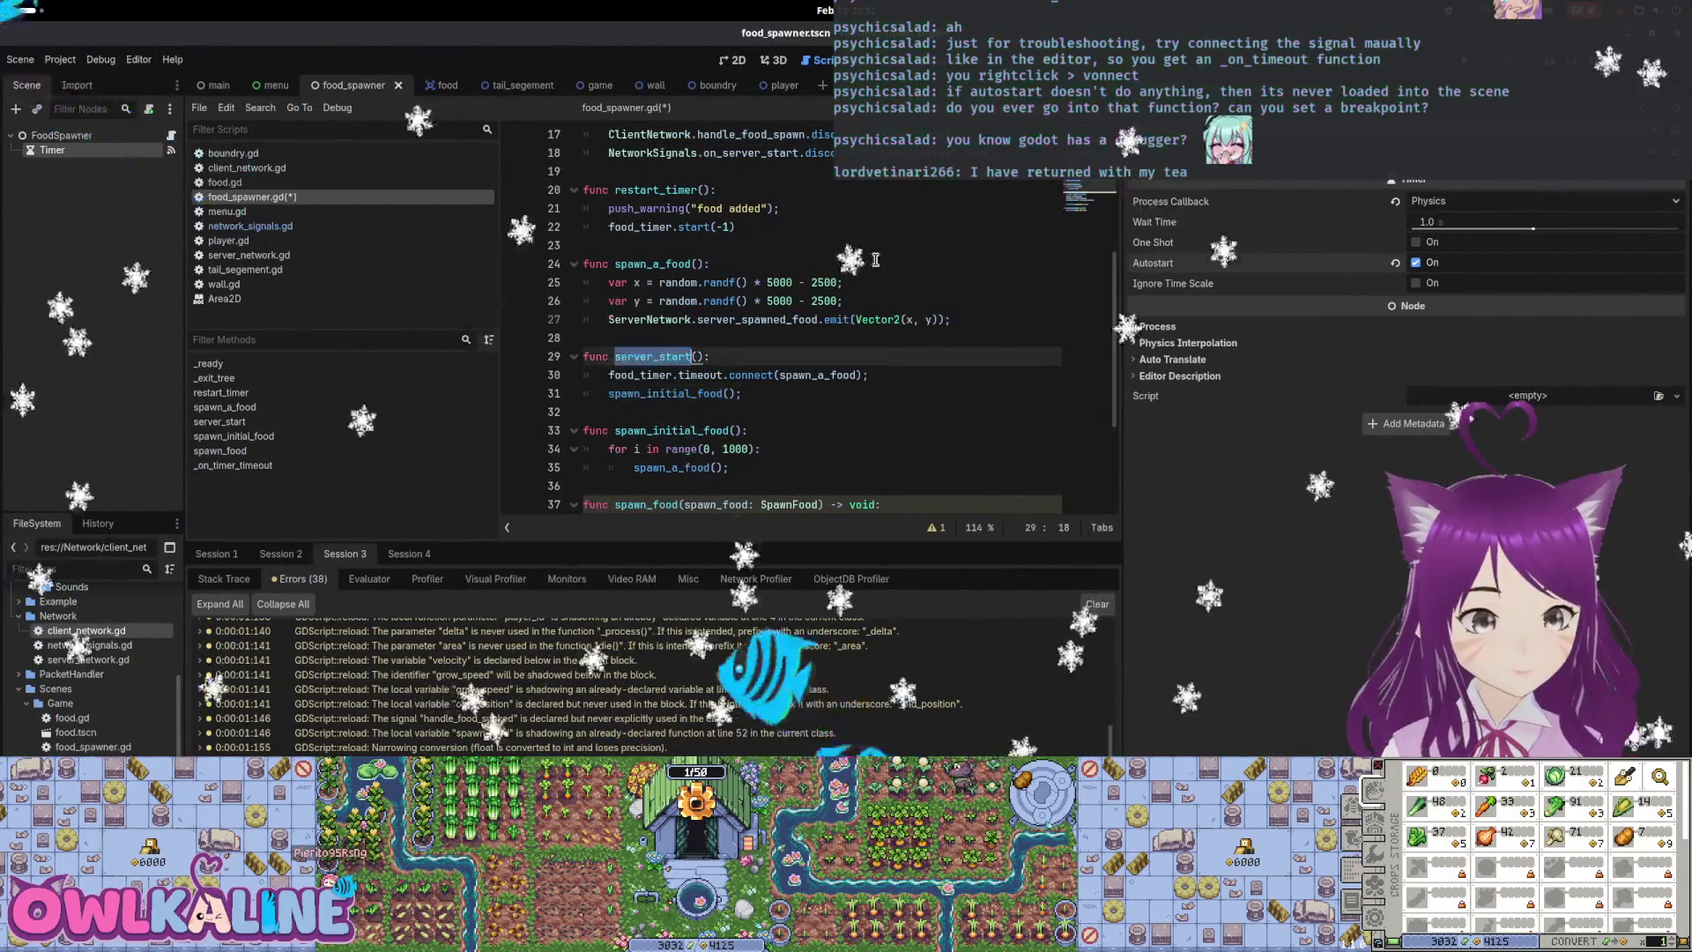
pyautogui.click(965, 153)
pyautogui.hotkey('ctrl', 's')
# Delete the unused _on_timer_timeout function
pyautogui.scroll(-1, 684, 293)
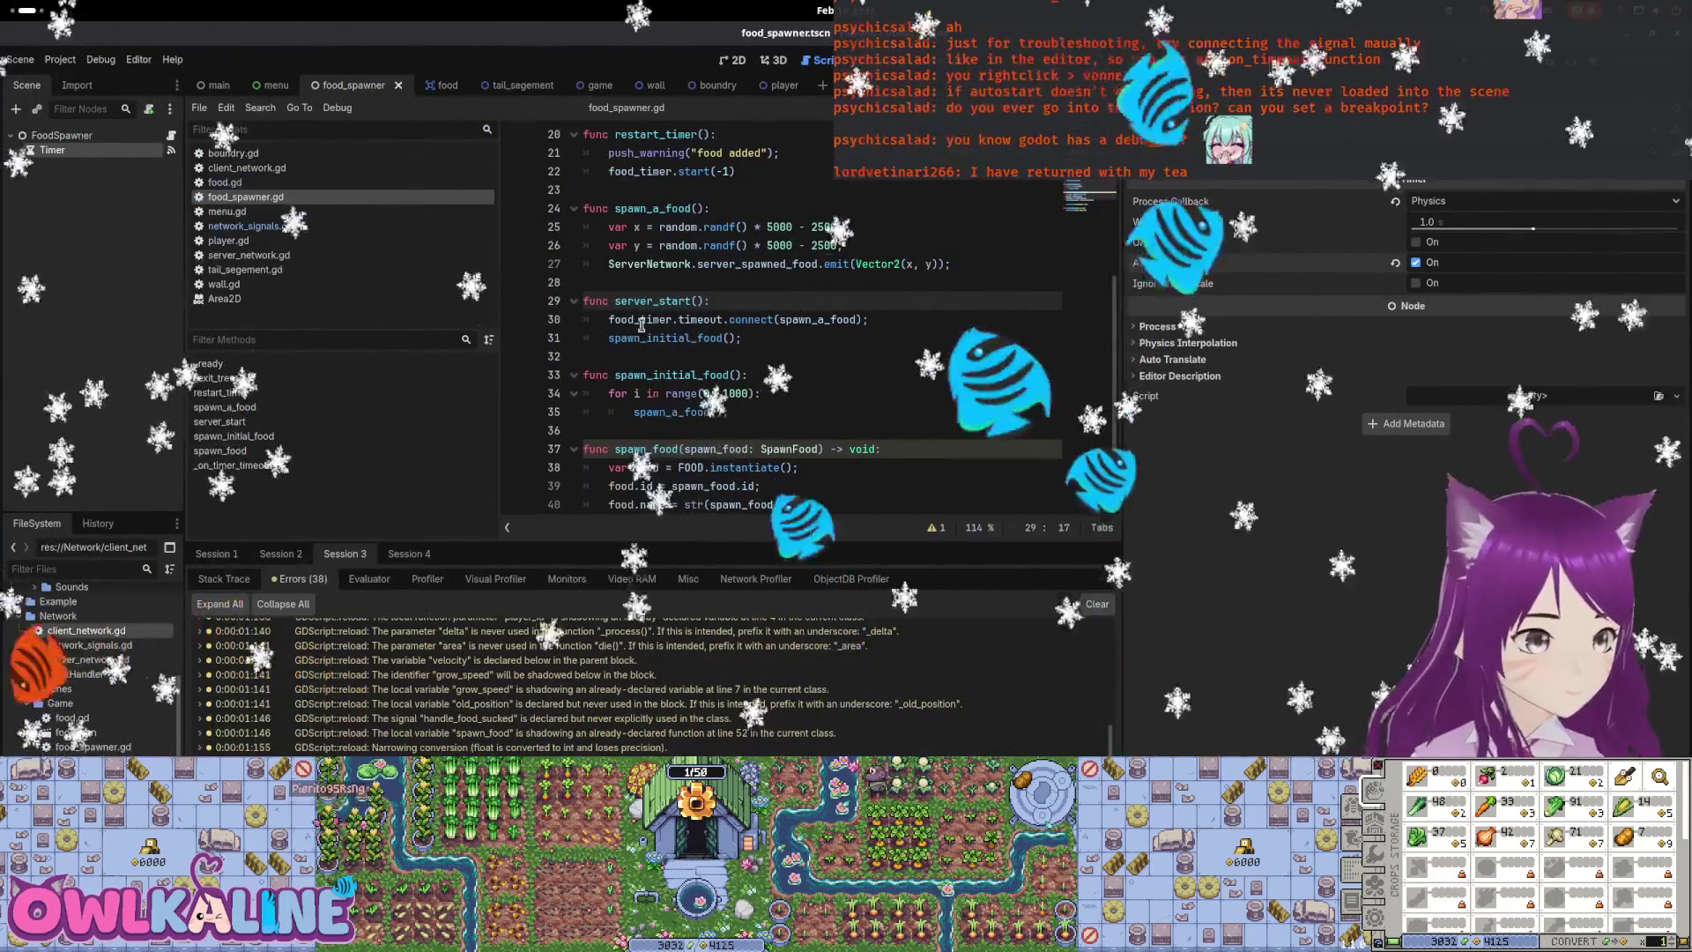
pyautogui.click(642, 319)
pyautogui.moveTo(608, 319); pyautogui.dragTo(844, 319)
pyautogui.scroll(-2, 694, 320)
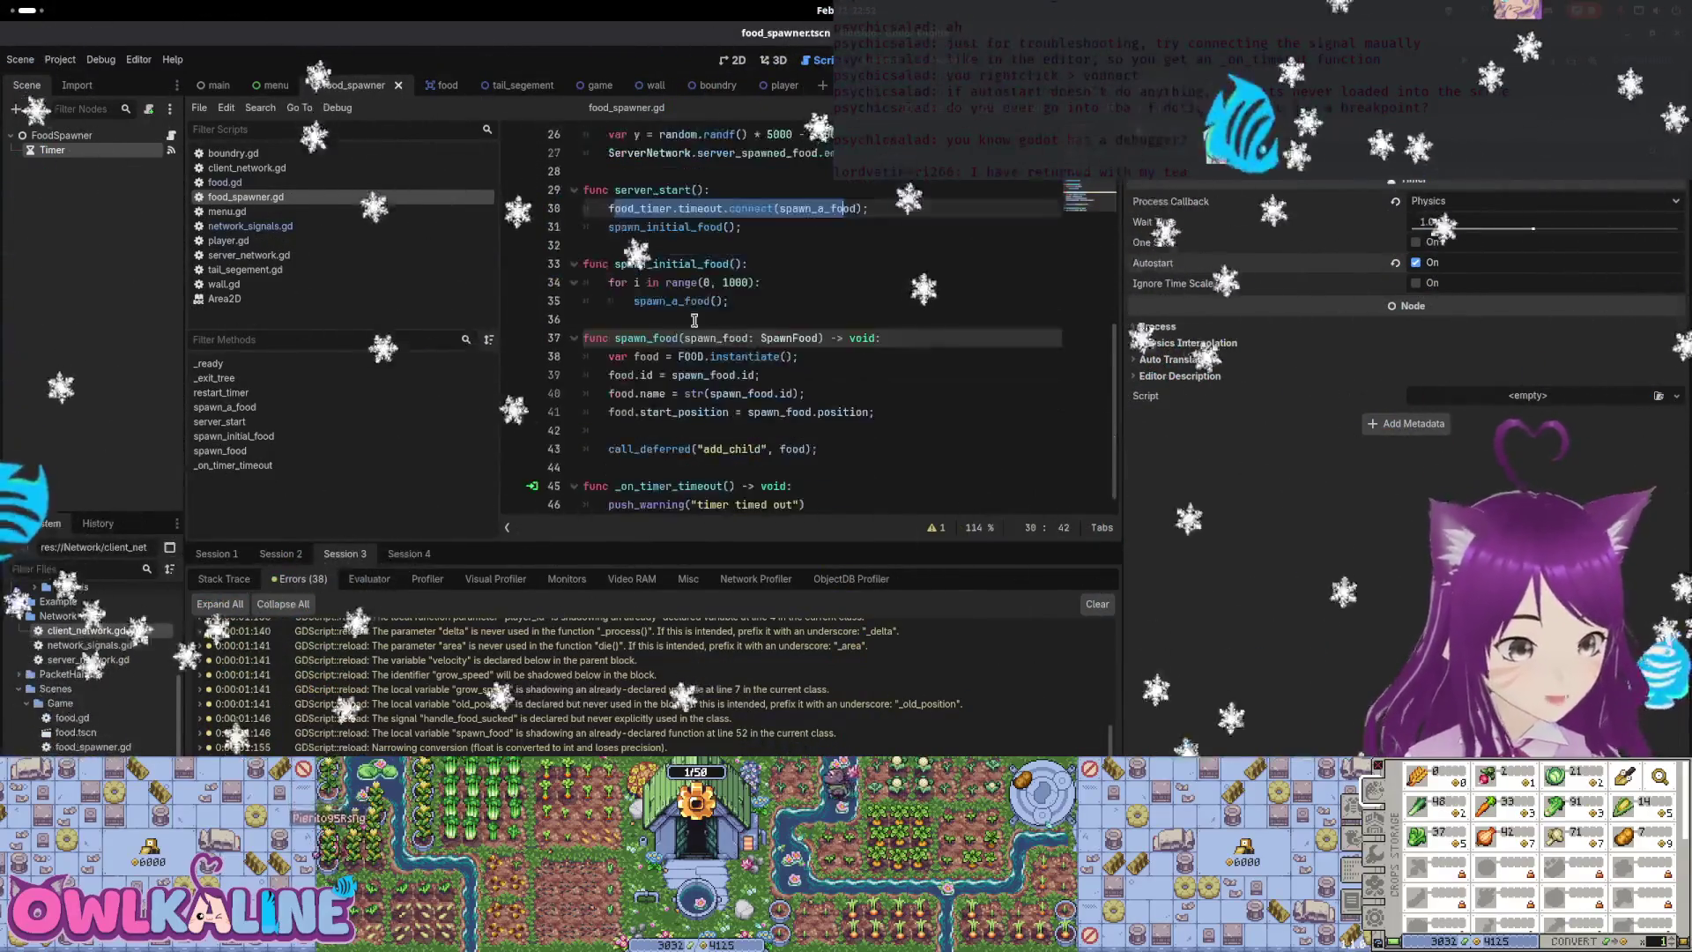
pyautogui.scroll(-1, 735, 316)
pyautogui.doubleClick(665, 208)
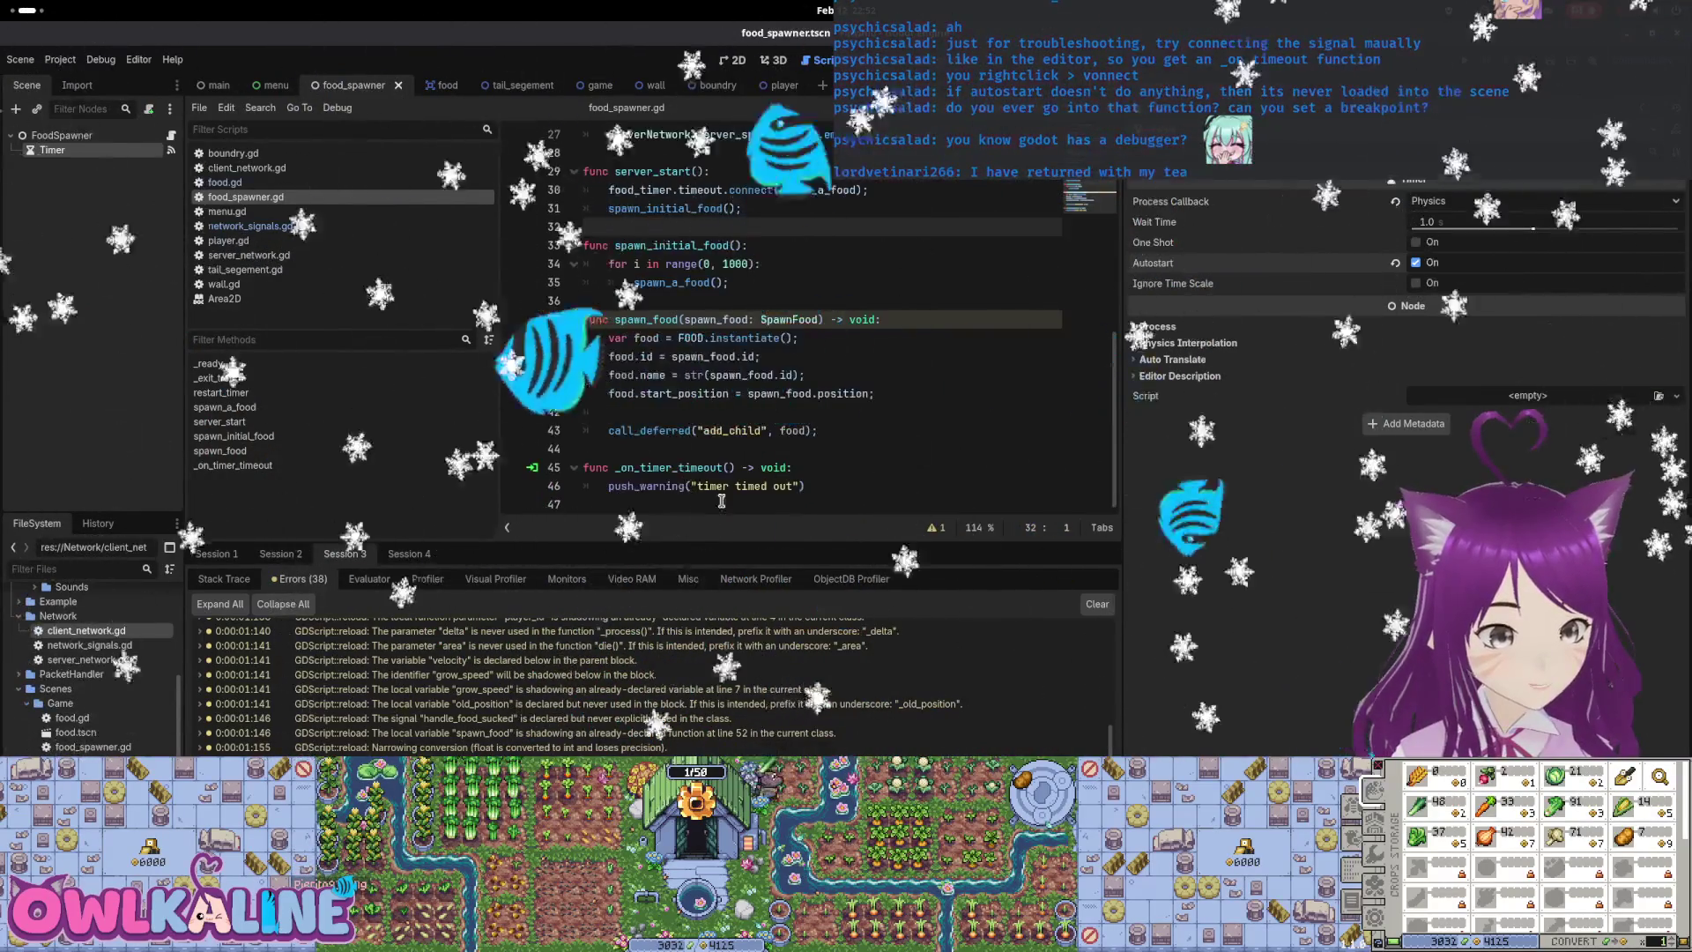
pyautogui.moveTo(804, 485); pyautogui.dragTo(575, 461)
pyautogui.press('BackSpace')
pyautogui.press('BackSpace')
pyautogui.press('BackSpace')
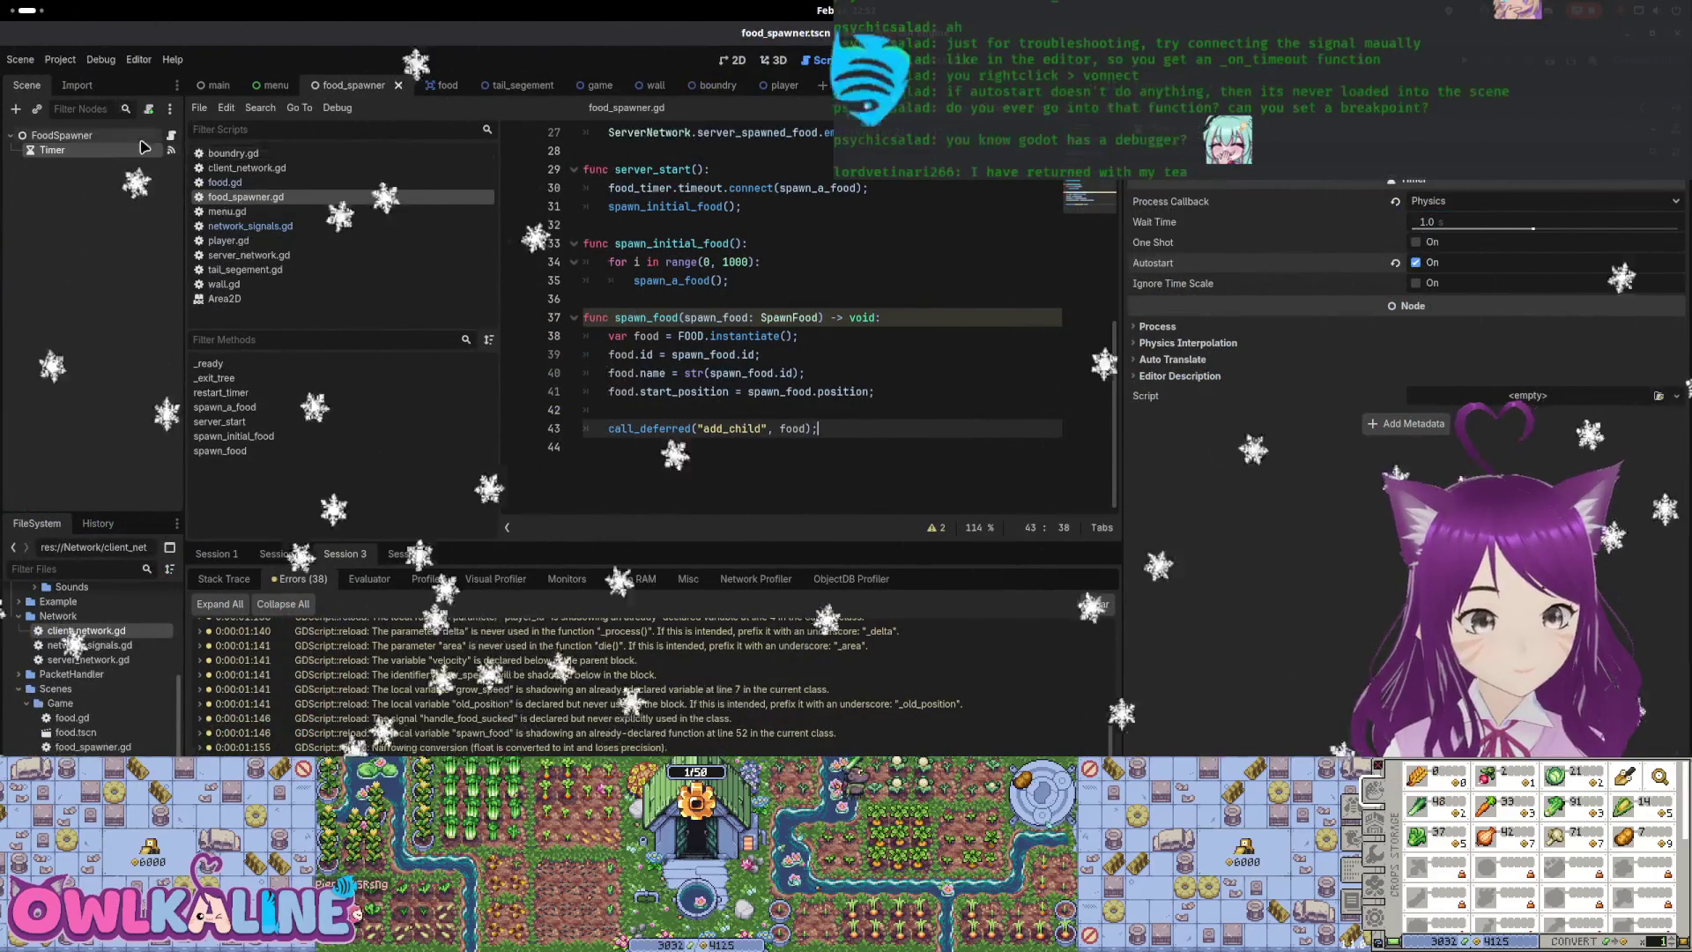
# Disconnect the Timer's timeout signal, save the scene, and return to the script
pyautogui.click(171, 149)
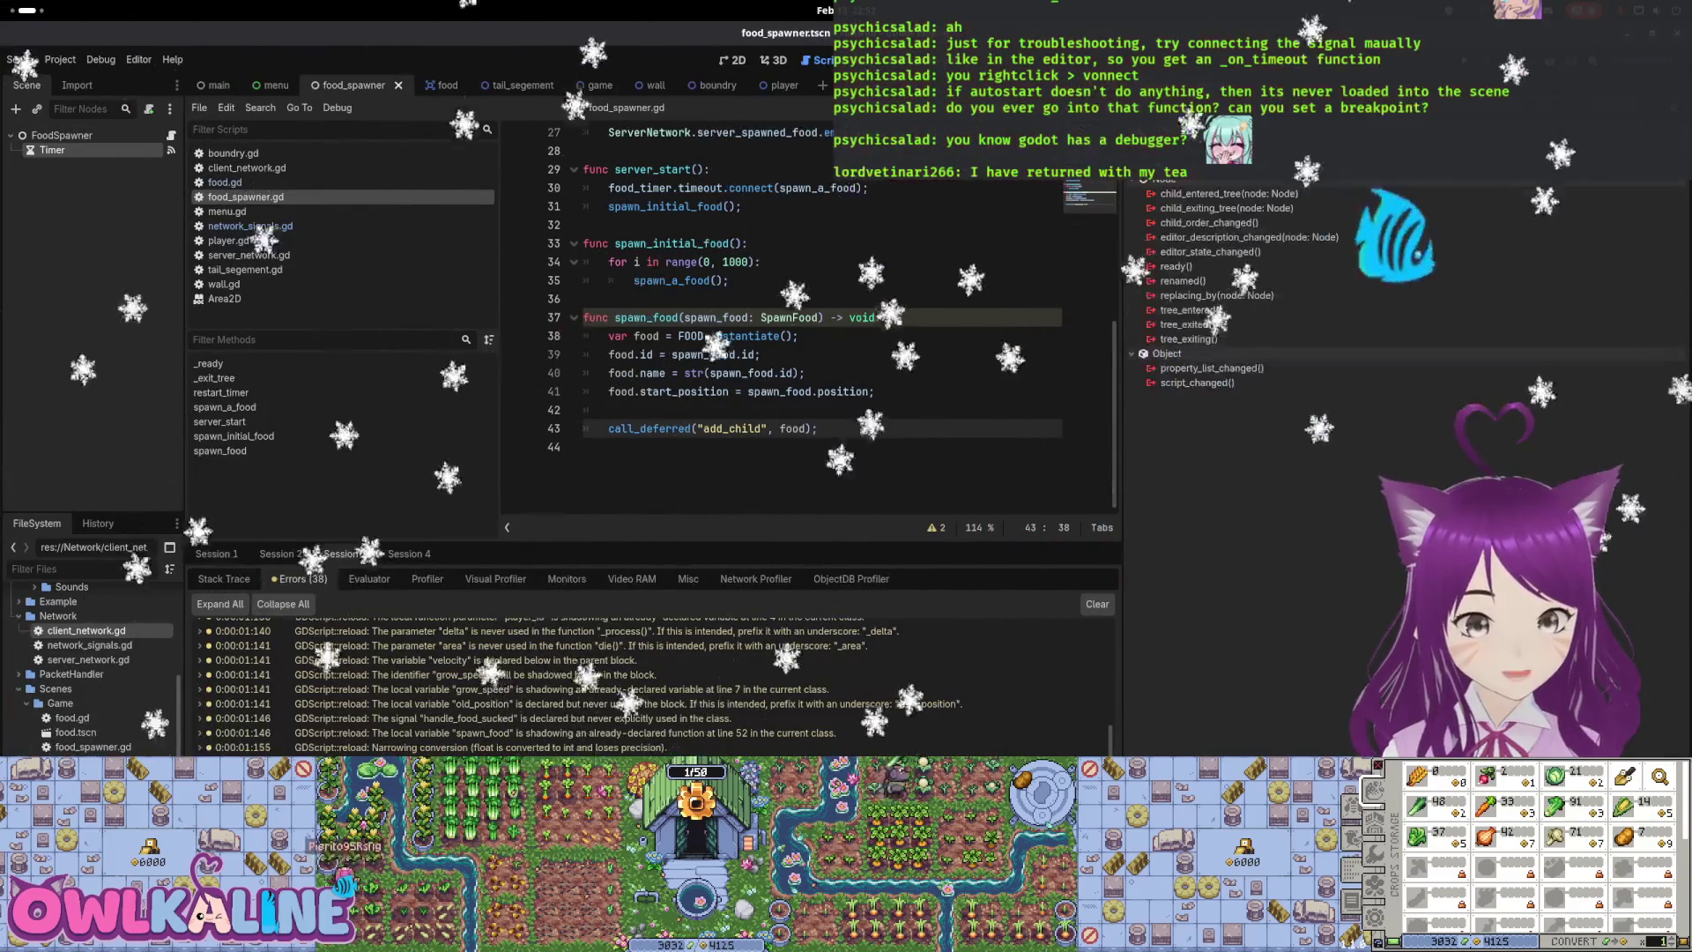
pyautogui.click(1224, 214)
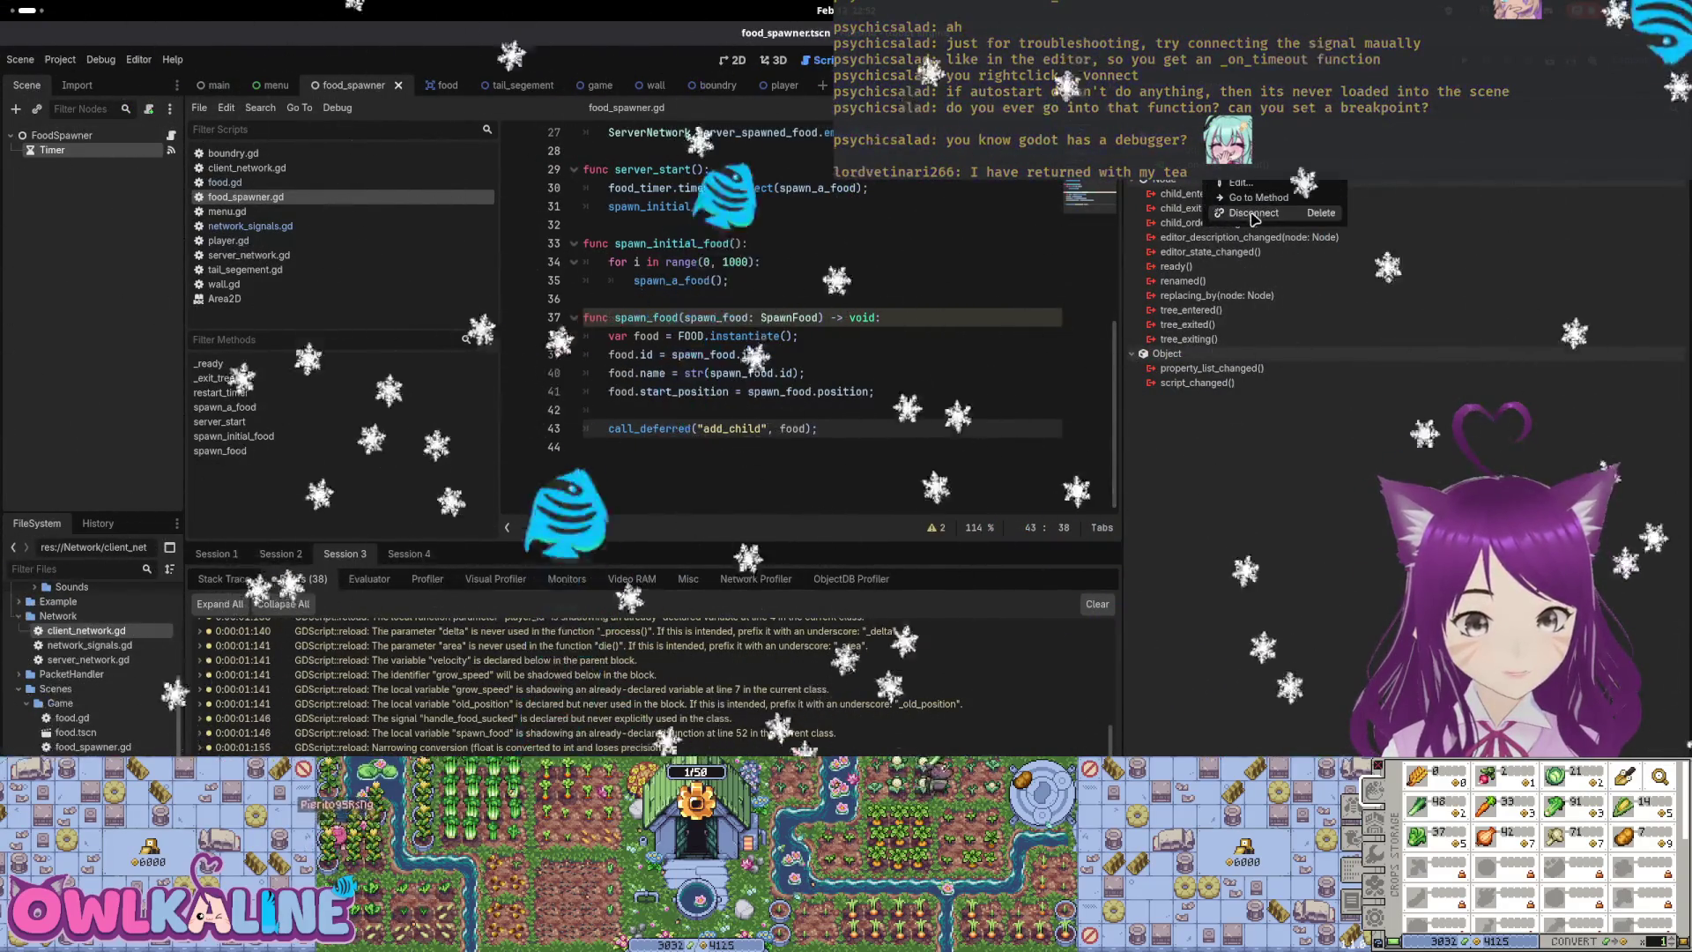
pyautogui.hotkey('ctrl', 's')
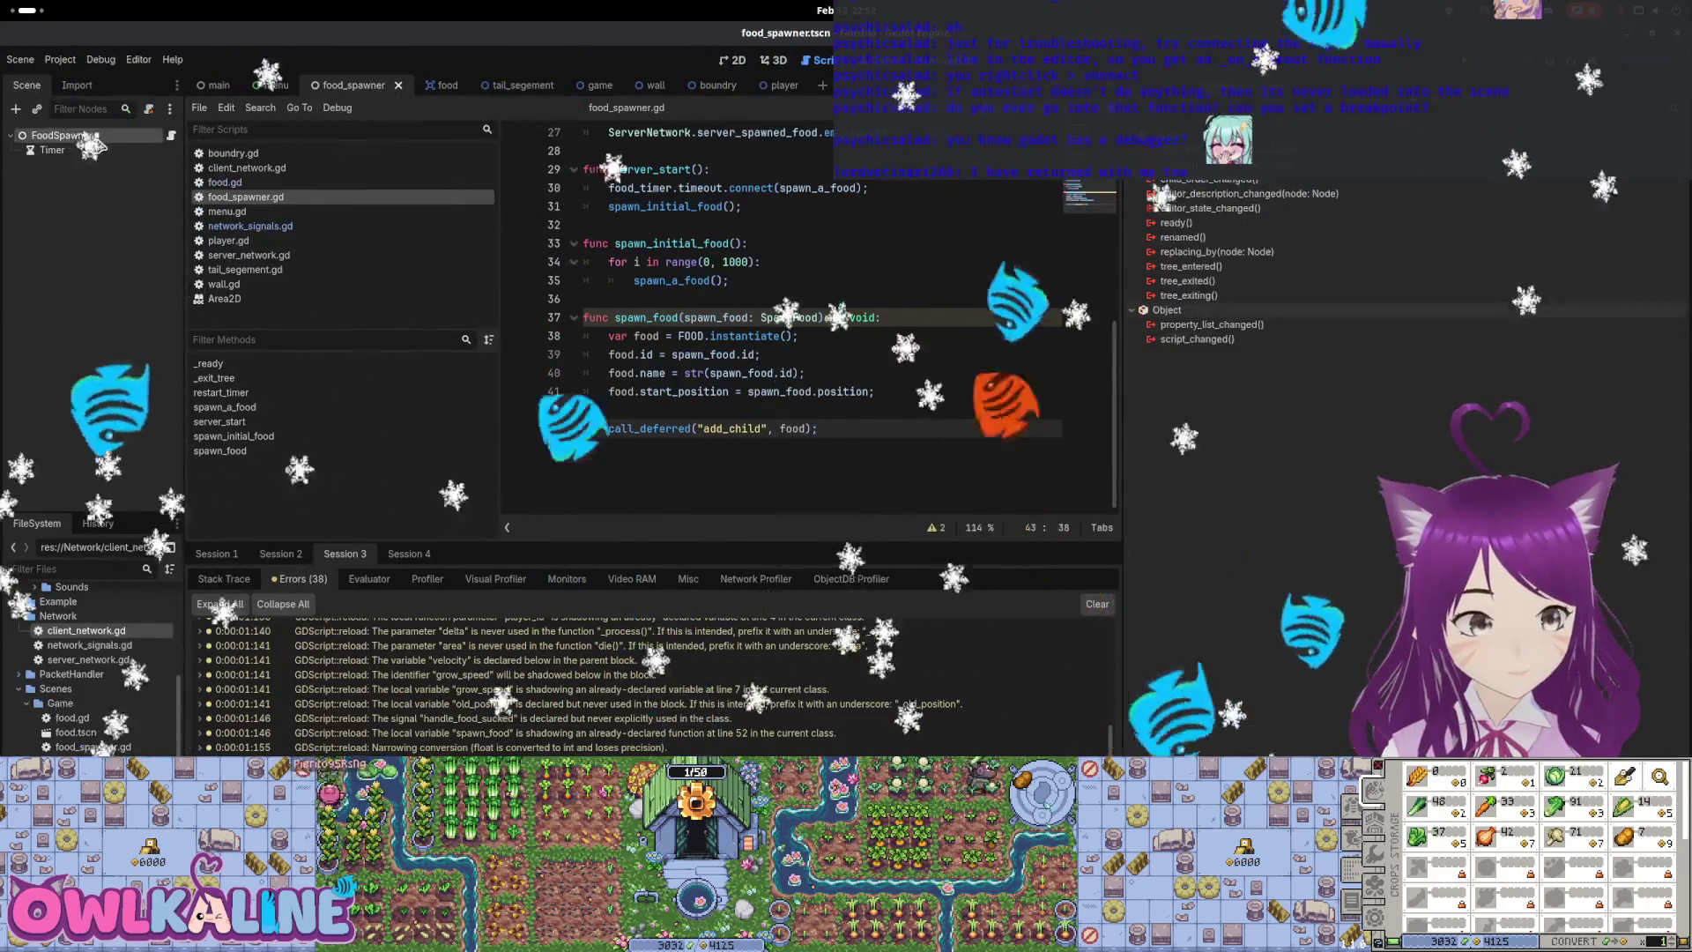
pyautogui.click(780, 390)
pyautogui.scroll(1, 798, 344)
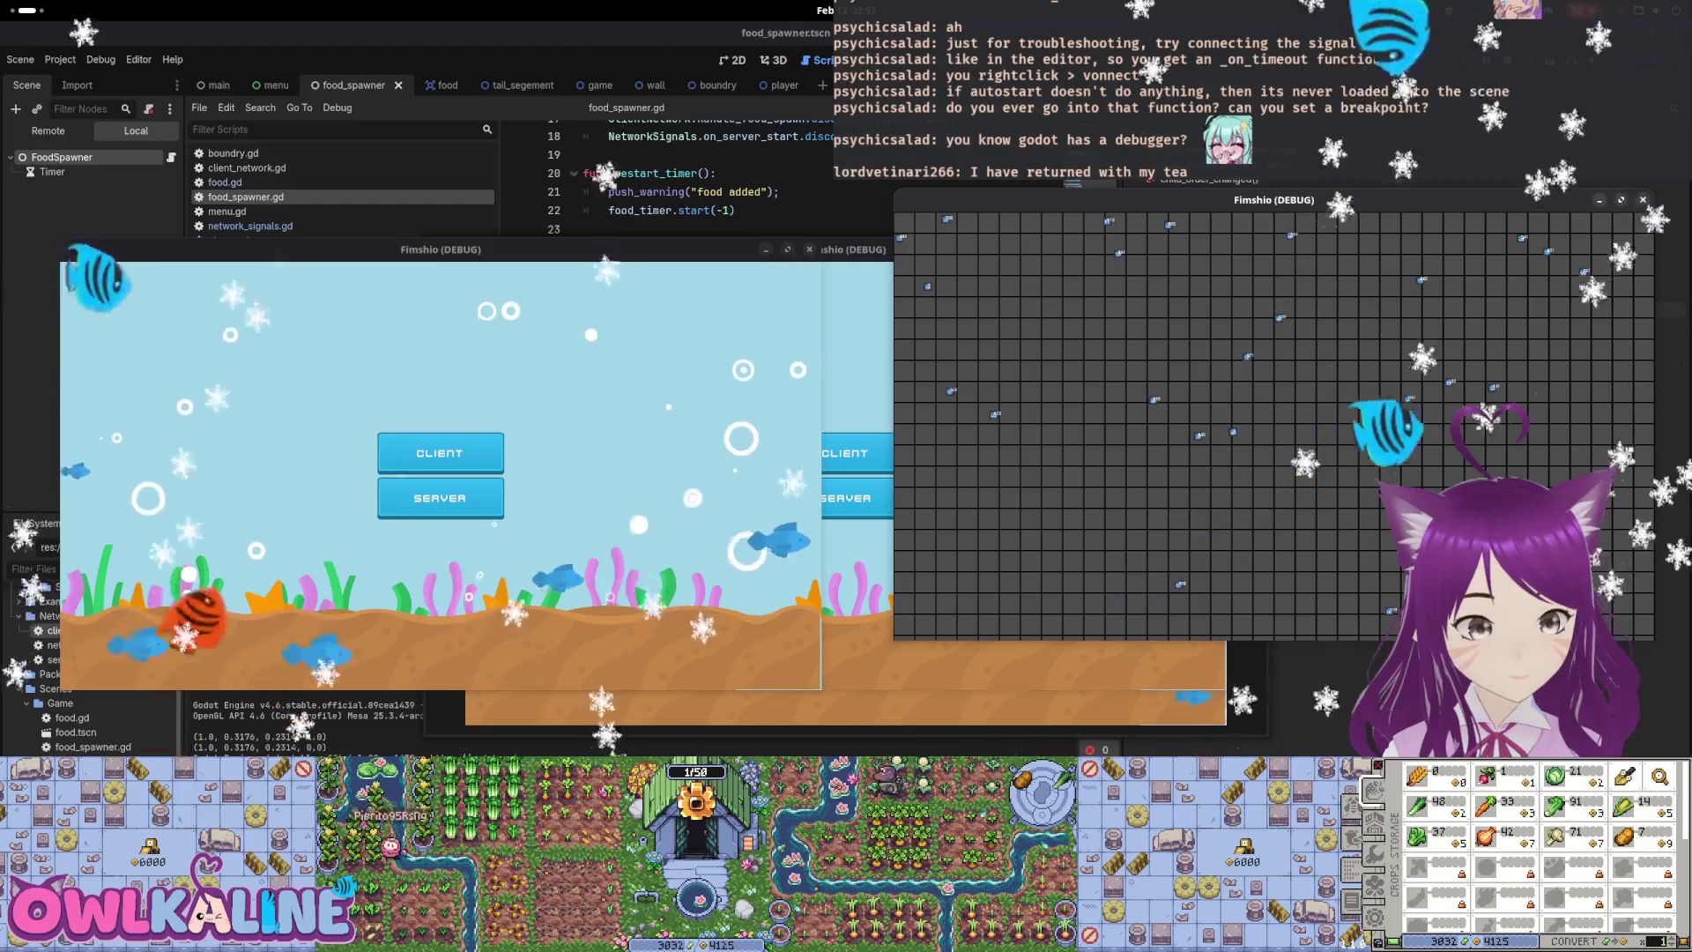
# Stop the game and check the spawn_a_food reference on line 30
pyautogui.press('F8')
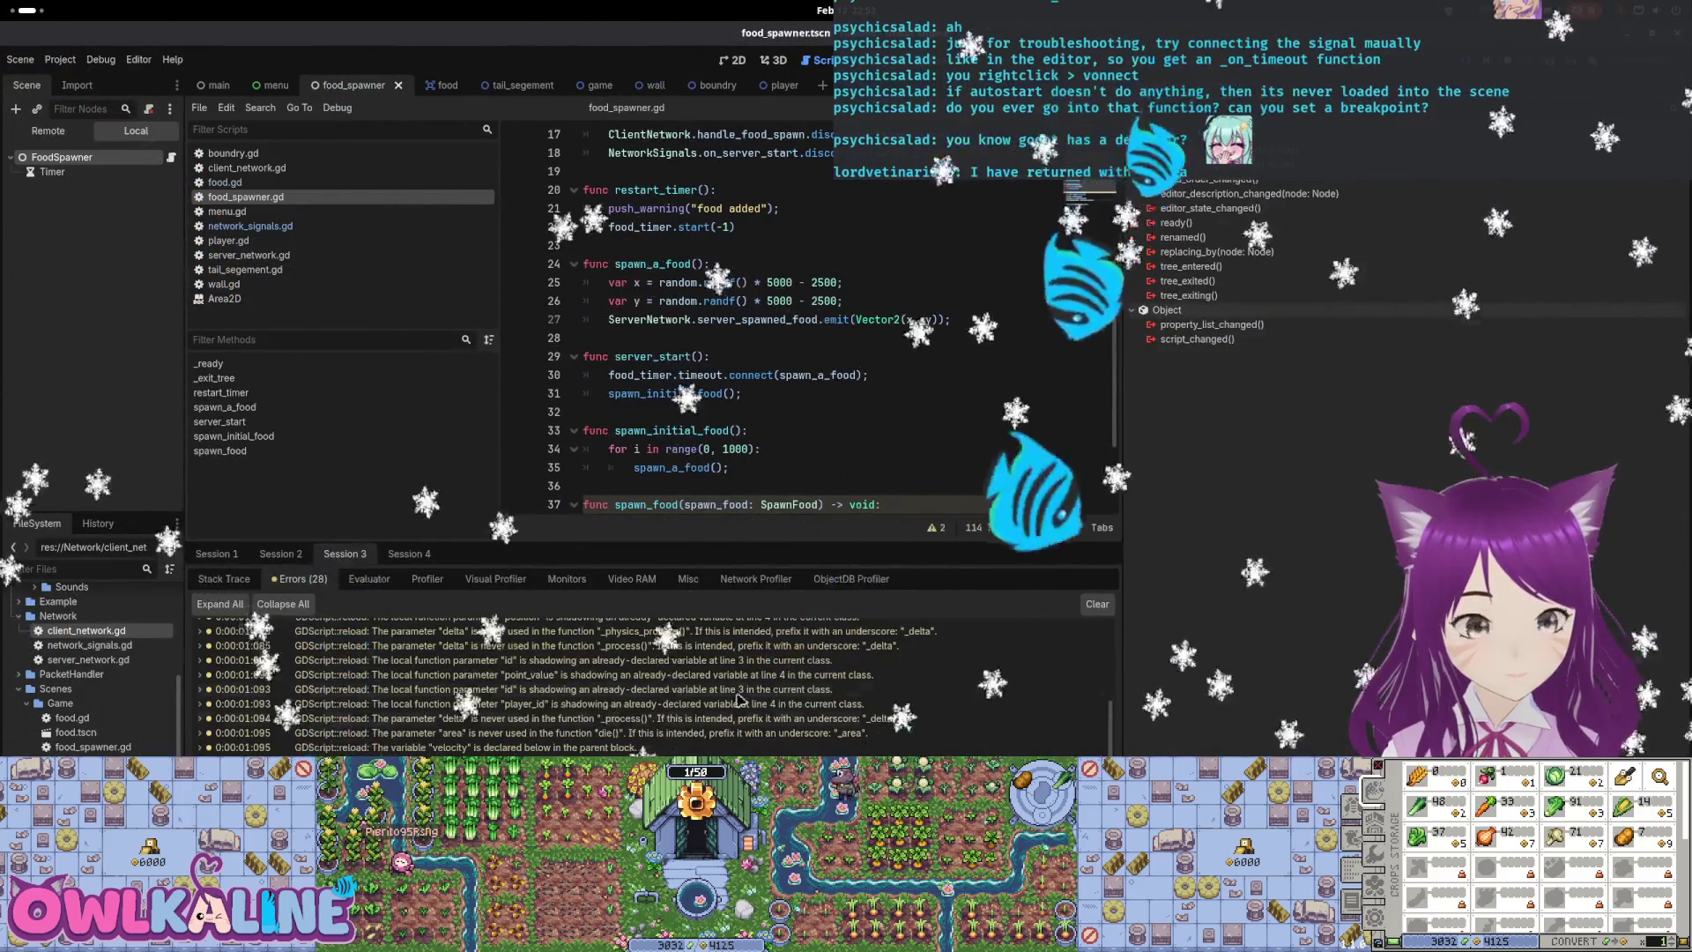
pyautogui.scroll(-2, 796, 339)
pyautogui.doubleClick(818, 264)
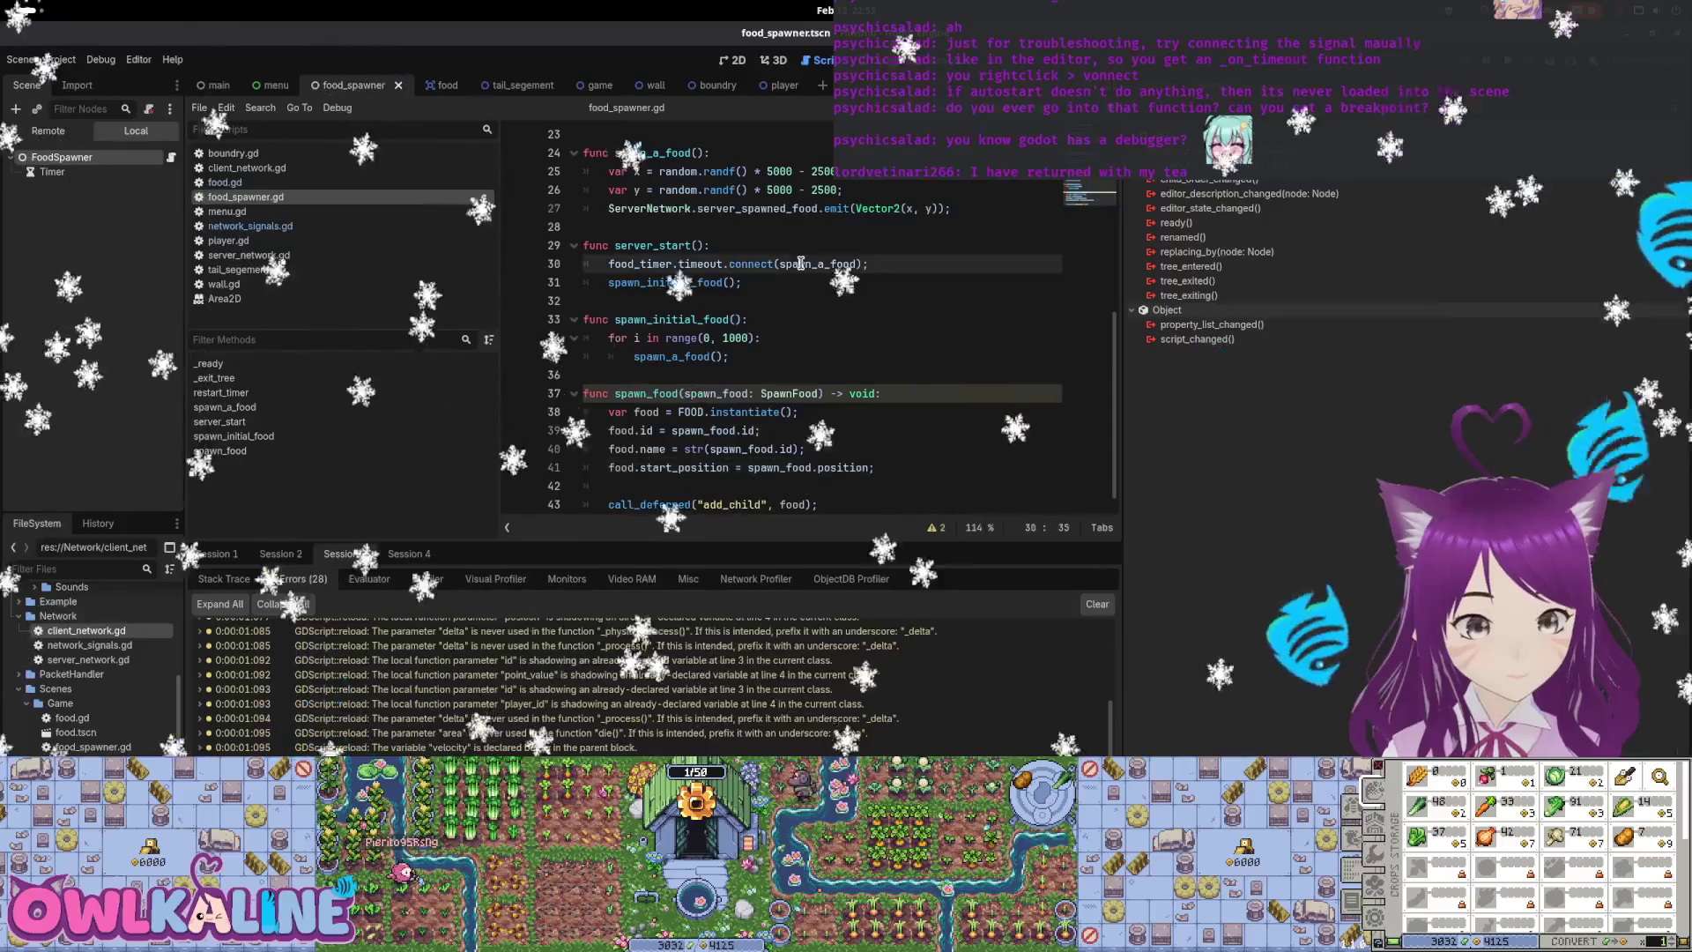
pyautogui.scroll(2, 790, 361)
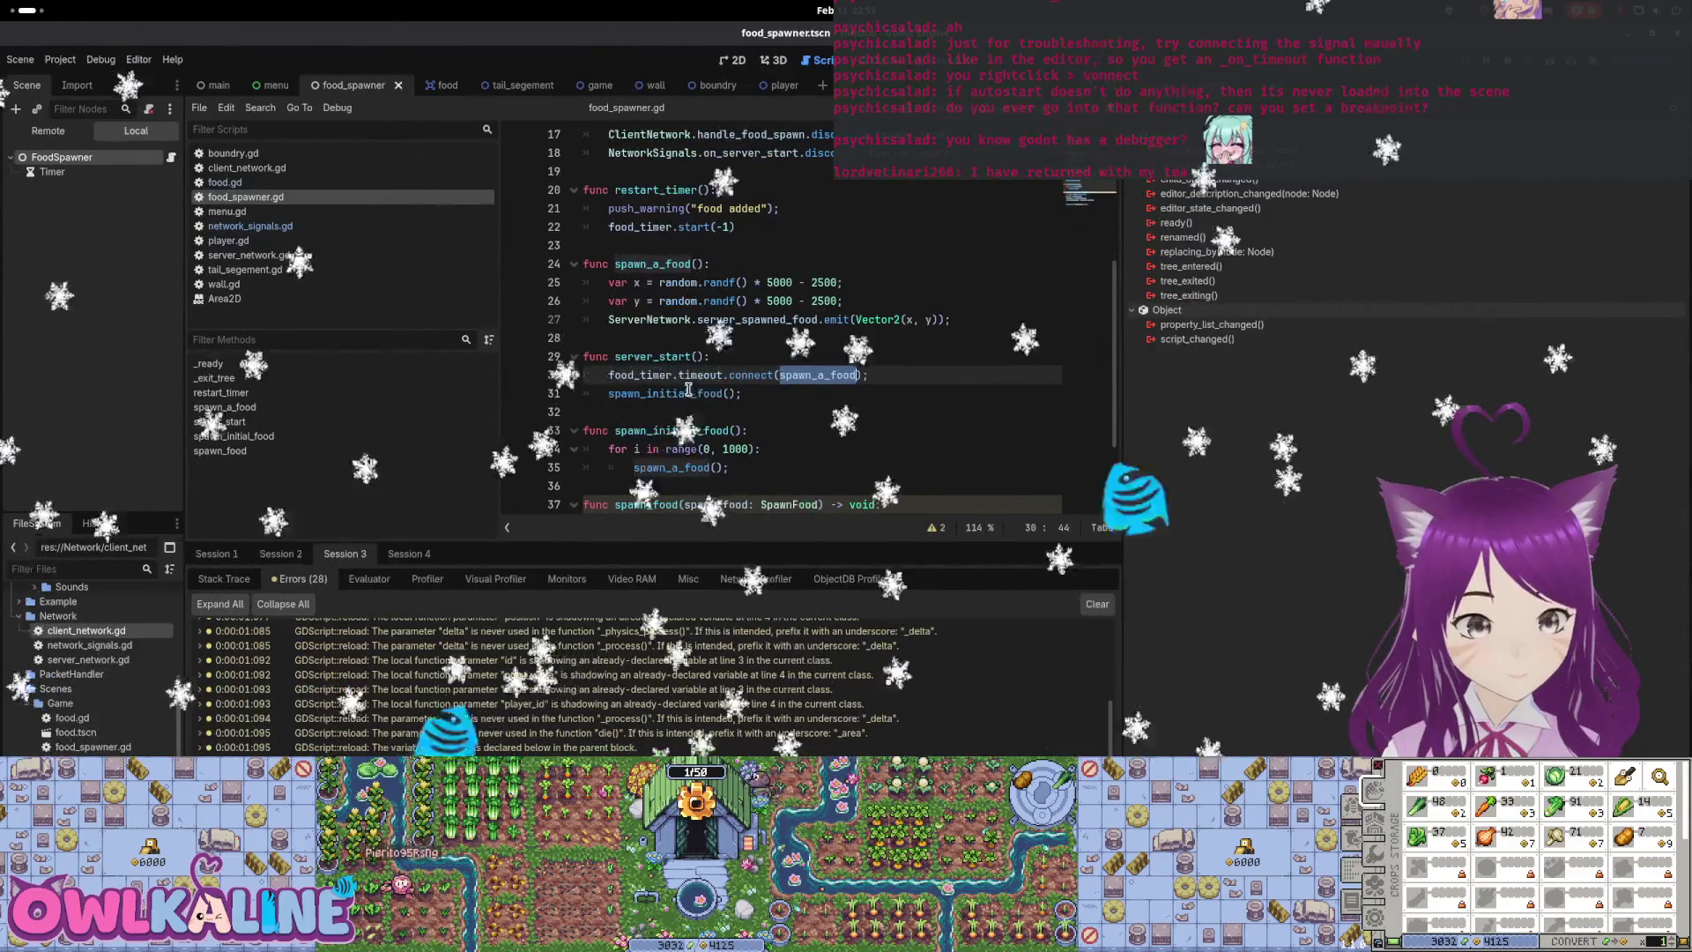
# Raise the Fimshio (DEBUG) window and join the game as CLIENT
pyautogui.click(32, 8)
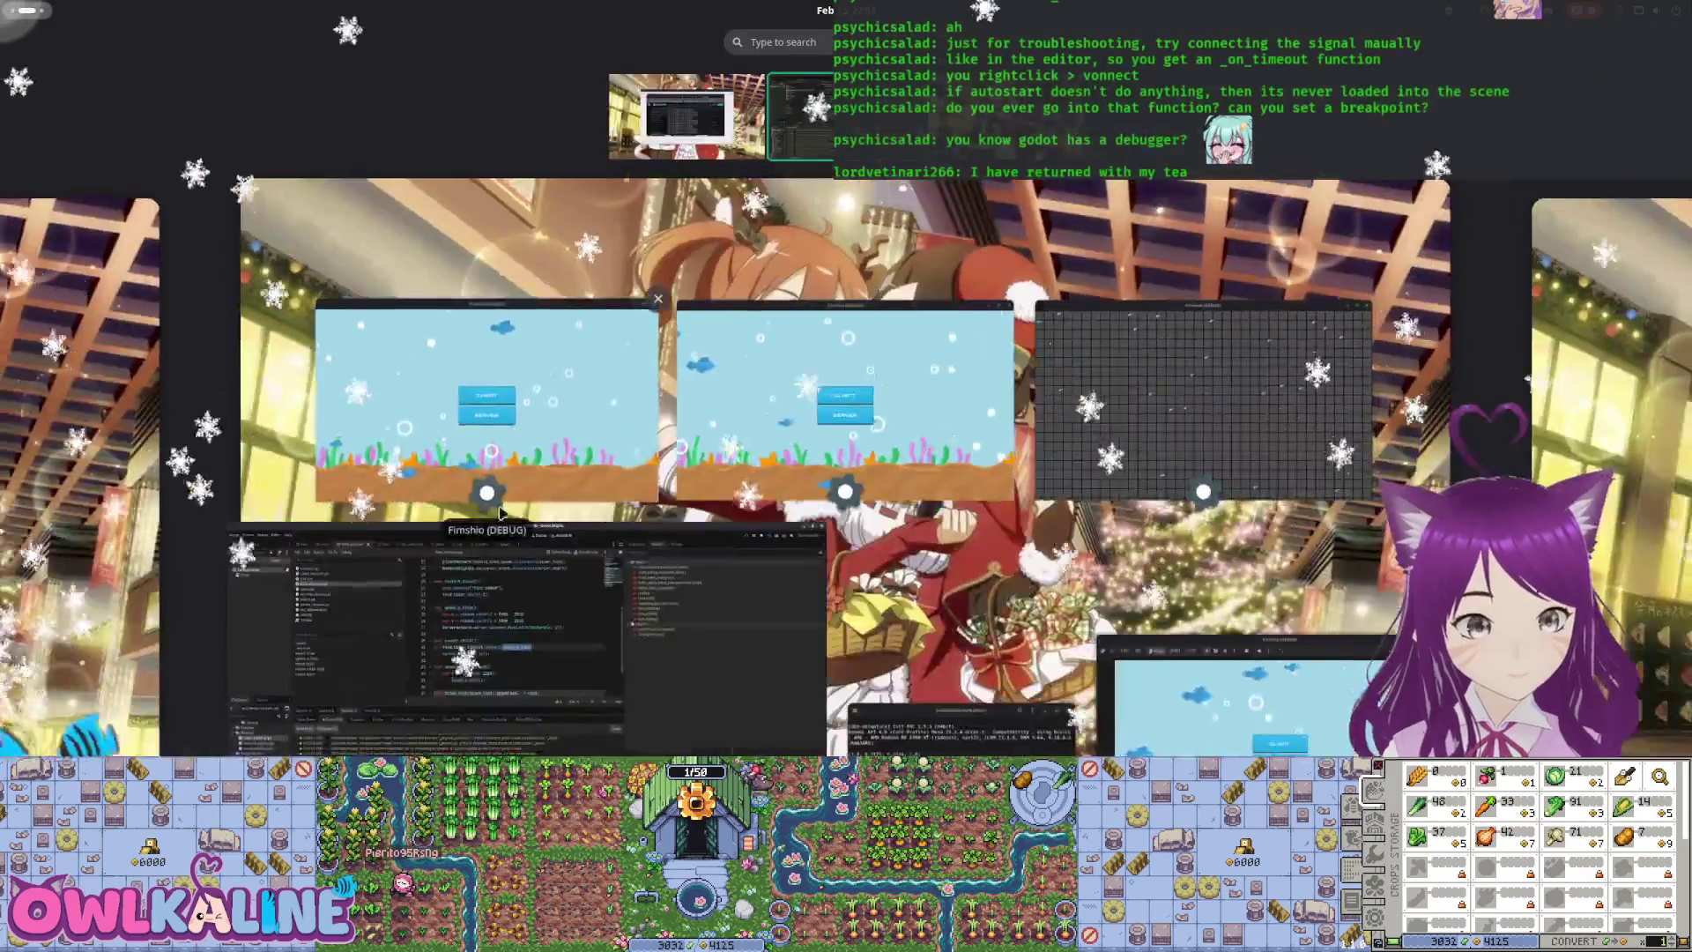
pyautogui.click(7, 8)
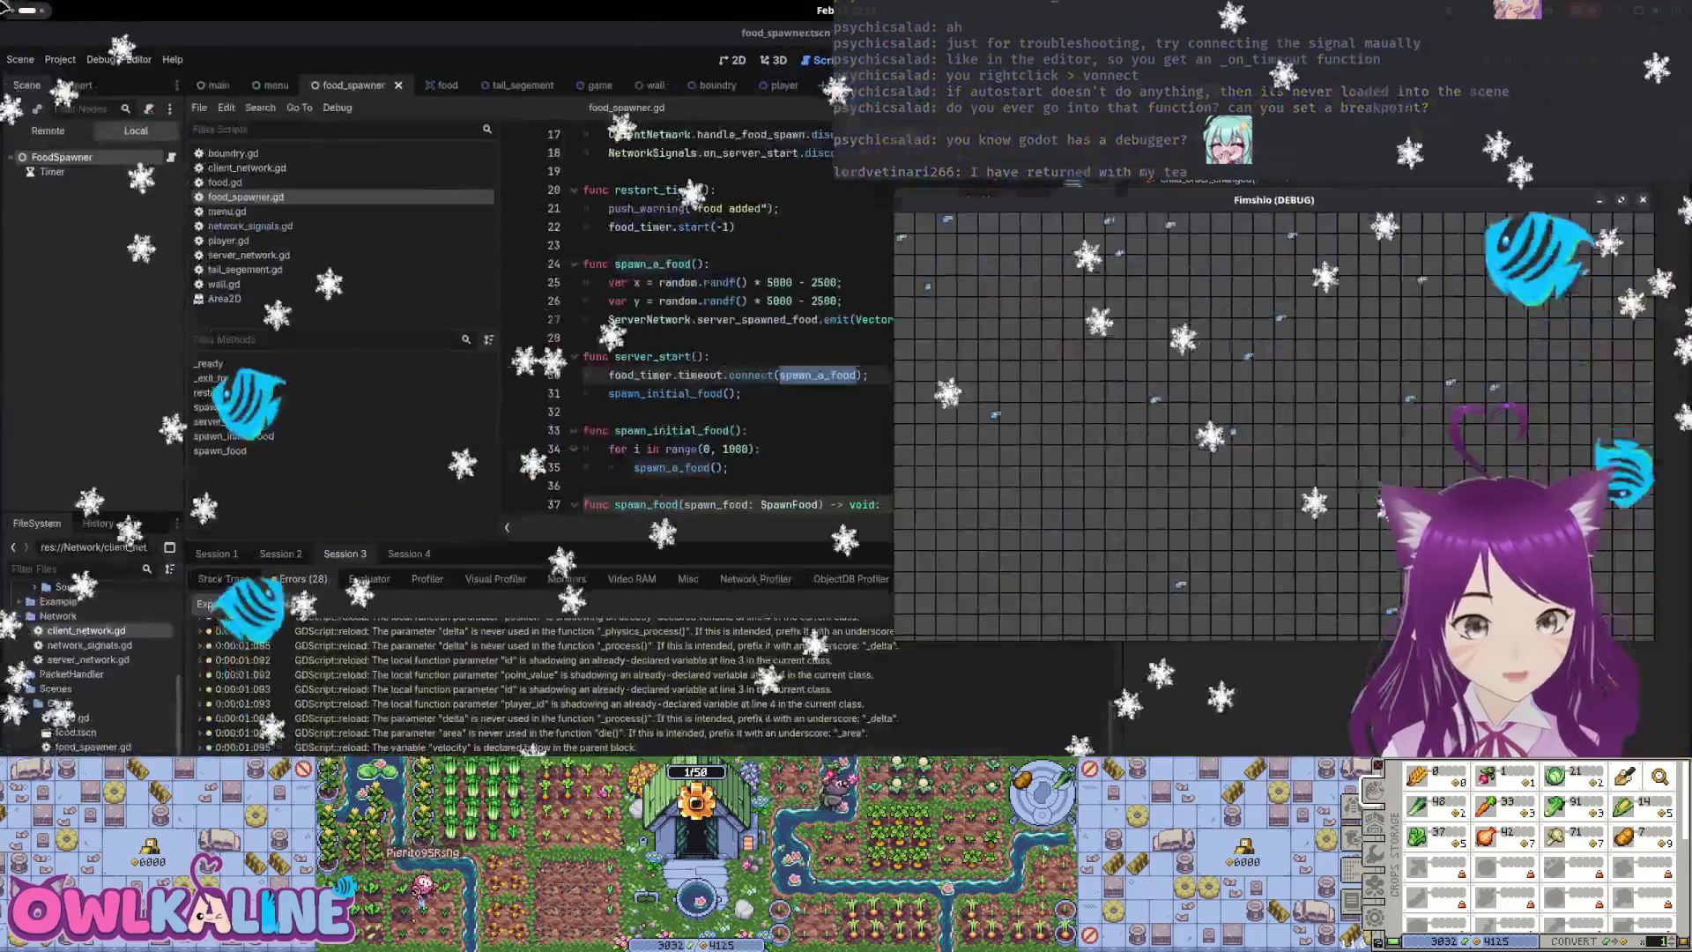
pyautogui.click(7, 8)
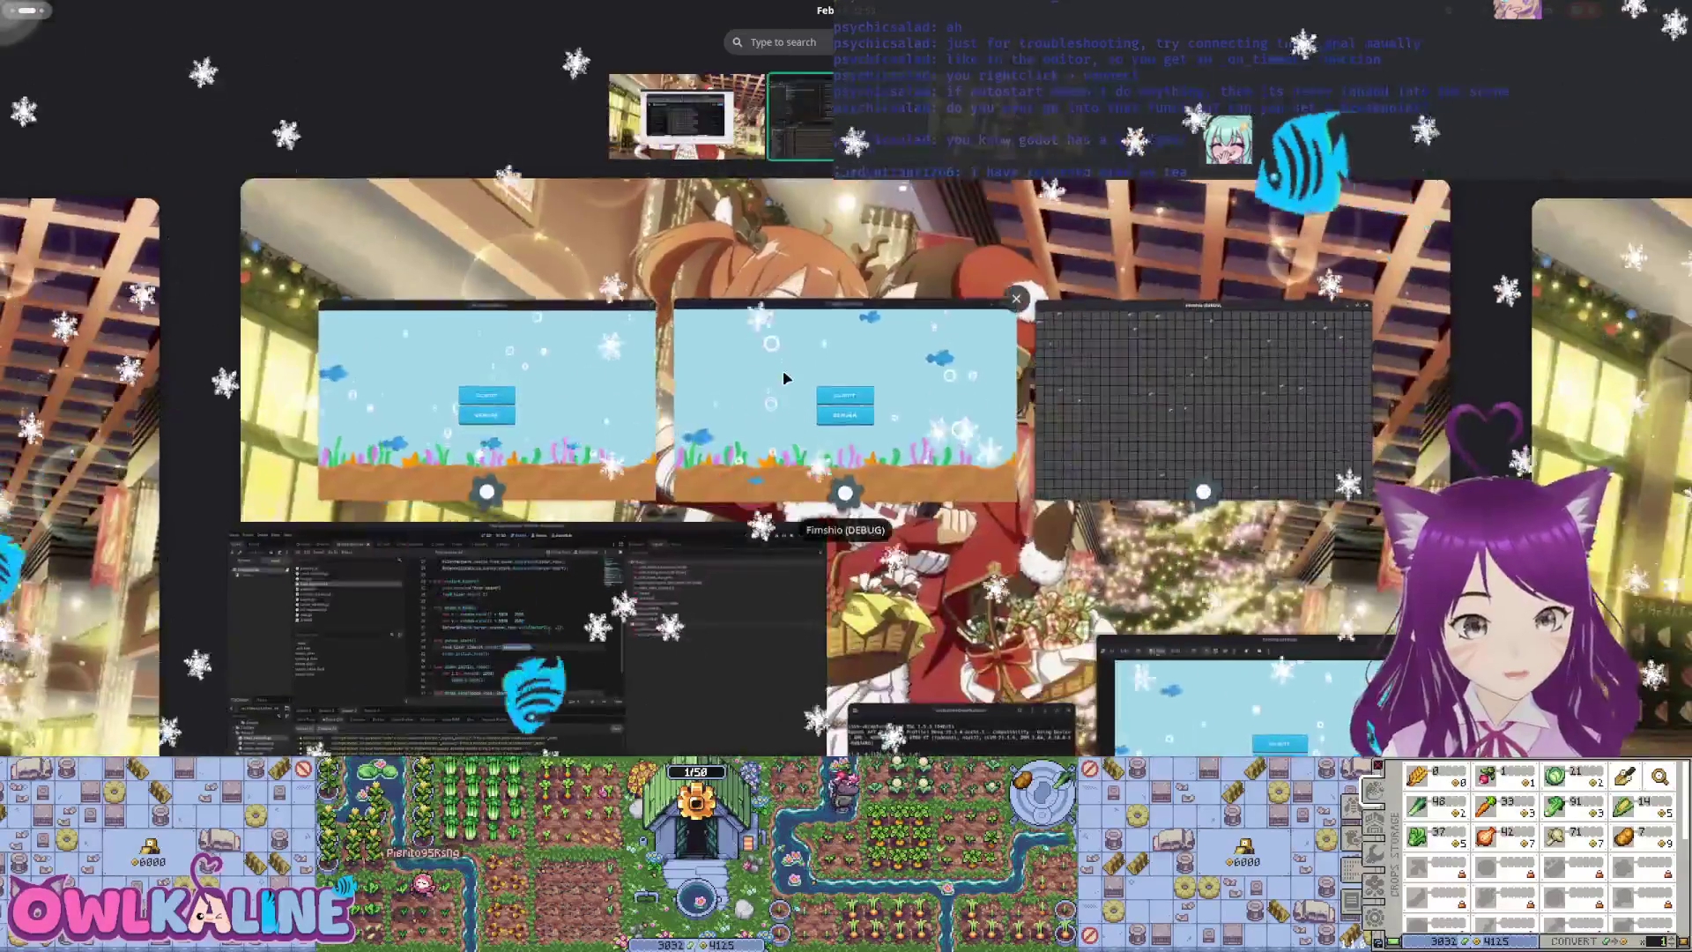
pyautogui.click(473, 397)
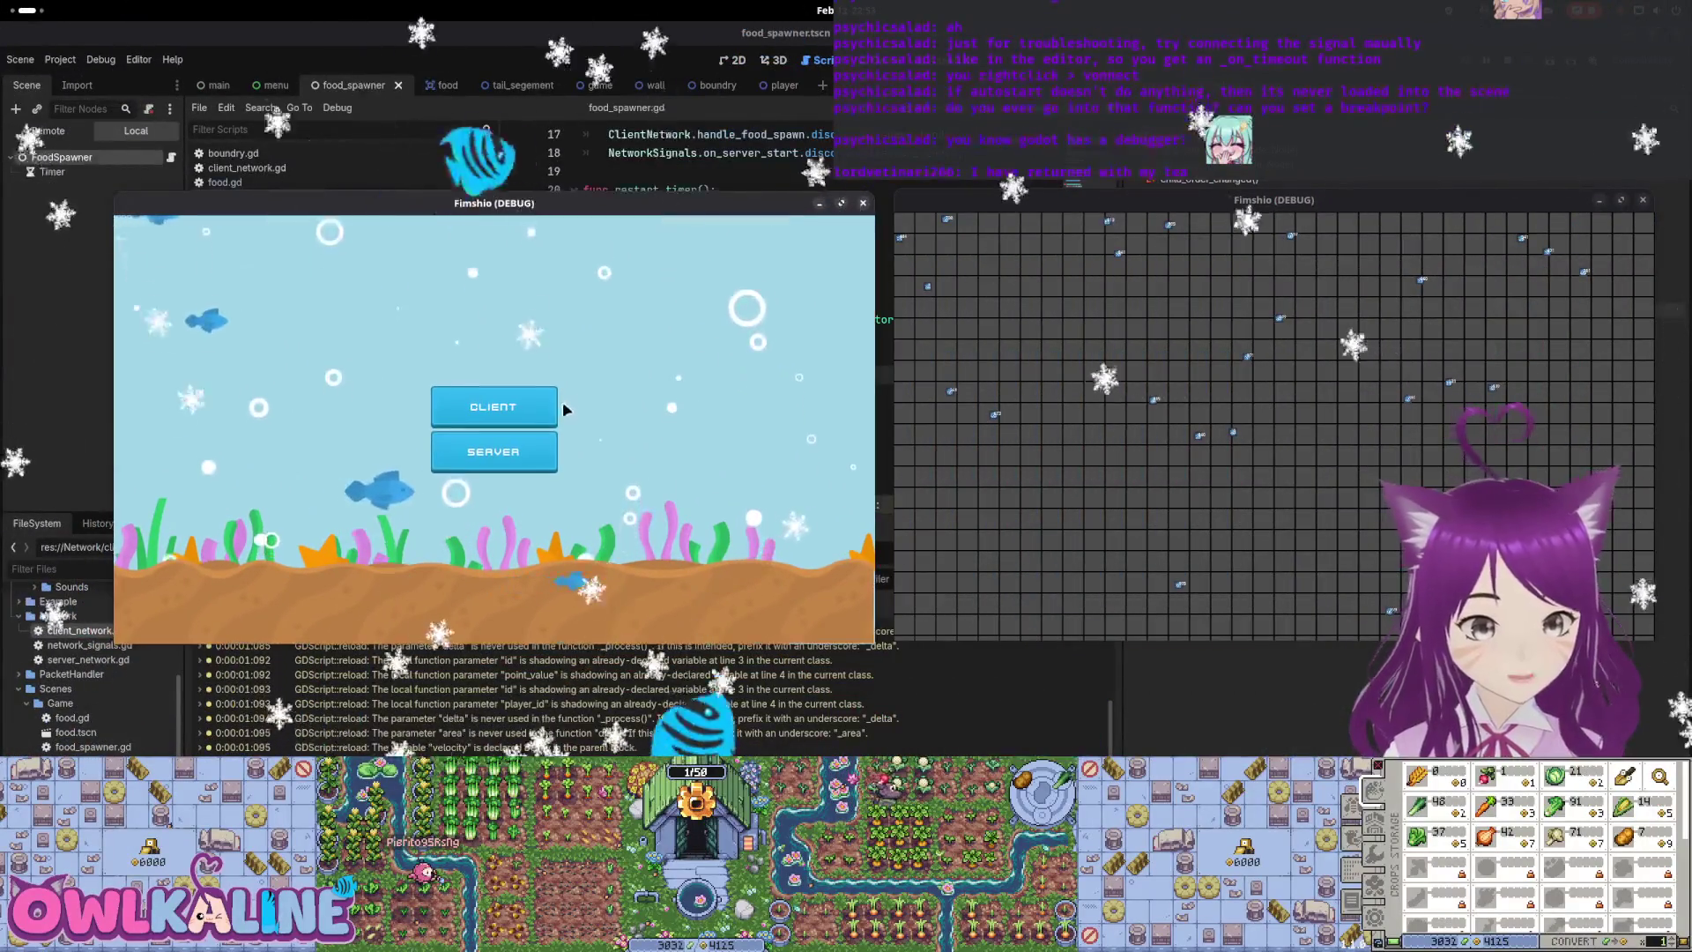
pyautogui.click(552, 407)
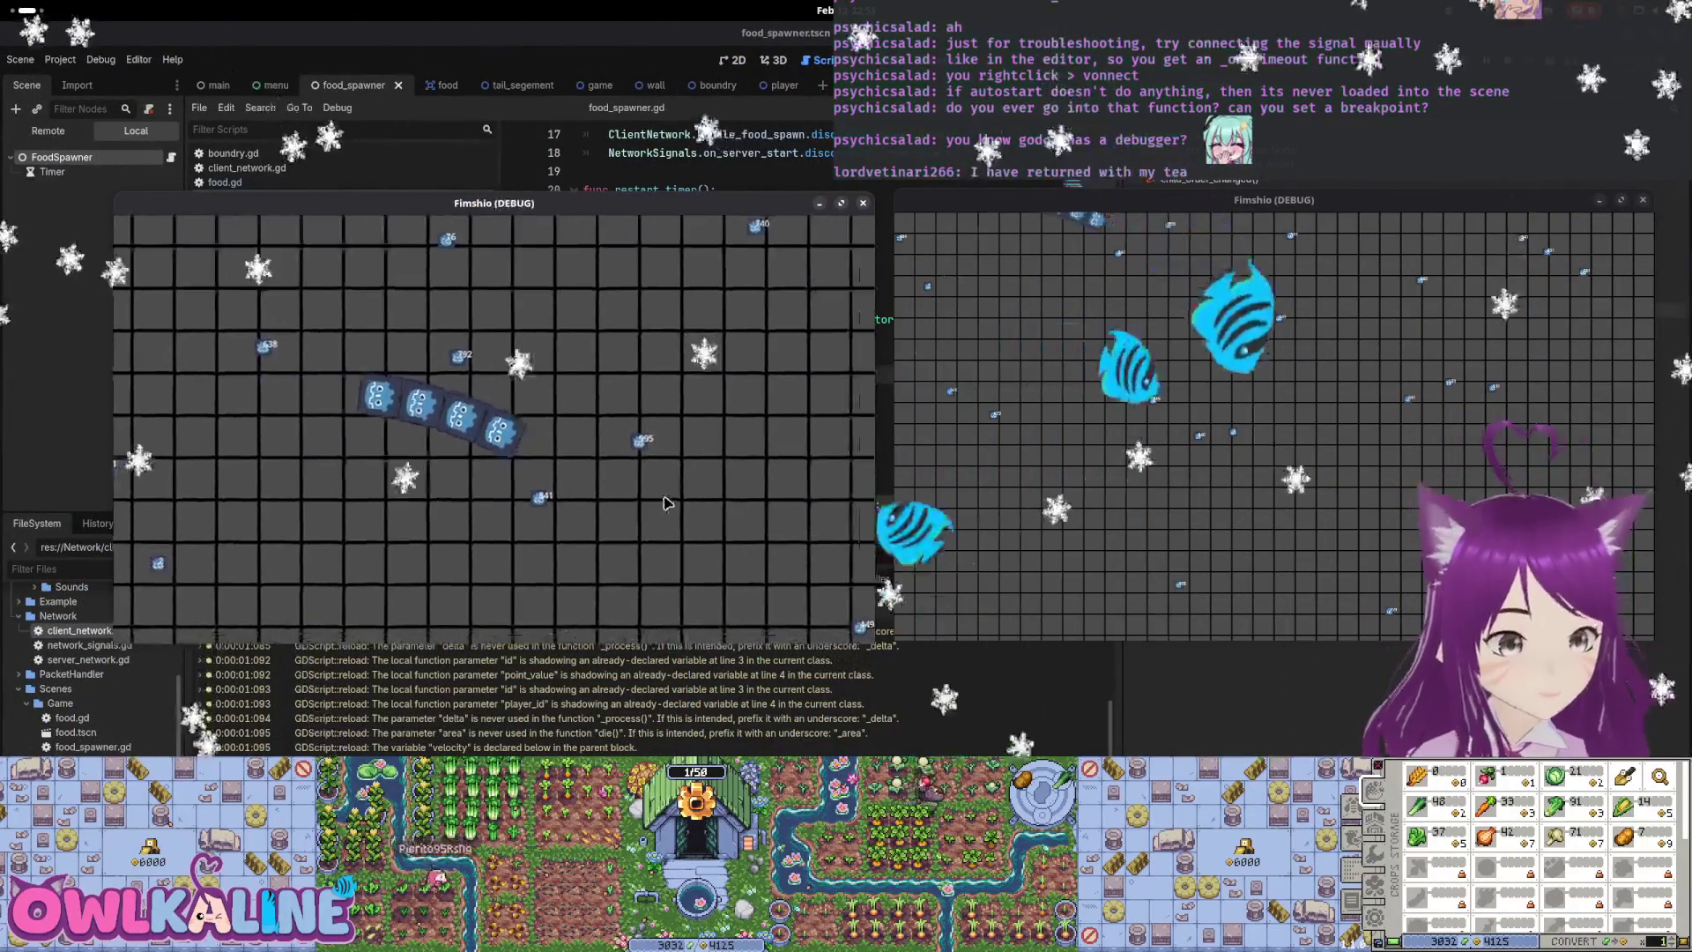
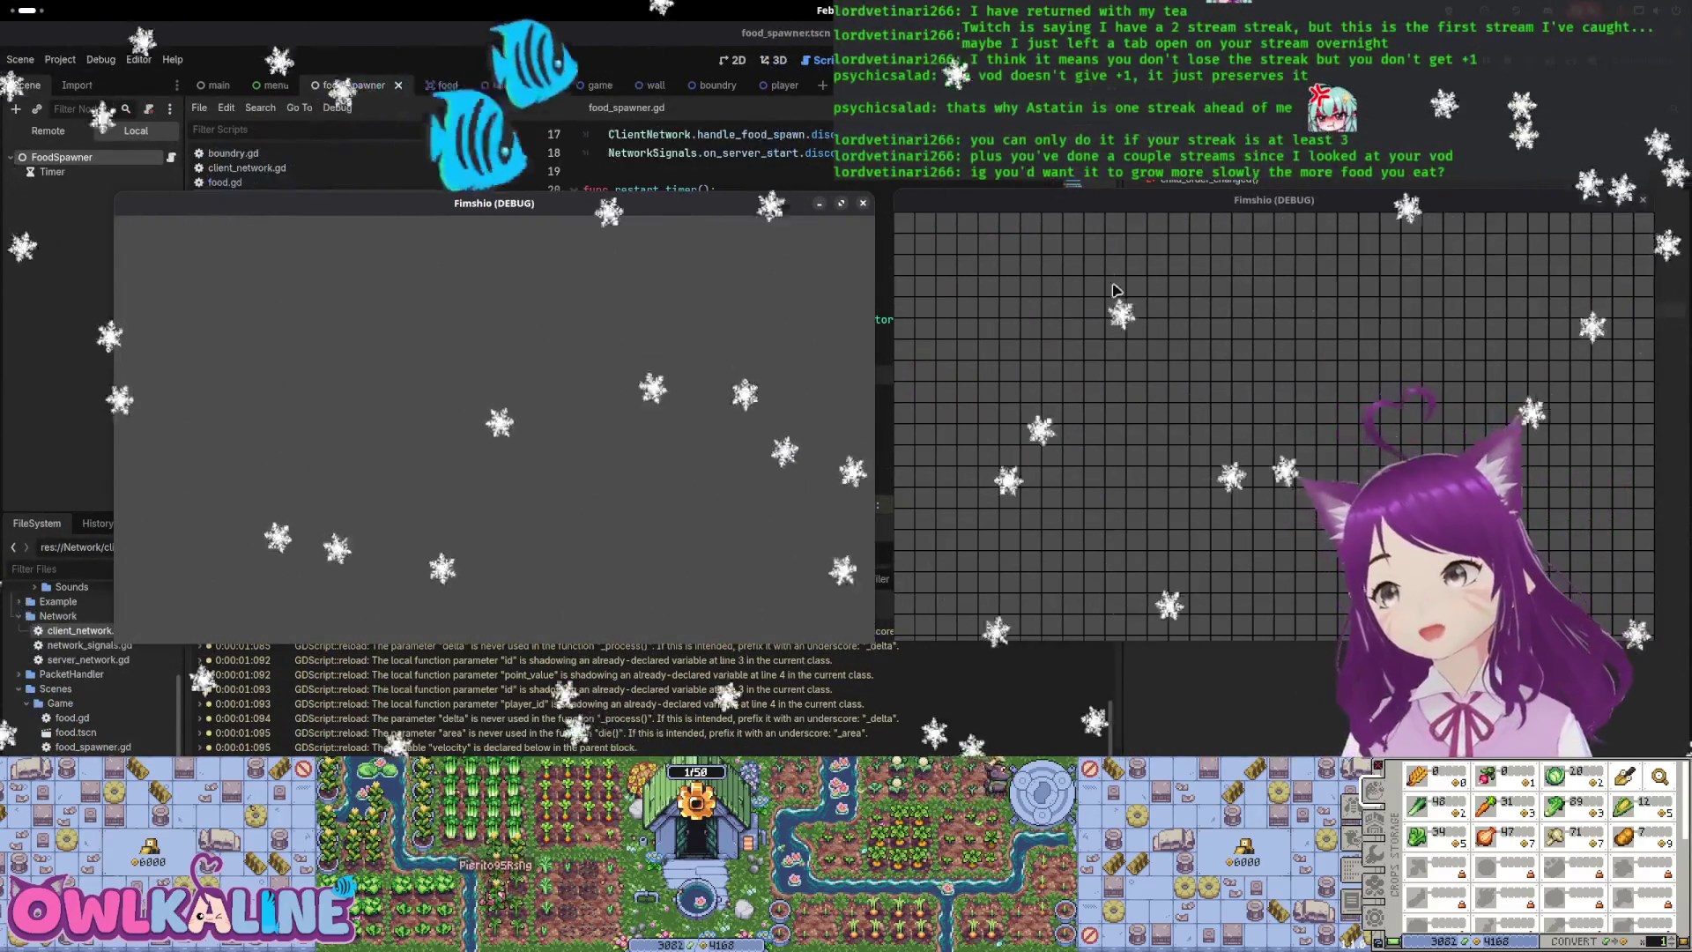
# Stop the running game and select spawn_a_food in server_start's timeout connect call
pyautogui.press('F8')
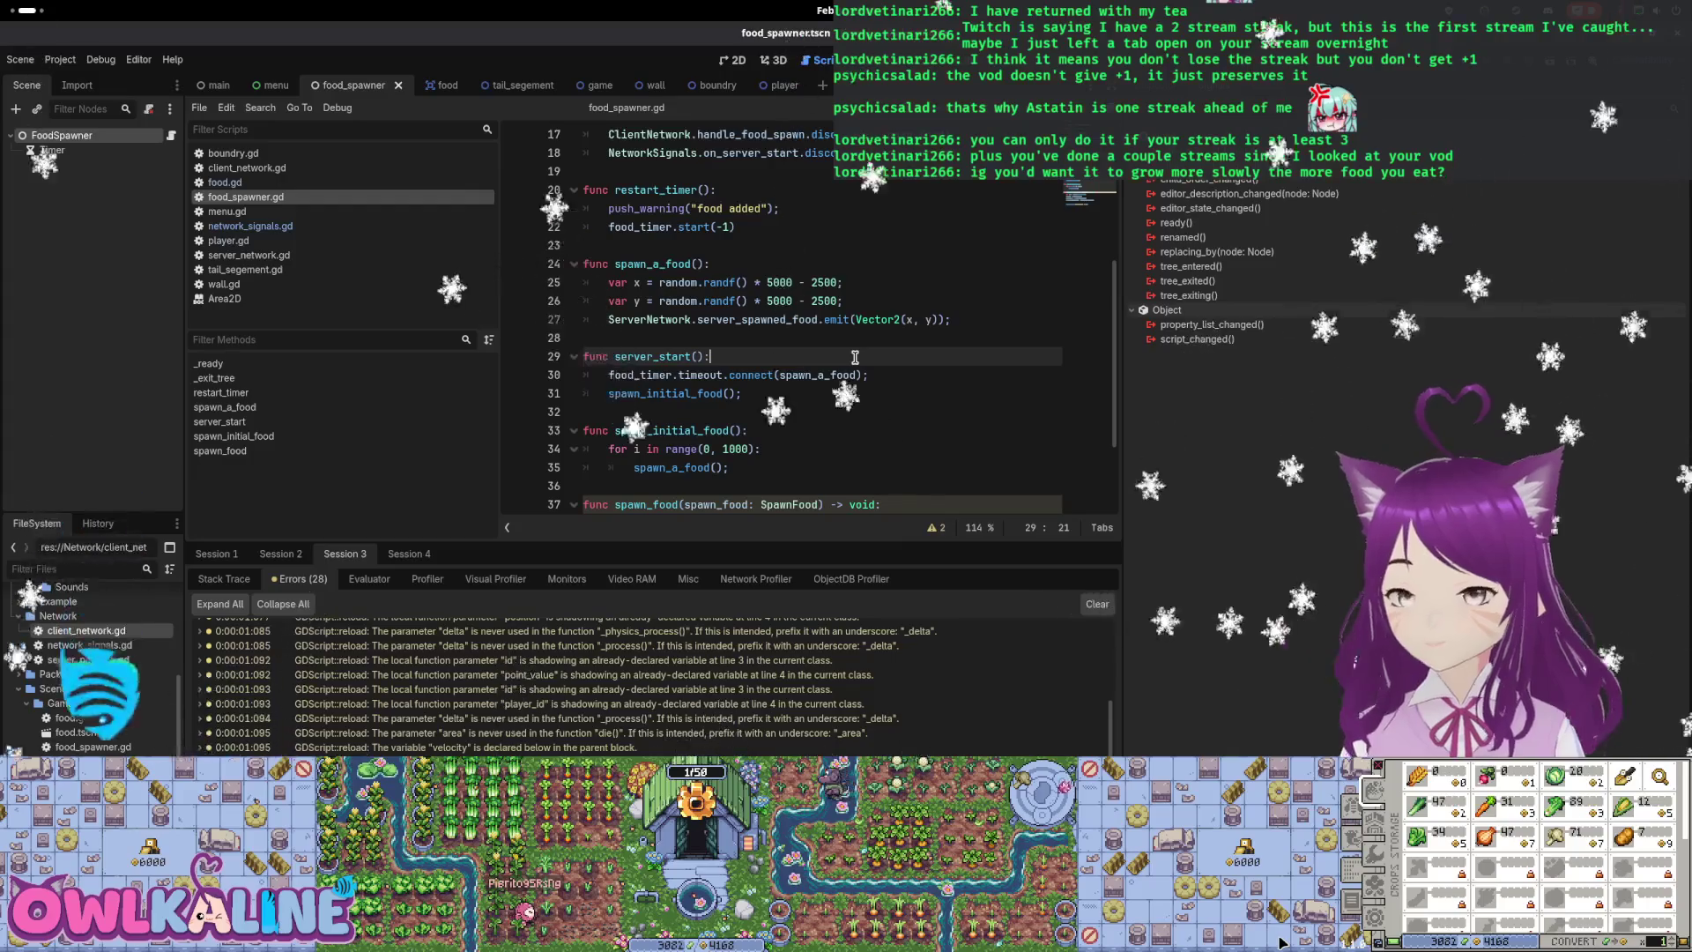
pyautogui.scroll(-2, 746, 342)
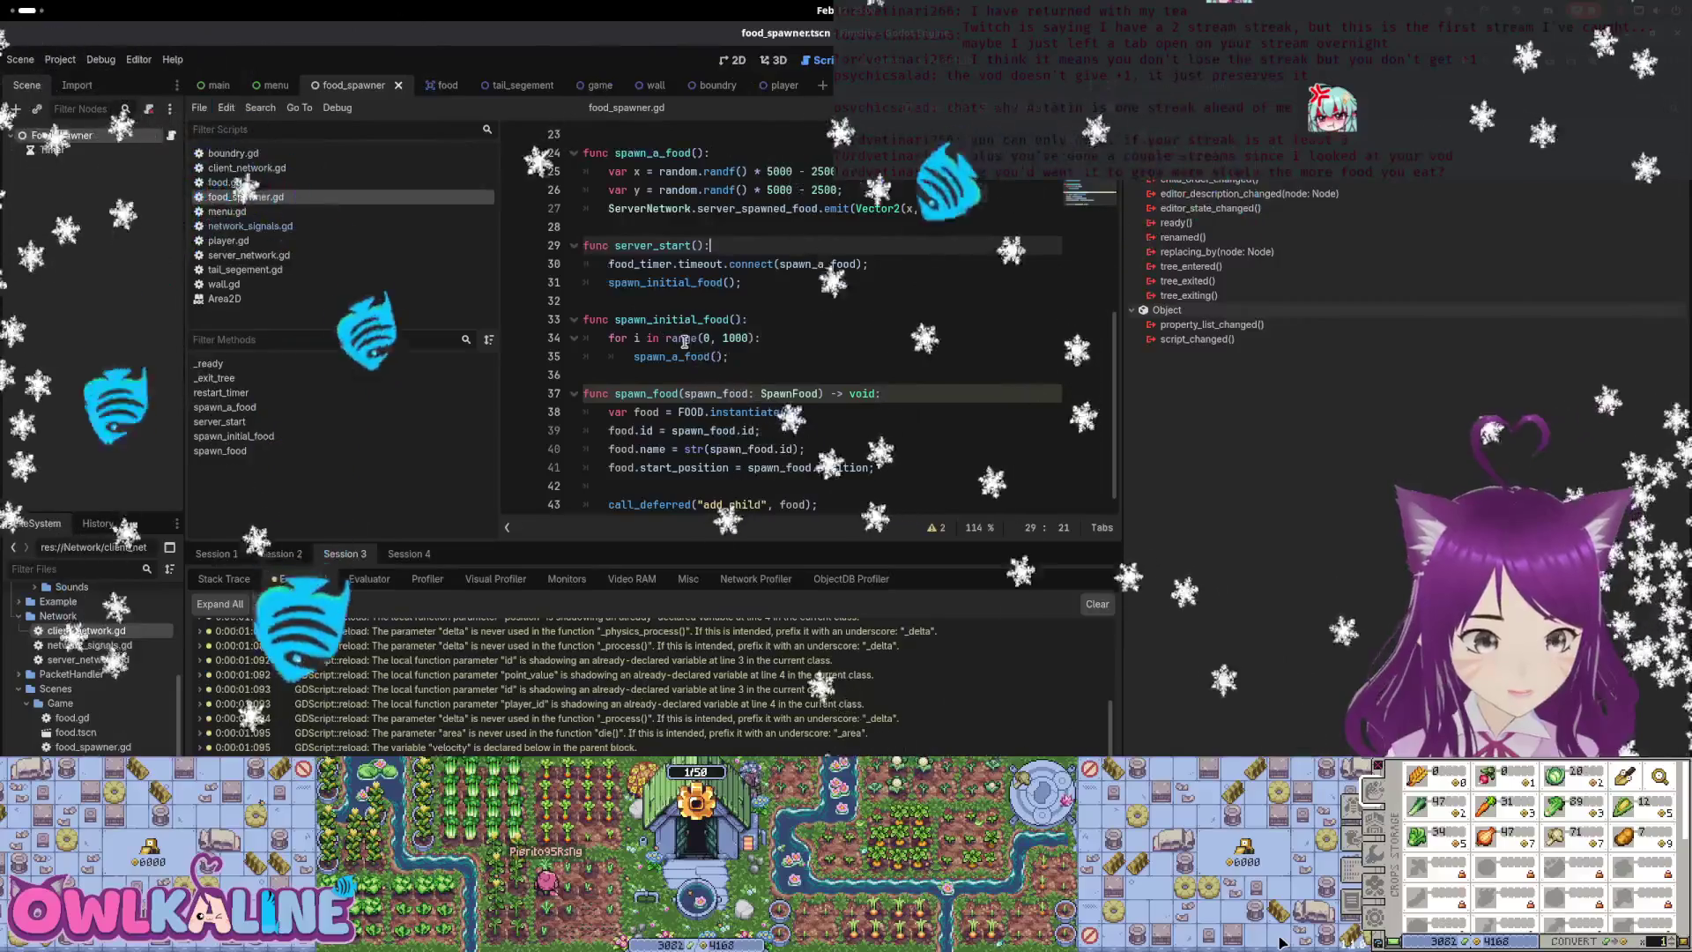
pyautogui.scroll(1, 682, 309)
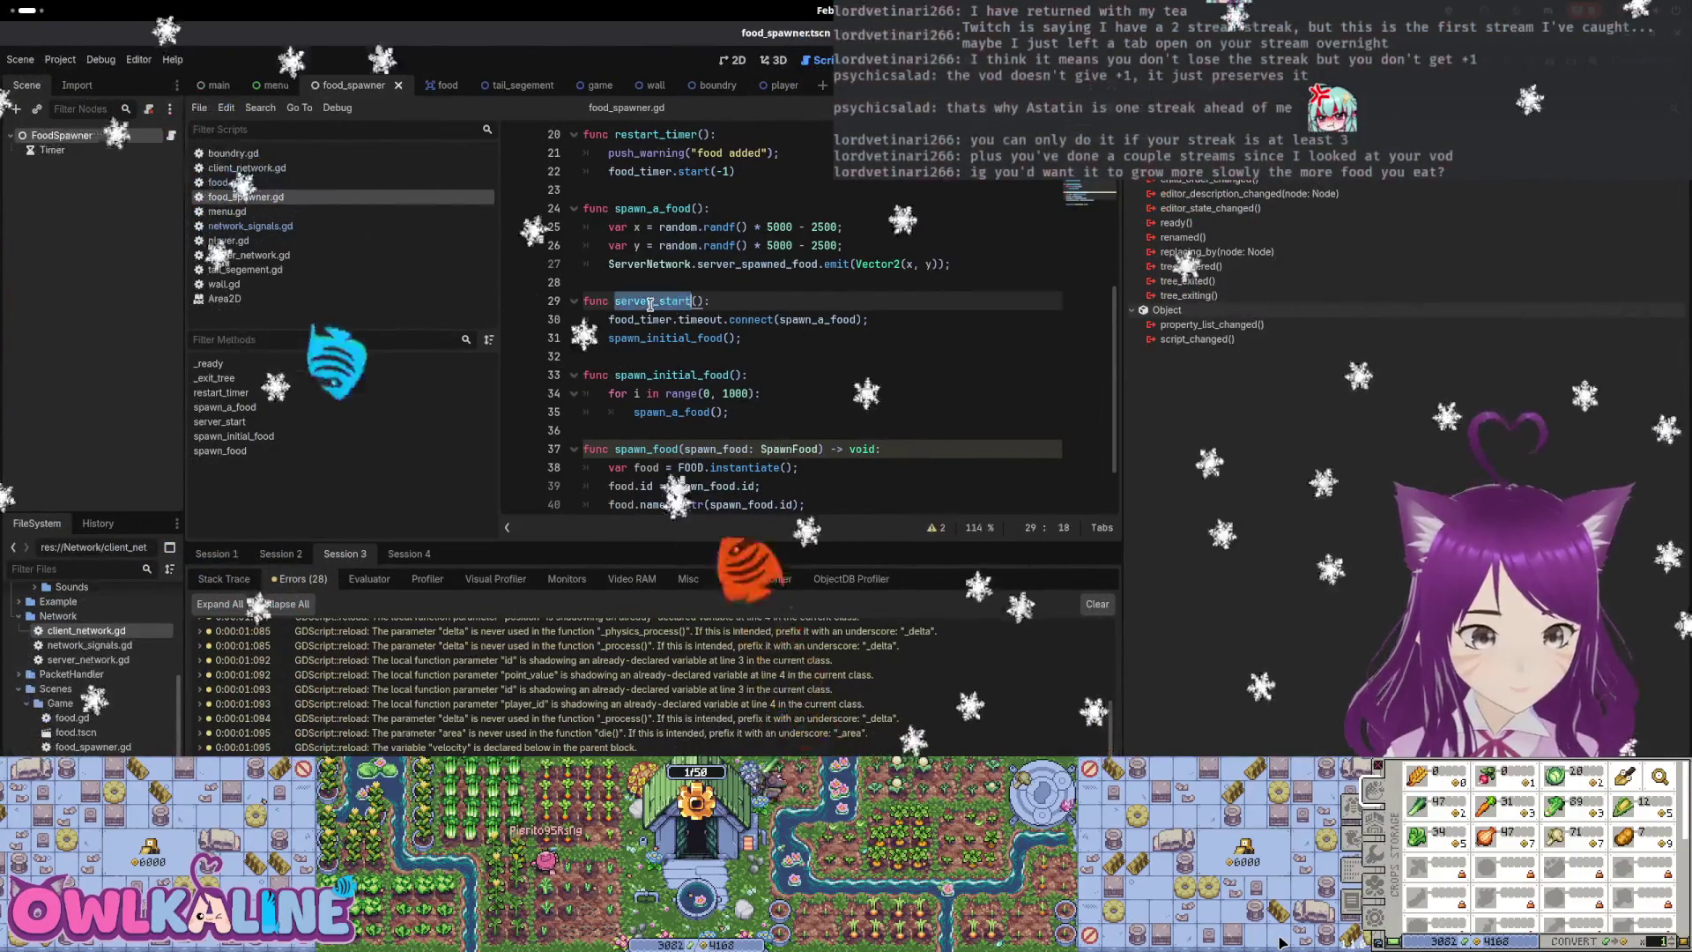
pyautogui.doubleClick(816, 319)
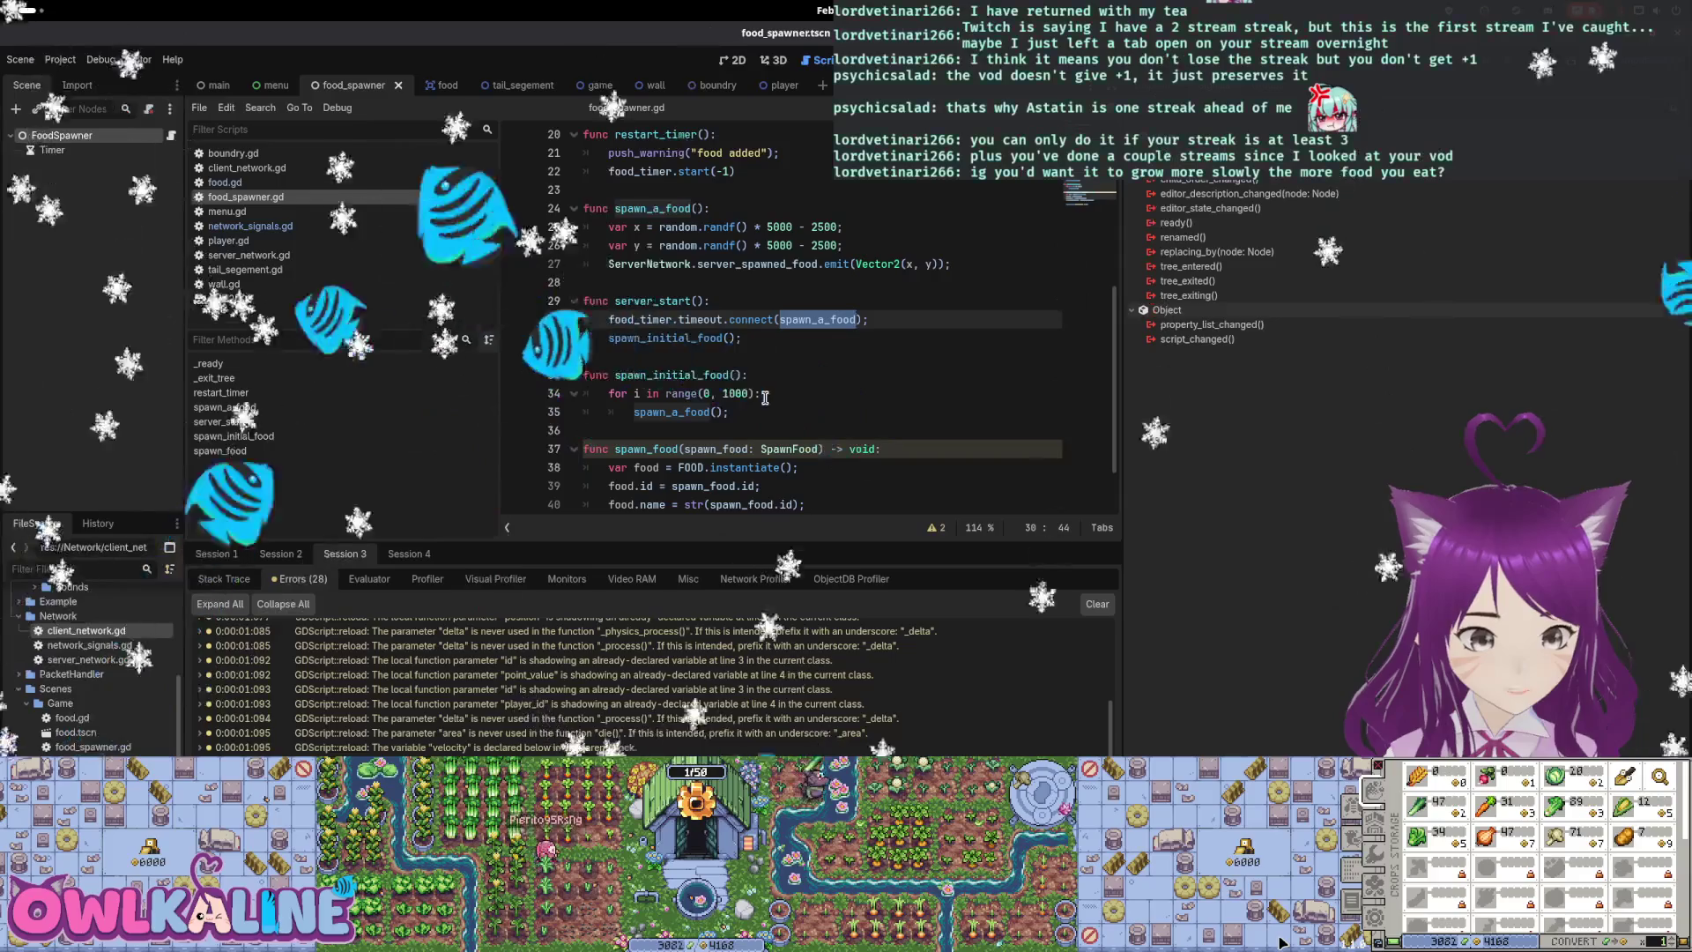
pyautogui.scroll(2, 740, 318)
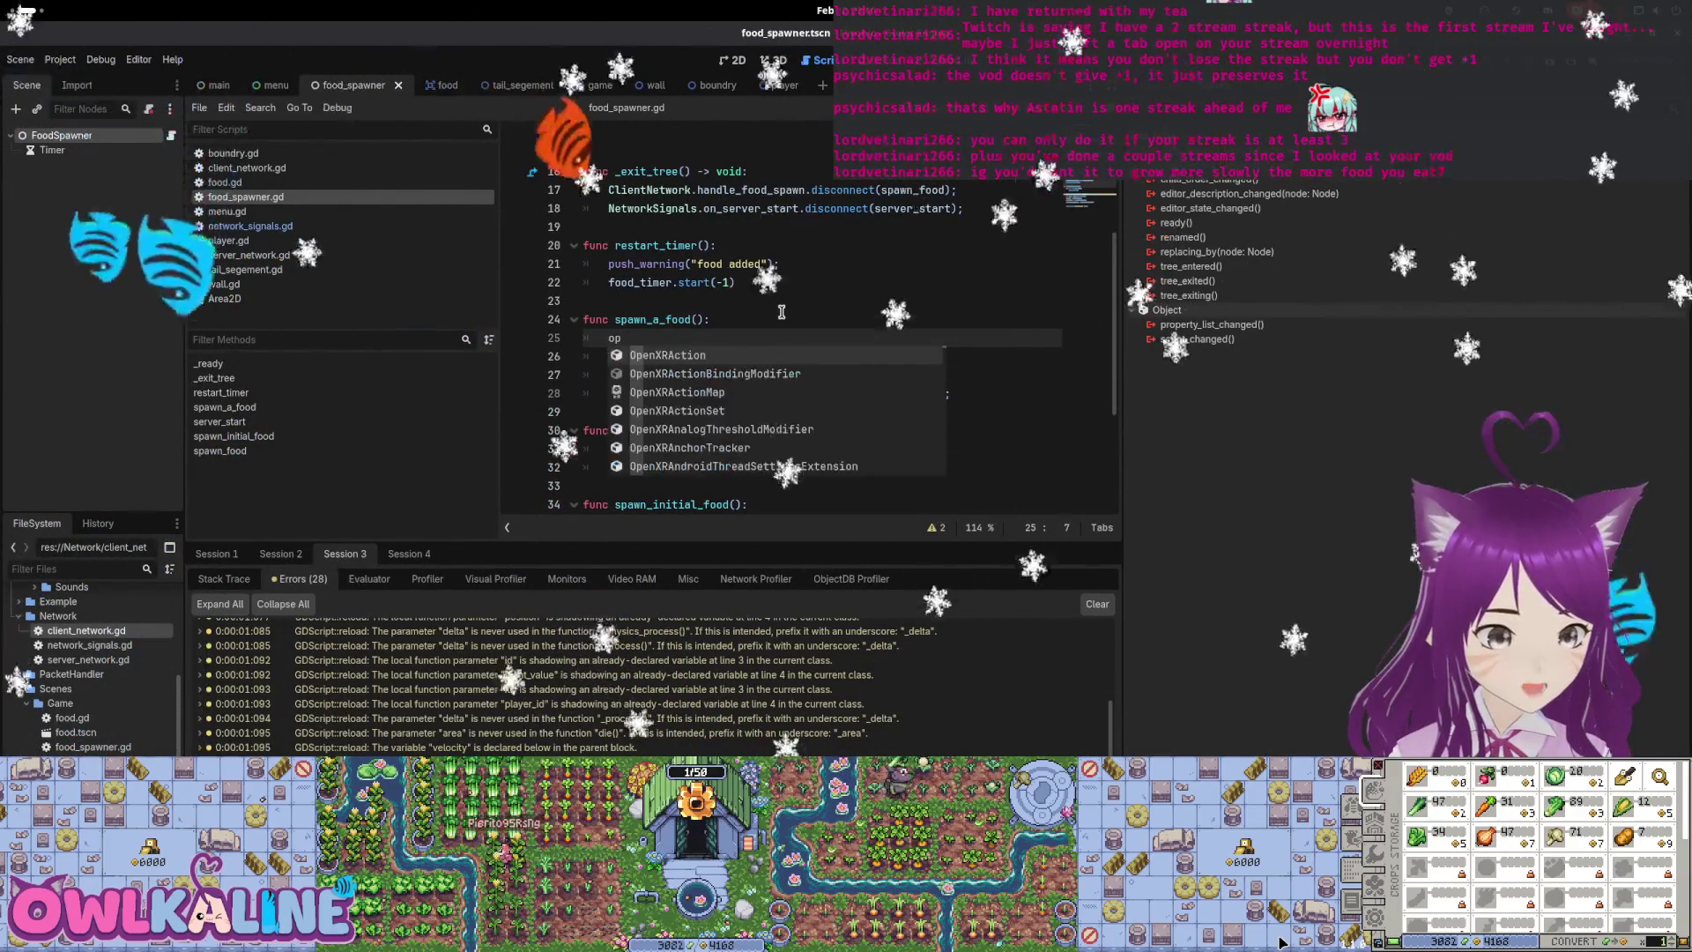
# Add push_warning("spawning food"); as the first line of spawn_a_food
pyautogui.press('BackSpace')
pyautogui.press('BackSpace')
pyautogui.press('BackSpace')
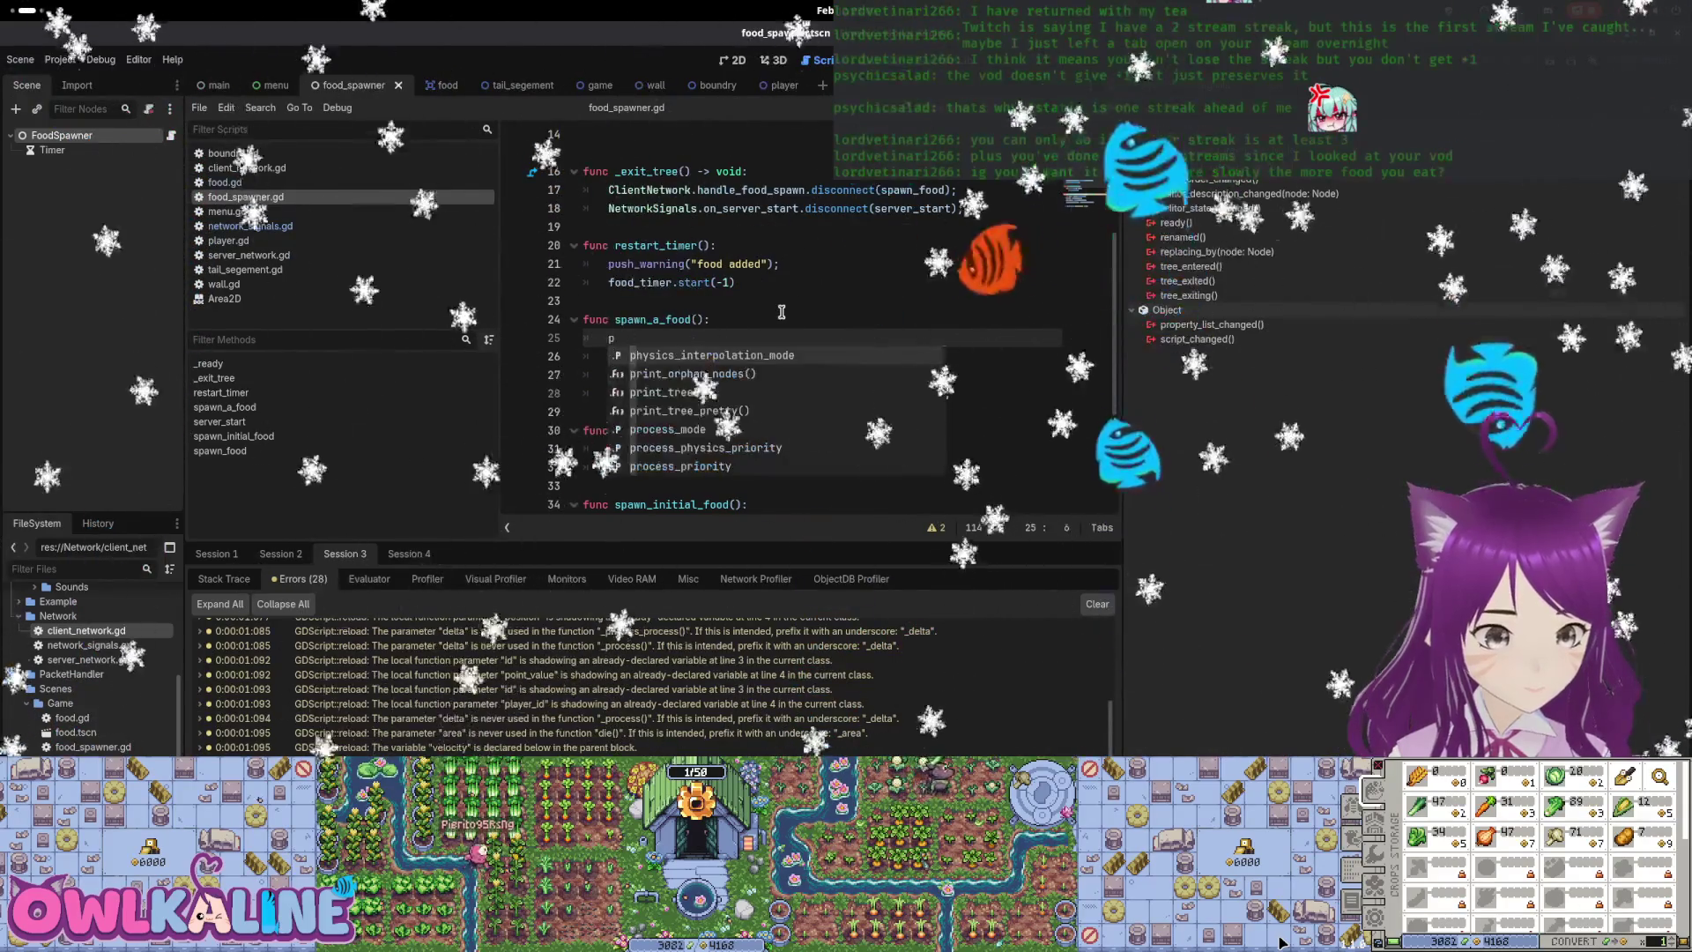
pyautogui.write('opu')
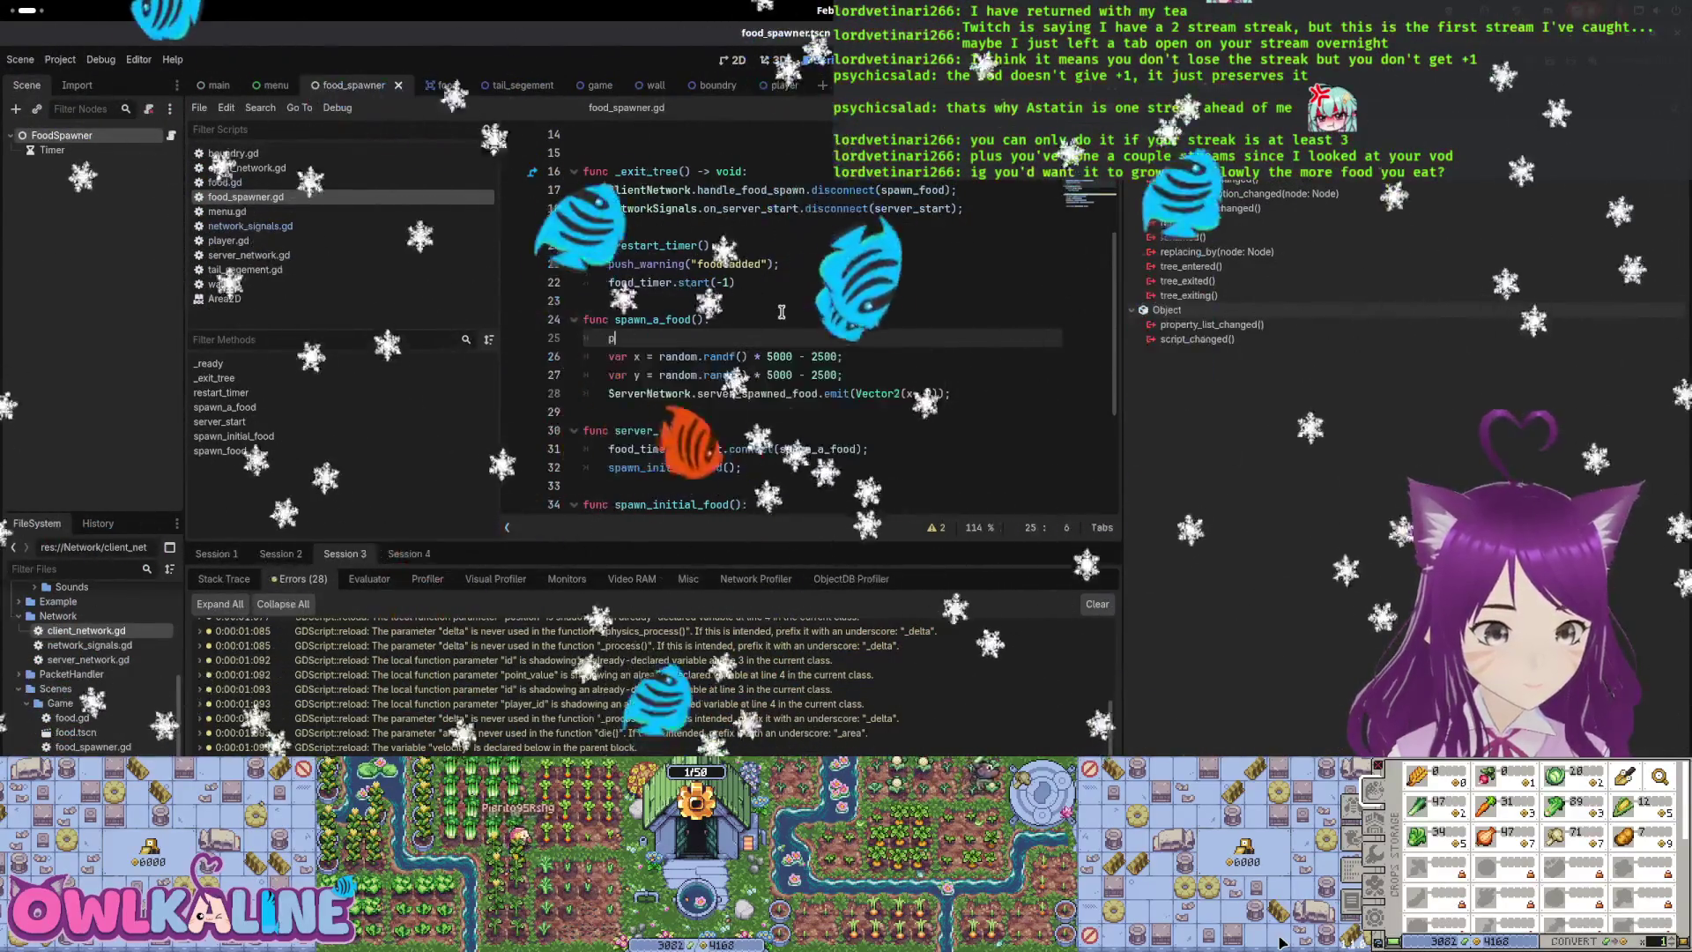
pyautogui.write('sh')
pyautogui.press('Return')
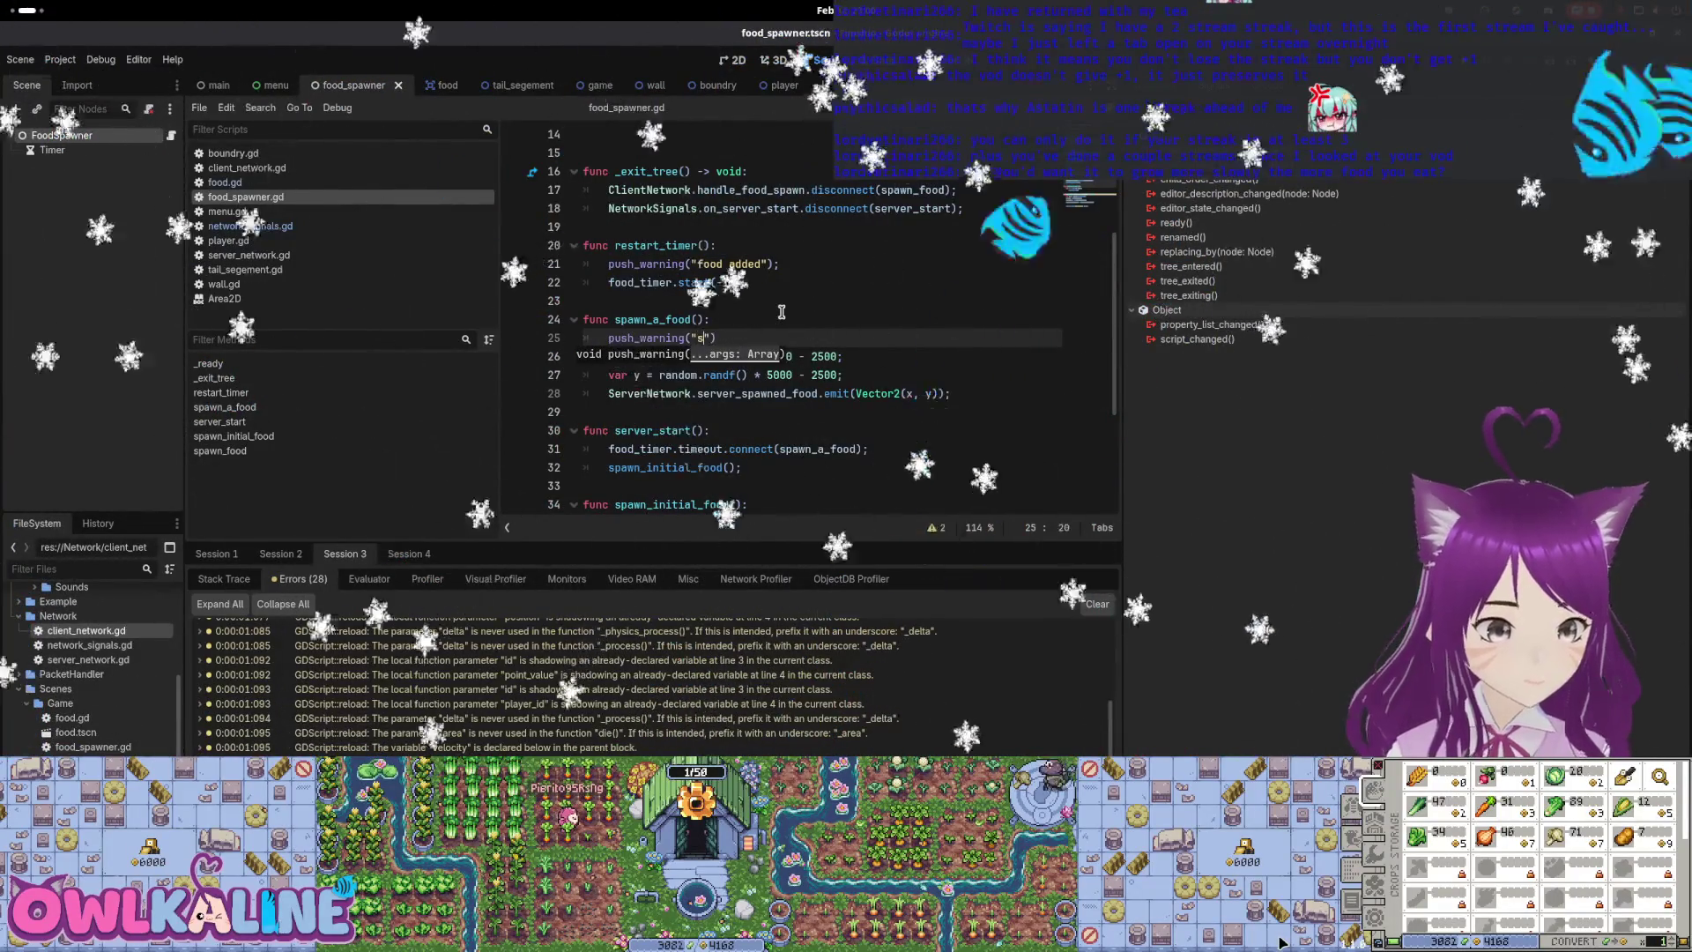
pyautogui.write('ood");')
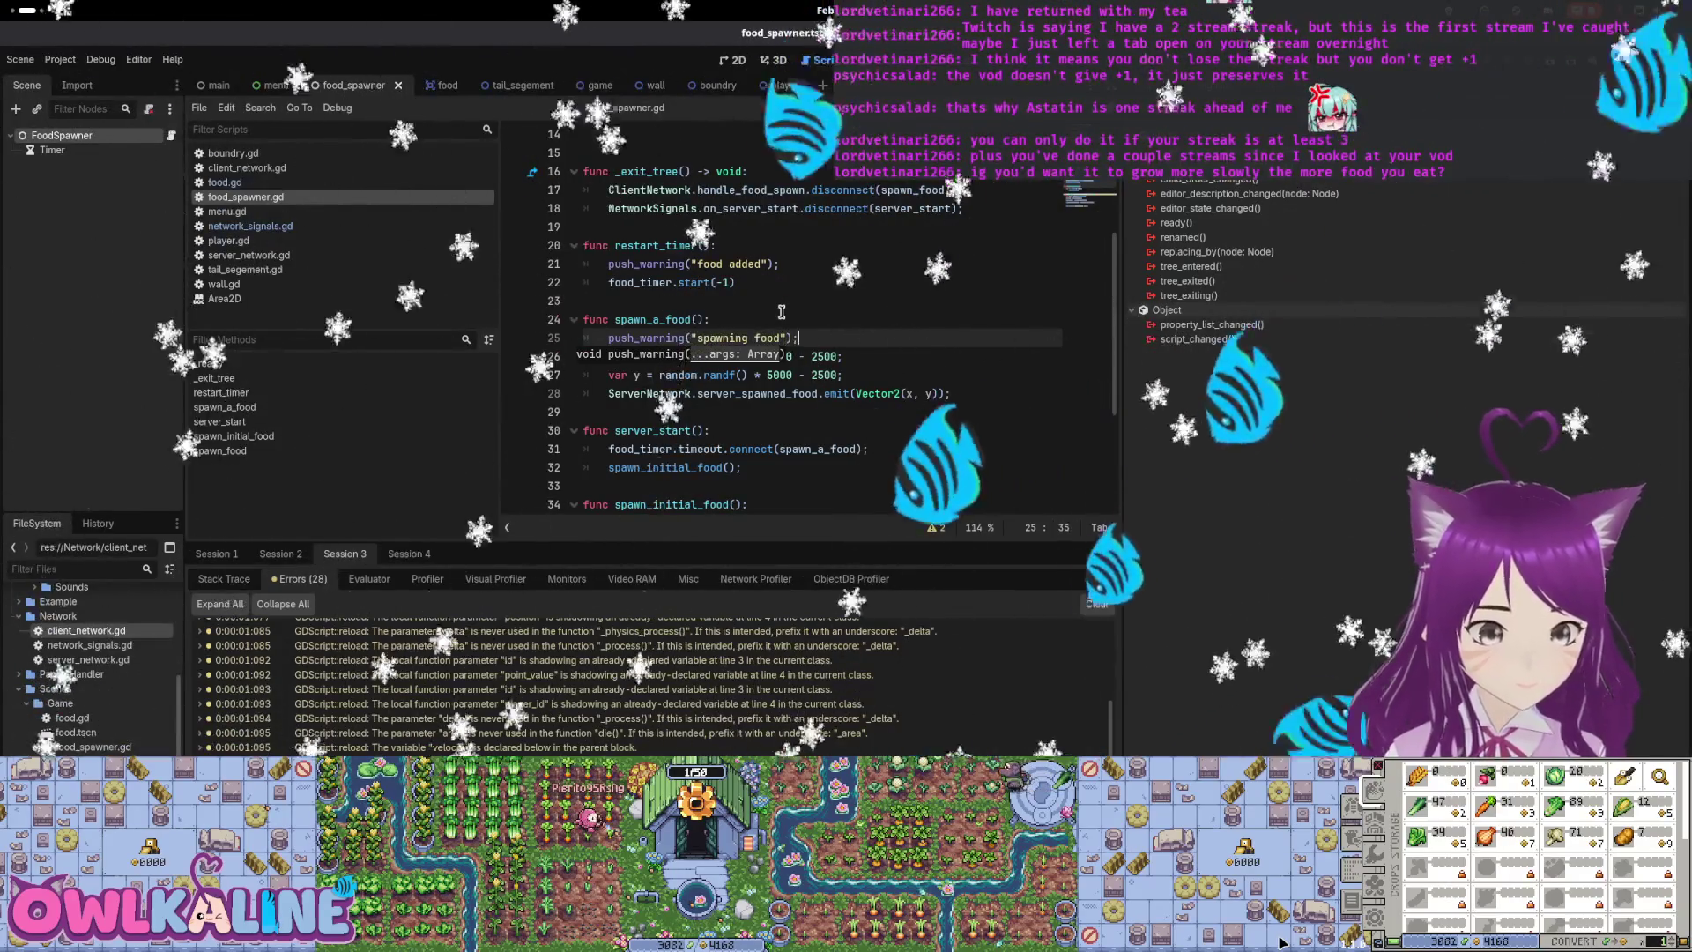
pyautogui.moveTo(737, 282); pyautogui.dragTo(718, 245)
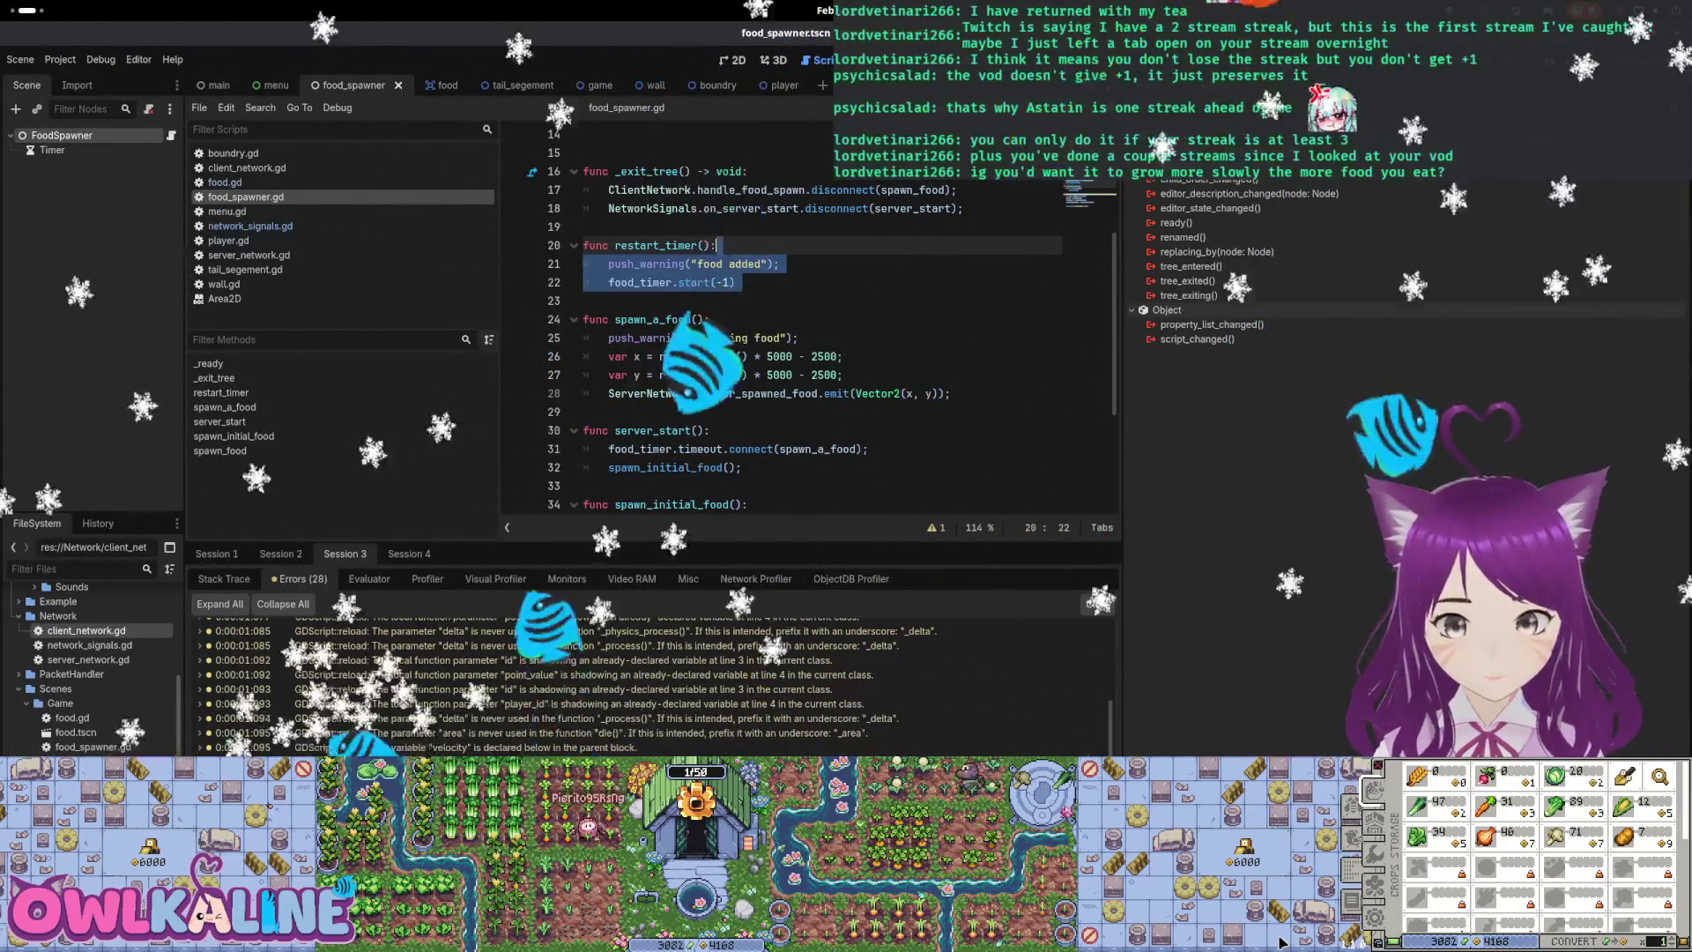
# Run the game with F5 to test the warning, then open server_network.gd
pyautogui.press('F5')
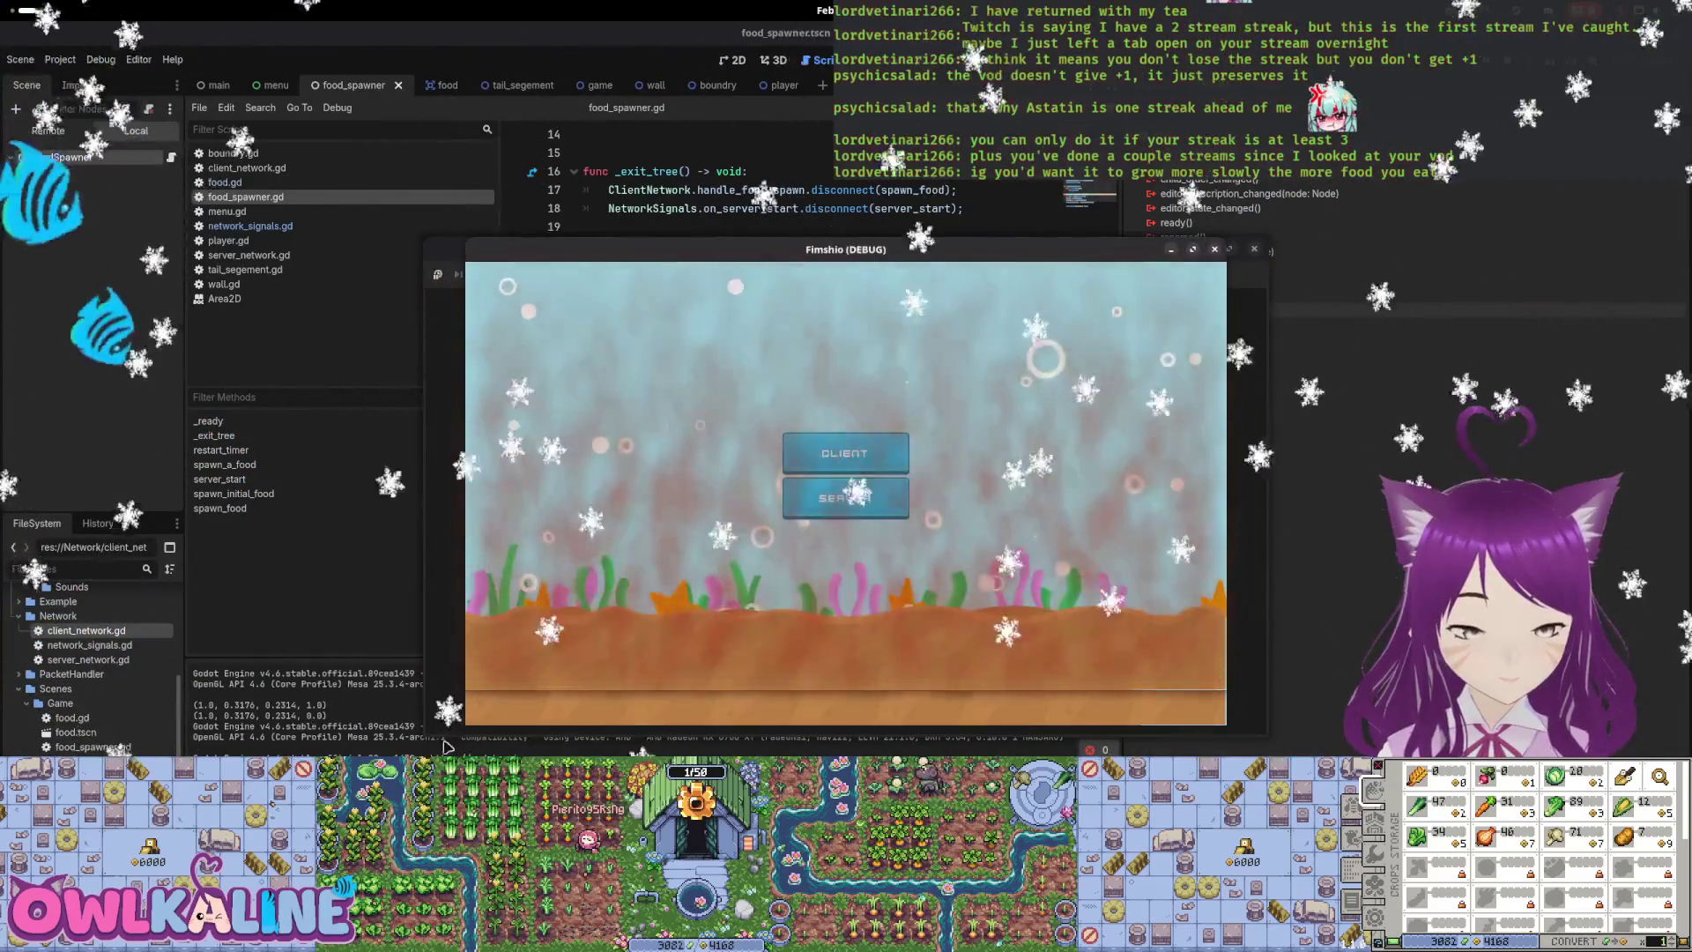
pyautogui.click(445, 747)
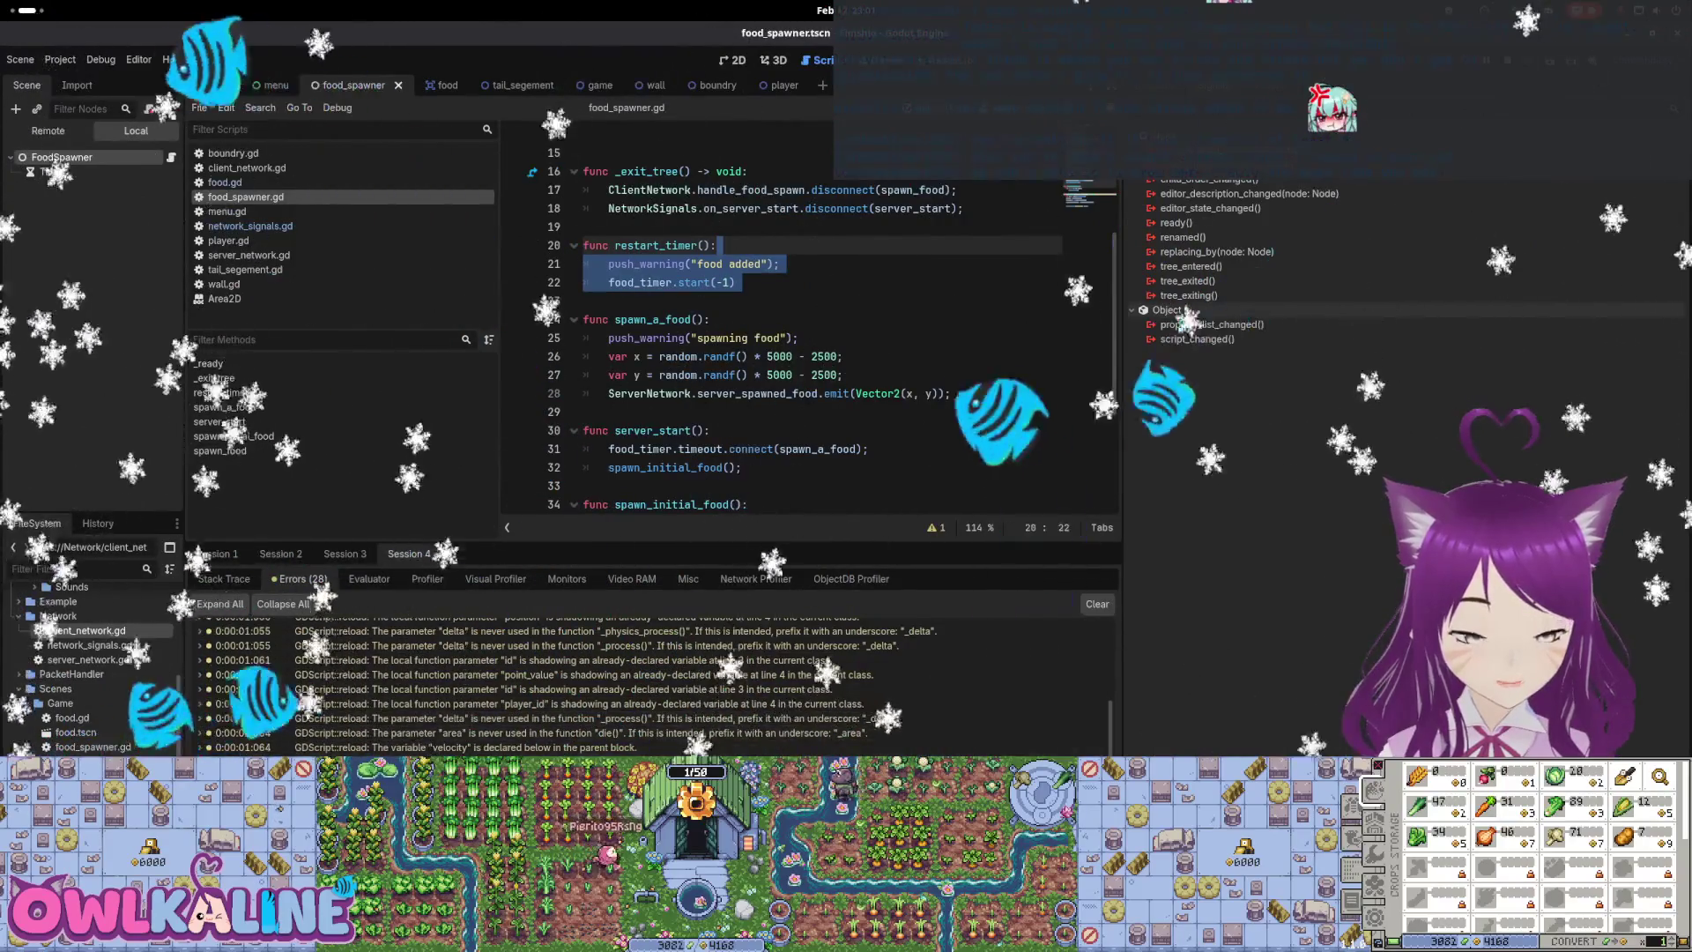
pyautogui.hotkey('alt', 'Tab')
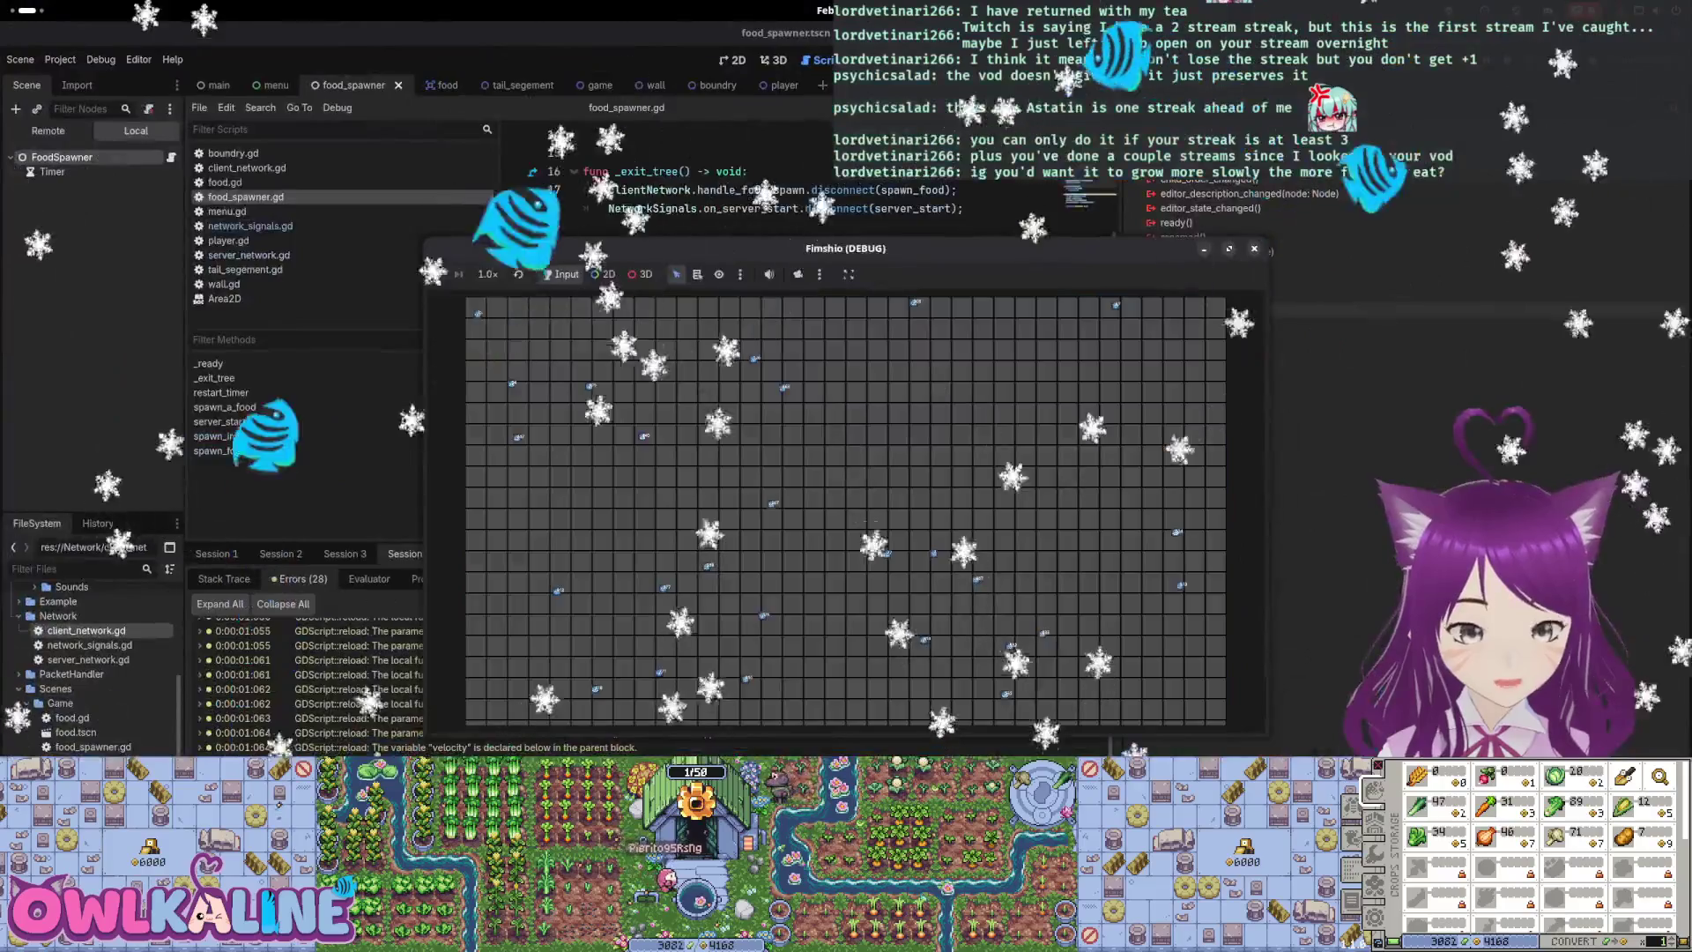
pyautogui.click(248, 255)
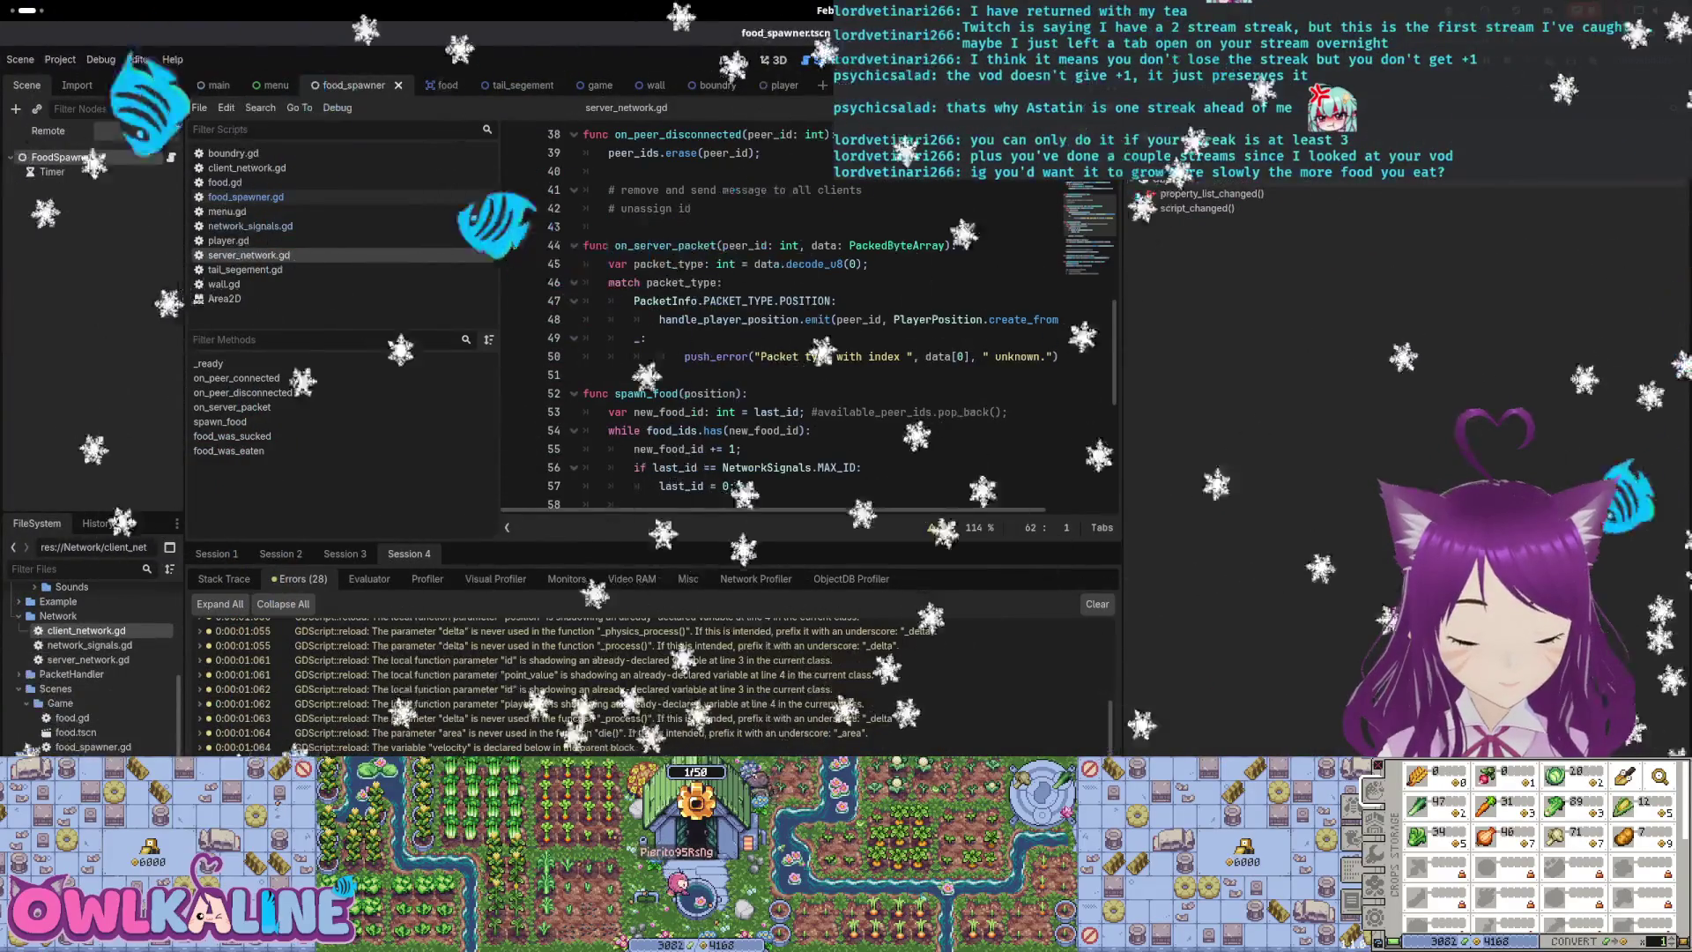
# Check another debug session's errors, review server_network.gd's spawn_food loop, and return to food_spawner.gd
pyautogui.click(344, 553)
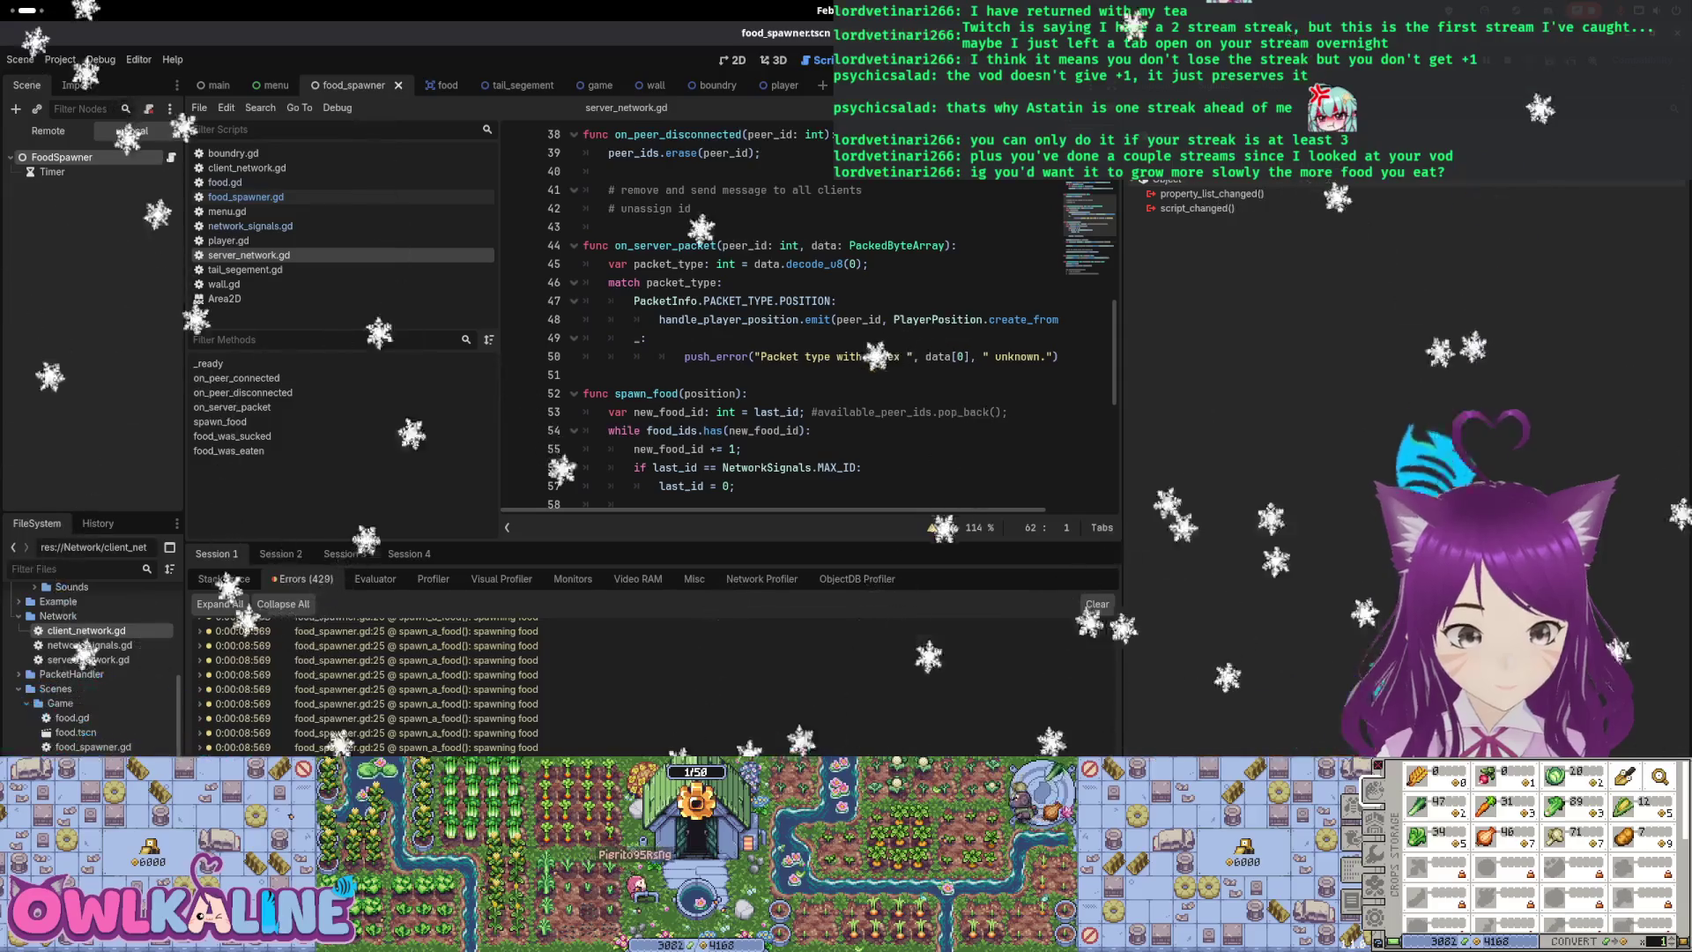
pyautogui.scroll(-2, 791, 406)
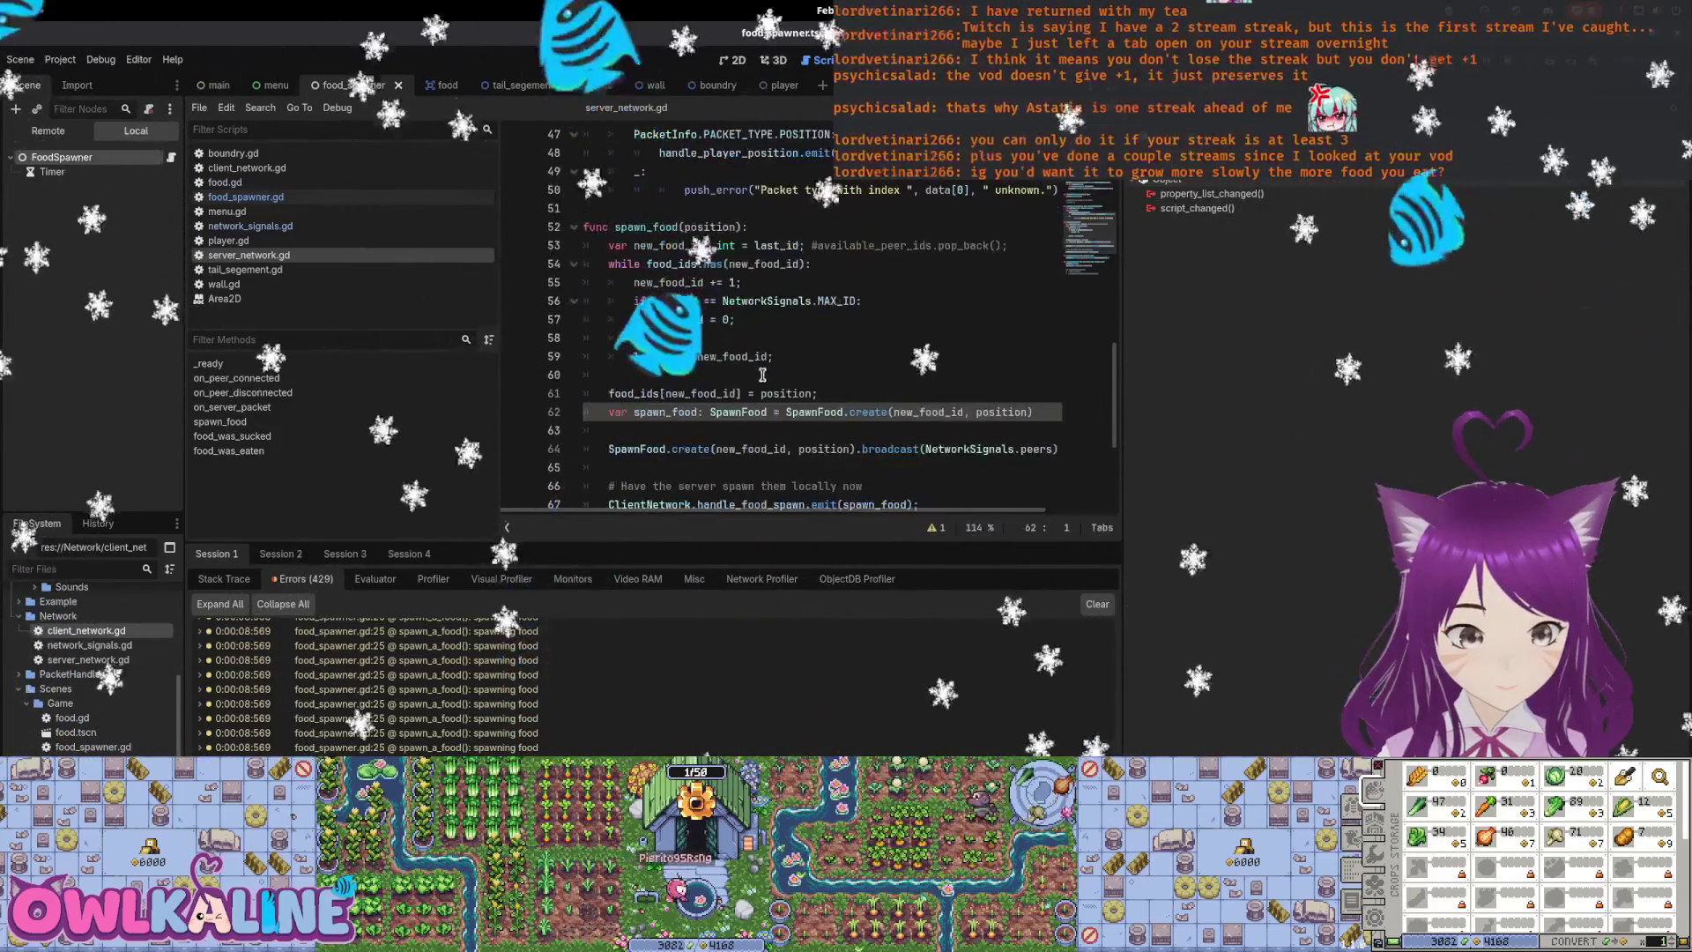
pyautogui.scroll(-3, 792, 406)
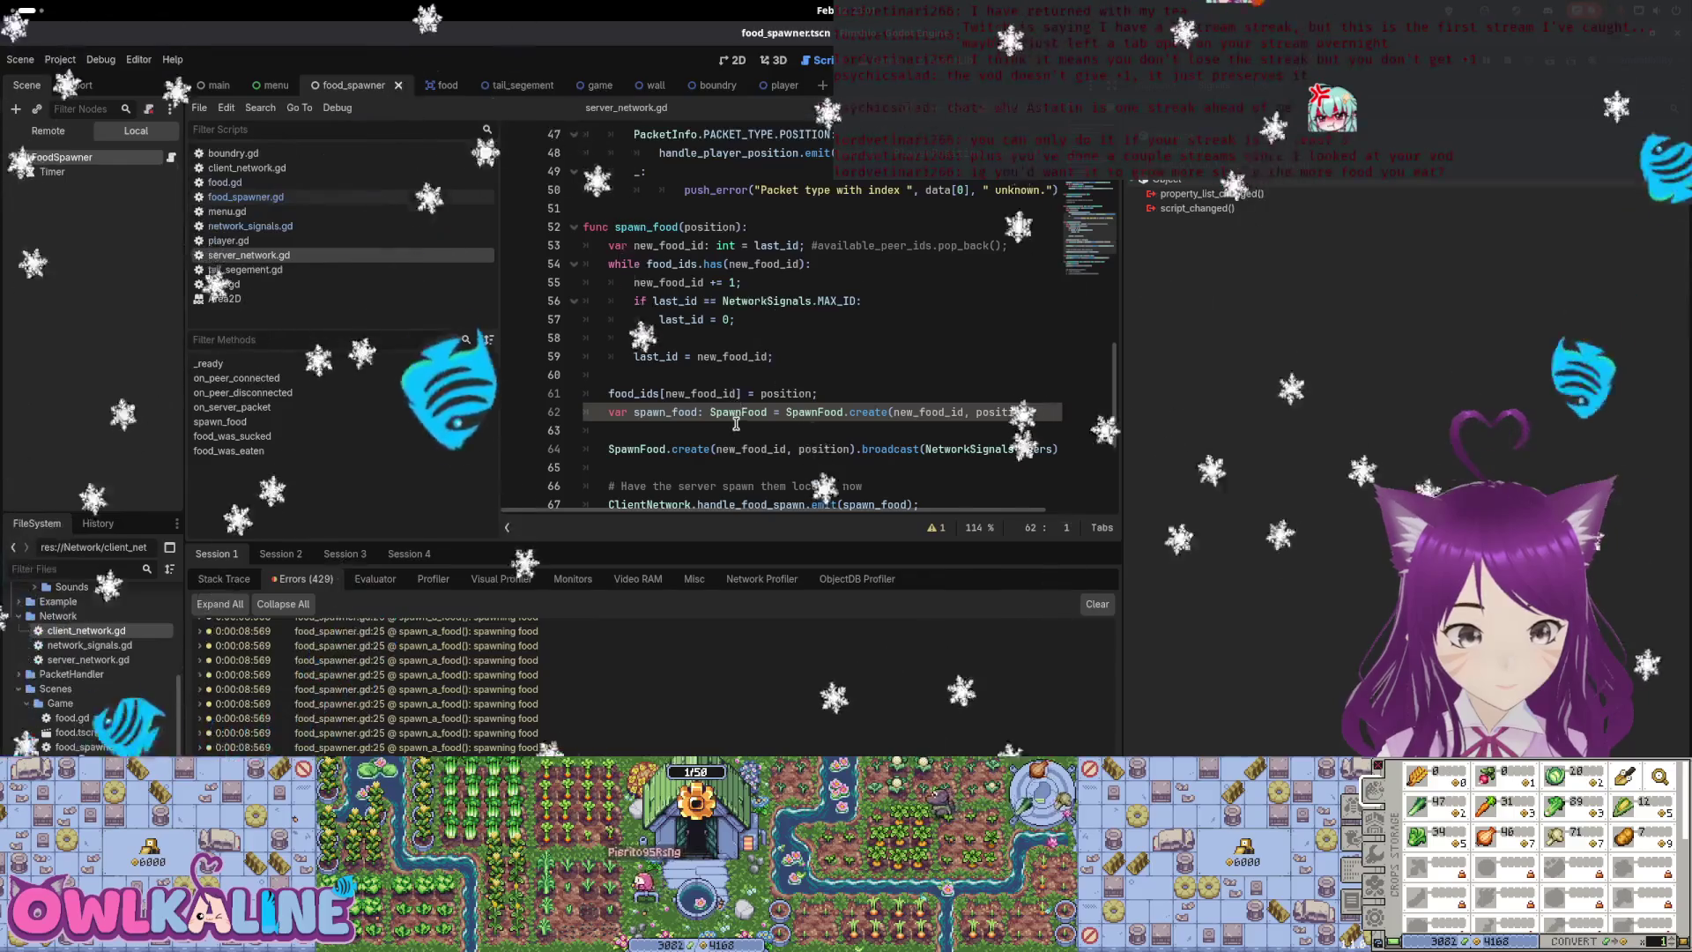
pyautogui.scroll(2, 781, 429)
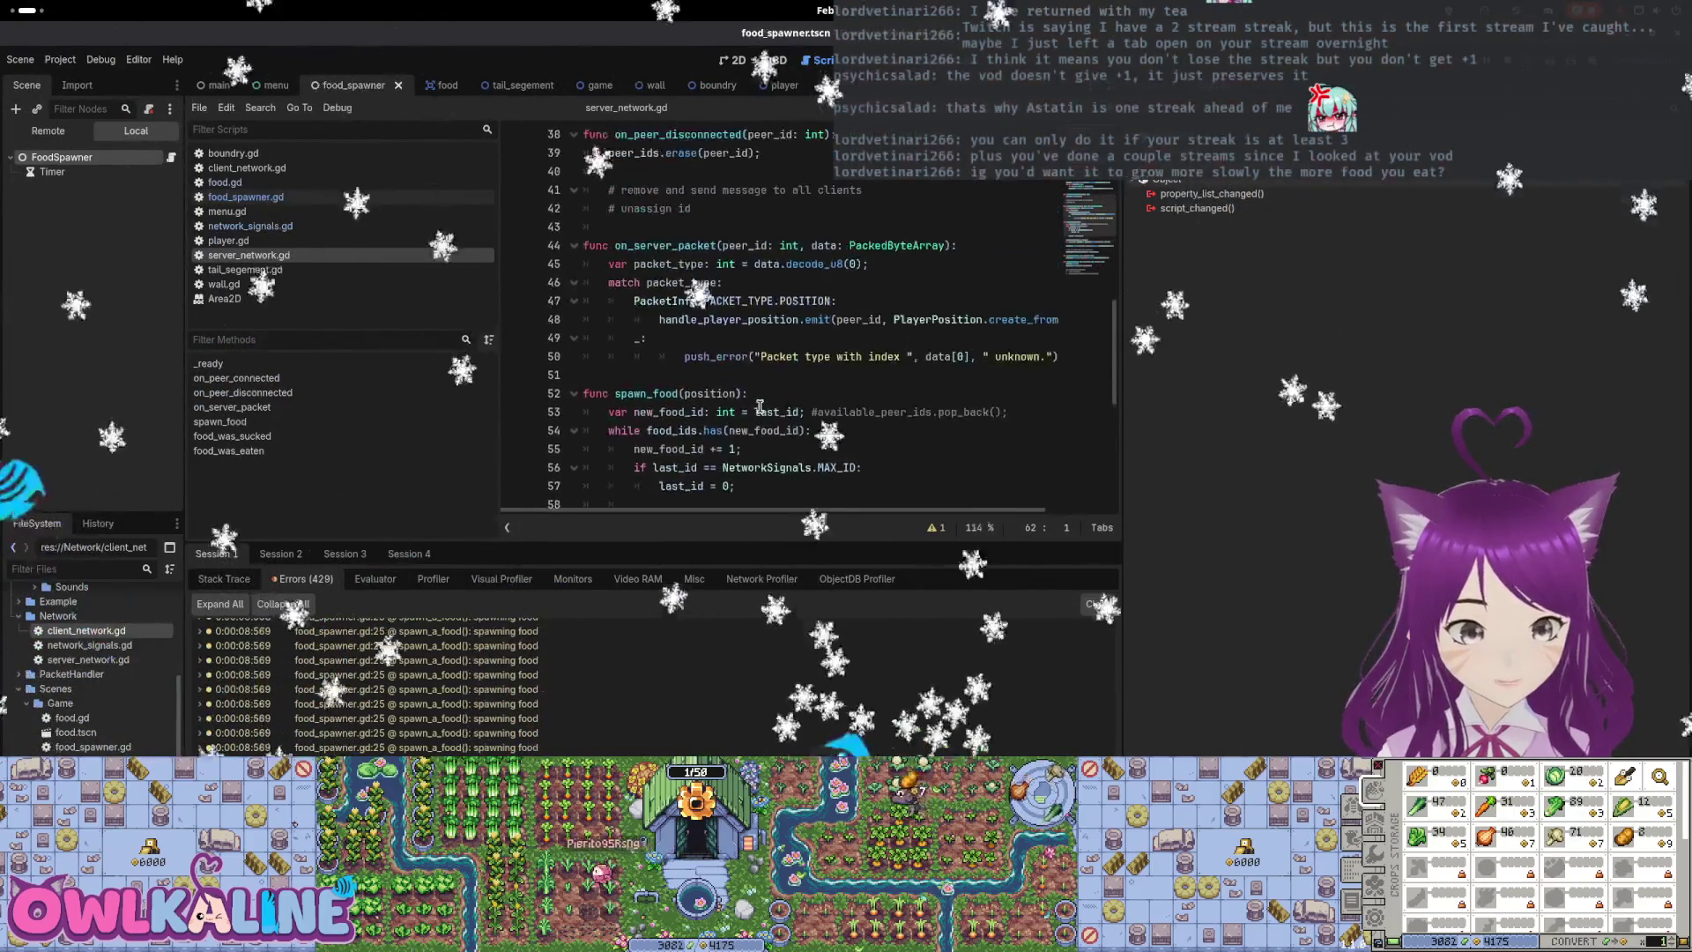
pyautogui.click(743, 339)
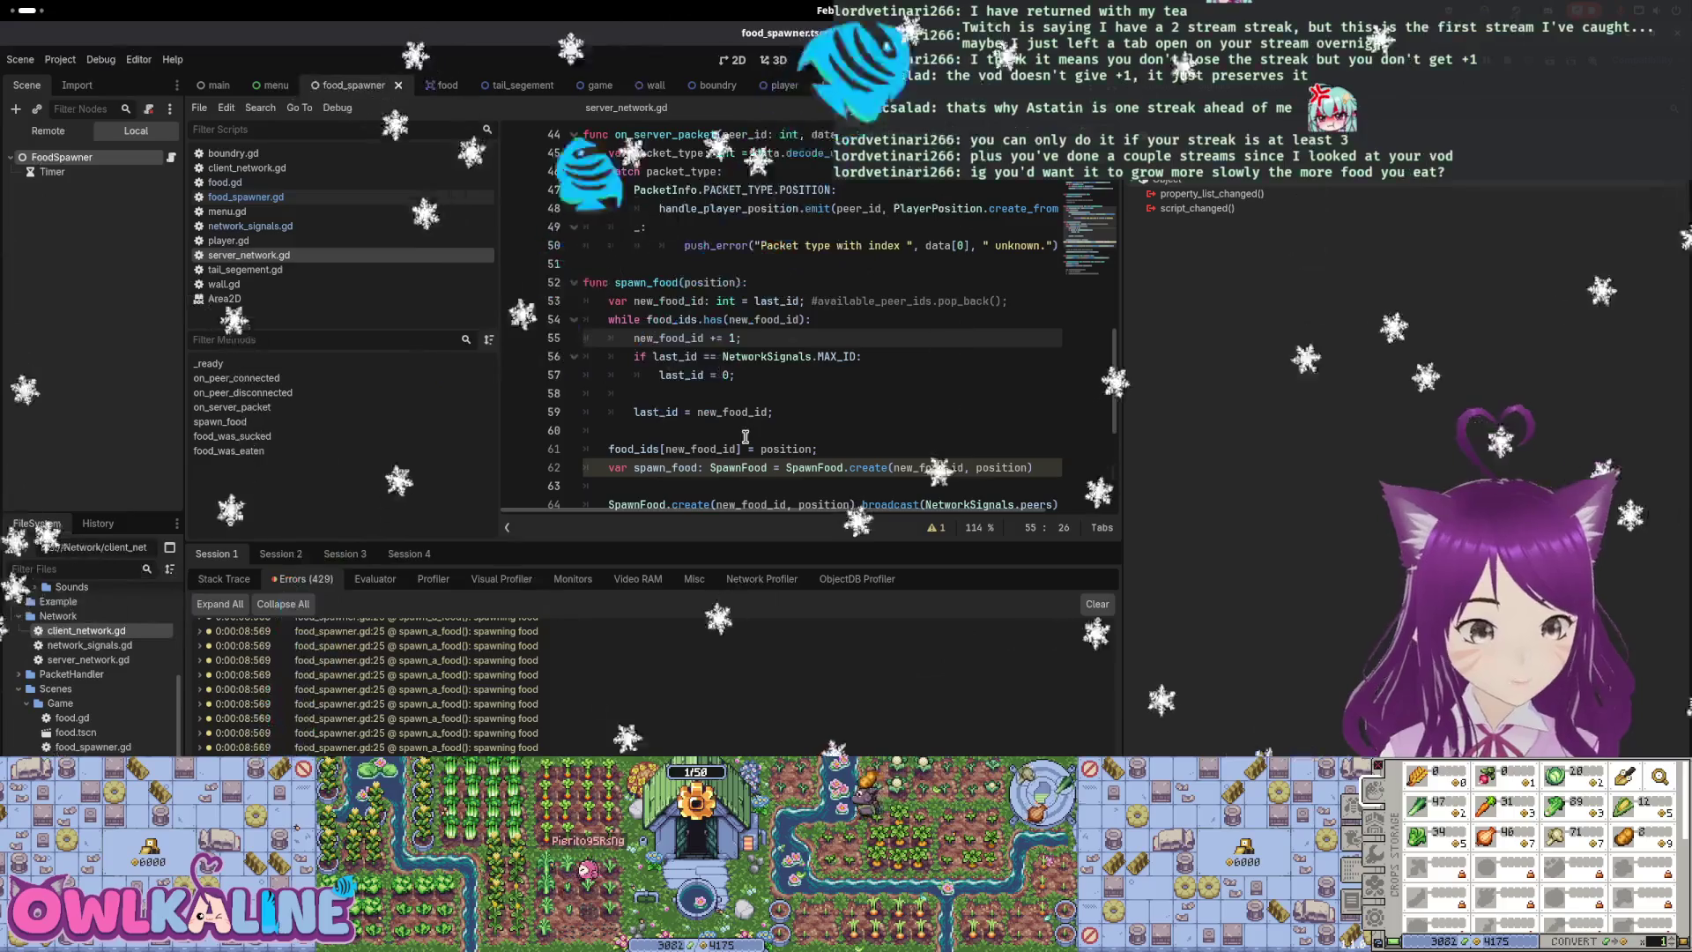
pyautogui.scroll(-4, 744, 436)
pyautogui.scroll(7, 722, 434)
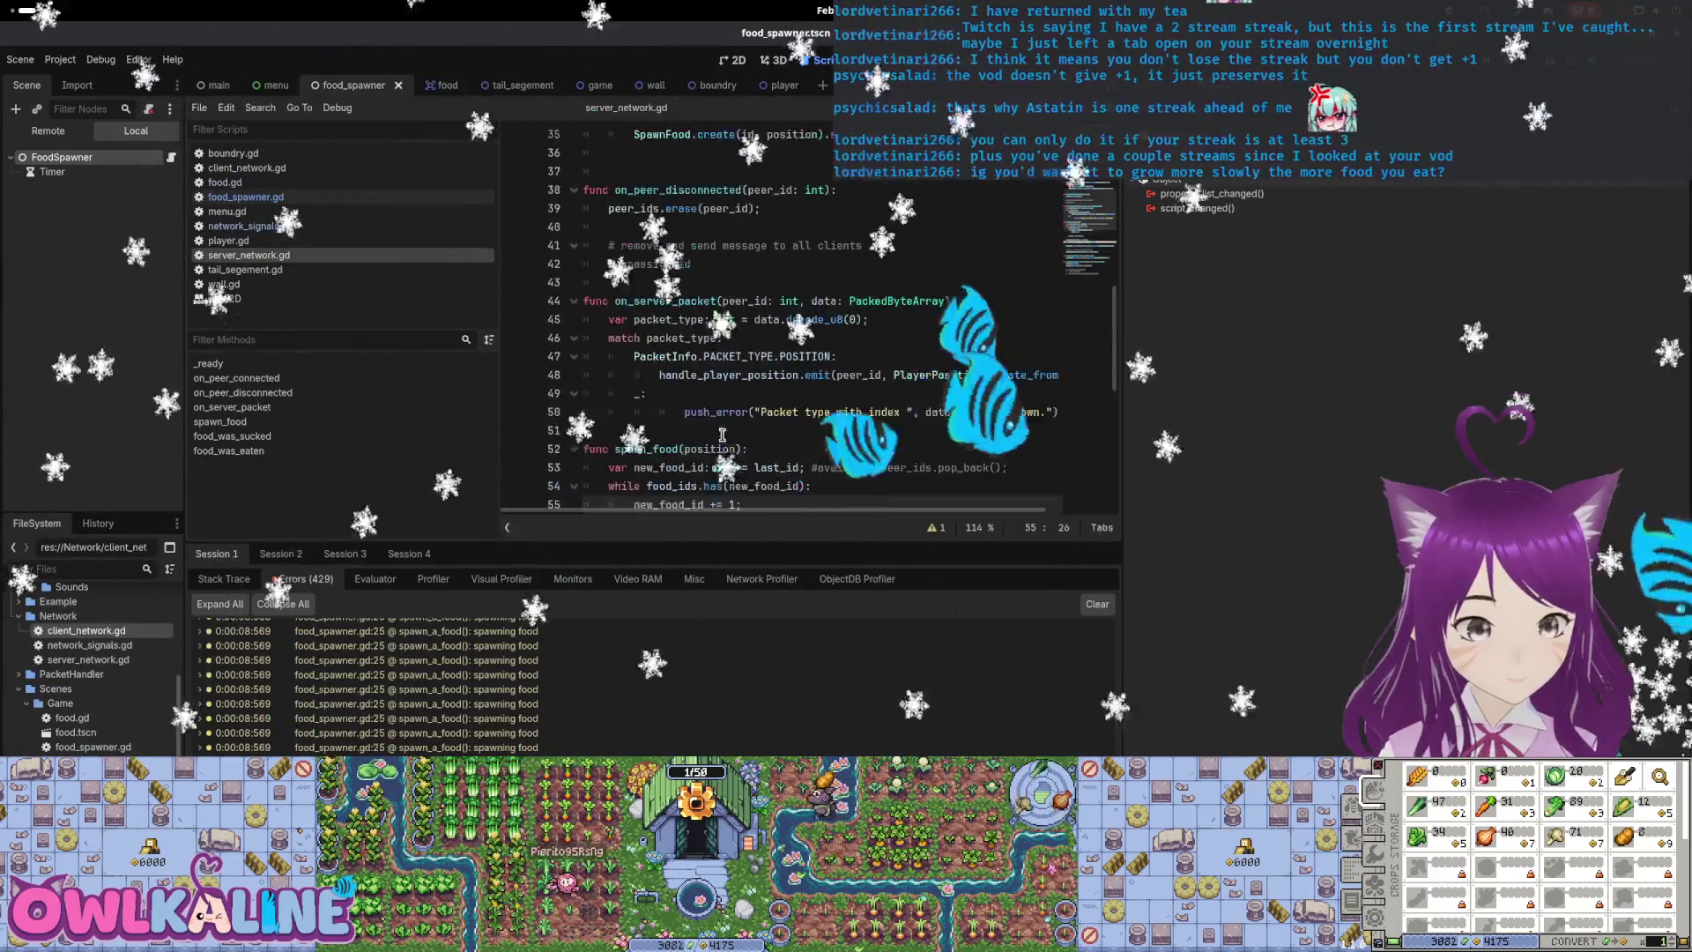
pyautogui.scroll(3, 749, 379)
pyautogui.click(790, 317)
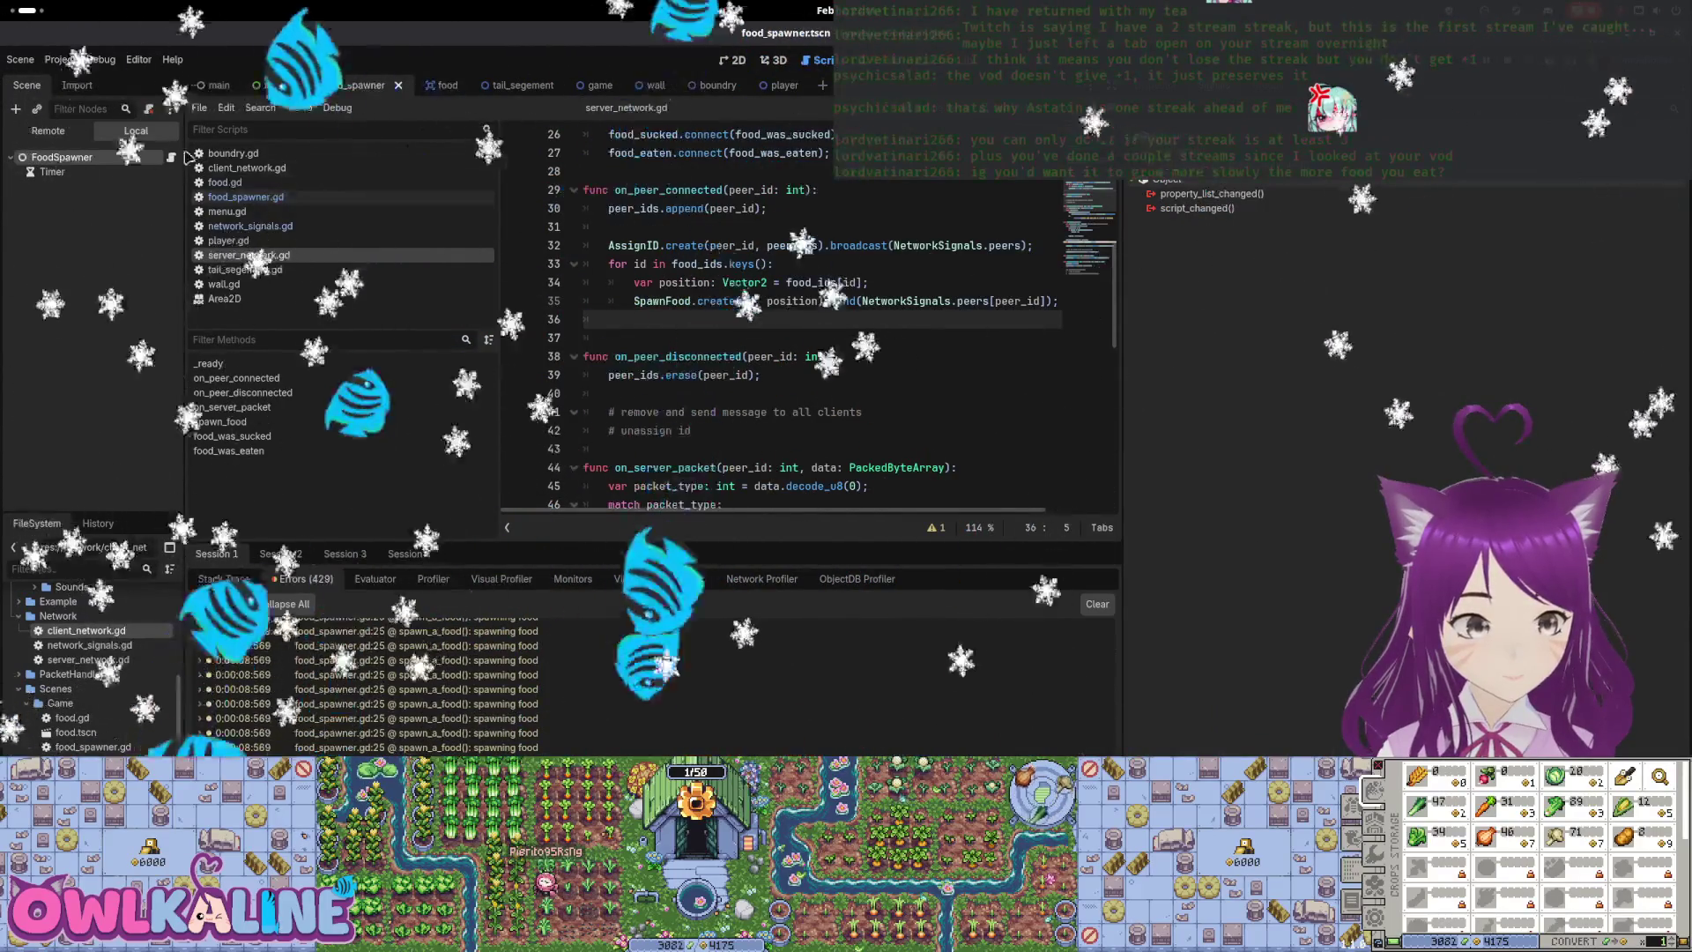
pyautogui.click(245, 197)
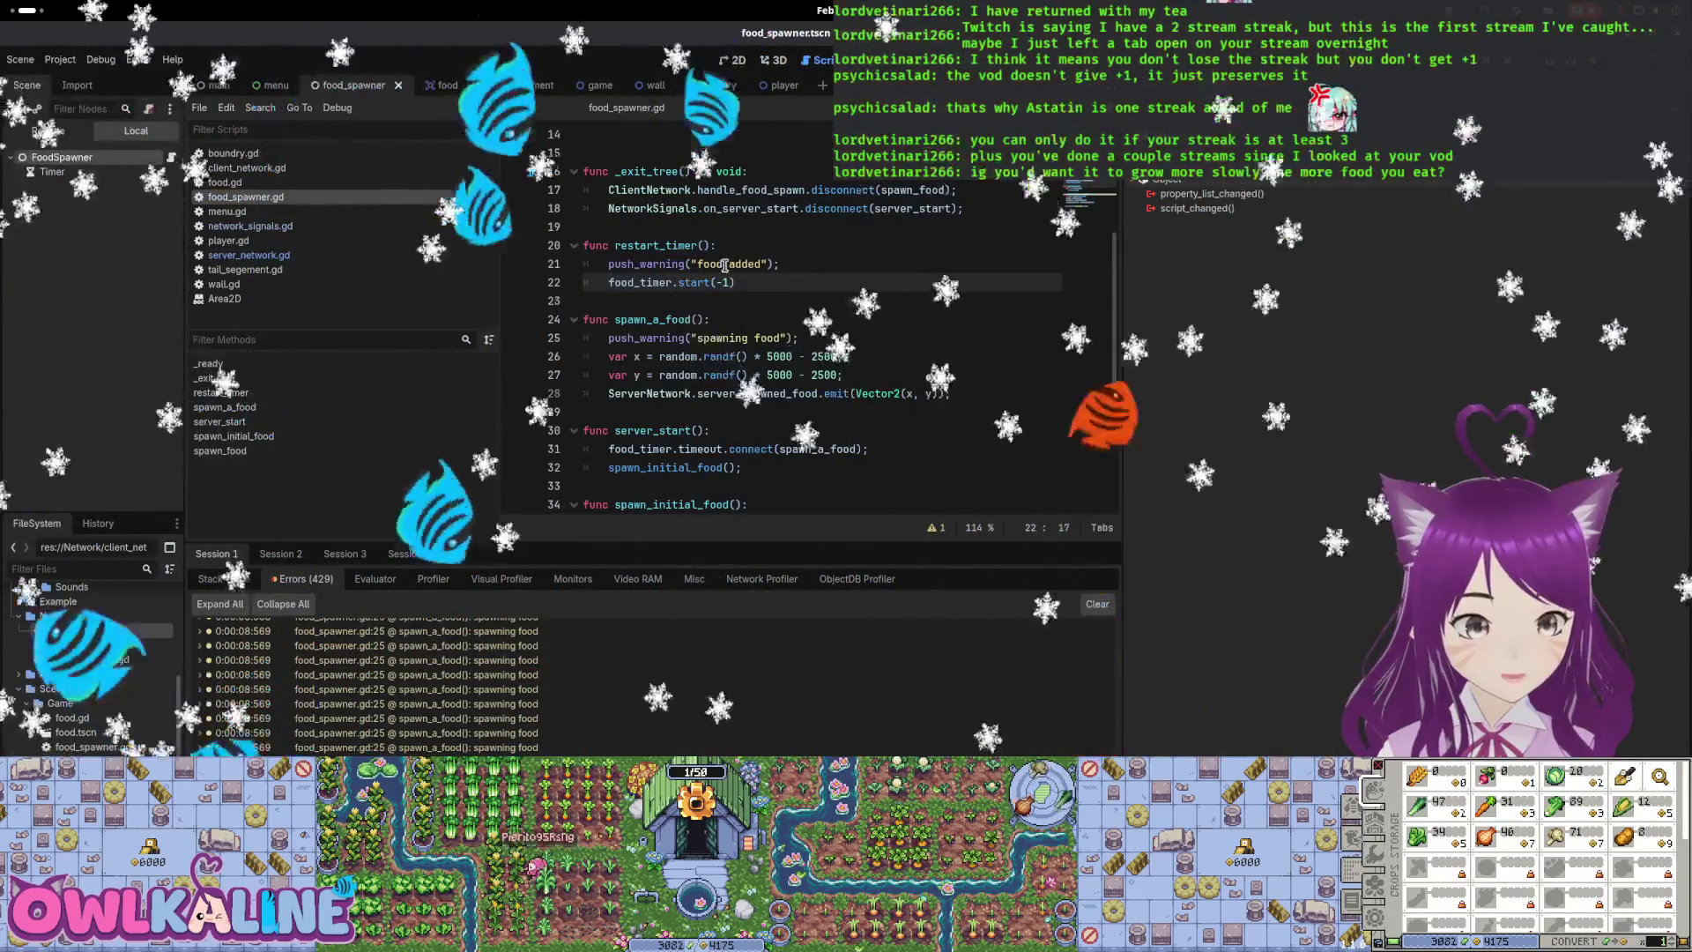
# Delete the food_timer.start(-1) line and the spawning food warning line
pyautogui.scroll(1, 725, 266)
pyautogui.moveTo(737, 338); pyautogui.dragTo(604, 344)
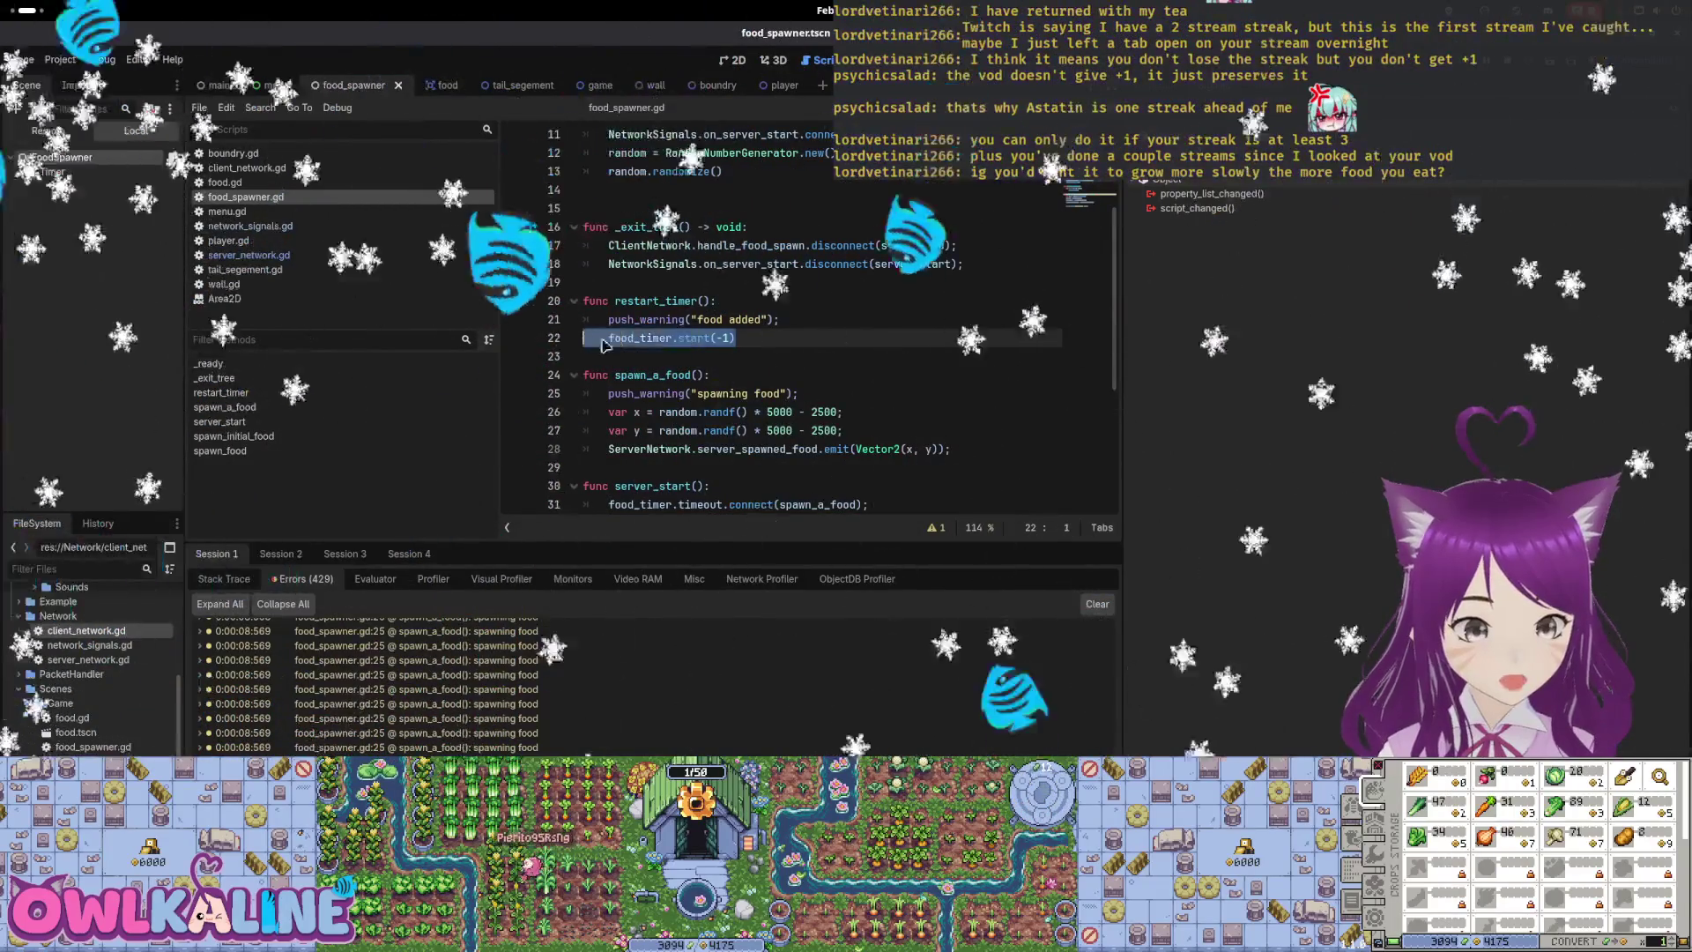
pyautogui.press('BackSpace')
pyautogui.press('BackSpace')
pyautogui.press('Up')
pyautogui.press('Up')
pyautogui.press('Up')
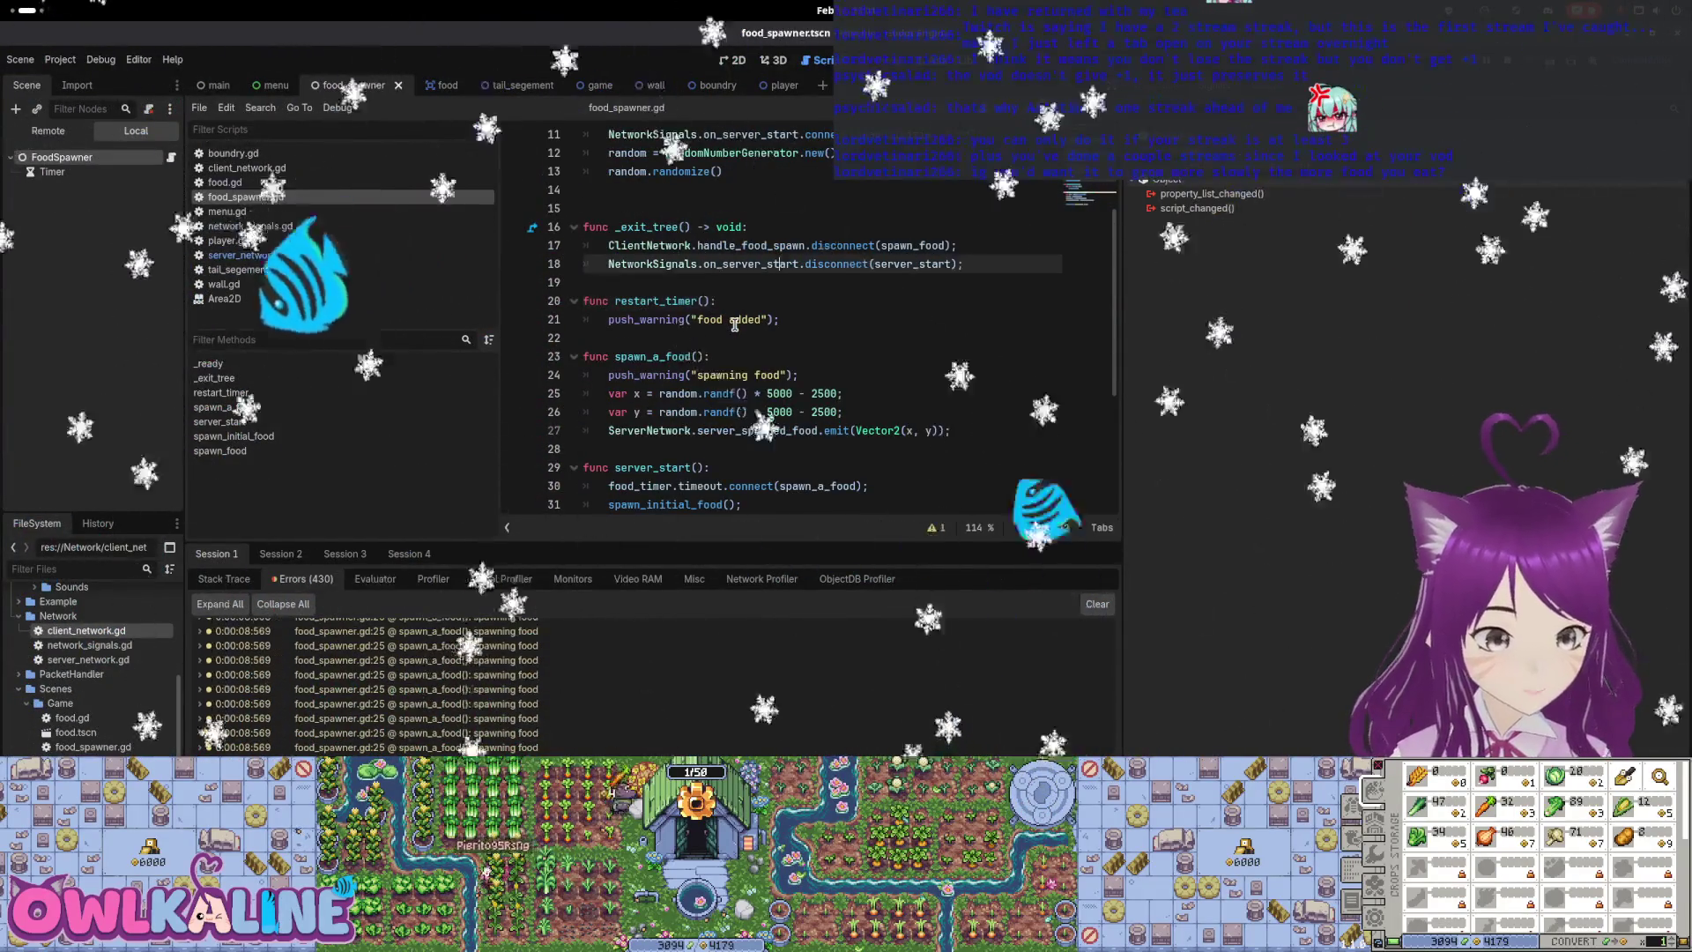
pyautogui.scroll(-2, 735, 325)
pyautogui.click(793, 263)
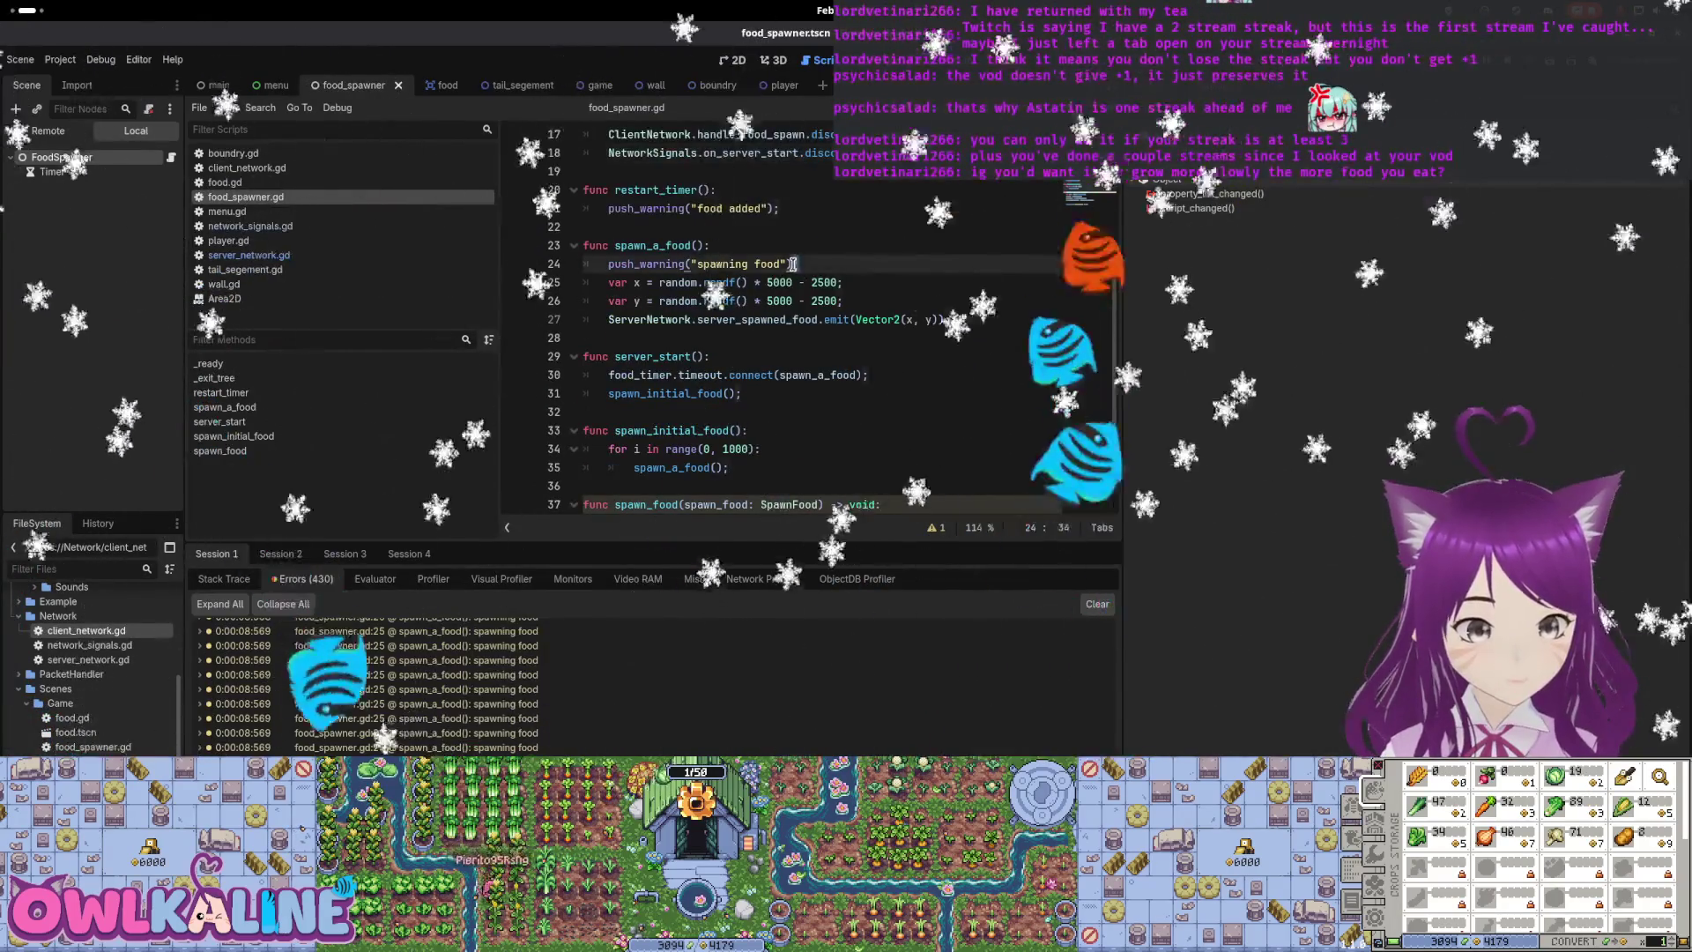
pyautogui.moveTo(792, 264); pyautogui.dragTo(599, 264)
pyautogui.press('BackSpace')
pyautogui.press('BackSpace')
pyautogui.press('BackSpace')
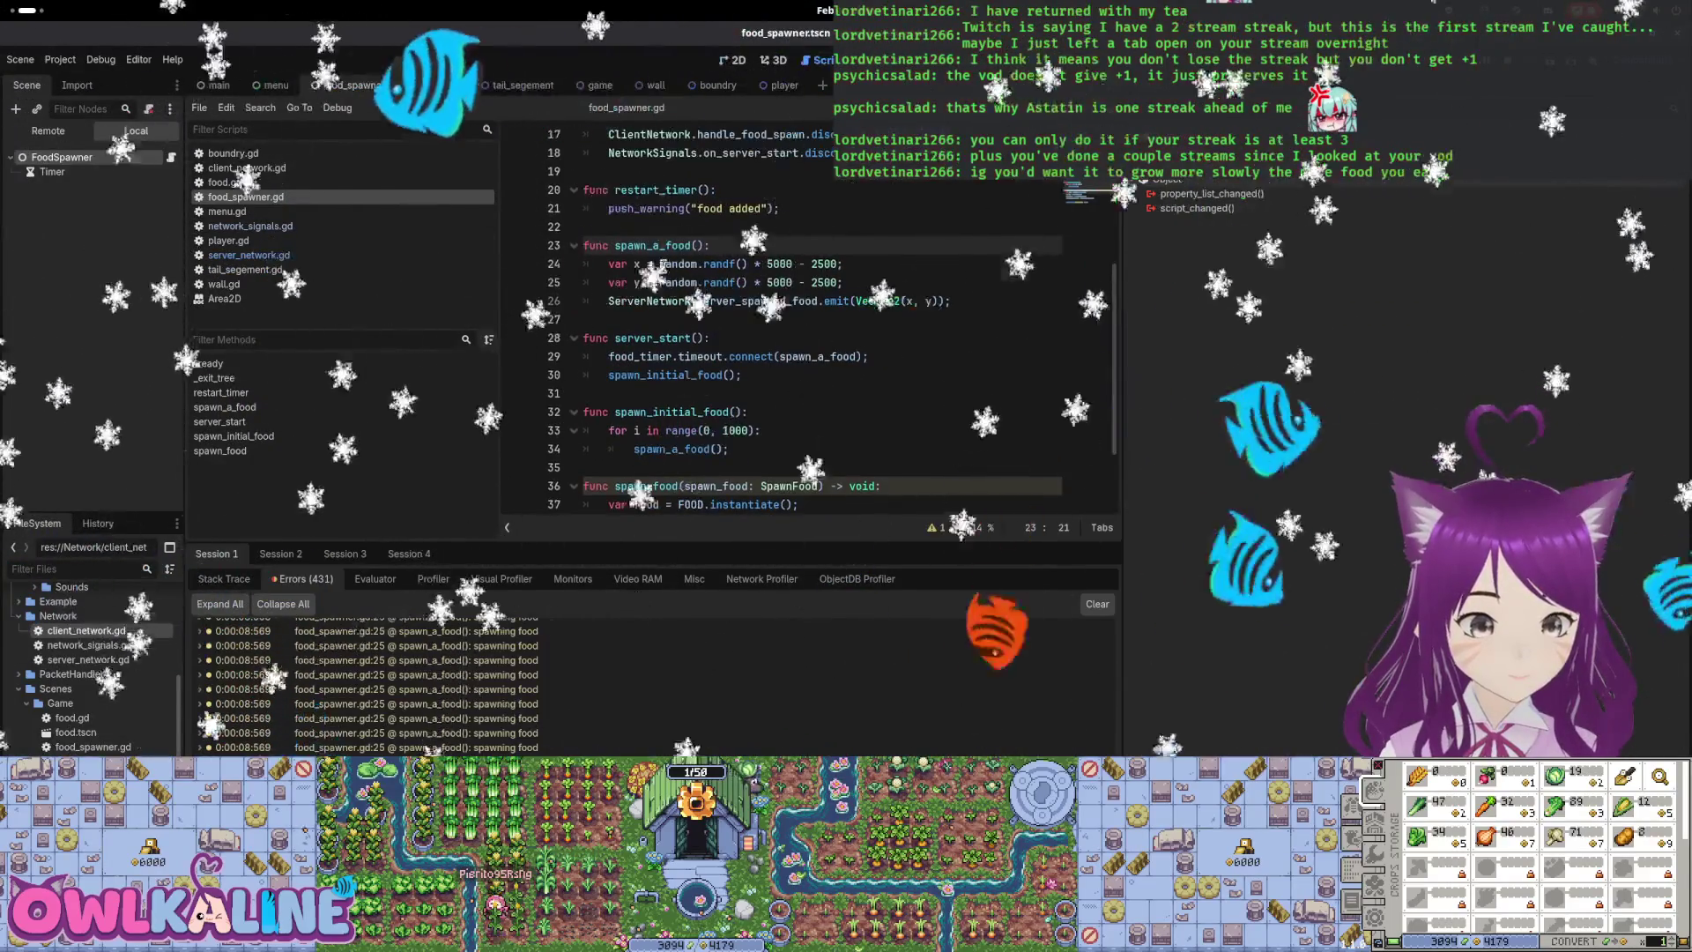
# Duplicate the timeout connect line, make the copy call restart_timer, and save food_spawner.gd
pyautogui.click(889, 357)
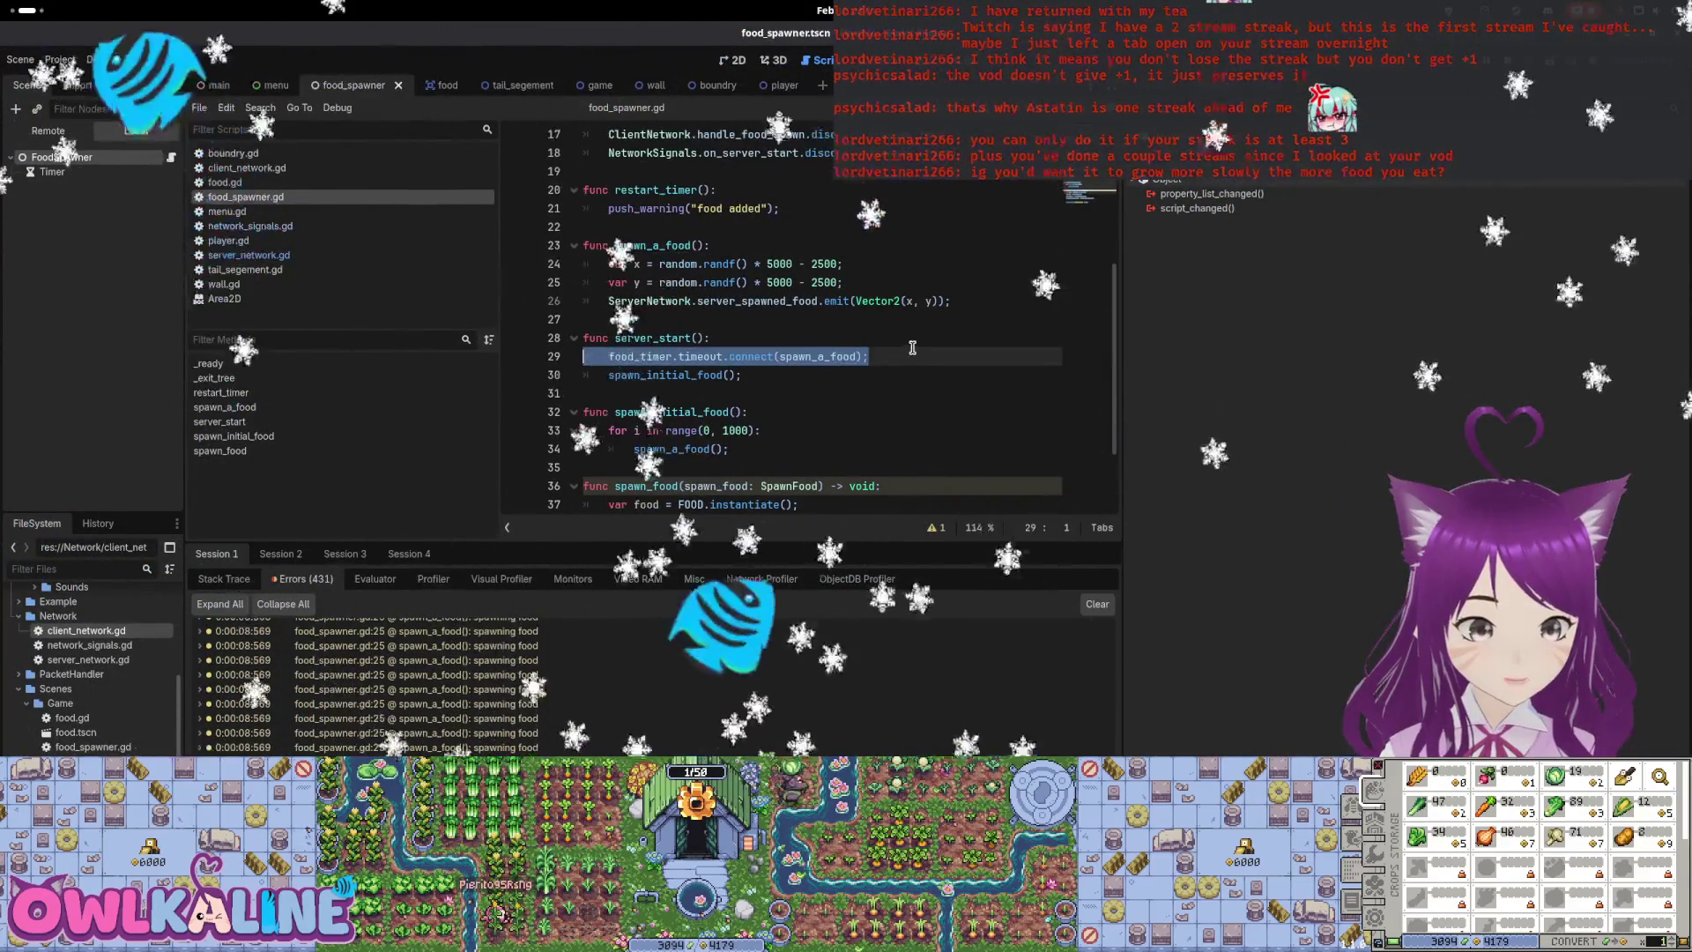
pyautogui.press('Return')
pyautogui.write('food_timer.timeout.connect(spawn_a_food);')
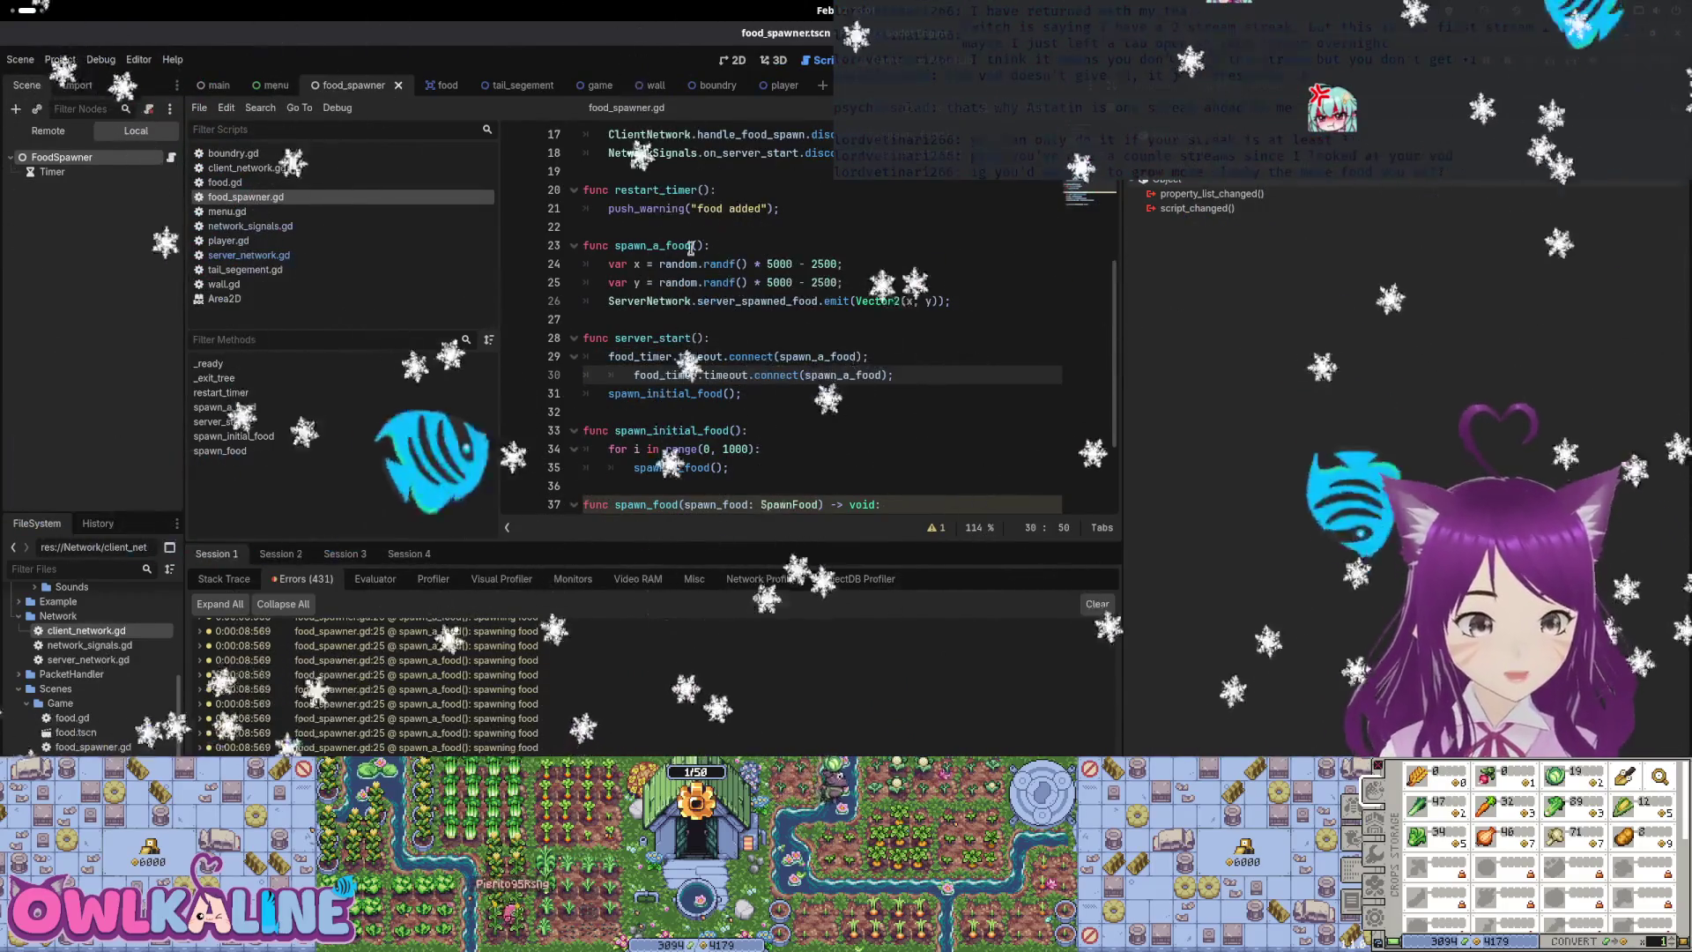
pyautogui.doubleClick(657, 190)
pyautogui.doubleClick(847, 375)
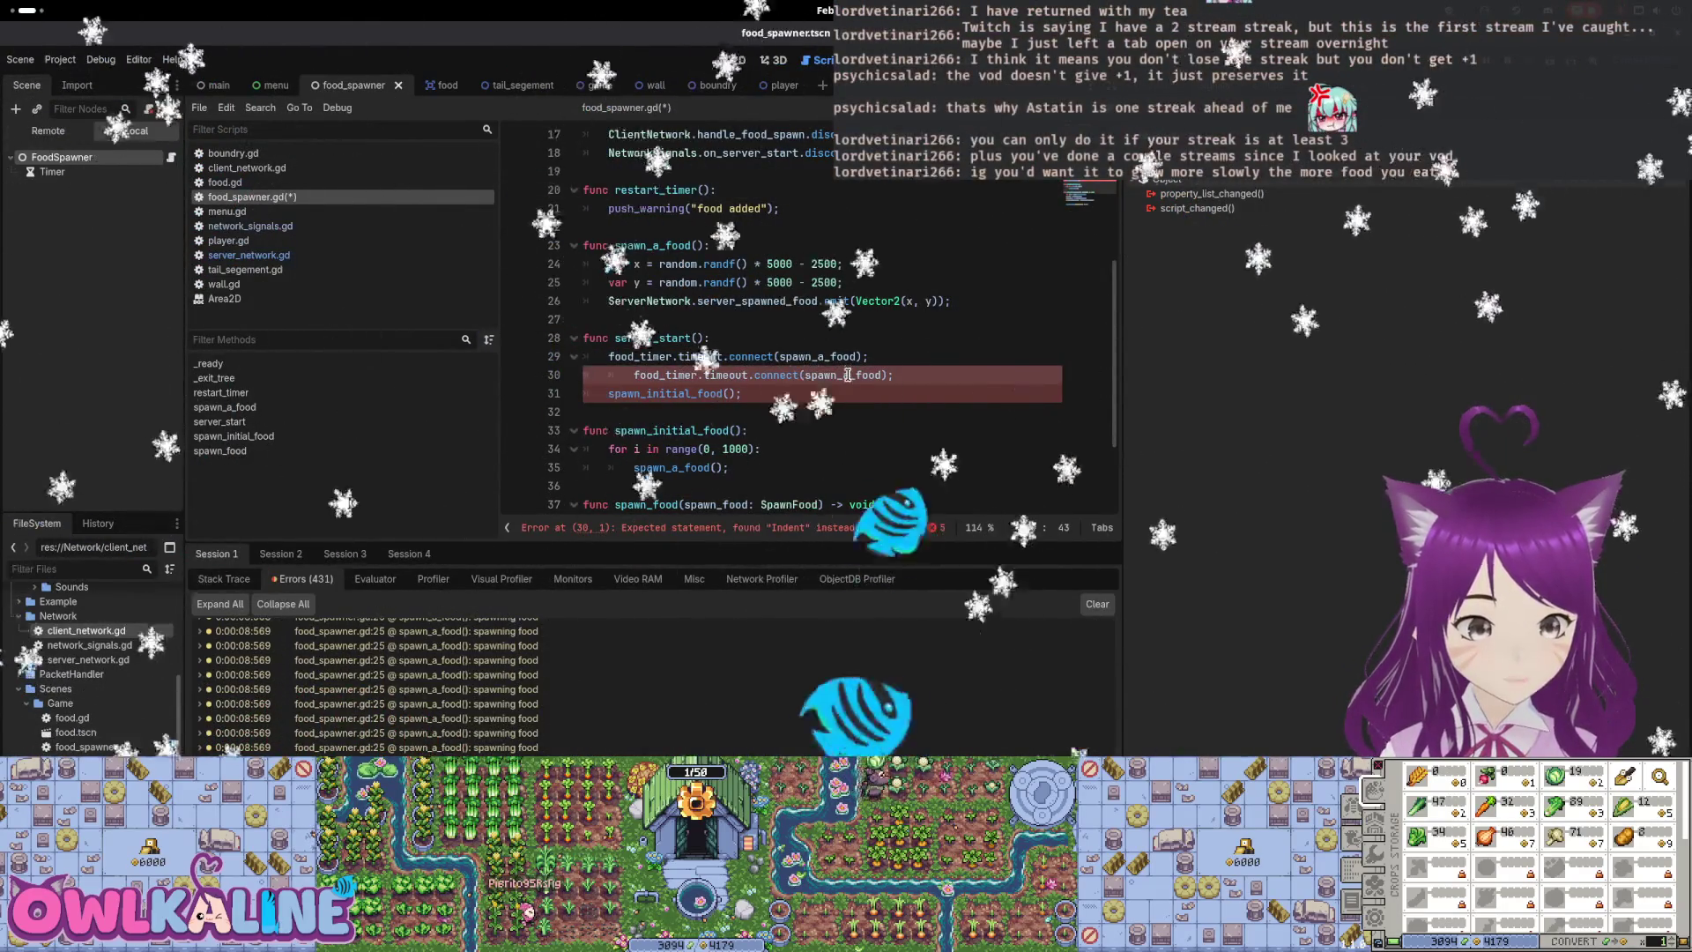
pyautogui.write('restart_timer')
pyautogui.hotkey('ctrl', 's')
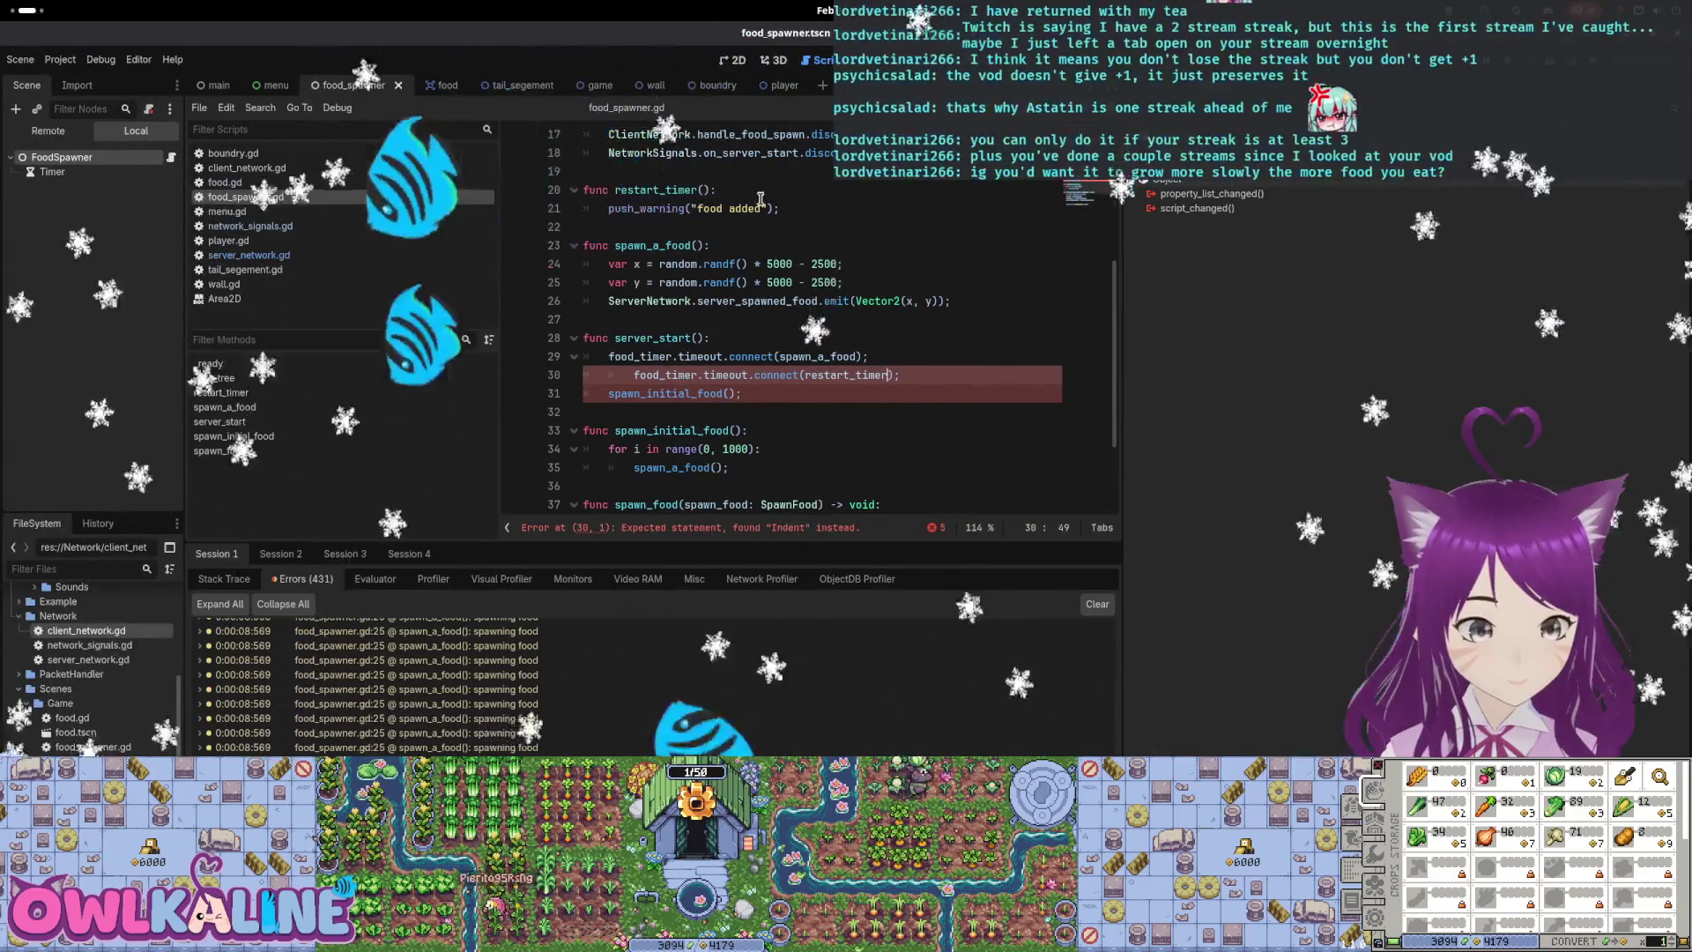
# Remove the extra indent on line 30 so it aligns with line 29
pyautogui.click(656, 357)
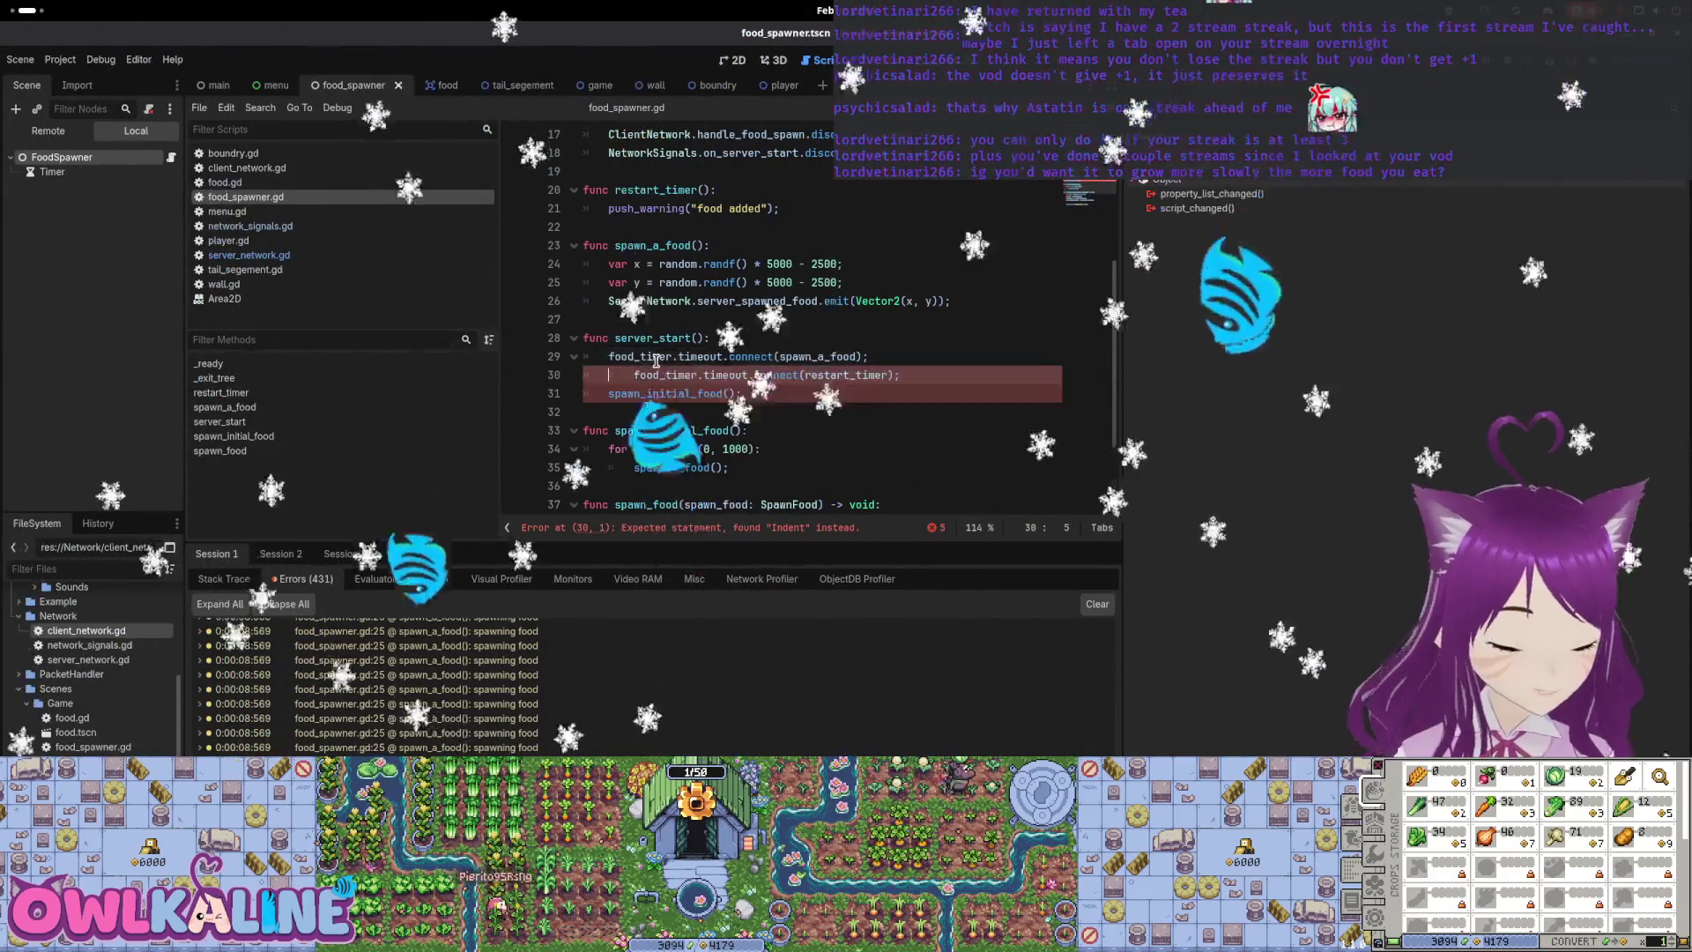
pyautogui.press('Down')
pyautogui.press('Home')
pyautogui.press('BackSpace')
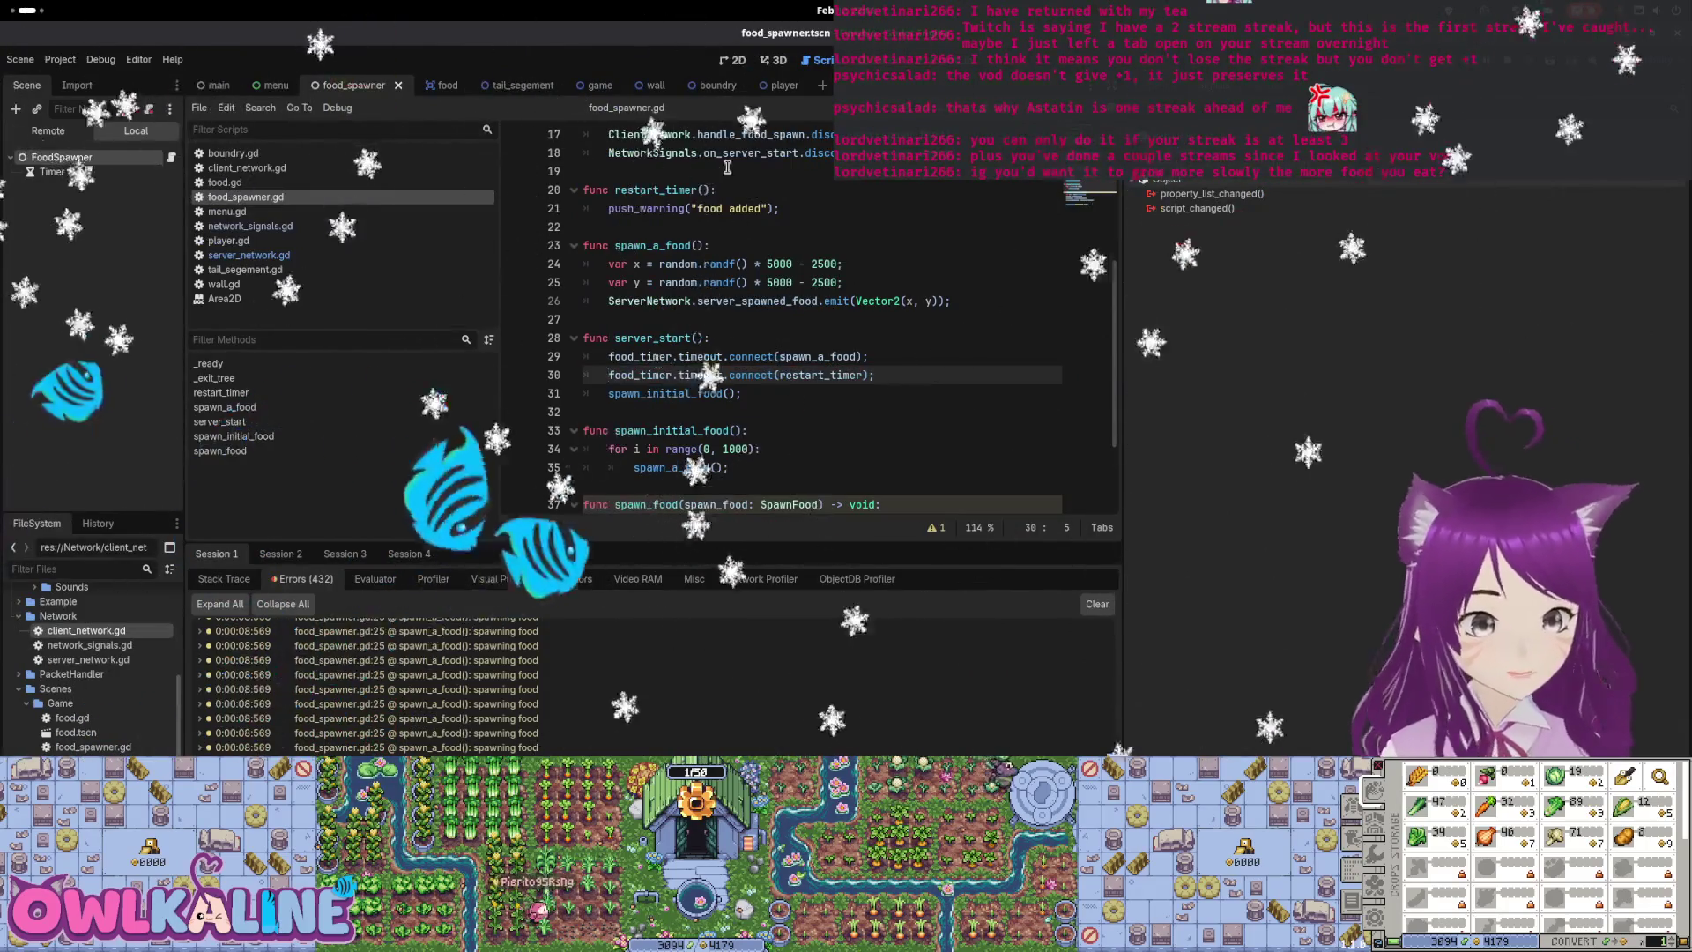
pyautogui.press('F5')
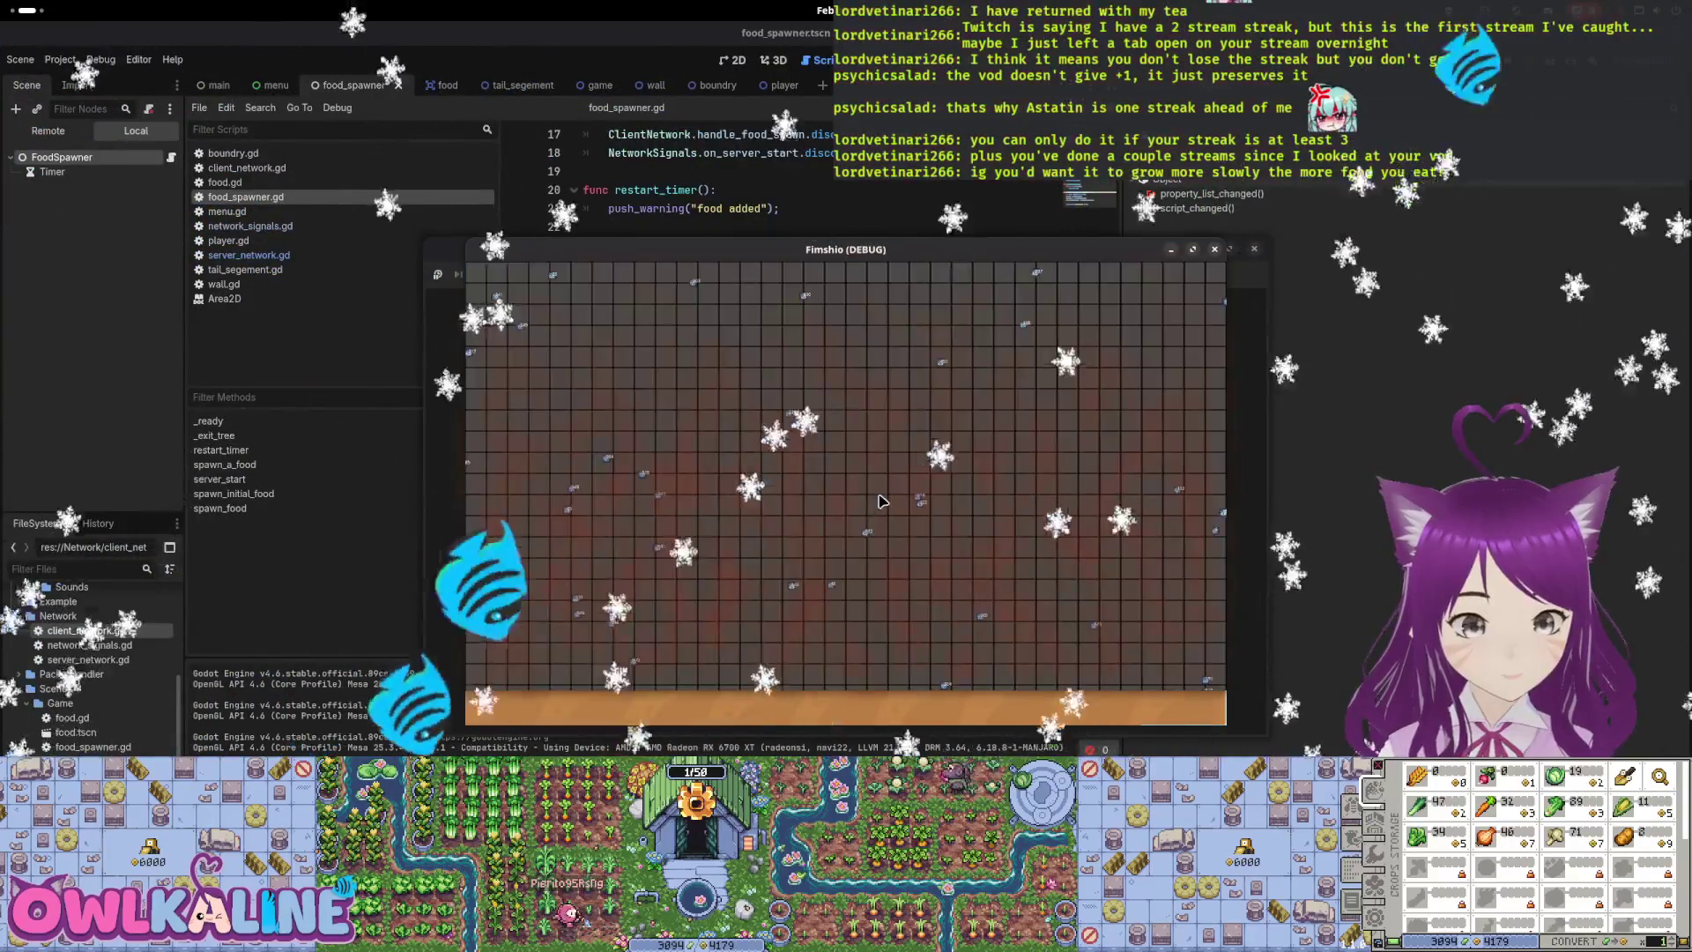
pyautogui.press('F8')
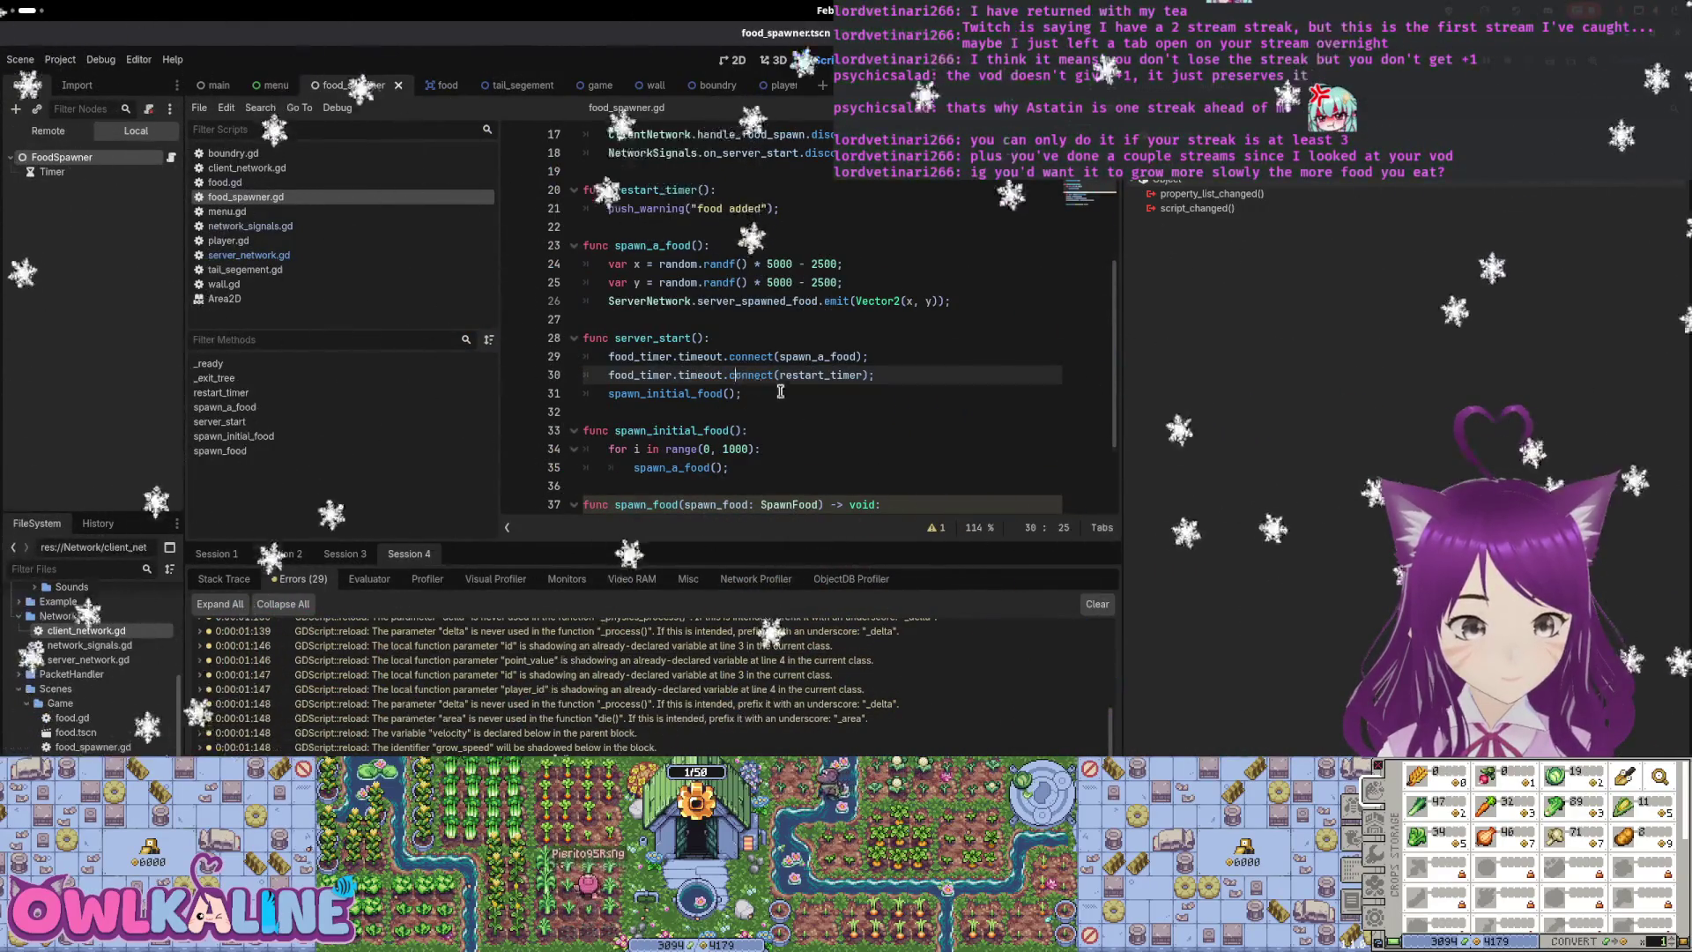
pyautogui.press('super')
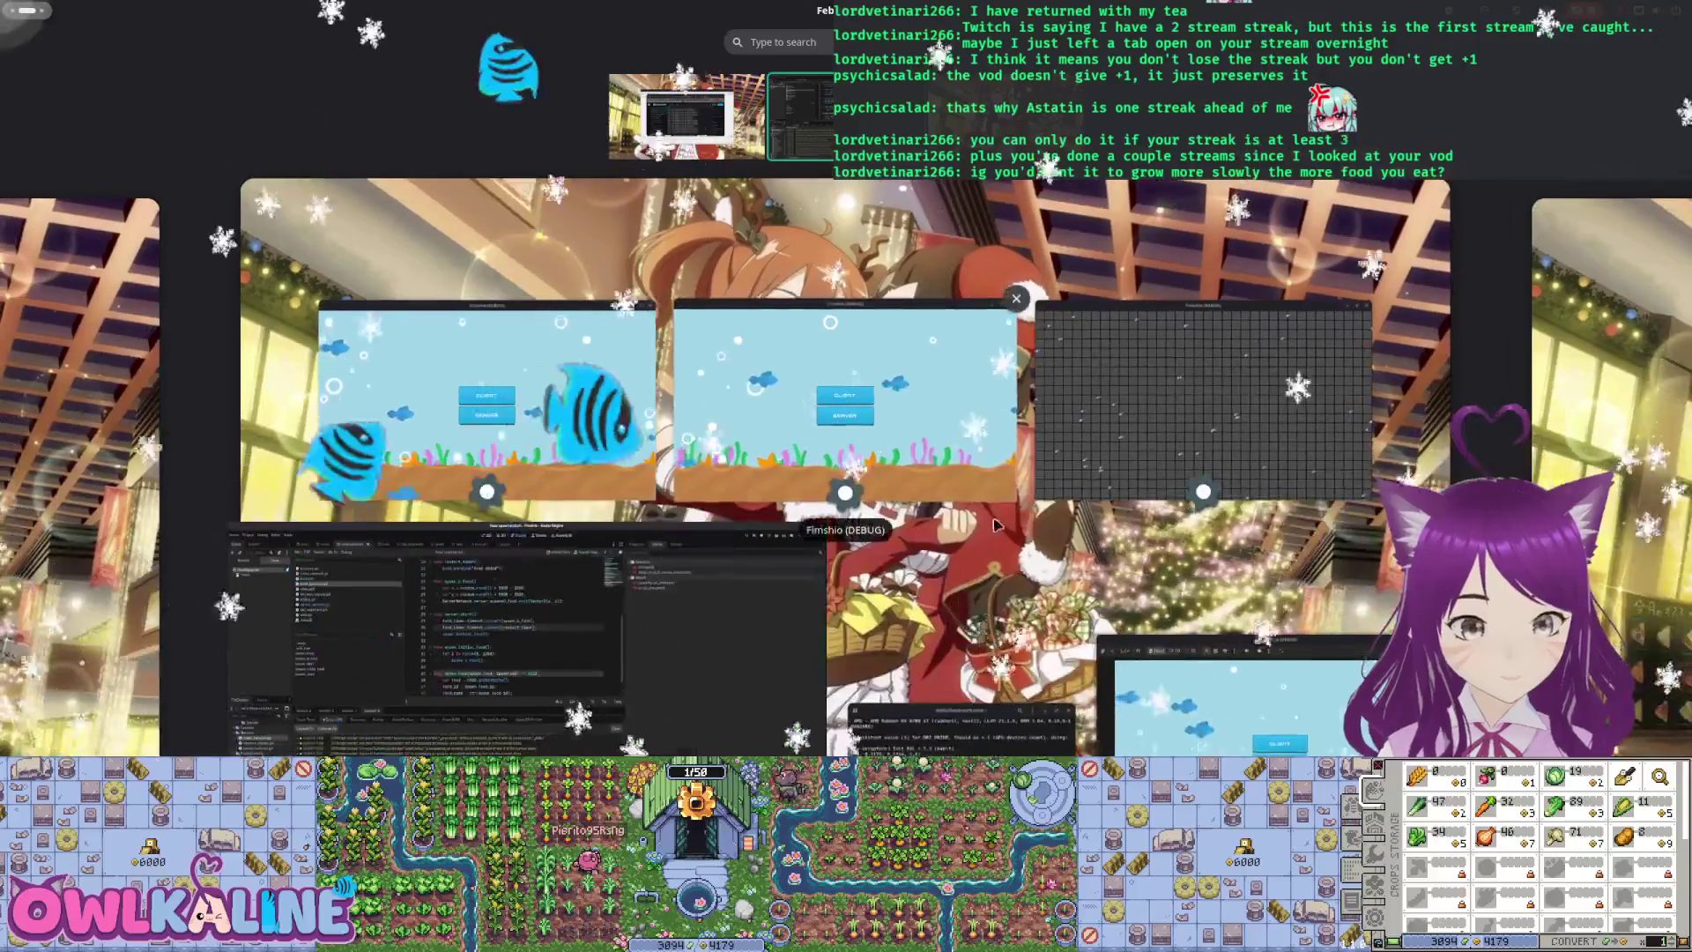
pyautogui.click(1297, 686)
pyautogui.press('super')
pyautogui.click(1203, 397)
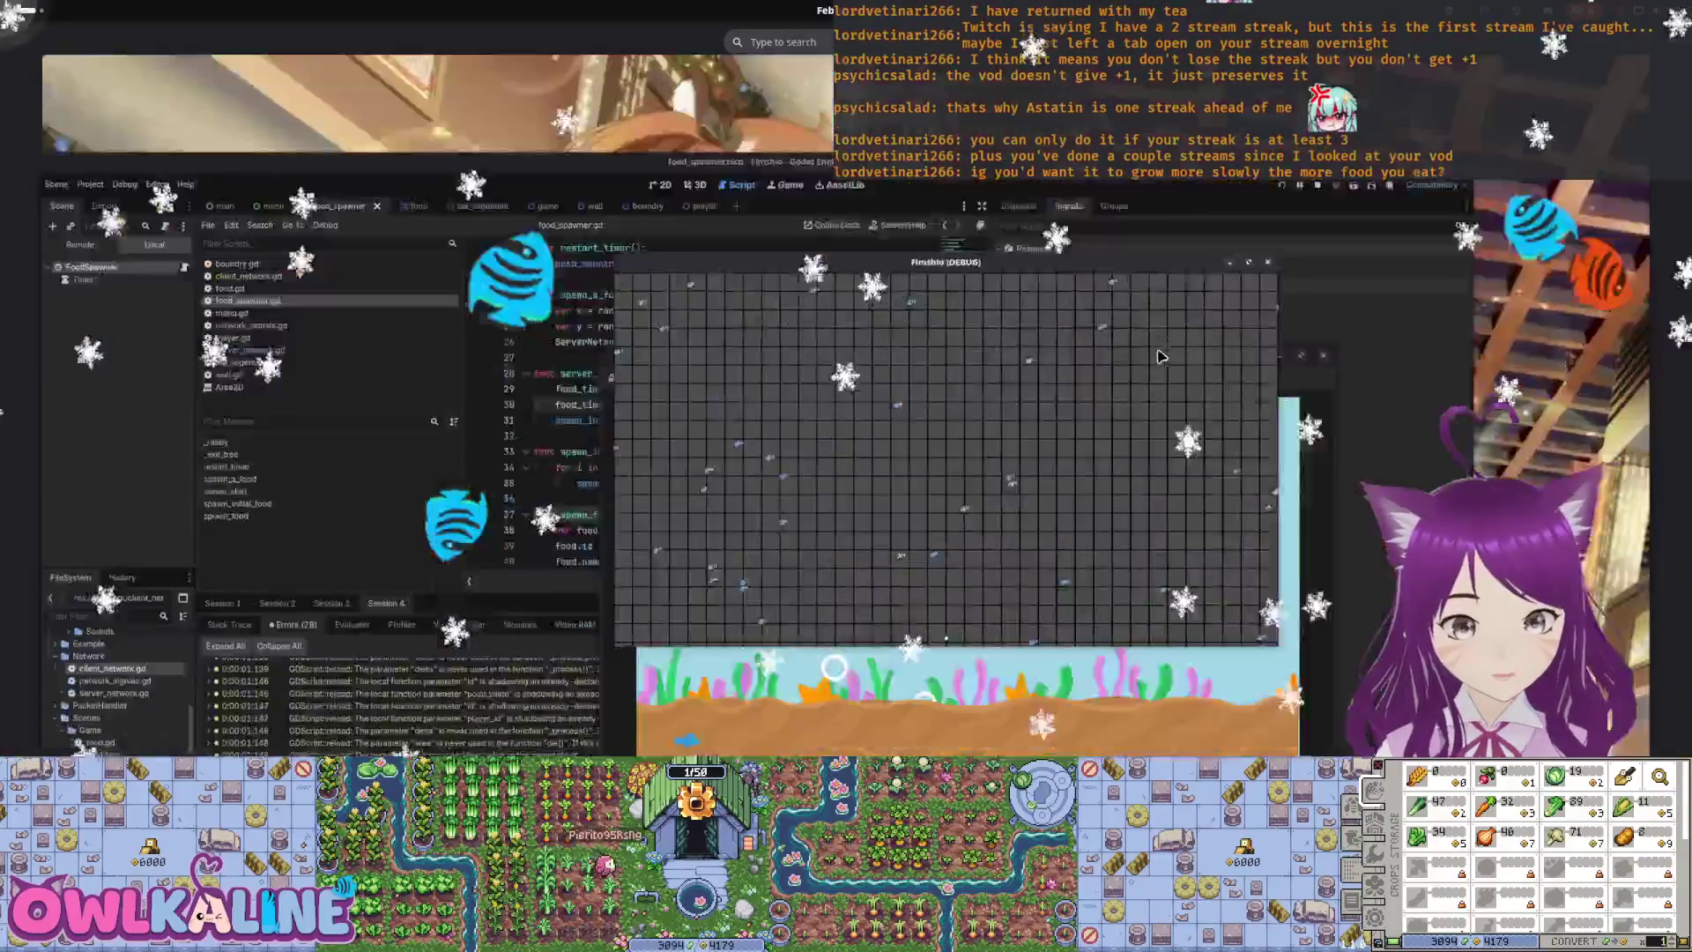
pyautogui.moveTo(952, 253); pyautogui.dragTo(1269, 232)
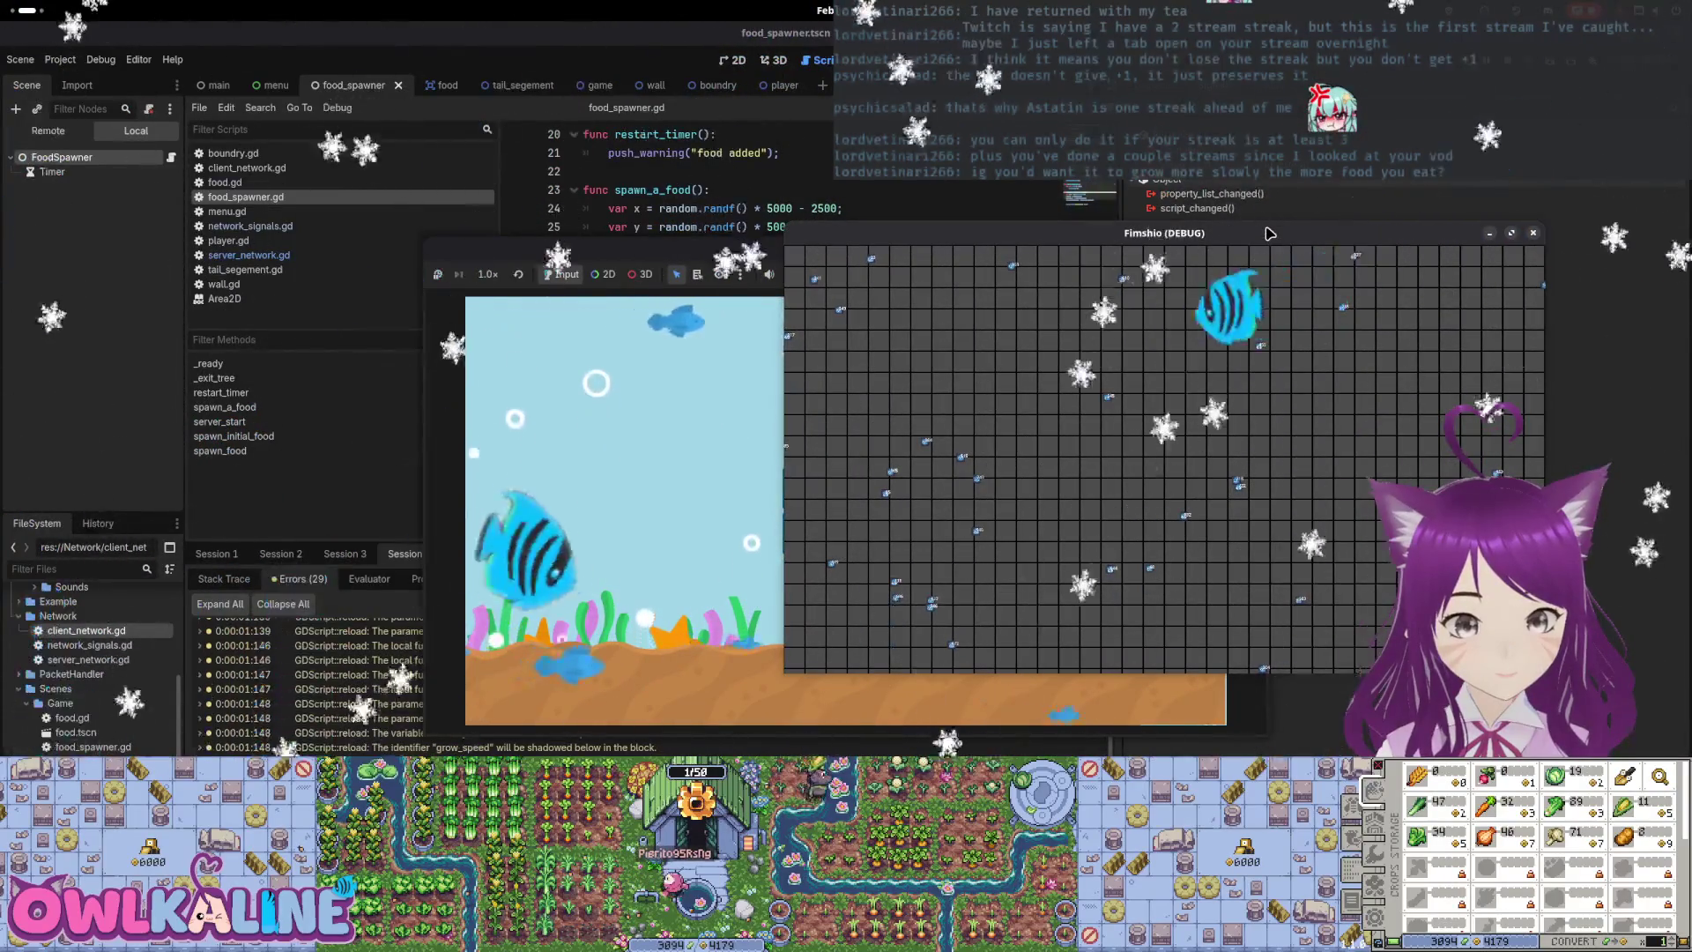
pyautogui.press('F8')
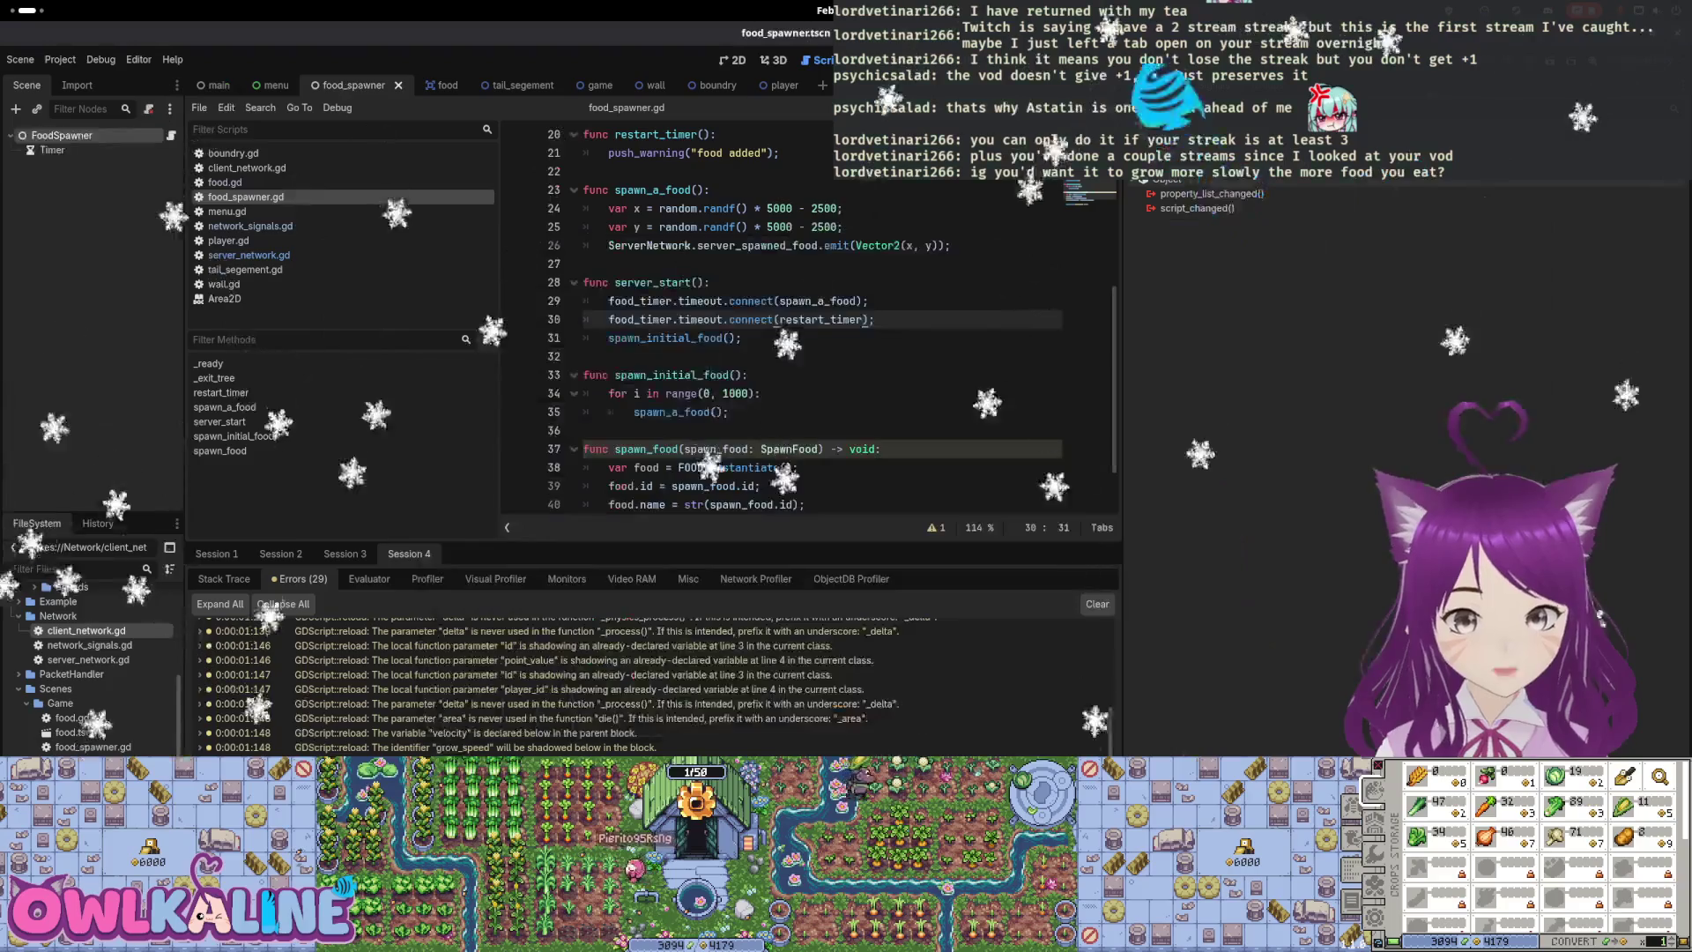
# Insert a warning line reading 'FOODSPAWNER: server started' at the top of server_start
pyautogui.click(849, 275)
pyautogui.press('Return')
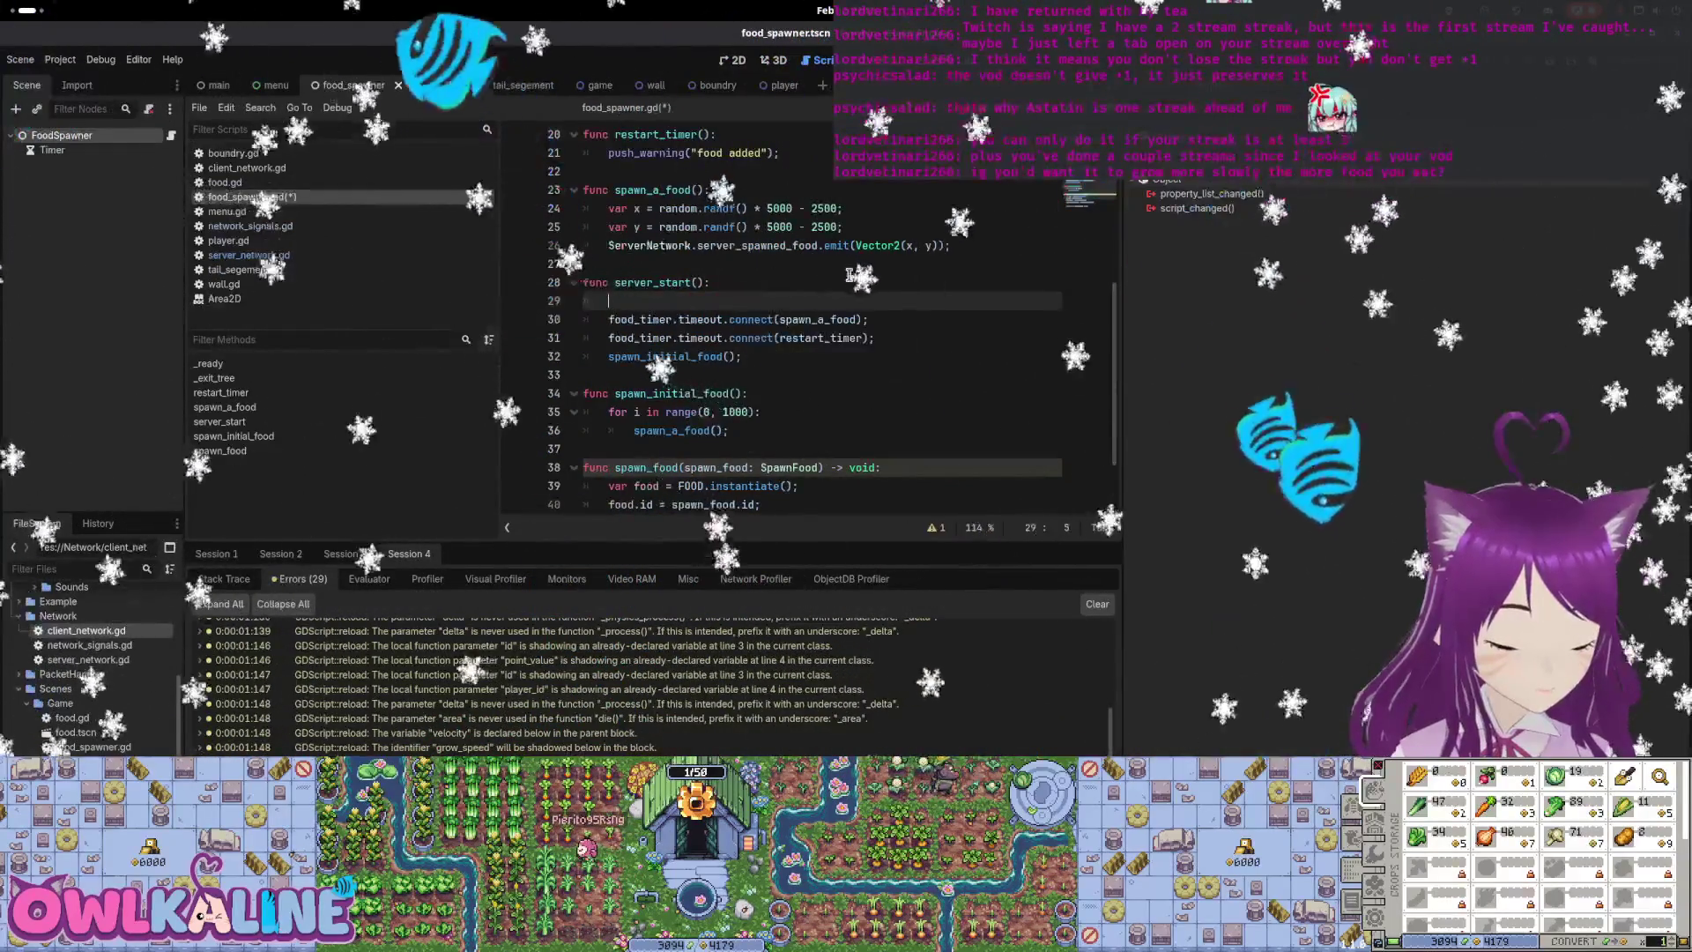
pyautogui.write('print_wa')
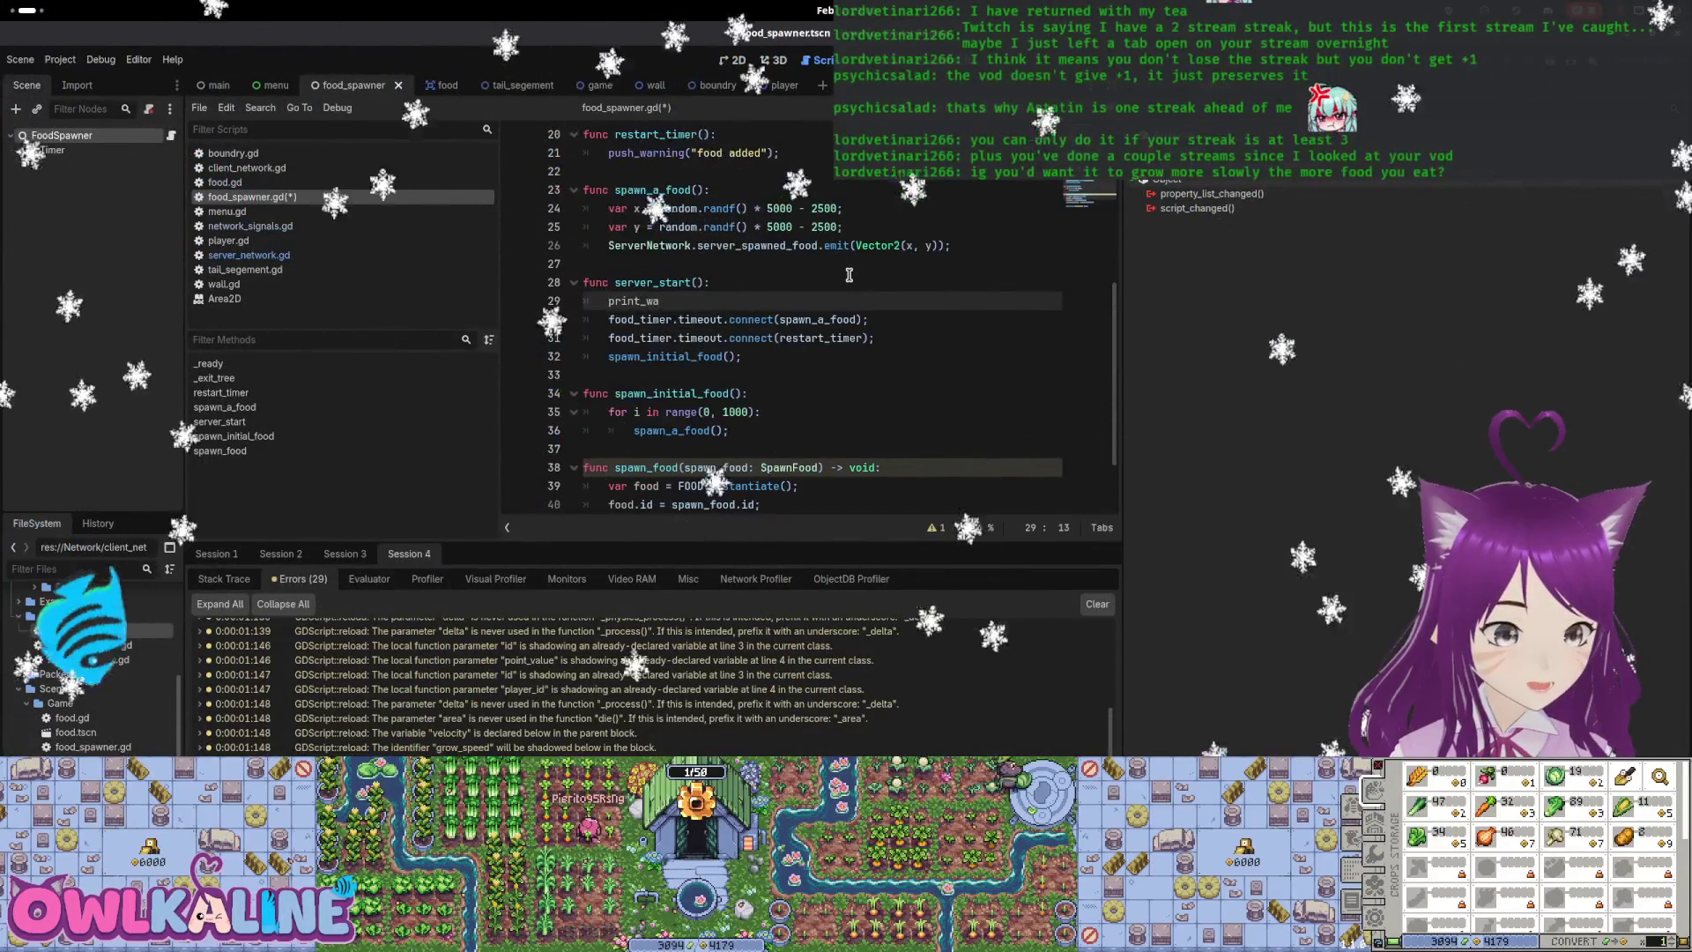
pyautogui.press('Return')
pyautogui.write('"')
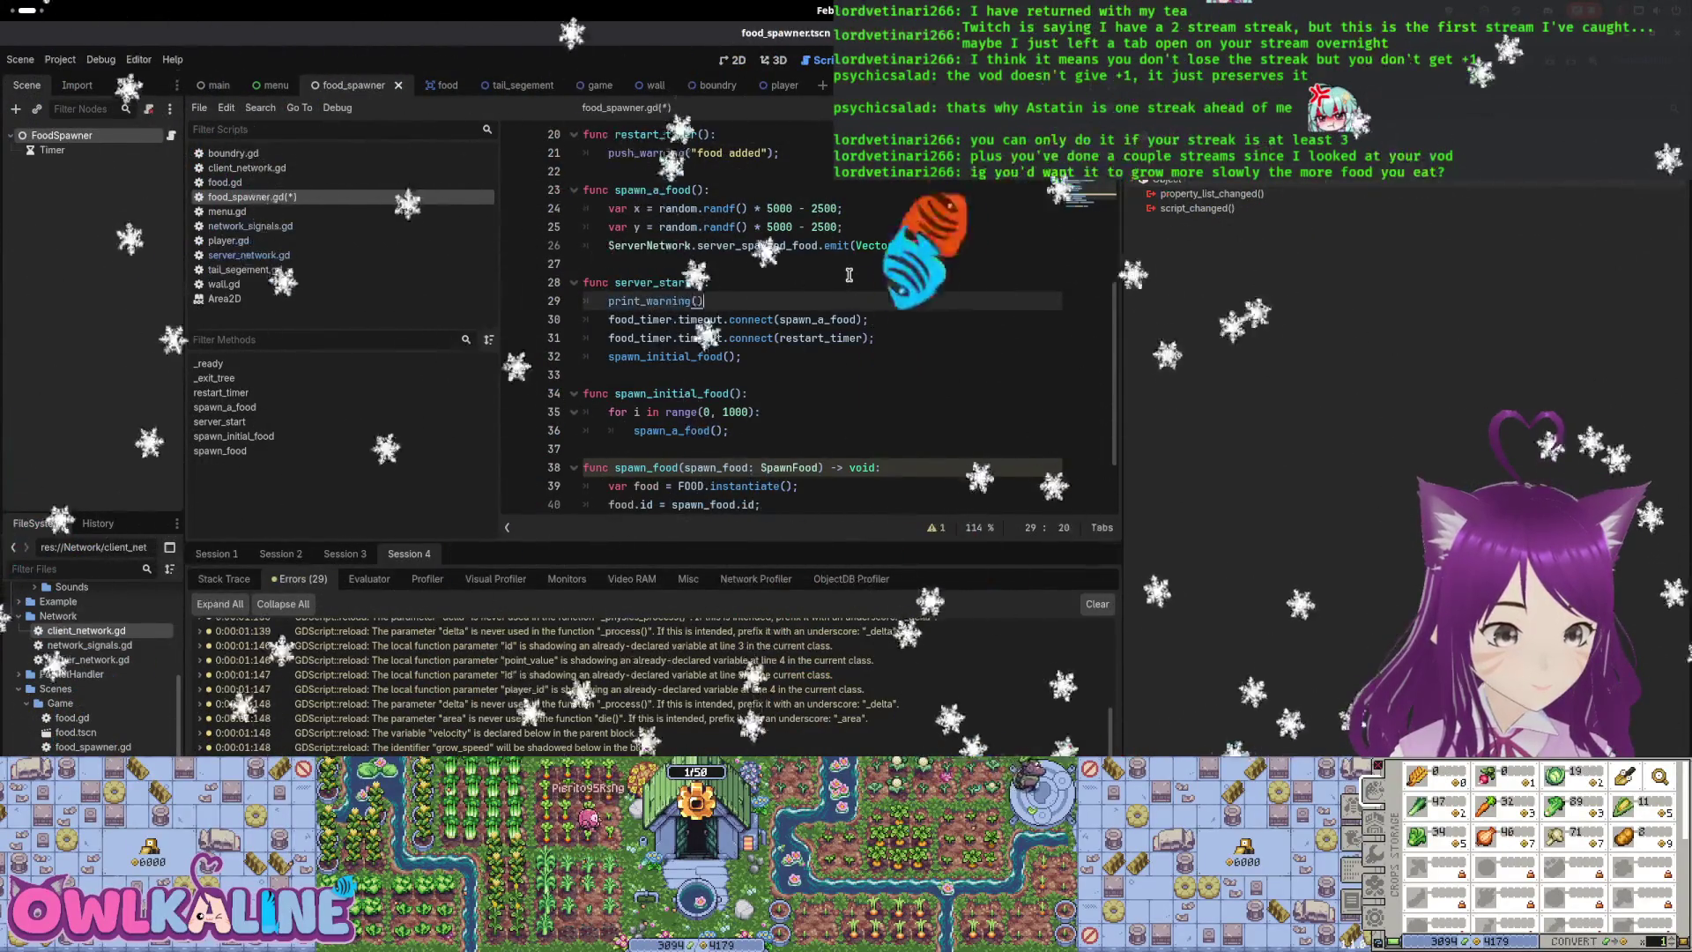
pyautogui.write('server started')
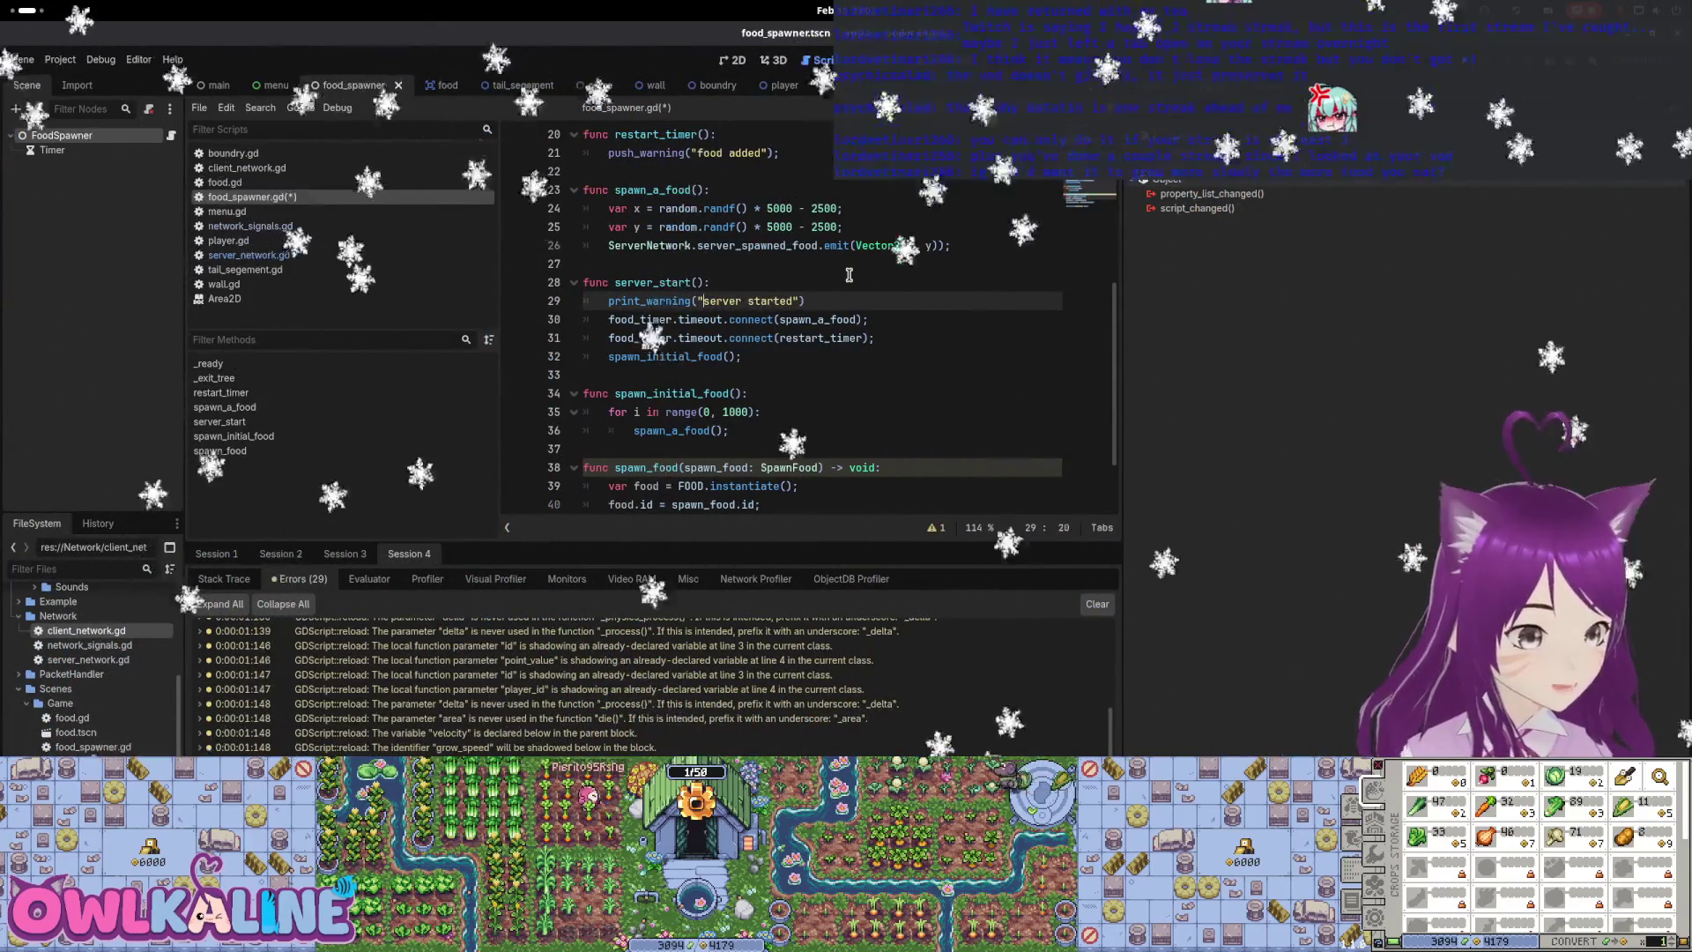
pyautogui.write('FOODSPAW')
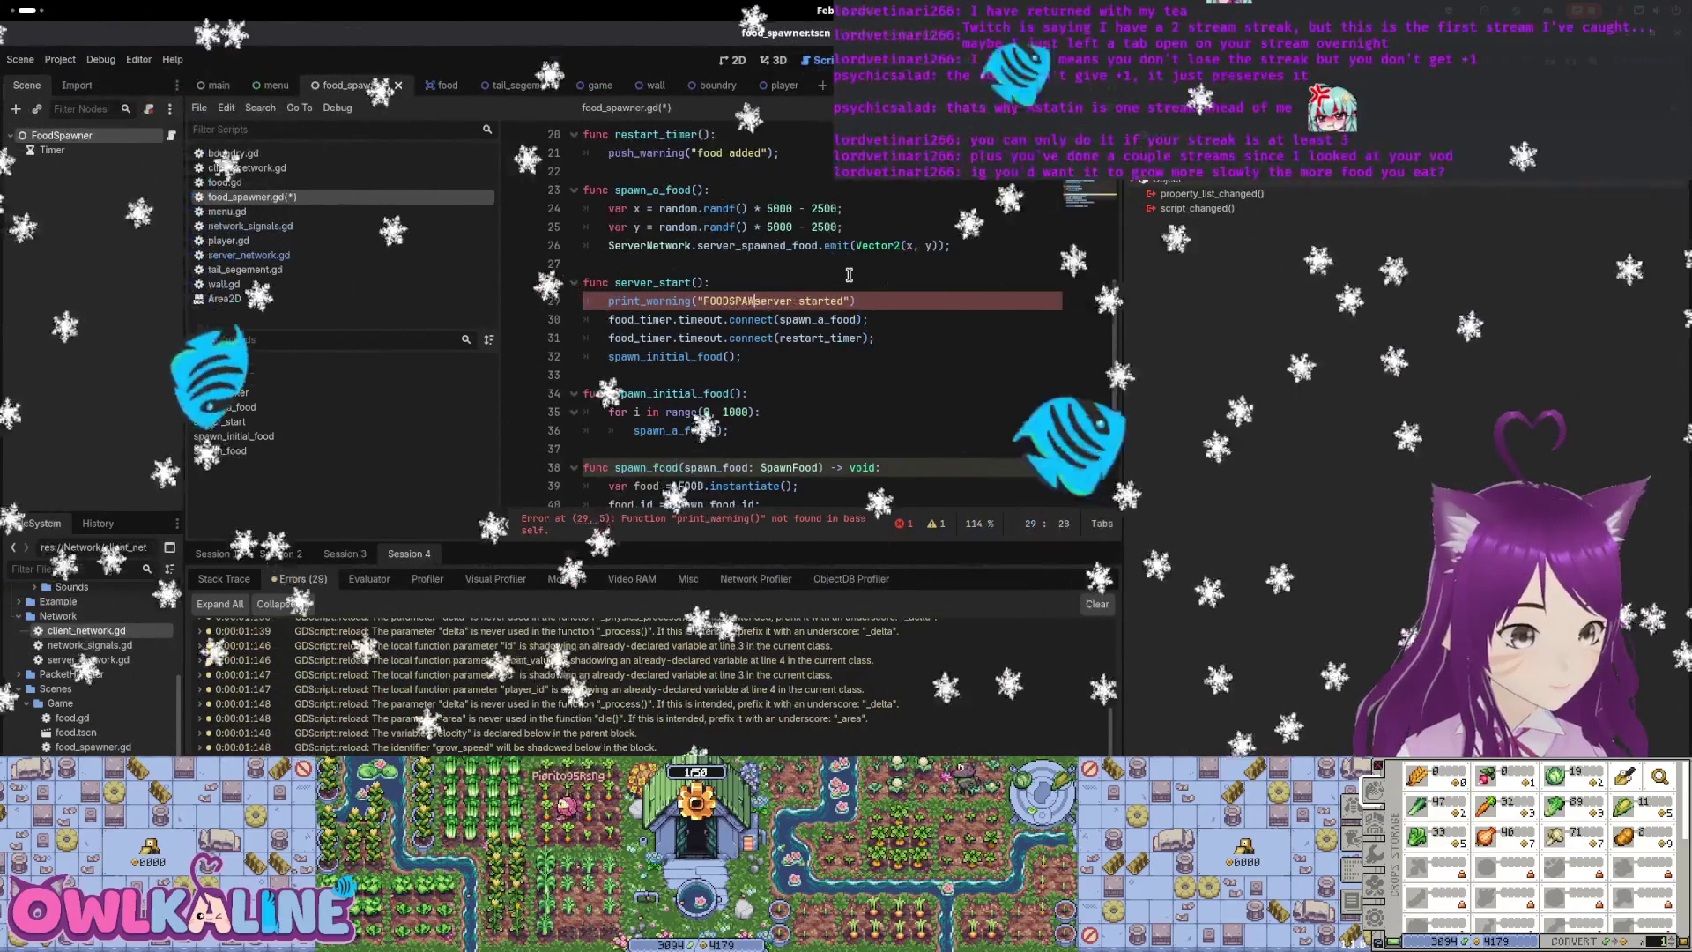
pyautogui.write('NER: ')
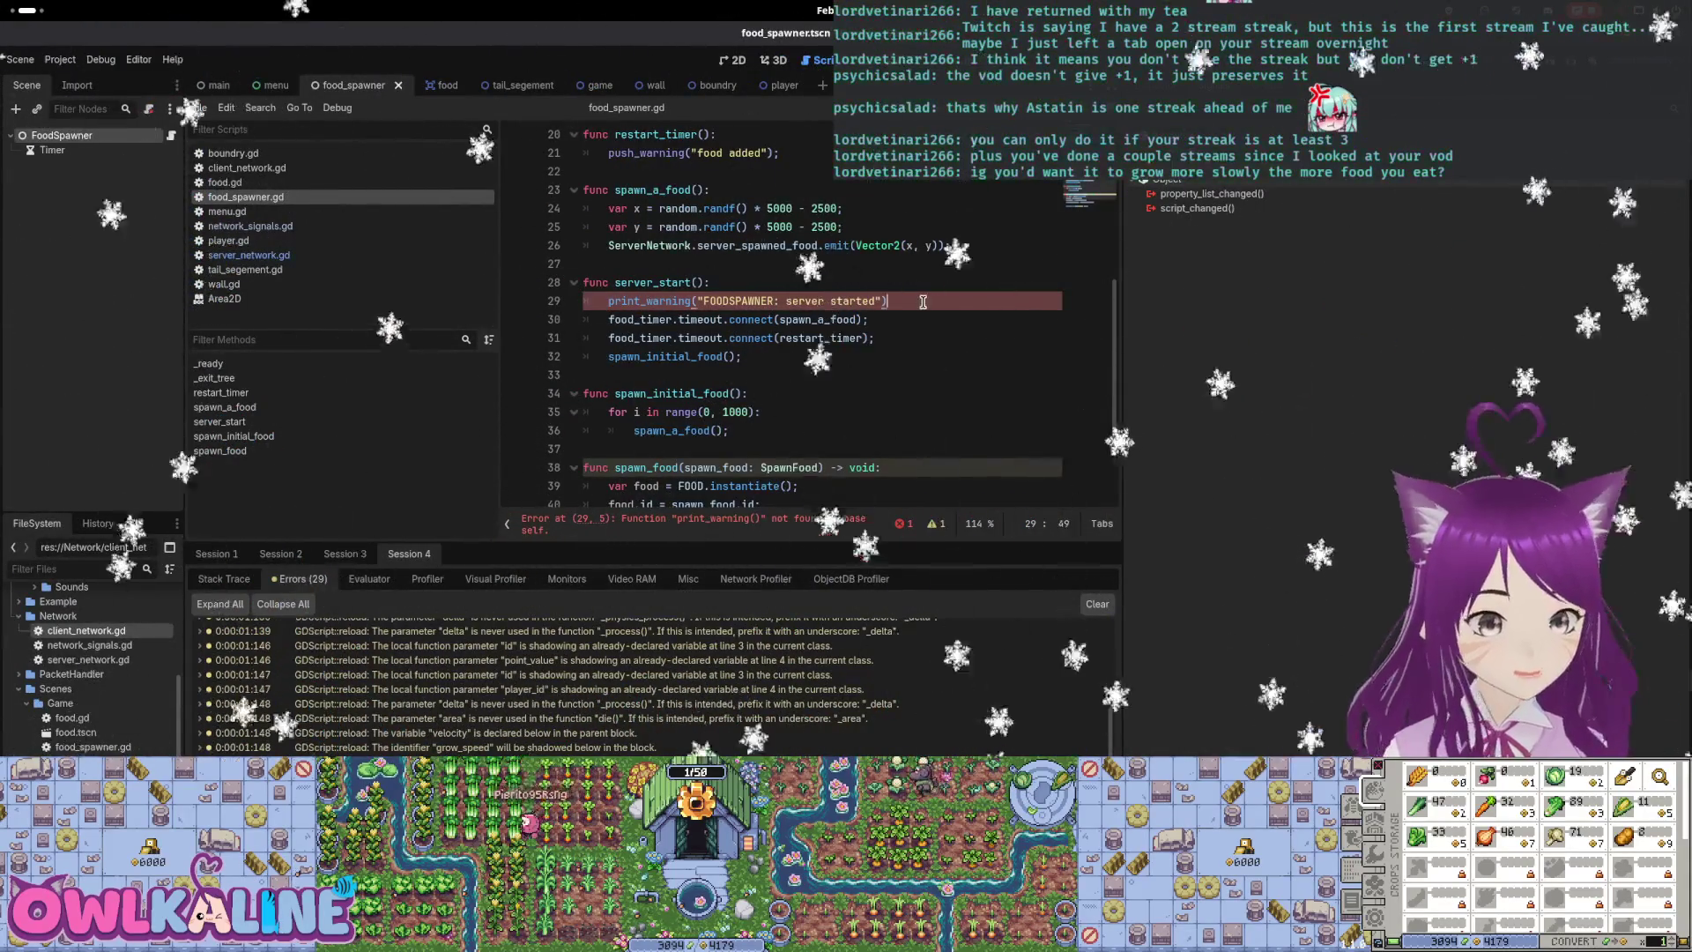
pyautogui.write(';')
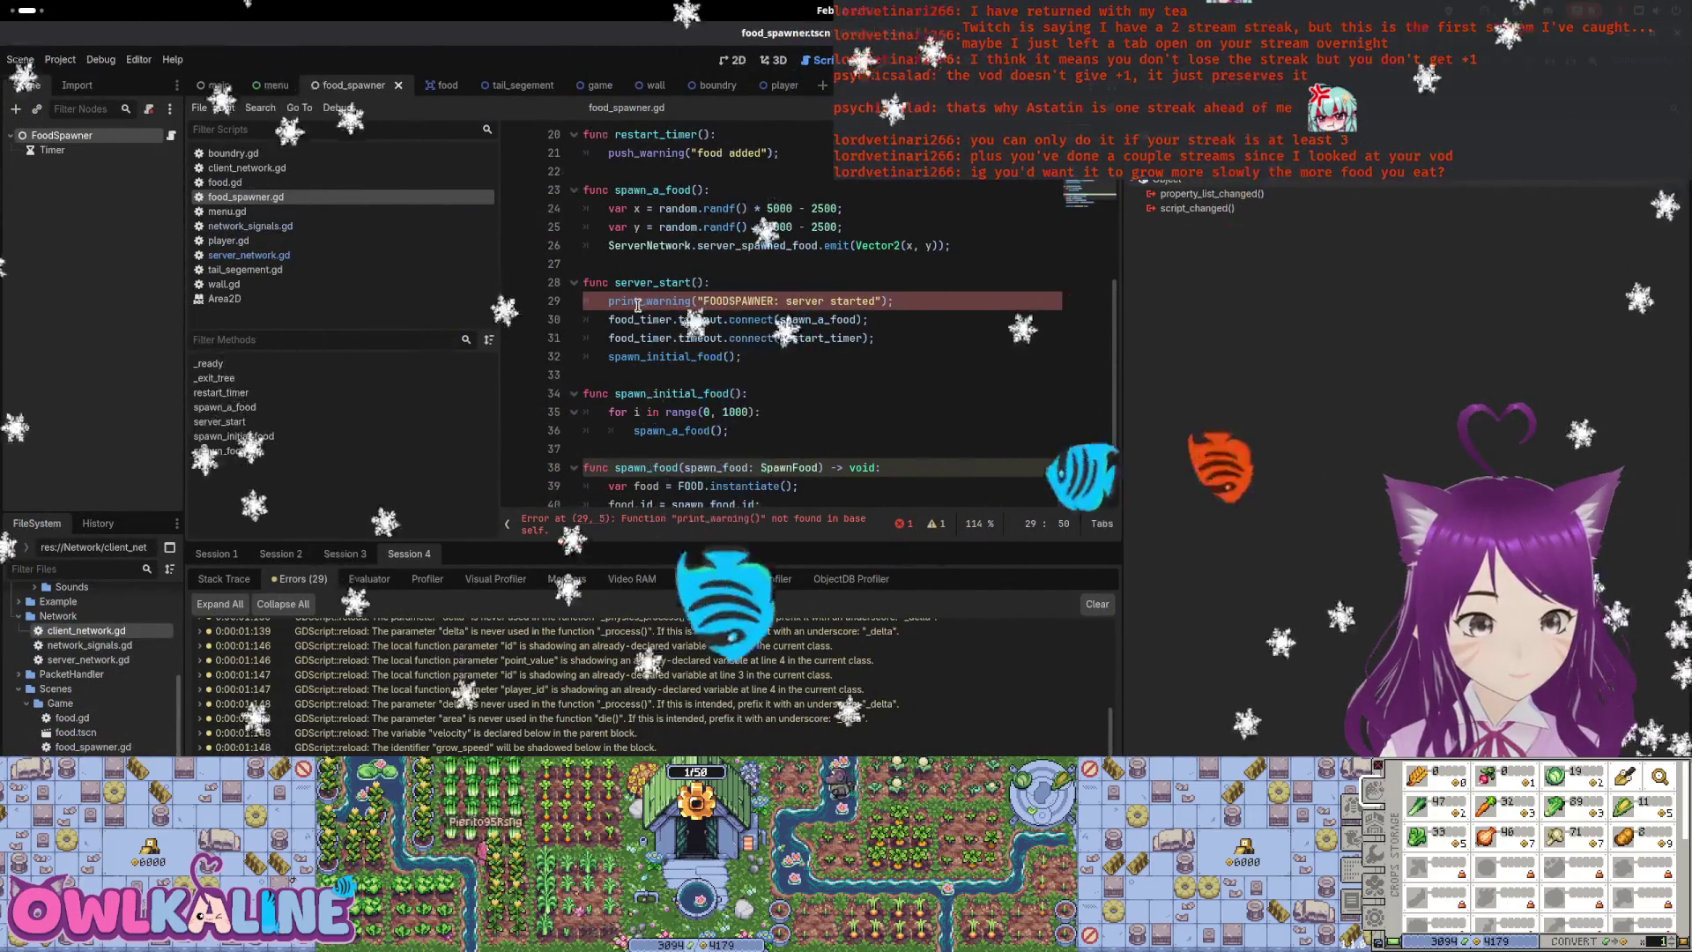
# Change print_warning to push_warning and run the game with F5 to test it
pyautogui.click(668, 301)
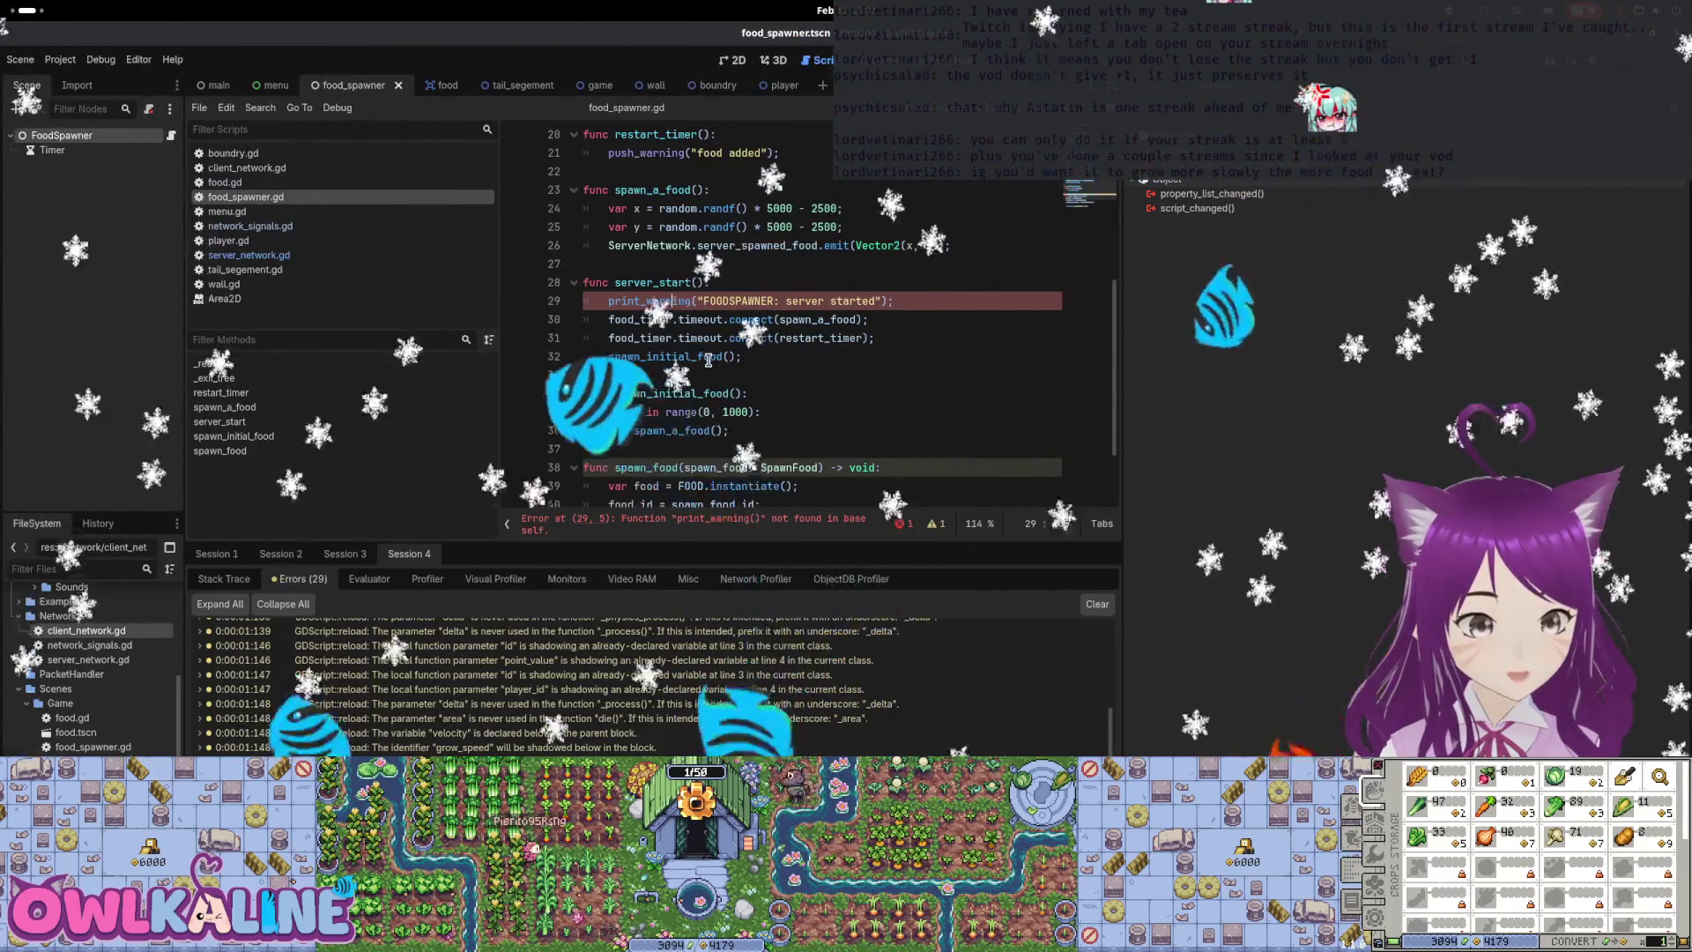
pyautogui.scroll(-2, 707, 359)
pyautogui.scroll(1, 707, 360)
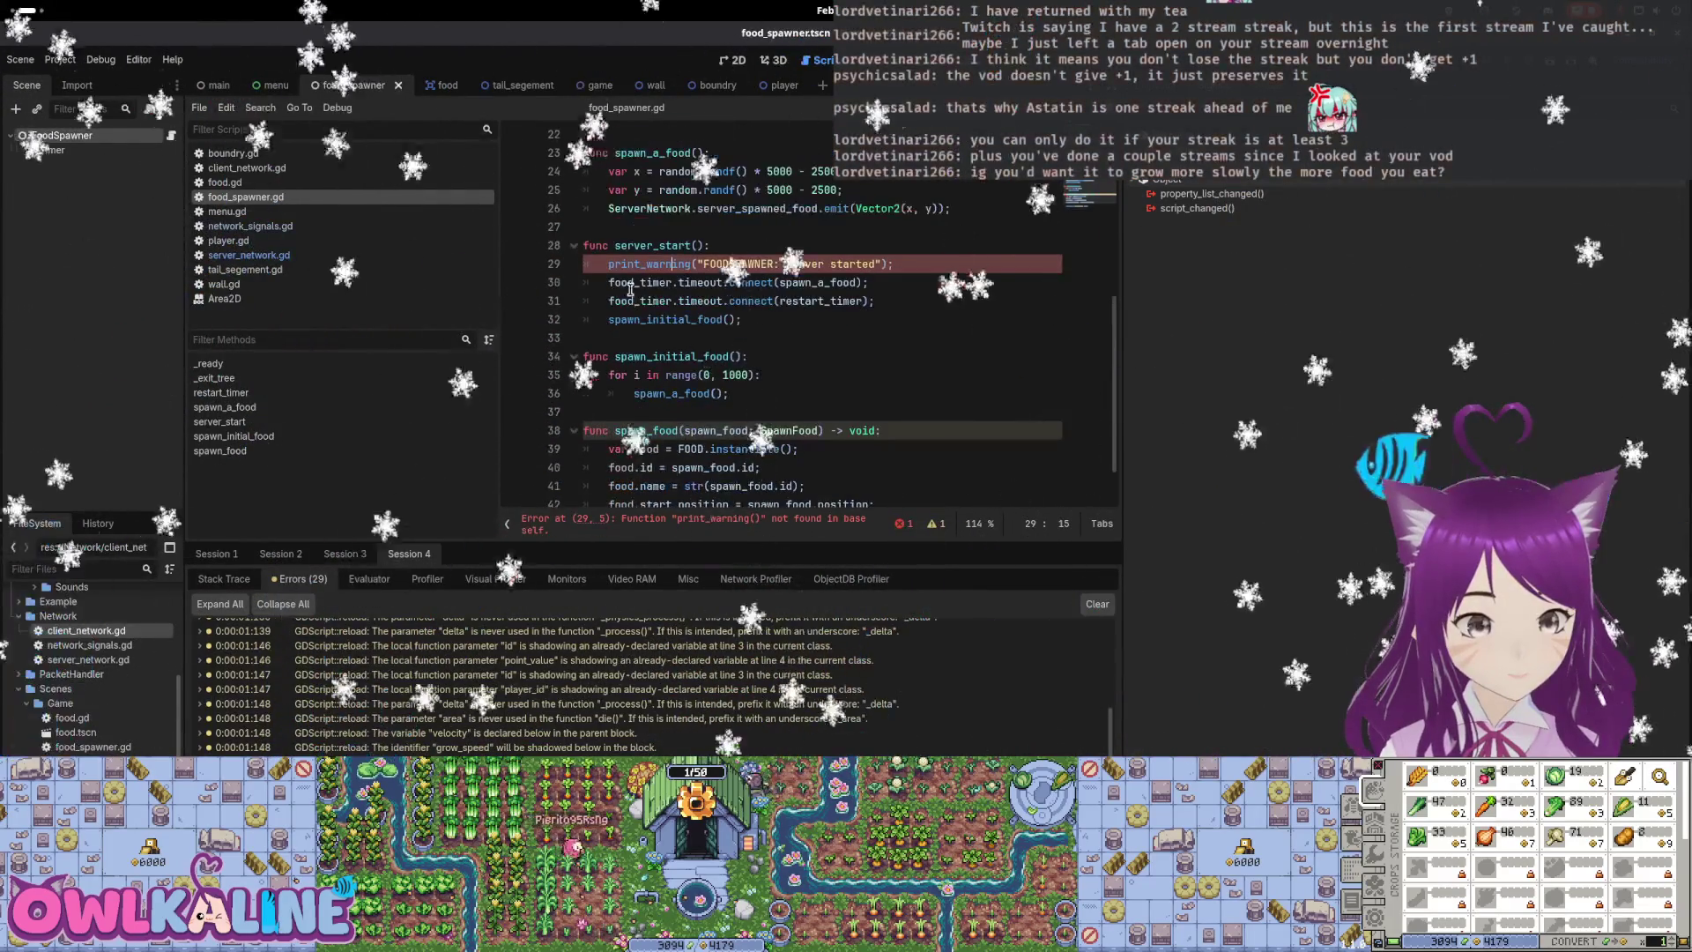
pyautogui.click(595, 262)
pyautogui.moveTo(595, 262); pyautogui.dragTo(633, 263)
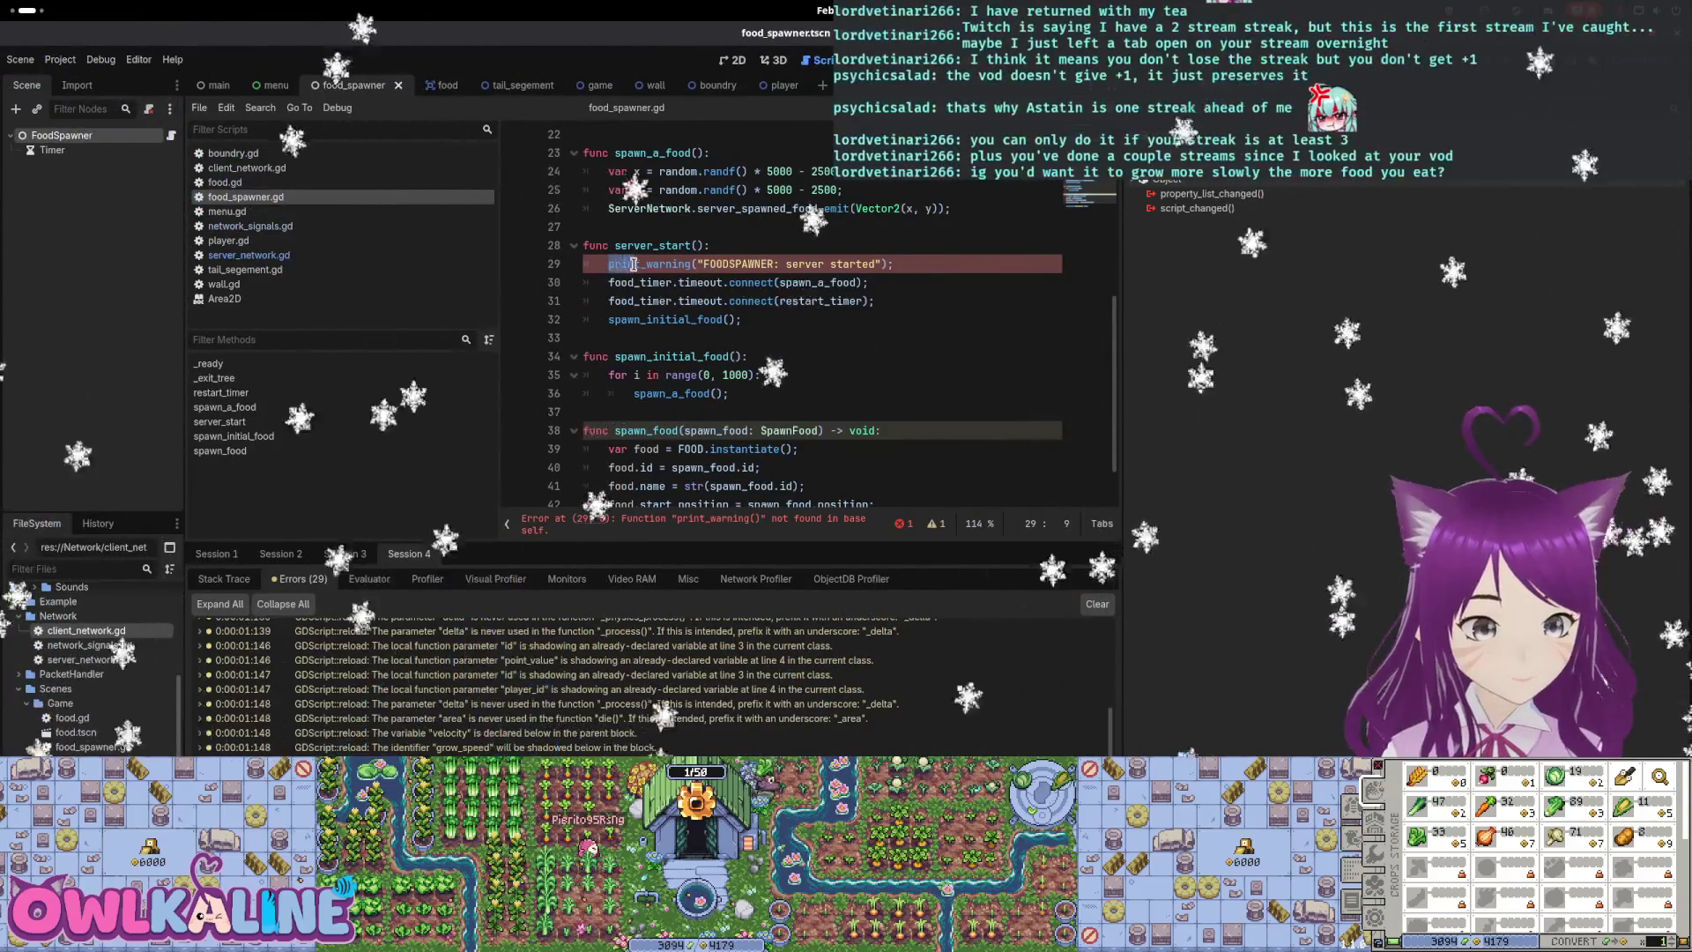
pyautogui.write('push')
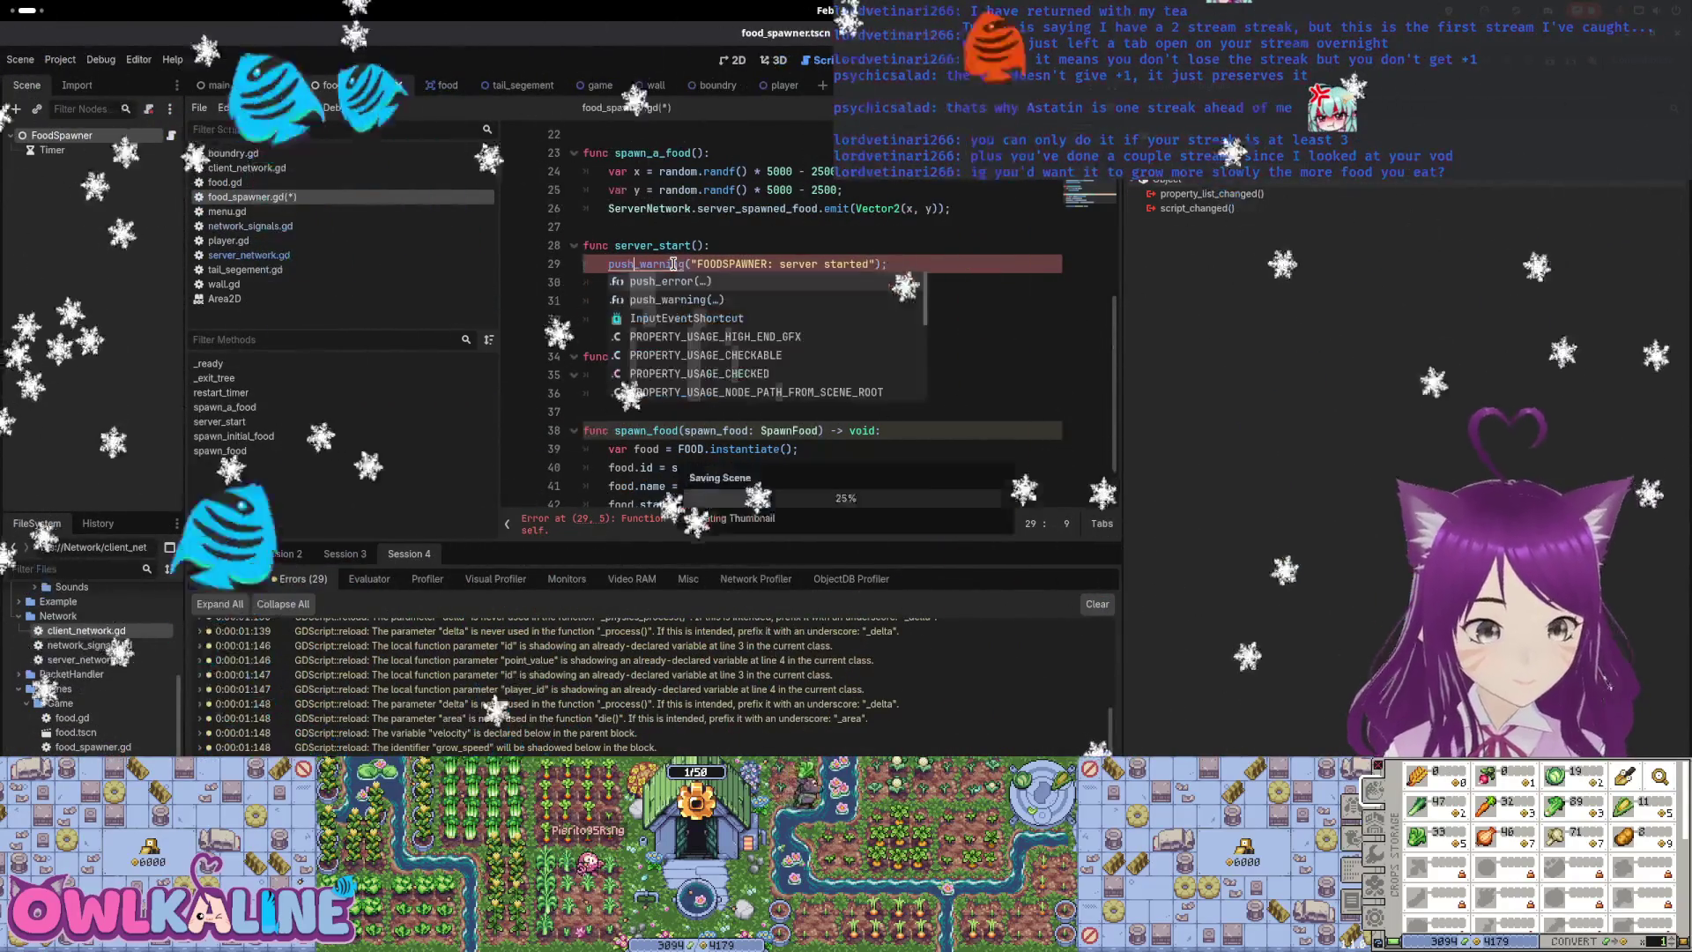
pyautogui.press('F5')
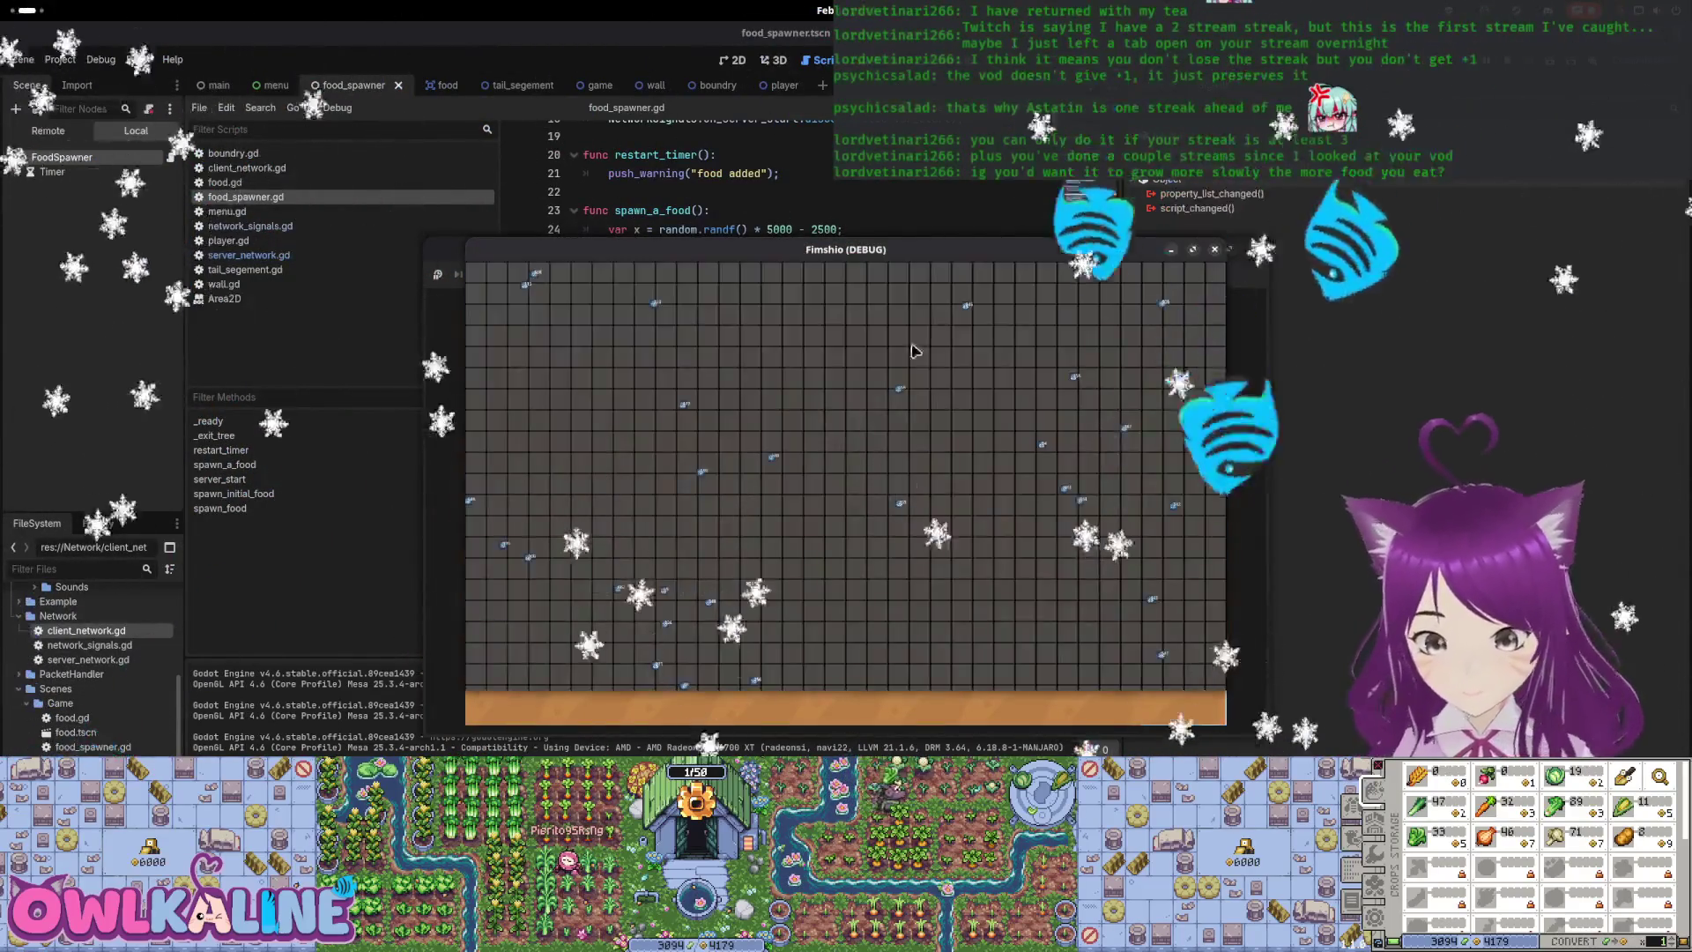
# Stop the debug game and compare the error logs of two debugger sessions
pyautogui.press('F8')
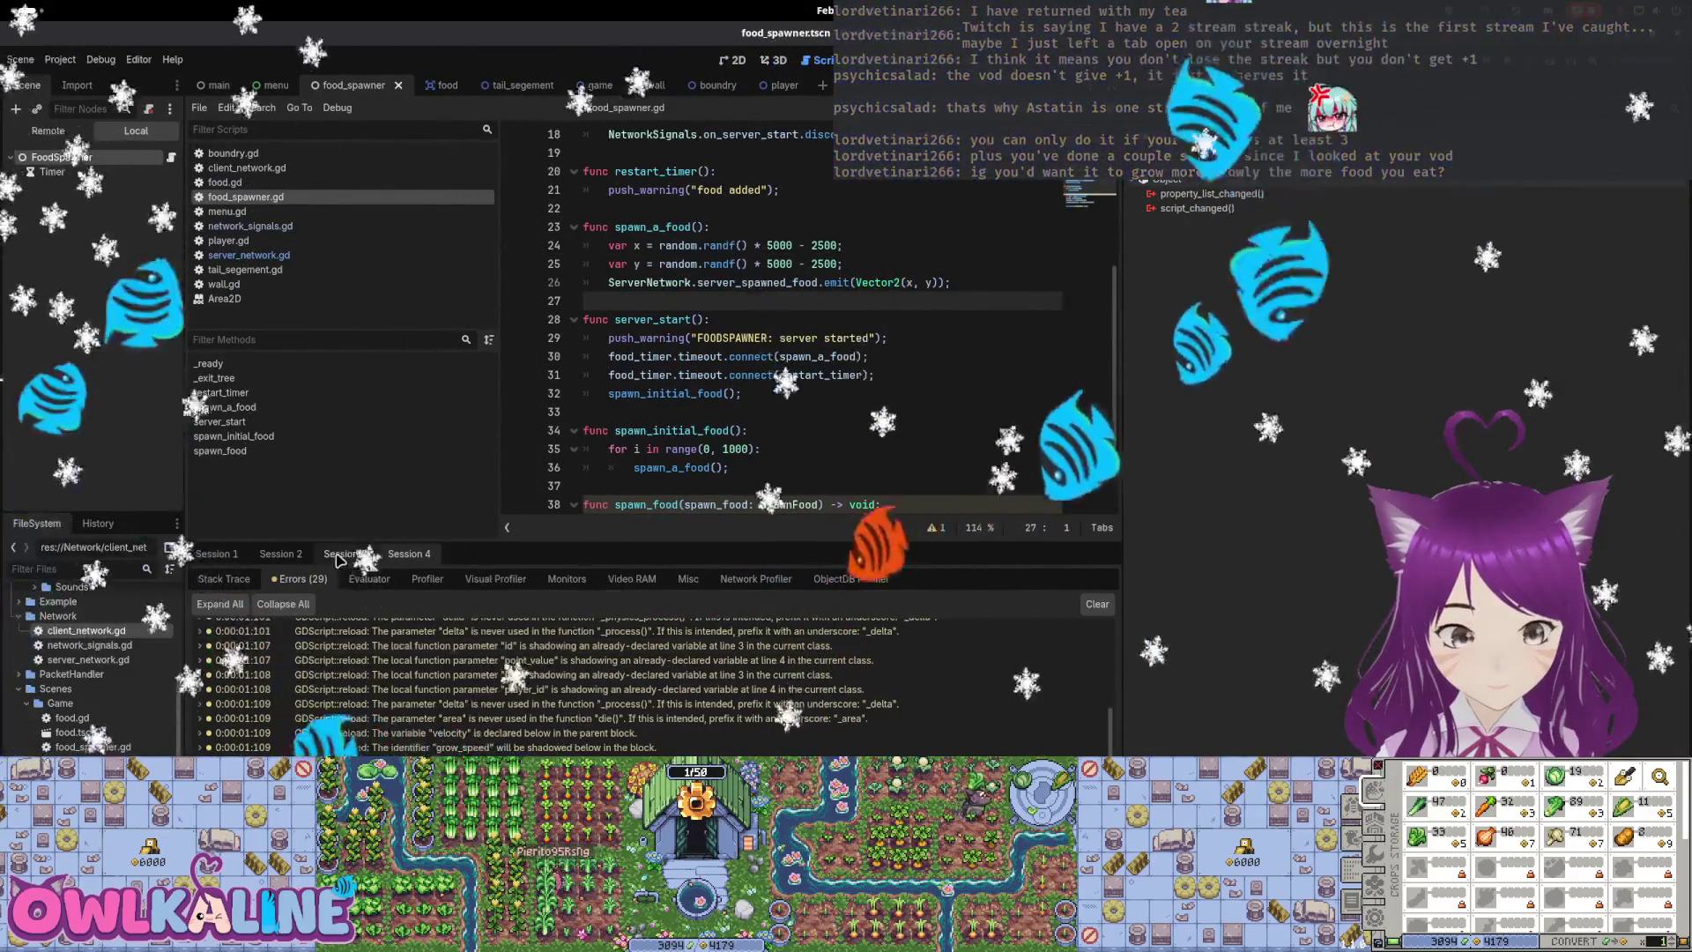
pyautogui.click(298, 556)
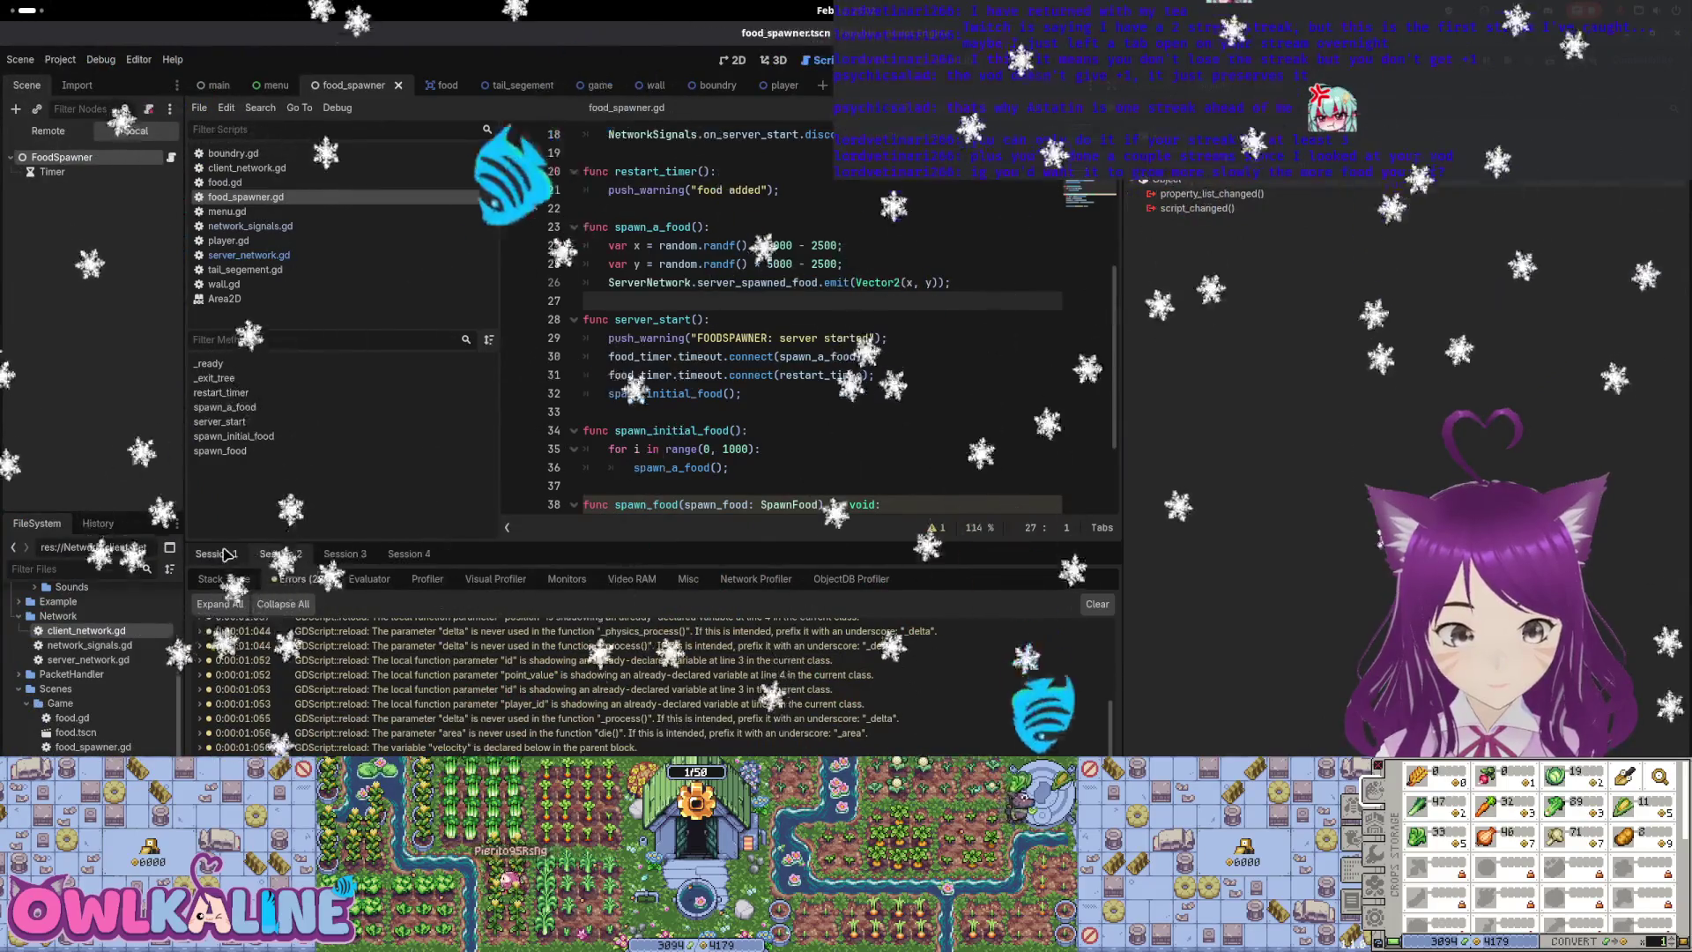
pyautogui.click(408, 557)
# Bring the Fimshio debug window forward, join as Client, and return to the editor
pyautogui.press('super')
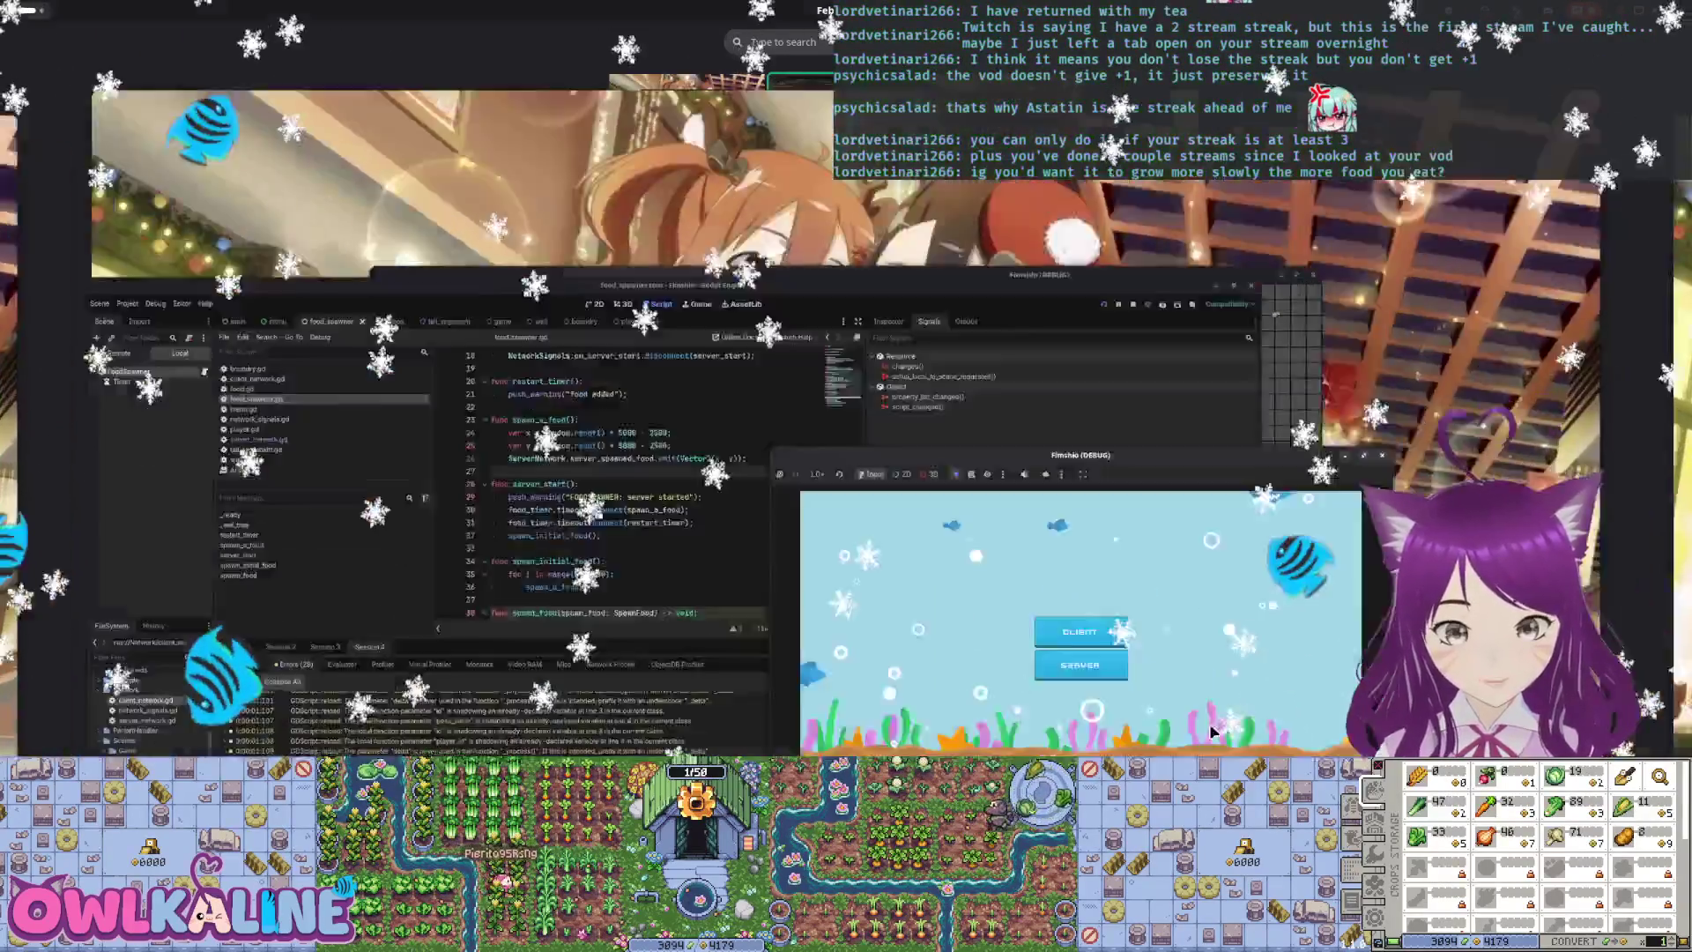
pyautogui.click(1212, 731)
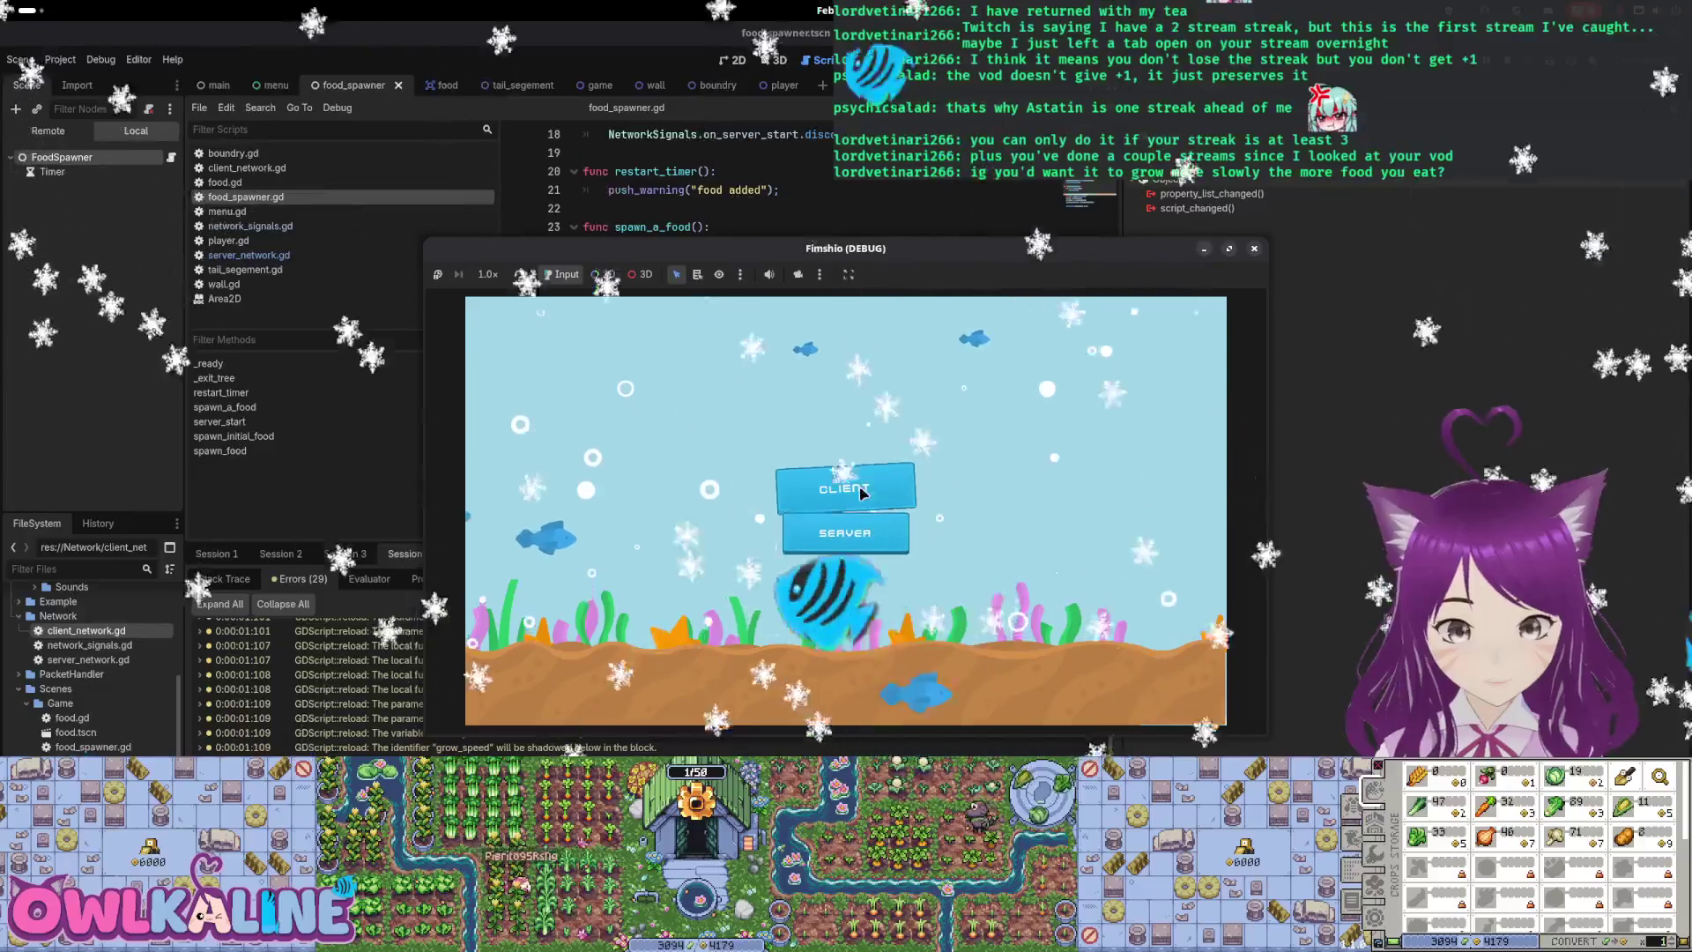
pyautogui.click(872, 534)
pyautogui.click(410, 674)
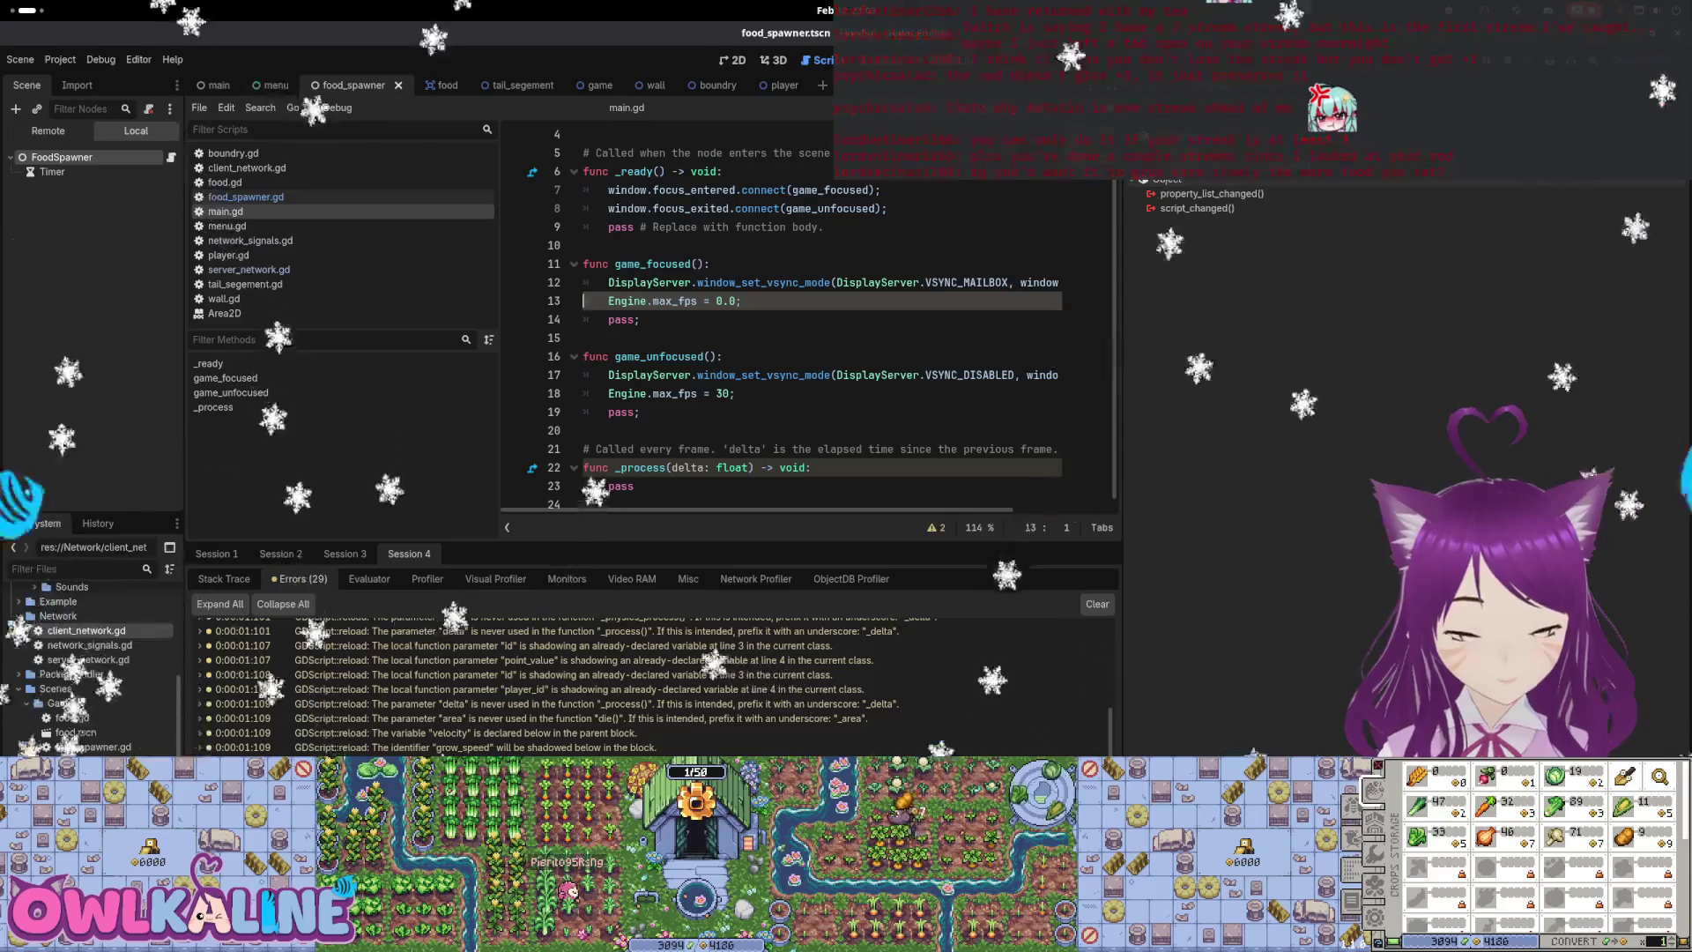
# Switch the debugger to Session 3 and scroll through its Errors log
pyautogui.click(345, 555)
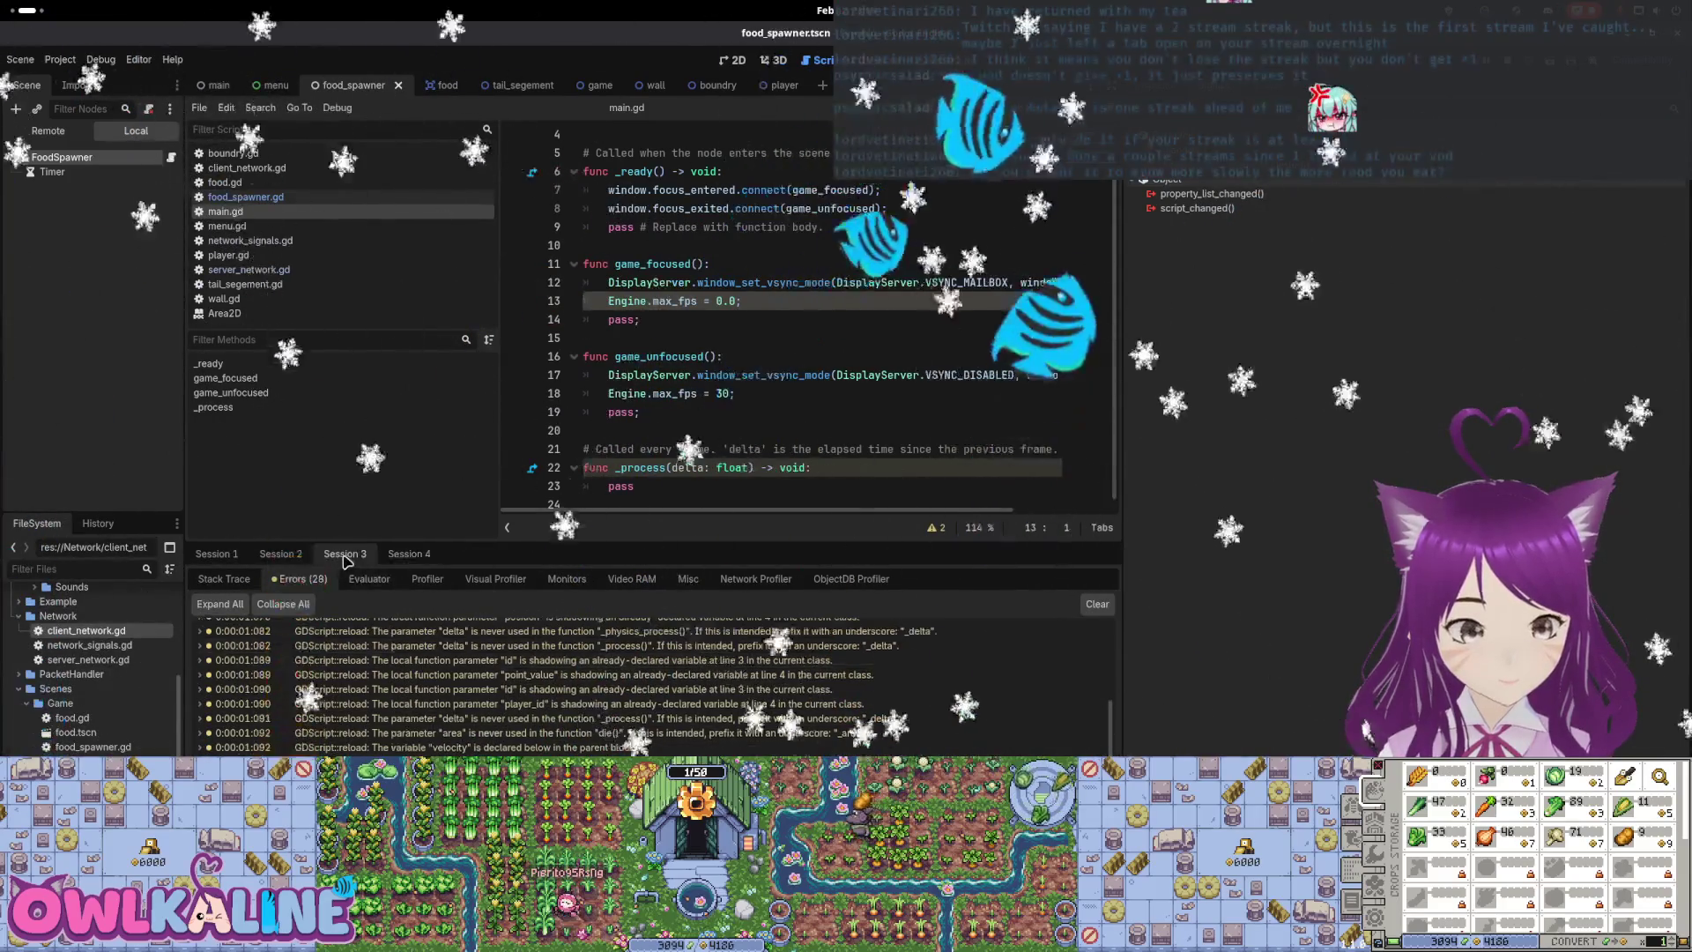
pyautogui.scroll(-1, 306, 628)
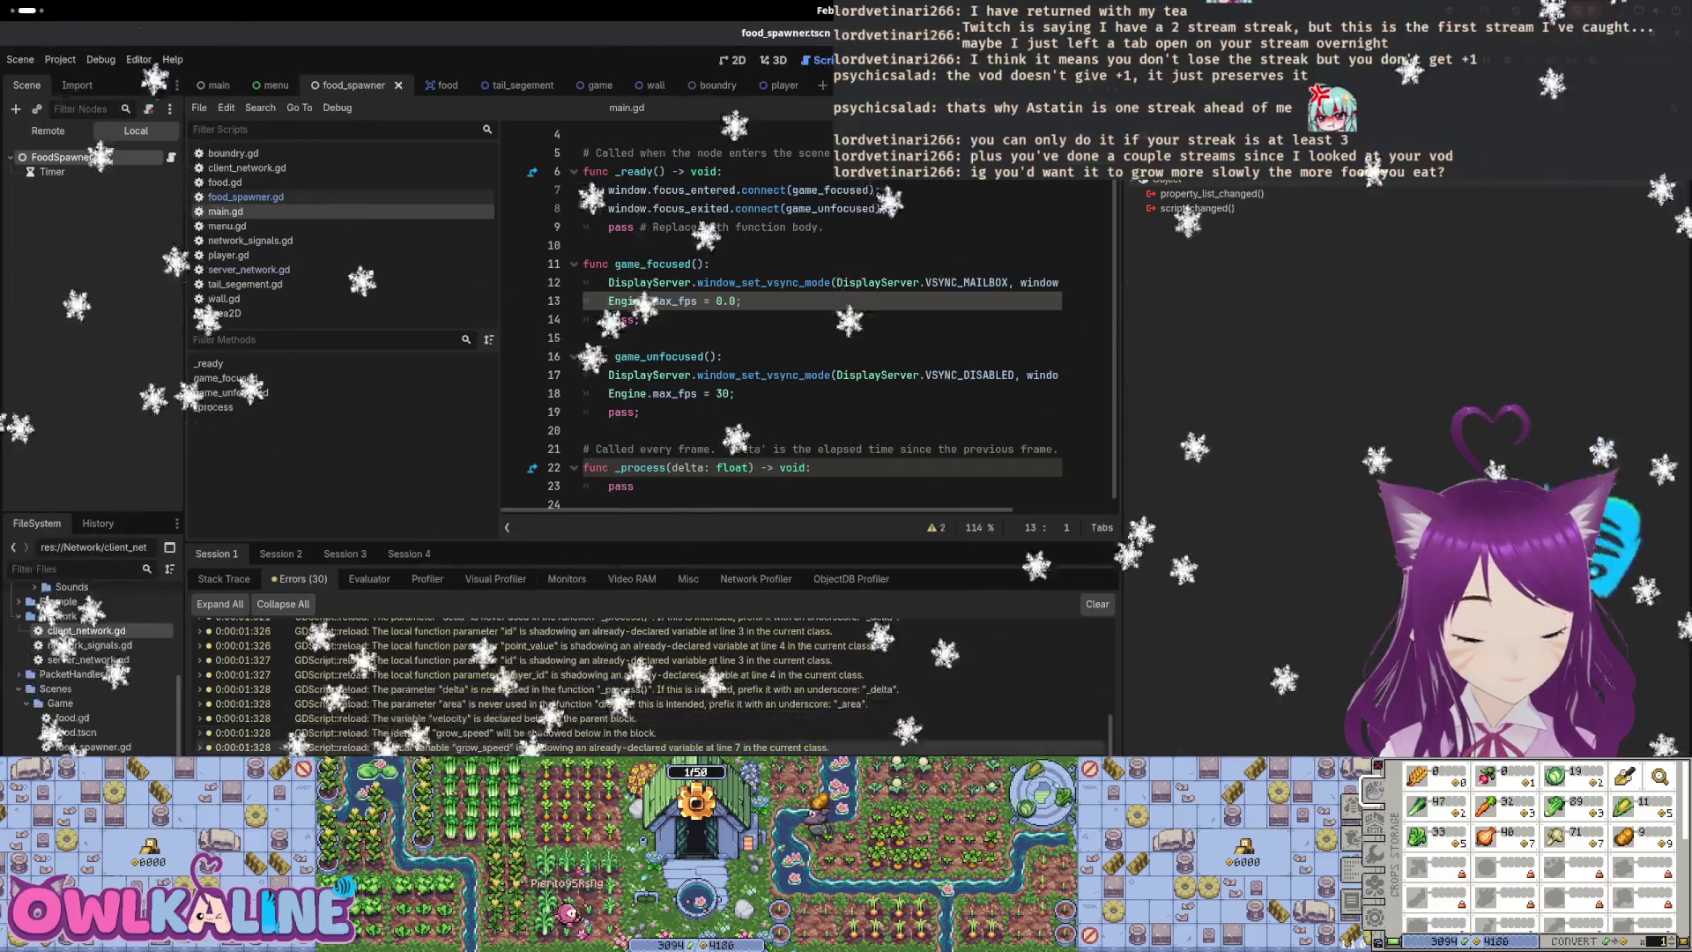